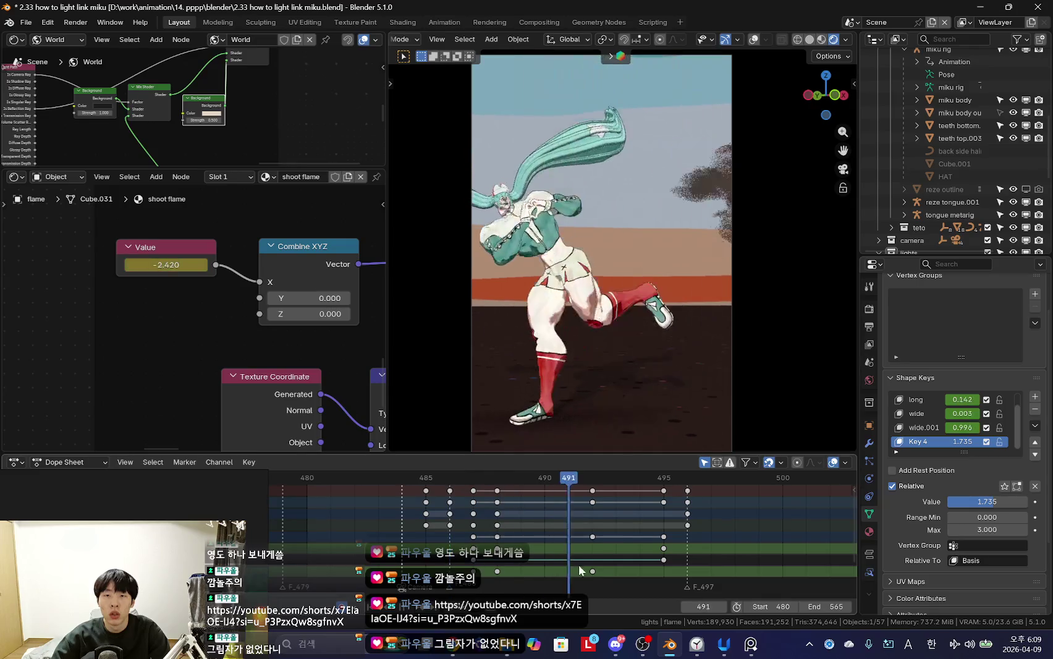
Step: Zoom around the node editor and split it into two stacked areas
{"action": "scroll", "coordinate": [473, 537], "scroll_direction": "down", "scroll_amount": 3}
{"action": "scroll", "coordinate": [451, 519], "scroll_direction": "up", "scroll_amount": 9, "text": "alt"}
{"action": "scroll", "coordinate": [495, 519], "scroll_direction": "down", "scroll_amount": 11, "text": "alt"}
{"action": "scroll", "coordinate": [560, 520], "scroll_direction": "down", "scroll_amount": 2, "text": "alt"}
{"action": "scroll", "coordinate": [539, 519], "scroll_direction": "up", "scroll_amount": 2, "text": "alt"}
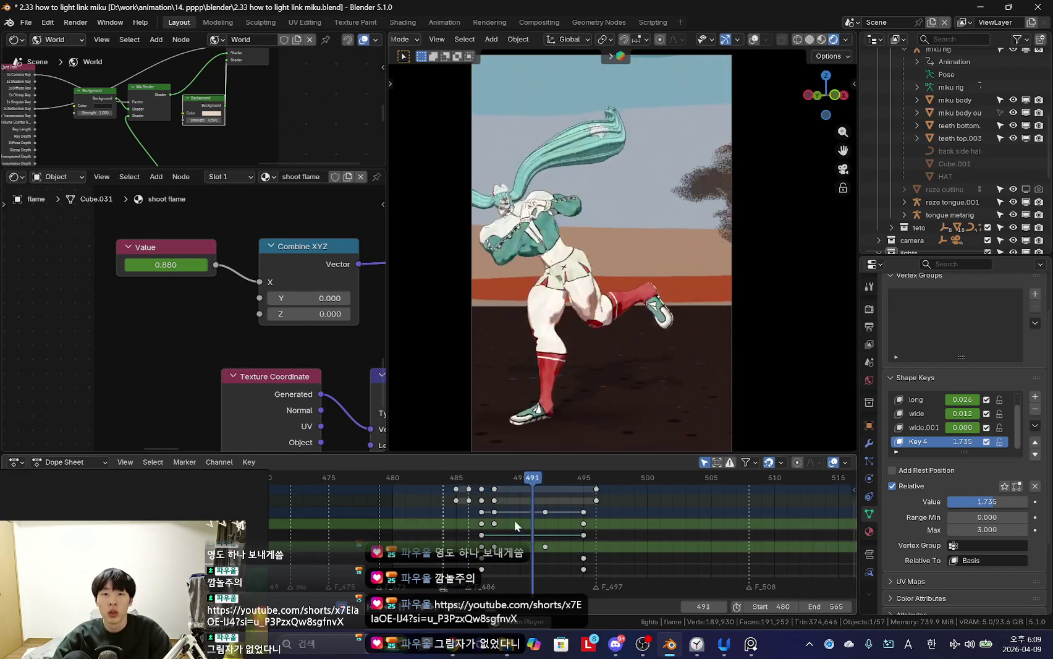
{"action": "scroll", "coordinate": [477, 529], "scroll_direction": "up", "scroll_amount": 5, "text": "alt"}
{"action": "scroll", "coordinate": [516, 539], "scroll_direction": "down", "scroll_amount": 4, "text": "alt"}
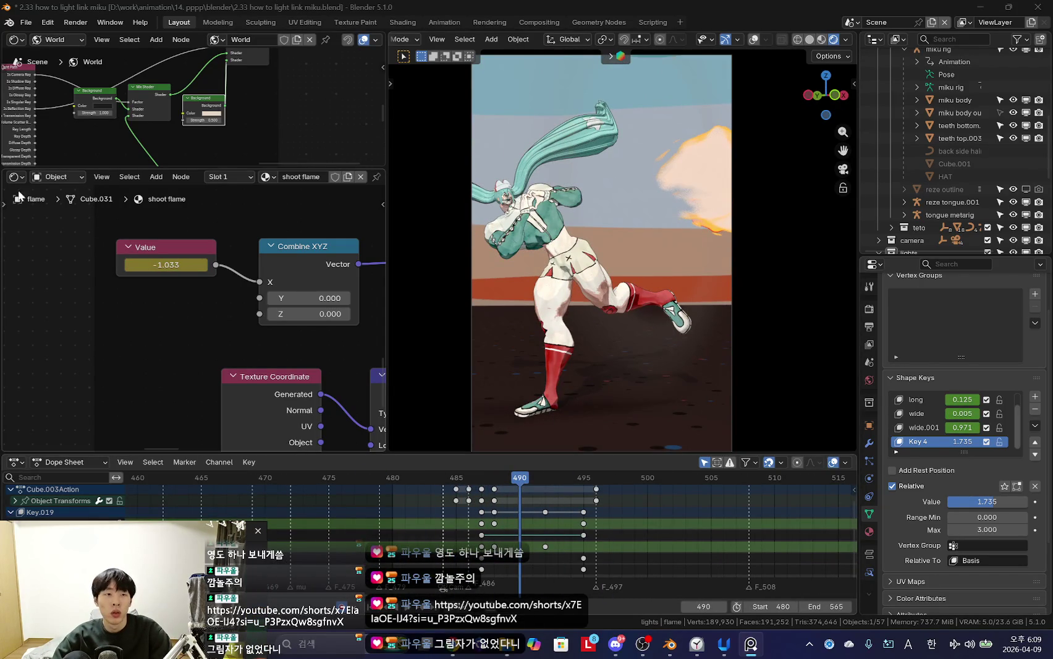
{"action": "left_click_drag", "start_coordinate": [6, 447], "coordinate": [7, 287]}
Step: Switch the new lower area to the Video Sequencer showing the tank explosion clips
{"action": "left_click", "coordinate": [16, 296]}
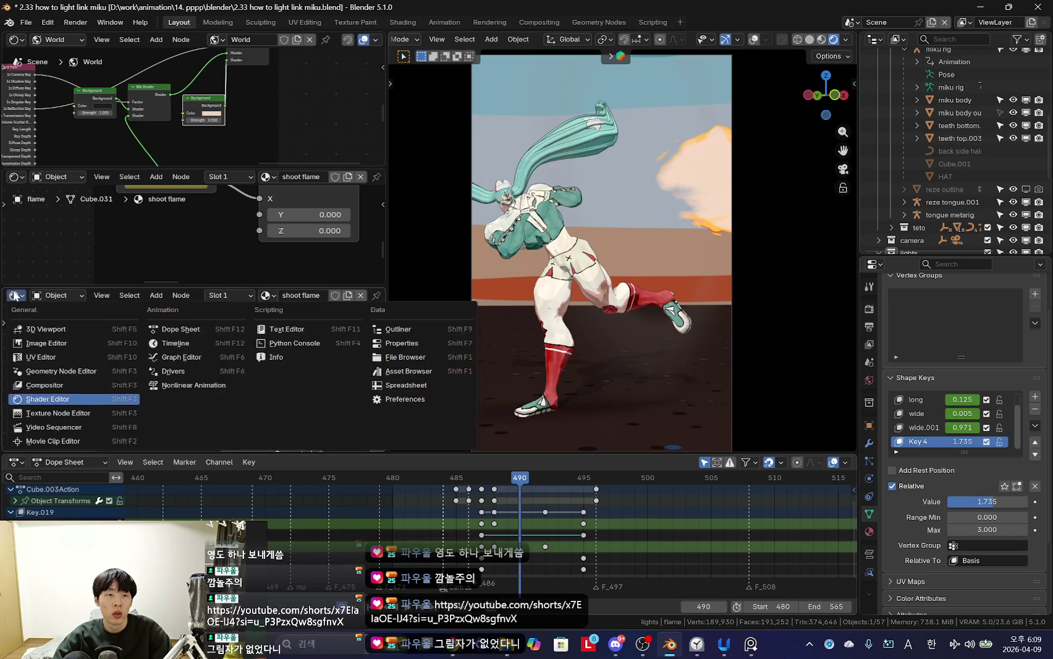
{"action": "left_click", "coordinate": [49, 414]}
{"action": "left_click", "coordinate": [13, 295]}
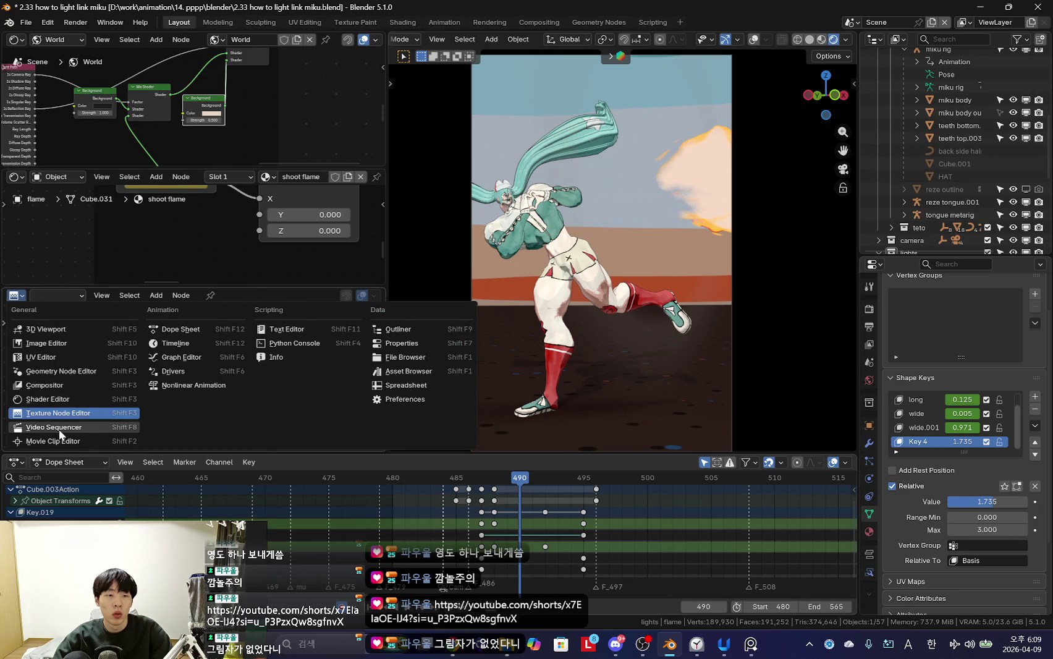
{"action": "left_click", "coordinate": [54, 427]}
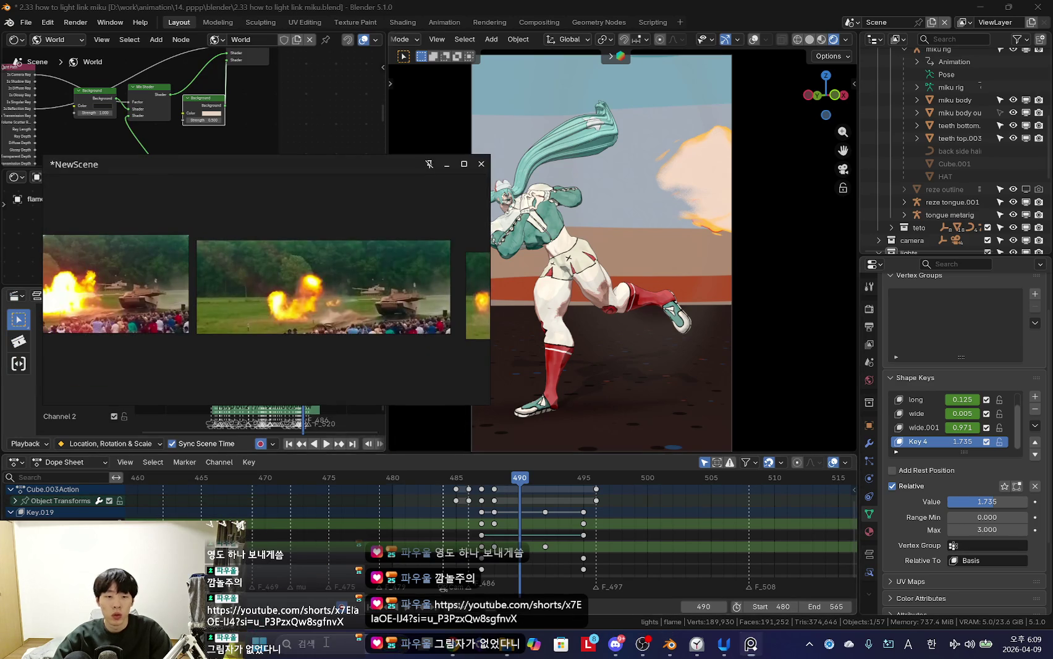
{"action": "left_click", "coordinate": [325, 646]}
Step: Search Windows for 'soundl' and launch the Soundly app
{"action": "type", "text": "soundl"}
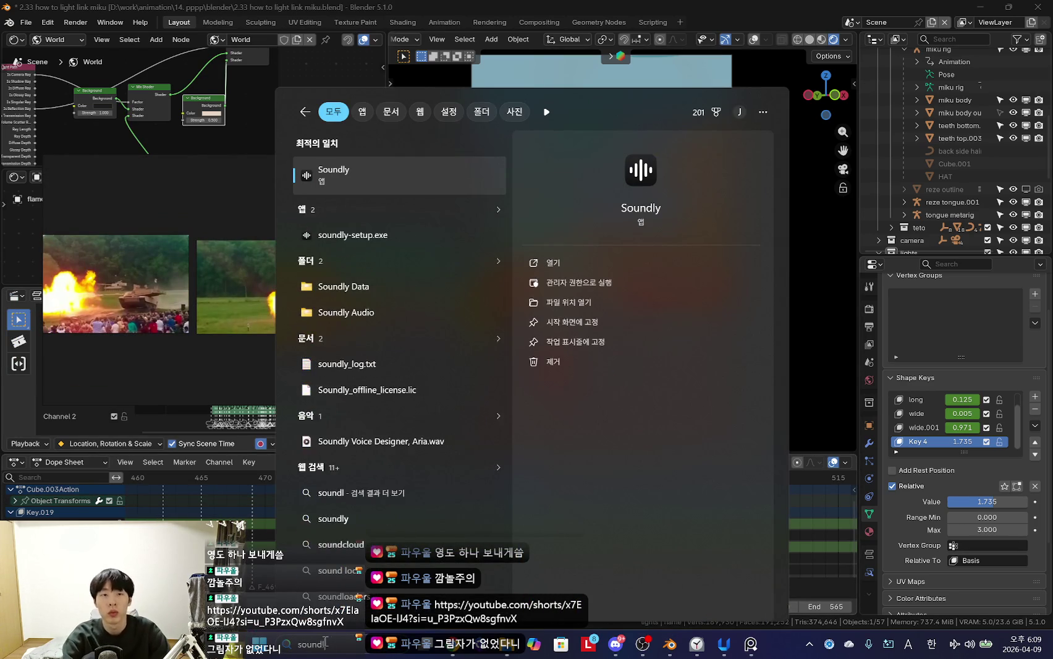
{"action": "key", "text": "Return"}
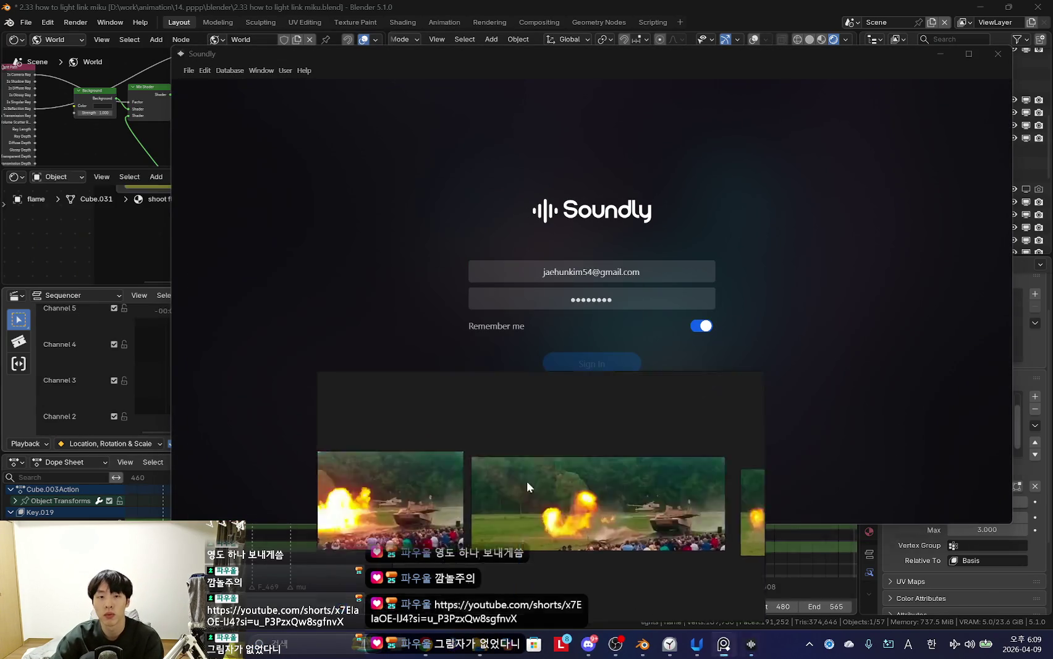
Step: Sign in to Soundly, decline restoring tabs, and search for 'tank' sounds
{"action": "left_click", "coordinate": [603, 365]}
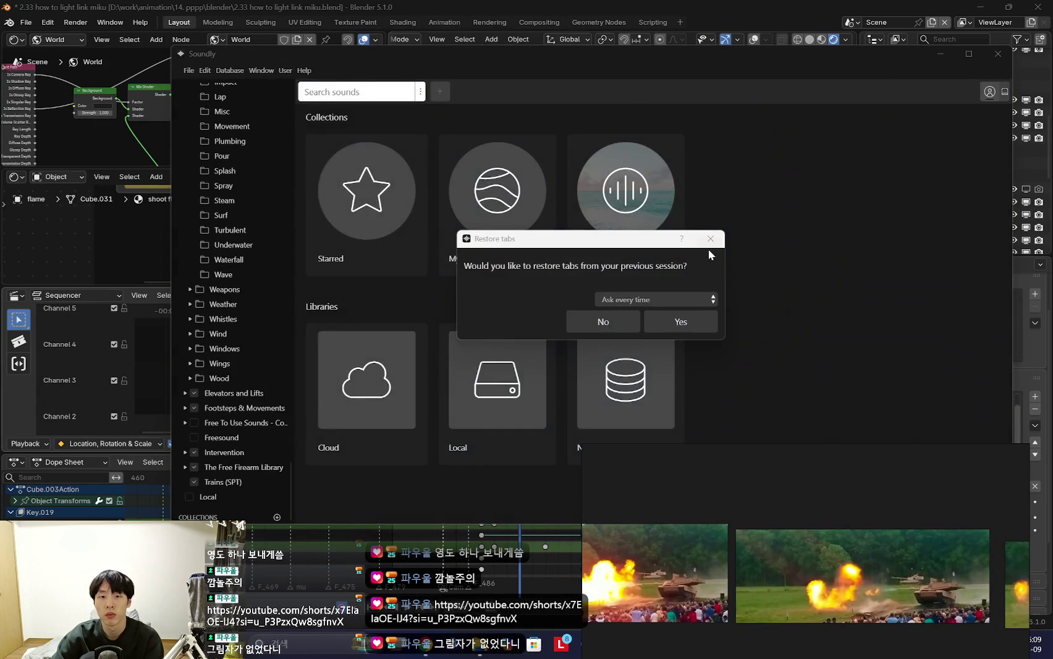
{"action": "left_click", "coordinate": [600, 319]}
{"action": "type", "text": "tank"}
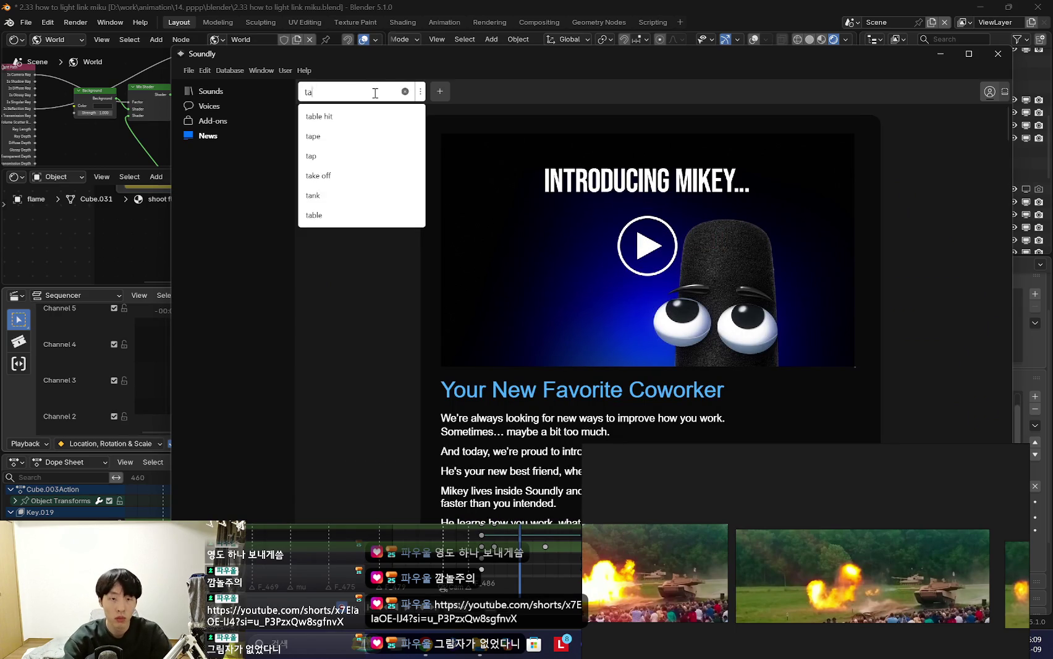
{"action": "key", "text": "Return"}
{"action": "left_click", "coordinate": [413, 154]}
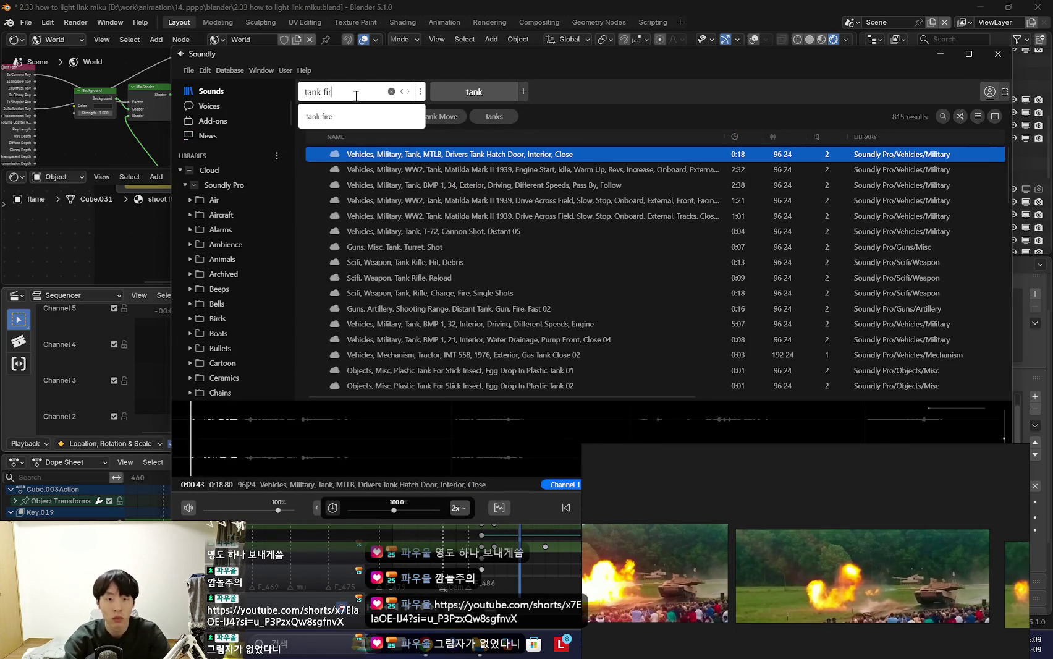
Step: Search 'tank fire' and preview the Fast 02 and Heavy, Single Shots 04 recordings
{"action": "type", "text": "e"}
{"action": "key", "text": "Return"}
{"action": "left_click", "coordinate": [452, 174]}
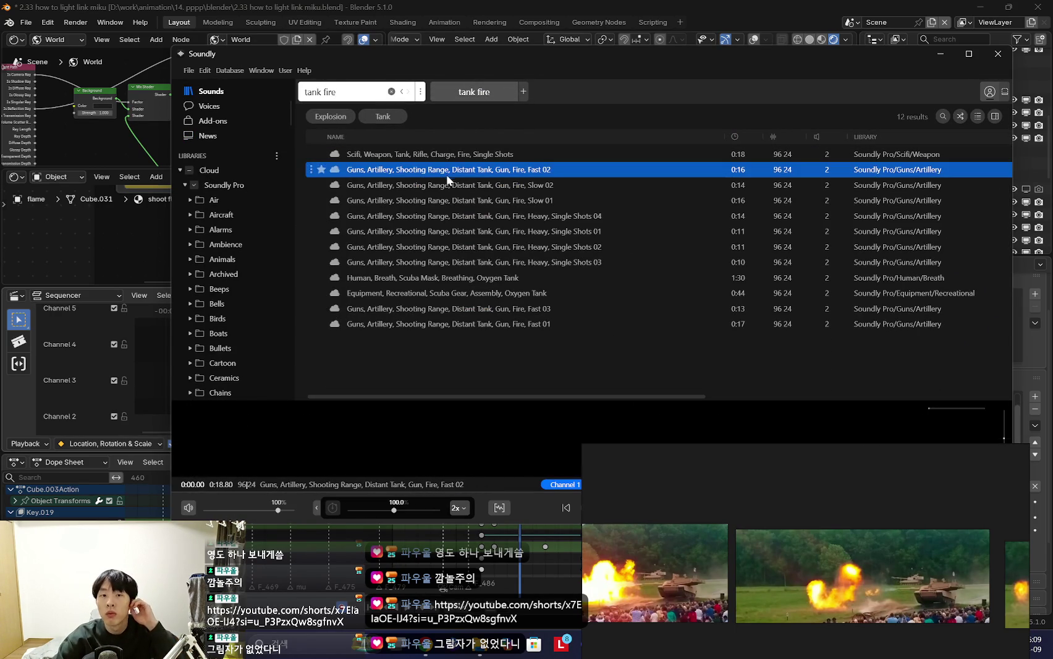
{"action": "left_click", "coordinate": [857, 578]}
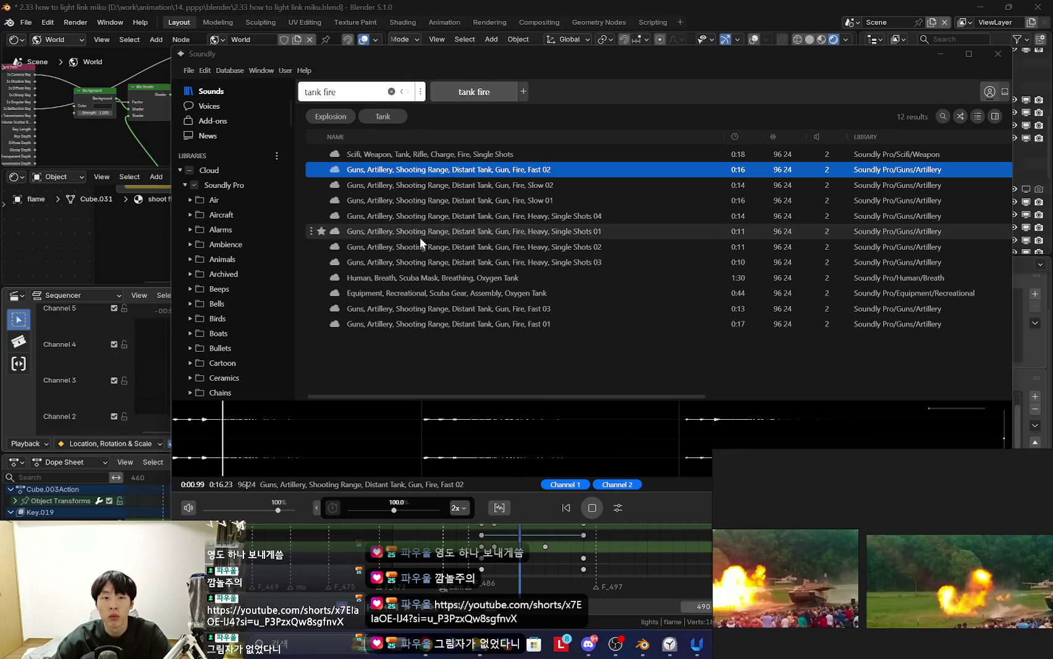
{"action": "left_click", "coordinate": [420, 215]}
{"action": "key", "text": "space"}
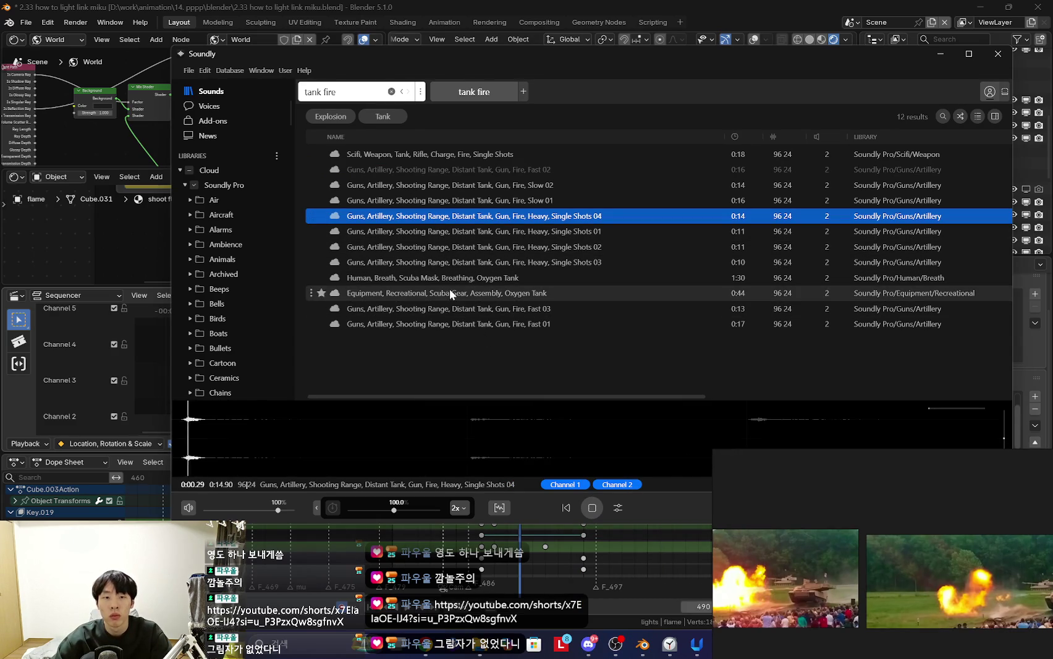
Step: Search Soundly for 'canon fire' and then 'canon shot'
{"action": "type", "text": "canoin"}
{"action": "key", "text": "BackSpace"}
{"action": "key", "text": "BackSpace"}
{"action": "type", "text": "n fire"}
{"action": "key", "text": "Return"}
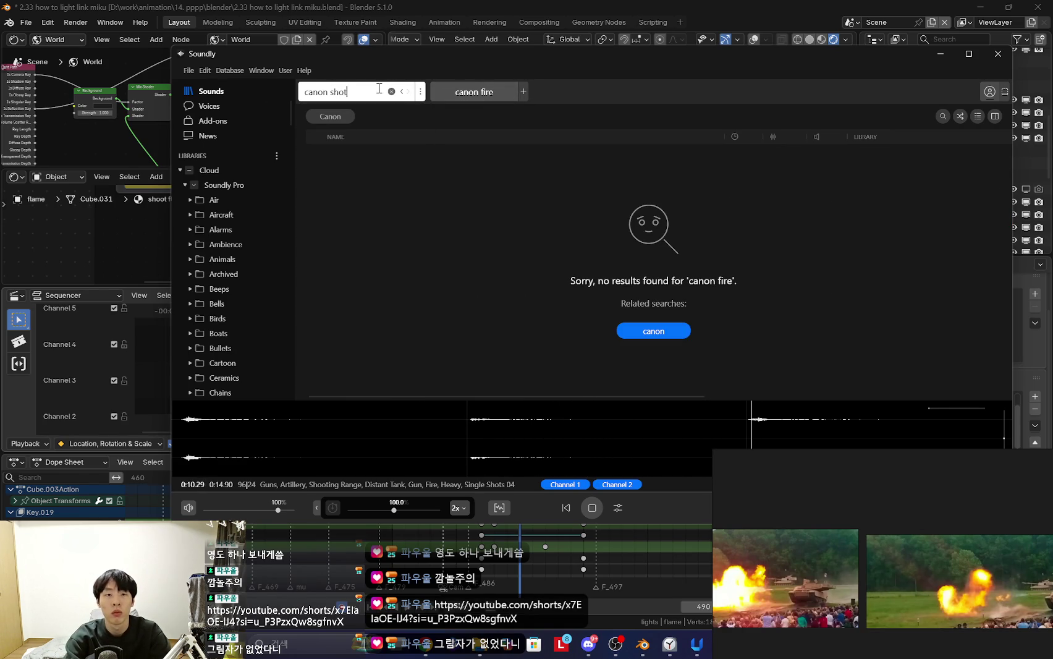
{"action": "key", "text": "Return"}
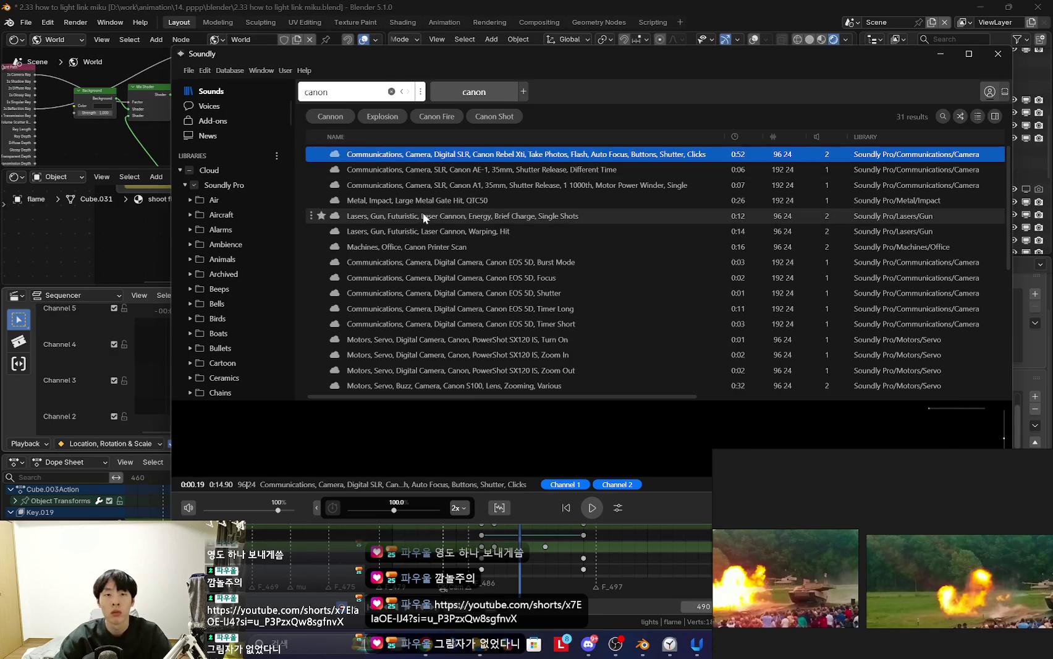
Step: Preview Laser Cannon Warping Hit, then correct the search term to 'cannon'
{"action": "left_click", "coordinate": [435, 232]}
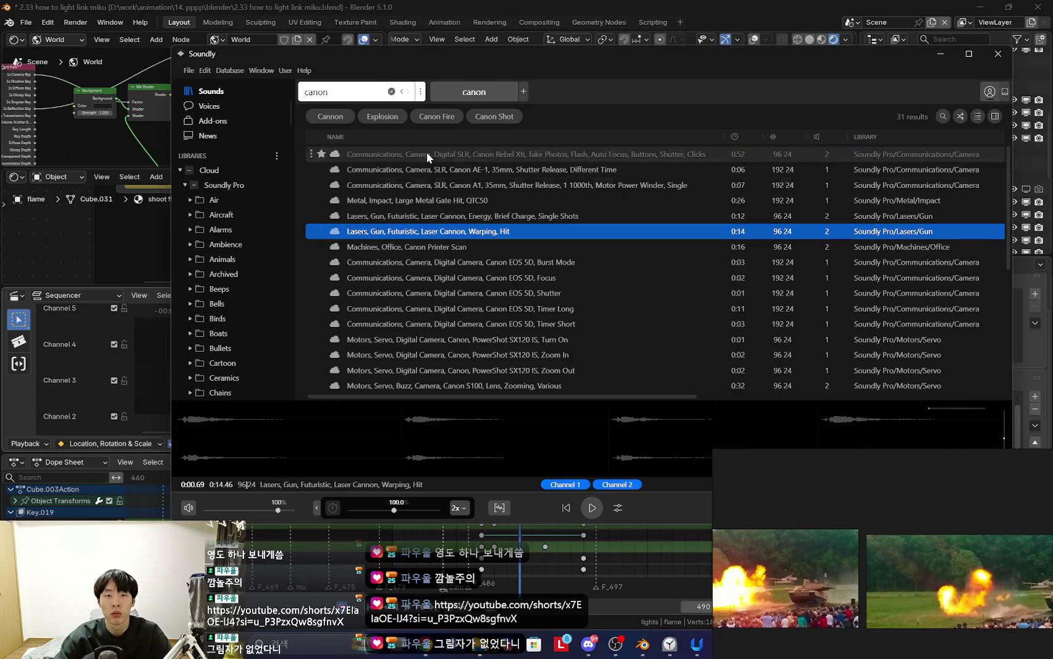
{"action": "left_click", "coordinate": [368, 91]}
{"action": "key", "text": "BackSpace"}
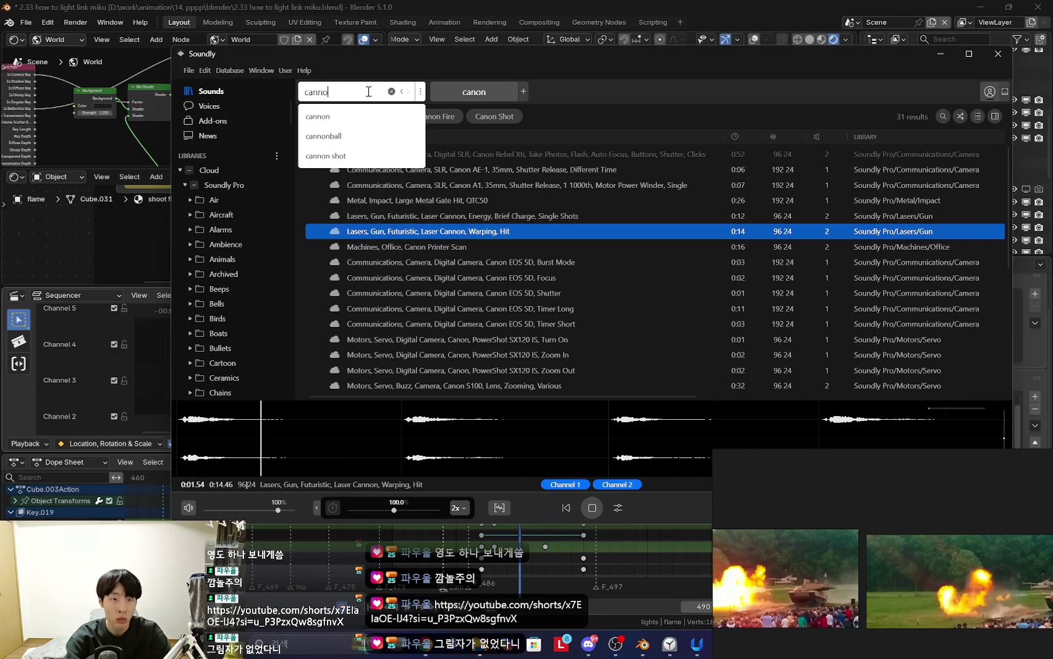
{"action": "type", "text": "n"}
{"action": "key", "text": "Return"}
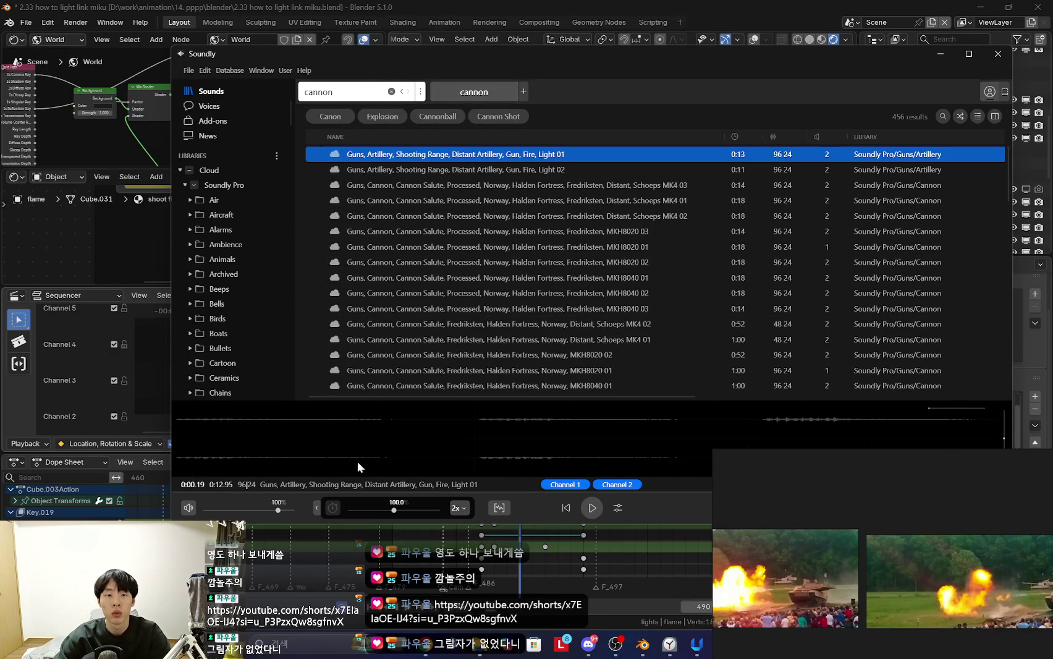
Step: Switch briefly to the YouTube Music browser window and back to Soundly
{"action": "key", "text": "alt+Tab"}
{"action": "key", "text": "alt+Tab"}
{"action": "key", "text": "alt+Tab"}
{"action": "key", "text": "Tab"}
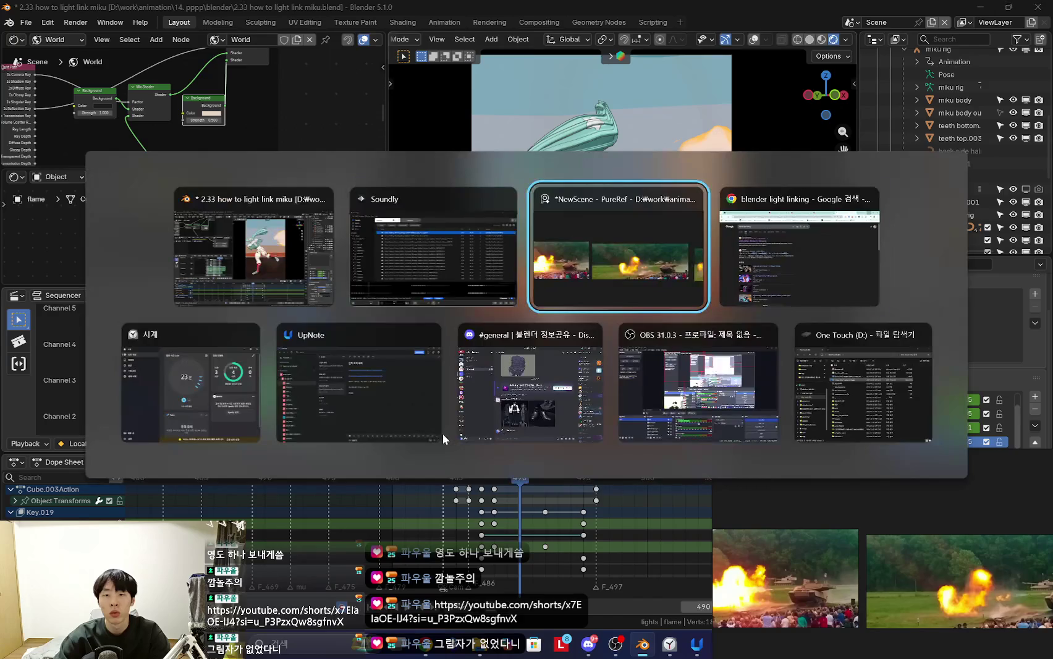
{"action": "key", "text": "alt+Tab"}
{"action": "key", "text": "ctrl+3"}
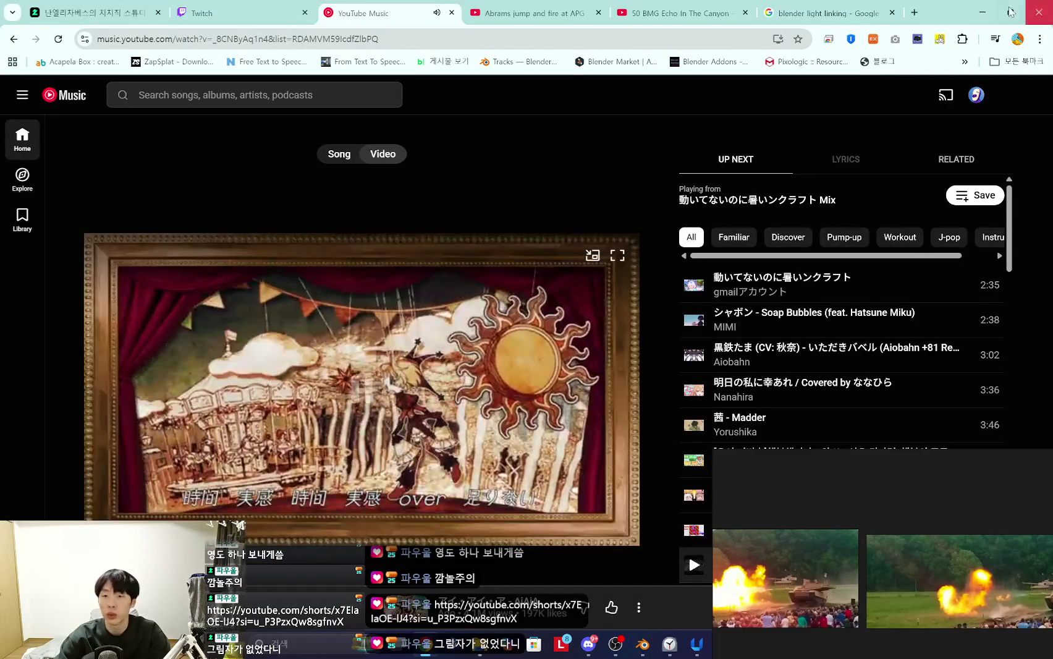
{"action": "key", "text": "super+Down"}
{"action": "key", "text": "super+Down"}
{"action": "key", "text": "alt+Tab"}
{"action": "key", "text": "Tab"}
Step: Preview cannon results, then search 'cannon close' and play Mortar, 120mm, Close 01
{"action": "left_click", "coordinate": [488, 171]}
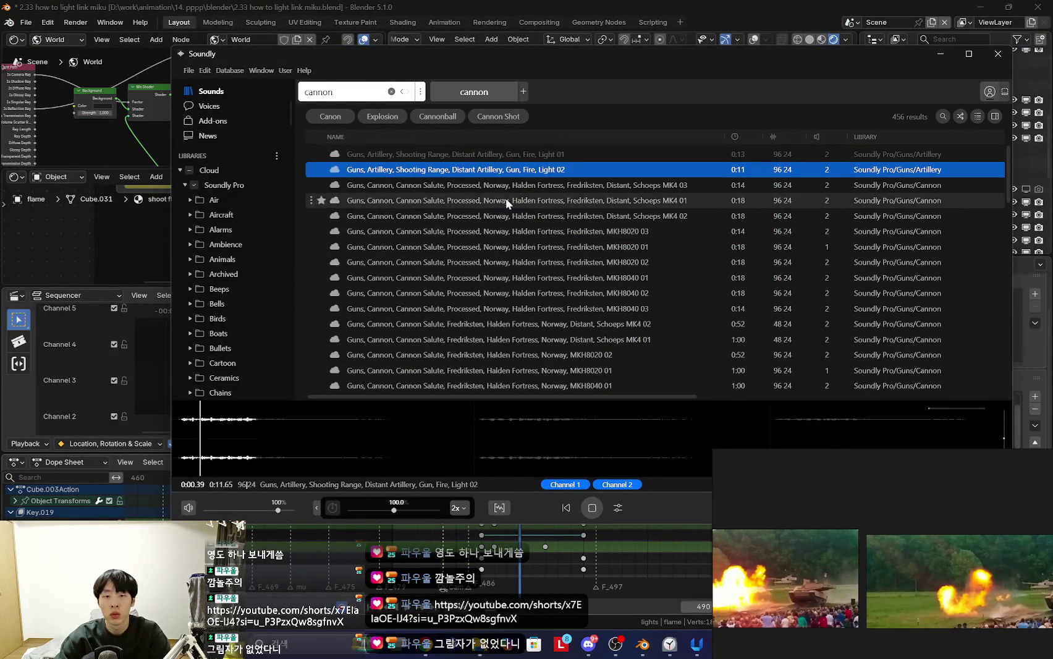
{"action": "left_click", "coordinate": [508, 186]}
{"action": "type", "text": "close"}
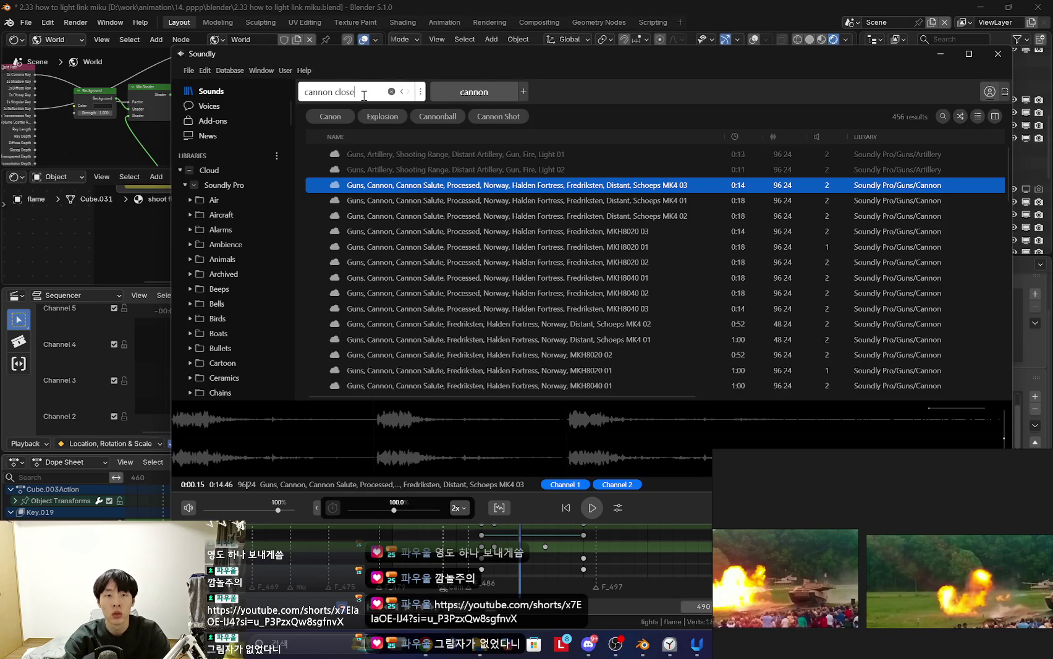
{"action": "key", "text": "Return"}
{"action": "left_click", "coordinate": [409, 155]}
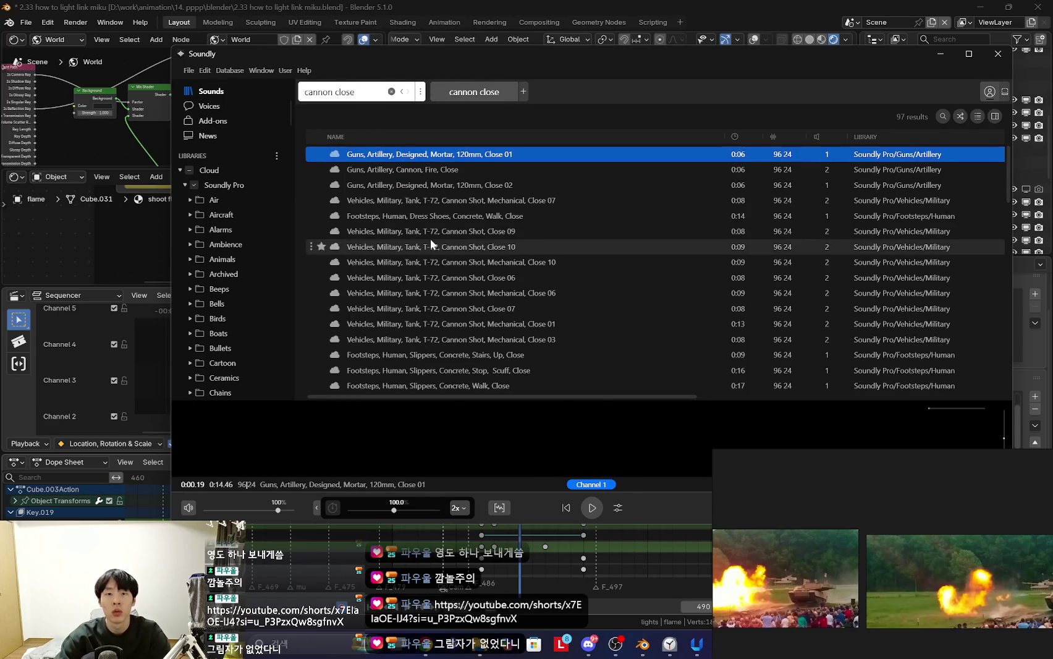
{"action": "left_click", "coordinate": [851, 589]}
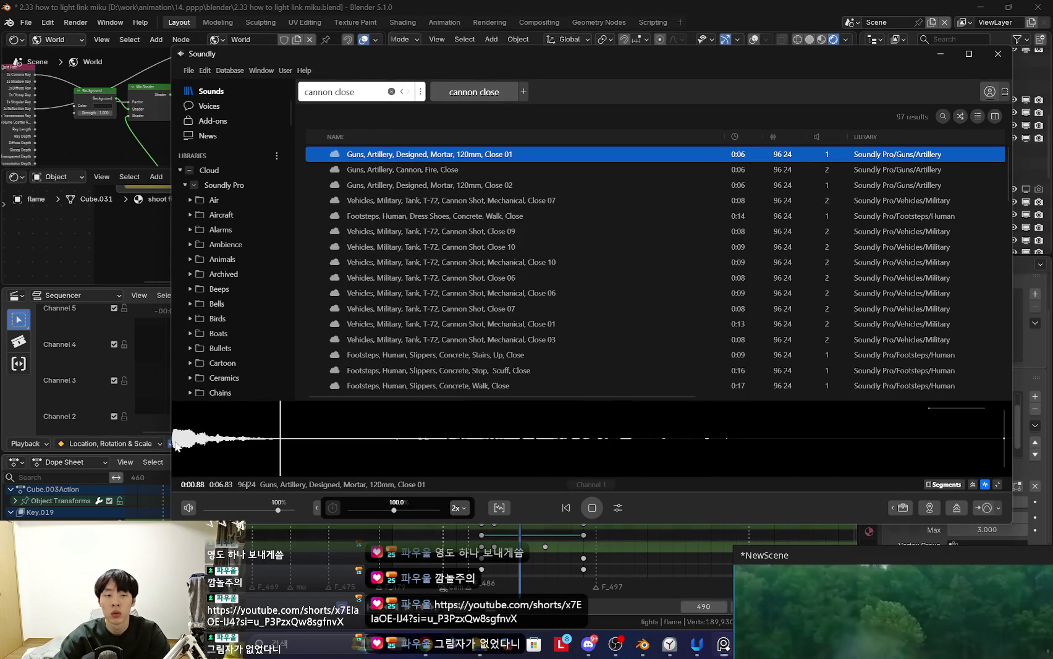
Step: Drop the Mortar Close 01 sound onto sequencer Channel 4, enlarge the sequencer, and play
{"action": "mouse_move", "coordinate": [400, 440]}
{"action": "left_mouse_down"}
{"action": "mouse_move", "coordinate": [253, 322]}
{"action": "mouse_move", "coordinate": [256, 349]}
{"action": "left_mouse_up"}
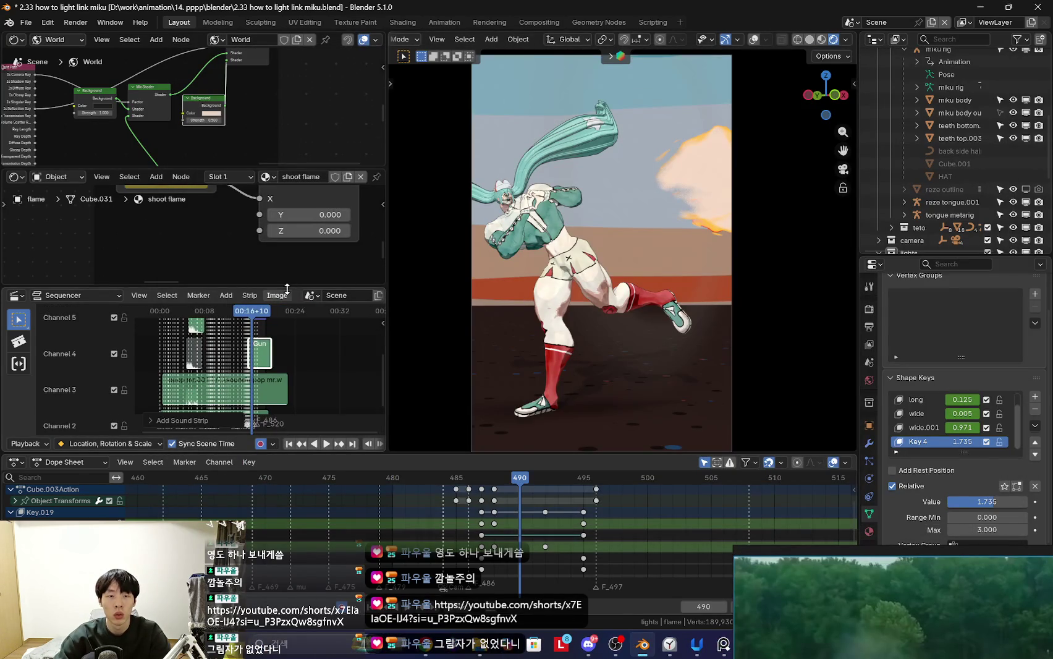
{"action": "left_click_drag", "start_coordinate": [287, 289], "coordinate": [286, 219]}
{"action": "left_click_drag", "start_coordinate": [388, 239], "coordinate": [526, 239]}
{"action": "scroll", "coordinate": [343, 343], "scroll_direction": "up", "scroll_amount": 3}
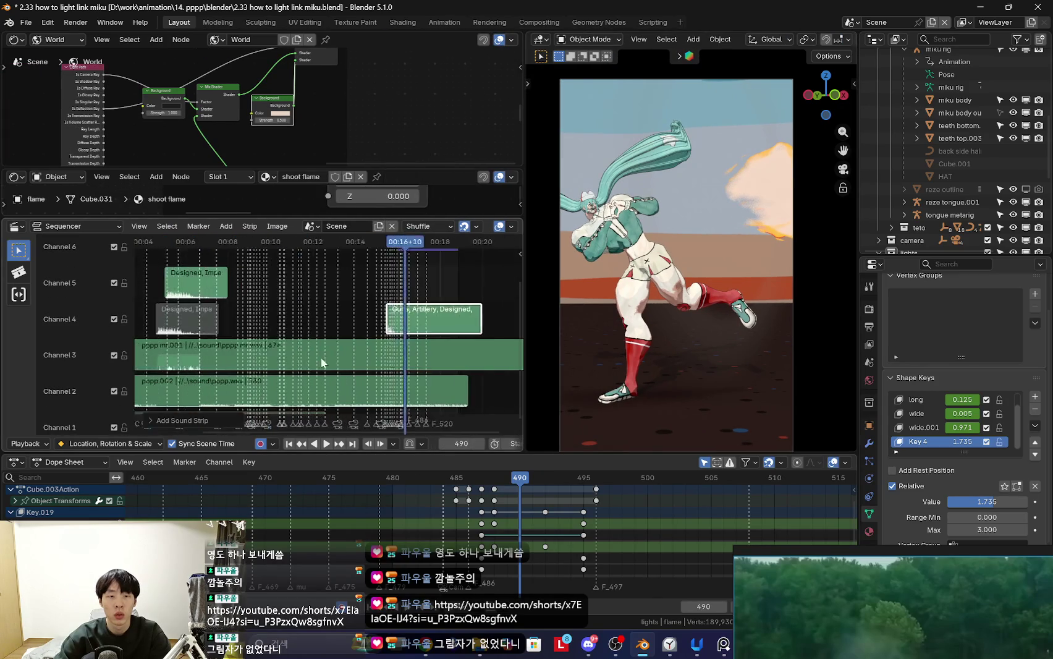
{"action": "key", "text": "space"}
{"action": "scroll", "coordinate": [337, 346], "scroll_direction": "down", "scroll_amount": 1}
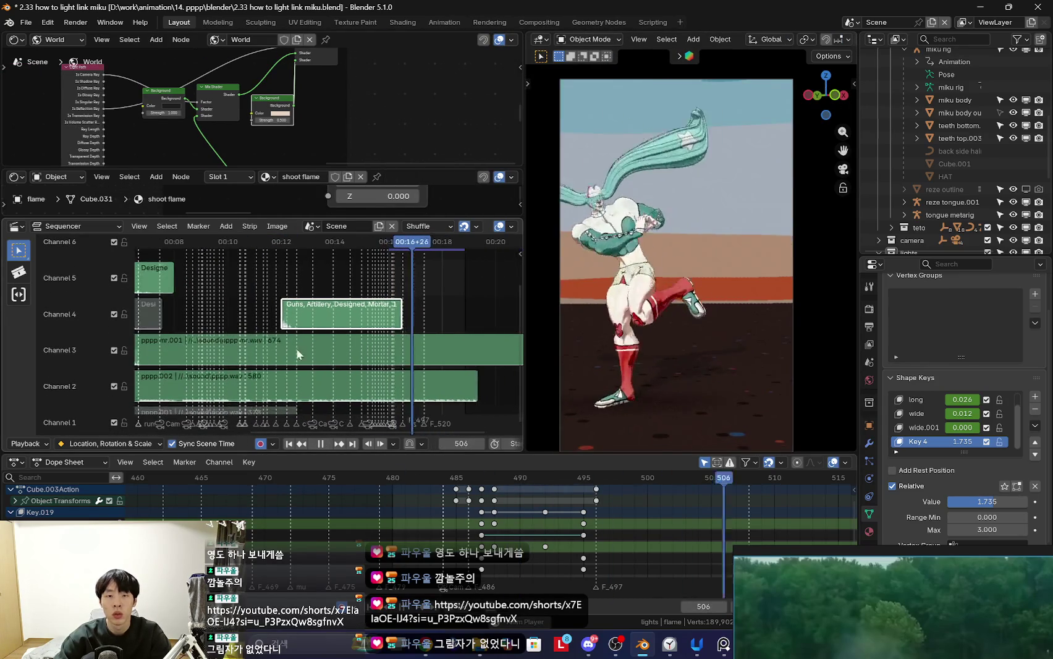
Step: Slide the mortar strip later so it starts near frame 487 with the blast
{"action": "key", "text": "g"}
{"action": "left_click", "coordinate": [363, 378]}
{"action": "scroll", "coordinate": [346, 365], "scroll_direction": "up", "scroll_amount": 3}
{"action": "scroll", "coordinate": [337, 349], "scroll_direction": "up", "scroll_amount": 2}
{"action": "scroll", "coordinate": [361, 361], "scroll_direction": "up", "scroll_amount": 1}
{"action": "scroll", "coordinate": [309, 356], "scroll_direction": "down", "scroll_amount": 2}
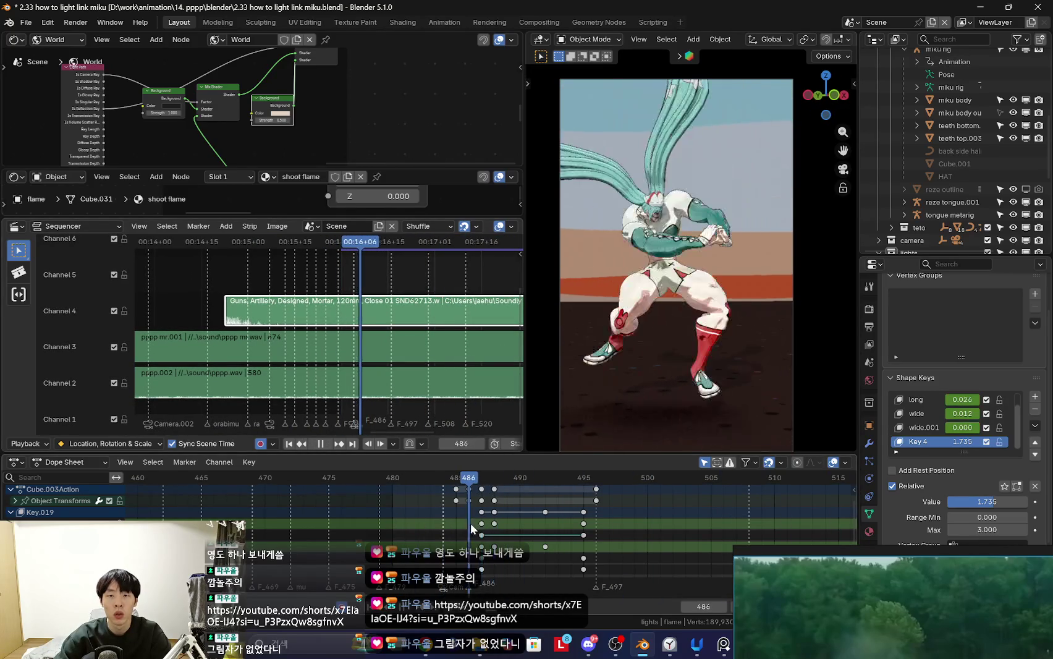
{"action": "left_click", "coordinate": [438, 318]}
{"action": "scroll", "coordinate": [333, 300], "scroll_direction": "down", "scroll_amount": 1}
{"action": "key", "text": "space"}
{"action": "left_click_drag", "start_coordinate": [370, 168], "coordinate": [370, 106]}
{"action": "scroll", "coordinate": [311, 328], "scroll_direction": "up", "scroll_amount": 2}
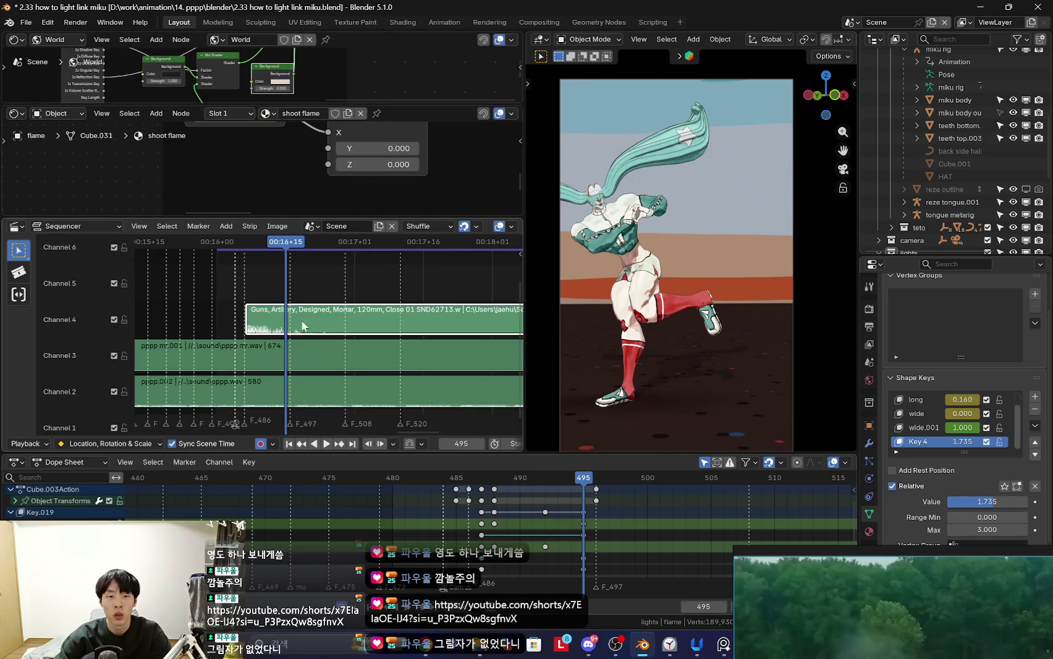
{"action": "key", "text": "alt+Tab"}
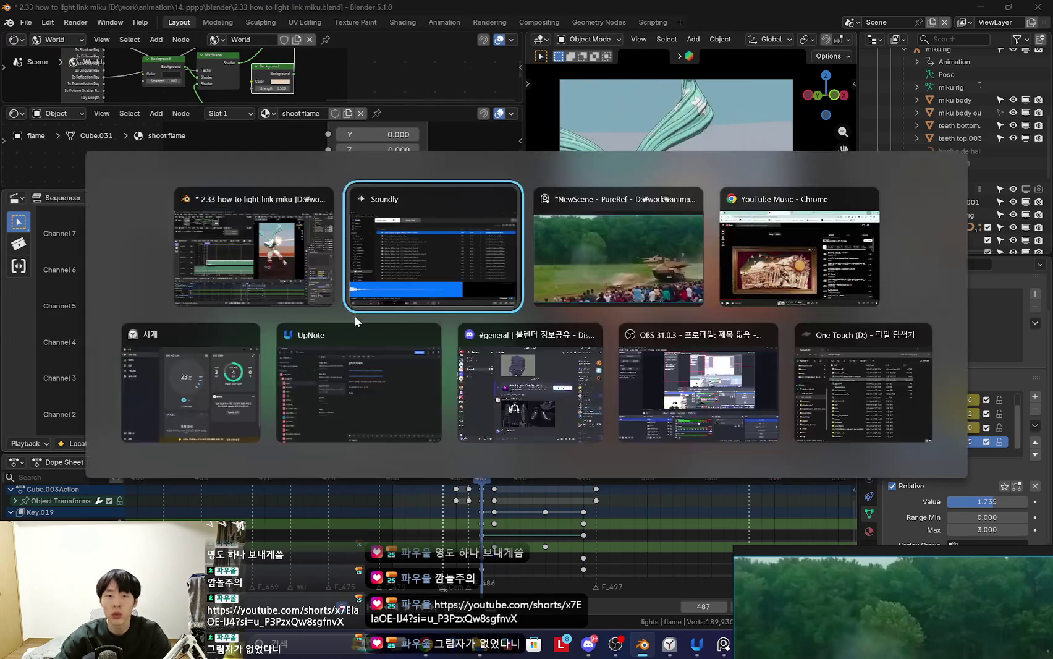
Step: Preview Mortar, 120mm, Close 02 and drop it onto sequencer channel 5
{"action": "left_click", "coordinate": [437, 168]}
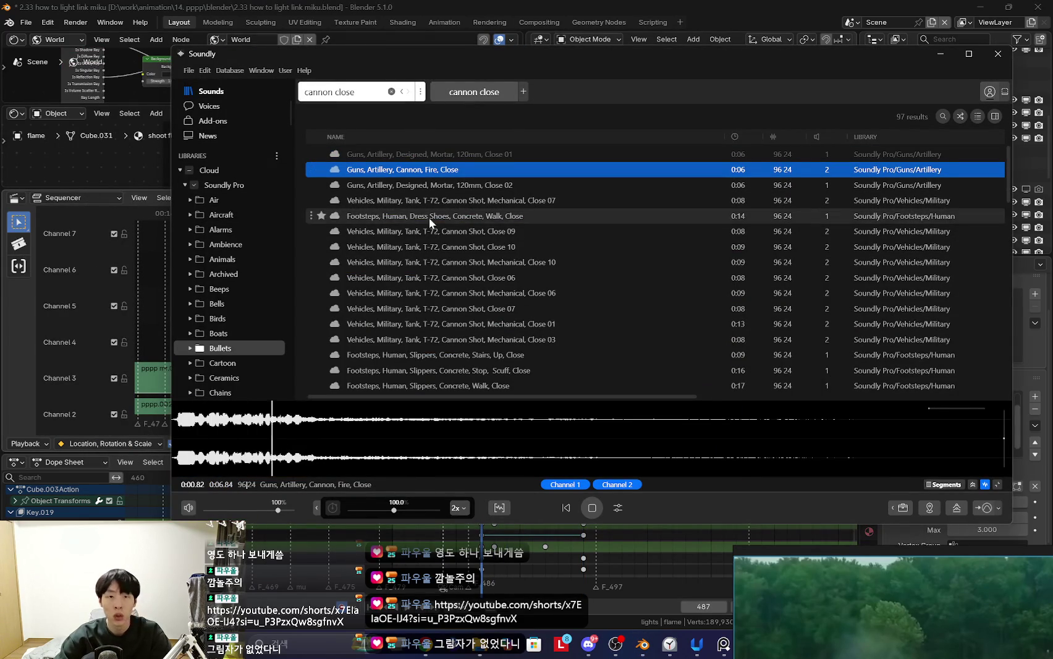
{"action": "left_click", "coordinate": [471, 185]}
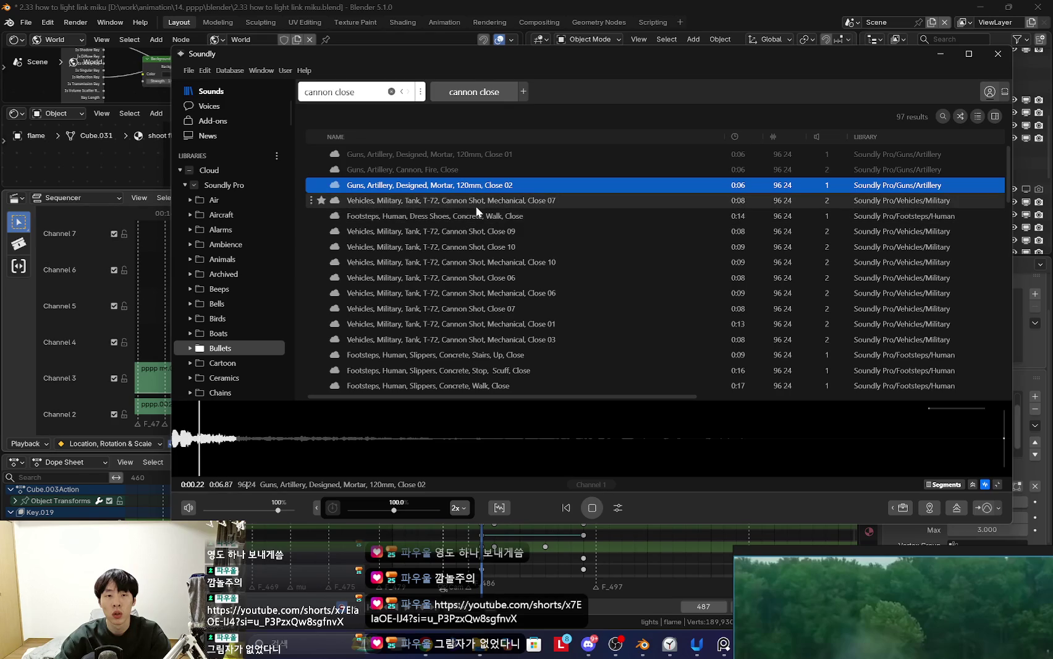
{"action": "mouse_move", "coordinate": [757, 439]}
{"action": "left_mouse_down"}
{"action": "mouse_move", "coordinate": [253, 270]}
{"action": "mouse_move", "coordinate": [340, 344]}
{"action": "left_mouse_up"}
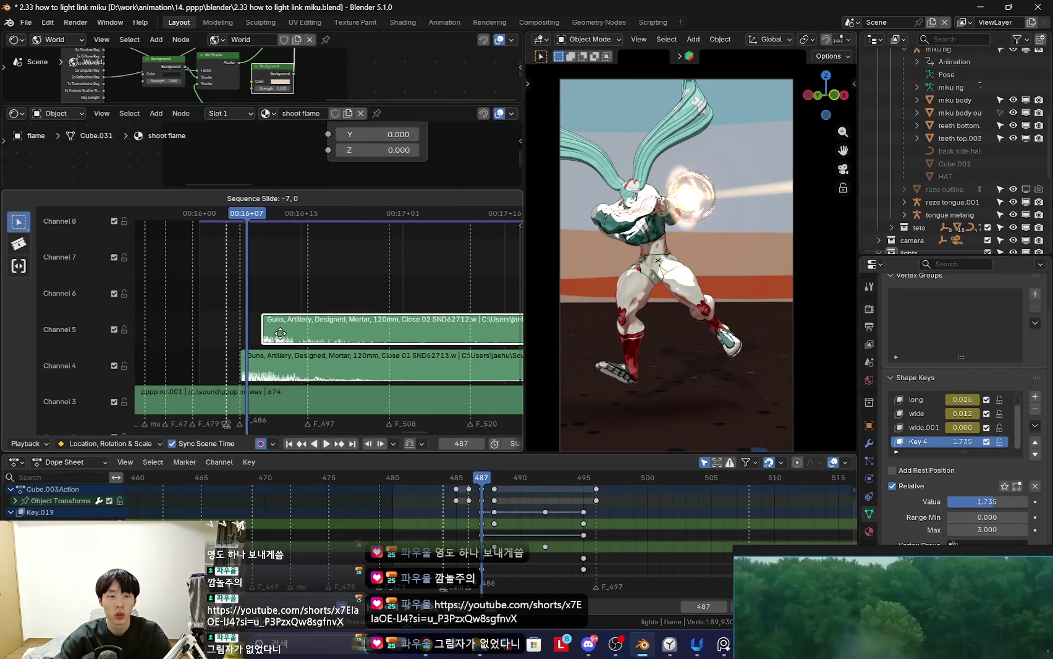
{"action": "key", "text": "space"}
{"action": "mouse_move", "coordinate": [281, 371]}
{"action": "left_mouse_down"}
{"action": "mouse_move", "coordinate": [188, 338]}
{"action": "mouse_move", "coordinate": [287, 327]}
{"action": "mouse_move", "coordinate": [240, 351]}
{"action": "mouse_move", "coordinate": [249, 352]}
{"action": "mouse_move", "coordinate": [303, 333]}
{"action": "left_mouse_up"}
{"action": "key", "text": "n"}
{"action": "key", "text": "n"}
{"action": "key", "text": "n"}
{"action": "left_click_drag", "start_coordinate": [926, 256], "coordinate": [927, 209]}
Step: Set the mortar strip's volume to 0.600 in its strip settings and preview it
{"action": "left_click", "coordinate": [869, 485]}
{"action": "scroll", "coordinate": [947, 447], "scroll_direction": "down", "scroll_amount": 8}
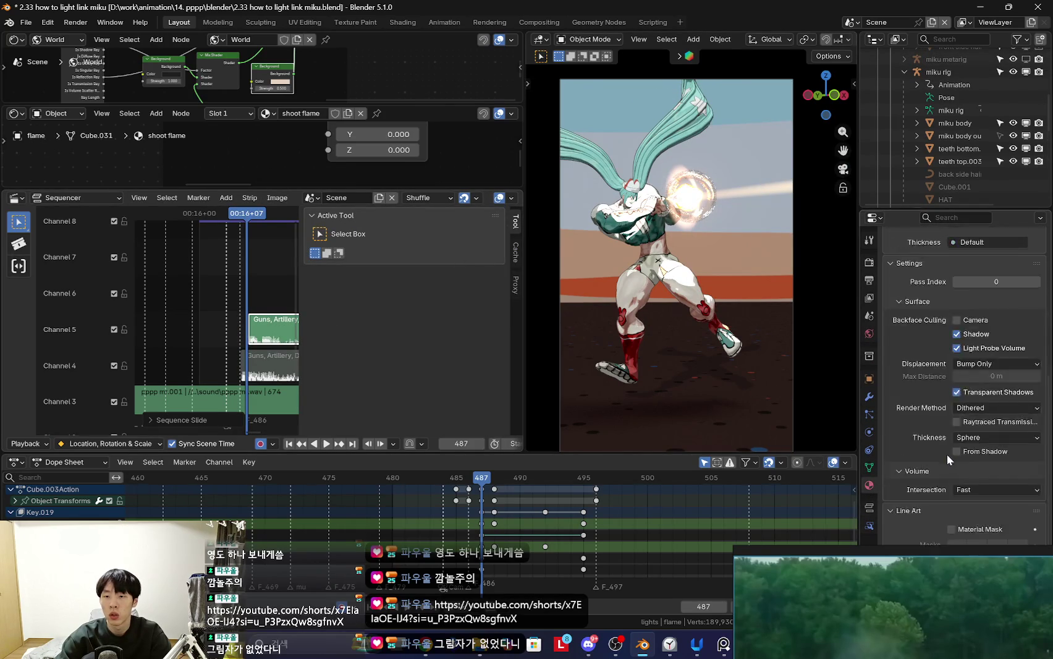
{"action": "scroll", "coordinate": [947, 447], "scroll_direction": "down", "scroll_amount": 5}
{"action": "left_click", "coordinate": [870, 509]}
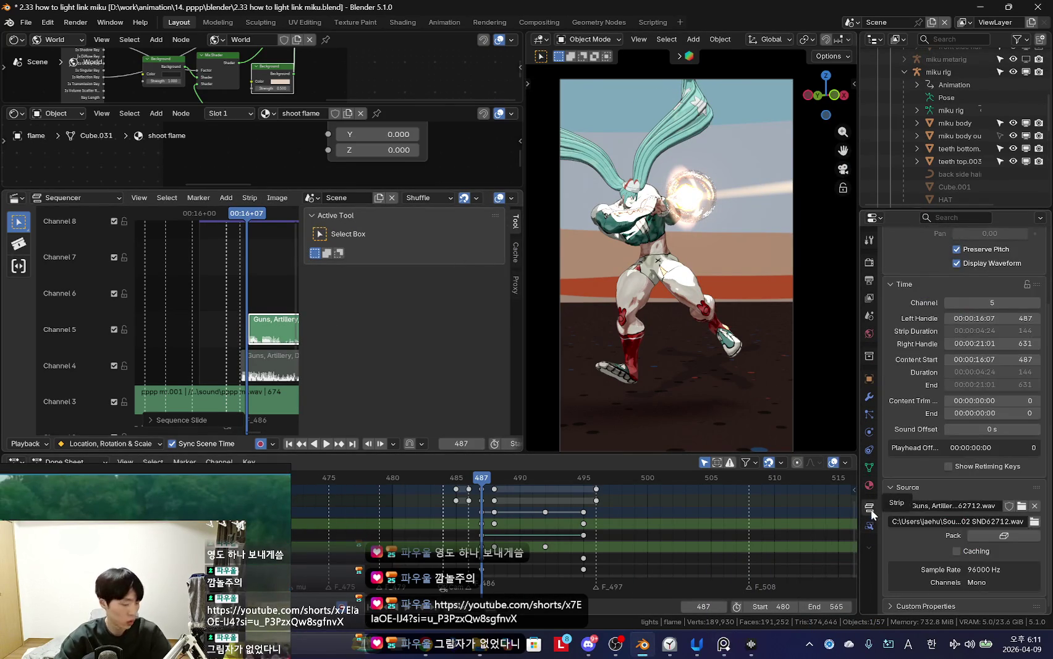
{"action": "scroll", "coordinate": [927, 401], "scroll_direction": "up", "scroll_amount": 2}
{"action": "scroll", "coordinate": [963, 311], "scroll_direction": "up", "scroll_amount": 2}
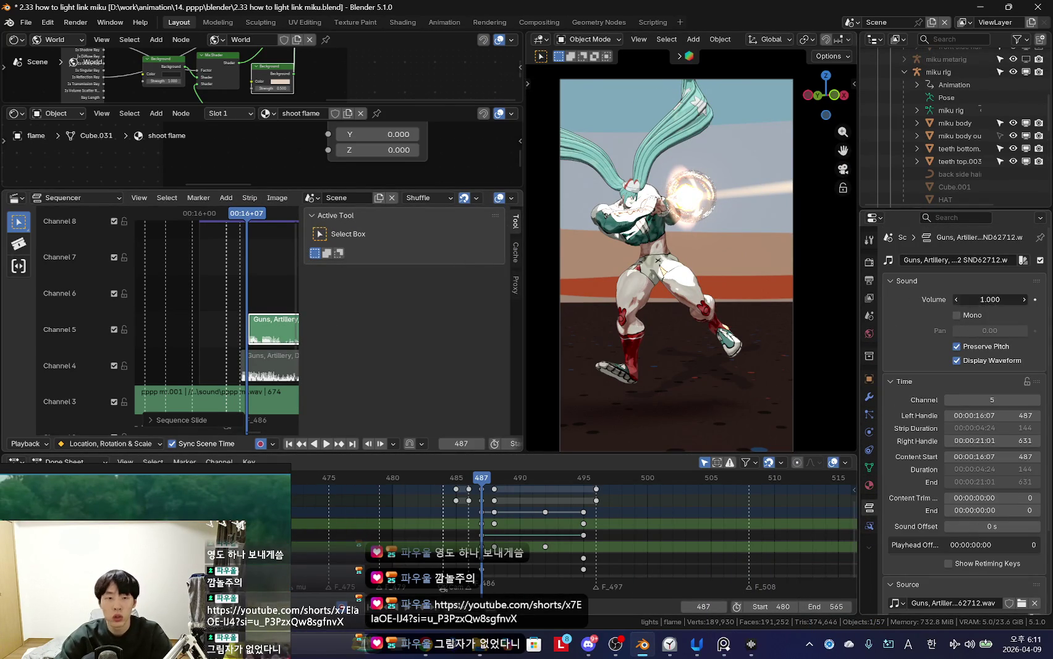
{"action": "key", "text": "n"}
{"action": "key", "text": "space"}
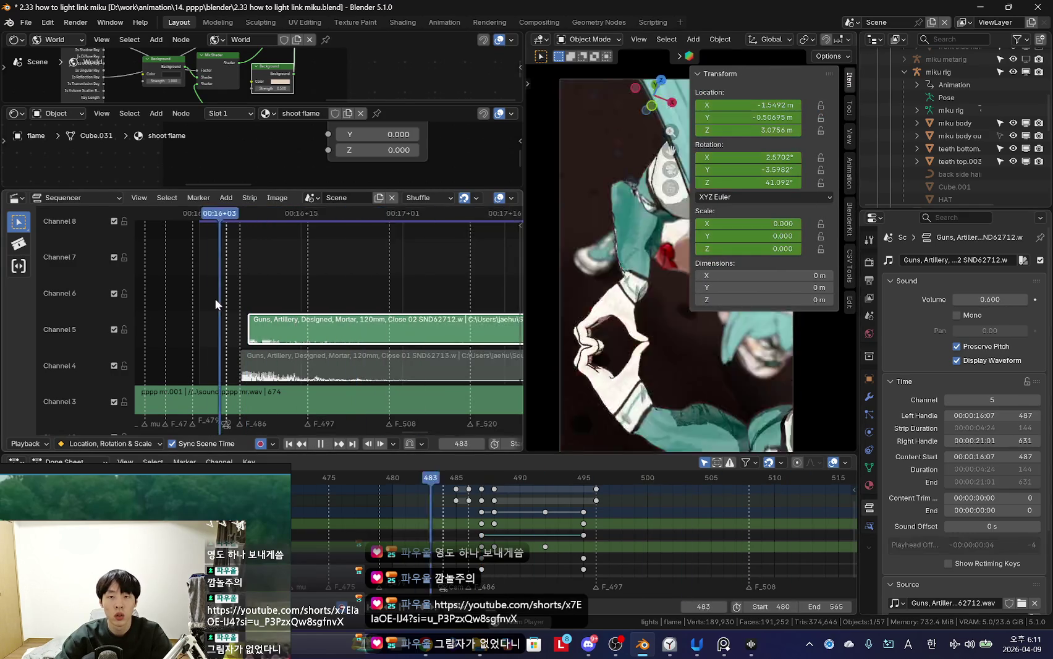
{"action": "key", "text": "n"}
{"action": "key", "text": "space"}
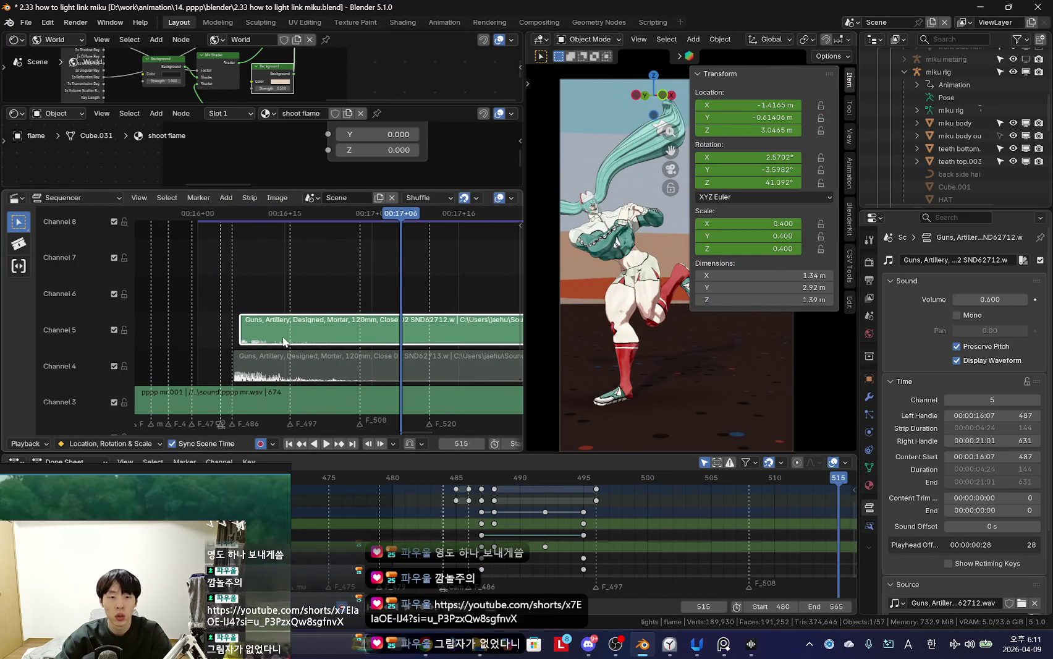
Step: Duplicate the mortar strip onto channels 6, 7 and 8, playing back between copies
{"action": "key", "text": "shift+d"}
{"action": "key", "text": "shift+Left"}
{"action": "key", "text": "space"}
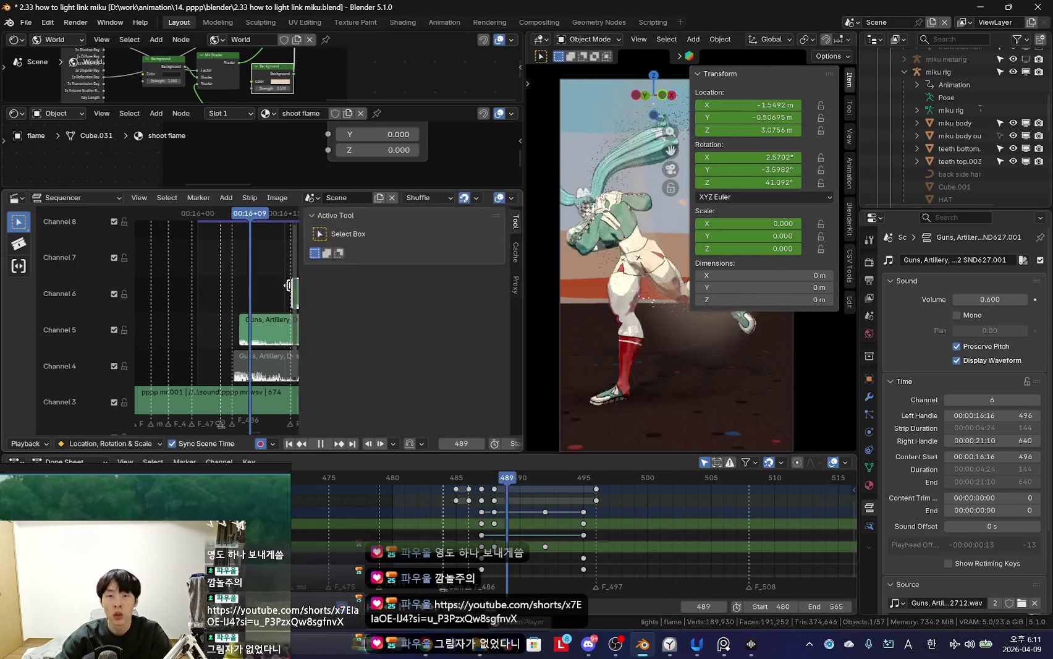
{"action": "key", "text": "space"}
{"action": "key", "text": "shift+d"}
{"action": "key", "text": "space"}
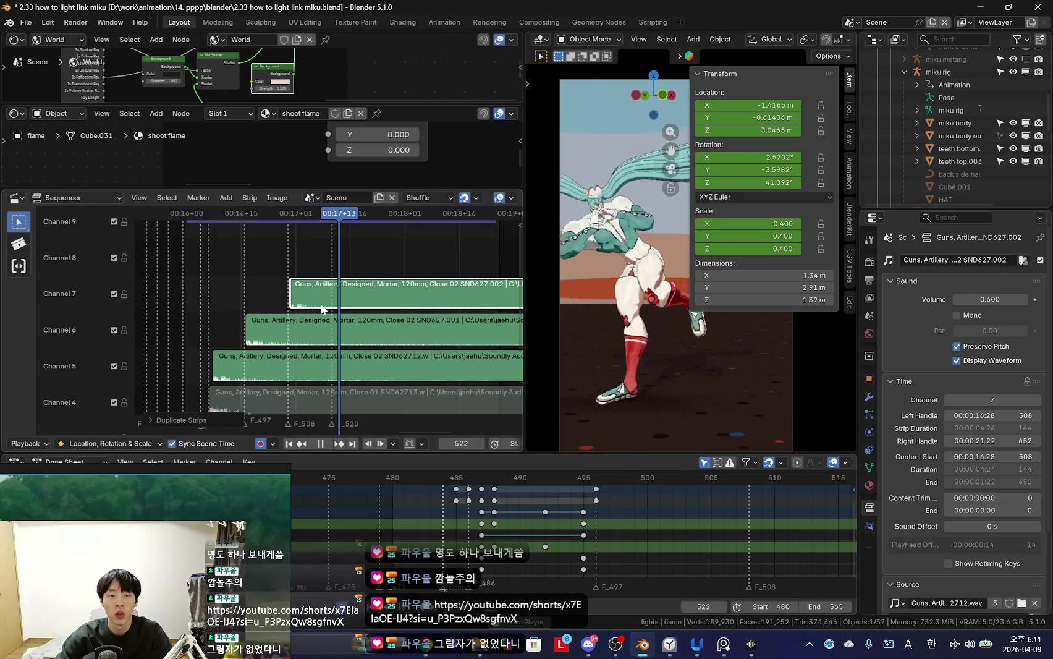
{"action": "key", "text": "space"}
{"action": "key", "text": "shift+d"}
{"action": "key", "text": "n"}
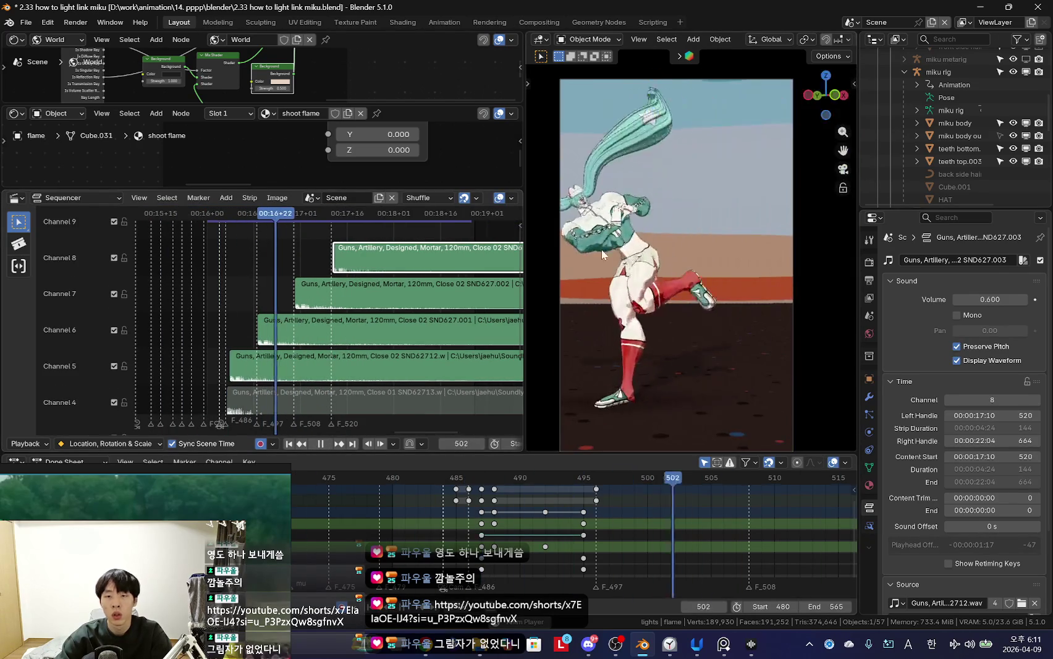
{"action": "key", "text": "space"}
{"action": "scroll", "coordinate": [320, 356], "scroll_direction": "down", "scroll_amount": 1}
{"action": "scroll", "coordinate": [302, 321], "scroll_direction": "up", "scroll_amount": 2}
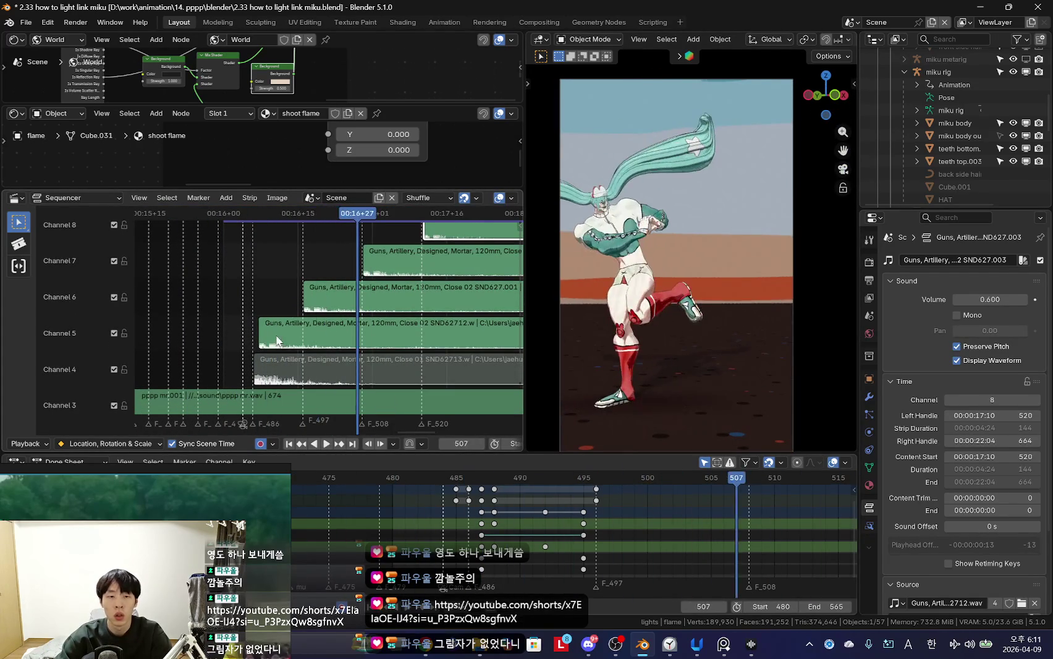
Step: Nudge the channel 5, 6 and 7 strips later to stagger the blasts
{"action": "left_click", "coordinate": [246, 338]}
{"action": "key", "text": "Escape"}
{"action": "left_click", "coordinate": [266, 337]}
{"action": "key", "text": "space"}
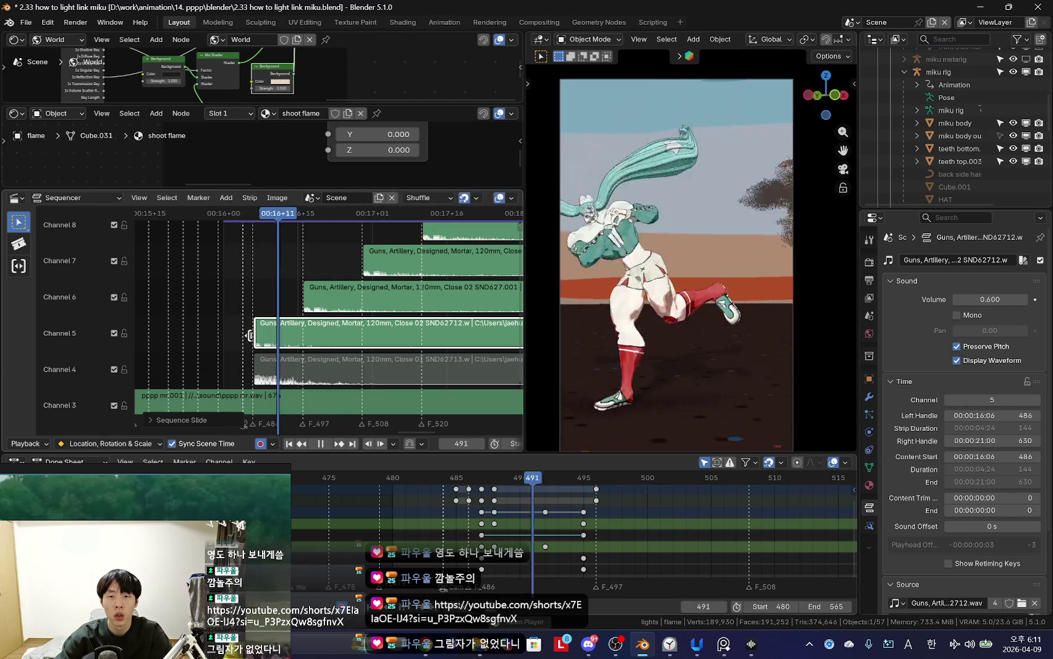
{"action": "left_click", "coordinate": [341, 300]}
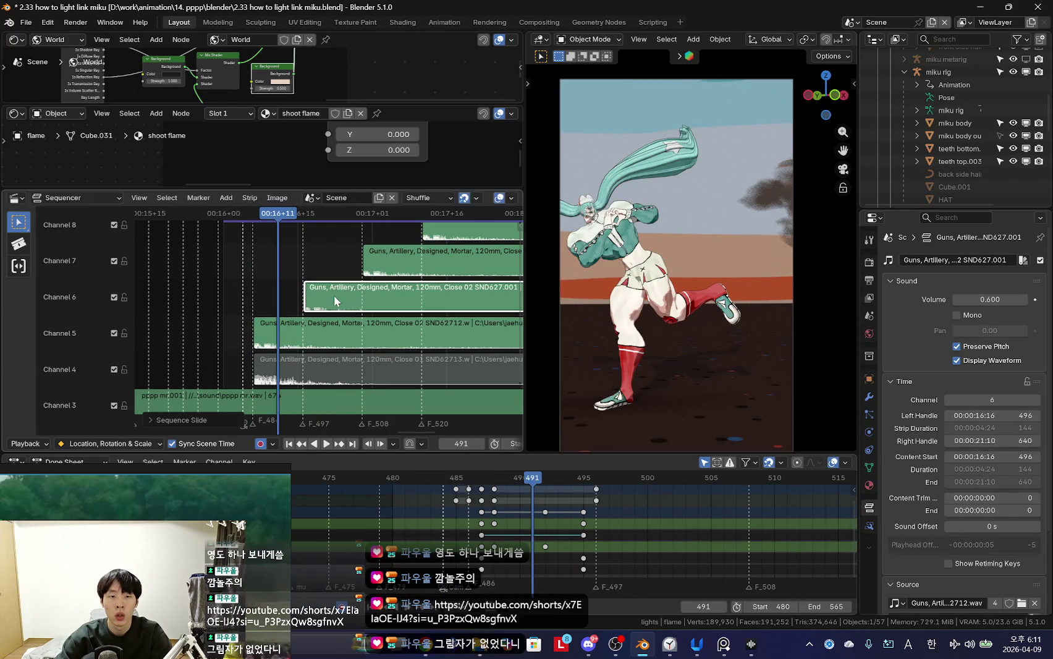
{"action": "key", "text": "space"}
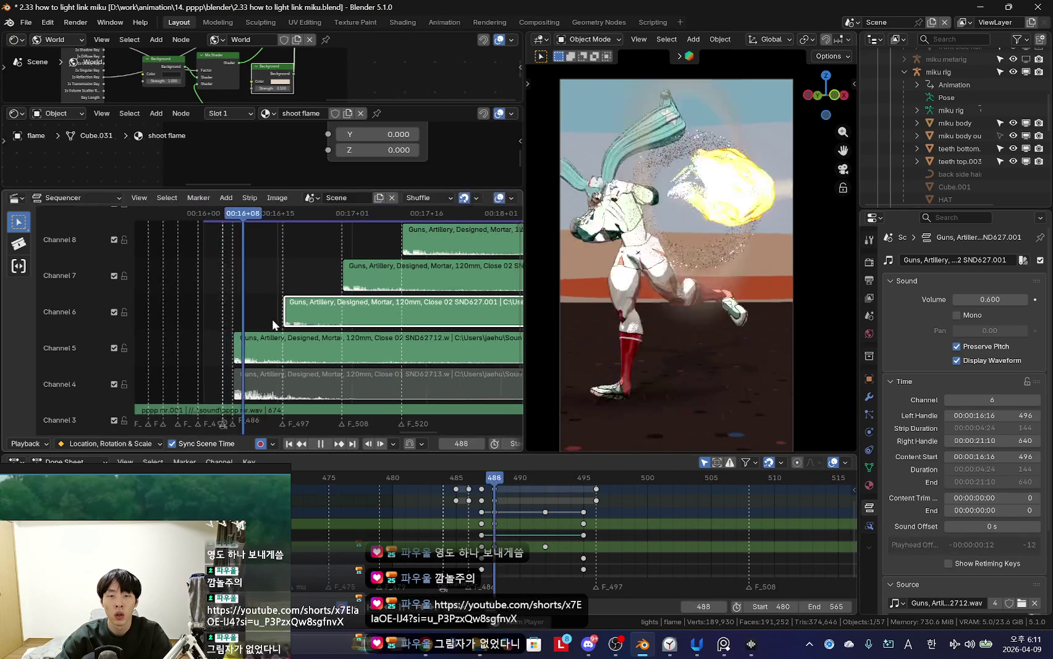
{"action": "left_click_drag", "start_coordinate": [312, 318], "coordinate": [325, 319]}
{"action": "key", "text": "shift+Left"}
{"action": "key", "text": "space"}
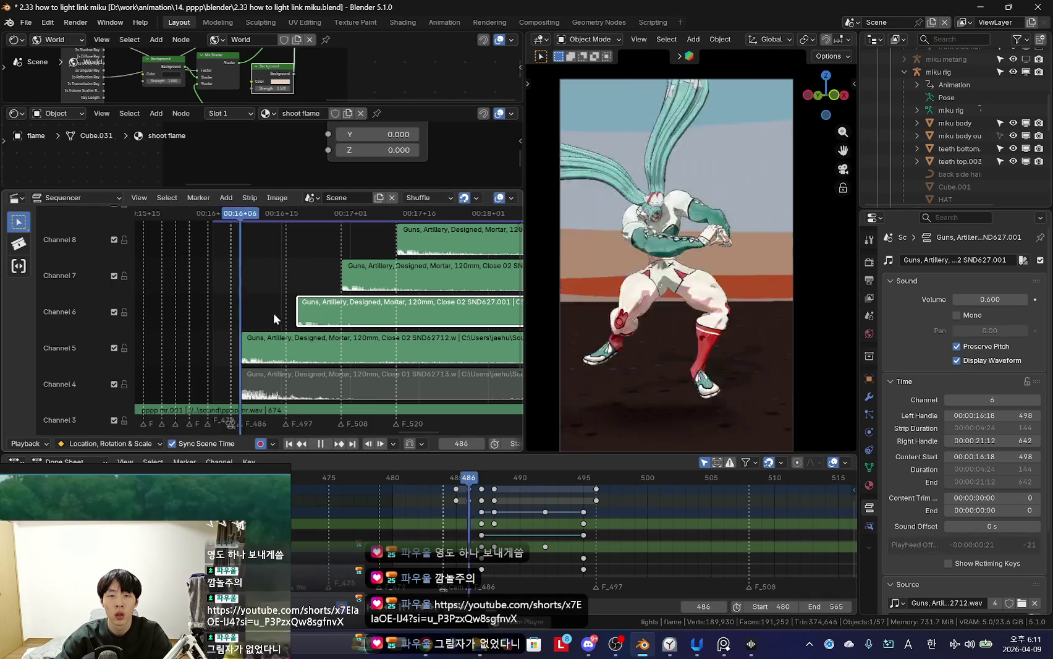
{"action": "left_click_drag", "start_coordinate": [369, 288], "coordinate": [380, 281]}
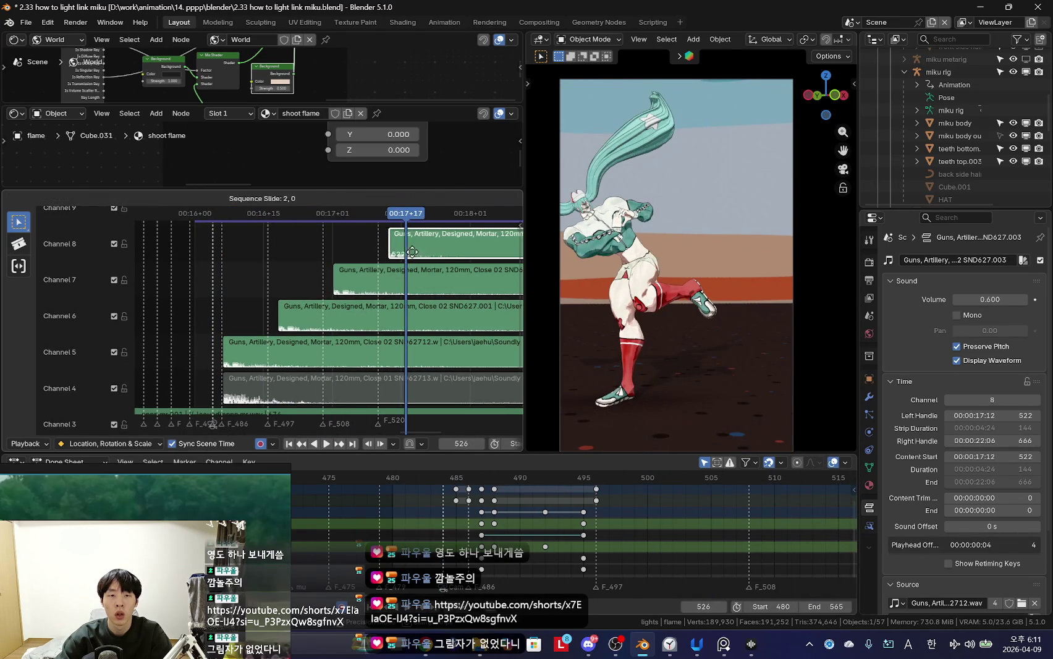
Step: Replay the layered blasts to check timing, then audition T-72 Cannon Shot Close 07
{"action": "key", "text": "shift+Left"}
{"action": "scroll", "coordinate": [331, 308], "scroll_direction": "down", "scroll_amount": 1}
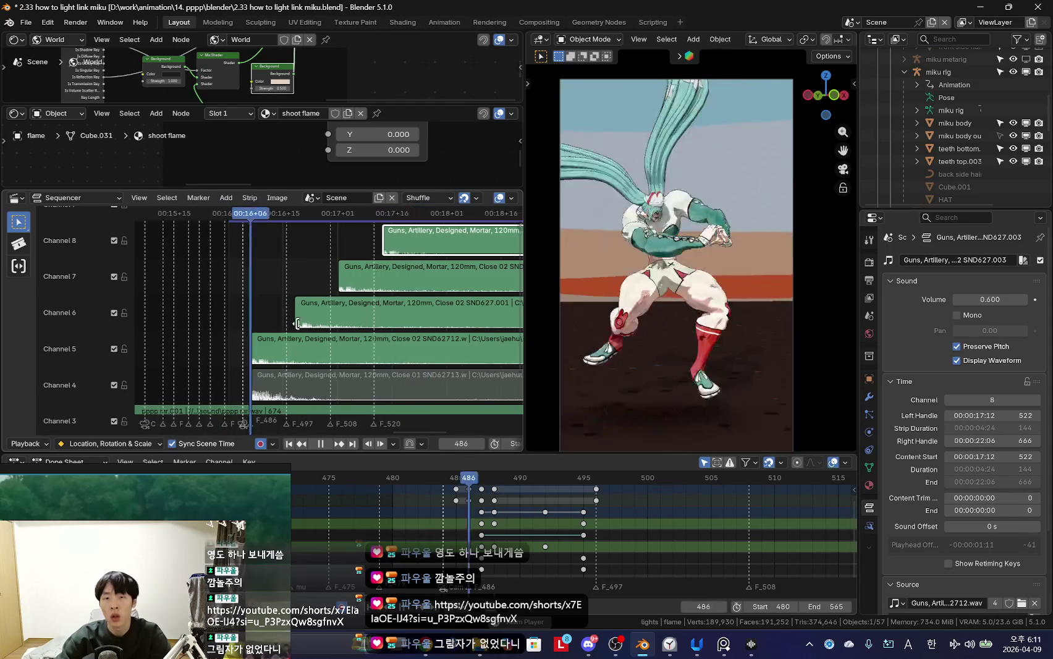
{"action": "key", "text": "shift+Left"}
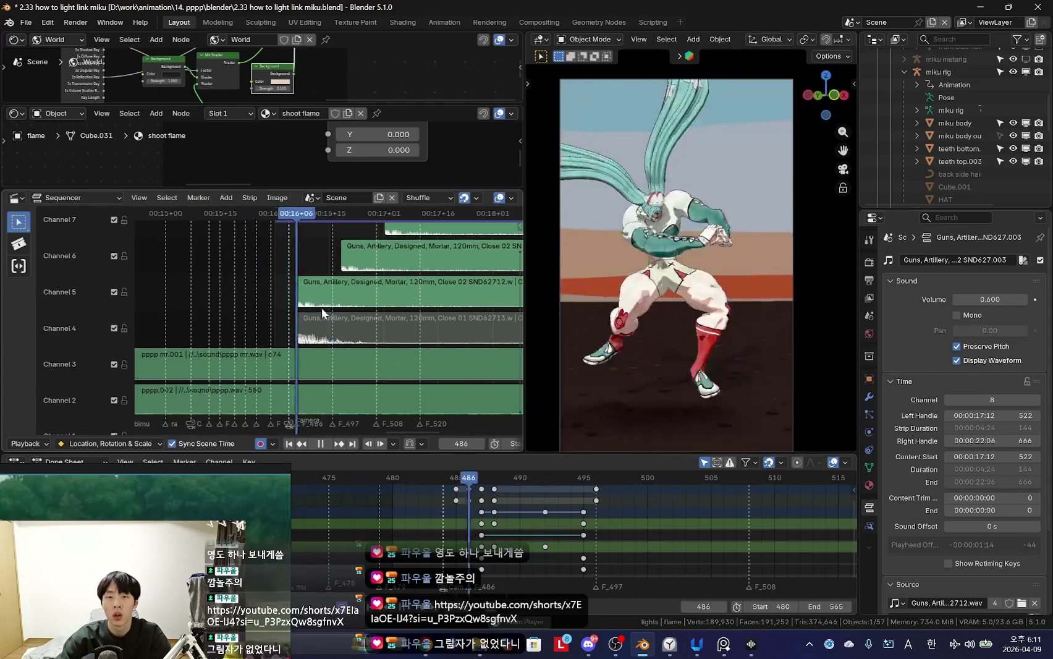
{"action": "key", "text": "shift+Left"}
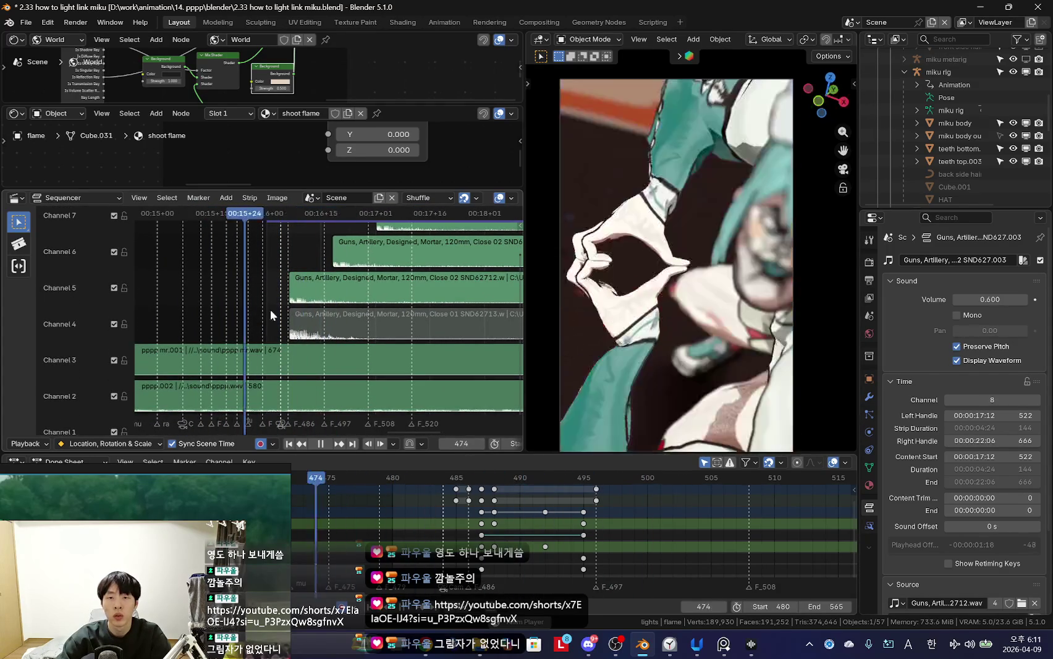
{"action": "key", "text": "shift+Left"}
{"action": "scroll", "coordinate": [327, 315], "scroll_direction": "down", "scroll_amount": 2}
{"action": "scroll", "coordinate": [327, 315], "scroll_direction": "down", "scroll_amount": 2}
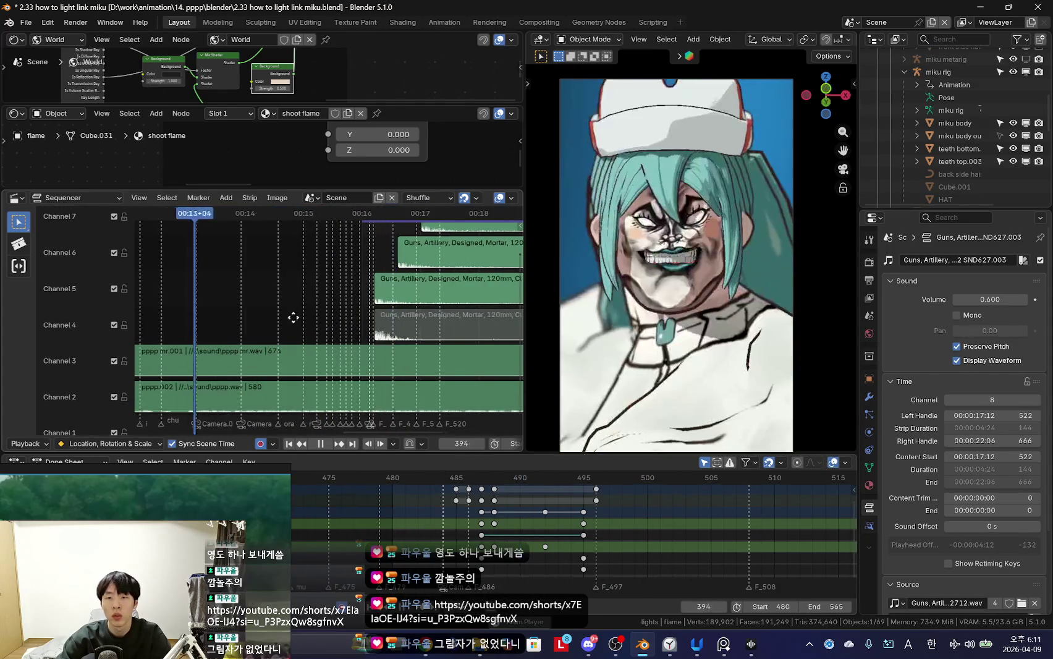
{"action": "scroll", "coordinate": [551, 527], "scroll_direction": "down", "scroll_amount": 3}
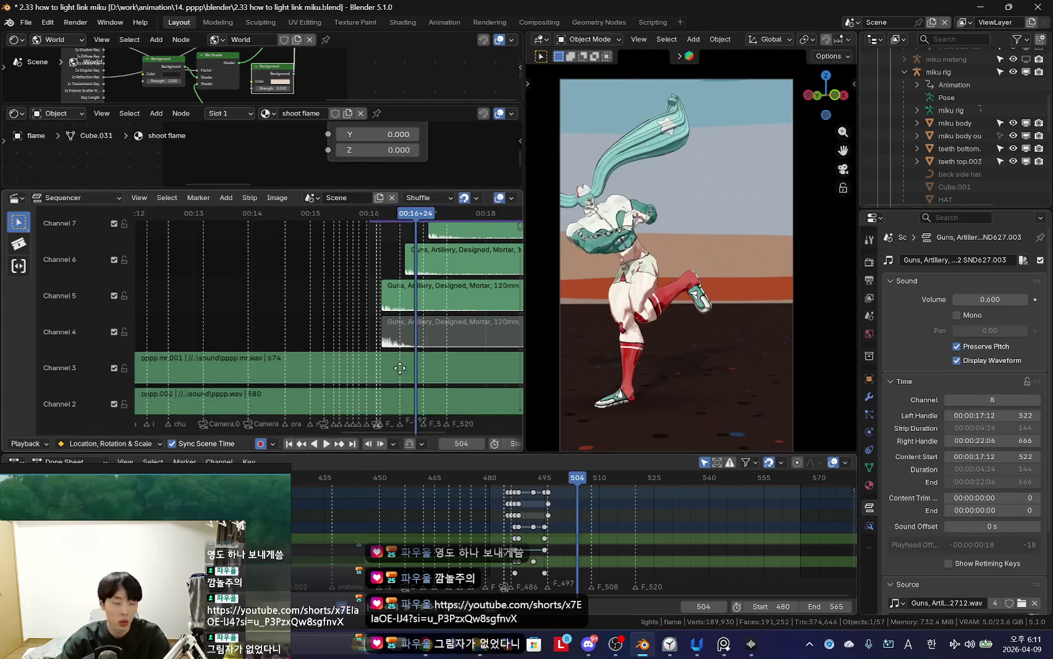
{"action": "key", "text": "alt+Tab"}
{"action": "key", "text": "alt+Tab"}
{"action": "left_click", "coordinate": [415, 201]}
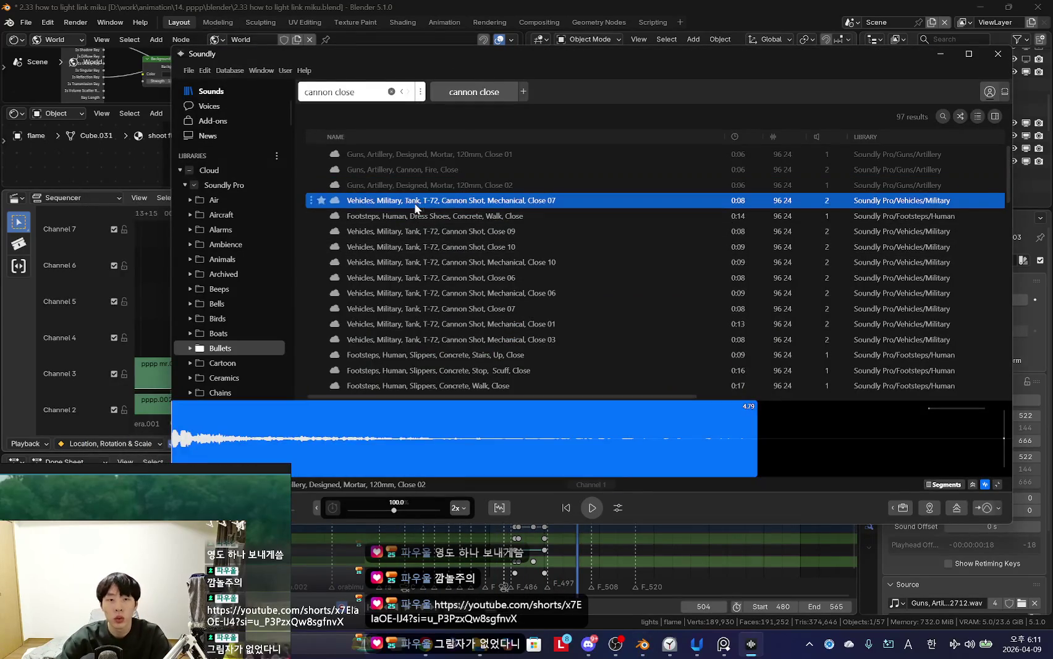
Step: Drag 'Vehicles, Military, Tank, T-72, Cannon Shot, Close 09' onto sequencer Channel 5
{"action": "left_click_drag", "start_coordinate": [562, 61], "coordinate": [570, 58]}
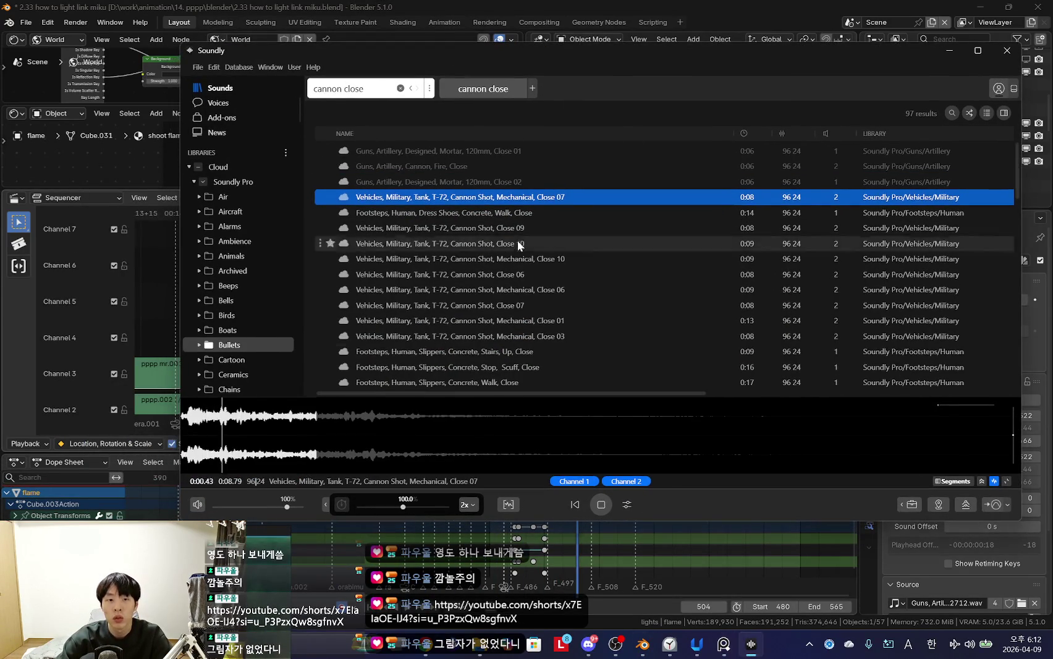
{"action": "left_click", "coordinate": [520, 216]}
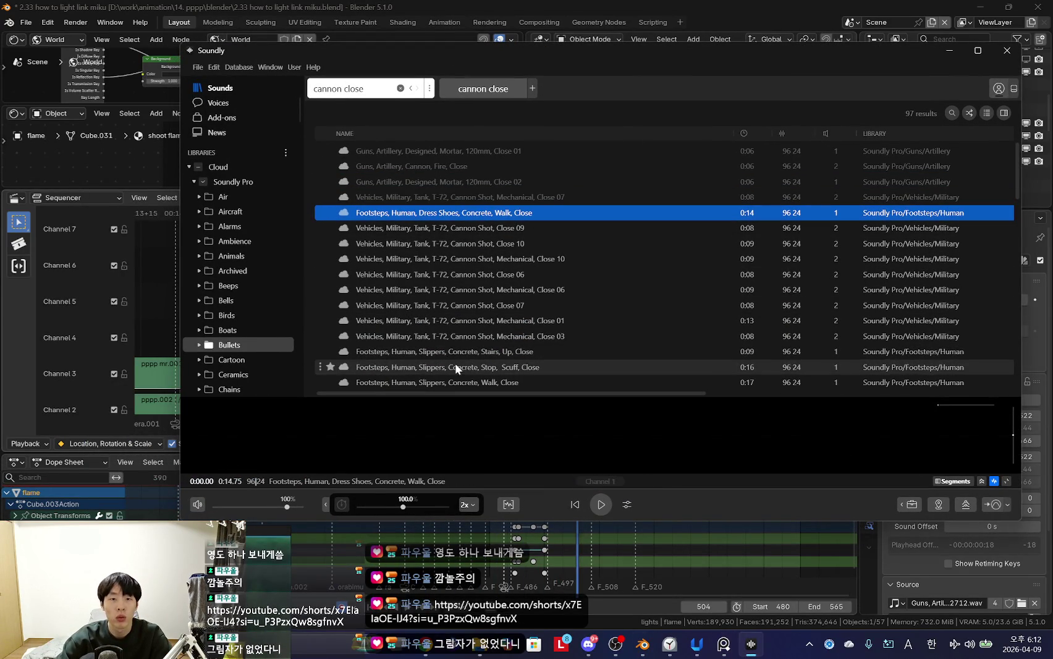
{"action": "left_click", "coordinate": [483, 232]}
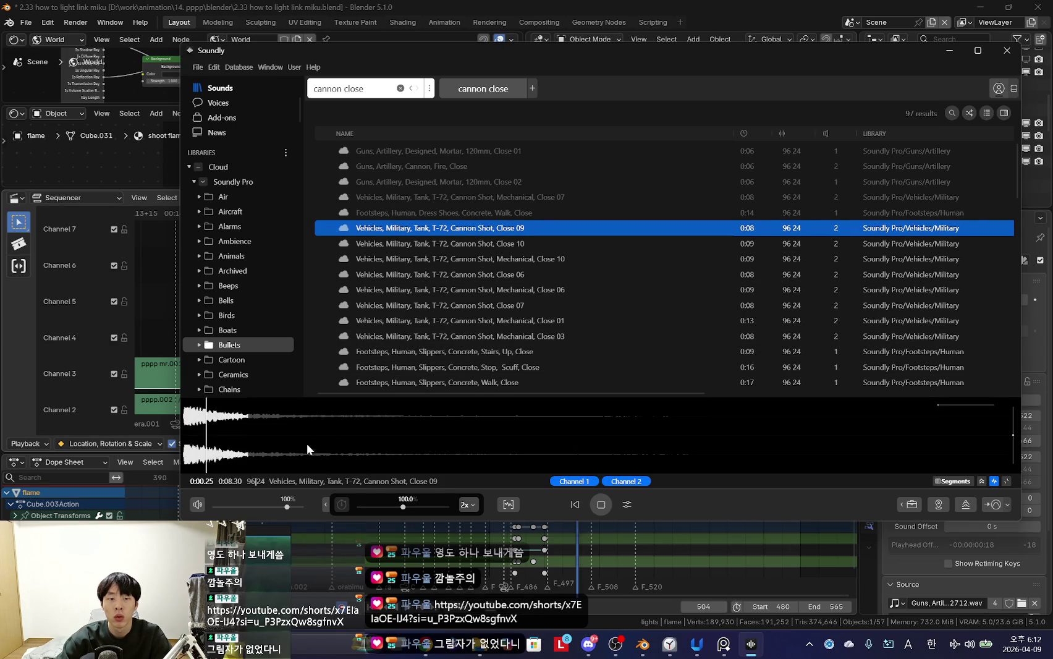
{"action": "mouse_move", "coordinate": [593, 435]}
{"action": "left_mouse_down"}
{"action": "mouse_move", "coordinate": [319, 319]}
{"action": "mouse_move", "coordinate": [209, 333]}
{"action": "left_mouse_up"}
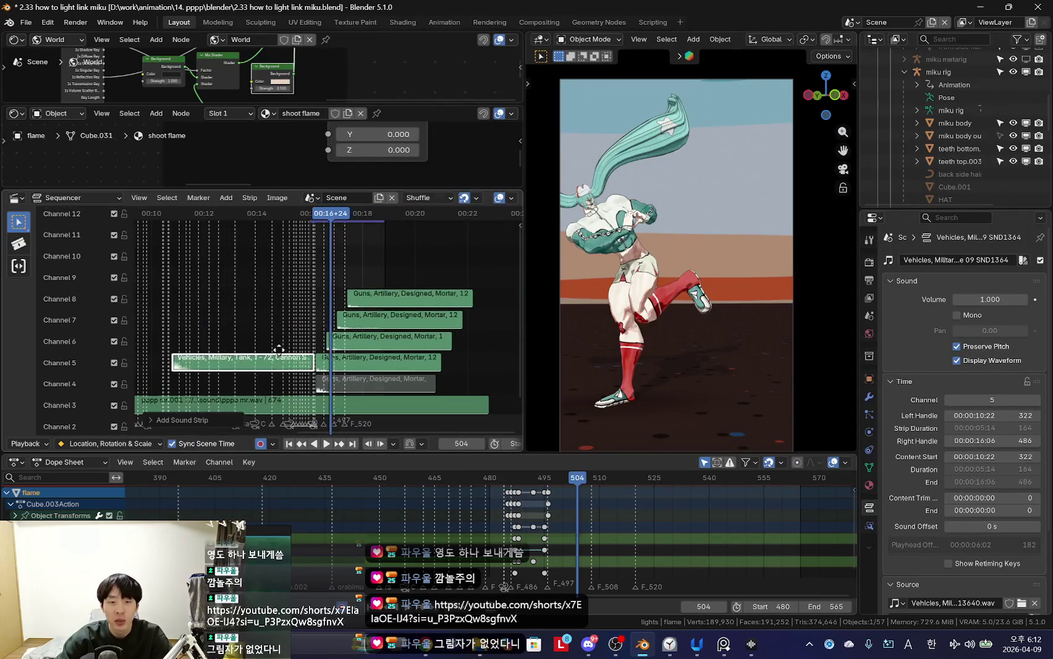
{"action": "left_click", "coordinate": [426, 266]}
{"action": "scroll", "coordinate": [371, 290], "scroll_direction": "up", "scroll_amount": 3}
{"action": "key", "text": "g"}
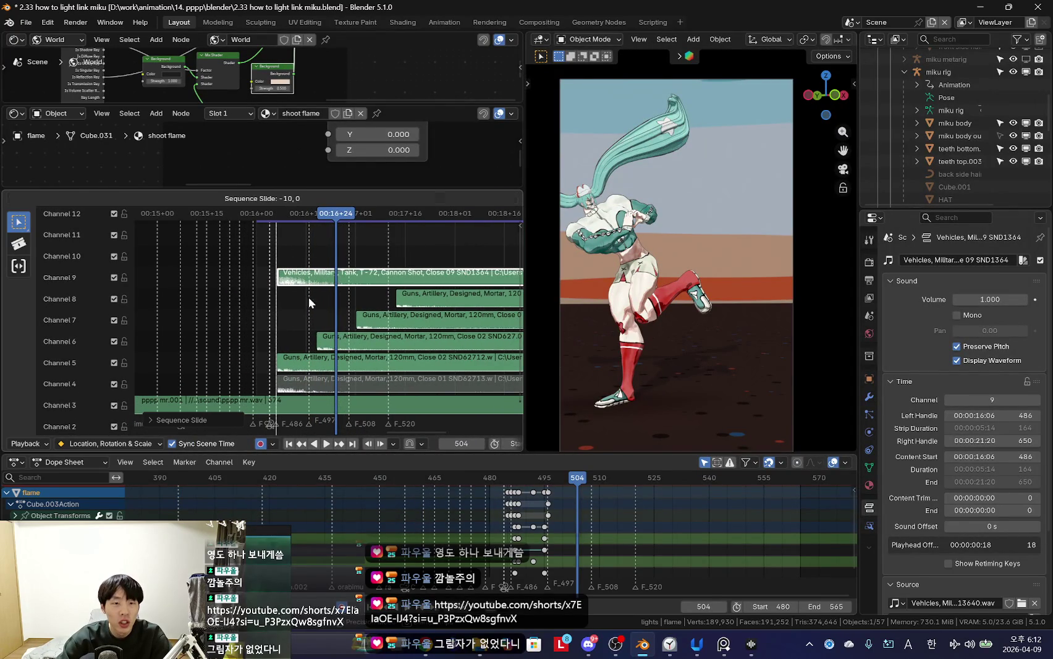
{"action": "left_click", "coordinate": [281, 317]}
{"action": "left_click", "coordinate": [249, 299]}
{"action": "key", "text": "space"}
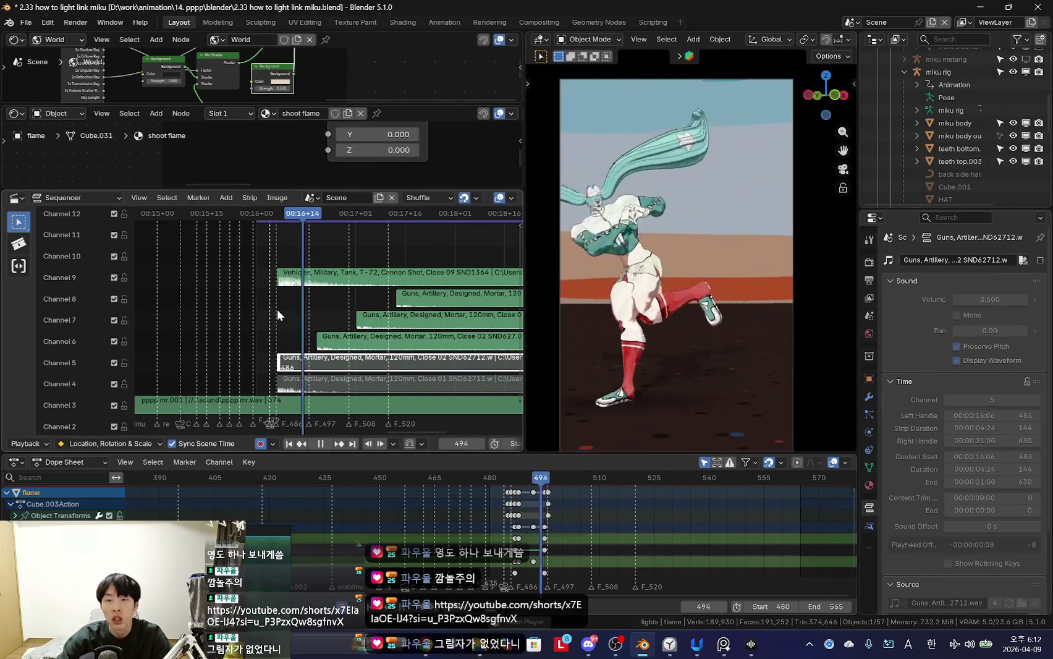
{"action": "scroll", "coordinate": [327, 318], "scroll_direction": "up", "scroll_amount": 2}
{"action": "key", "text": "Escape"}
{"action": "left_click", "coordinate": [309, 277]}
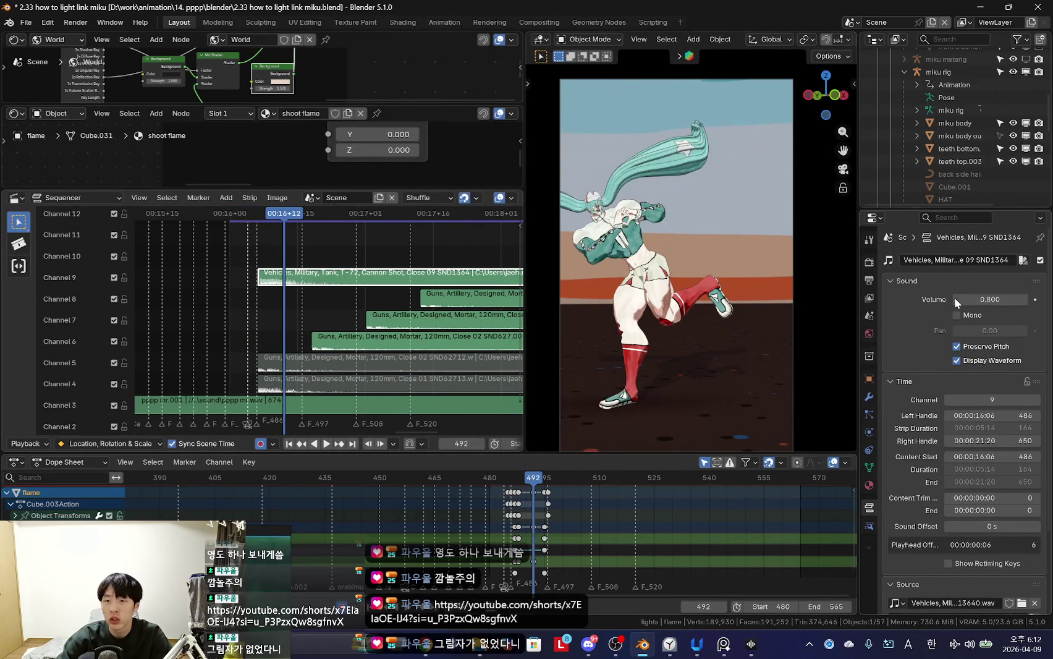
{"action": "left_click", "coordinate": [250, 300]}
{"action": "key", "text": "space"}
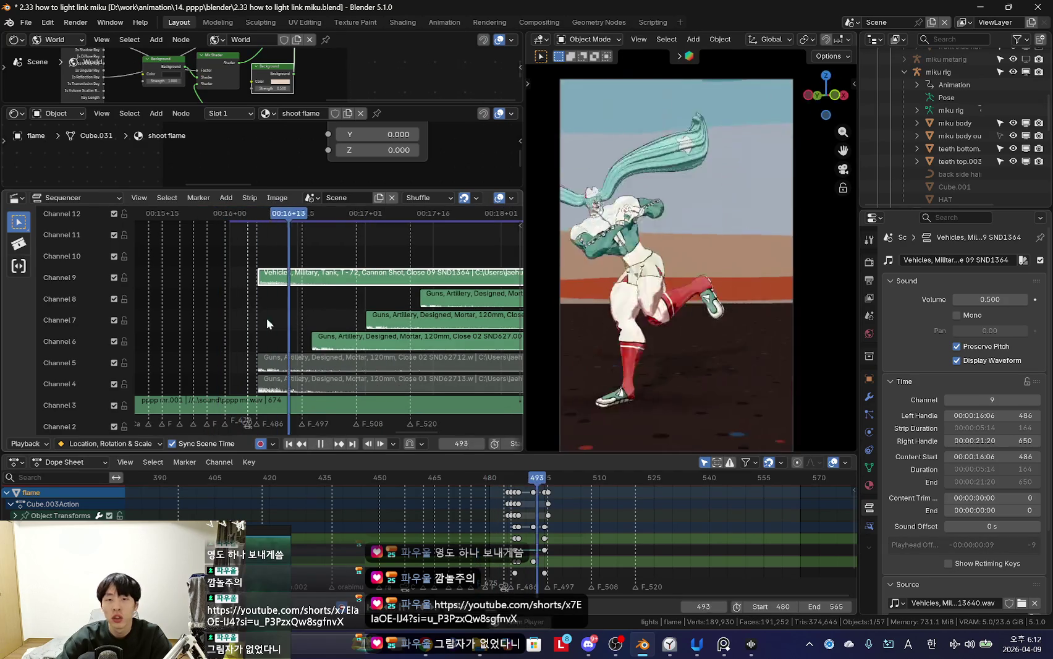
{"action": "key", "text": "space"}
{"action": "key", "text": "shift+d"}
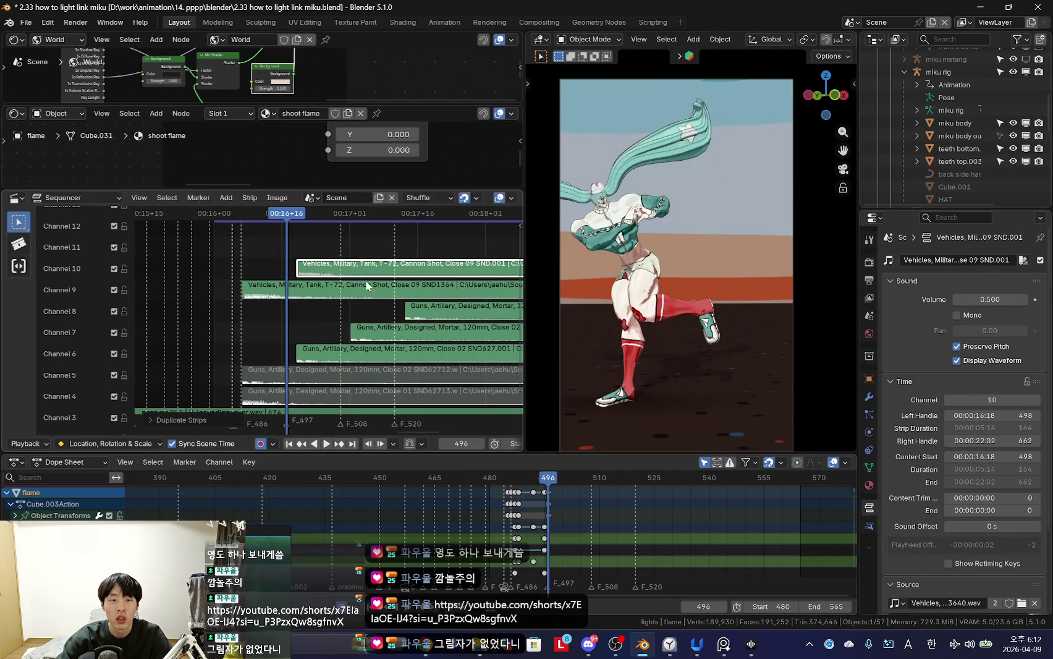
{"action": "middle_click_drag", "start_coordinate": [358, 285], "coordinate": [329, 315]}
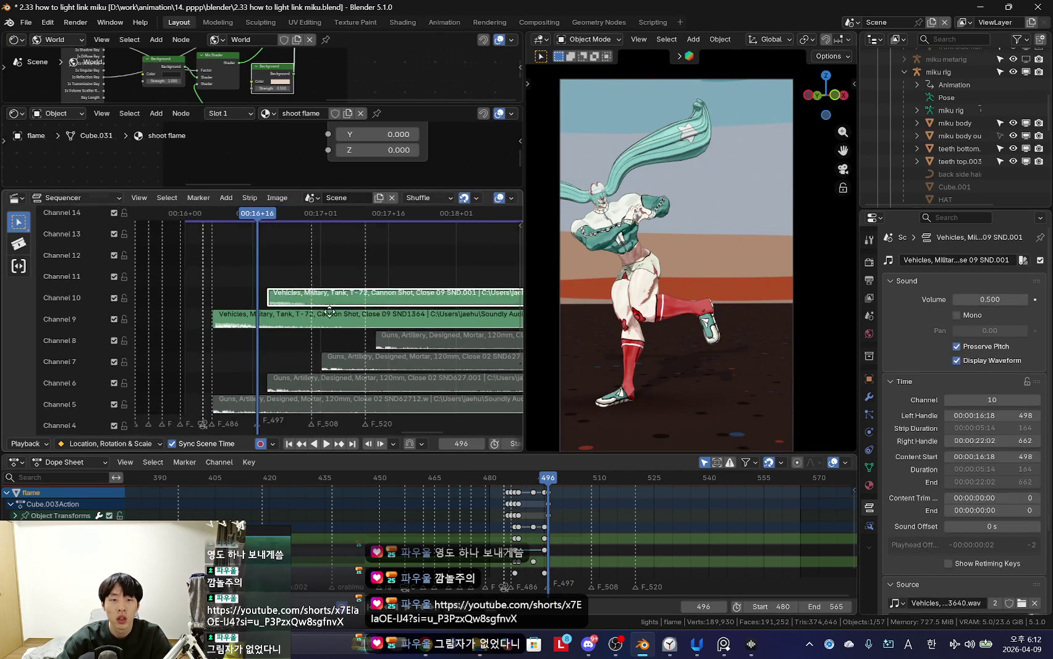
{"action": "left_click", "coordinate": [387, 293]}
{"action": "key", "text": "space"}
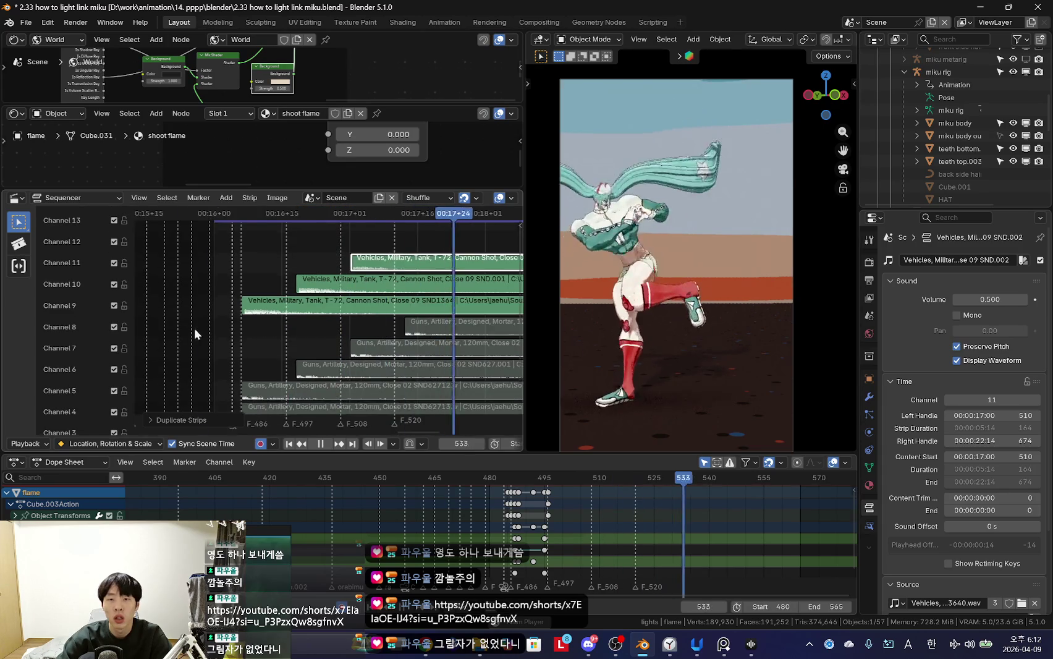
Step: Switch to Soundly and audition the Cannon Shot Mechanical Close 10 and Close 06 sounds
{"action": "key", "text": "alt+Tab"}
{"action": "key", "text": "Tab"}
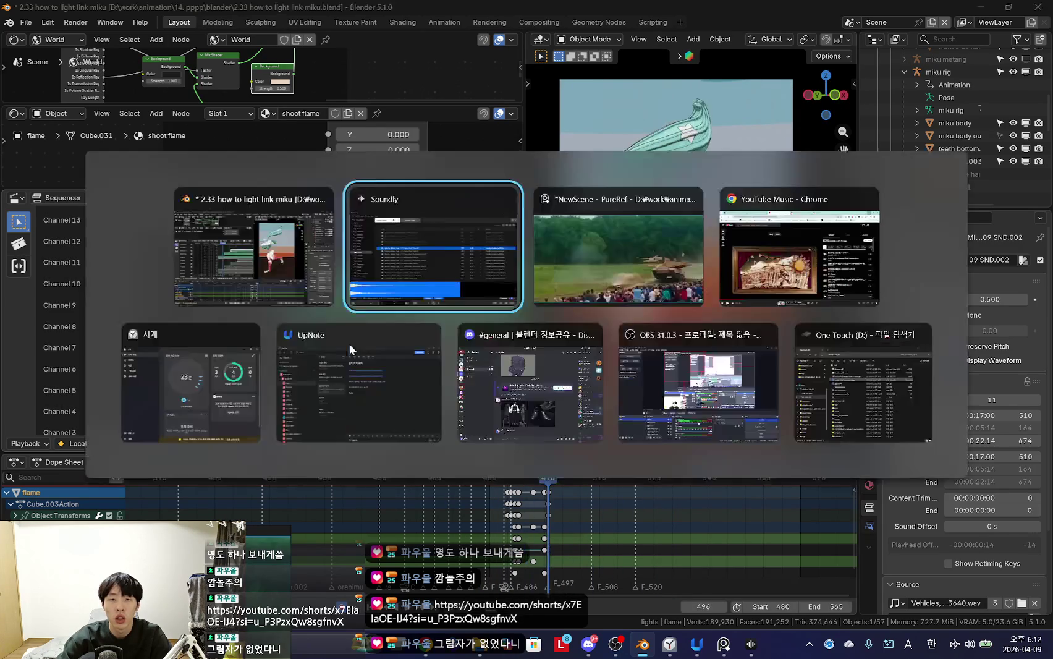
{"action": "left_click", "coordinate": [432, 259]}
{"action": "left_click", "coordinate": [428, 243]}
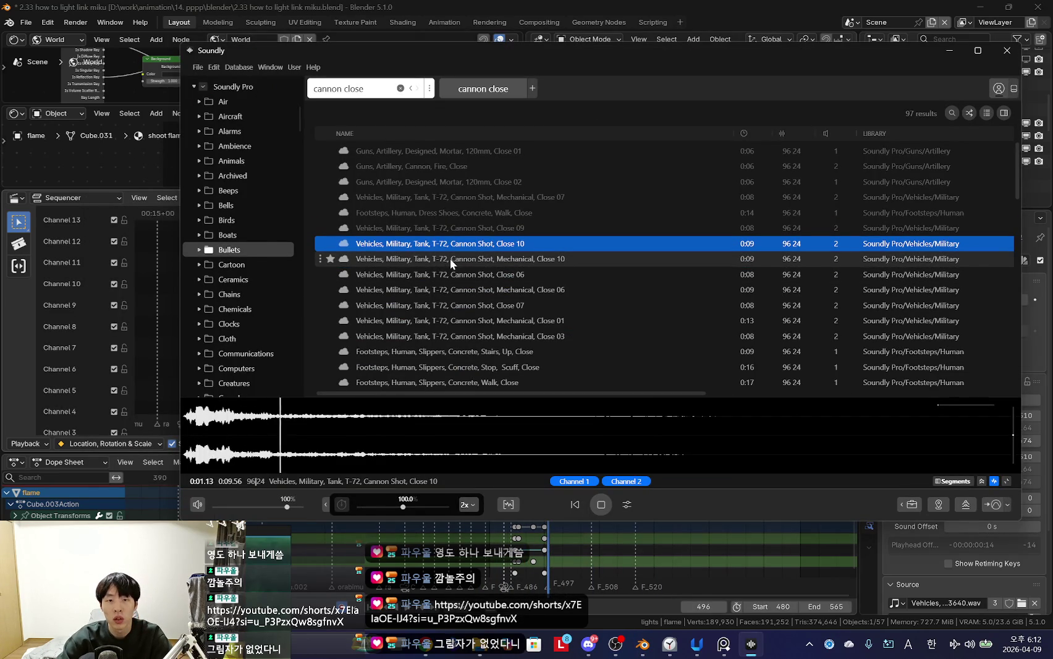
{"action": "left_click", "coordinate": [450, 259]}
{"action": "scroll", "coordinate": [519, 284], "scroll_direction": "down", "scroll_amount": 3}
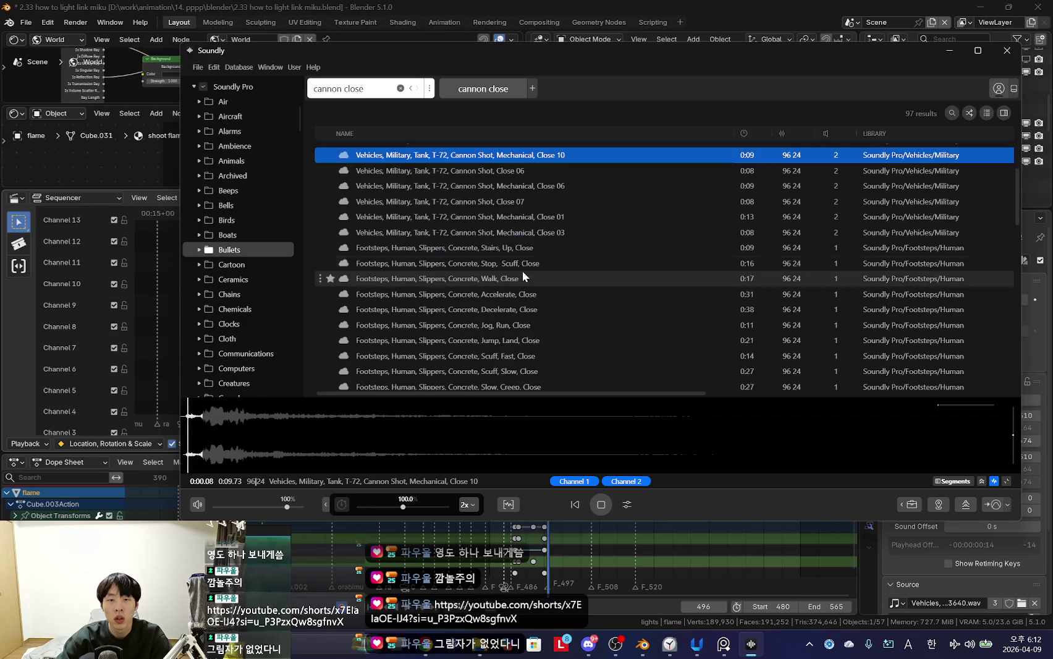
{"action": "left_click", "coordinate": [508, 175]}
{"action": "scroll", "coordinate": [501, 205], "scroll_direction": "down", "scroll_amount": 3}
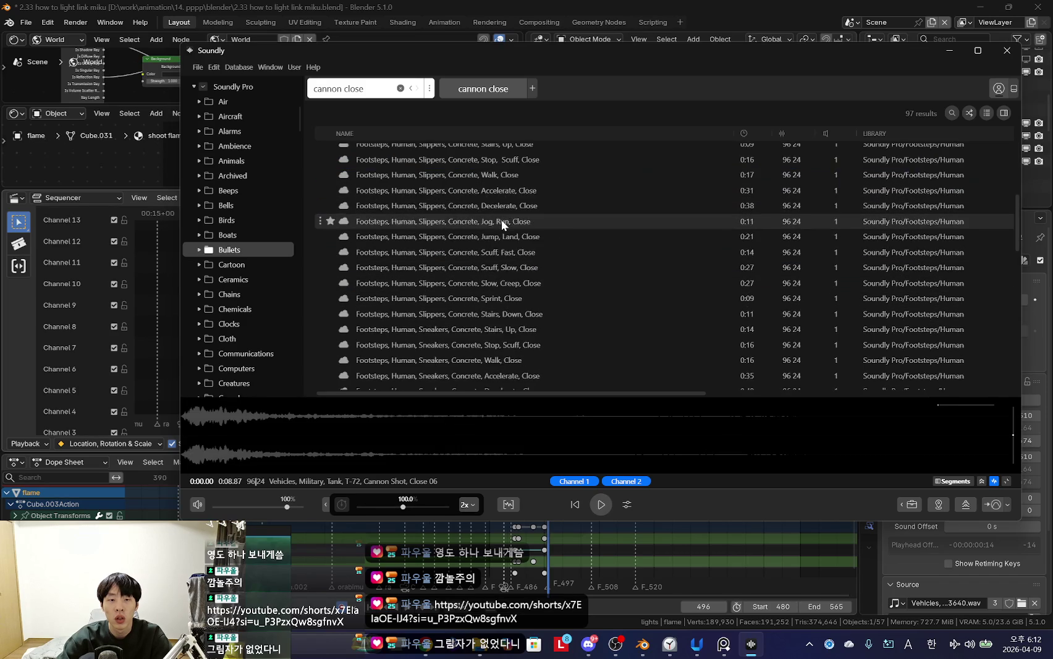
{"action": "scroll", "coordinate": [503, 235], "scroll_direction": "down", "scroll_amount": 3}
{"action": "scroll", "coordinate": [503, 251], "scroll_direction": "down", "scroll_amount": 3}
{"action": "scroll", "coordinate": [503, 259], "scroll_direction": "down", "scroll_amount": 3}
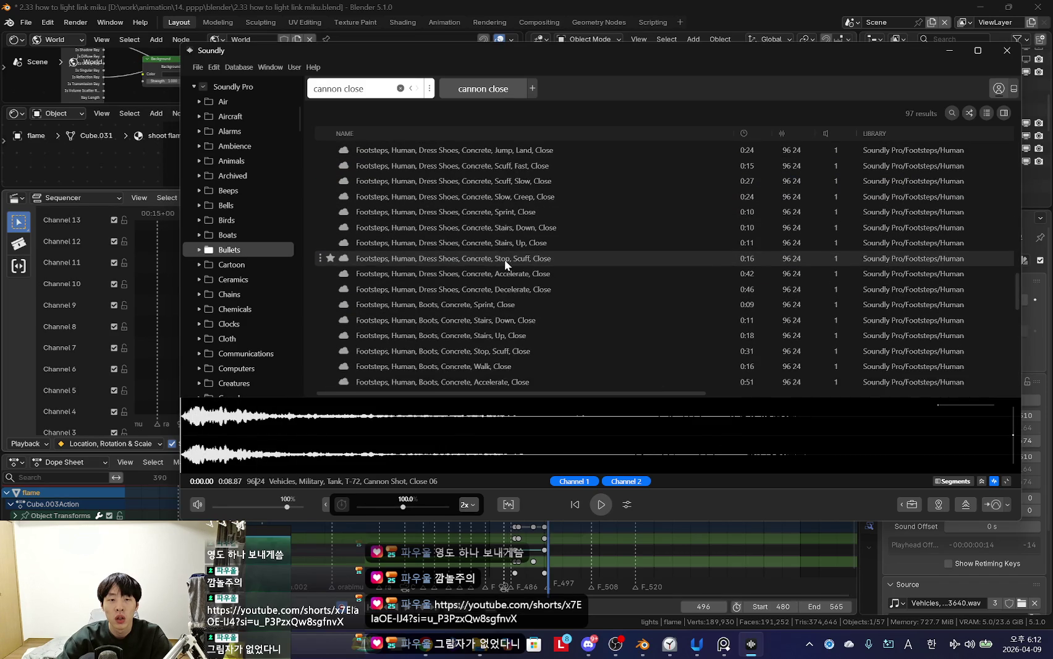
{"action": "scroll", "coordinate": [504, 258], "scroll_direction": "down", "scroll_amount": 3}
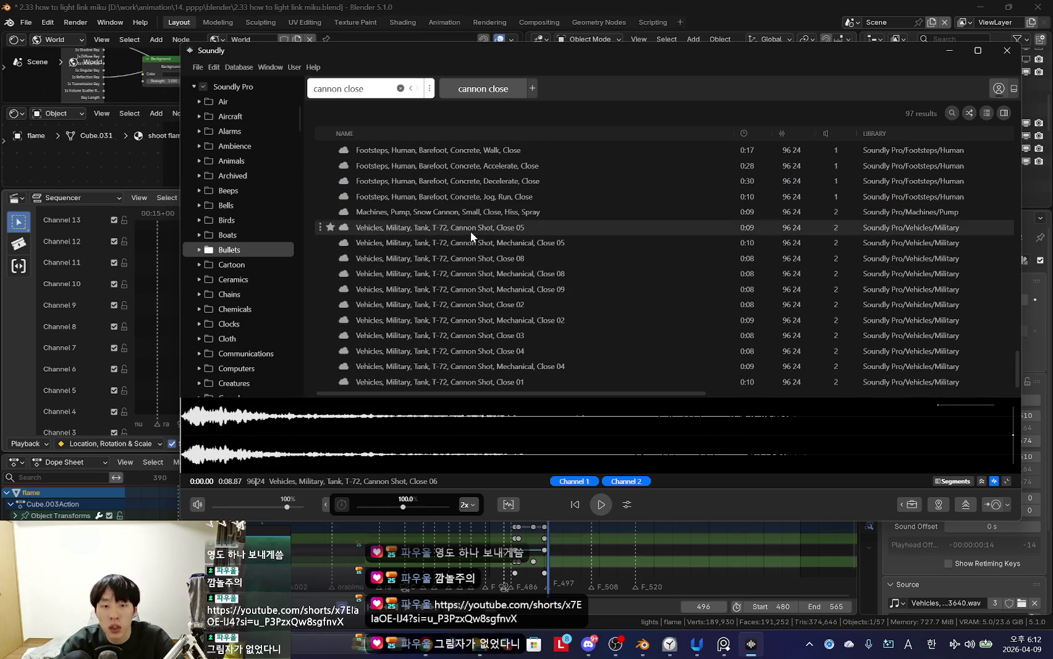
Step: Audition Cannon Shot Close 02, 05, 08, 03 and 04, lowering preview volume to 74%
{"action": "left_click", "coordinate": [475, 305]}
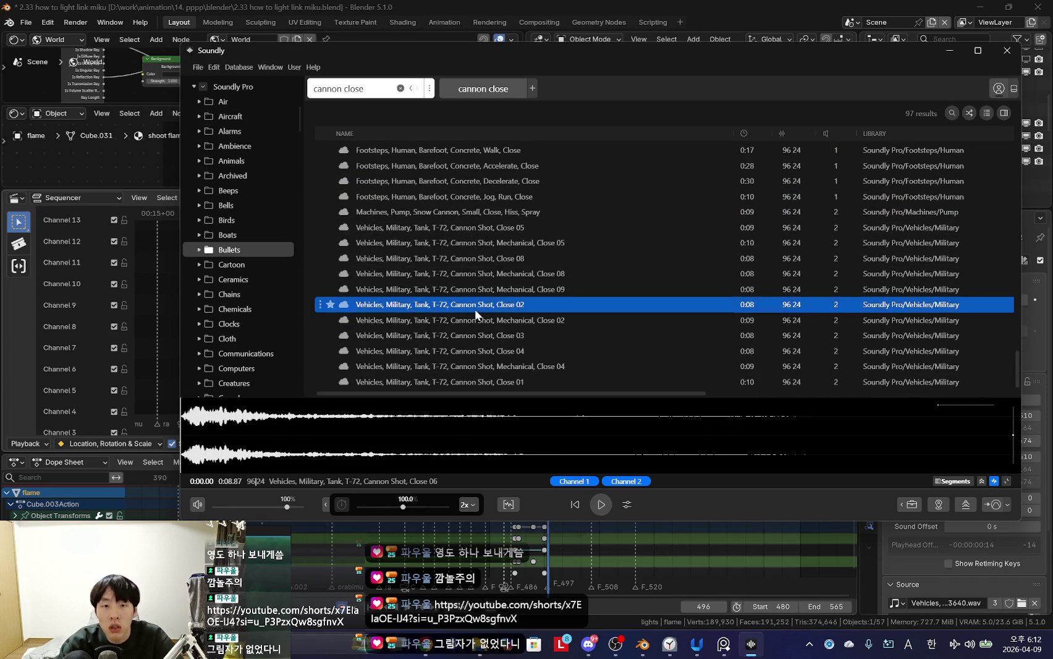
{"action": "left_click", "coordinate": [504, 232]}
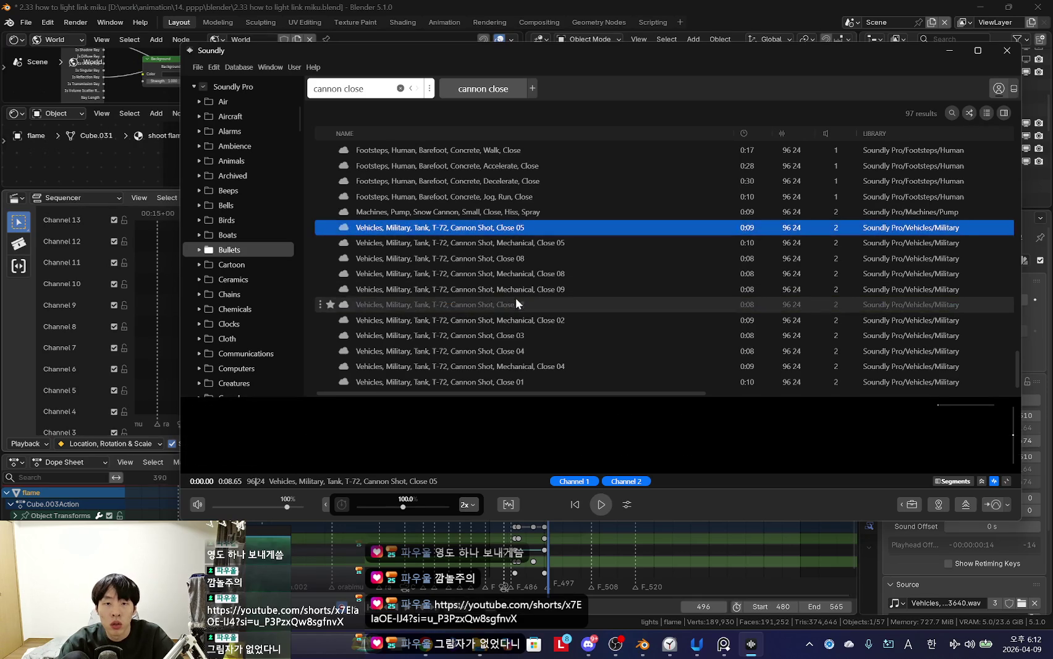
{"action": "left_click", "coordinate": [521, 259]}
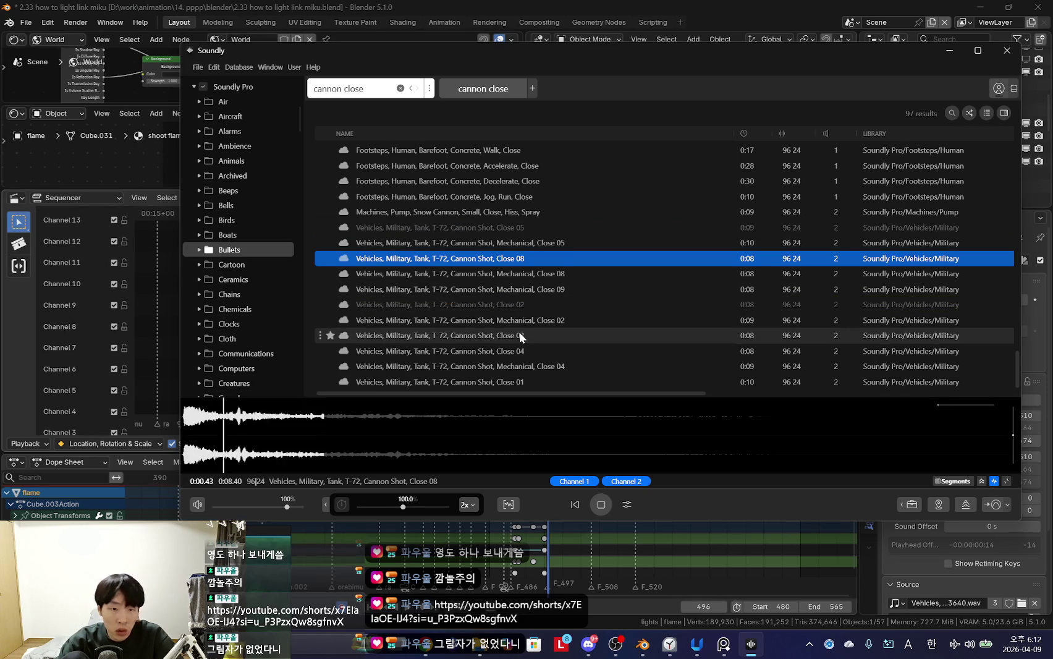
{"action": "left_click", "coordinate": [519, 335]}
{"action": "left_click_drag", "start_coordinate": [287, 507], "coordinate": [267, 507]}
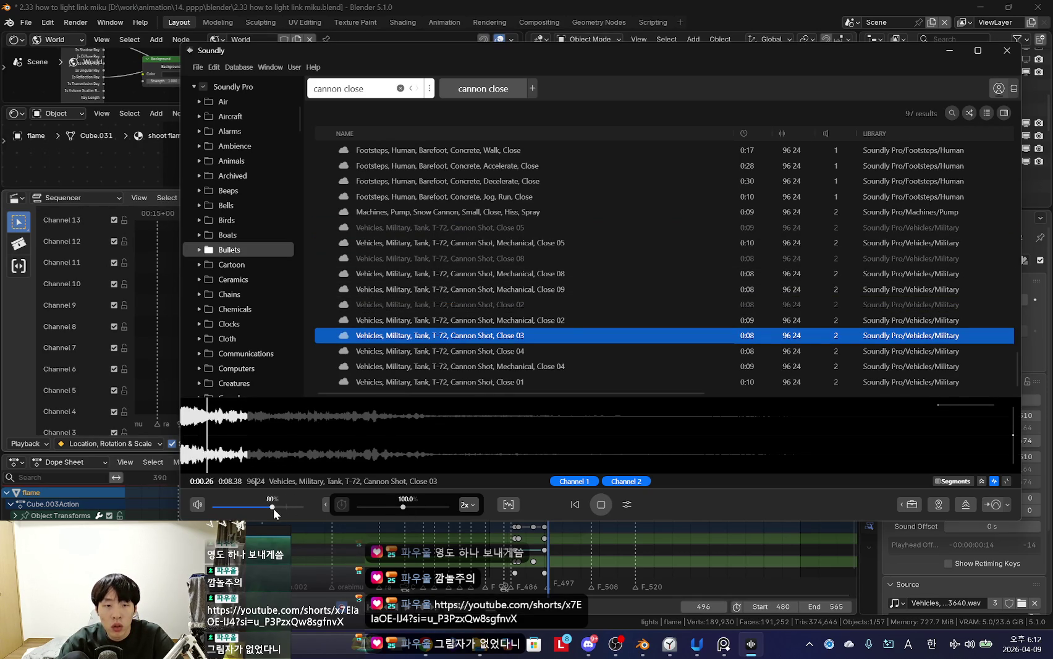
{"action": "left_click", "coordinate": [512, 350]}
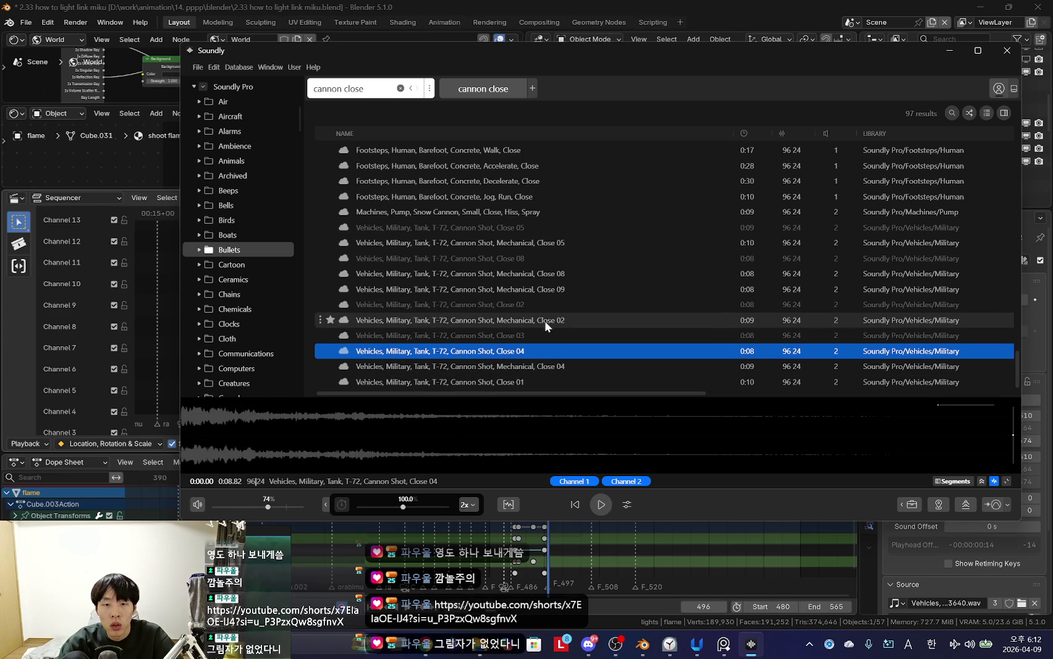
{"action": "key", "text": "space"}
Step: Select the first eight seconds of Close 01 and drag it into Blender's sequencer
{"action": "left_click", "coordinate": [516, 380]}
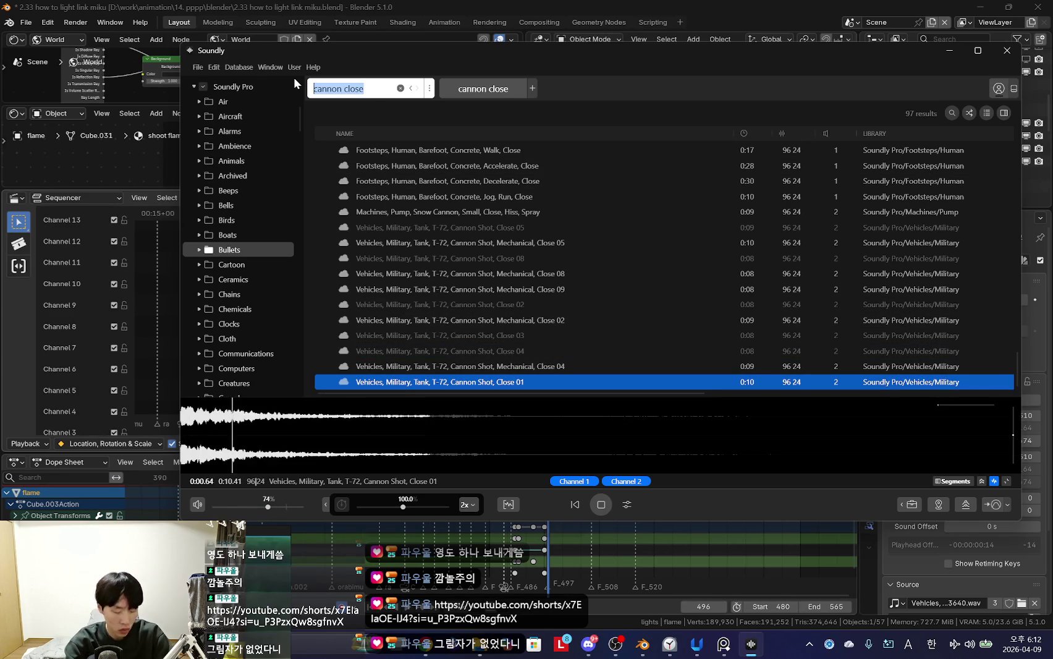
{"action": "key", "text": "BackSpace"}
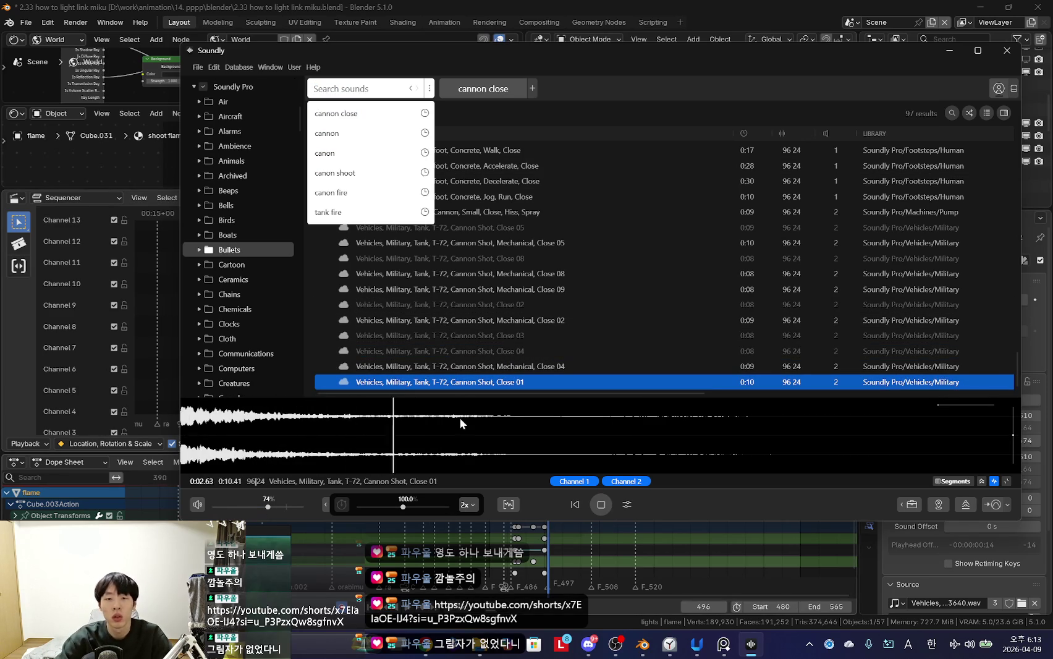
{"action": "left_click_drag", "start_coordinate": [843, 431], "coordinate": [184, 433]}
{"action": "left_click_drag", "start_coordinate": [252, 435], "coordinate": [366, 299]}
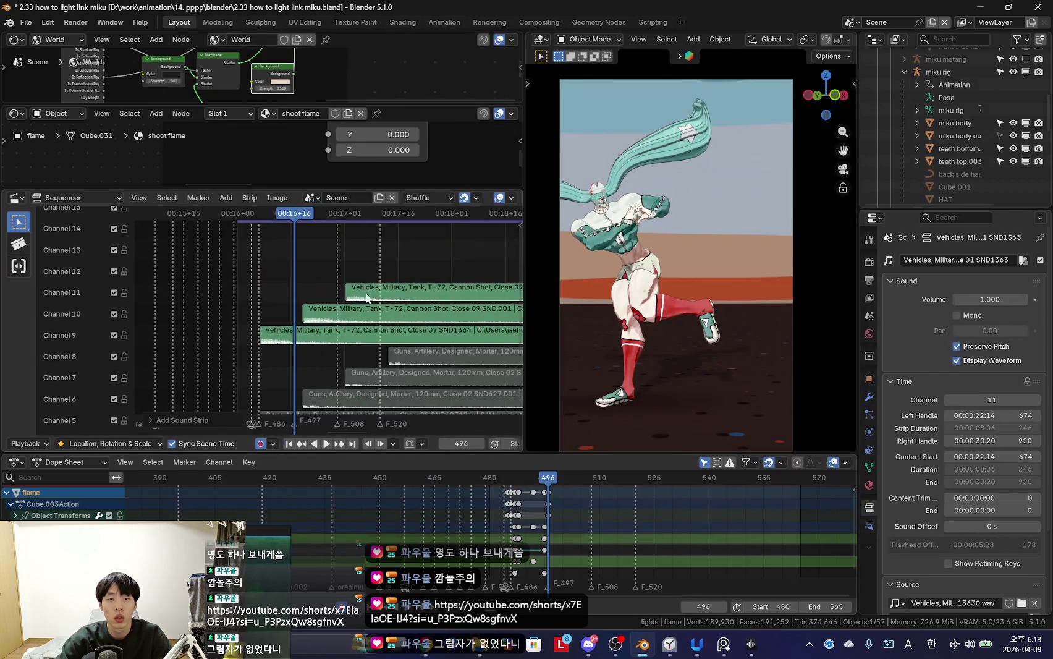
Step: Slide the new Close 01 cannon strip earlier to frame 486
{"action": "scroll", "coordinate": [367, 298], "scroll_direction": "down", "scroll_amount": 2}
{"action": "scroll", "coordinate": [309, 288], "scroll_direction": "down", "scroll_amount": 2}
{"action": "scroll", "coordinate": [327, 272], "scroll_direction": "down", "scroll_amount": 1}
{"action": "scroll", "coordinate": [341, 253], "scroll_direction": "down", "scroll_amount": 2}
{"action": "scroll", "coordinate": [285, 285], "scroll_direction": "down", "scroll_amount": 1}
{"action": "scroll", "coordinate": [335, 295], "scroll_direction": "down", "scroll_amount": 1}
{"action": "mouse_move", "coordinate": [420, 298]}
{"action": "left_mouse_down"}
{"action": "mouse_move", "coordinate": [288, 303]}
{"action": "mouse_move", "coordinate": [310, 311]}
{"action": "left_mouse_up"}
{"action": "scroll", "coordinate": [290, 309], "scroll_direction": "up", "scroll_amount": 3}
{"action": "scroll", "coordinate": [266, 316], "scroll_direction": "up", "scroll_amount": 3}
{"action": "scroll", "coordinate": [297, 312], "scroll_direction": "up", "scroll_amount": 3}
Step: Play the shot to hear the Close 01 strip together with the Close 09 strip
{"action": "left_click", "coordinate": [278, 319]}
{"action": "key", "text": "space"}
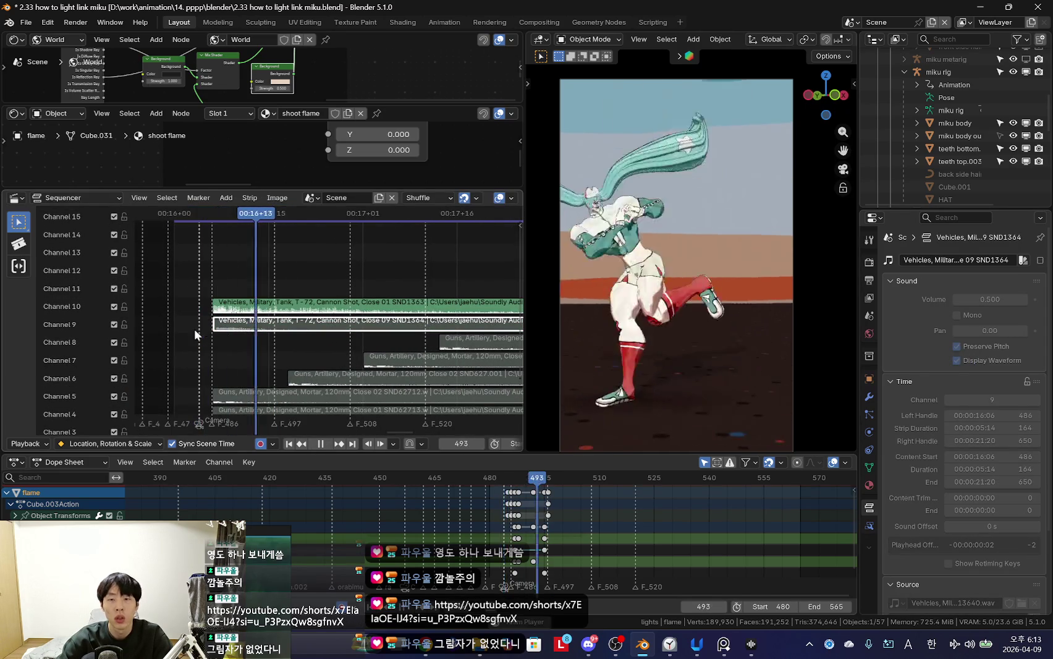
{"action": "scroll", "coordinate": [377, 332], "scroll_direction": "down", "scroll_amount": 2}
{"action": "key", "text": "space"}
{"action": "left_click", "coordinate": [380, 306]}
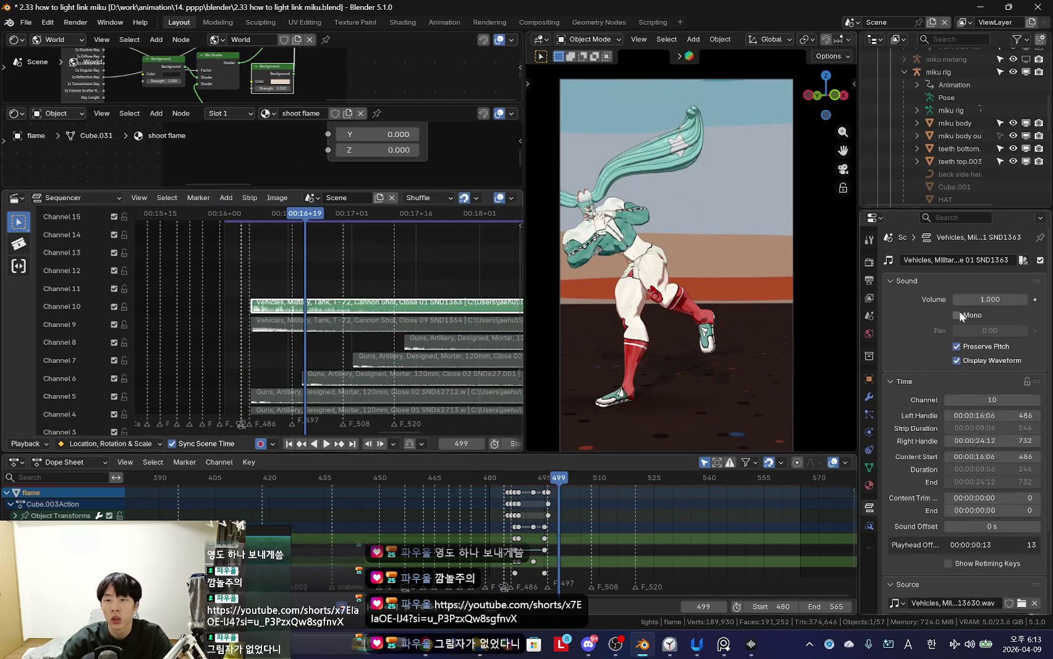
{"action": "left_click_drag", "start_coordinate": [239, 312], "coordinate": [223, 331]}
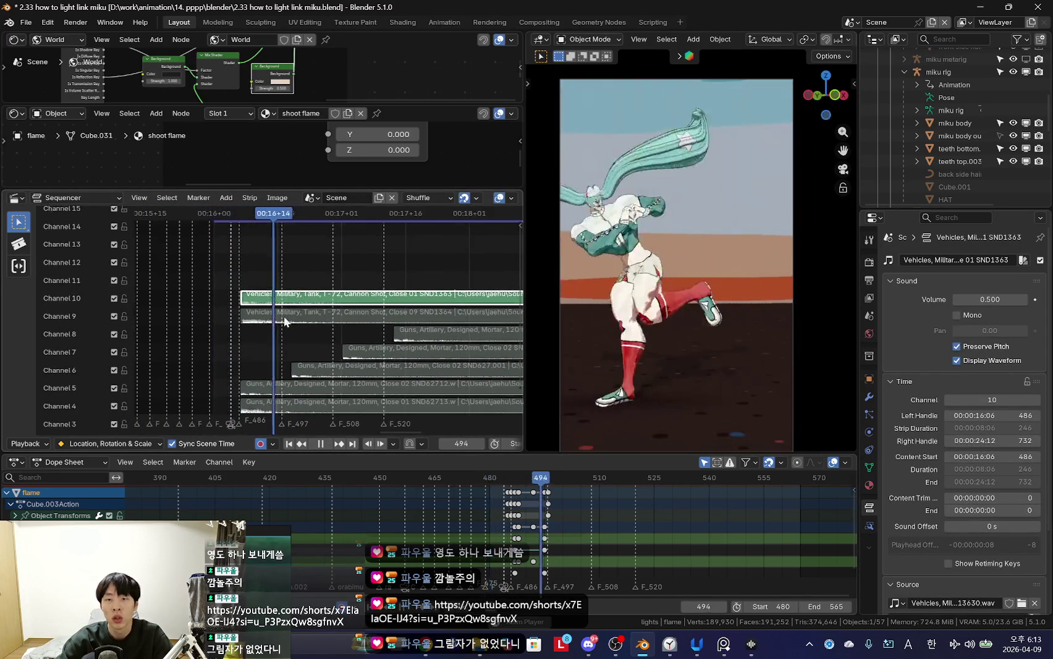
{"action": "key", "text": "space"}
Step: Duplicate the Close 01 strip onto channel 11 at frame 499 and unmute the channel 6 mortar
{"action": "key", "text": "space"}
{"action": "key", "text": "shift+d"}
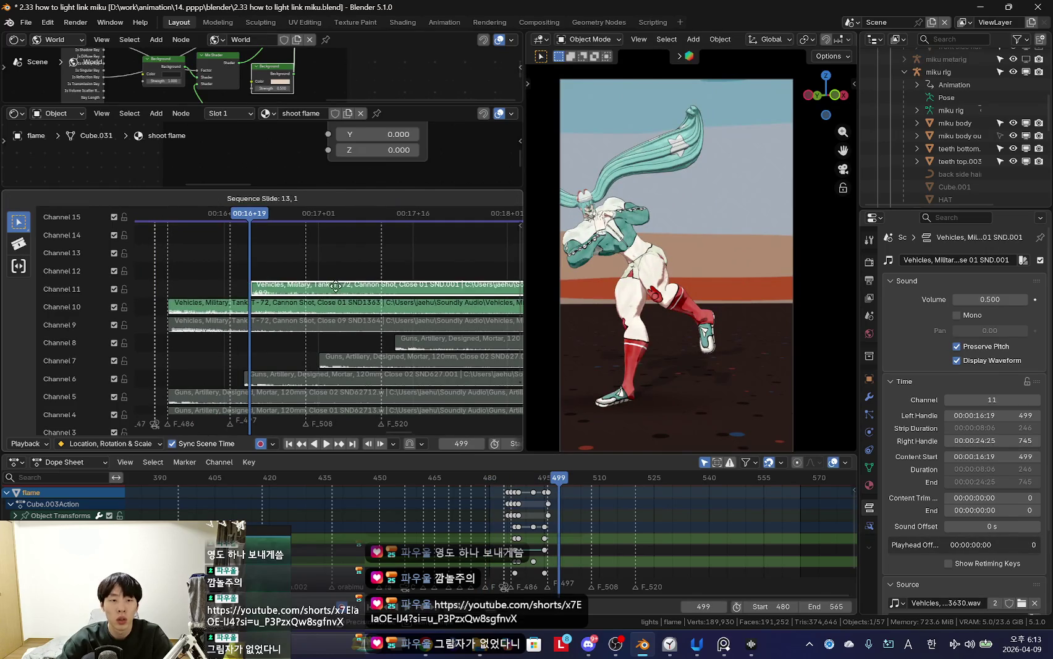
{"action": "left_click", "coordinate": [322, 287]}
{"action": "scroll", "coordinate": [264, 306], "scroll_direction": "down", "scroll_amount": 3}
{"action": "key", "text": "h"}
{"action": "left_click", "coordinate": [242, 334]}
{"action": "key", "text": "alt+h"}
{"action": "key", "text": "shift+Left"}
{"action": "key", "text": "space"}
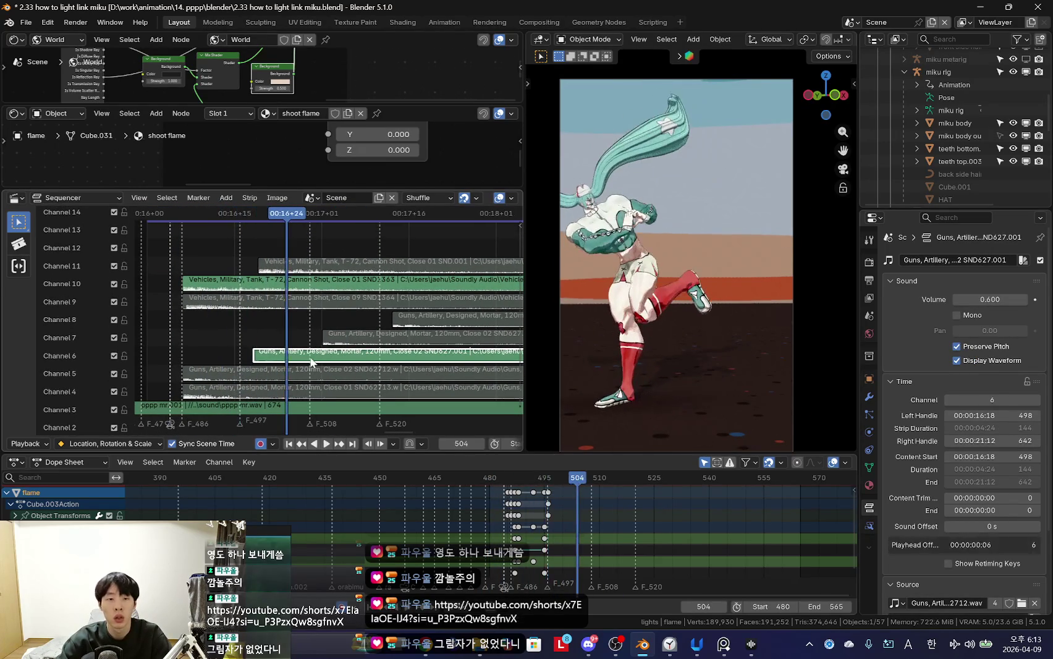
Step: Mute the channel 6 mortar strip again and replay the shot
{"action": "key", "text": "h"}
{"action": "left_click", "coordinate": [299, 262]}
{"action": "key", "text": "shift+Left"}
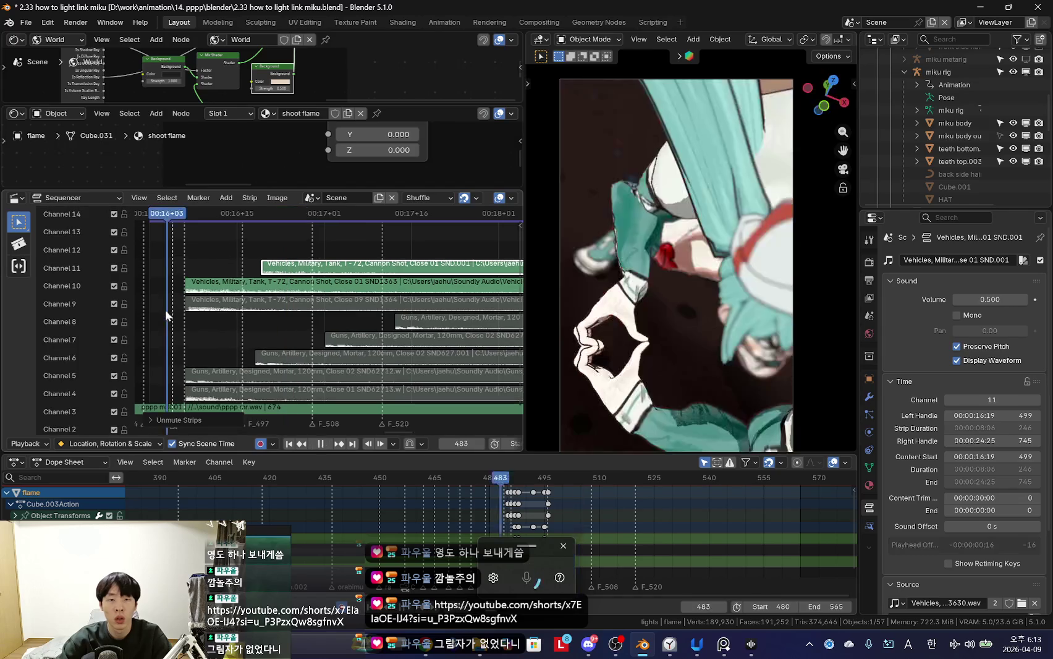
{"action": "key", "text": "alt+h"}
{"action": "key", "text": "super+h"}
{"action": "key", "text": "shift+Left"}
{"action": "key", "text": "space"}
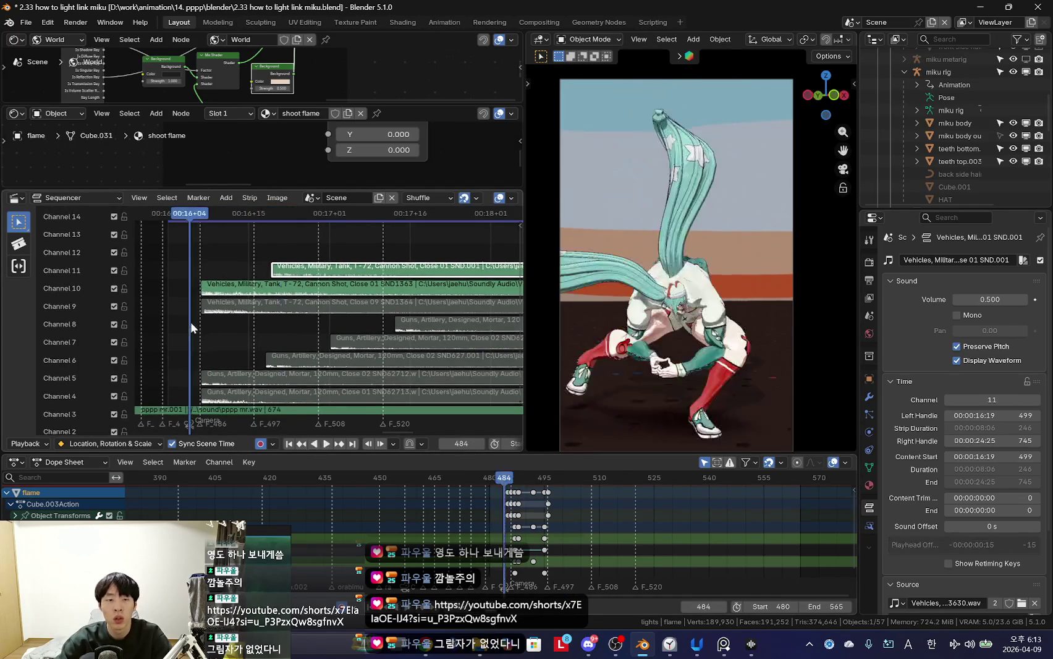
{"action": "key", "text": "shift+Left"}
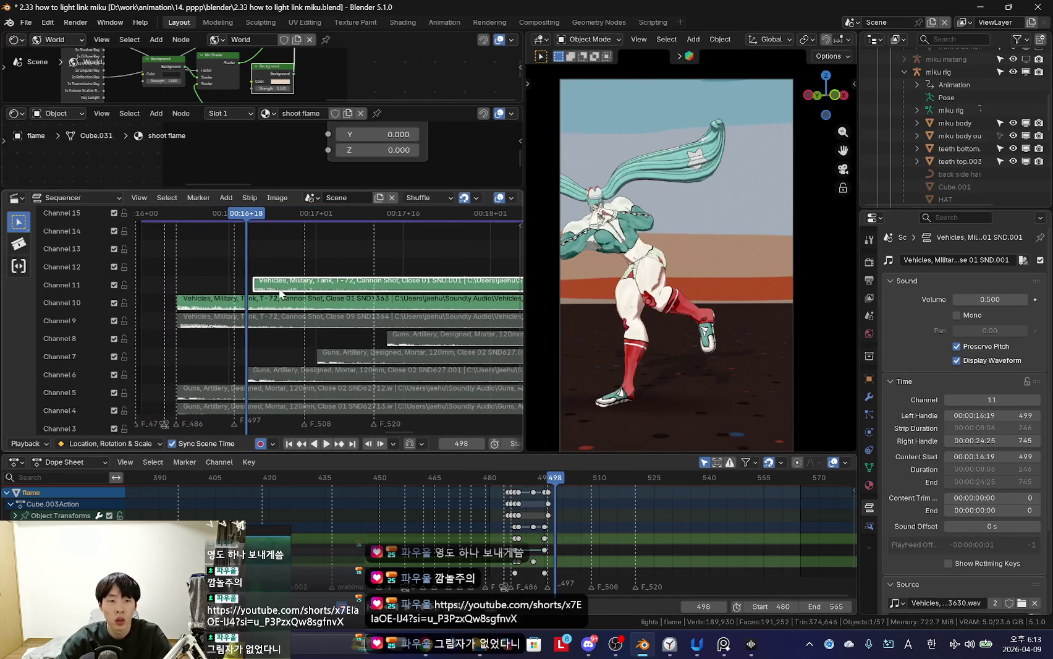
{"action": "key", "text": "space"}
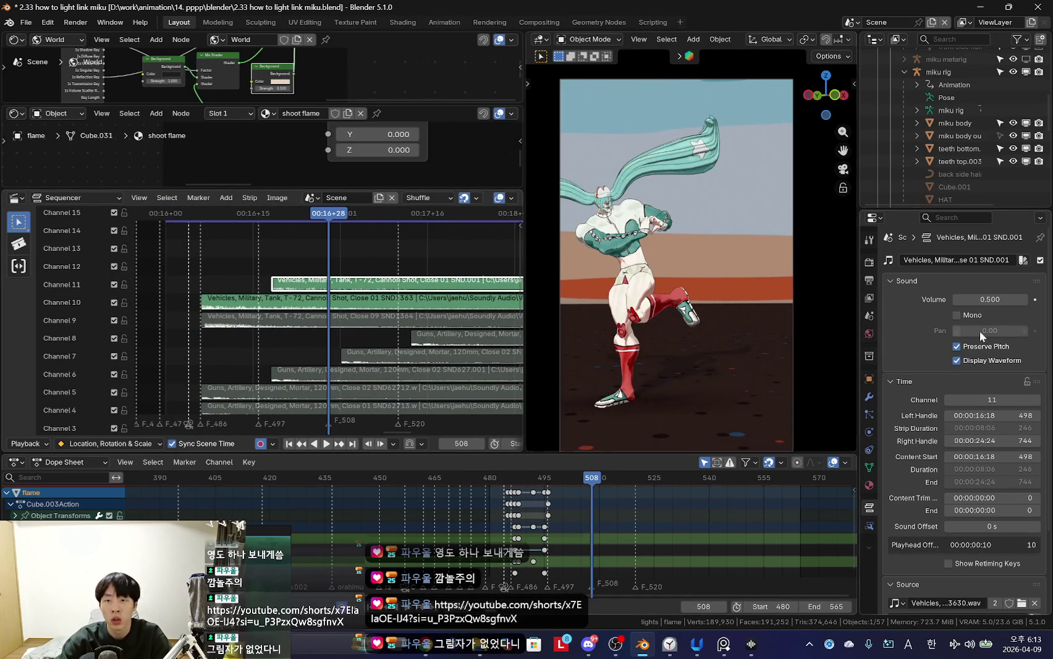
Step: Lower the channel 10 Close 01 strip's volume to 0.4 and replay around frame 485
{"action": "left_click", "coordinate": [356, 301]}
{"action": "left_click", "coordinate": [955, 300]}
{"action": "left_click", "coordinate": [955, 300]}
{"action": "left_click", "coordinate": [955, 299]}
{"action": "key", "text": "shift+Left"}
{"action": "key", "text": "space"}
{"action": "left_click_drag", "start_coordinate": [267, 313], "coordinate": [281, 315]}
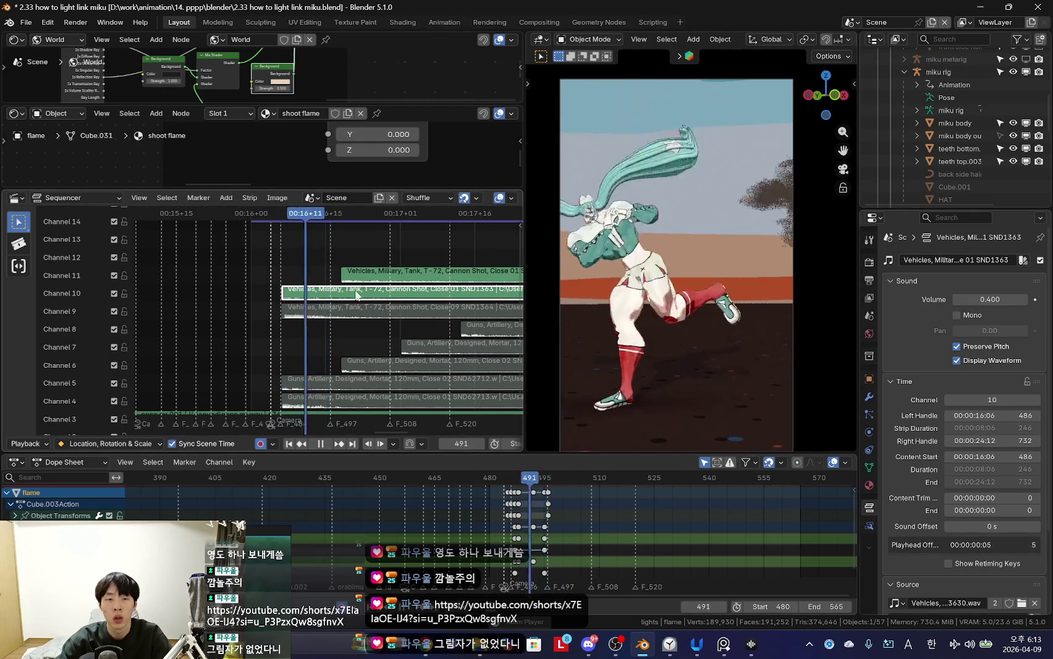
Step: Copy the channel 11 cannon strip onto channels 12 and 13, then play from frame 481
{"action": "left_click", "coordinate": [383, 275]}
{"action": "middle_click_drag", "start_coordinate": [428, 285], "coordinate": [329, 311]}
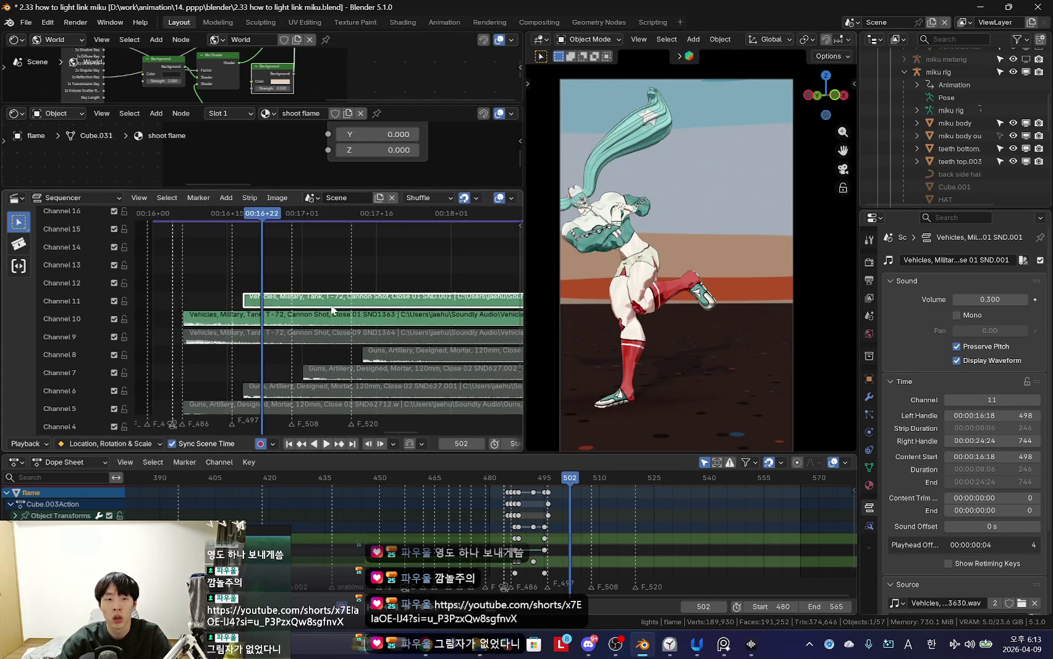
{"action": "key", "text": "shift+d"}
{"action": "key", "text": "shift+d"}
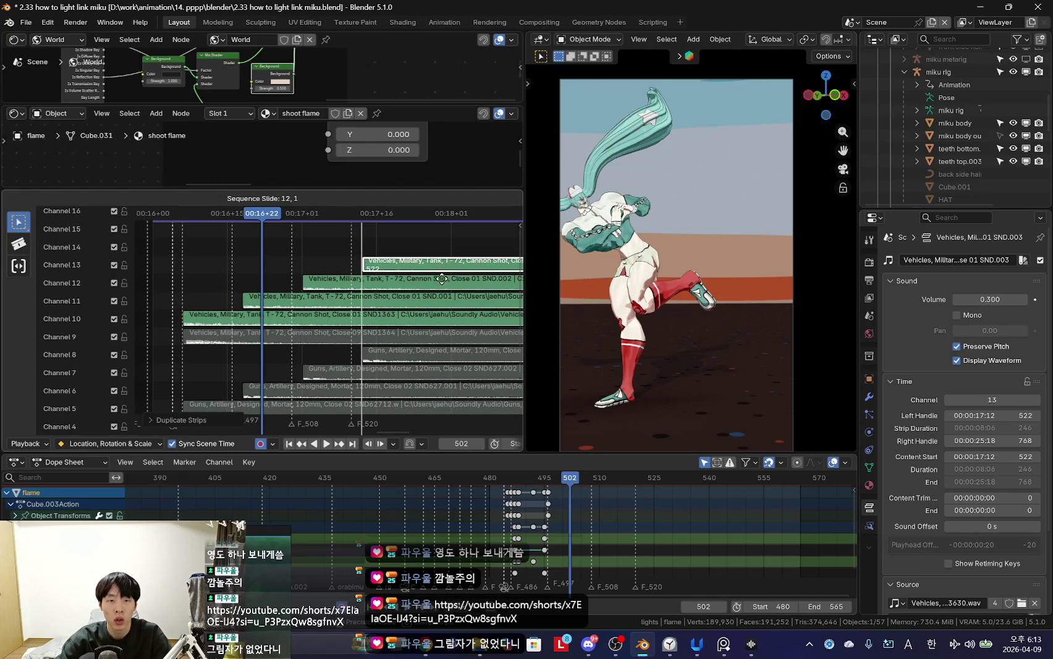
{"action": "left_click", "coordinate": [440, 279]}
{"action": "key", "text": "space"}
{"action": "scroll", "coordinate": [363, 326], "scroll_direction": "down", "scroll_amount": 2}
{"action": "scroll", "coordinate": [364, 312], "scroll_direction": "down", "scroll_amount": 1}
{"action": "scroll", "coordinate": [257, 278], "scroll_direction": "down", "scroll_amount": 2}
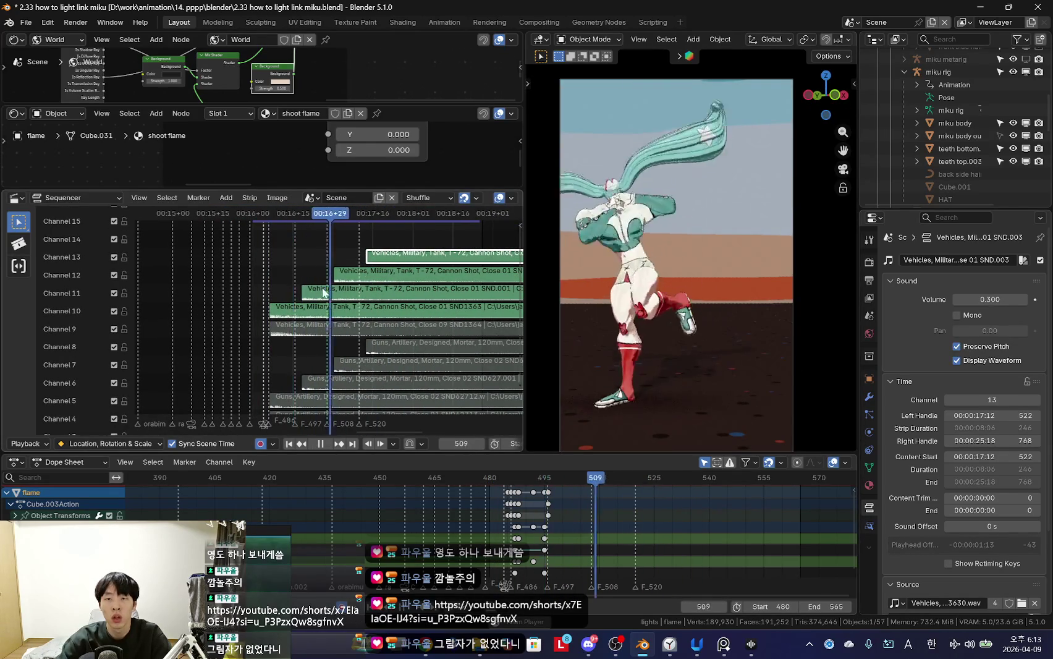
{"action": "scroll", "coordinate": [284, 282], "scroll_direction": "down", "scroll_amount": 1}
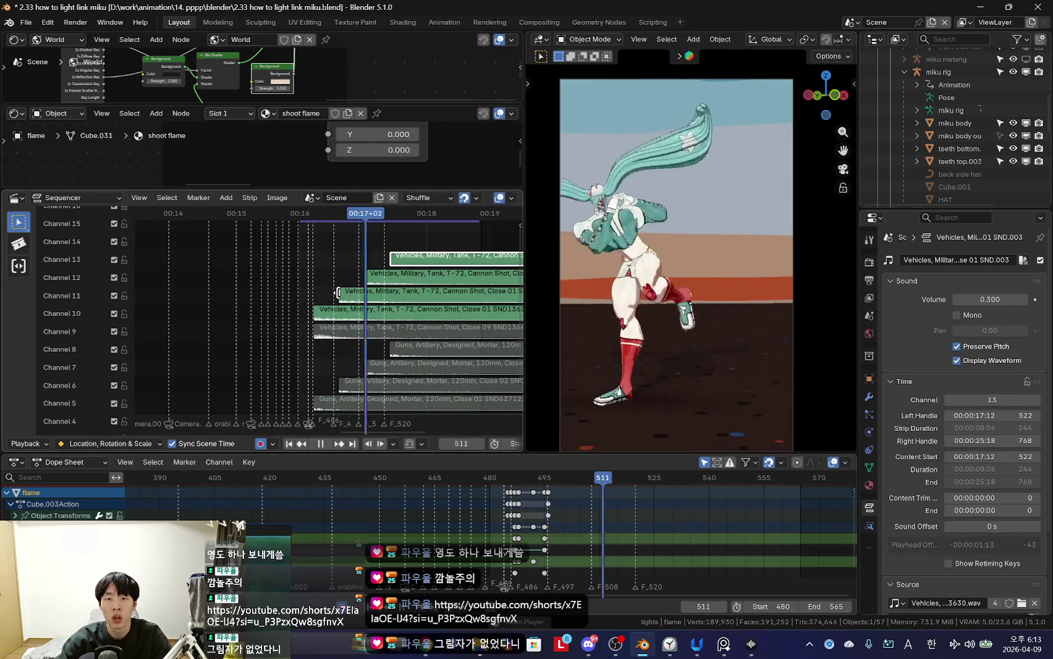
{"action": "scroll", "coordinate": [385, 305], "scroll_direction": "down", "scroll_amount": 2}
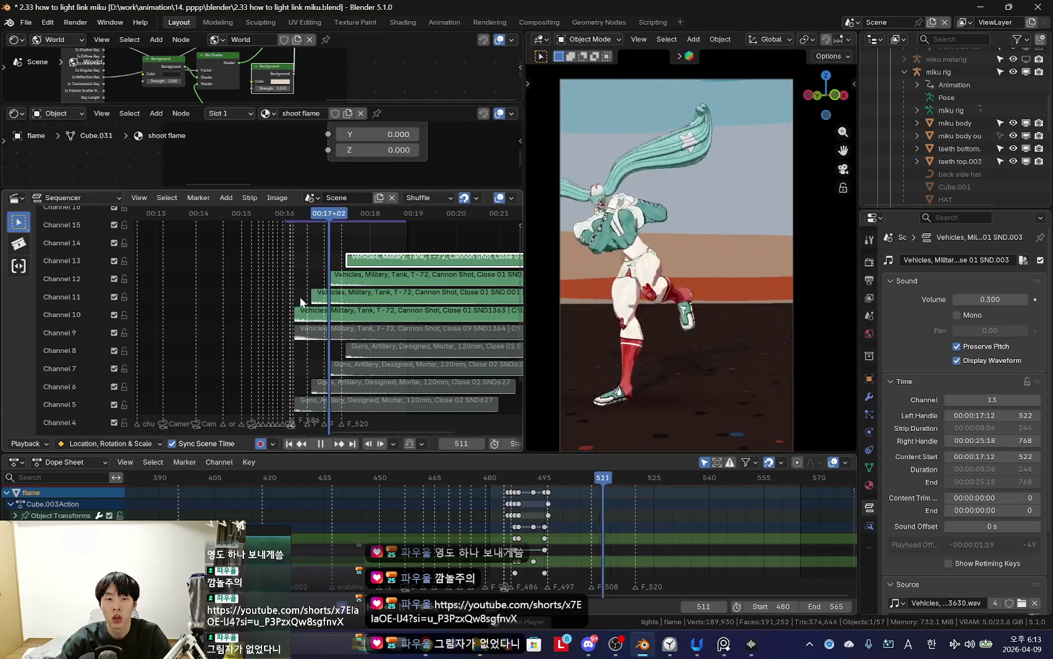
{"action": "key", "text": "Escape"}
{"action": "left_click", "coordinate": [285, 295]}
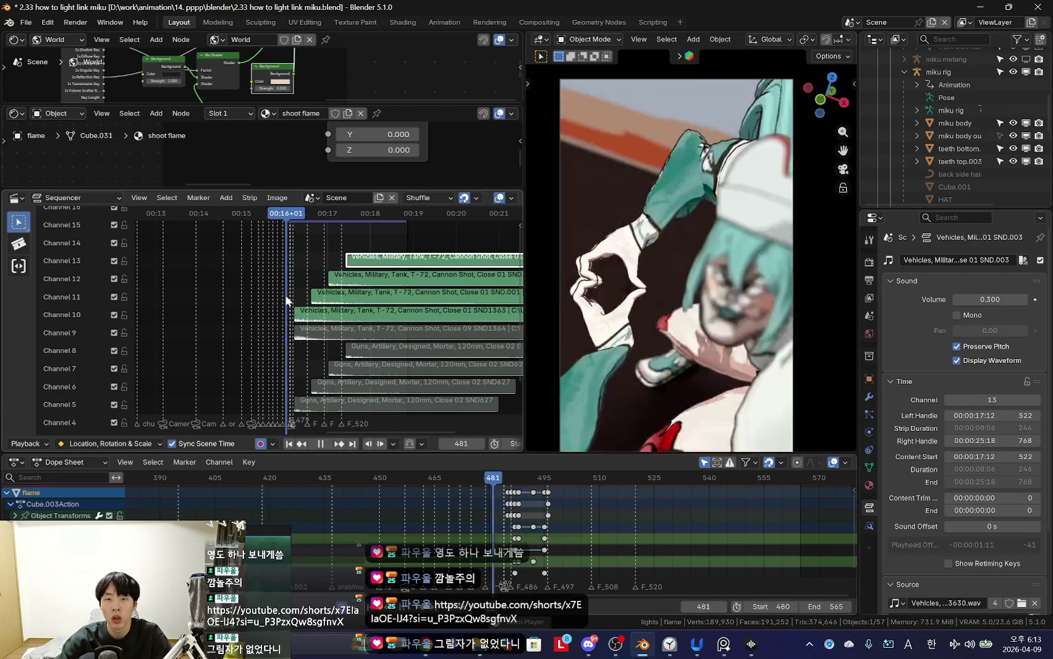
{"action": "key", "text": "space"}
{"action": "key", "text": "space"}
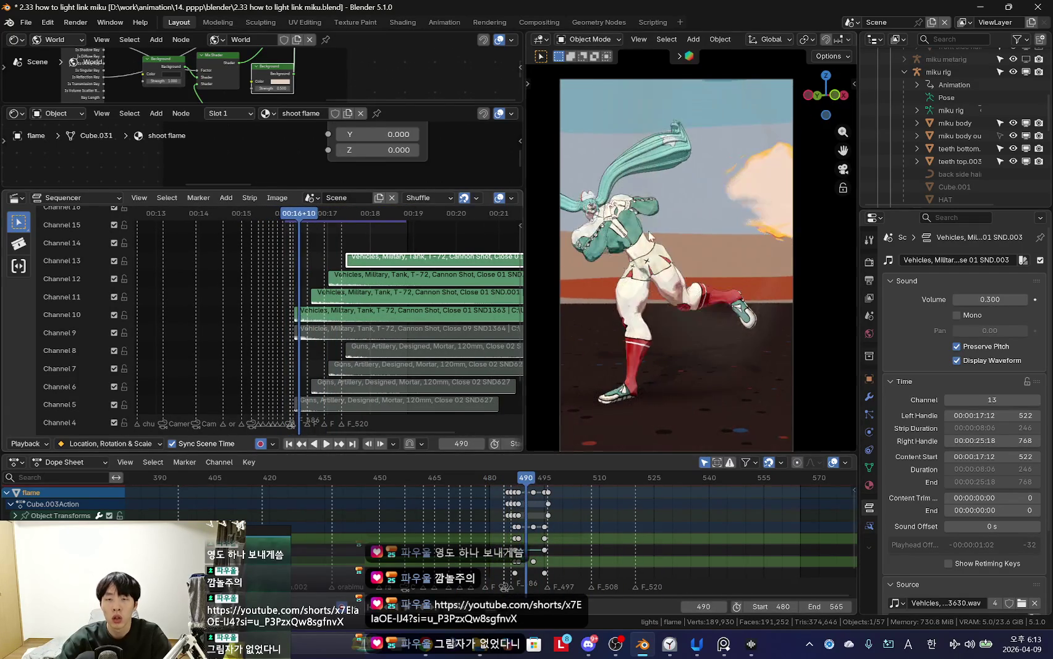
Step: Start a Save As and edit the file name to '2.34 how to make smok'
{"action": "left_click", "coordinate": [26, 23]}
{"action": "left_click", "coordinate": [56, 99]}
{"action": "left_click", "coordinate": [424, 496]}
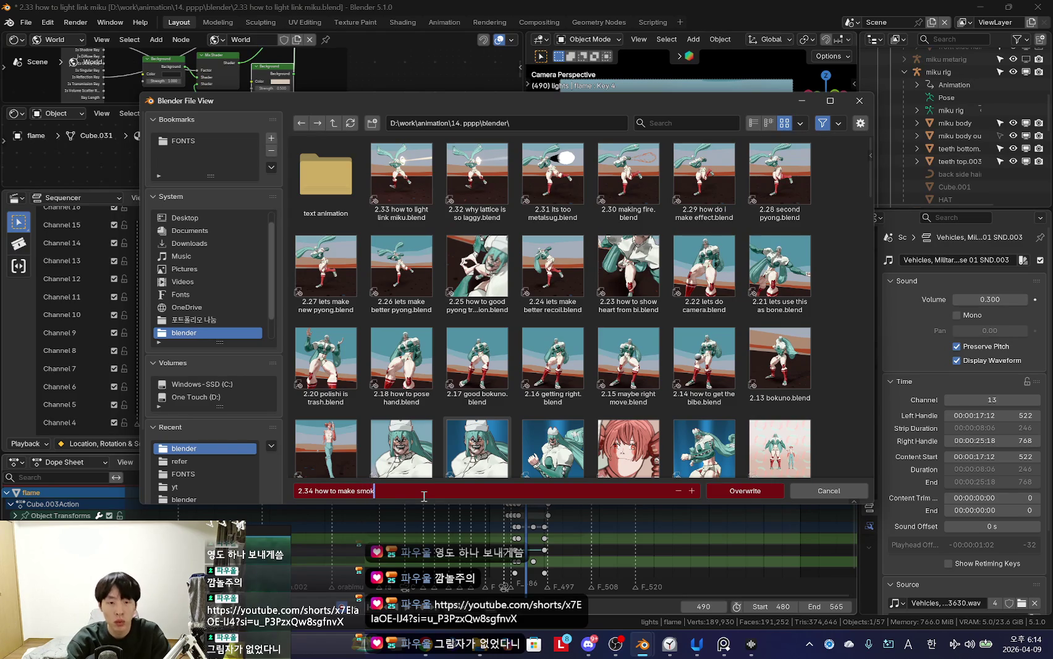
Step: Save the project as '2.34 how to make smoke.blend'
{"action": "type", "text": "e"}
{"action": "key", "text": "Return"}
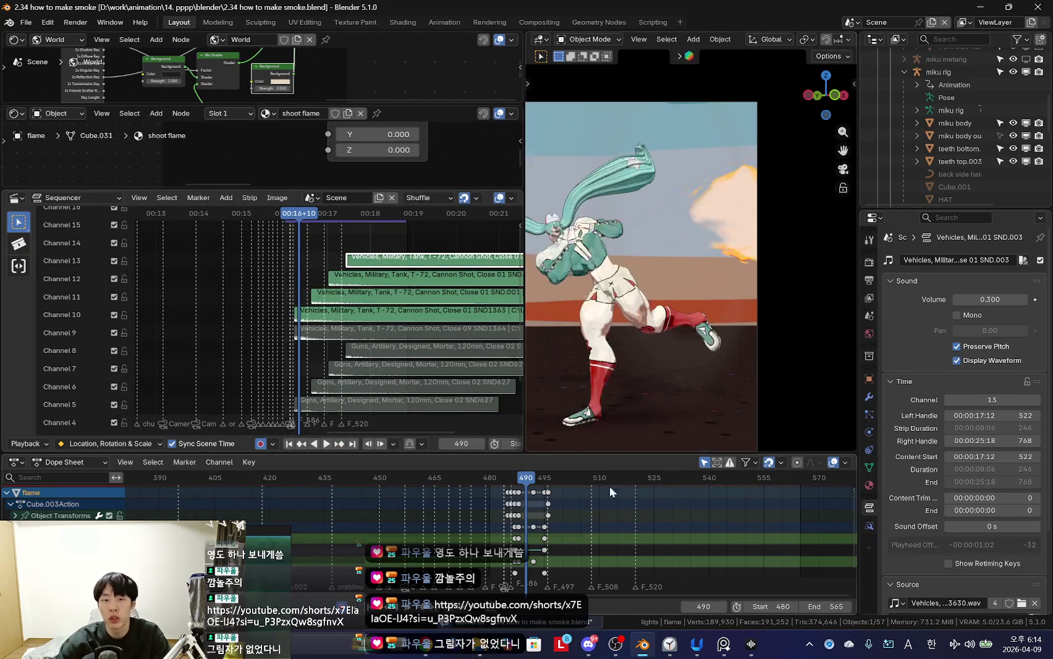
{"action": "scroll", "coordinate": [490, 531], "scroll_direction": "up", "scroll_amount": 4}
{"action": "middle_click_drag", "start_coordinate": [658, 388], "coordinate": [629, 393]}
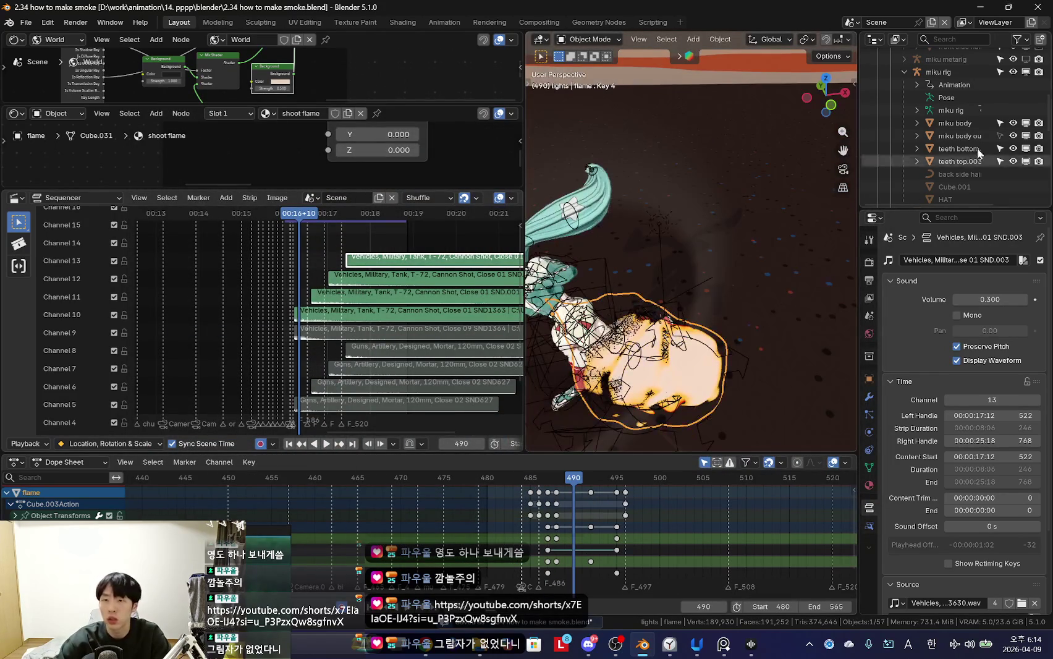
{"action": "left_click_drag", "start_coordinate": [922, 196], "coordinate": [922, 336]}
{"action": "scroll", "coordinate": [989, 248], "scroll_direction": "down", "scroll_amount": 5}
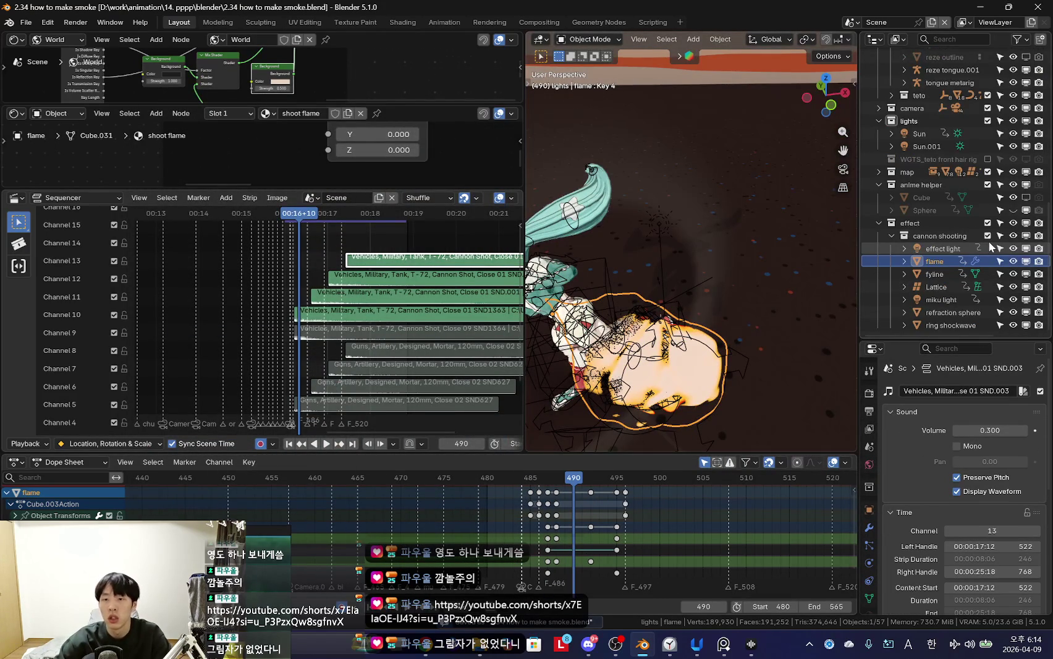
Step: Duplicate the flame object, rename the copy 'flame smoke', and hide viewport overlays
{"action": "key", "text": "shift+d"}
{"action": "double_click", "coordinate": [973, 273]}
{"action": "type", "text": "flame smoke"}
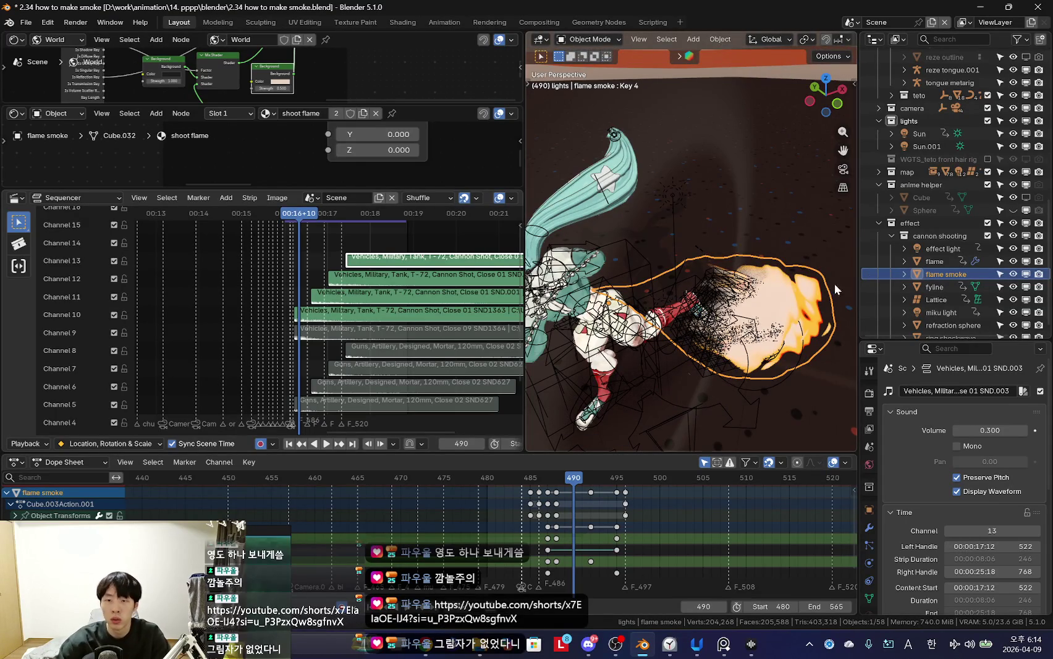
{"action": "mouse_move", "coordinate": [835, 289]}
{"action": "middle_mouse_down"}
{"action": "mouse_move", "coordinate": [749, 268]}
{"action": "mouse_move", "coordinate": [628, 345]}
{"action": "middle_mouse_up"}
{"action": "key", "text": "Left"}
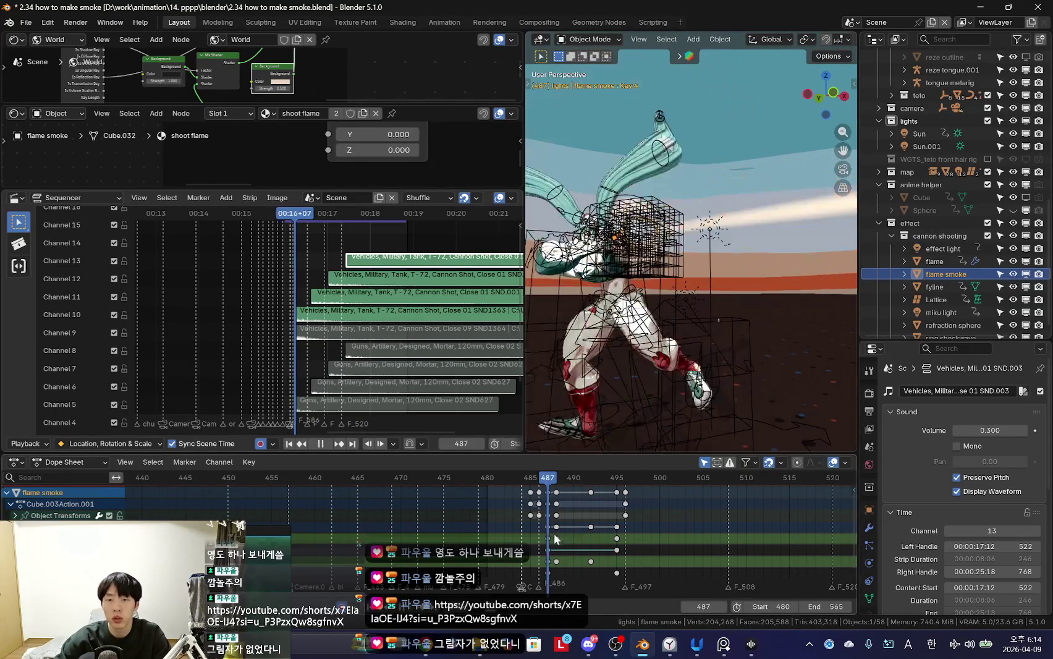
{"action": "key", "text": "shift+alt+z"}
{"action": "scroll", "coordinate": [717, 366], "scroll_direction": "down", "scroll_amount": 3}
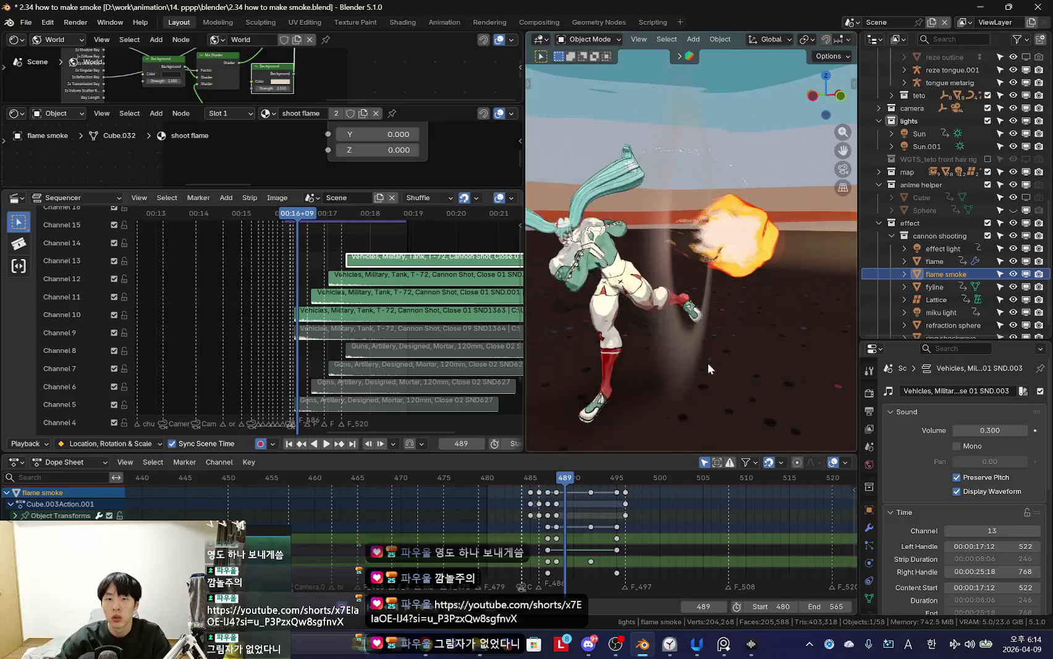
{"action": "scroll", "coordinate": [773, 272], "scroll_direction": "down", "scroll_amount": 2}
Step: Resize the areas and join the sequencer into the material node editor
{"action": "left_click_drag", "start_coordinate": [857, 223], "coordinate": [909, 223]}
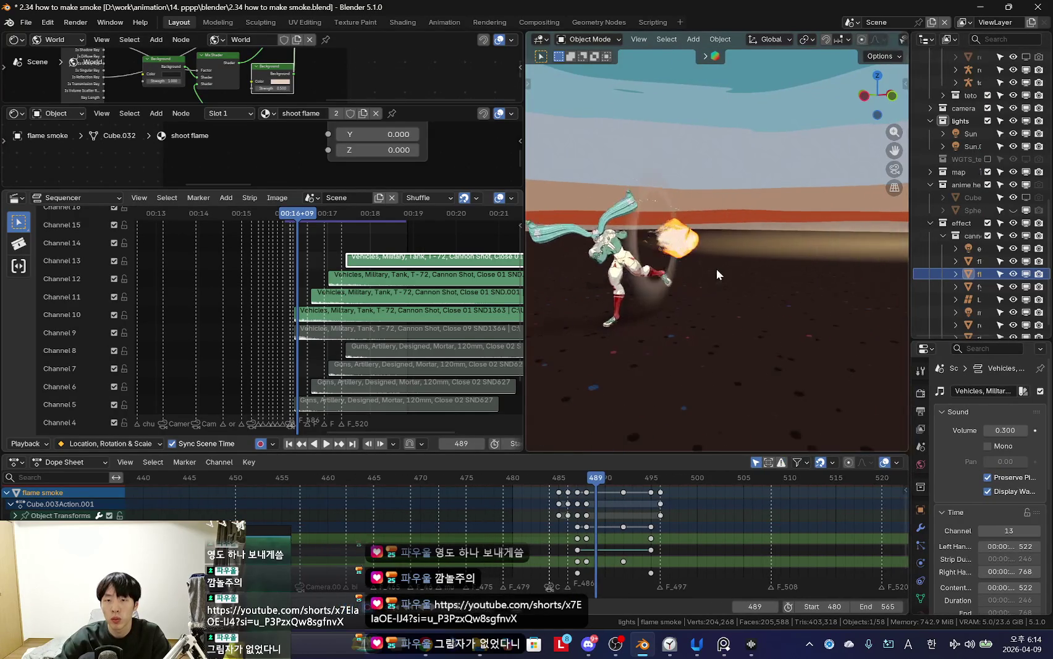
{"action": "scroll", "coordinate": [715, 269], "scroll_direction": "up", "scroll_amount": 3}
{"action": "left_click_drag", "start_coordinate": [525, 161], "coordinate": [451, 179]}
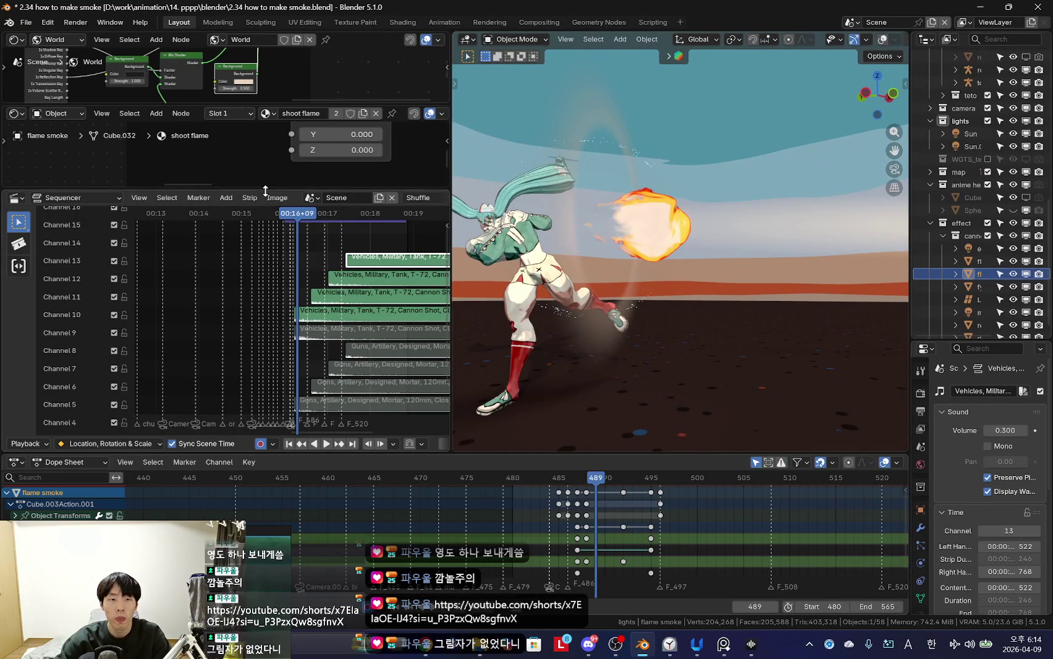
{"action": "left_click_drag", "start_coordinate": [265, 191], "coordinate": [264, 342]}
{"action": "left_click_drag", "start_coordinate": [6, 337], "coordinate": [7, 402]}
{"action": "scroll", "coordinate": [185, 209], "scroll_direction": "down", "scroll_amount": 2}
{"action": "scroll", "coordinate": [254, 251], "scroll_direction": "down", "scroll_amount": 2}
{"action": "scroll", "coordinate": [286, 277], "scroll_direction": "down", "scroll_amount": 2}
{"action": "middle_click_drag", "start_coordinate": [285, 276], "coordinate": [236, 283]}
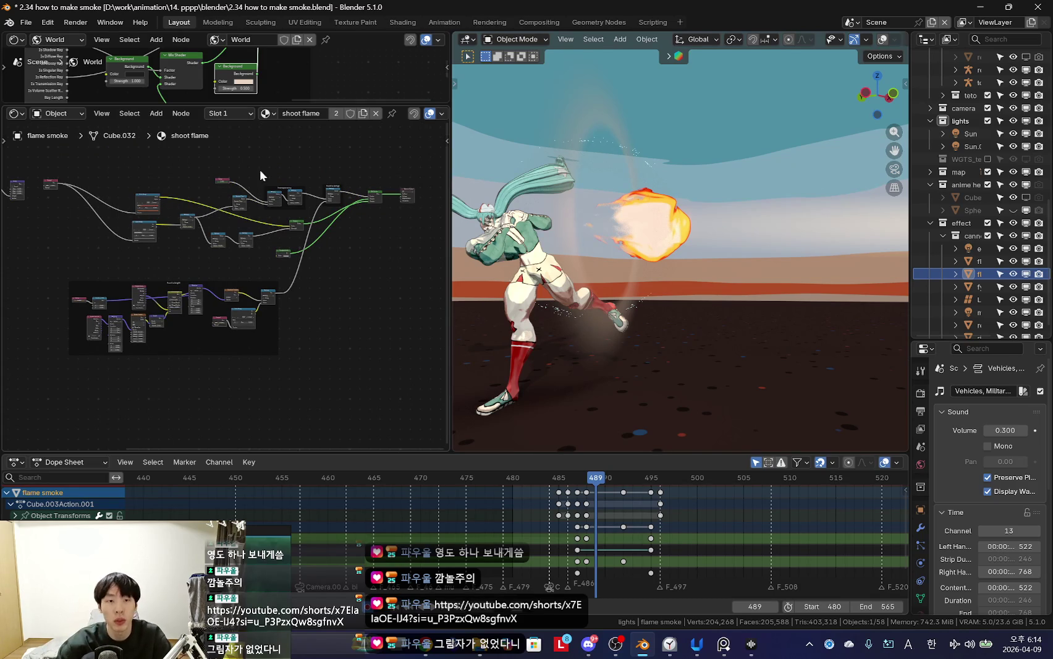
Step: Switch the top editor to Geometry Nodes and show flame smoke's Geometry Nodes modifier
{"action": "left_click_drag", "start_coordinate": [313, 105], "coordinate": [309, 250]}
{"action": "left_click", "coordinate": [15, 40]}
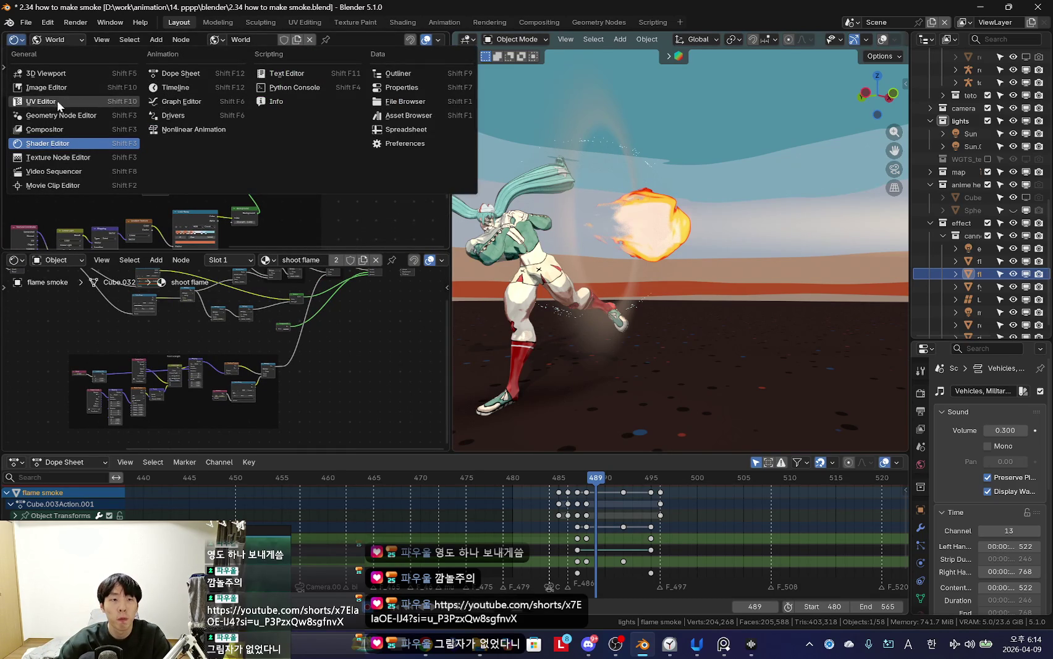
{"action": "left_click", "coordinate": [93, 116]}
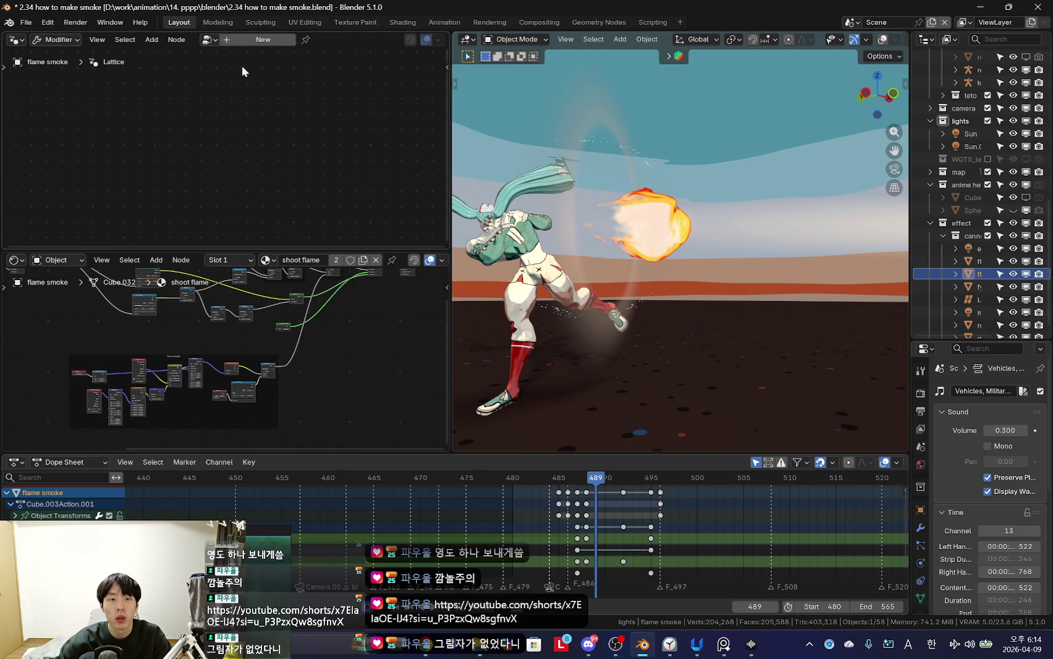
{"action": "left_click", "coordinate": [920, 510]}
{"action": "left_click_drag", "start_coordinate": [938, 341], "coordinate": [938, 230]}
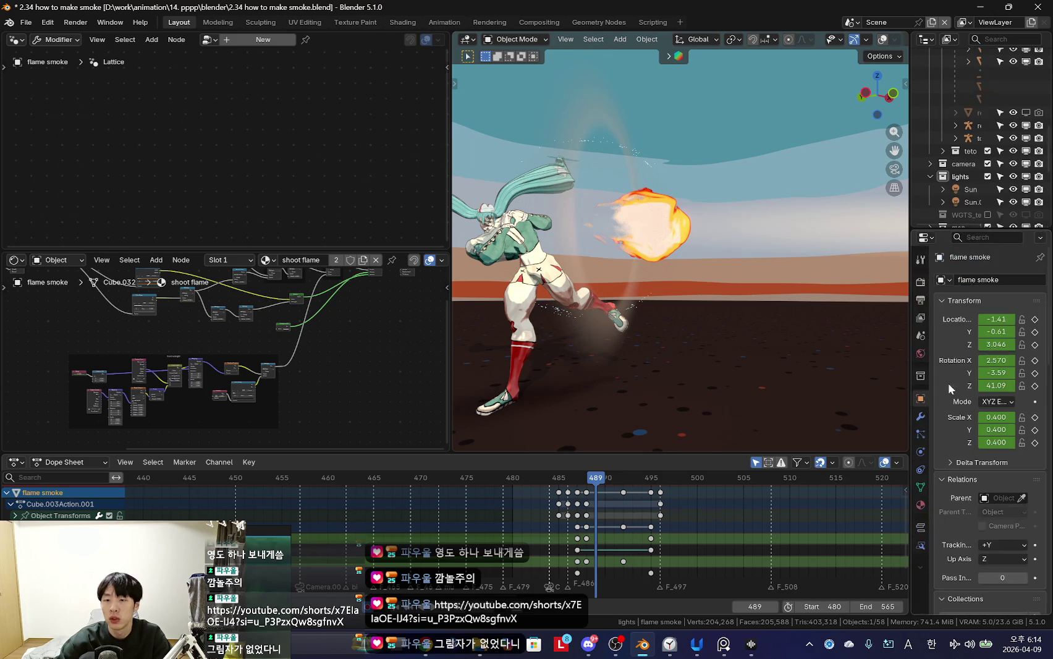
{"action": "left_click", "coordinate": [922, 417]}
{"action": "left_click_drag", "start_coordinate": [911, 302], "coordinate": [853, 303]}
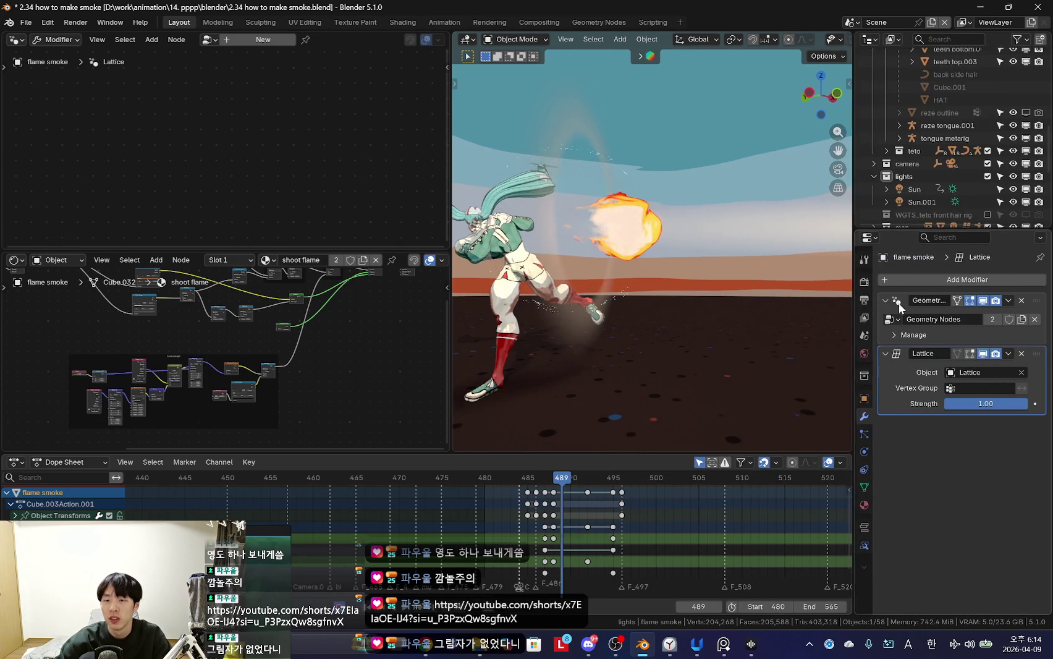
{"action": "left_click", "coordinate": [901, 300]}
Step: Turn viewport overlays back on and start, then cancel, moving flame smoke
{"action": "scroll", "coordinate": [520, 307], "scroll_direction": "up", "scroll_amount": 4}
{"action": "key", "text": "shift+alt+z"}
{"action": "scroll", "coordinate": [520, 307], "scroll_direction": "down", "scroll_amount": 3}
{"action": "key", "text": "g"}
{"action": "key", "text": "Escape"}
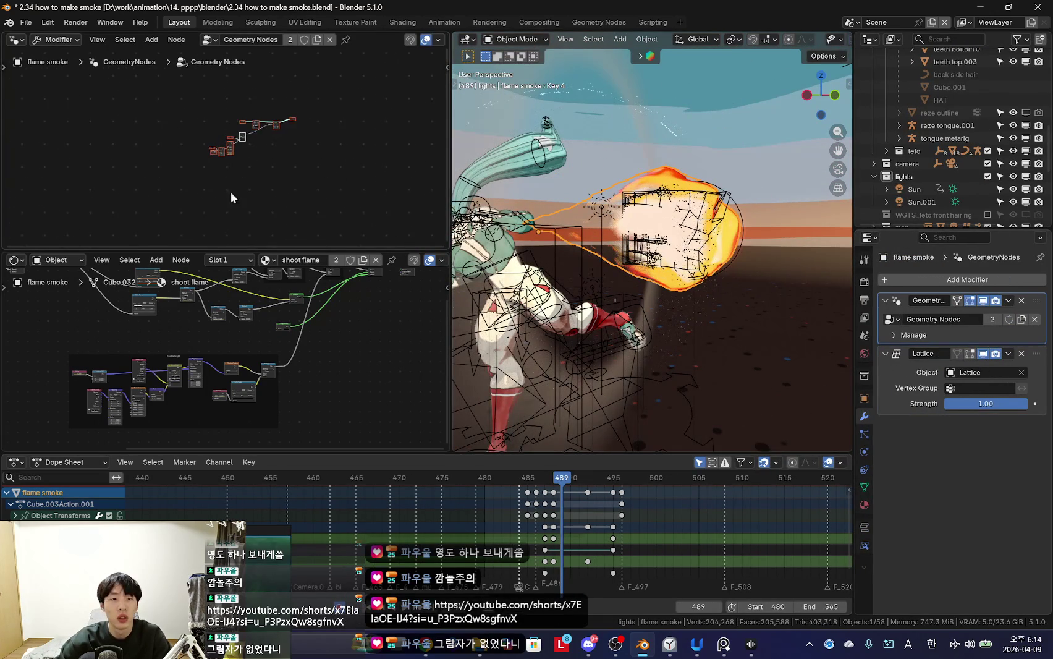
Step: Enlarge the lower material node editor and navigate around the shoot flame node tree
{"action": "scroll", "coordinate": [312, 318], "scroll_direction": "up", "scroll_amount": 2}
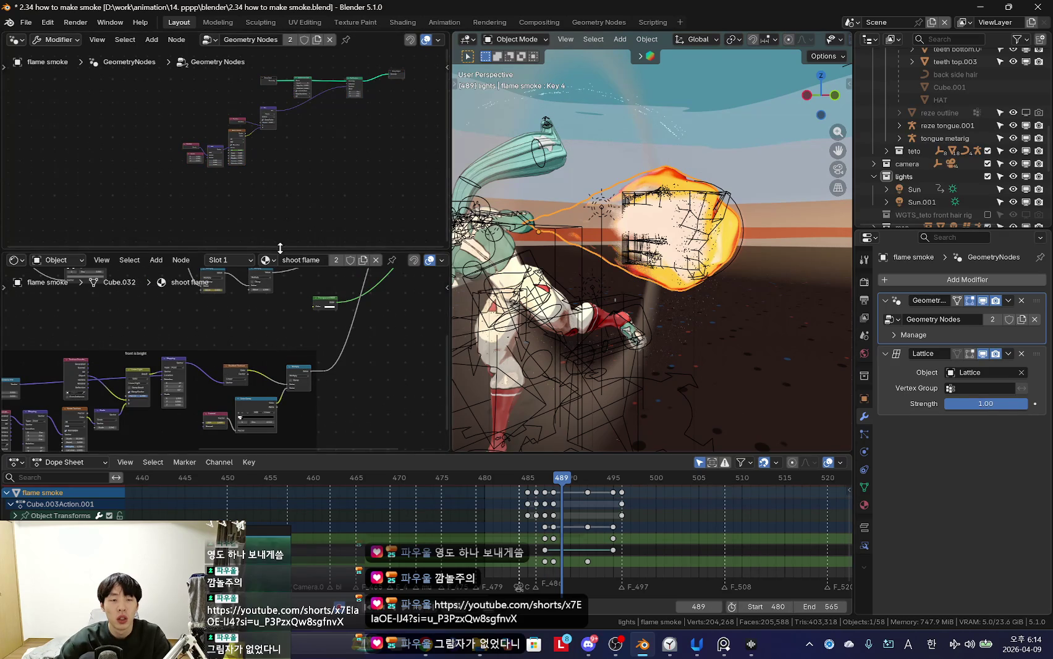
{"action": "left_click_drag", "start_coordinate": [280, 248], "coordinate": [280, 173]}
{"action": "scroll", "coordinate": [184, 317], "scroll_direction": "down", "scroll_amount": 3}
{"action": "scroll", "coordinate": [183, 317], "scroll_direction": "up", "scroll_amount": 2}
{"action": "scroll", "coordinate": [167, 318], "scroll_direction": "up", "scroll_amount": 2}
{"action": "scroll", "coordinate": [241, 340], "scroll_direction": "up", "scroll_amount": 1}
{"action": "scroll", "coordinate": [278, 337], "scroll_direction": "up", "scroll_amount": 2}
{"action": "scroll", "coordinate": [241, 309], "scroll_direction": "up", "scroll_amount": 1}
{"action": "scroll", "coordinate": [222, 312], "scroll_direction": "down", "scroll_amount": 2}
{"action": "scroll", "coordinate": [161, 338], "scroll_direction": "down", "scroll_amount": 2}
{"action": "scroll", "coordinate": [303, 323], "scroll_direction": "down", "scroll_amount": 1}
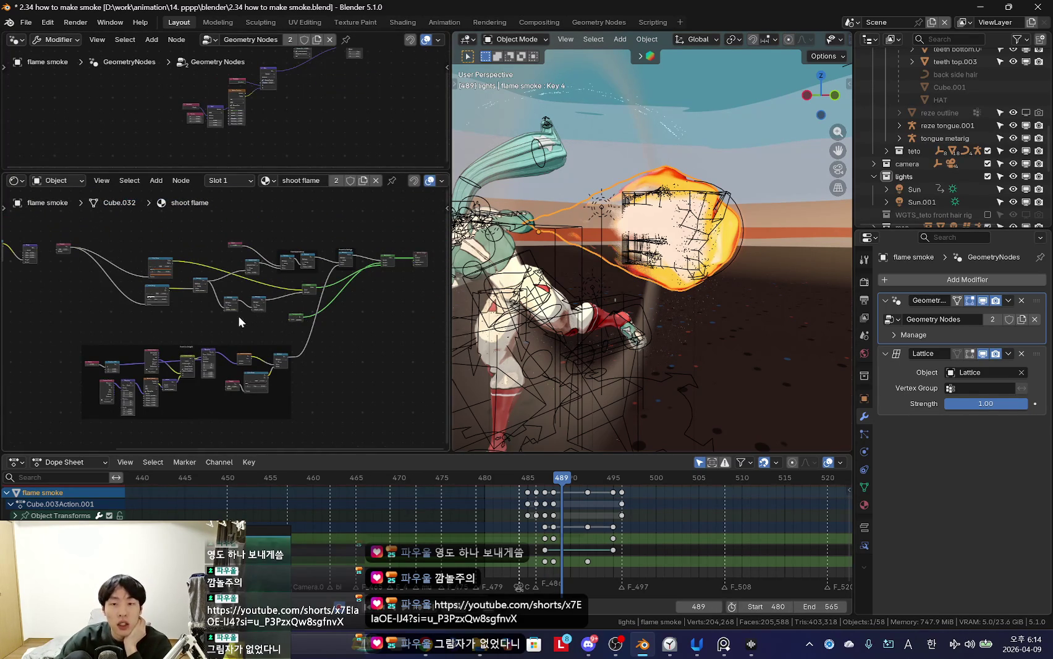
{"action": "scroll", "coordinate": [247, 329], "scroll_direction": "up", "scroll_amount": 1}
{"action": "scroll", "coordinate": [260, 335], "scroll_direction": "up", "scroll_amount": 2}
{"action": "scroll", "coordinate": [268, 338], "scroll_direction": "up", "scroll_amount": 1}
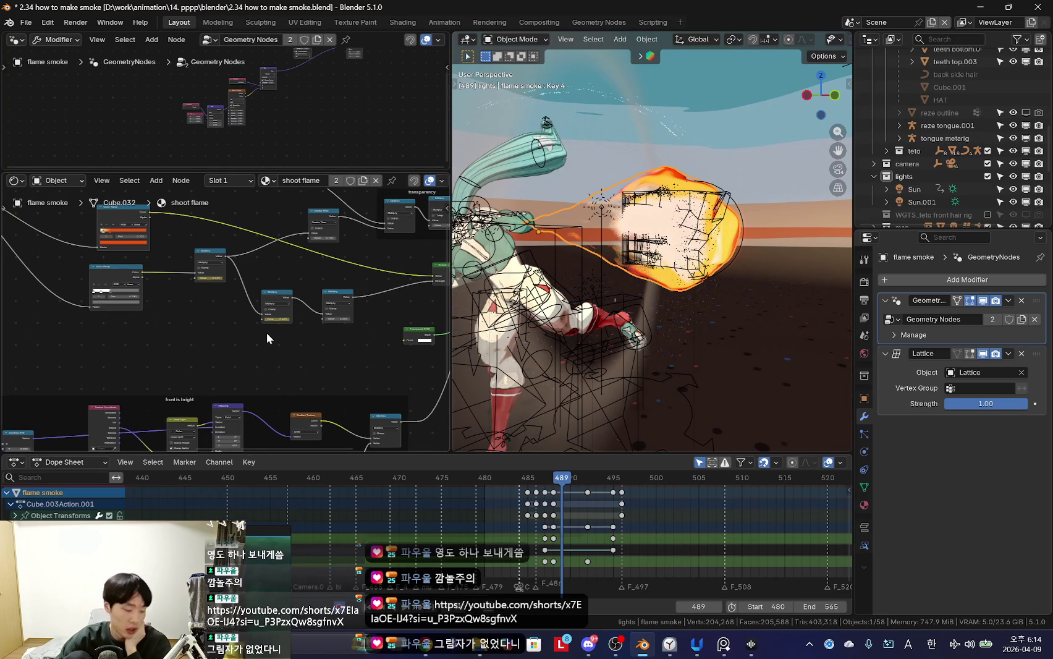
{"action": "scroll", "coordinate": [267, 333], "scroll_direction": "down", "scroll_amount": 1}
{"action": "middle_click_drag", "start_coordinate": [266, 333], "coordinate": [195, 340]}
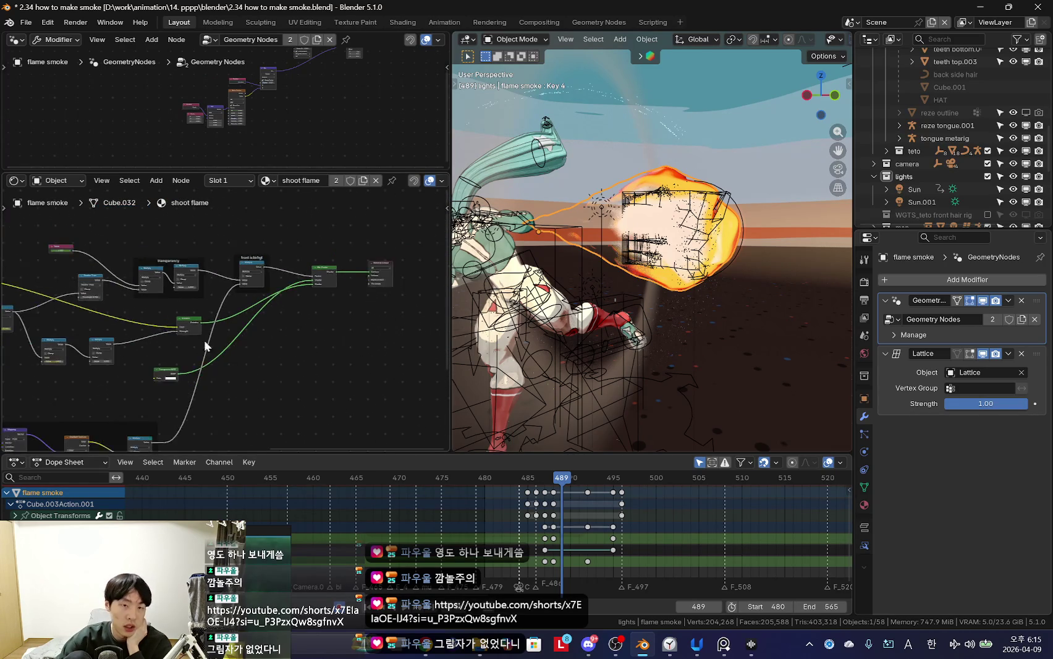
{"action": "scroll", "coordinate": [297, 339], "scroll_direction": "up", "scroll_amount": 2}
{"action": "scroll", "coordinate": [217, 319], "scroll_direction": "up", "scroll_amount": 1}
{"action": "mouse_move", "coordinate": [217, 319]}
{"action": "middle_mouse_down"}
{"action": "mouse_move", "coordinate": [215, 292]}
{"action": "mouse_move", "coordinate": [248, 270]}
{"action": "middle_mouse_up"}
{"action": "scroll", "coordinate": [306, 272], "scroll_direction": "down", "scroll_amount": 2}
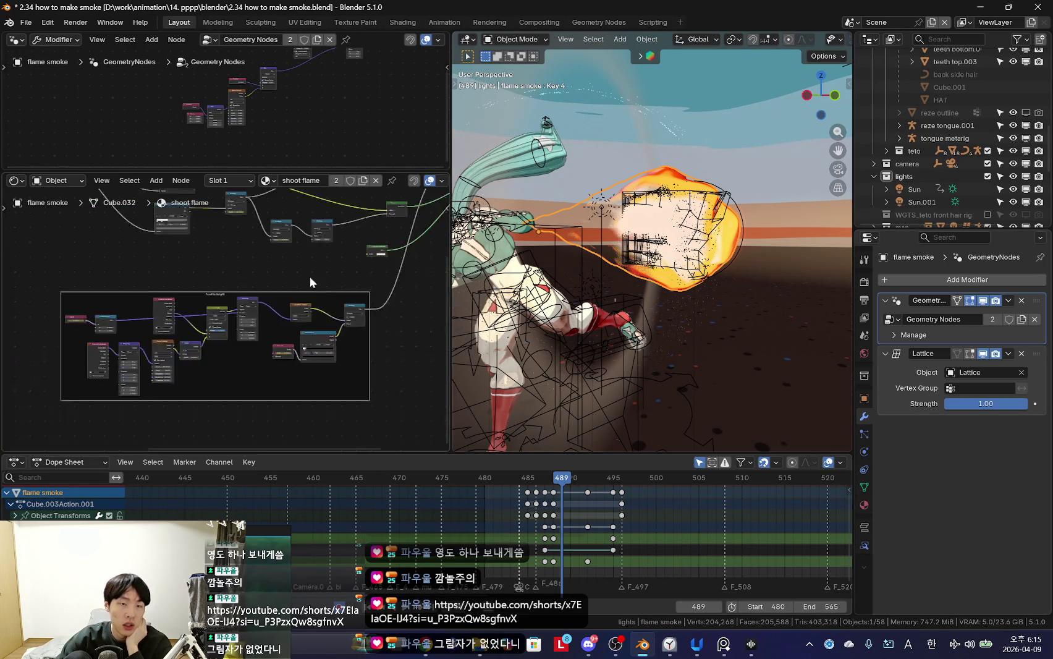
{"action": "scroll", "coordinate": [258, 332], "scroll_direction": "down", "scroll_amount": 1}
{"action": "scroll", "coordinate": [256, 356], "scroll_direction": "up", "scroll_amount": 2}
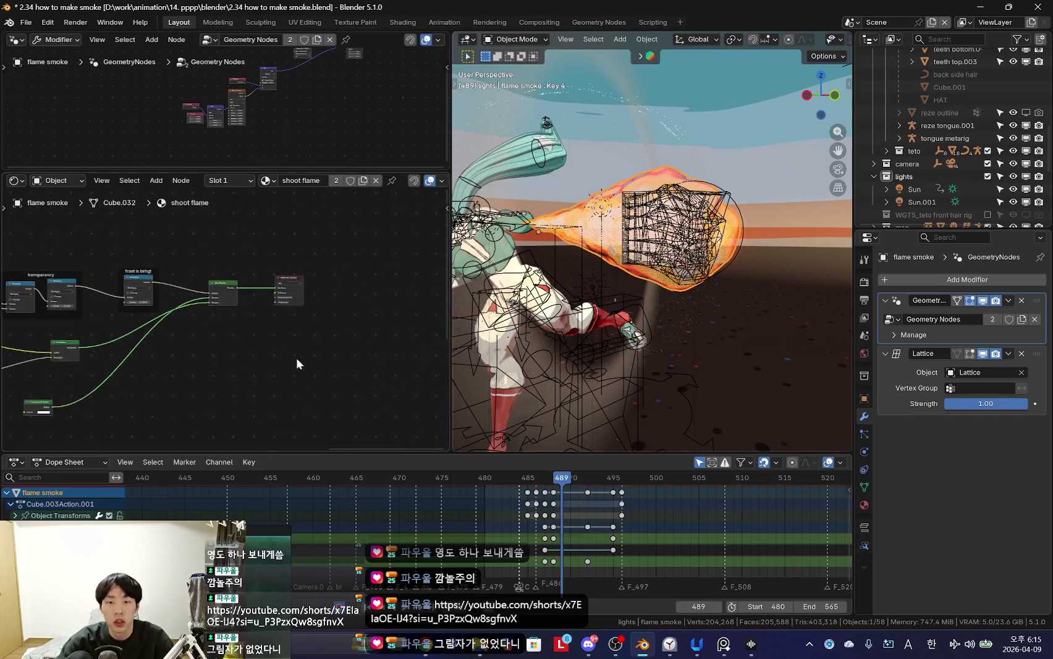
Step: Hide viewport overlays and move the Transparent BSDF and Emission nodes lower in the shoot flame material
{"action": "key", "text": "shift+alt+z"}
{"action": "scroll", "coordinate": [252, 355], "scroll_direction": "up", "scroll_amount": 1}
{"action": "scroll", "coordinate": [223, 343], "scroll_direction": "up", "scroll_amount": 1}
{"action": "scroll", "coordinate": [176, 290], "scroll_direction": "up", "scroll_amount": 2}
{"action": "mouse_move", "coordinate": [177, 290]}
{"action": "middle_mouse_down"}
{"action": "mouse_move", "coordinate": [242, 320]}
{"action": "mouse_move", "coordinate": [430, 233]}
{"action": "middle_mouse_up"}
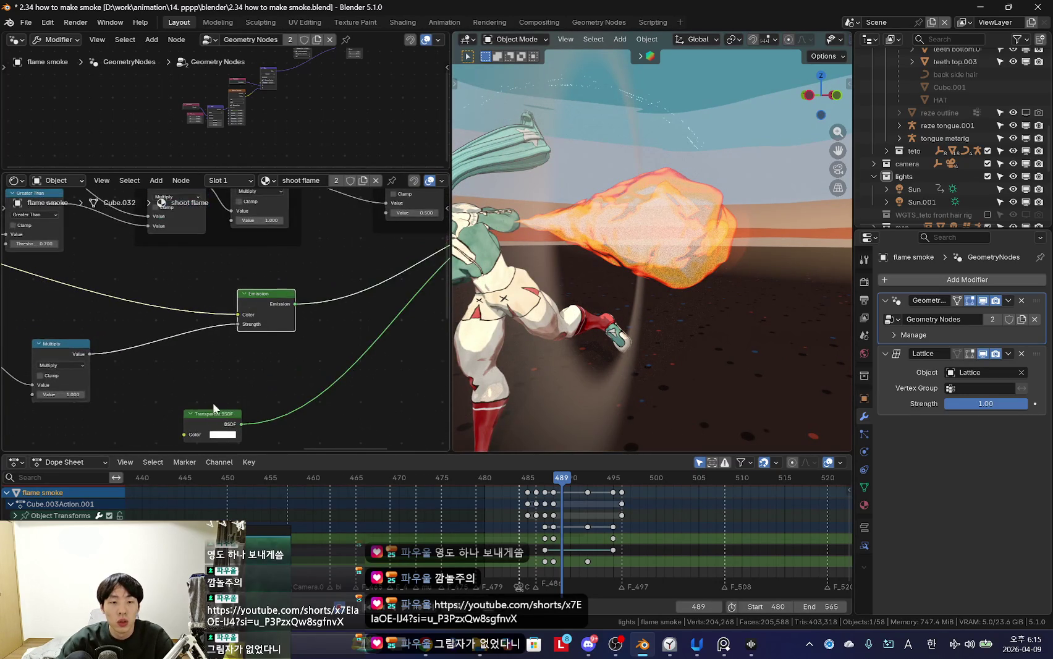
{"action": "scroll", "coordinate": [195, 317], "scroll_direction": "down", "scroll_amount": 1}
{"action": "left_click_drag", "start_coordinate": [180, 378], "coordinate": [241, 381]}
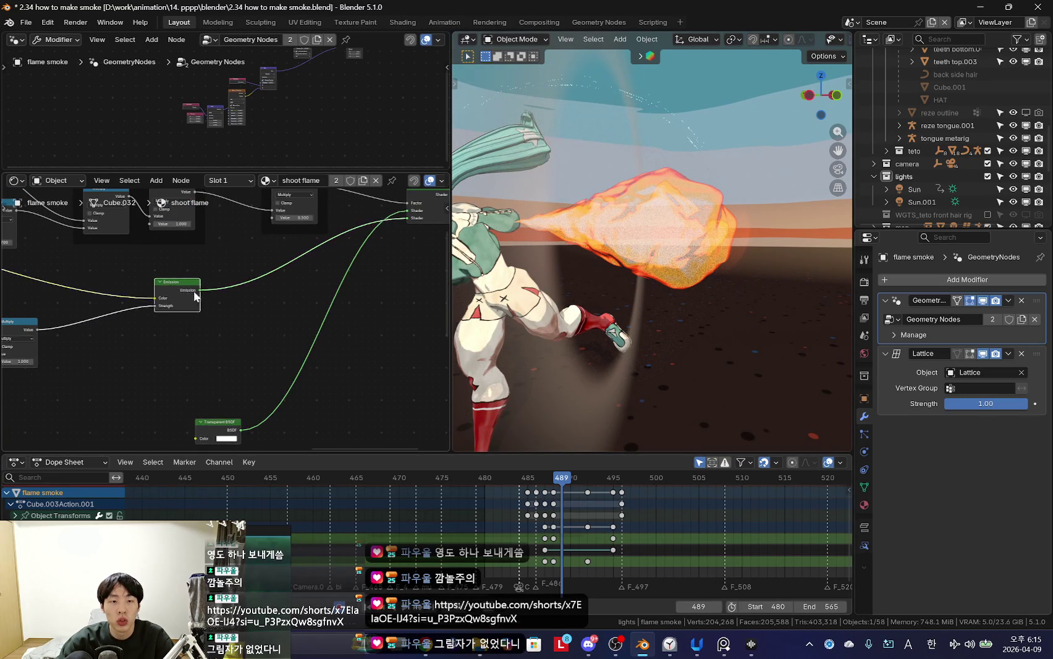
{"action": "left_click_drag", "start_coordinate": [188, 294], "coordinate": [191, 341]}
{"action": "middle_click_drag", "start_coordinate": [243, 352], "coordinate": [267, 388]}
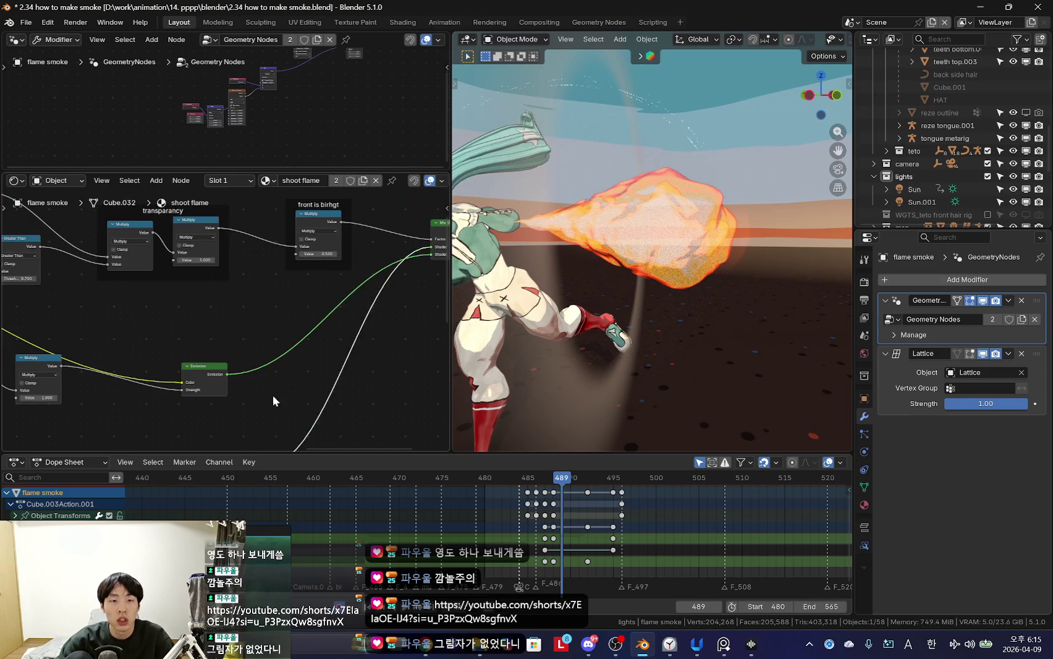
{"action": "key", "text": "g"}
{"action": "left_click", "coordinate": [273, 289]}
Step: Select the 'front is birhgt' frame and start, then cancel, a relabel
{"action": "middle_click_drag", "start_coordinate": [235, 278], "coordinate": [328, 306]}
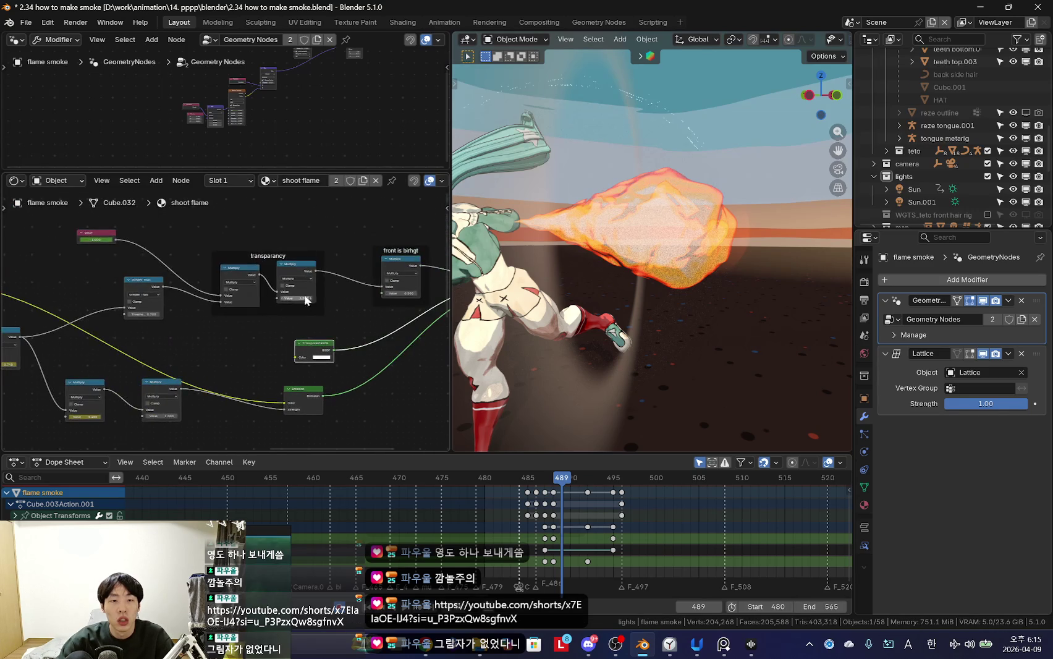
{"action": "left_click_drag", "start_coordinate": [199, 242], "coordinate": [410, 297]}
{"action": "scroll", "coordinate": [285, 326], "scroll_direction": "up", "scroll_amount": 3}
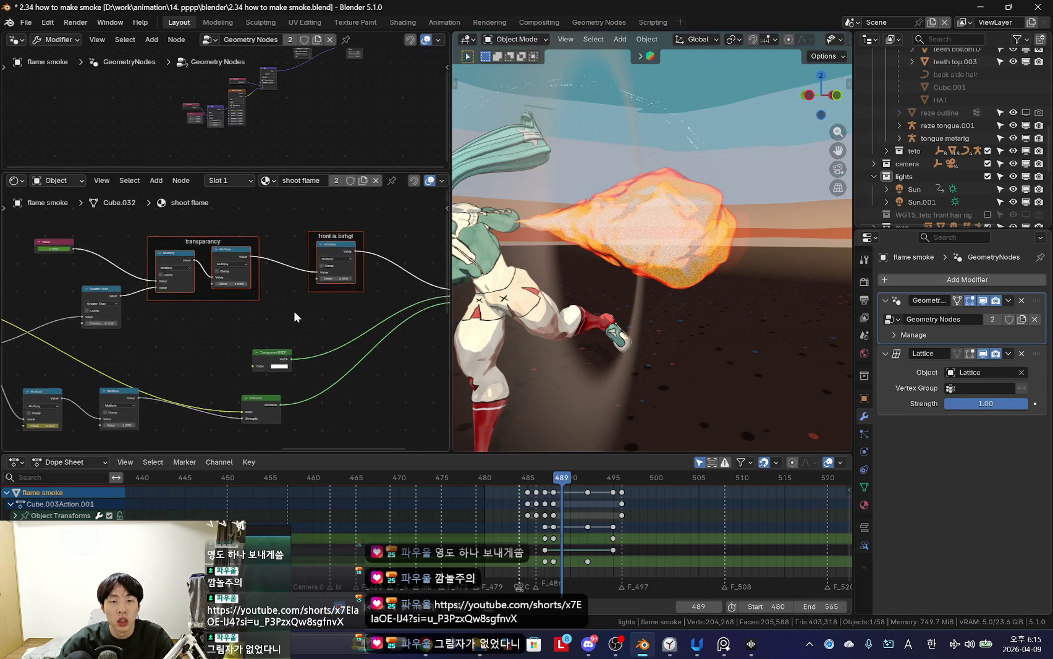
{"action": "left_click", "coordinate": [325, 244]}
{"action": "key", "text": "F2"}
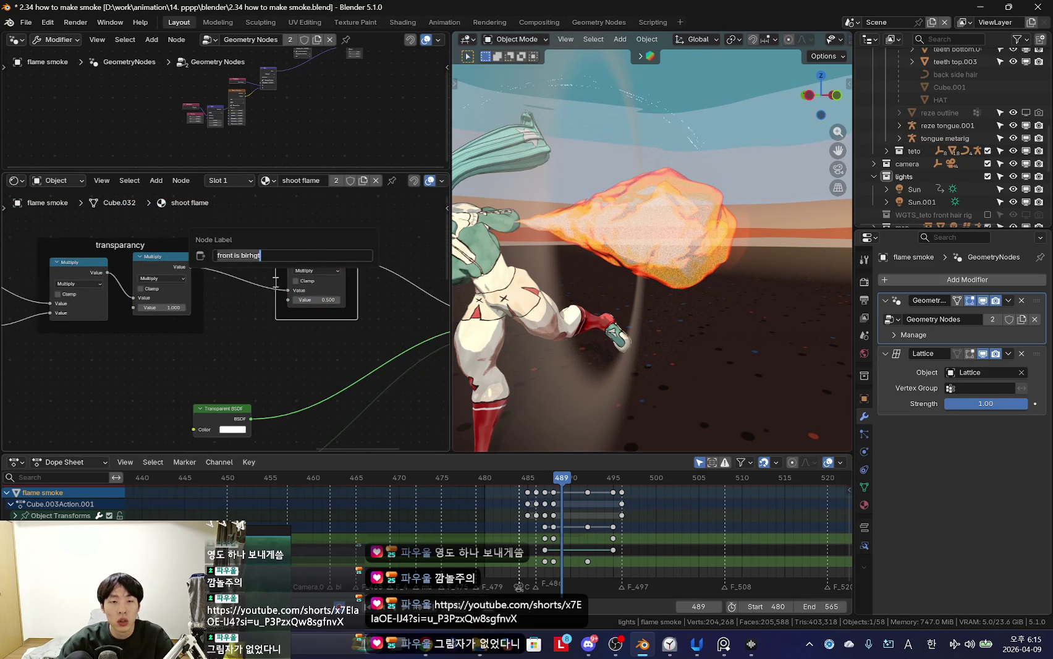
{"action": "key", "text": "Return"}
Step: Pan across the transparency frame, Mix Shader and Color Ramp nodes to inspect them
{"action": "scroll", "coordinate": [302, 317], "scroll_direction": "down", "scroll_amount": 2}
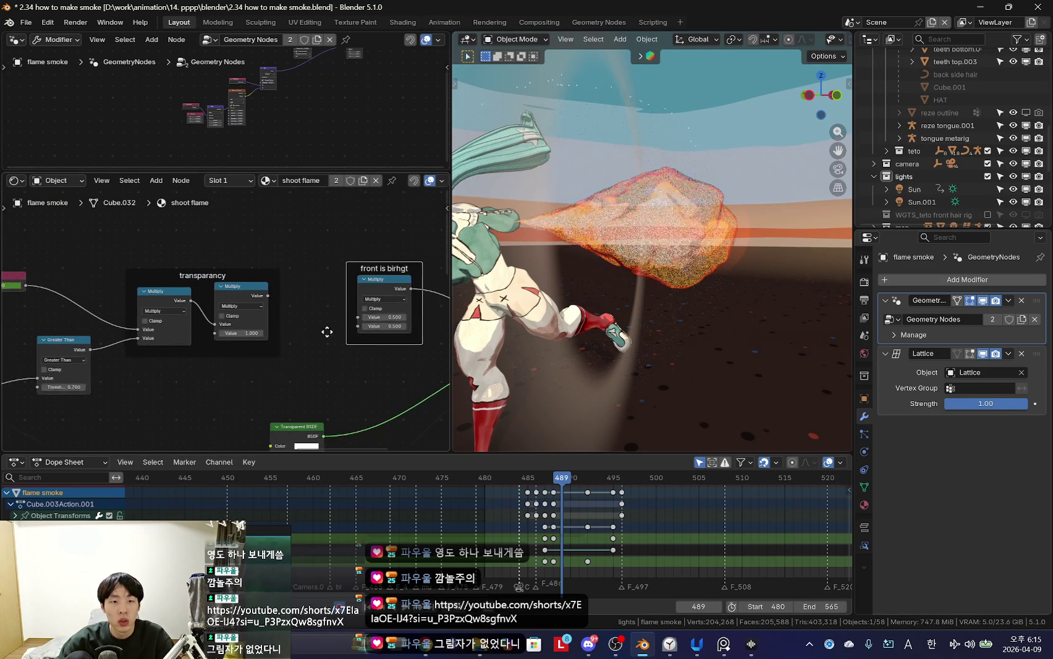
{"action": "middle_click_drag", "start_coordinate": [336, 328], "coordinate": [183, 340]}
{"action": "middle_click_drag", "start_coordinate": [342, 280], "coordinate": [214, 307]}
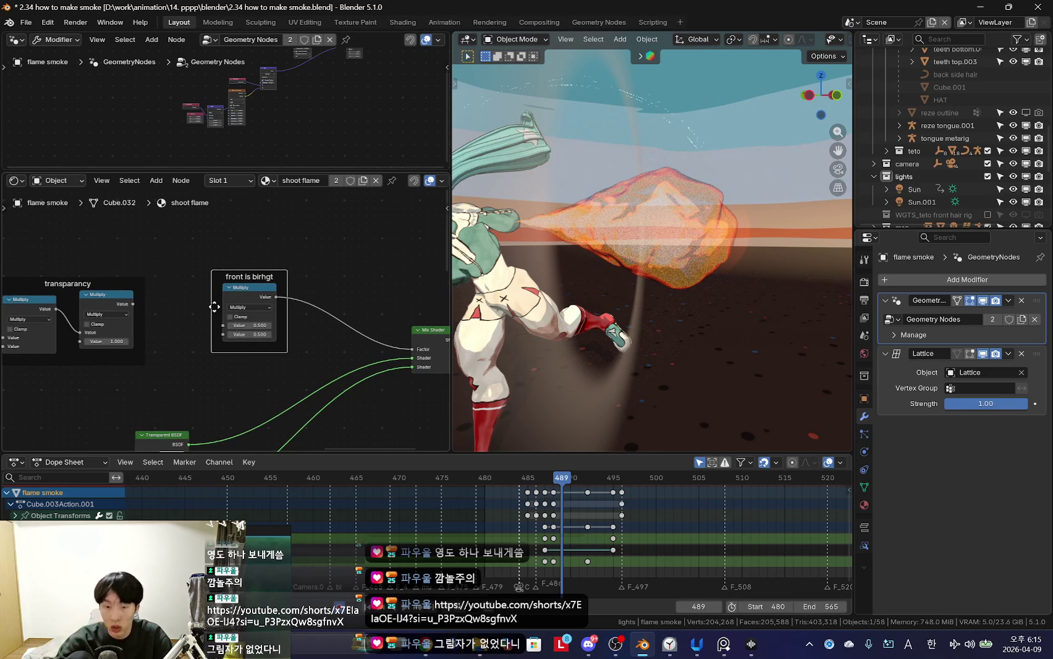
{"action": "middle_click_drag", "start_coordinate": [185, 330], "coordinate": [245, 335]}
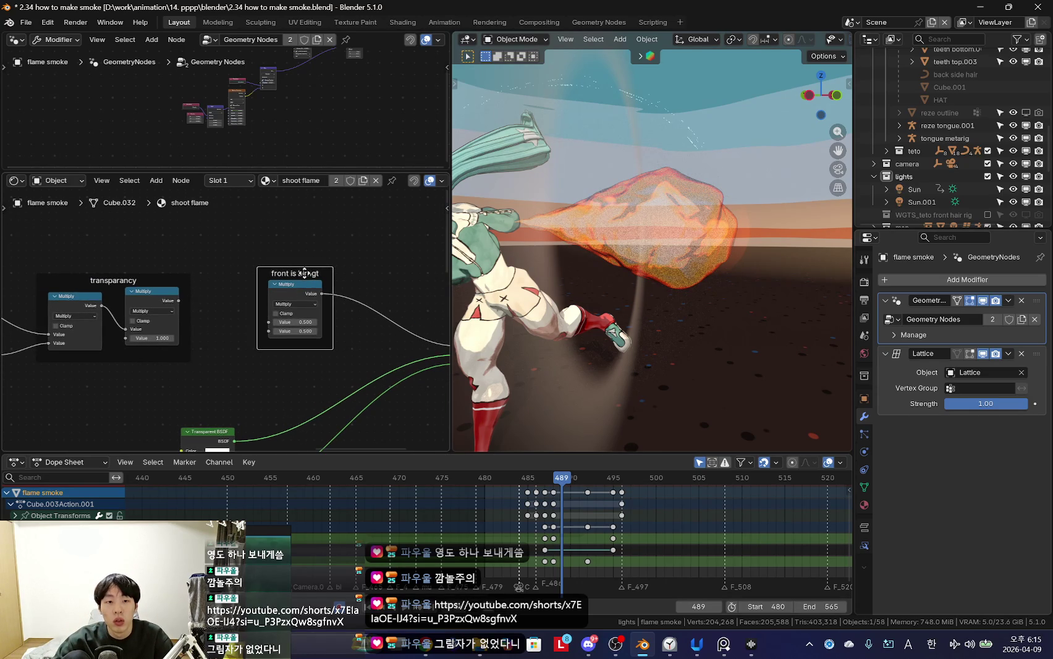
{"action": "scroll", "coordinate": [302, 274], "scroll_direction": "down", "scroll_amount": 3}
{"action": "middle_click_drag", "start_coordinate": [302, 275], "coordinate": [217, 325]}
{"action": "scroll", "coordinate": [217, 325], "scroll_direction": "up", "scroll_amount": 3}
{"action": "mouse_move", "coordinate": [107, 270]}
{"action": "middle_mouse_down"}
{"action": "mouse_move", "coordinate": [40, 313]}
{"action": "mouse_move", "coordinate": [199, 340]}
{"action": "middle_mouse_up"}
Step: Focus on the upper Color Ramp, then begin opening a saved blend file from the File menu
{"action": "scroll", "coordinate": [234, 336], "scroll_direction": "down", "scroll_amount": 2}
{"action": "scroll", "coordinate": [229, 322], "scroll_direction": "up", "scroll_amount": 2}
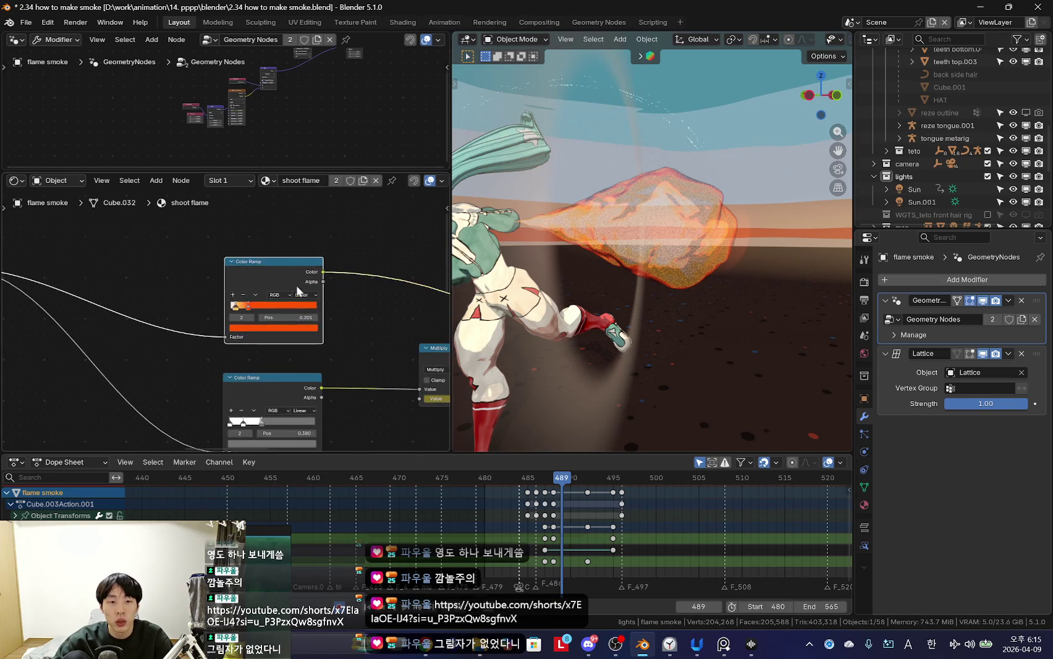
{"action": "scroll", "coordinate": [287, 273], "scroll_direction": "up", "scroll_amount": 3}
{"action": "scroll", "coordinate": [204, 316], "scroll_direction": "up", "scroll_amount": 1}
{"action": "middle_click_drag", "start_coordinate": [189, 330], "coordinate": [170, 291]}
{"action": "scroll", "coordinate": [287, 329], "scroll_direction": "down", "scroll_amount": 1}
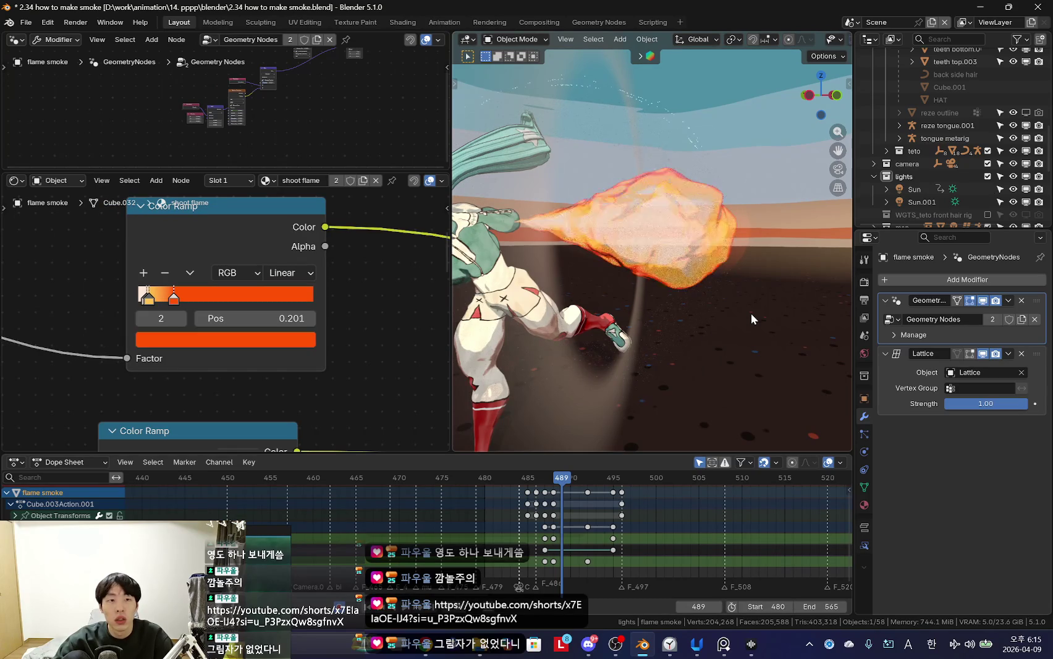
{"action": "left_click", "coordinate": [25, 23]}
{"action": "left_click", "coordinate": [35, 50]}
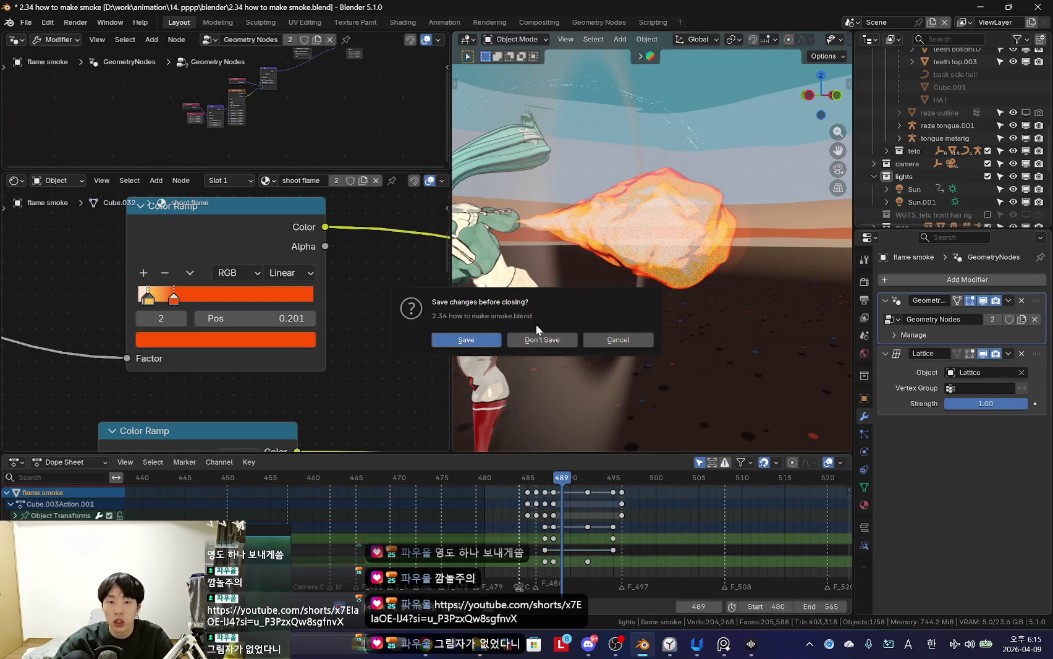
Step: Discard unsaved changes, open '2.34 how to make smoke.blend', and switch to rendered shading
{"action": "left_click", "coordinate": [544, 335]}
{"action": "double_click", "coordinate": [376, 177]}
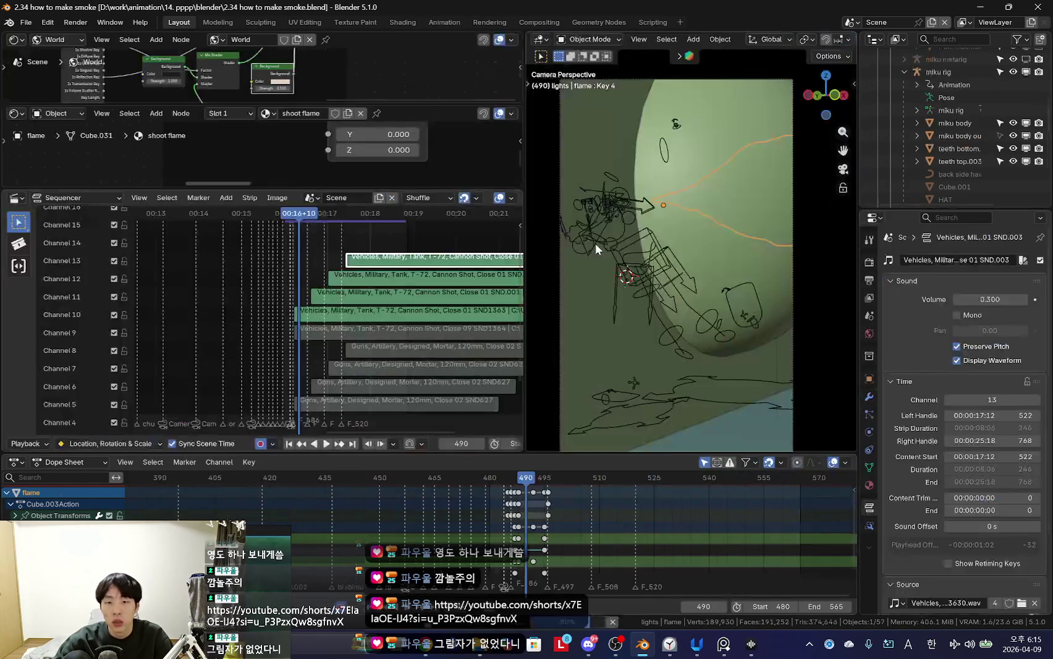
{"action": "left_click", "coordinate": [833, 41]}
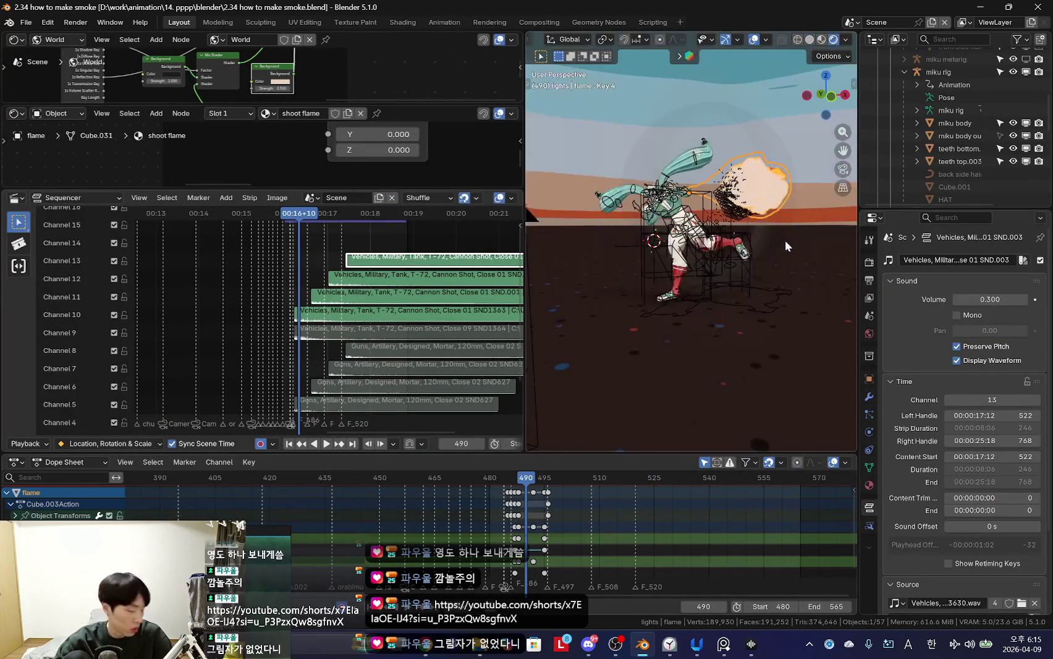
Step: Duplicate the flame object, rename the copy 'flame smoke', and show its material settings
{"action": "key", "text": "KP_Decimal"}
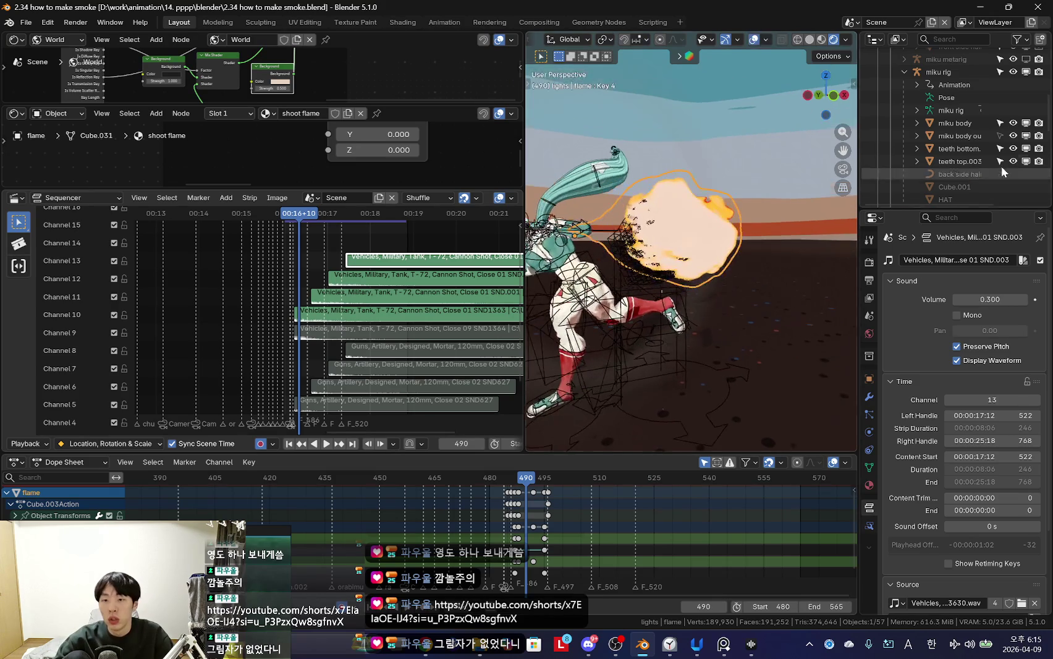
{"action": "scroll", "coordinate": [921, 191], "scroll_direction": "up", "scroll_amount": 5}
{"action": "key", "text": "shift+d"}
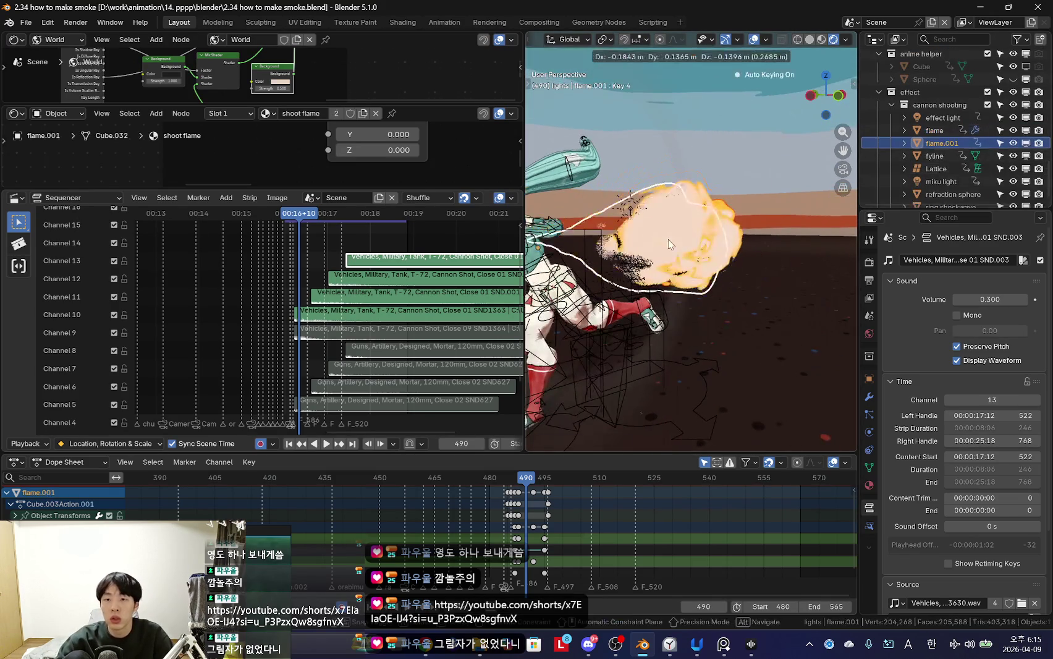
{"action": "scroll", "coordinate": [949, 120], "scroll_direction": "down", "scroll_amount": 1}
{"action": "double_click", "coordinate": [952, 130]}
{"action": "key", "text": "BackSpace"}
{"action": "type", "text": "smoke"}
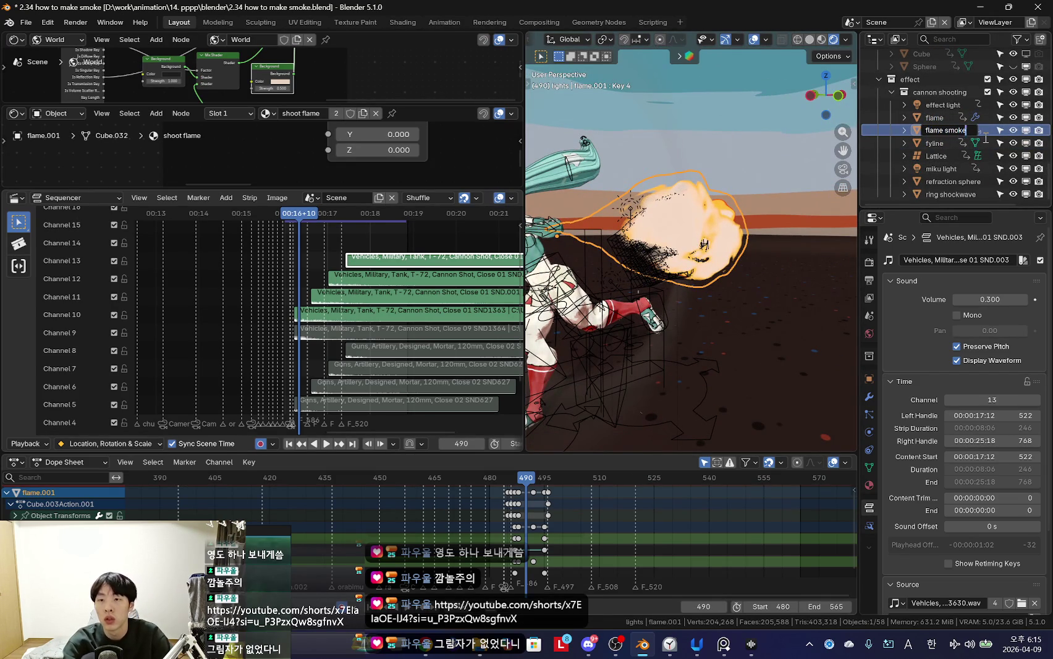
{"action": "key", "text": "Return"}
{"action": "left_click", "coordinate": [869, 485]}
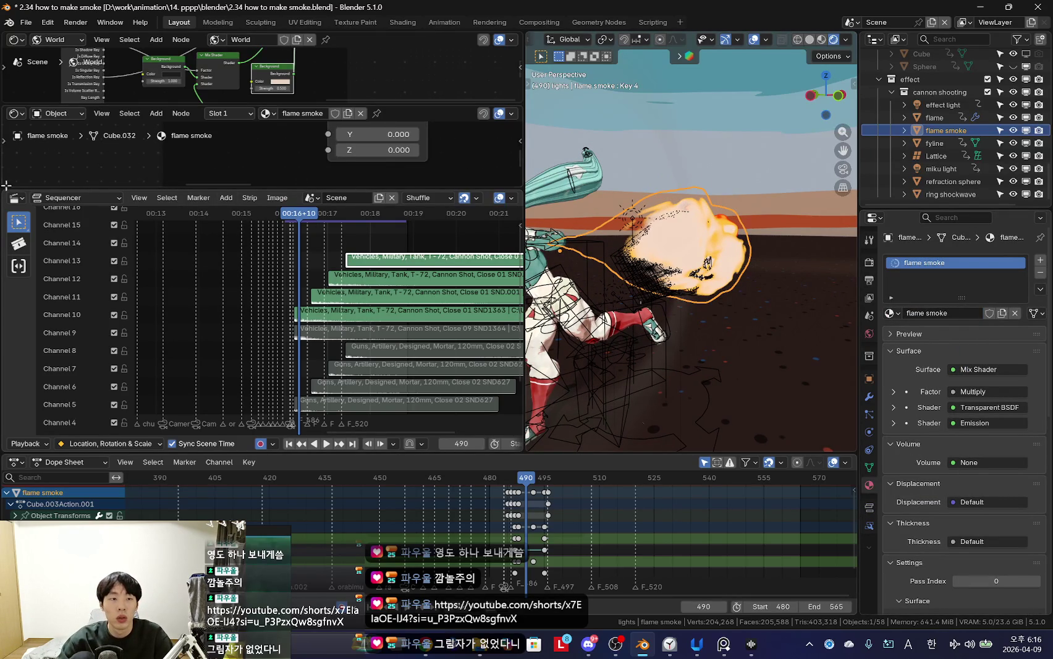
Step: Enlarge the node editor showing the flame smoke material and turn the lower area into a geometry node editor
{"action": "left_click_drag", "start_coordinate": [3, 193], "coordinate": [203, 242]}
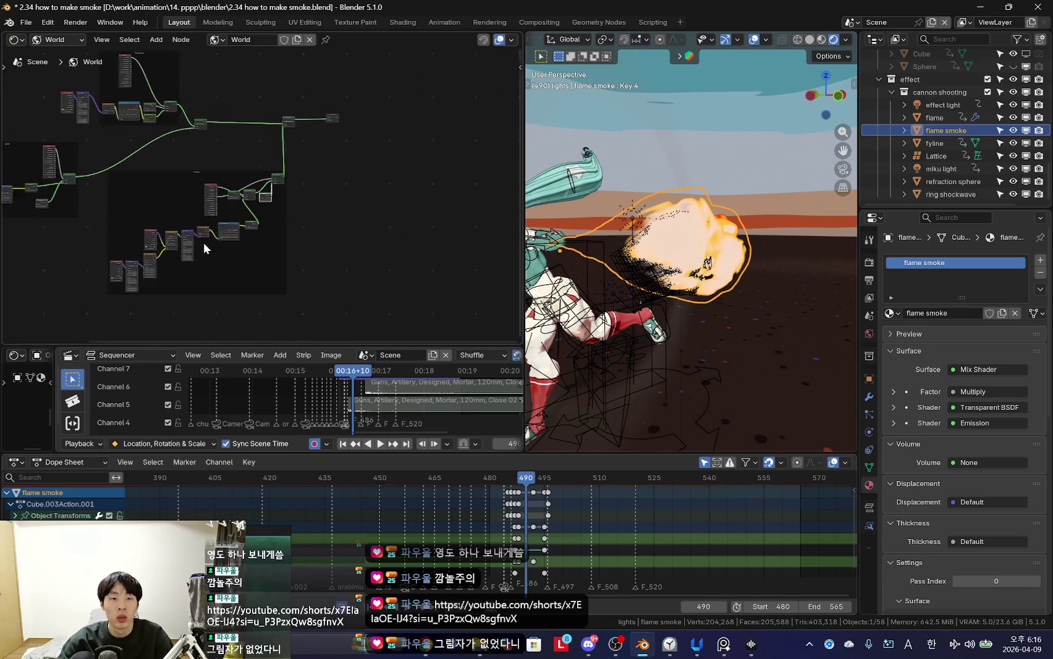
{"action": "scroll", "coordinate": [346, 235], "scroll_direction": "up", "scroll_amount": 3}
{"action": "scroll", "coordinate": [305, 216], "scroll_direction": "up", "scroll_amount": 2}
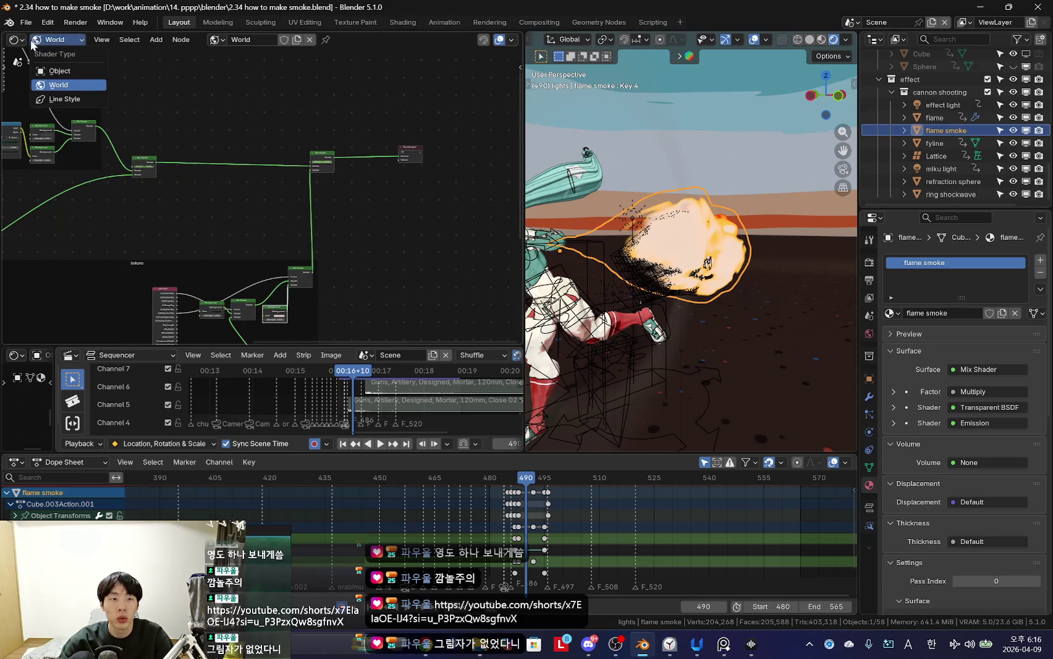
{"action": "left_click", "coordinate": [58, 70]}
{"action": "scroll", "coordinate": [256, 281], "scroll_direction": "up", "scroll_amount": 3}
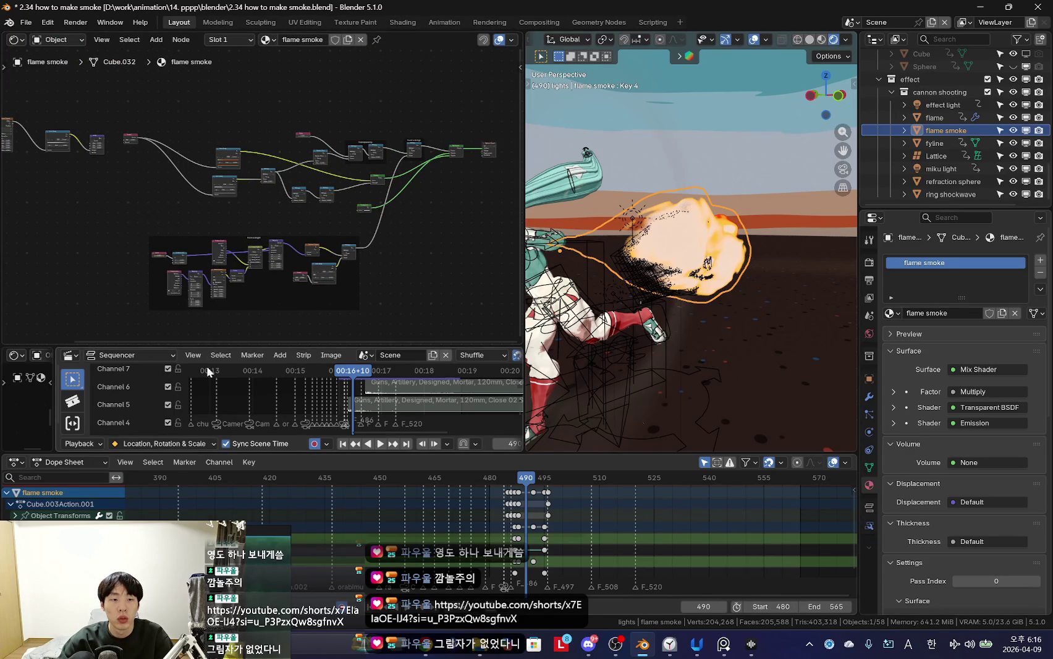
{"action": "left_click_drag", "start_coordinate": [40, 355], "coordinate": [37, 355]}
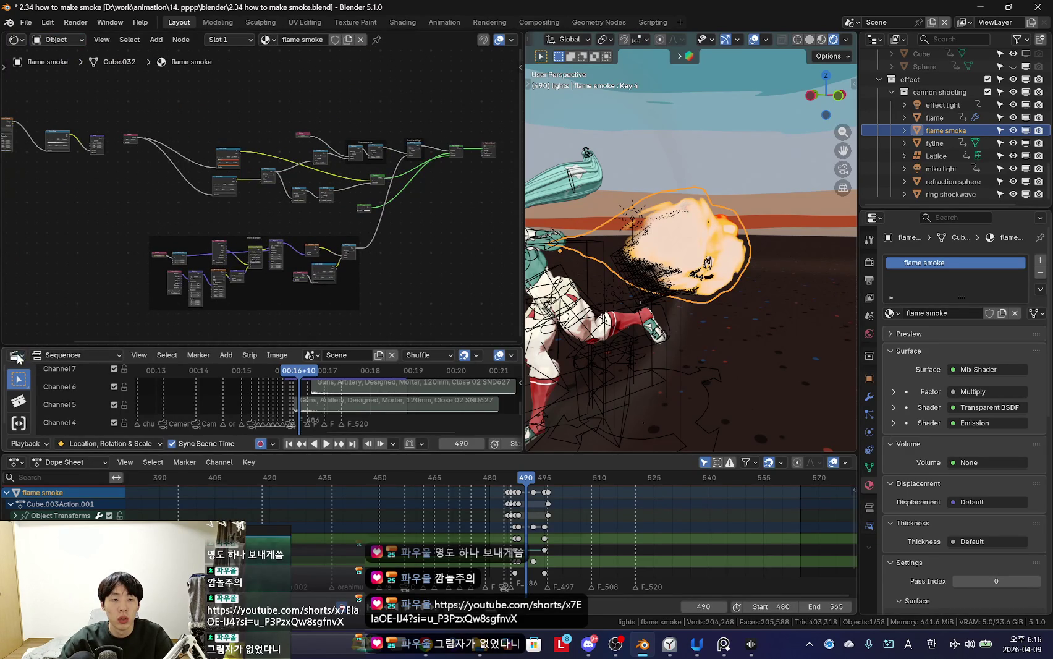
{"action": "left_click", "coordinate": [16, 355]}
{"action": "left_click", "coordinate": [57, 432]}
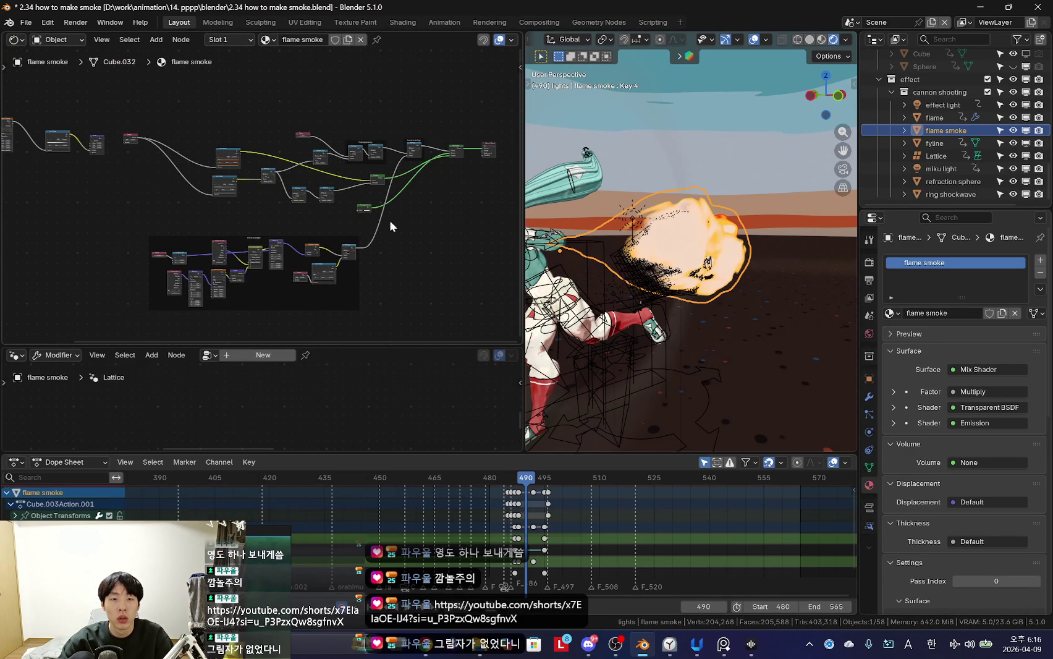
Step: Pan through the Mix Shader, output, Fresnel, Bump and texture nodes
{"action": "scroll", "coordinate": [380, 233], "scroll_direction": "up", "scroll_amount": 3}
{"action": "scroll", "coordinate": [273, 274], "scroll_direction": "up", "scroll_amount": 3}
{"action": "middle_click_drag", "start_coordinate": [272, 274], "coordinate": [234, 230]}
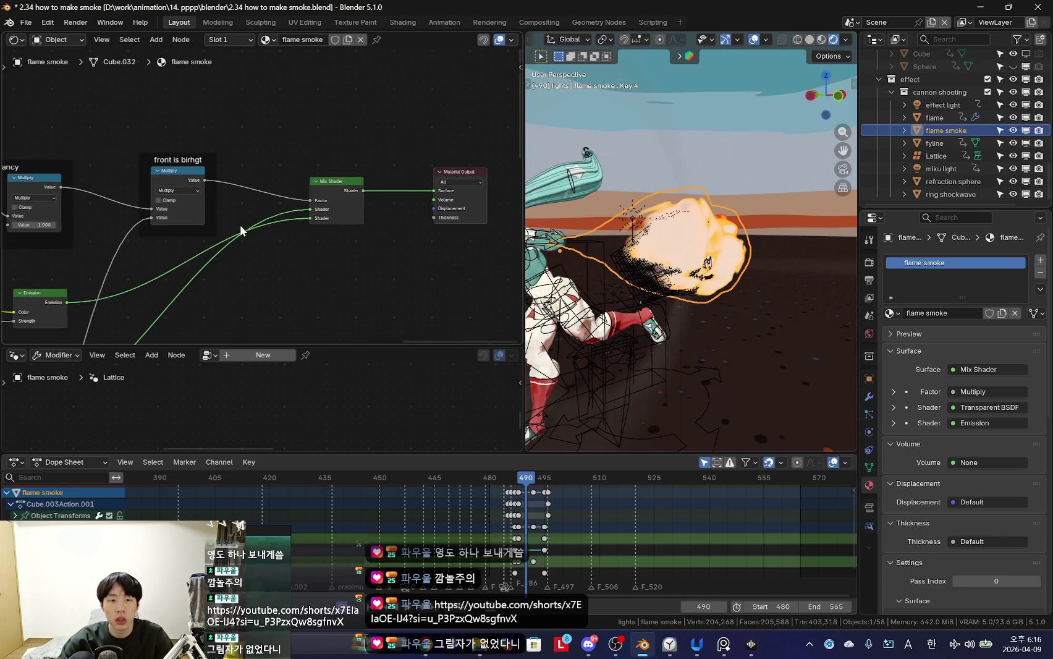
{"action": "scroll", "coordinate": [247, 234], "scroll_direction": "down", "scroll_amount": 2}
{"action": "scroll", "coordinate": [253, 235], "scroll_direction": "down", "scroll_amount": 2}
{"action": "scroll", "coordinate": [225, 220], "scroll_direction": "down", "scroll_amount": 2}
{"action": "scroll", "coordinate": [224, 214], "scroll_direction": "up", "scroll_amount": 2}
{"action": "middle_click_drag", "start_coordinate": [231, 246], "coordinate": [328, 247]}
{"action": "scroll", "coordinate": [193, 201], "scroll_direction": "up", "scroll_amount": 3}
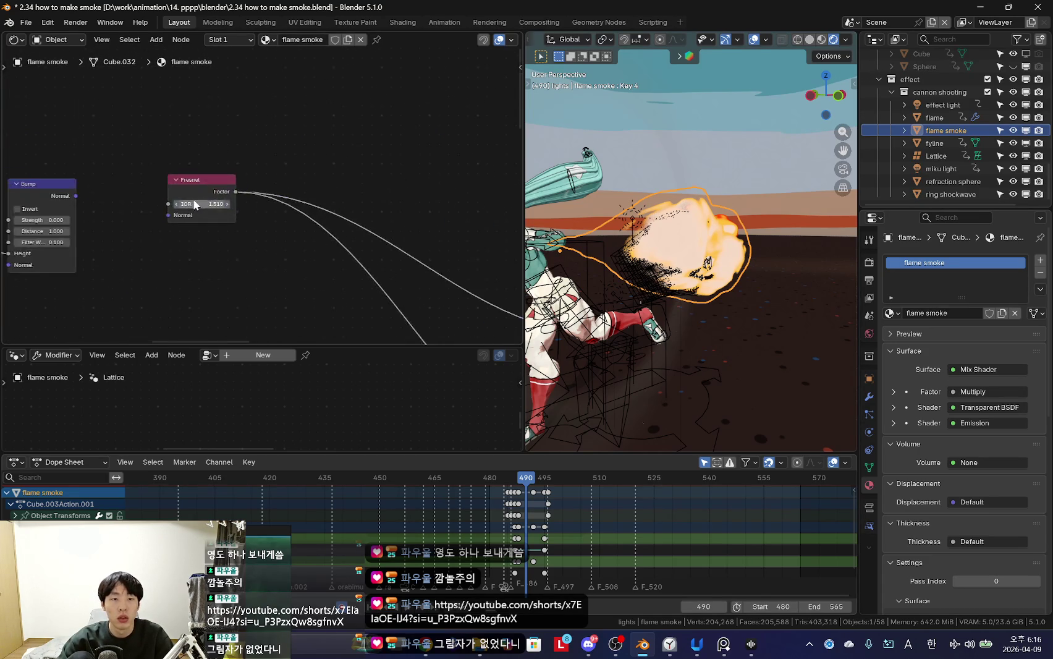
{"action": "middle_click_drag", "start_coordinate": [263, 288], "coordinate": [273, 149]}
{"action": "scroll", "coordinate": [293, 246], "scroll_direction": "down", "scroll_amount": 3}
{"action": "scroll", "coordinate": [304, 241], "scroll_direction": "down", "scroll_amount": 2}
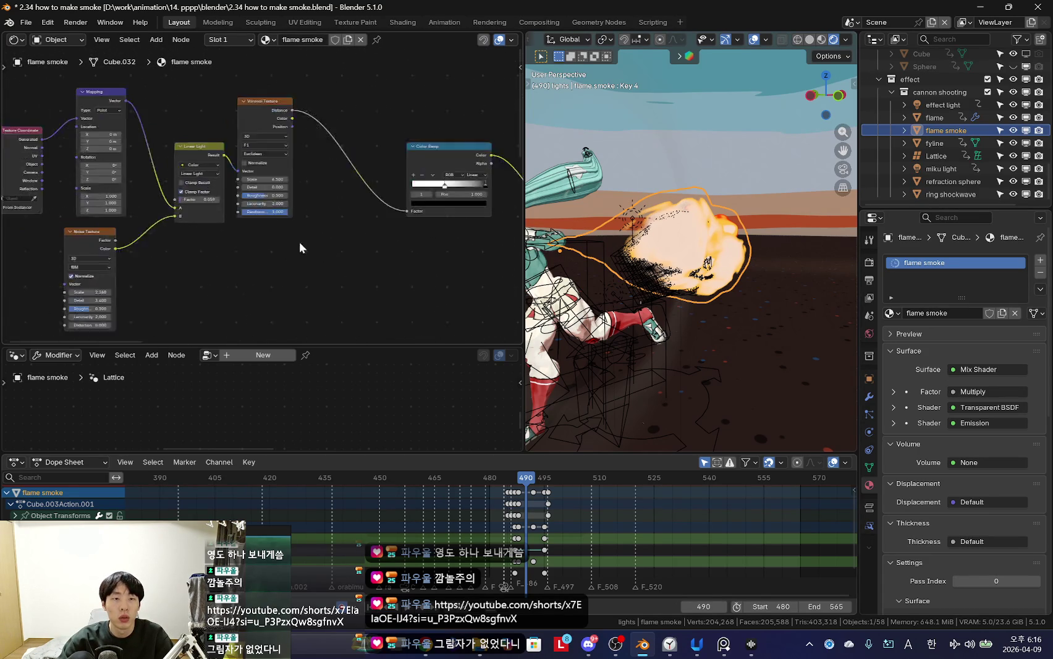
{"action": "scroll", "coordinate": [304, 241], "scroll_direction": "down", "scroll_amount": 2}
{"action": "scroll", "coordinate": [292, 239], "scroll_direction": "down", "scroll_amount": 3, "text": "ctrl"}
{"action": "scroll", "coordinate": [331, 237], "scroll_direction": "up", "scroll_amount": 1}
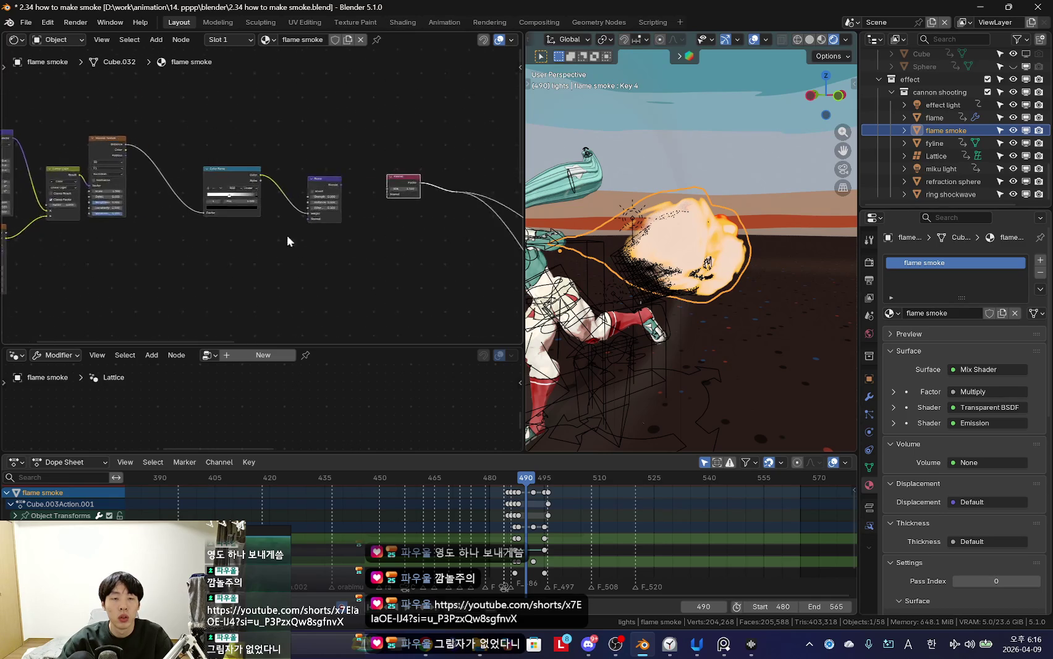
{"action": "scroll", "coordinate": [331, 237], "scroll_direction": "up", "scroll_amount": 4, "text": "ctrl"}
Step: Bring the two Color Ramp nodes into view and reposition the lower Color Ramp
{"action": "left_click_drag", "start_coordinate": [459, 216], "coordinate": [459, 216]}
{"action": "scroll", "coordinate": [169, 193], "scroll_direction": "down", "scroll_amount": 3}
{"action": "scroll", "coordinate": [238, 241], "scroll_direction": "up", "scroll_amount": 4}
{"action": "scroll", "coordinate": [300, 255], "scroll_direction": "up", "scroll_amount": 1}
{"action": "middle_click_drag", "start_coordinate": [380, 259], "coordinate": [178, 243]}
{"action": "left_click_drag", "start_coordinate": [178, 243], "coordinate": [204, 266]}
{"action": "scroll", "coordinate": [310, 252], "scroll_direction": "down", "scroll_amount": 1}
{"action": "mouse_move", "coordinate": [161, 249]}
{"action": "middle_mouse_down"}
{"action": "mouse_move", "coordinate": [77, 272]}
{"action": "mouse_move", "coordinate": [223, 248]}
{"action": "middle_mouse_up"}
{"action": "scroll", "coordinate": [78, 271], "scroll_direction": "down", "scroll_amount": 1}
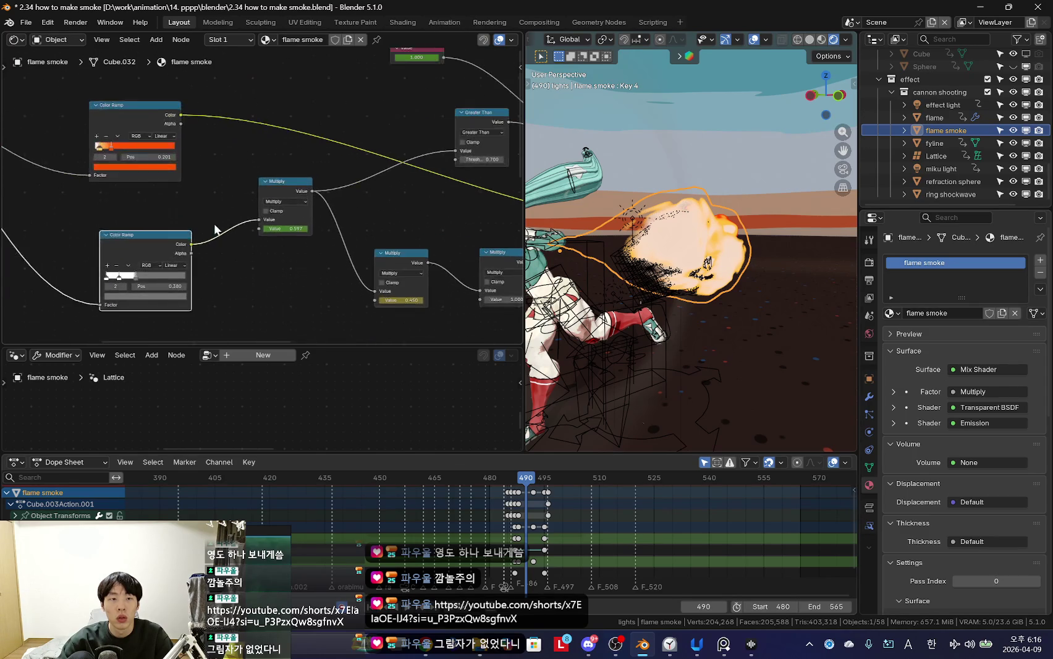
{"action": "mouse_move", "coordinate": [152, 122]}
{"action": "middle_mouse_down"}
{"action": "mouse_move", "coordinate": [156, 271]}
{"action": "mouse_move", "coordinate": [173, 260]}
{"action": "middle_mouse_up"}
{"action": "scroll", "coordinate": [224, 196], "scroll_direction": "up", "scroll_amount": 2}
{"action": "scroll", "coordinate": [166, 259], "scroll_direction": "up", "scroll_amount": 2}
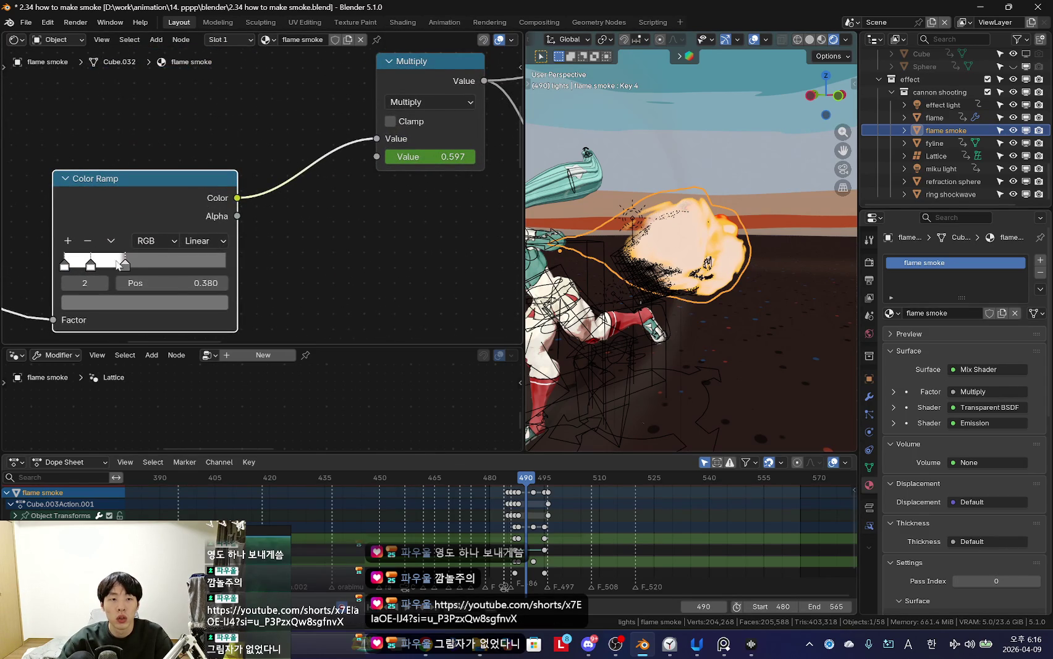
Step: Delete the grey colour stop, slide the remaining stop to about 0.696, and preview without overlays
{"action": "left_click", "coordinate": [156, 302]}
{"action": "left_click", "coordinate": [87, 241]}
{"action": "left_click_drag", "start_coordinate": [91, 262], "coordinate": [204, 274]}
{"action": "key", "text": "shift+alt+z"}
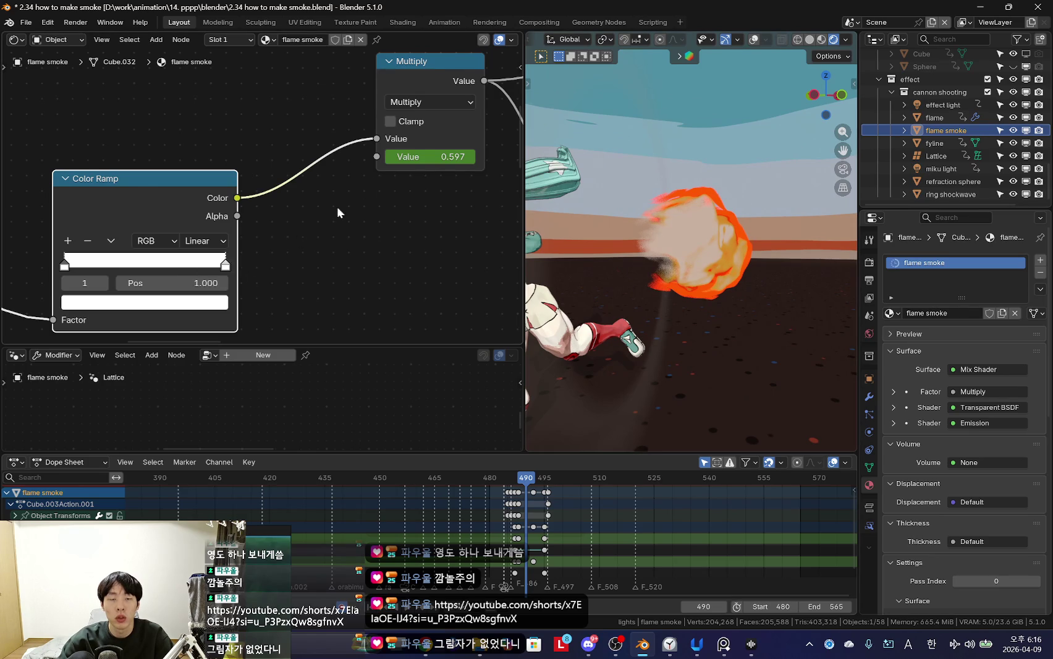
{"action": "scroll", "coordinate": [296, 240], "scroll_direction": "down", "scroll_amount": 2}
{"action": "scroll", "coordinate": [265, 241], "scroll_direction": "down", "scroll_amount": 3}
{"action": "scroll", "coordinate": [293, 235], "scroll_direction": "down", "scroll_amount": 2}
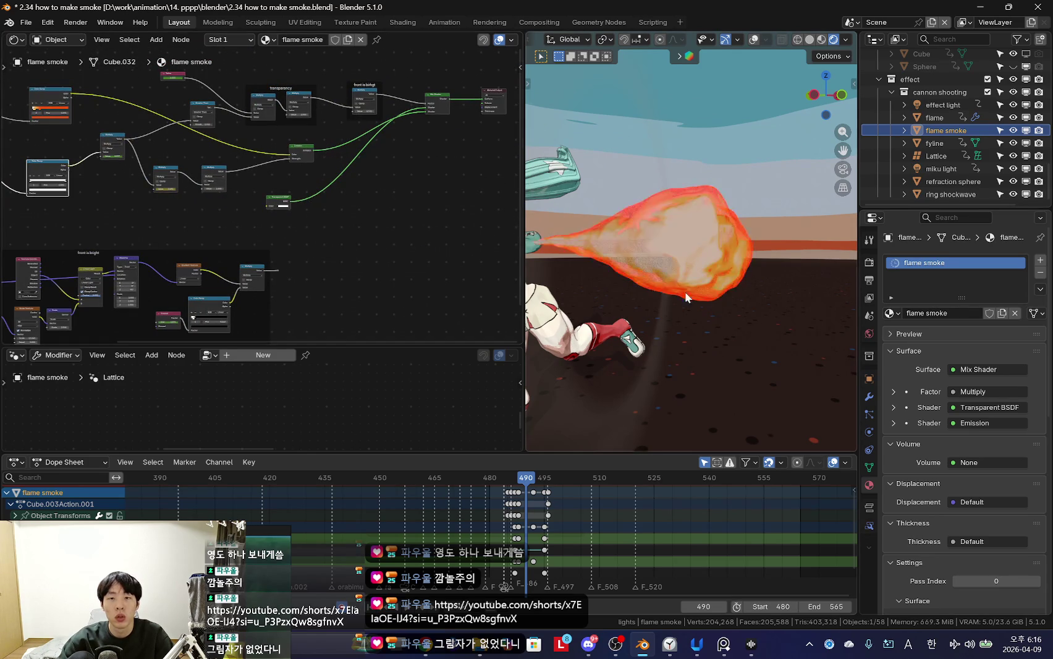
{"action": "scroll", "coordinate": [259, 197], "scroll_direction": "up", "scroll_amount": 3}
{"action": "scroll", "coordinate": [259, 198], "scroll_direction": "up", "scroll_amount": 3}
{"action": "scroll", "coordinate": [259, 198], "scroll_direction": "up", "scroll_amount": 2}
Step: Remove the orange colour stops and darken the remaining stop's colour value
{"action": "key", "text": "shift+a"}
{"action": "left_click", "coordinate": [166, 137]}
{"action": "left_click", "coordinate": [166, 137]}
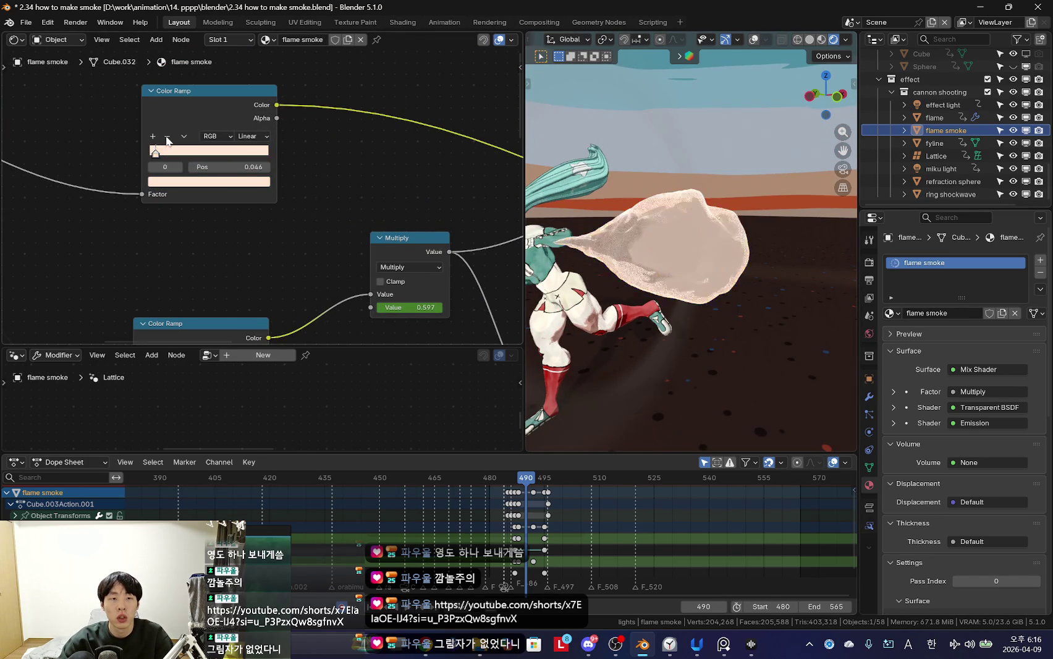
{"action": "left_click", "coordinate": [189, 183]}
{"action": "left_click_drag", "start_coordinate": [250, 230], "coordinate": [250, 257]}
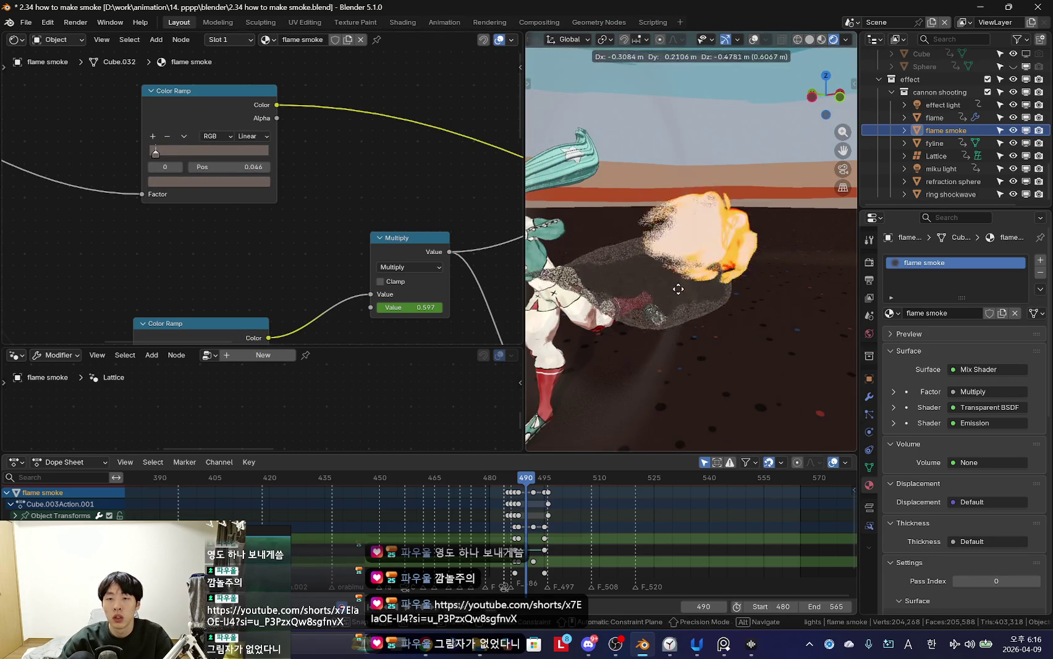
Step: Enable camera Backface Culling and switch the flame smoke Render Method from Dithered to Blended
{"action": "scroll", "coordinate": [959, 504], "scroll_direction": "down", "scroll_amount": 5}
{"action": "scroll", "coordinate": [960, 503], "scroll_direction": "down", "scroll_amount": 5}
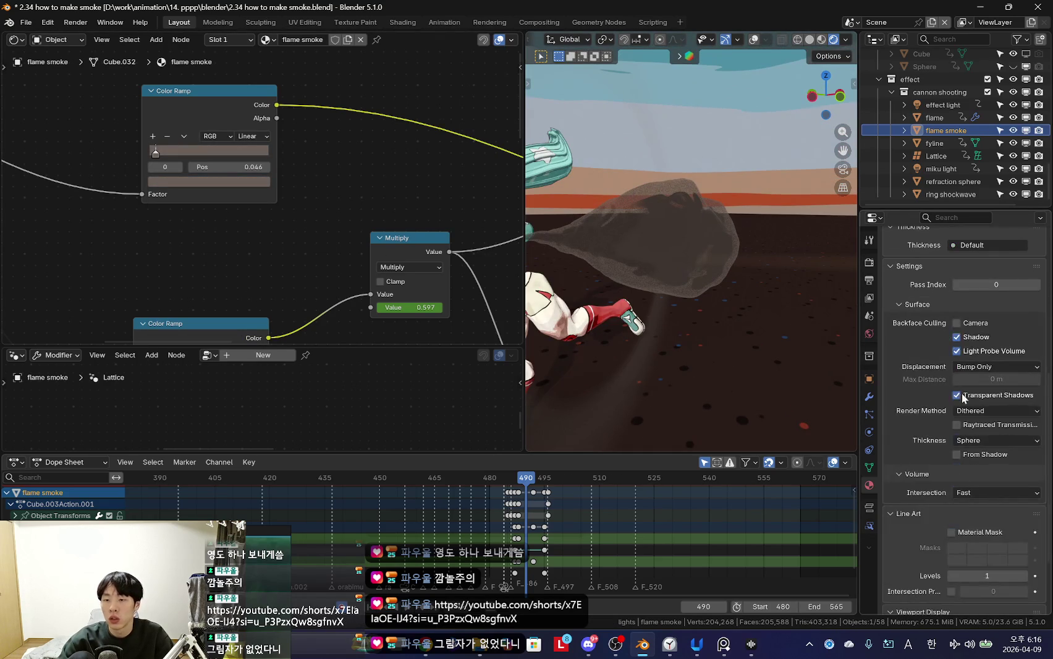
{"action": "left_click", "coordinate": [957, 322]}
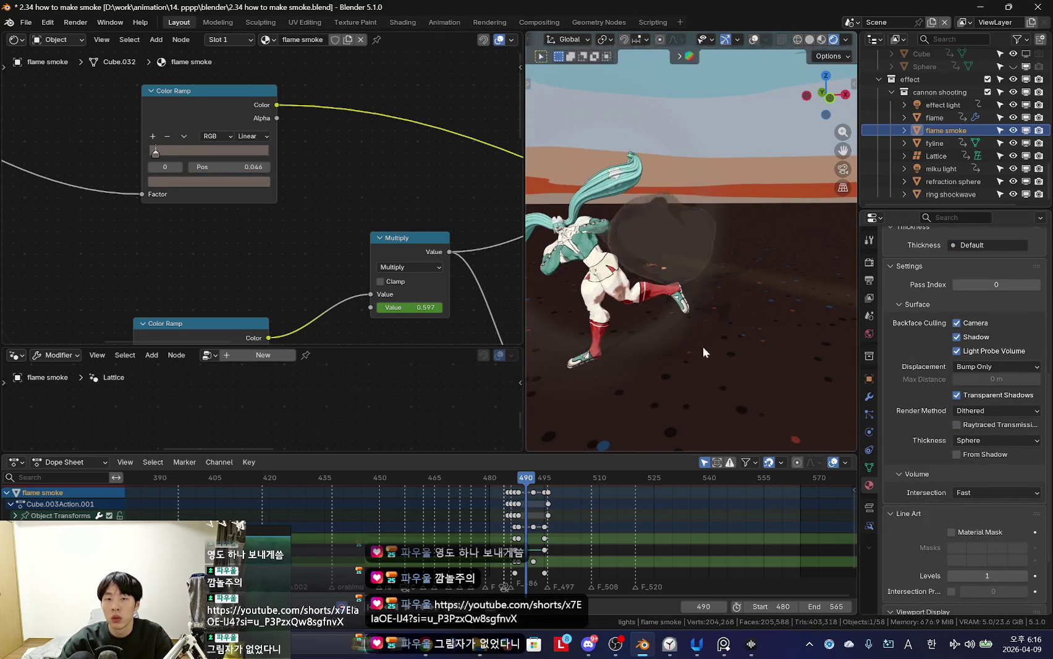
{"action": "key", "text": "s"}
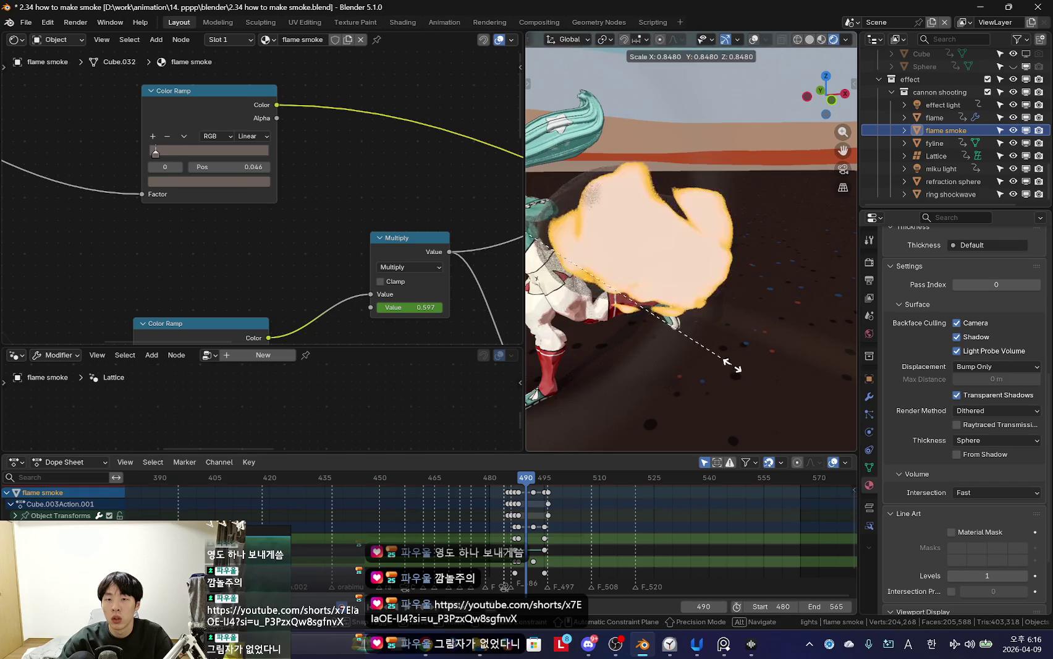
{"action": "key", "text": "Escape"}
{"action": "left_click", "coordinate": [992, 438]}
{"action": "mouse_move", "coordinate": [750, 392]}
{"action": "middle_mouse_down"}
{"action": "mouse_move", "coordinate": [710, 383]}
{"action": "mouse_move", "coordinate": [765, 360]}
{"action": "mouse_move", "coordinate": [667, 385]}
{"action": "mouse_move", "coordinate": [767, 412]}
{"action": "middle_mouse_up"}
{"action": "scroll", "coordinate": [562, 551], "scroll_direction": "up", "scroll_amount": 5}
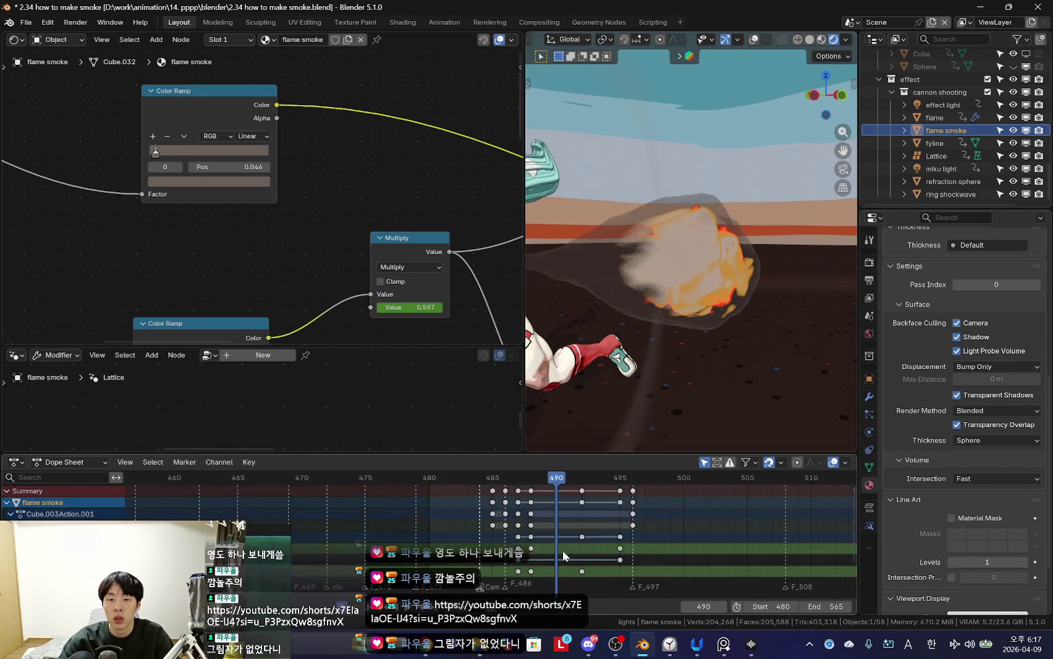
Step: Show the shape keys, view through the camera, and scrub the animation to frame 491
{"action": "left_click", "coordinate": [869, 467]}
{"action": "key", "text": "Left"}
{"action": "key", "text": "Left"}
{"action": "key", "text": "Left"}
{"action": "scroll", "coordinate": [528, 552], "scroll_direction": "up", "scroll_amount": 3}
{"action": "key", "text": "Right"}
{"action": "key", "text": "Right"}
{"action": "scroll", "coordinate": [639, 390], "scroll_direction": "down", "scroll_amount": 5}
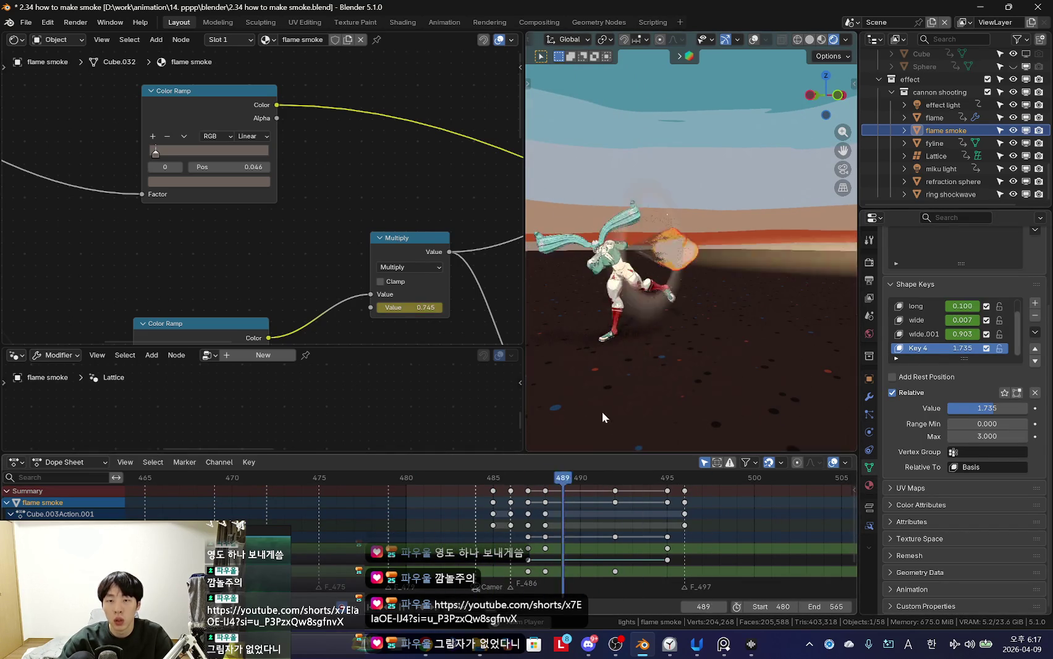
{"action": "key", "text": "KP_0"}
{"action": "key", "text": "Left"}
{"action": "key", "text": "Left"}
{"action": "left_click_drag", "start_coordinate": [515, 527], "coordinate": [615, 530]}
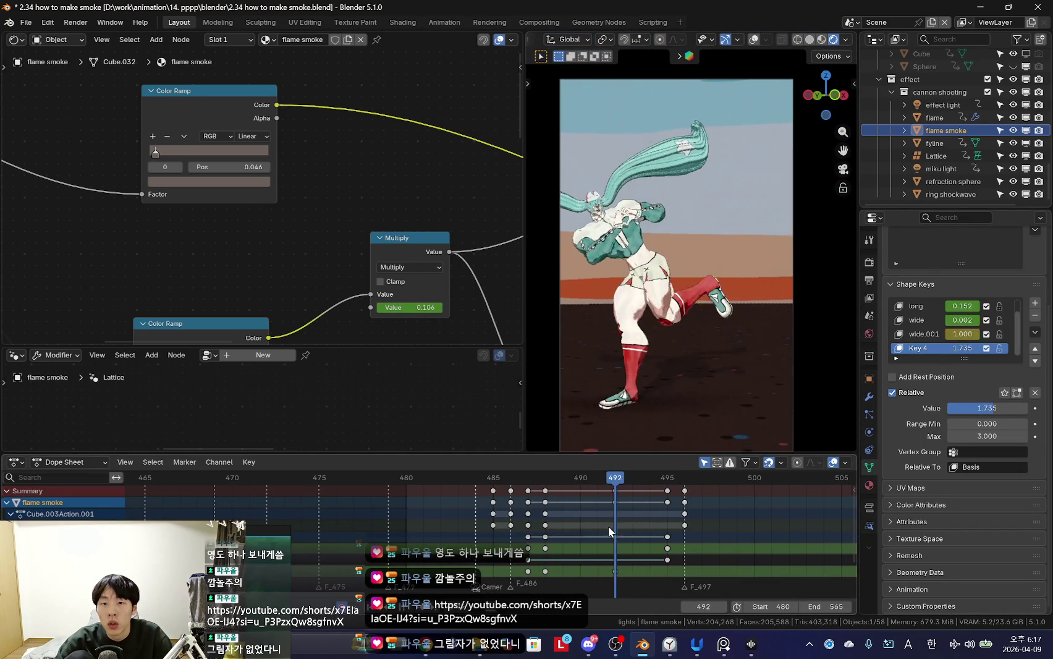
{"action": "key", "text": "Left"}
Step: Orbit and zoom around the smoke to inspect it from other angles
{"action": "mouse_move", "coordinate": [773, 316]}
{"action": "middle_mouse_down"}
{"action": "mouse_move", "coordinate": [712, 343]}
{"action": "mouse_move", "coordinate": [772, 271]}
{"action": "mouse_move", "coordinate": [804, 292]}
{"action": "middle_mouse_up"}
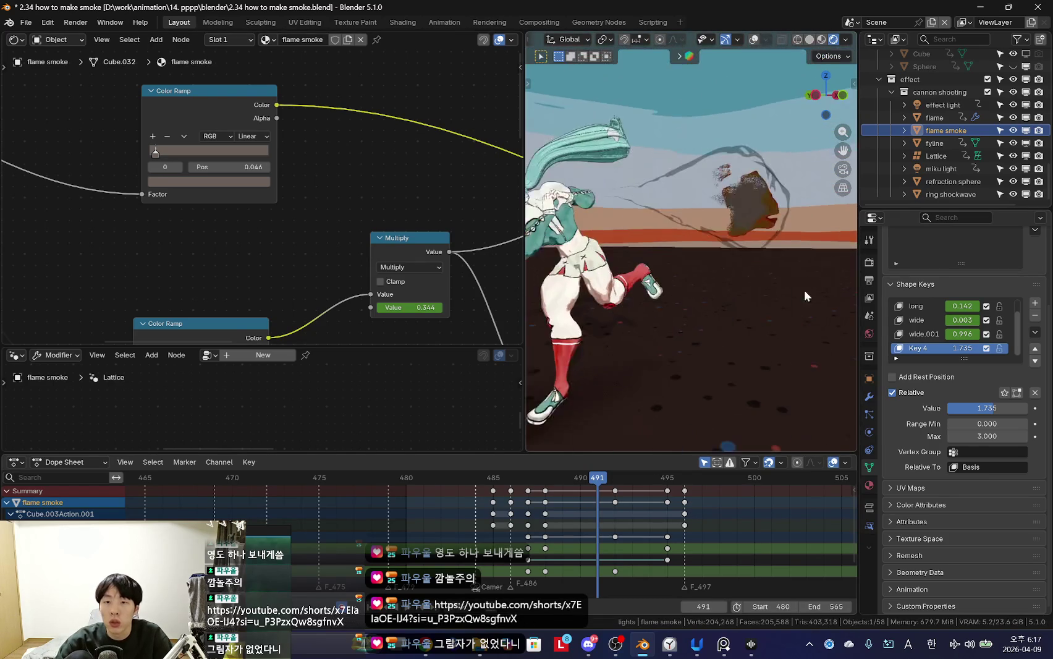
{"action": "scroll", "coordinate": [713, 318], "scroll_direction": "up", "scroll_amount": 5}
{"action": "scroll", "coordinate": [219, 207], "scroll_direction": "down", "scroll_amount": 4}
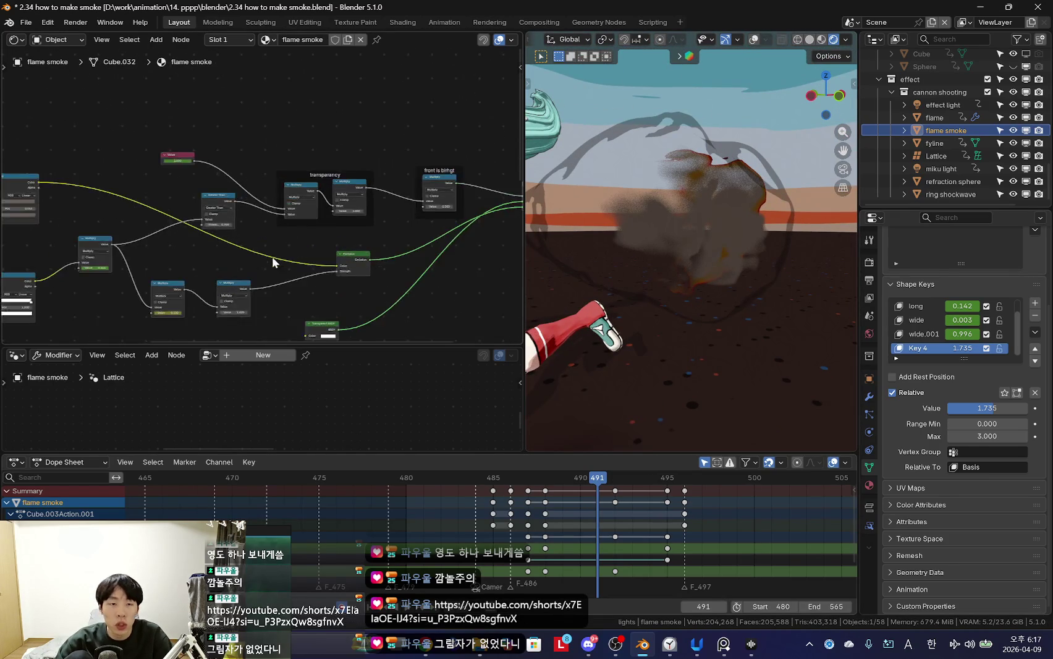
{"action": "scroll", "coordinate": [117, 230], "scroll_direction": "up", "scroll_amount": 2}
{"action": "scroll", "coordinate": [435, 260], "scroll_direction": "down", "scroll_amount": 2}
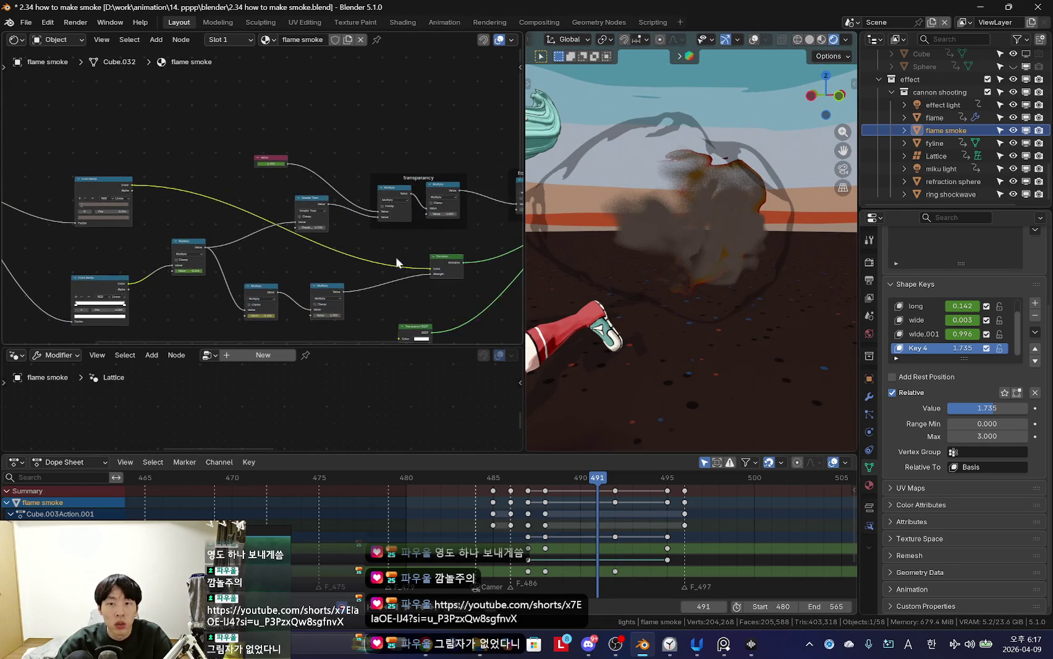
{"action": "mouse_move", "coordinate": [693, 291]}
{"action": "middle_mouse_down"}
{"action": "mouse_move", "coordinate": [728, 296]}
{"action": "mouse_move", "coordinate": [698, 290]}
{"action": "middle_mouse_up"}
{"action": "scroll", "coordinate": [212, 242], "scroll_direction": "up", "scroll_amount": 2}
{"action": "scroll", "coordinate": [211, 242], "scroll_direction": "up", "scroll_amount": 2}
{"action": "scroll", "coordinate": [212, 243], "scroll_direction": "up", "scroll_amount": 1}
{"action": "scroll", "coordinate": [568, 515], "scroll_direction": "down", "scroll_amount": 1}
{"action": "scroll", "coordinate": [568, 514], "scroll_direction": "down", "scroll_amount": 2}
Step: Step the timeline between frames 488 and 490 while viewing through the camera
{"action": "key", "text": "Left"}
{"action": "key", "text": "Left"}
{"action": "key", "text": "Left"}
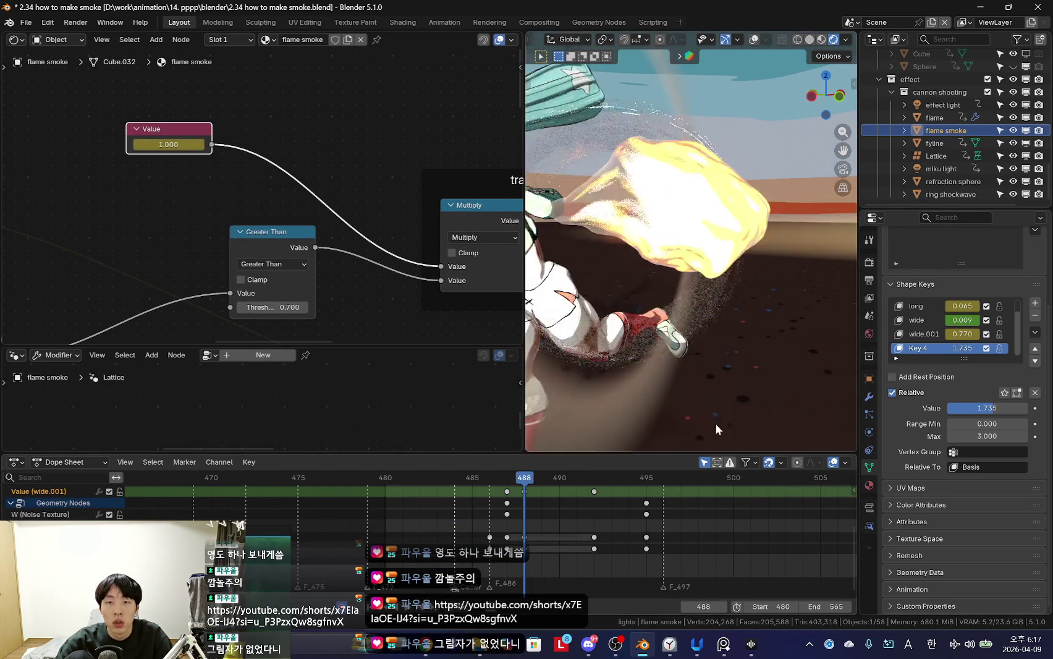
{"action": "key", "text": "KP_0"}
{"action": "scroll", "coordinate": [381, 309], "scroll_direction": "down", "scroll_amount": 3}
{"action": "scroll", "coordinate": [299, 192], "scroll_direction": "down", "scroll_amount": 2}
{"action": "key", "text": "Right"}
{"action": "key", "text": "Right"}
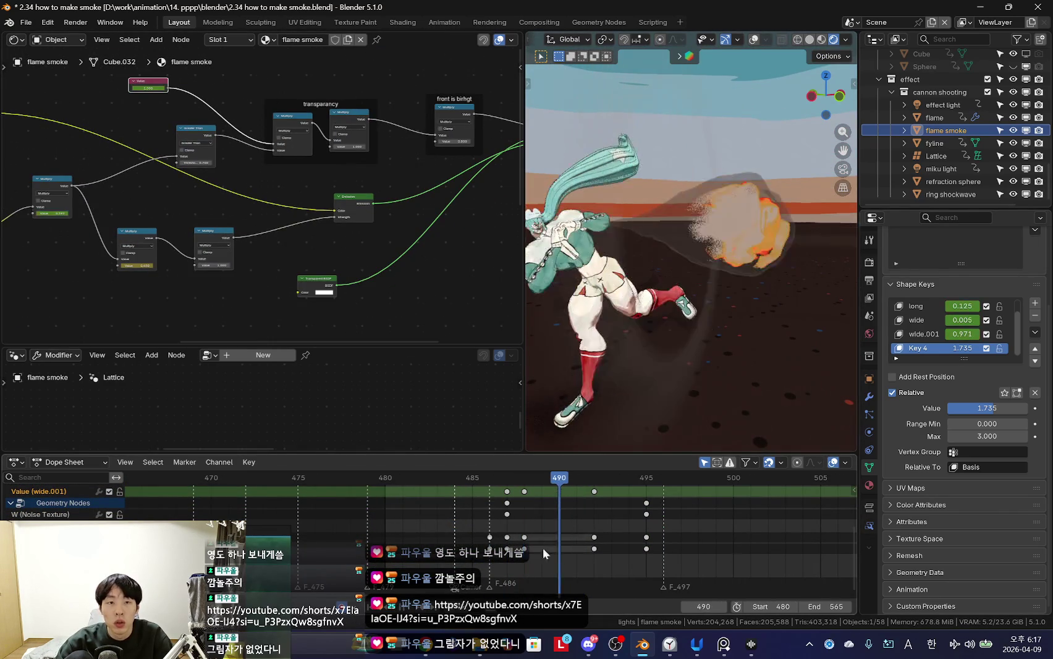
{"action": "key", "text": "Left"}
{"action": "scroll", "coordinate": [182, 253], "scroll_direction": "up", "scroll_amount": 2}
{"action": "scroll", "coordinate": [182, 254], "scroll_direction": "up", "scroll_amount": 2}
{"action": "scroll", "coordinate": [249, 208], "scroll_direction": "up", "scroll_amount": 2}
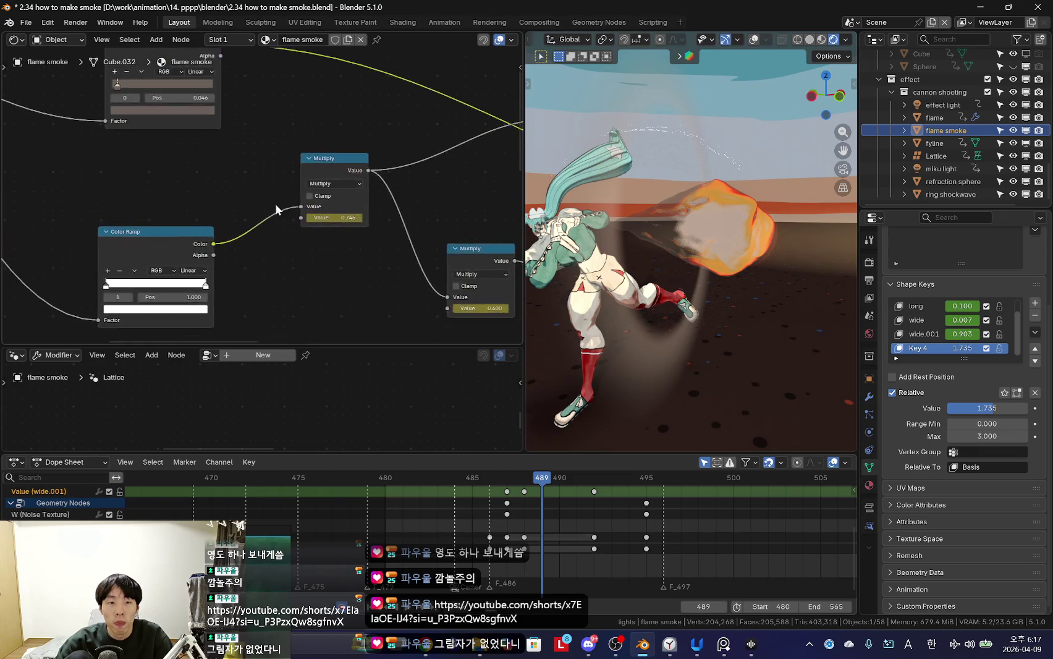
{"action": "scroll", "coordinate": [358, 151], "scroll_direction": "down", "scroll_amount": 2}
Step: Set the 'front is birhgt' Multiply node's value to 1.000
{"action": "middle_click_drag", "start_coordinate": [358, 152], "coordinate": [282, 168]}
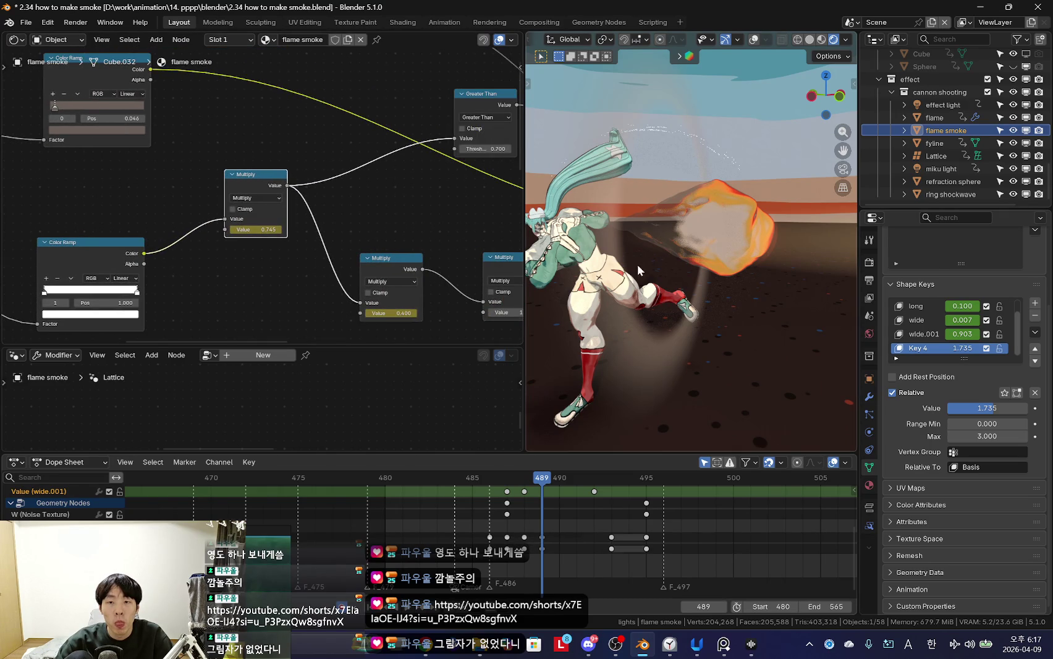
{"action": "scroll", "coordinate": [352, 224], "scroll_direction": "down", "scroll_amount": 3}
{"action": "mouse_move", "coordinate": [353, 224]}
{"action": "middle_mouse_down"}
{"action": "mouse_move", "coordinate": [335, 244]}
{"action": "mouse_move", "coordinate": [229, 275]}
{"action": "middle_mouse_up"}
{"action": "scroll", "coordinate": [229, 275], "scroll_direction": "up", "scroll_amount": 2}
{"action": "key", "text": "Return"}
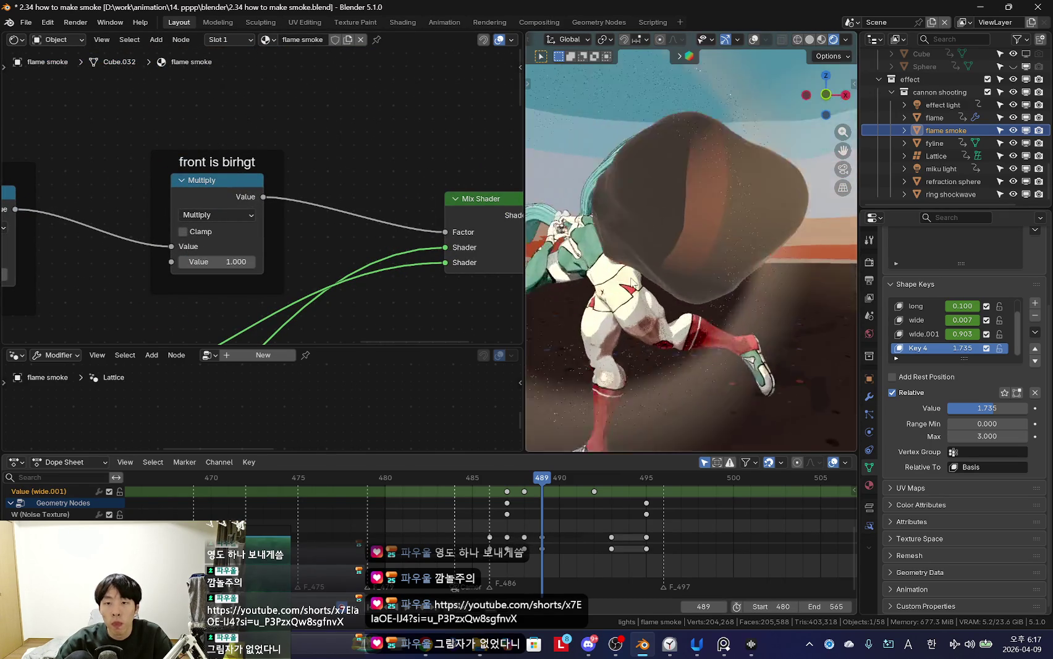
Step: Scale the flame smoke down twice around frame 488
{"action": "key", "text": "s"}
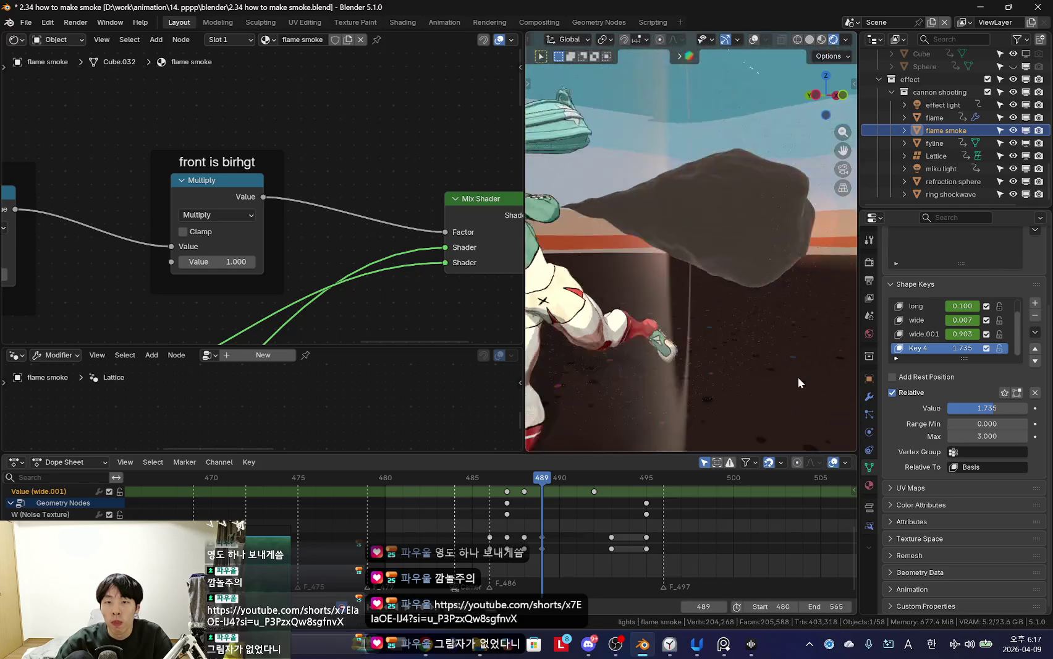
{"action": "left_click", "coordinate": [757, 353]}
{"action": "left_click", "coordinate": [524, 530]}
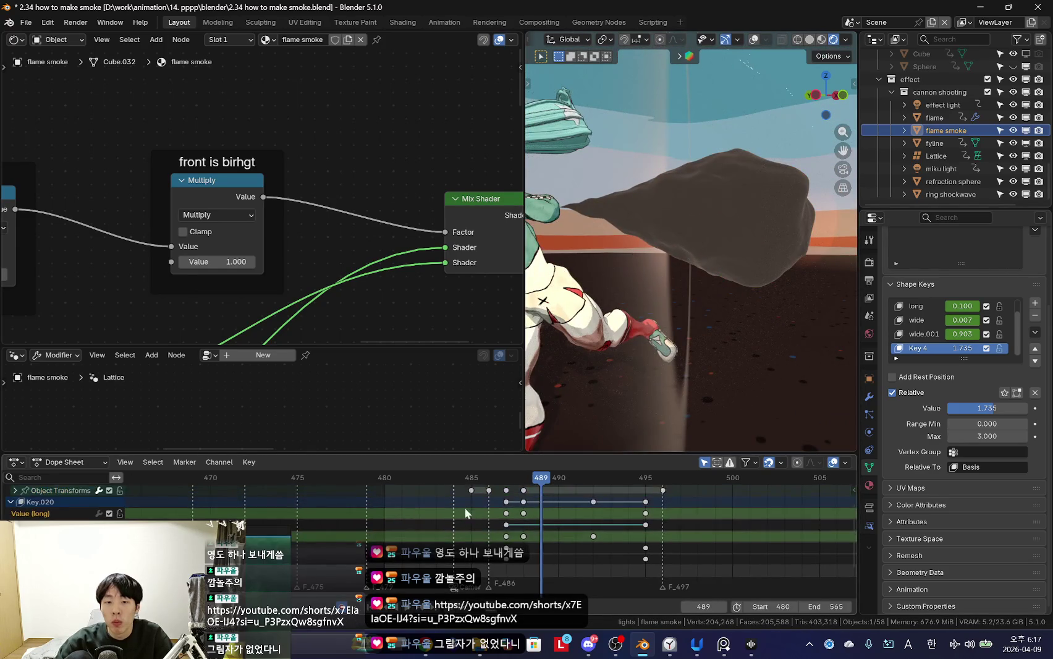
{"action": "key", "text": "s"}
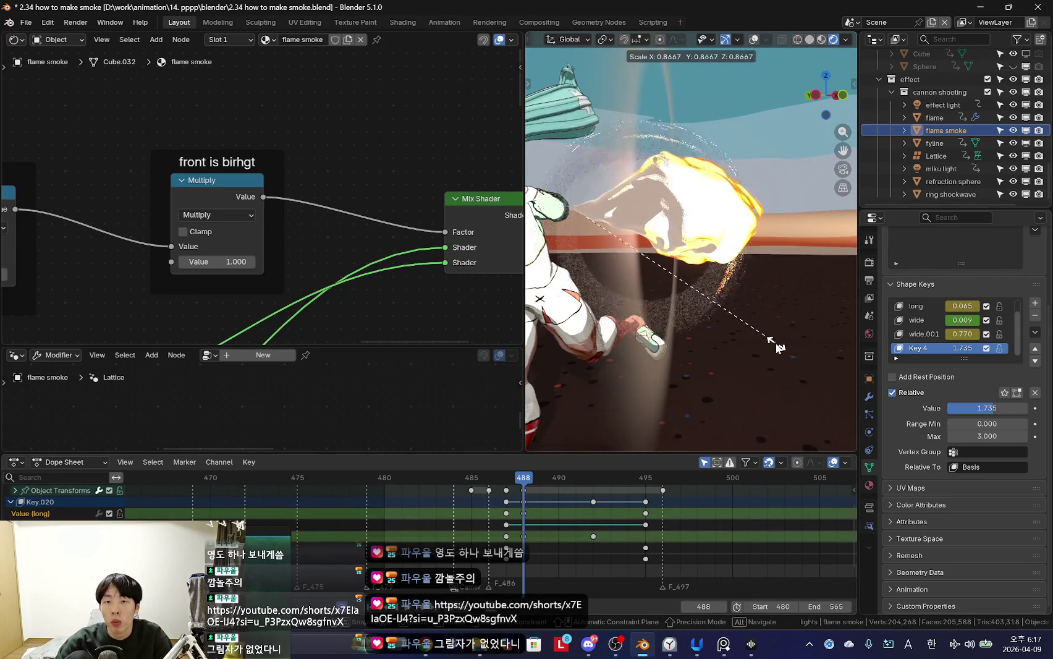
{"action": "left_click", "coordinate": [776, 344]}
{"action": "scroll", "coordinate": [501, 525], "scroll_direction": "up", "scroll_amount": 2}
Step: Keyframe the smaller flame smoke scale and resize it again at frame 487
{"action": "key", "text": "Left"}
{"action": "key", "text": "Left"}
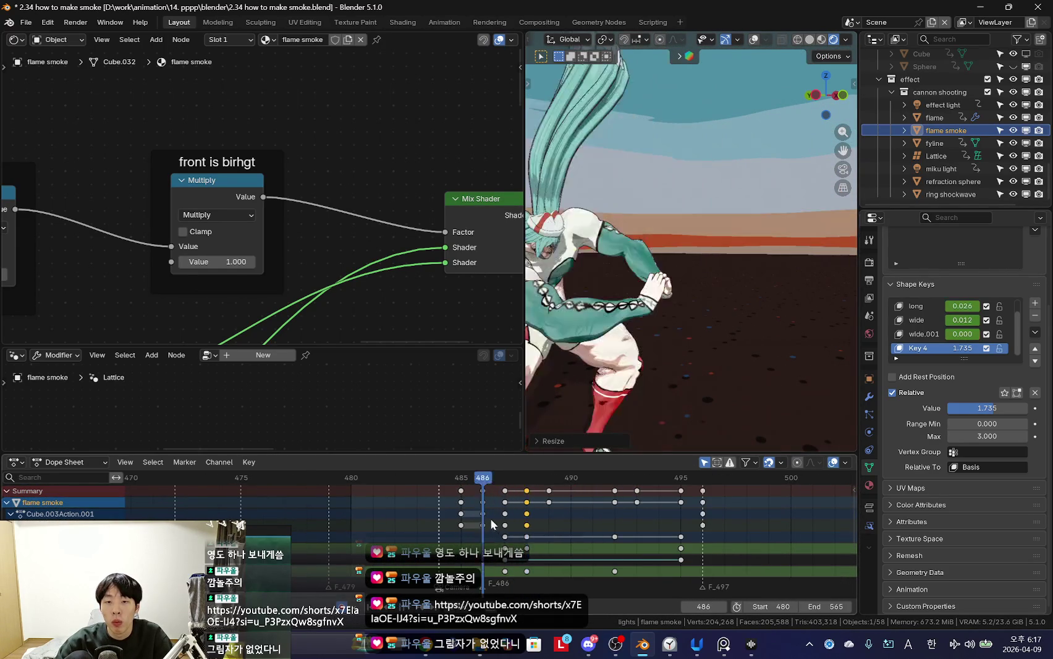
{"action": "key", "text": "Right"}
{"action": "key", "text": "s"}
{"action": "left_click", "coordinate": [676, 361]}
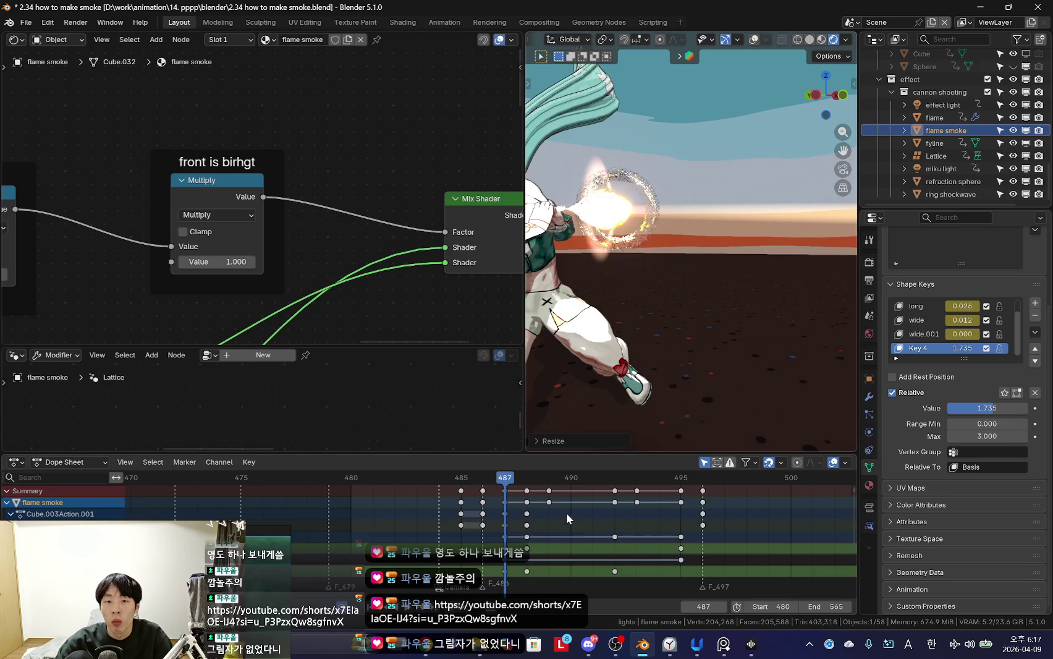
{"action": "key", "text": "Right"}
{"action": "key", "text": "Right"}
{"action": "key", "text": "Right"}
{"action": "key", "text": "Right"}
{"action": "key", "text": "Right"}
{"action": "key", "text": "Left"}
{"action": "key", "text": "Left"}
{"action": "key", "text": "Left"}
{"action": "key", "text": "Right"}
{"action": "key", "text": "Right"}
{"action": "key", "text": "Right"}
Step: Select the frame-487 keyframe and try another flame smoke scale, cancelling it
{"action": "key", "text": "Right"}
{"action": "key", "text": "Right"}
{"action": "left_click", "coordinate": [504, 514]}
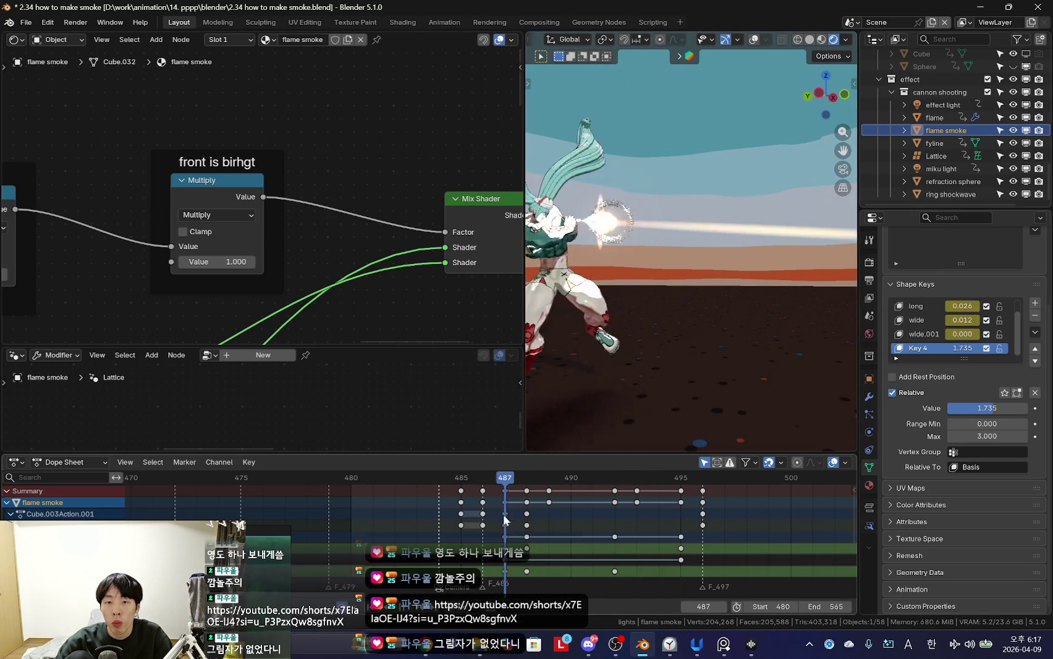
{"action": "key", "text": "Right"}
{"action": "key", "text": "Right"}
{"action": "scroll", "coordinate": [688, 360], "scroll_direction": "up", "scroll_amount": 5}
{"action": "middle_click_drag", "start_coordinate": [688, 360], "coordinate": [736, 369]}
{"action": "key", "text": "s"}
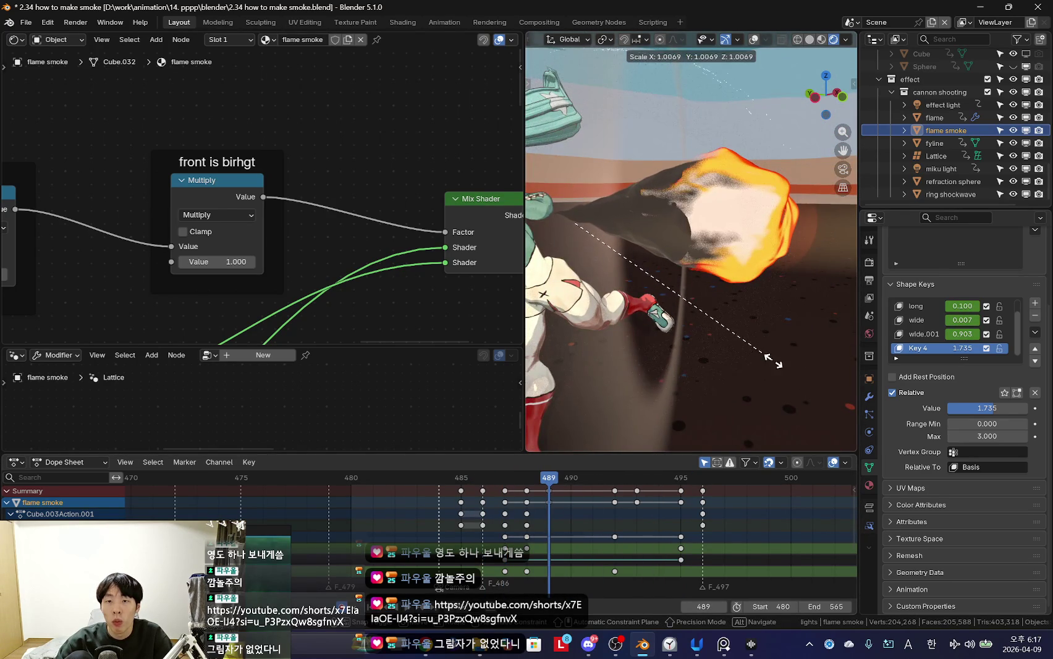
{"action": "right_click", "coordinate": [772, 360]}
{"action": "scroll", "coordinate": [564, 529], "scroll_direction": "up", "scroll_amount": 2}
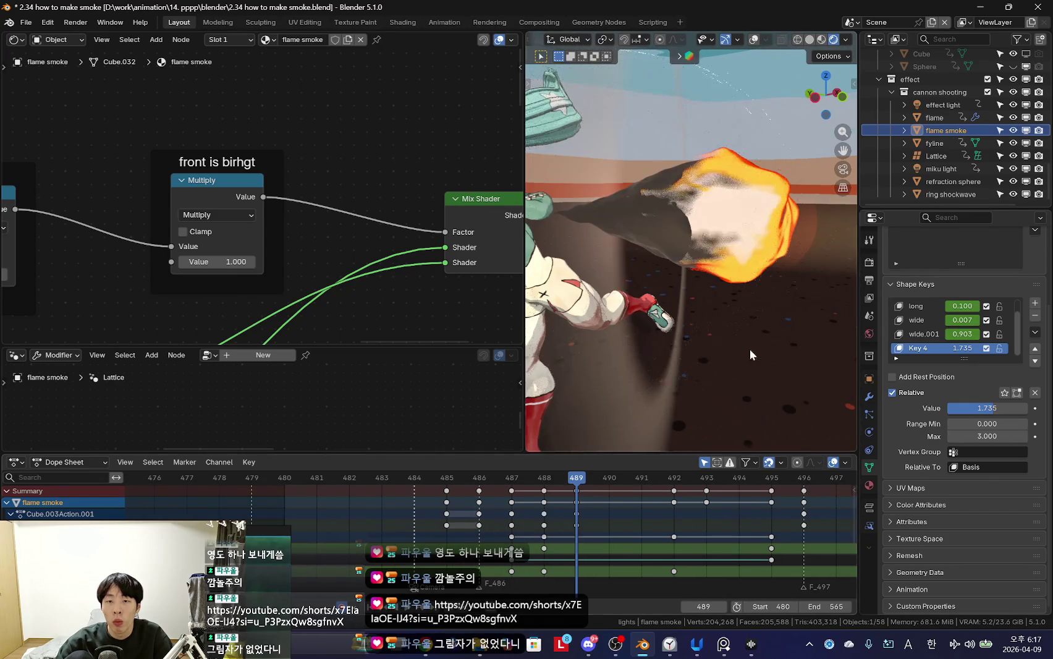
Step: Step through frames 489–491 and view the blast through the scene camera
{"action": "key", "text": "Right"}
{"action": "key", "text": "Right"}
{"action": "key", "text": "s"}
{"action": "key", "text": "Escape"}
{"action": "key", "text": "Left"}
{"action": "key", "text": "Left"}
{"action": "key", "text": "Left"}
{"action": "key", "text": "Right"}
{"action": "key", "text": "Right"}
{"action": "key", "text": "Right"}
{"action": "key", "text": "Right"}
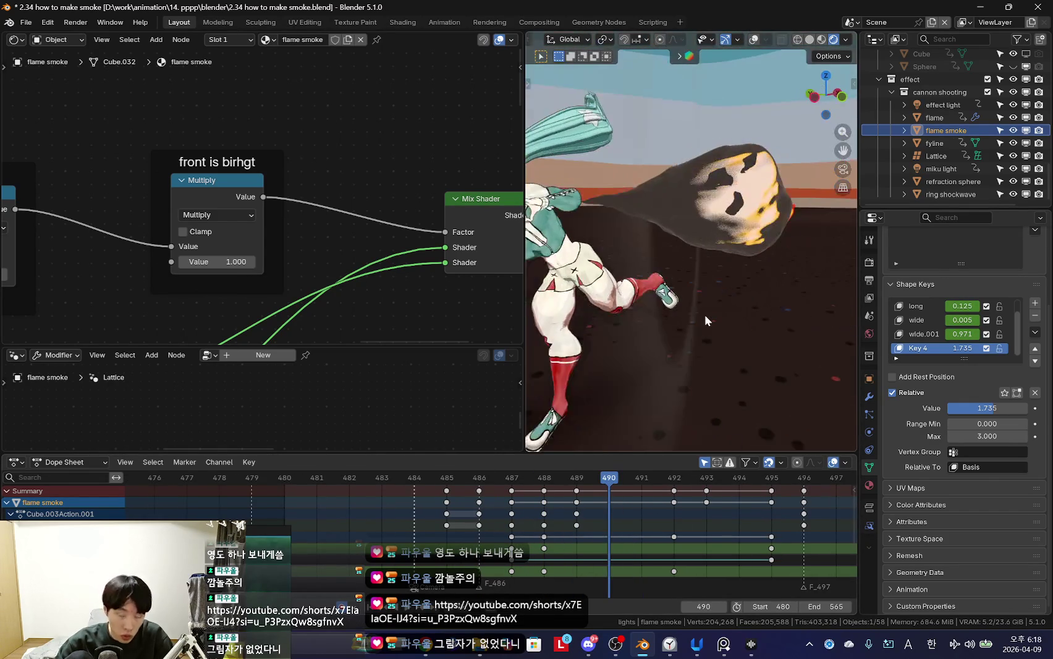
{"action": "key", "text": "KP_0"}
{"action": "key", "text": "n"}
{"action": "key", "text": "n"}
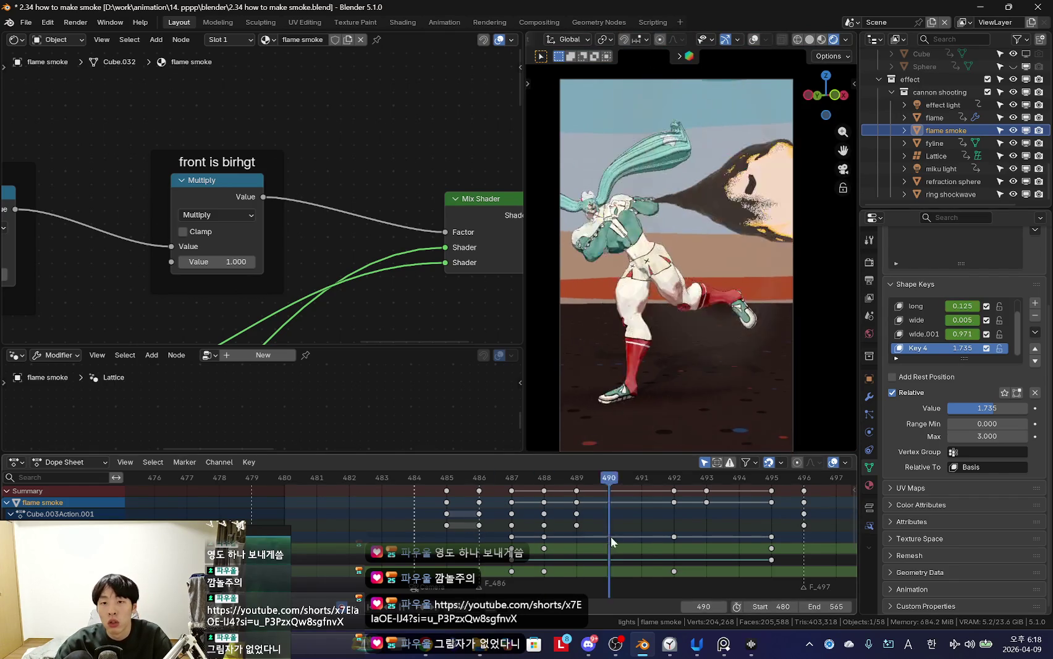
Step: Review frames 487–493 through the camera and pan the node tree right
{"action": "key", "text": "Left"}
{"action": "key", "text": "Left"}
{"action": "key", "text": "Left"}
{"action": "key", "text": "KP_0"}
{"action": "key", "text": "Right"}
{"action": "key", "text": "Right"}
{"action": "key", "text": "Right"}
{"action": "scroll", "coordinate": [524, 511], "scroll_direction": "down", "scroll_amount": 3}
{"action": "key", "text": "Left"}
{"action": "key", "text": "Left"}
{"action": "key", "text": "Left"}
{"action": "scroll", "coordinate": [518, 507], "scroll_direction": "up", "scroll_amount": 3}
{"action": "mouse_move", "coordinate": [273, 266]}
{"action": "middle_mouse_down"}
{"action": "mouse_move", "coordinate": [311, 257]}
{"action": "mouse_move", "coordinate": [340, 270]}
{"action": "mouse_move", "coordinate": [422, 267]}
{"action": "middle_mouse_up"}
Step: Search YouTube Music for '우우우우 쌀쌀쌀' using Korean input
{"action": "key", "text": "alt+Tab"}
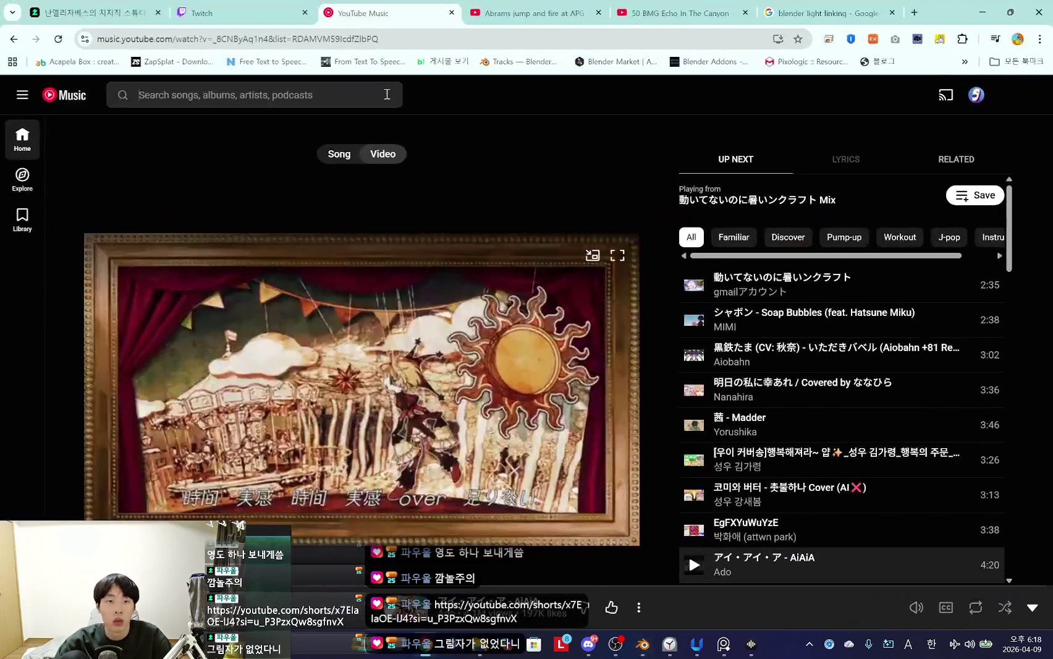
{"action": "left_click", "coordinate": [387, 93]}
{"action": "type", "text": "dndn"}
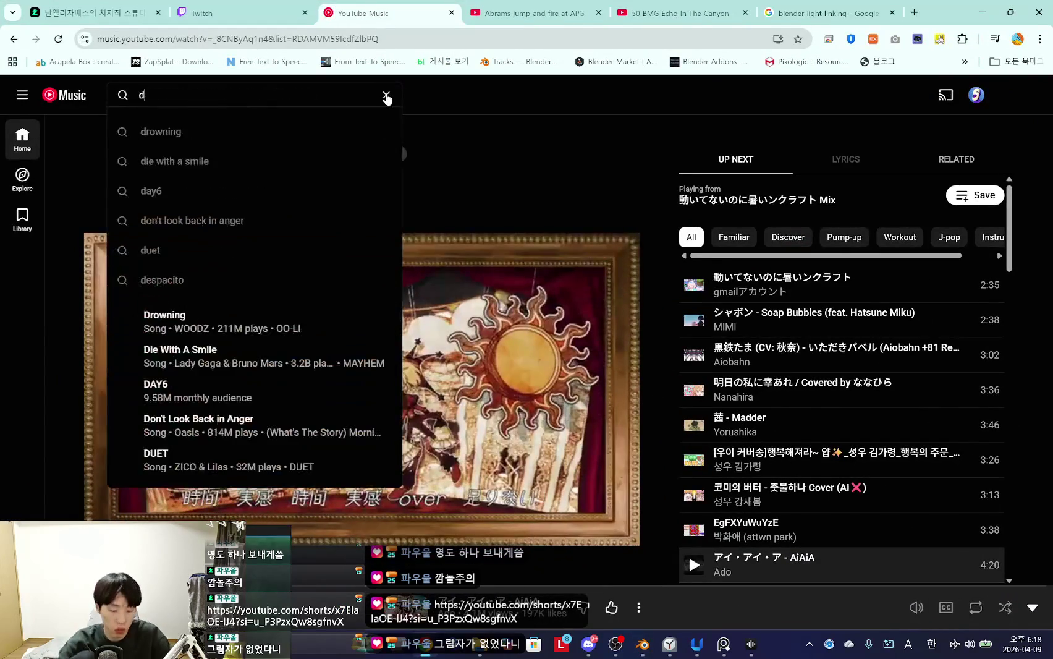
{"action": "type", "text": "dndn"}
{"action": "left_click", "coordinate": [387, 96]}
{"action": "key", "text": "Hangul"}
{"action": "type", "text": "우우우우 싸ㄹ쌀쌀"}
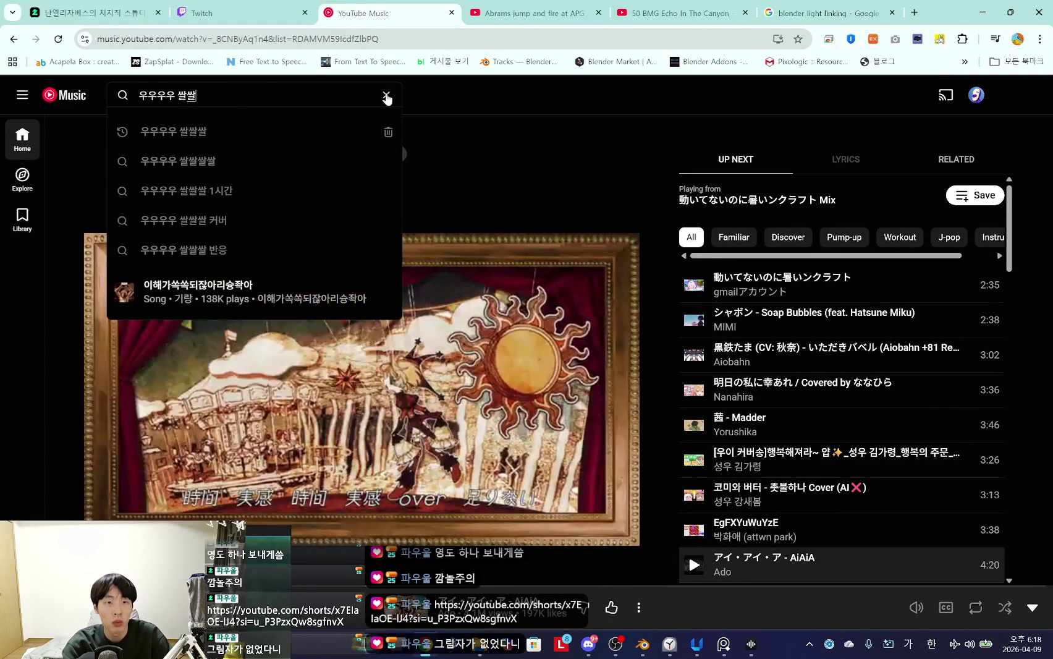
{"action": "key", "text": "Return"}
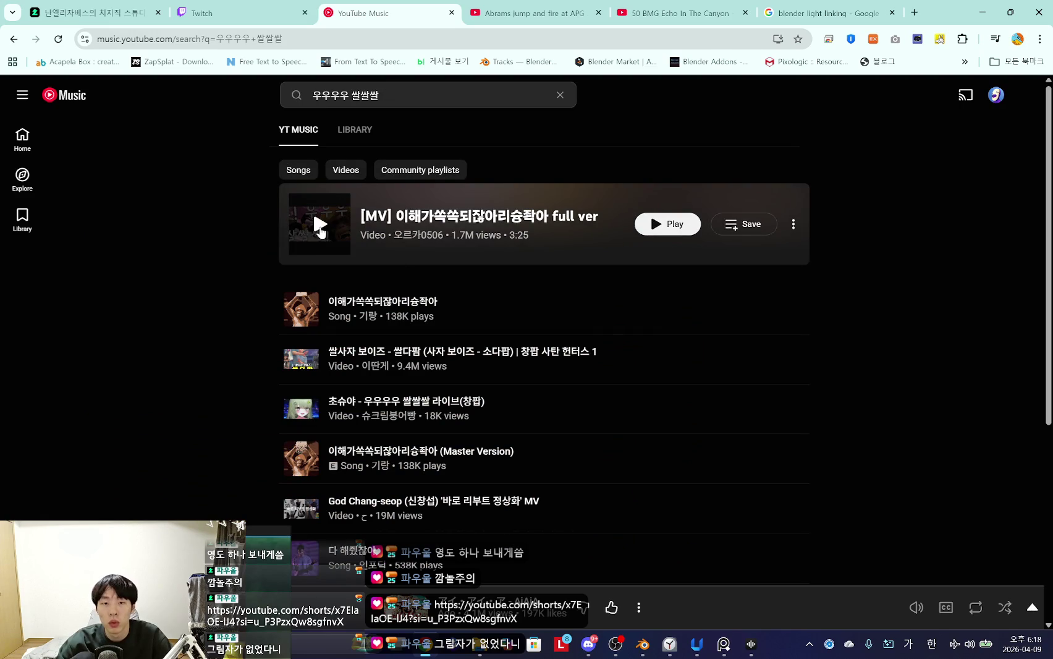
Step: Play the top result '[MV] 이해가쏙쏙되잖아리승롹아 full ver' and return to Blender
{"action": "left_click", "coordinate": [320, 228]}
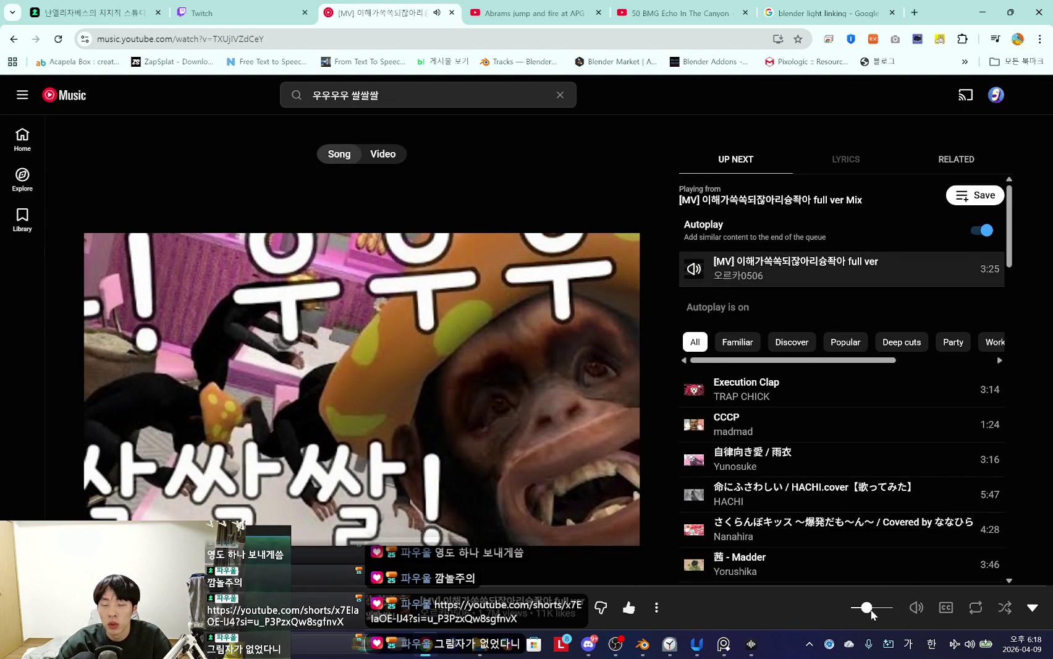
{"action": "left_click", "coordinate": [982, 12]}
{"action": "scroll", "coordinate": [343, 241], "scroll_direction": "down", "scroll_amount": 3}
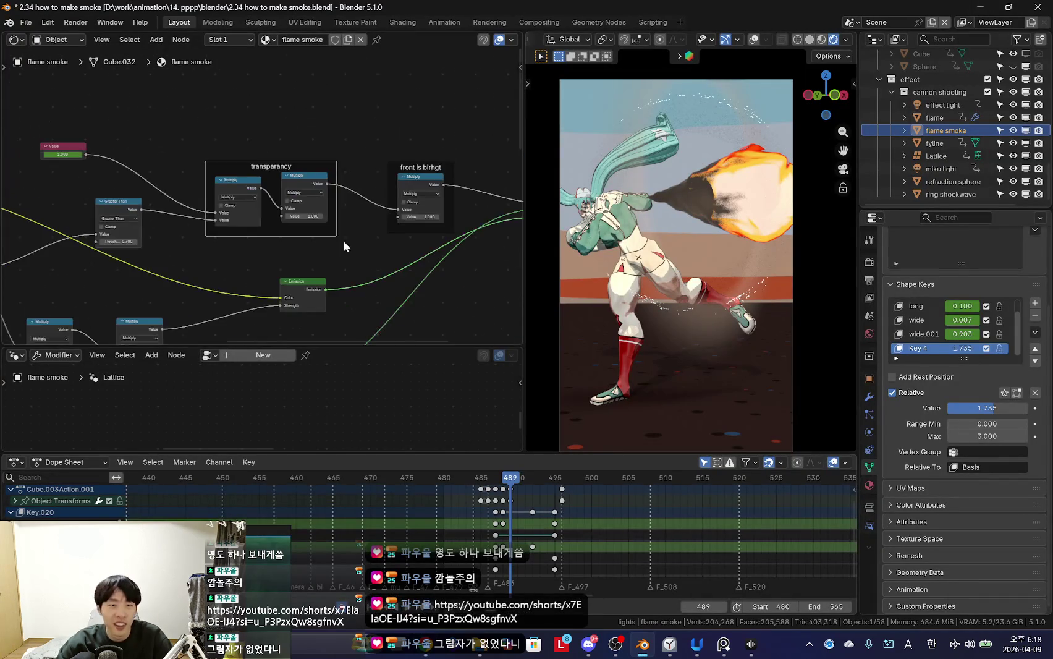
Step: Pan to the Greater Than node and scrub the timeline to frame 491
{"action": "scroll", "coordinate": [251, 150], "scroll_direction": "up", "scroll_amount": 3}
{"action": "scroll", "coordinate": [326, 253], "scroll_direction": "up", "scroll_amount": 2}
{"action": "middle_click_drag", "start_coordinate": [266, 276], "coordinate": [329, 207]}
{"action": "scroll", "coordinate": [255, 247], "scroll_direction": "down", "scroll_amount": 3}
{"action": "key", "text": "Home"}
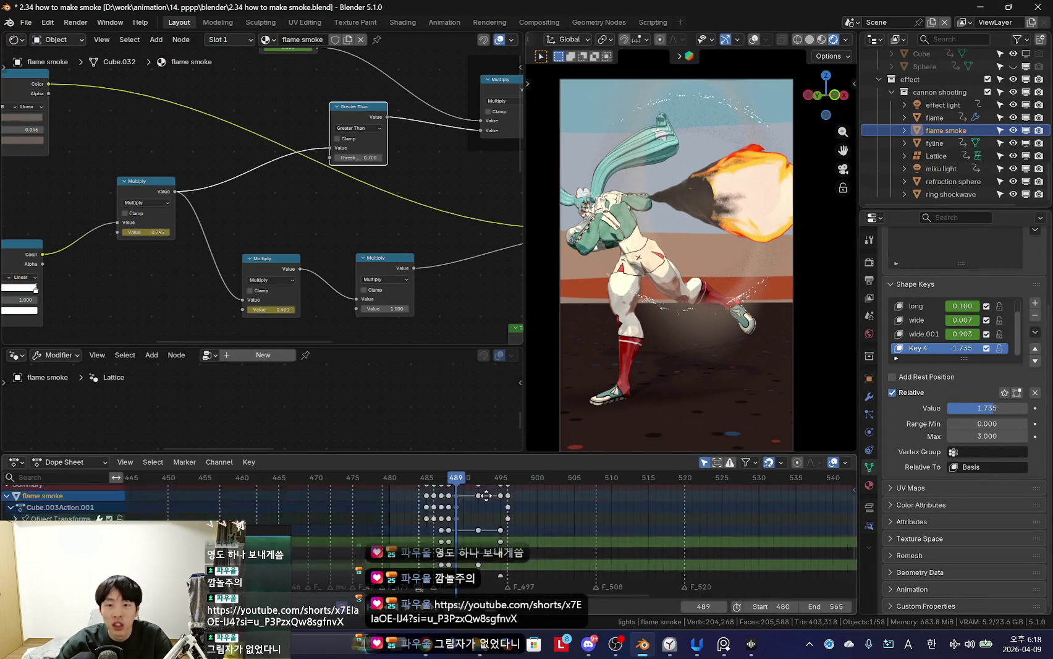
{"action": "left_click_drag", "start_coordinate": [429, 530], "coordinate": [452, 538]}
{"action": "scroll", "coordinate": [276, 226], "scroll_direction": "up", "scroll_amount": 3}
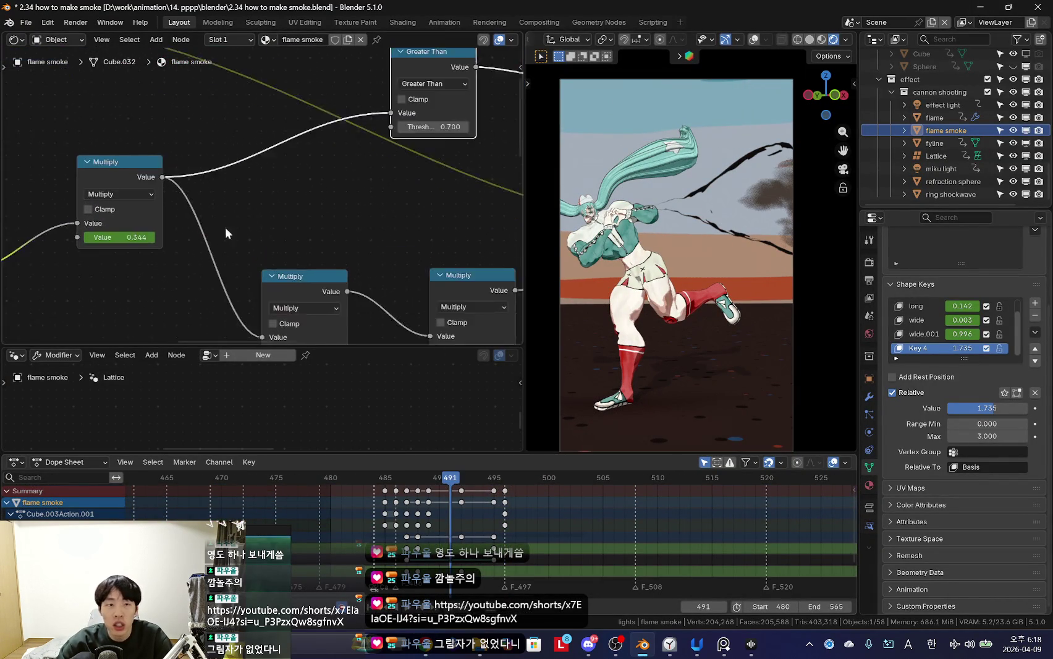
{"action": "scroll", "coordinate": [232, 152], "scroll_direction": "down", "scroll_amount": 1}
{"action": "scroll", "coordinate": [322, 206], "scroll_direction": "down", "scroll_amount": 2}
{"action": "scroll", "coordinate": [153, 272], "scroll_direction": "up", "scroll_amount": 3}
Step: Adjust the Multiply value and dissolve the Greater Than node, keeping links connected
{"action": "mouse_move", "coordinate": [154, 283]}
{"action": "left_mouse_down"}
{"action": "mouse_move", "coordinate": [186, 282]}
{"action": "mouse_move", "coordinate": [142, 283]}
{"action": "left_mouse_up"}
{"action": "middle_click_drag", "start_coordinate": [450, 112], "coordinate": [255, 154]}
{"action": "key", "text": "ctrl+x"}
{"action": "scroll", "coordinate": [216, 223], "scroll_direction": "down", "scroll_amount": 2}
{"action": "scroll", "coordinate": [278, 213], "scroll_direction": "down", "scroll_amount": 2}
{"action": "mouse_move", "coordinate": [729, 228]}
{"action": "middle_mouse_down"}
{"action": "mouse_move", "coordinate": [743, 229]}
{"action": "mouse_move", "coordinate": [660, 320]}
{"action": "mouse_move", "coordinate": [717, 272]}
{"action": "mouse_move", "coordinate": [622, 213]}
{"action": "mouse_move", "coordinate": [709, 187]}
{"action": "mouse_move", "coordinate": [692, 194]}
{"action": "middle_mouse_up"}
{"action": "scroll", "coordinate": [364, 172], "scroll_direction": "down", "scroll_amount": 2}
{"action": "middle_click_drag", "start_coordinate": [365, 171], "coordinate": [309, 235]}
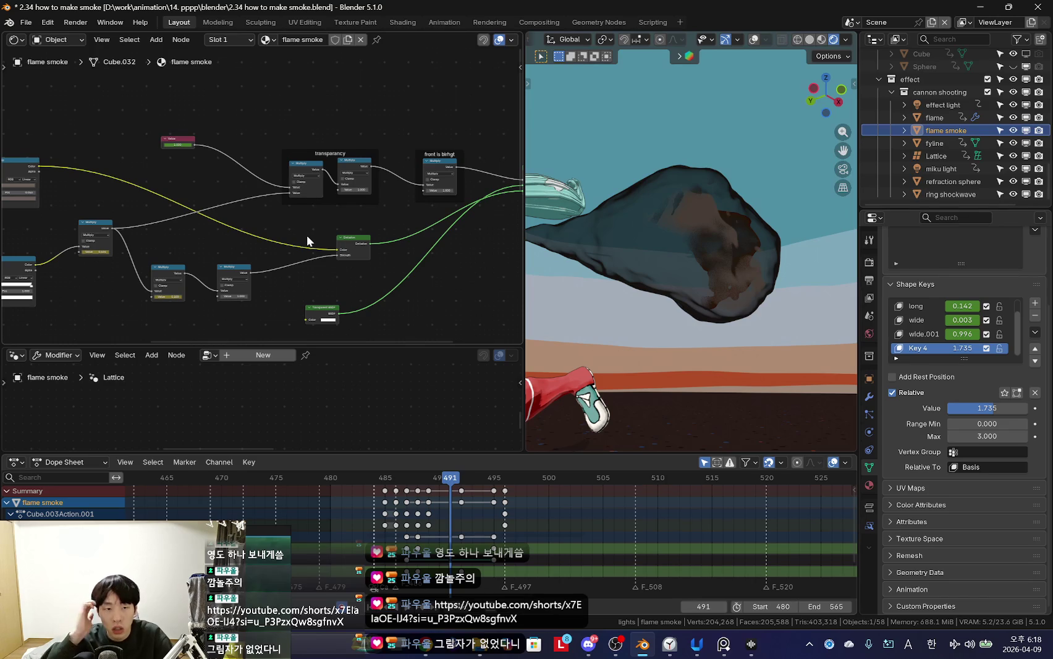
Step: Set the Multiply value to 0.464, then pause the YouTube Music video
{"action": "scroll", "coordinate": [318, 209], "scroll_direction": "up", "scroll_amount": 2}
{"action": "scroll", "coordinate": [212, 227], "scroll_direction": "up", "scroll_amount": 2}
{"action": "left_click", "coordinate": [188, 165]}
{"action": "scroll", "coordinate": [365, 168], "scroll_direction": "up", "scroll_amount": 1}
{"action": "scroll", "coordinate": [365, 168], "scroll_direction": "up", "scroll_amount": 1}
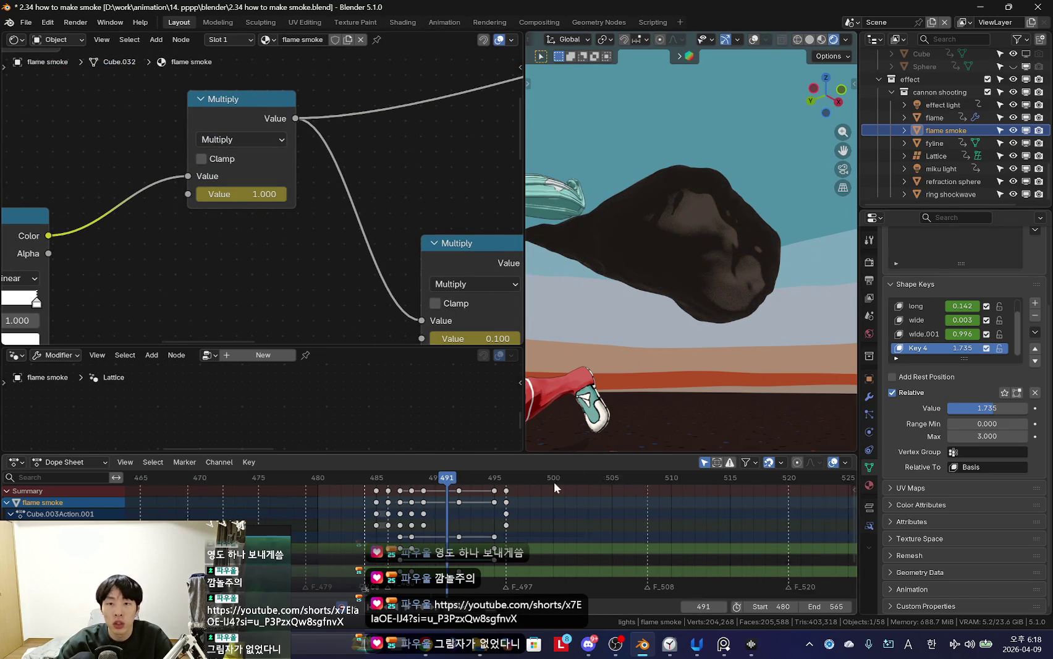
{"action": "key", "text": "ctrl+z"}
{"action": "middle_click_drag", "start_coordinate": [528, 624], "coordinate": [530, 574]}
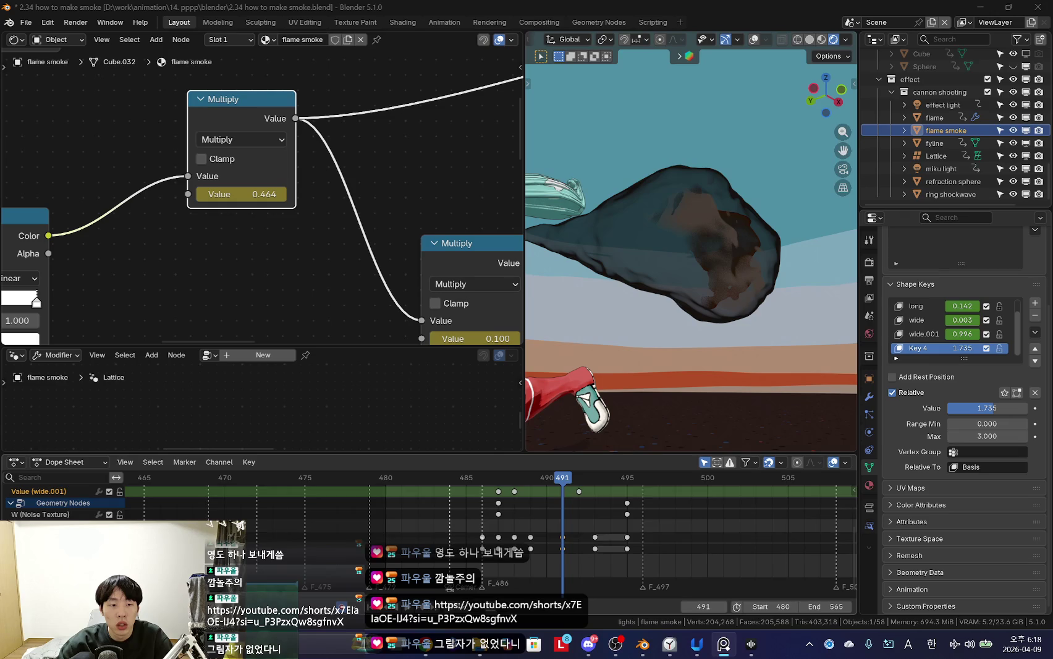
{"action": "scroll", "coordinate": [433, 521], "scroll_direction": "up", "scroll_amount": 1}
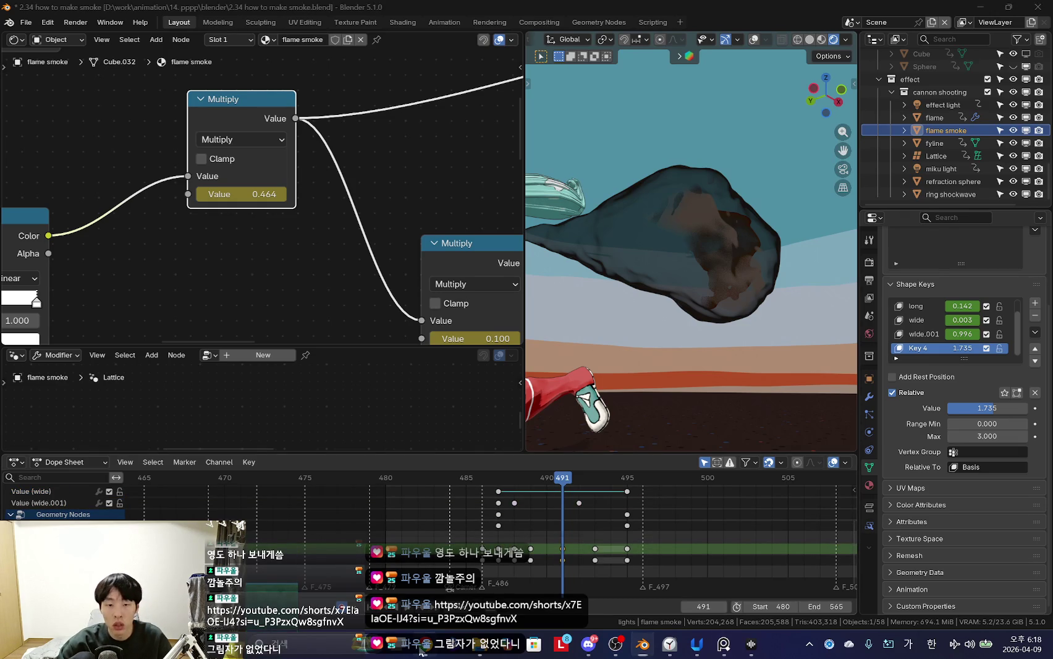
{"action": "left_click", "coordinate": [420, 650]}
{"action": "left_click", "coordinate": [445, 407]}
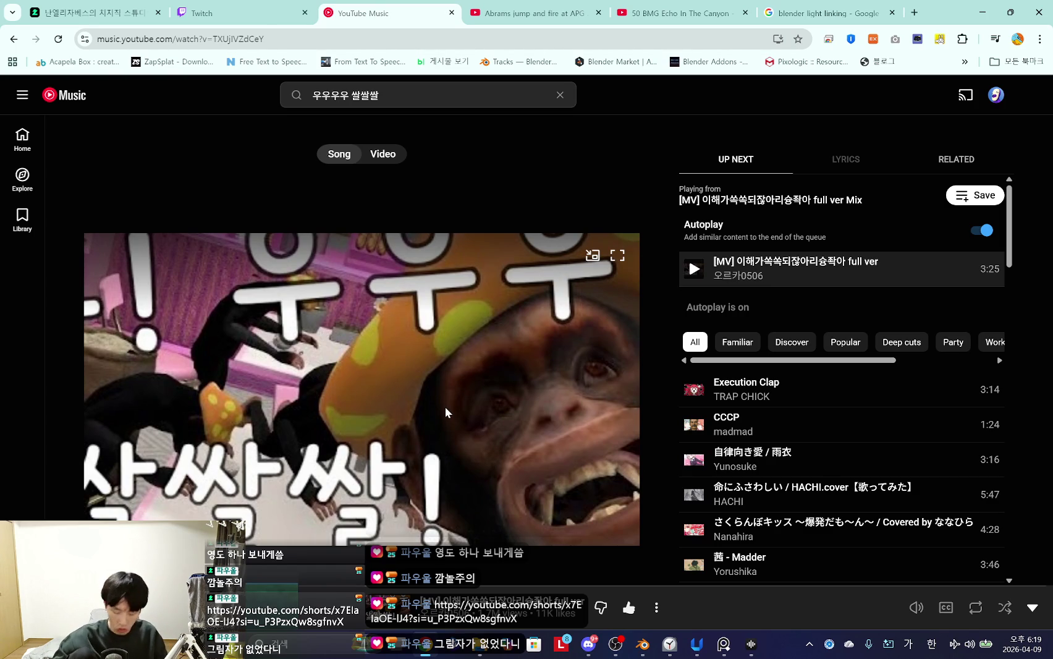
Step: Bring OBS forward, then minimize it back to YouTube Music
{"action": "left_click", "coordinate": [606, 652]}
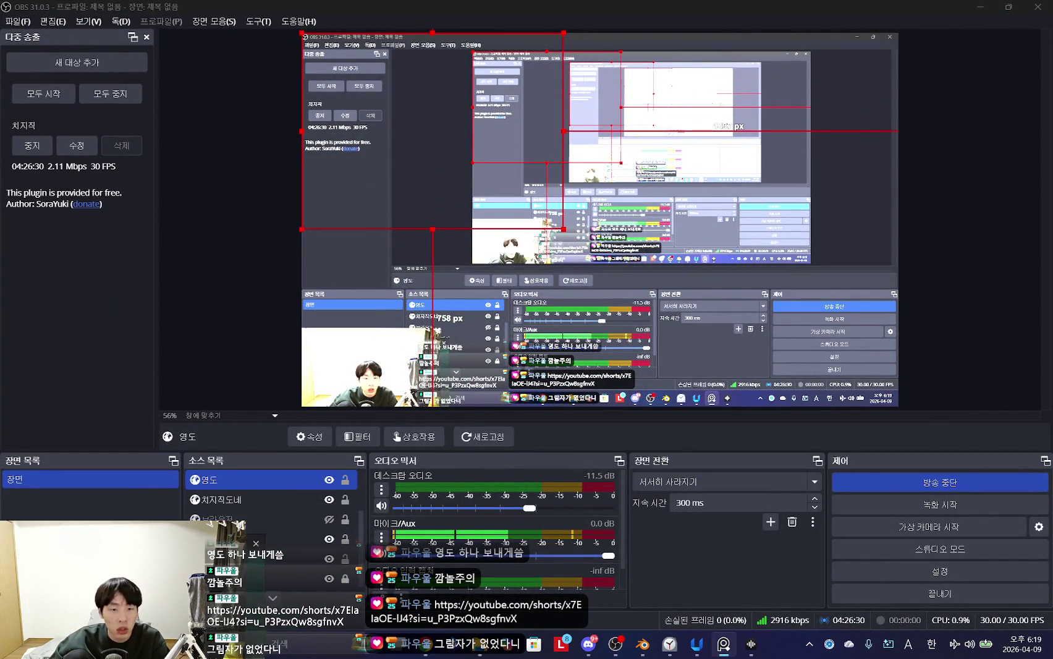
{"action": "left_click", "coordinate": [982, 7]}
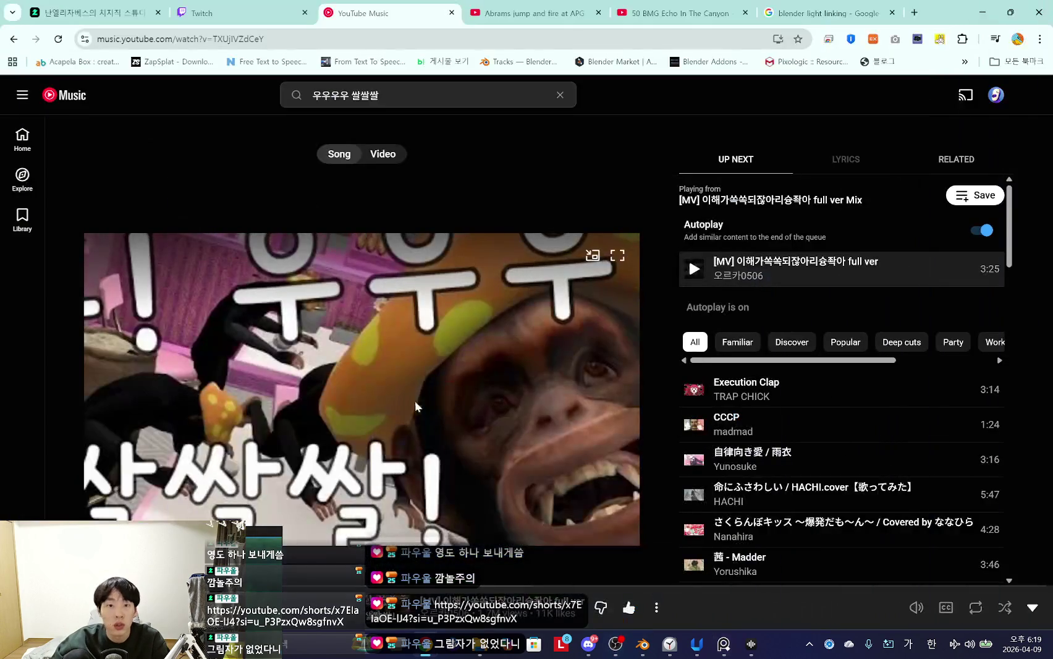
Step: Minimize OBS, start a Windows Clock focus session, then minimize Clock to reveal Blender
{"action": "left_click", "coordinate": [624, 649]}
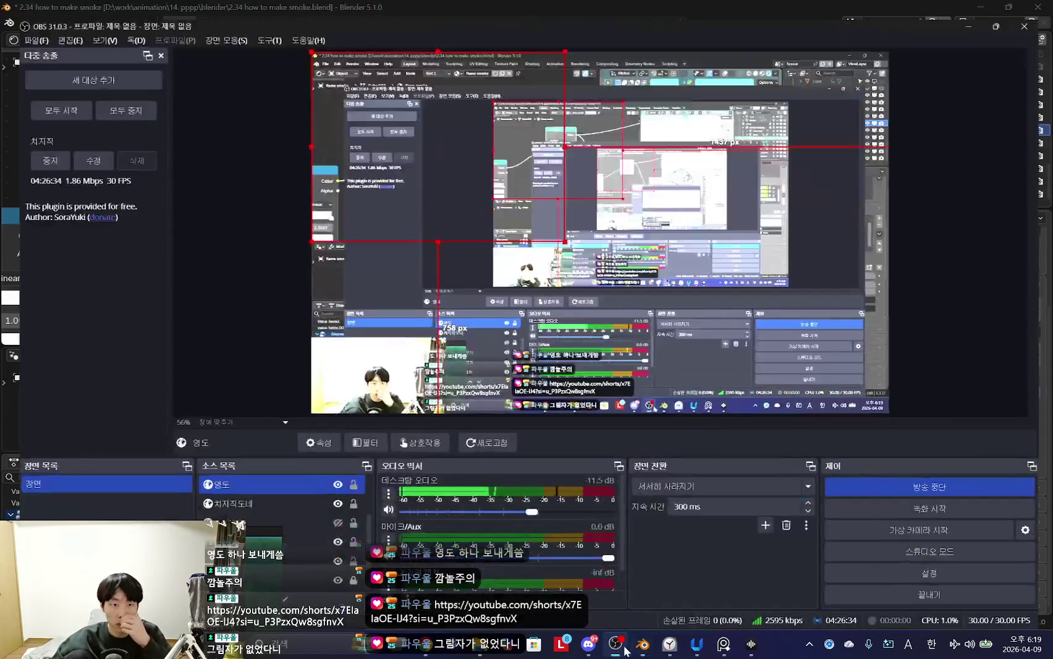
{"action": "left_click", "coordinate": [625, 649]}
{"action": "left_click", "coordinate": [669, 644]}
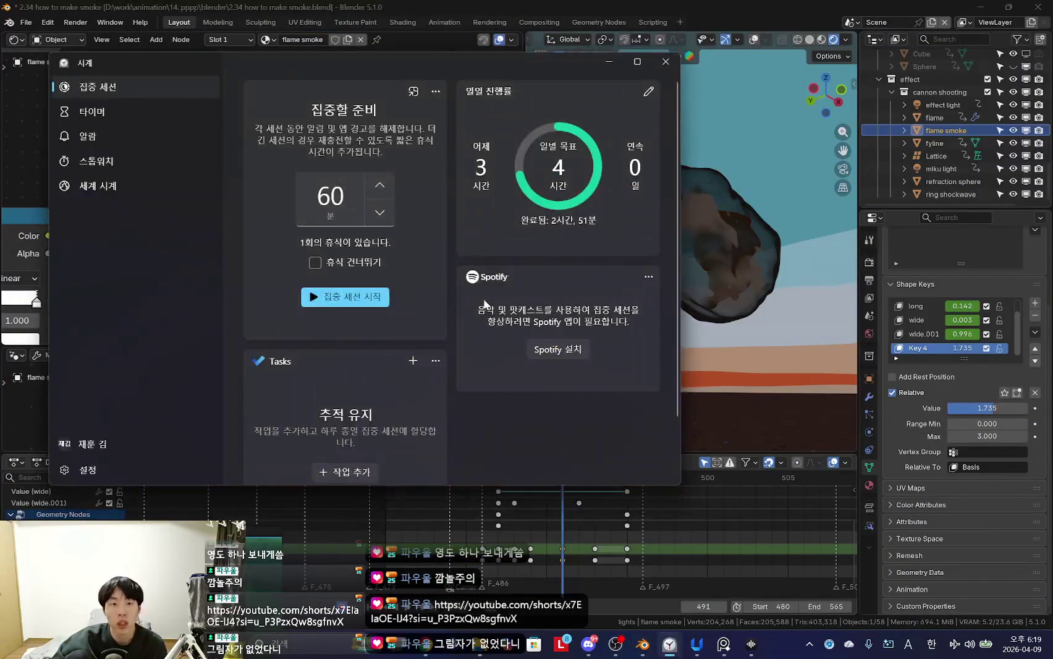
{"action": "left_click", "coordinate": [342, 309]}
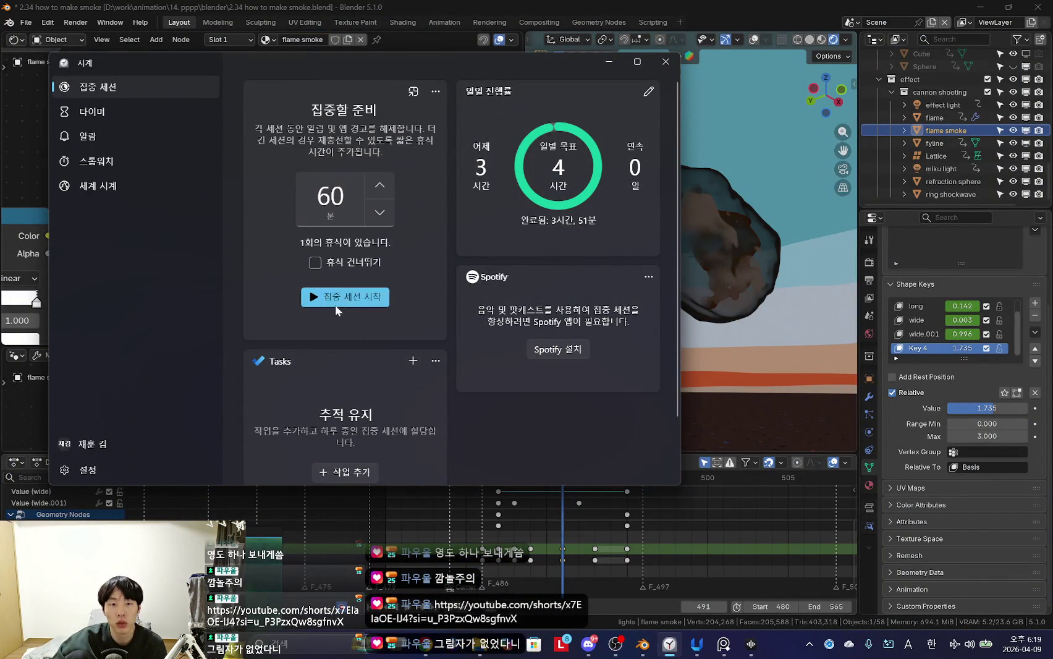
{"action": "left_click", "coordinate": [608, 61]}
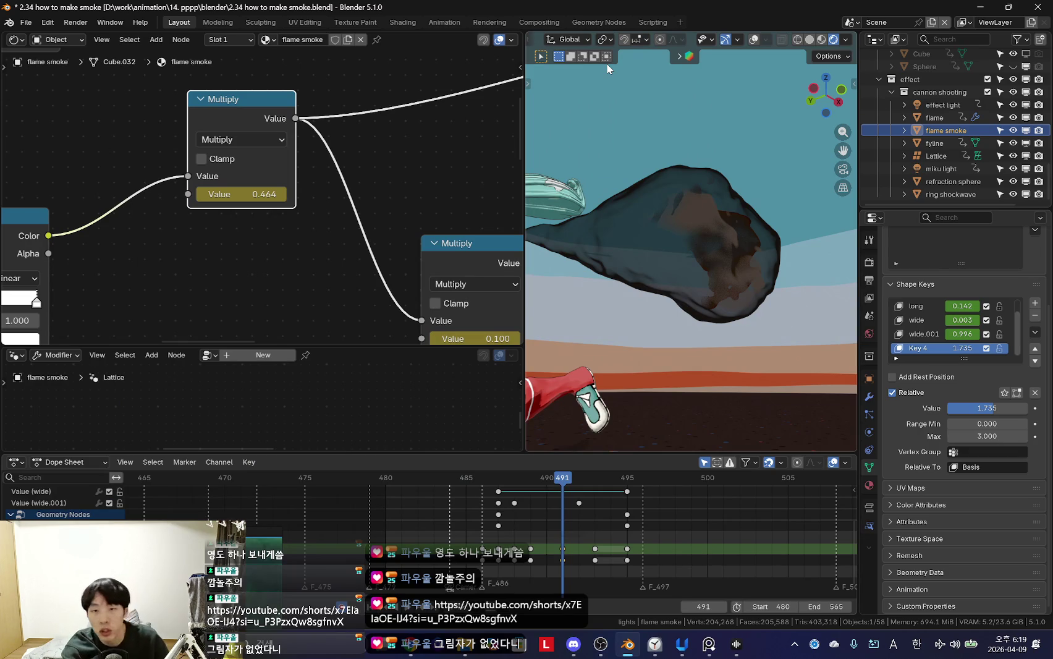
Step: Orbit down to the character and smoke, frame the transparency nodes, and view through the camera
{"action": "mouse_move", "coordinate": [726, 291]}
{"action": "middle_mouse_down"}
{"action": "mouse_move", "coordinate": [665, 310]}
{"action": "mouse_move", "coordinate": [695, 347]}
{"action": "mouse_move", "coordinate": [682, 337]}
{"action": "middle_mouse_up"}
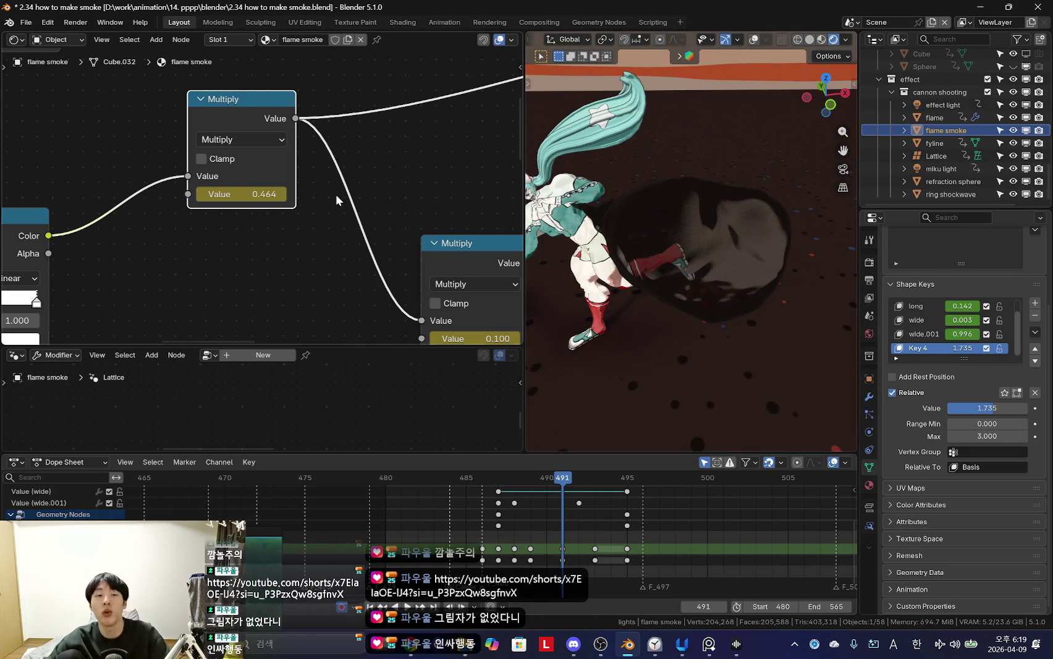
{"action": "scroll", "coordinate": [336, 210], "scroll_direction": "down", "scroll_amount": 2}
{"action": "scroll", "coordinate": [324, 215], "scroll_direction": "down", "scroll_amount": 2}
{"action": "scroll", "coordinate": [297, 222], "scroll_direction": "down", "scroll_amount": 1}
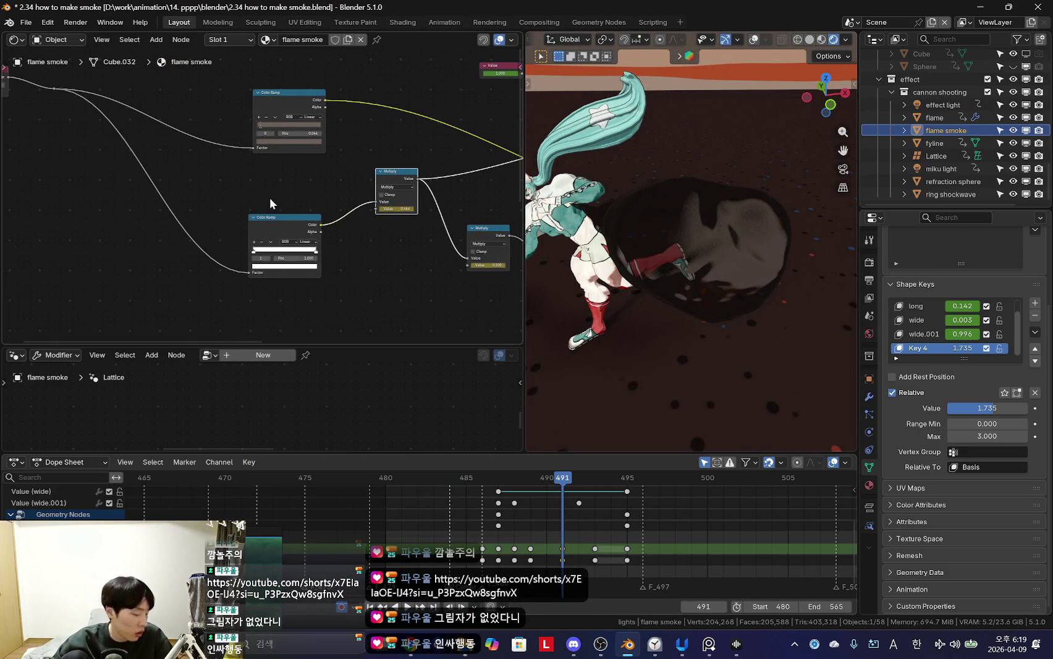
{"action": "scroll", "coordinate": [287, 181], "scroll_direction": "down", "scroll_amount": 3}
{"action": "scroll", "coordinate": [207, 205], "scroll_direction": "up", "scroll_amount": 3}
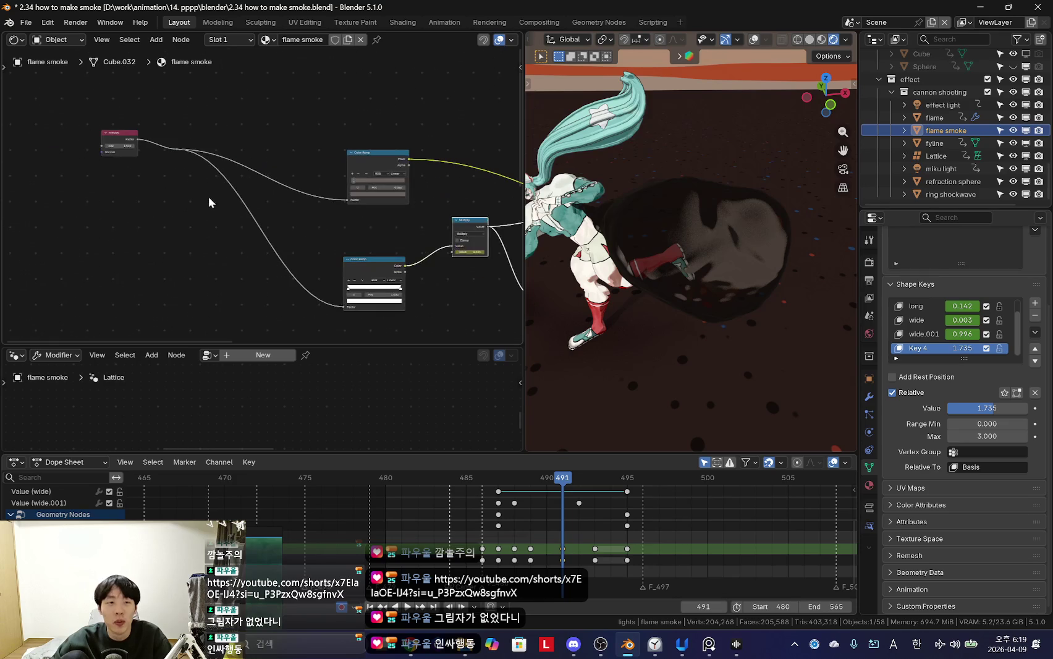
{"action": "middle_click_drag", "start_coordinate": [207, 205], "coordinate": [265, 247]}
{"action": "scroll", "coordinate": [265, 247], "scroll_direction": "down", "scroll_amount": 2}
{"action": "scroll", "coordinate": [265, 247], "scroll_direction": "up", "scroll_amount": 1}
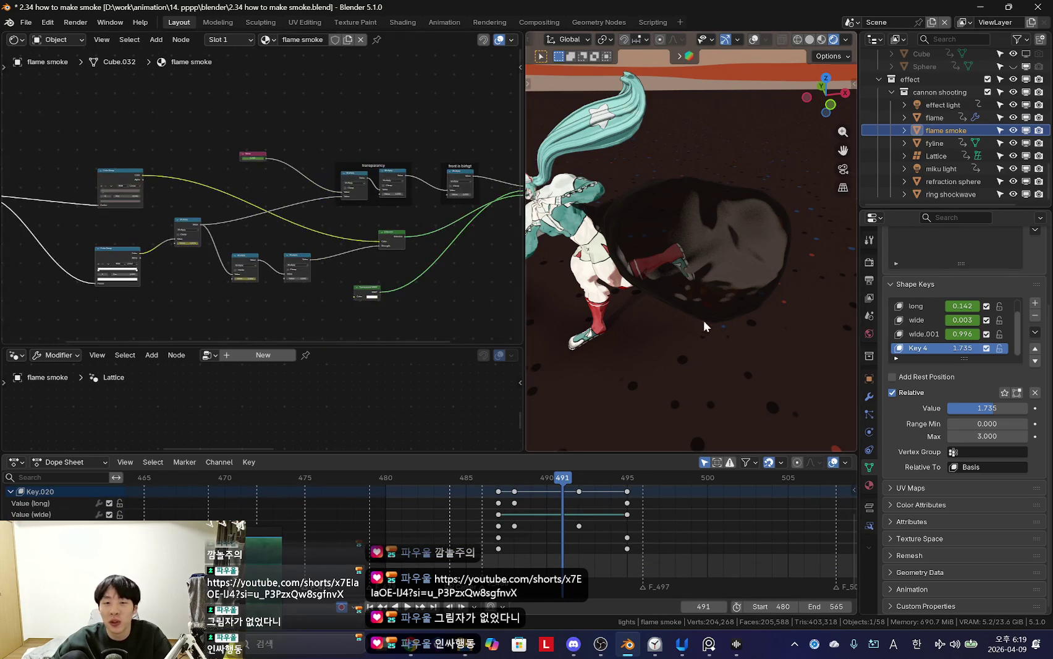
{"action": "key", "text": "KP_0"}
Step: Move to frame 490 and bring more of the node tree into view
{"action": "mouse_move", "coordinate": [454, 514]}
{"action": "left_mouse_down"}
{"action": "mouse_move", "coordinate": [594, 542]}
{"action": "mouse_move", "coordinate": [527, 529]}
{"action": "mouse_move", "coordinate": [546, 537]}
{"action": "left_mouse_up"}
{"action": "scroll", "coordinate": [188, 246], "scroll_direction": "down", "scroll_amount": 2}
{"action": "scroll", "coordinate": [188, 246], "scroll_direction": "down", "scroll_amount": 2}
{"action": "scroll", "coordinate": [188, 246], "scroll_direction": "up", "scroll_amount": 1}
{"action": "middle_click_drag", "start_coordinate": [419, 199], "coordinate": [317, 235]}
{"action": "scroll", "coordinate": [259, 244], "scroll_direction": "up", "scroll_amount": 2}
{"action": "scroll", "coordinate": [247, 250], "scroll_direction": "up", "scroll_amount": 1}
{"action": "key", "text": "b"}
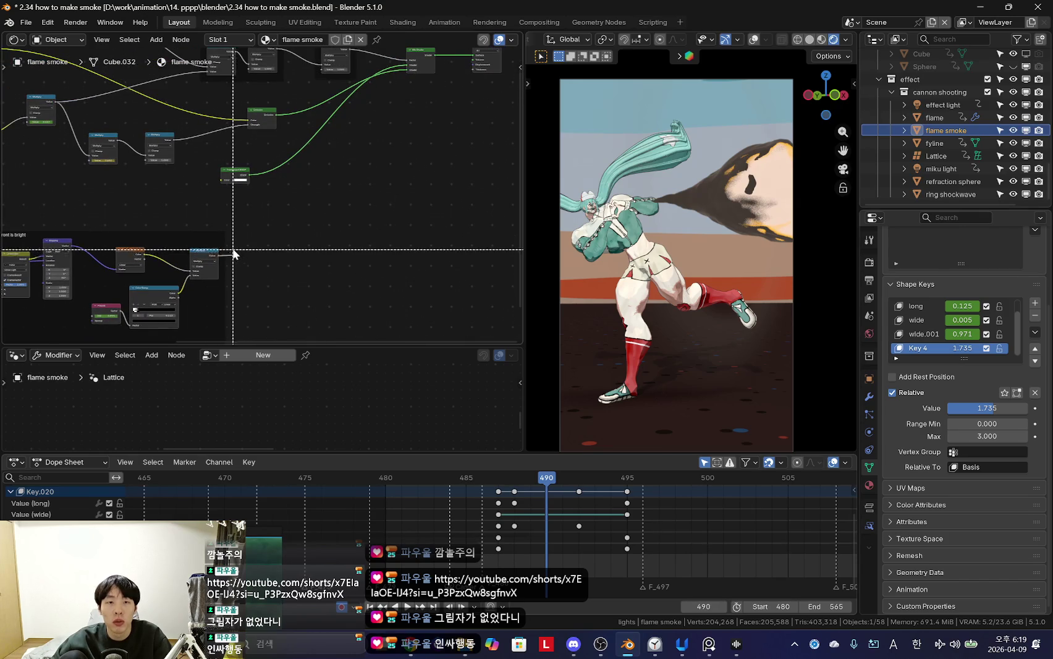
{"action": "key", "text": "Escape"}
Step: Play back the smoke animation around frames 490–491, orbiting close to the smoke
{"action": "scroll", "coordinate": [242, 263], "scroll_direction": "up", "scroll_amount": 2}
{"action": "scroll", "coordinate": [371, 200], "scroll_direction": "up", "scroll_amount": 2}
{"action": "scroll", "coordinate": [223, 211], "scroll_direction": "up", "scroll_amount": 2}
{"action": "scroll", "coordinate": [259, 207], "scroll_direction": "down", "scroll_amount": 3}
{"action": "scroll", "coordinate": [170, 244], "scroll_direction": "up", "scroll_amount": 2}
{"action": "middle_click_drag", "start_coordinate": [316, 212], "coordinate": [309, 249]}
{"action": "scroll", "coordinate": [309, 249], "scroll_direction": "up", "scroll_amount": 2}
{"action": "key", "text": "space"}
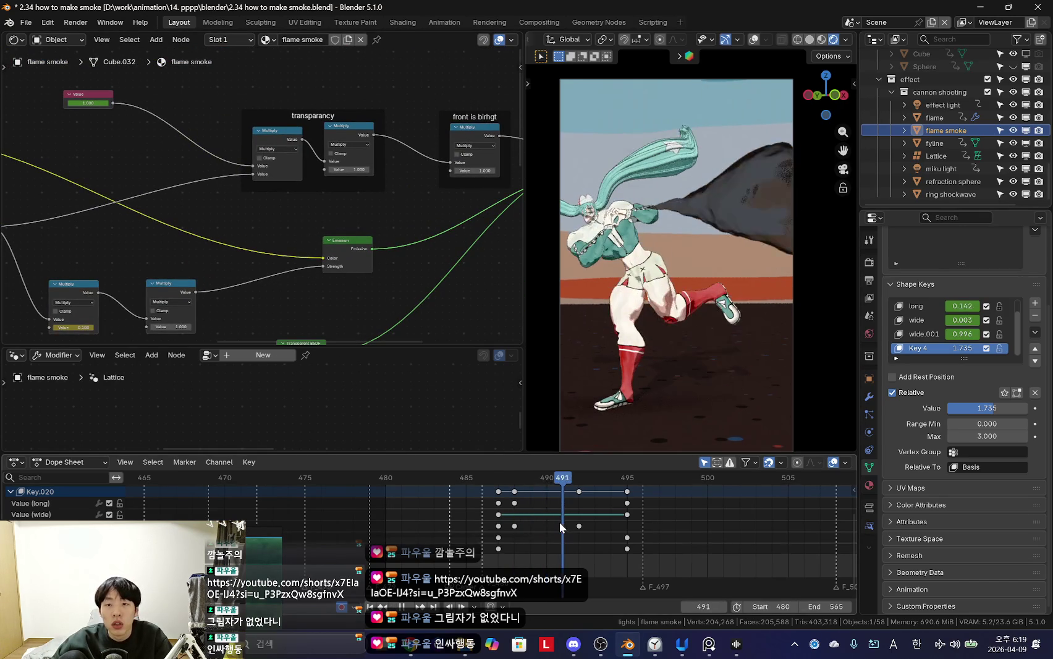
{"action": "key", "text": "Escape"}
{"action": "middle_click_drag", "start_coordinate": [612, 432], "coordinate": [613, 475]}
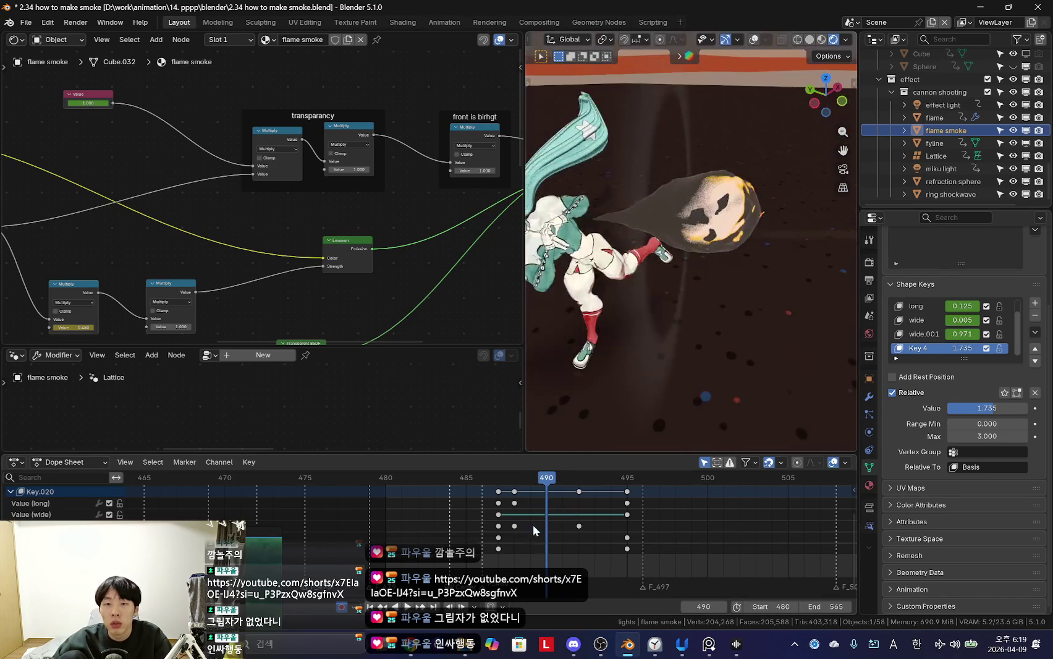
{"action": "key", "text": "space"}
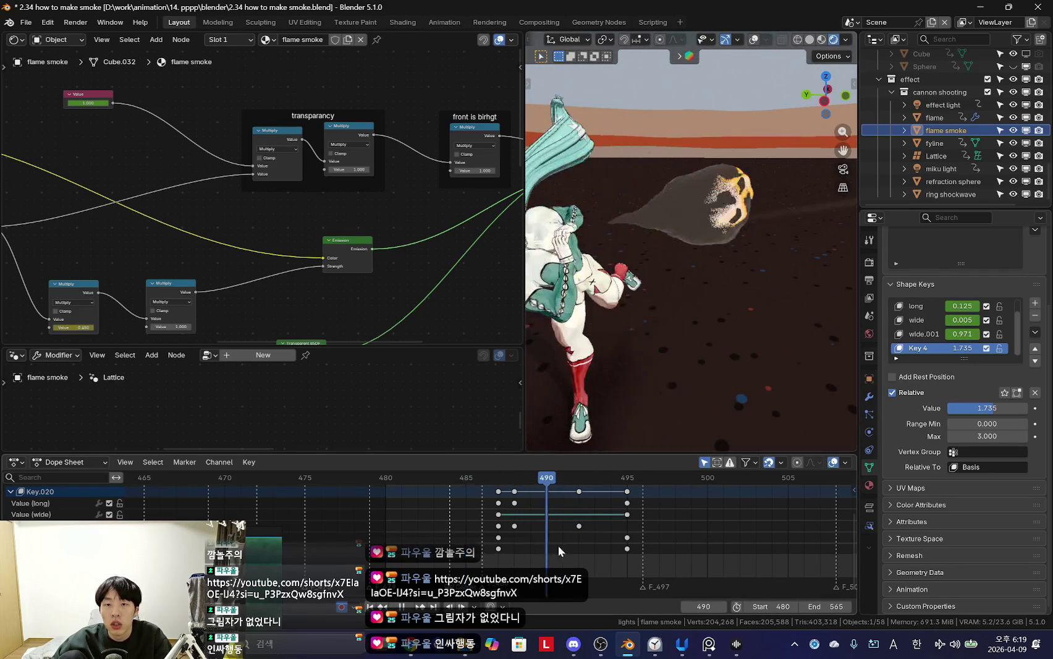
{"action": "key", "text": "space"}
Step: Inspect the smoke from above and through the camera, leaving its position unchanged
{"action": "key", "text": "KP_0"}
{"action": "middle_click_drag", "start_coordinate": [335, 266], "coordinate": [153, 277]}
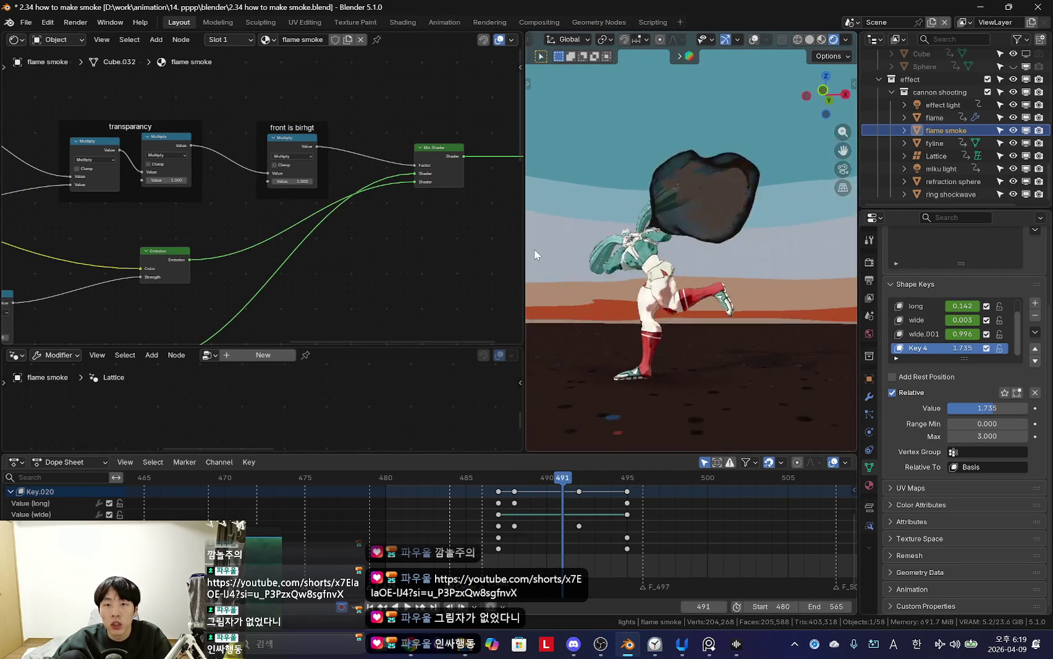
{"action": "middle_click_drag", "start_coordinate": [543, 246], "coordinate": [648, 324]}
{"action": "scroll", "coordinate": [648, 325], "scroll_direction": "up", "scroll_amount": 5}
{"action": "middle_click_drag", "start_coordinate": [646, 269], "coordinate": [675, 290]}
{"action": "key", "text": "KP_0"}
{"action": "key", "text": "g"}
{"action": "key", "text": "Escape"}
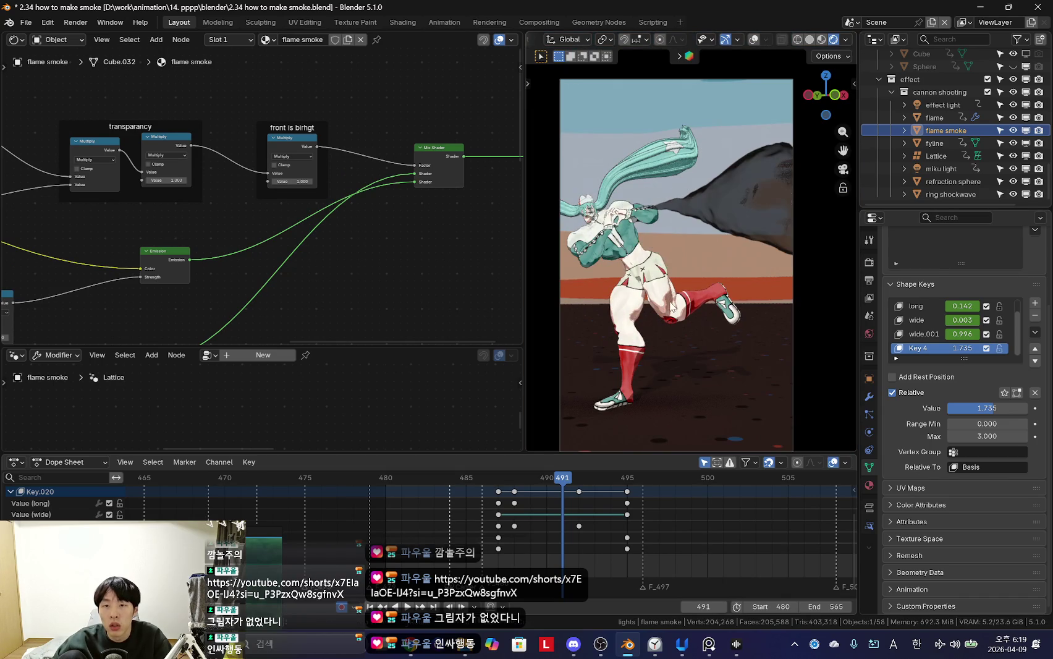
Step: Set the transparency frame's second Multiply value to 0.5
{"action": "mouse_move", "coordinate": [267, 240]}
{"action": "middle_mouse_down"}
{"action": "mouse_move", "coordinate": [383, 209]}
{"action": "mouse_move", "coordinate": [331, 228]}
{"action": "mouse_move", "coordinate": [317, 202]}
{"action": "middle_mouse_up"}
{"action": "scroll", "coordinate": [383, 208], "scroll_direction": "up", "scroll_amount": 3}
{"action": "scroll", "coordinate": [331, 229], "scroll_direction": "up", "scroll_amount": 1}
{"action": "double_click", "coordinate": [349, 198]}
{"action": "type", "text": "0.5"}
{"action": "key", "text": "Return"}
Step: Delete the Value node and transparency frame, then scrub frames 488–494
{"action": "scroll", "coordinate": [348, 201], "scroll_direction": "down", "scroll_amount": 2}
{"action": "mouse_move", "coordinate": [213, 195]}
{"action": "middle_mouse_down"}
{"action": "mouse_move", "coordinate": [363, 218]}
{"action": "mouse_move", "coordinate": [215, 246]}
{"action": "mouse_move", "coordinate": [313, 222]}
{"action": "mouse_move", "coordinate": [280, 198]}
{"action": "mouse_move", "coordinate": [266, 235]}
{"action": "mouse_move", "coordinate": [353, 207]}
{"action": "mouse_move", "coordinate": [256, 213]}
{"action": "mouse_move", "coordinate": [313, 147]}
{"action": "middle_mouse_up"}
{"action": "scroll", "coordinate": [258, 183], "scroll_direction": "down", "scroll_amount": 1}
{"action": "key", "text": "x"}
{"action": "middle_click_drag", "start_coordinate": [175, 148], "coordinate": [207, 152]}
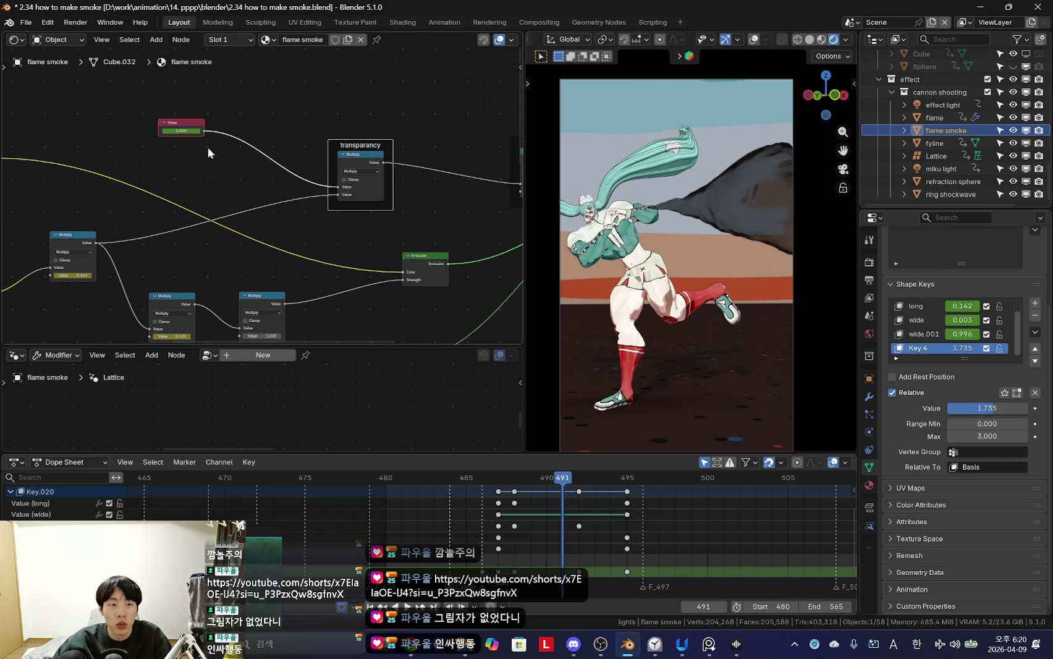
{"action": "scroll", "coordinate": [196, 256], "scroll_direction": "up", "scroll_amount": 2}
{"action": "left_click", "coordinate": [519, 549]}
{"action": "mouse_move", "coordinate": [524, 548]}
{"action": "left_mouse_down"}
{"action": "mouse_move", "coordinate": [612, 549]}
{"action": "mouse_move", "coordinate": [515, 549]}
{"action": "left_mouse_up"}
{"action": "scroll", "coordinate": [395, 161], "scroll_direction": "down", "scroll_amount": 2}
Step: Move the 0.836 Multiply node aside and bring the 'front is bright' frame into view
{"action": "left_click", "coordinate": [264, 177]}
{"action": "left_click_drag", "start_coordinate": [264, 177], "coordinate": [245, 153]}
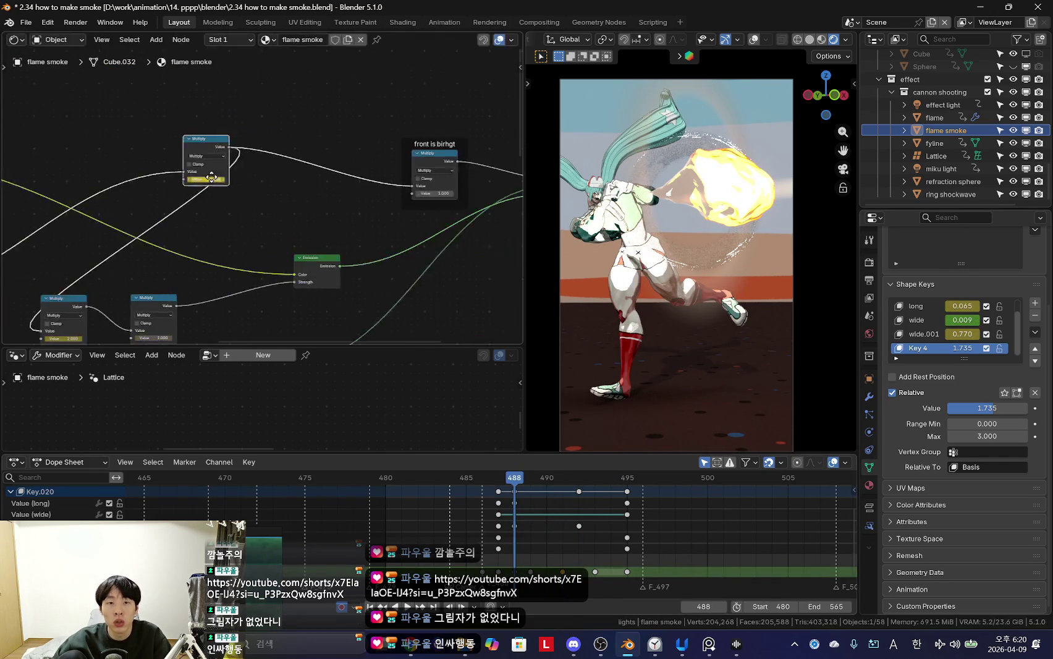
{"action": "scroll", "coordinate": [214, 247], "scroll_direction": "down", "scroll_amount": 1}
{"action": "scroll", "coordinate": [223, 247], "scroll_direction": "down", "scroll_amount": 1}
{"action": "scroll", "coordinate": [231, 248], "scroll_direction": "down", "scroll_amount": 2}
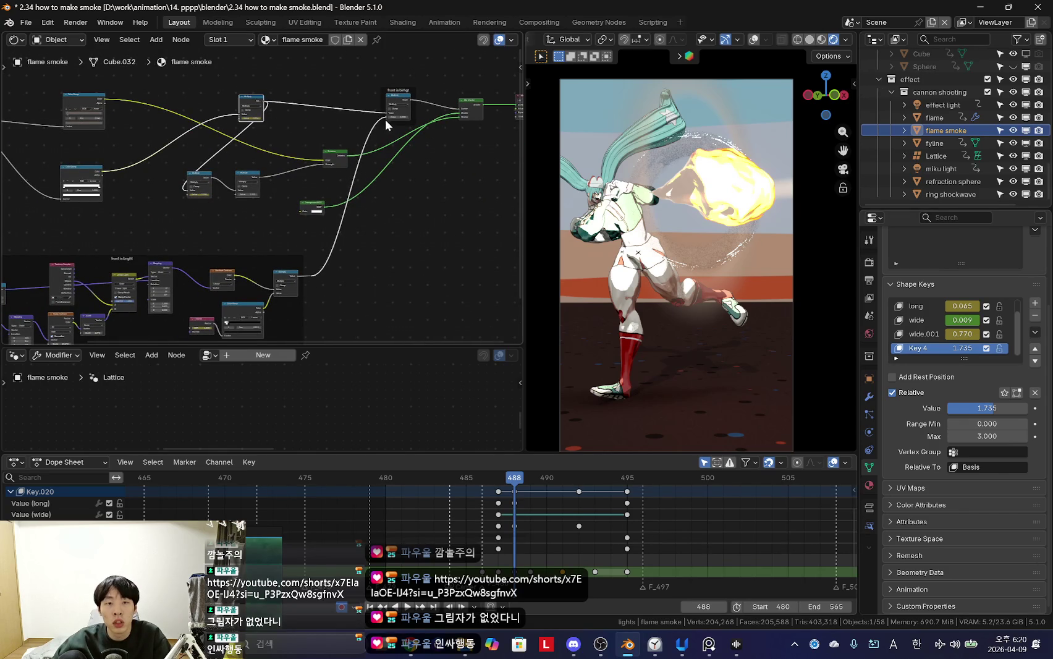
{"action": "scroll", "coordinate": [376, 321], "scroll_direction": "up", "scroll_amount": 2}
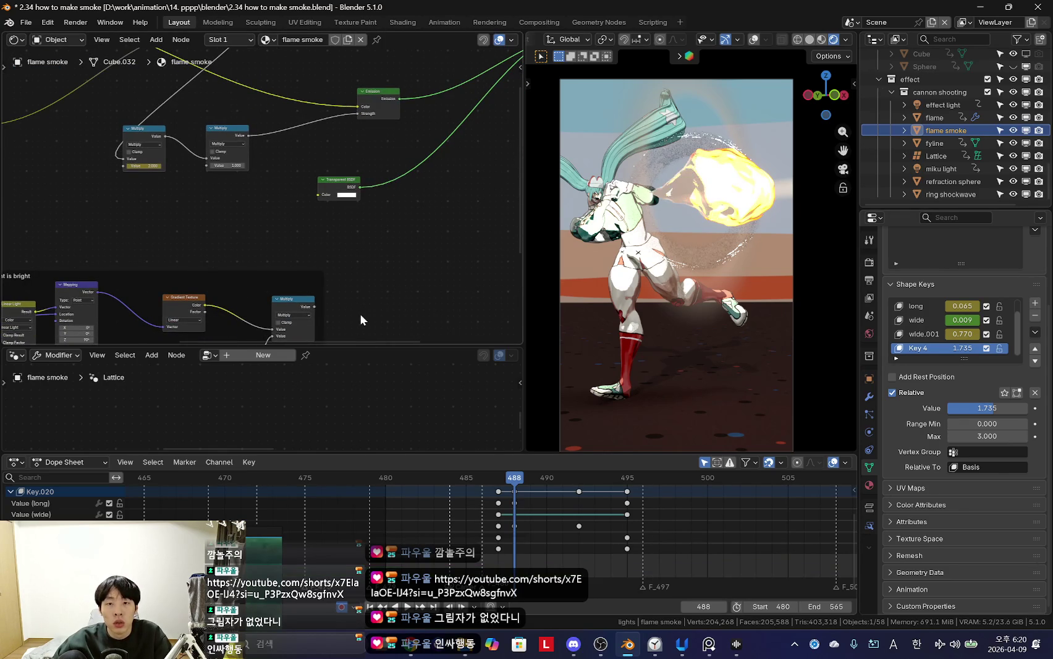
{"action": "middle_click_drag", "start_coordinate": [155, 260], "coordinate": [457, 119]}
Step: Pan the shader node tree toward the Noise Texture and deselect the lower-row keyframes
{"action": "scroll", "coordinate": [505, 530], "scroll_direction": "up", "scroll_amount": 2}
{"action": "scroll", "coordinate": [263, 204], "scroll_direction": "up", "scroll_amount": 2}
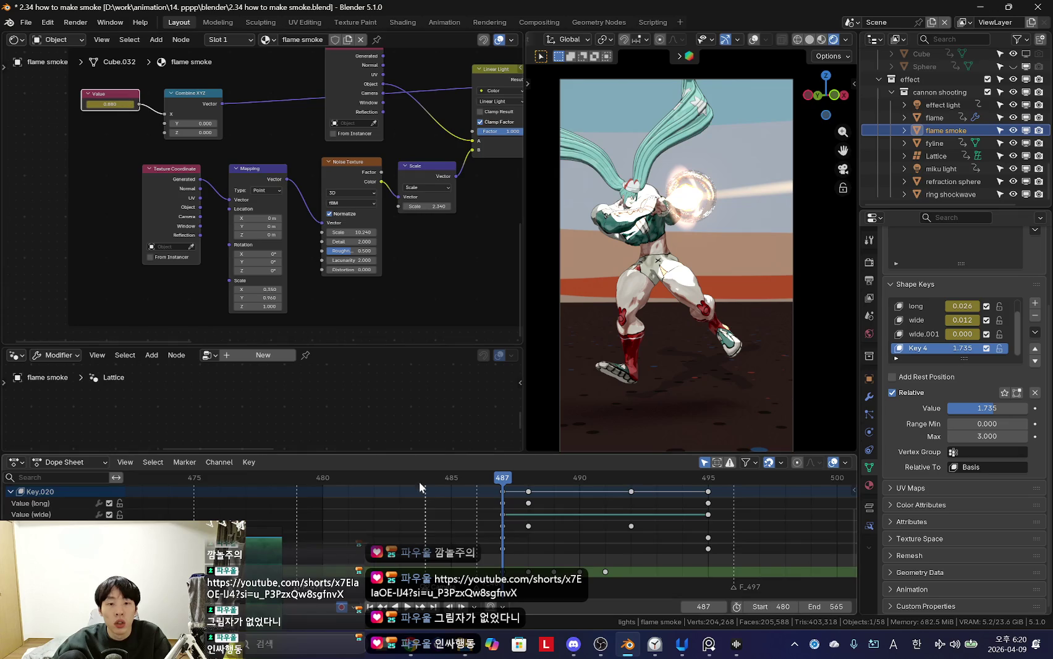
{"action": "scroll", "coordinate": [517, 535], "scroll_direction": "down", "scroll_amount": 3}
{"action": "scroll", "coordinate": [523, 544], "scroll_direction": "up", "scroll_amount": 1}
{"action": "scroll", "coordinate": [264, 196], "scroll_direction": "up", "scroll_amount": 2}
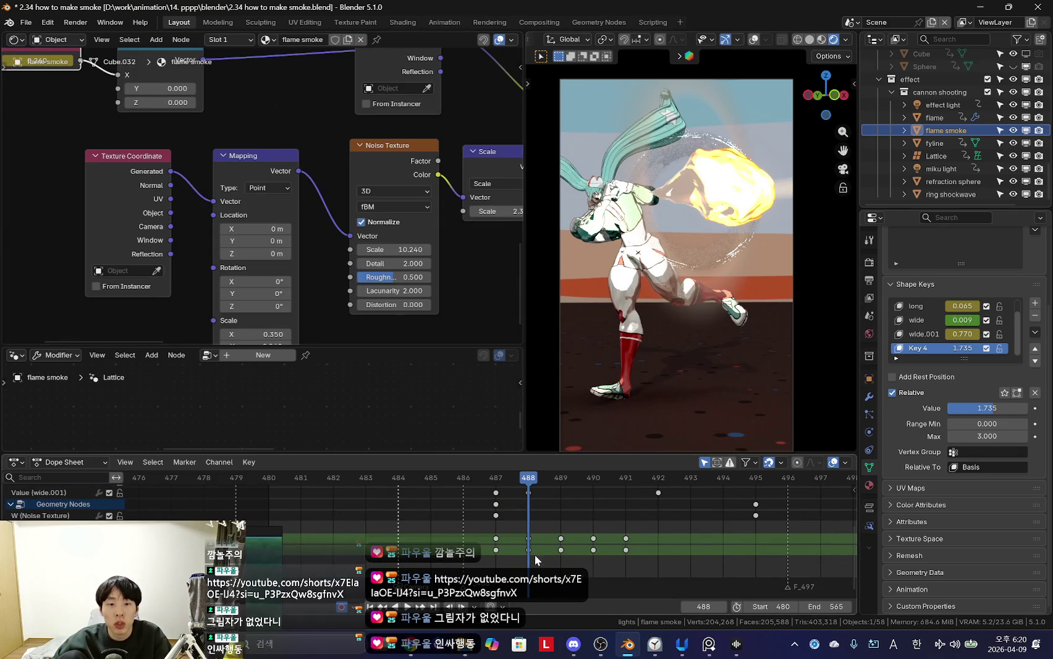
{"action": "middle_click_drag", "start_coordinate": [114, 206], "coordinate": [160, 227]}
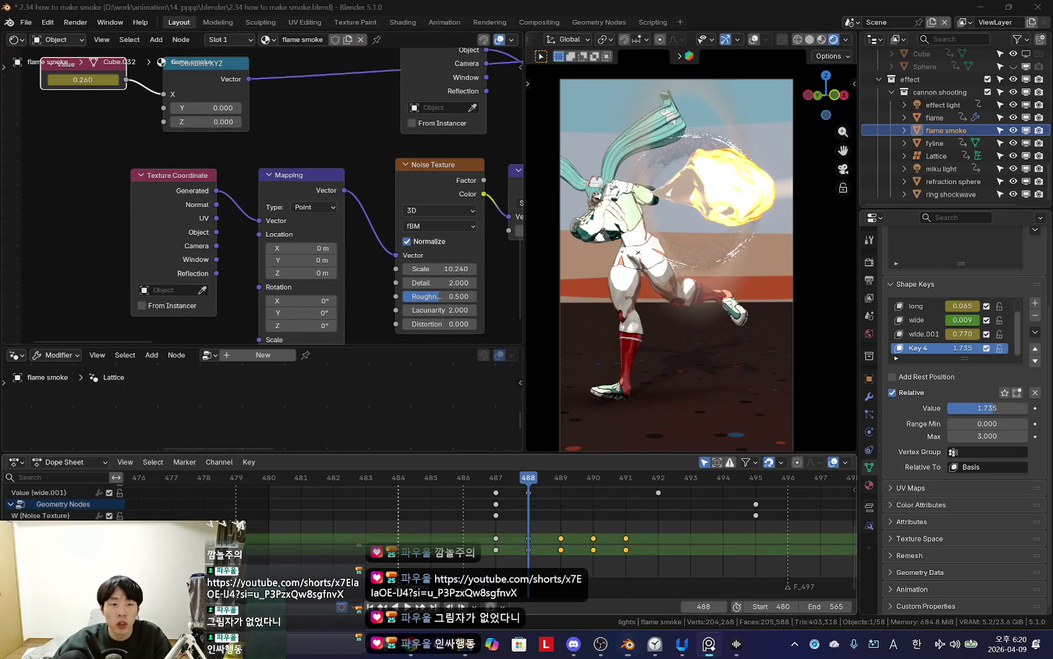
{"action": "left_click", "coordinate": [576, 558]}
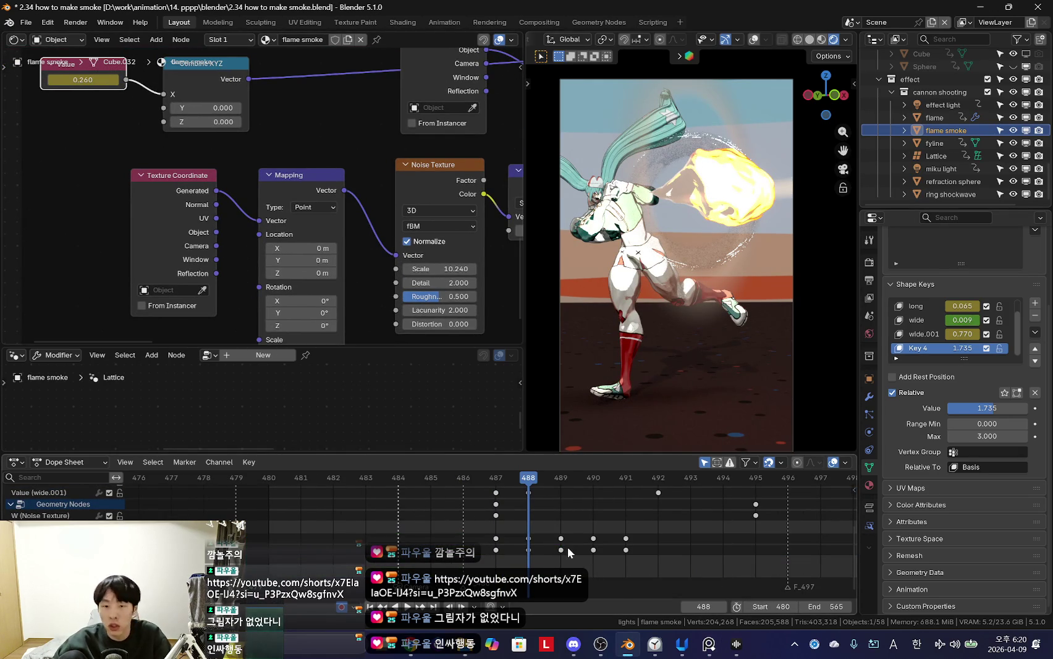
Step: Advance to frame 490 and bring the Transparent BSDF and Gradient nodes into view
{"action": "key", "text": "Right"}
{"action": "middle_click_drag", "start_coordinate": [260, 185], "coordinate": [307, 239]}
{"action": "key", "text": "Right"}
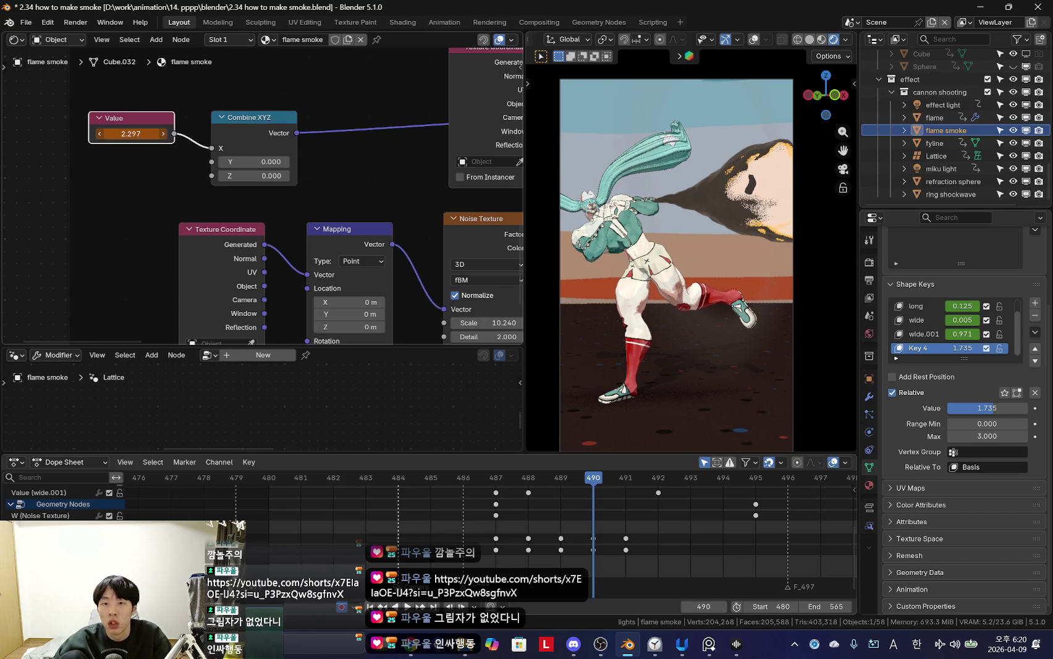
{"action": "scroll", "coordinate": [312, 156], "scroll_direction": "down", "scroll_amount": 3}
{"action": "middle_click_drag", "start_coordinate": [313, 156], "coordinate": [292, 280]}
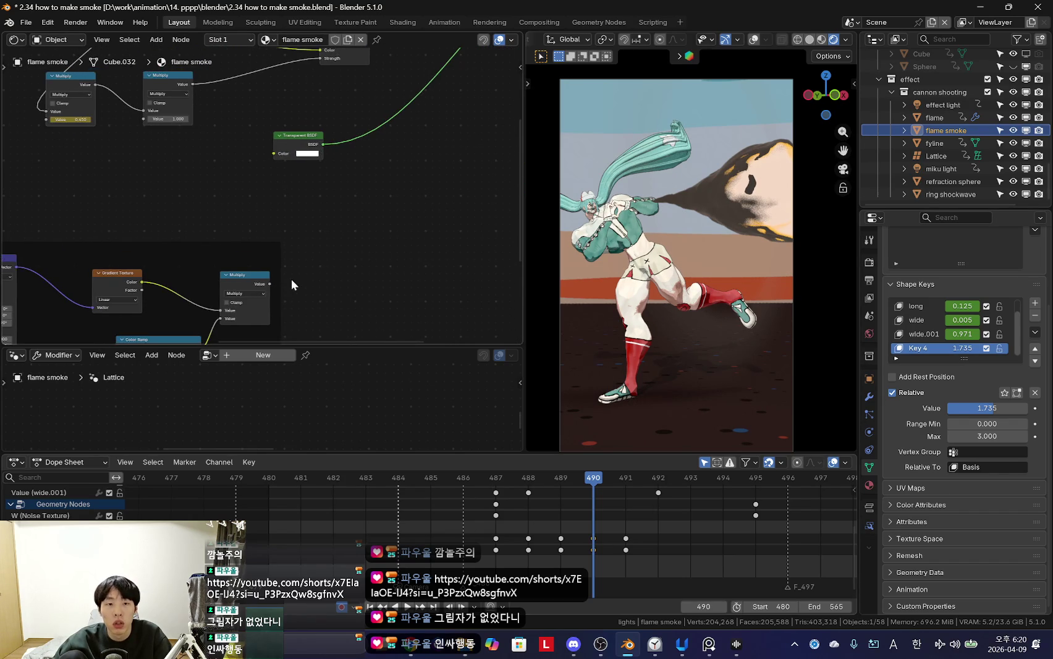
{"action": "scroll", "coordinate": [292, 280], "scroll_direction": "down", "scroll_amount": 3}
{"action": "mouse_move", "coordinate": [282, 215]}
{"action": "middle_mouse_down"}
{"action": "mouse_move", "coordinate": [268, 272]}
{"action": "mouse_move", "coordinate": [366, 218]}
{"action": "middle_mouse_up"}
{"action": "scroll", "coordinate": [224, 208], "scroll_direction": "down", "scroll_amount": 2}
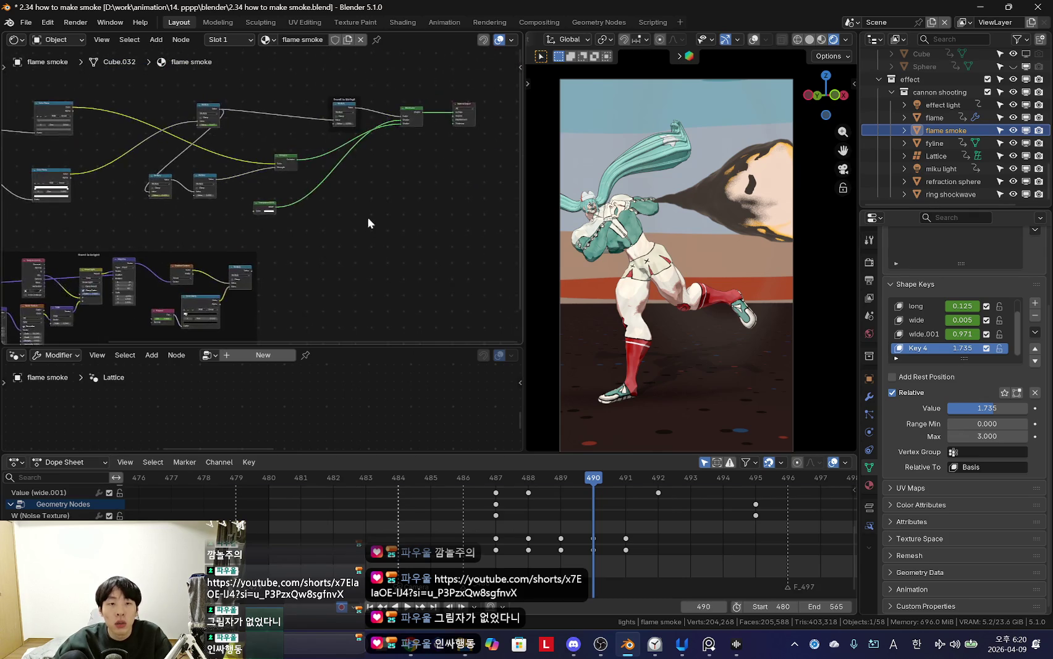
{"action": "scroll", "coordinate": [367, 223], "scroll_direction": "up", "scroll_amount": 2}
Step: Toggle viewport overlays while bringing the 'front is bright' node frame into view
{"action": "key", "text": "shift+alt+z"}
{"action": "mouse_move", "coordinate": [257, 218]}
{"action": "middle_mouse_down"}
{"action": "mouse_move", "coordinate": [285, 177]}
{"action": "mouse_move", "coordinate": [252, 241]}
{"action": "middle_mouse_up"}
{"action": "scroll", "coordinate": [334, 194], "scroll_direction": "up", "scroll_amount": 2}
{"action": "middle_click_drag", "start_coordinate": [154, 243], "coordinate": [341, 184]}
{"action": "key", "text": "shift+alt+z"}
{"action": "scroll", "coordinate": [156, 224], "scroll_direction": "up", "scroll_amount": 3}
{"action": "scroll", "coordinate": [157, 224], "scroll_direction": "up", "scroll_amount": 2}
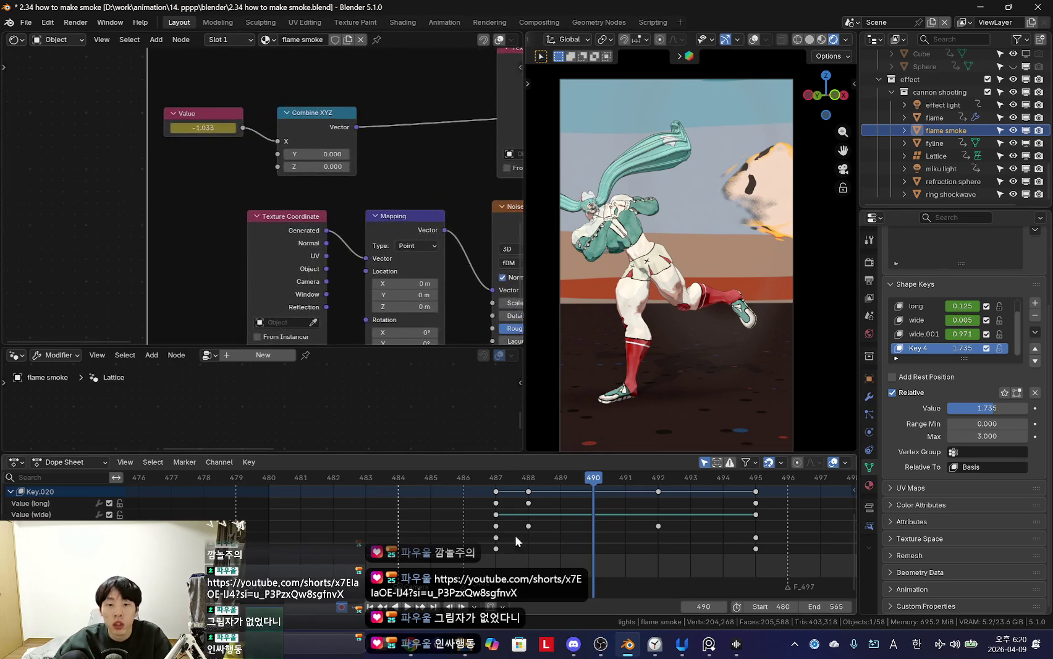
Step: Adjust the animated Value node's number while scrubbing frames 487 to 491
{"action": "left_click", "coordinate": [499, 539]}
{"action": "key", "text": "Right"}
{"action": "scroll", "coordinate": [257, 210], "scroll_direction": "up", "scroll_amount": 2}
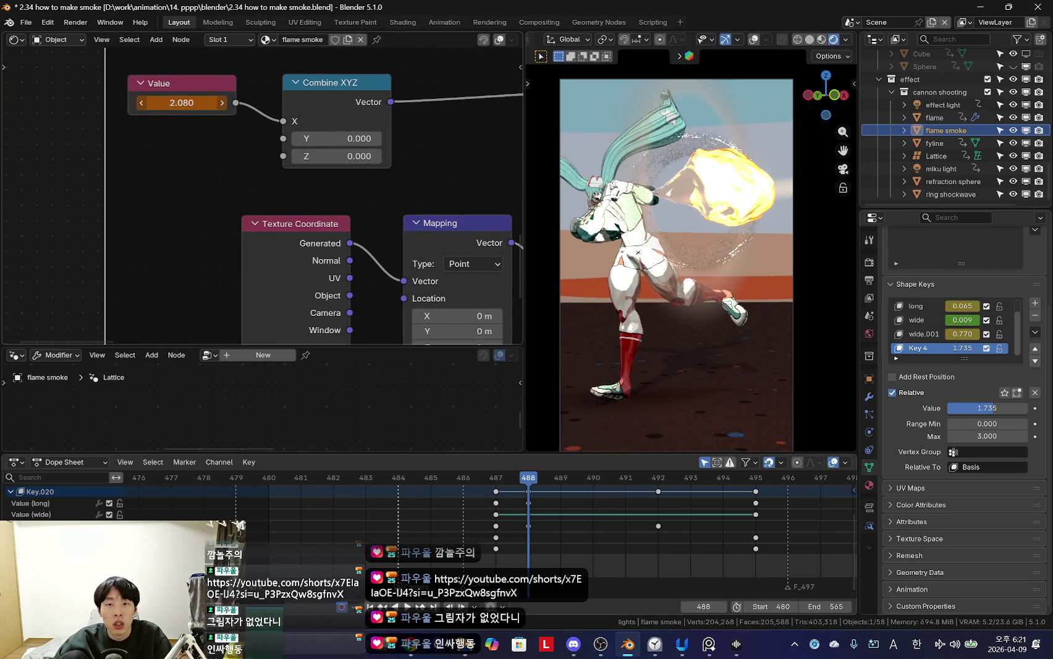
{"action": "key", "text": "Left"}
{"action": "left_click_drag", "start_coordinate": [530, 539], "coordinate": [560, 553]}
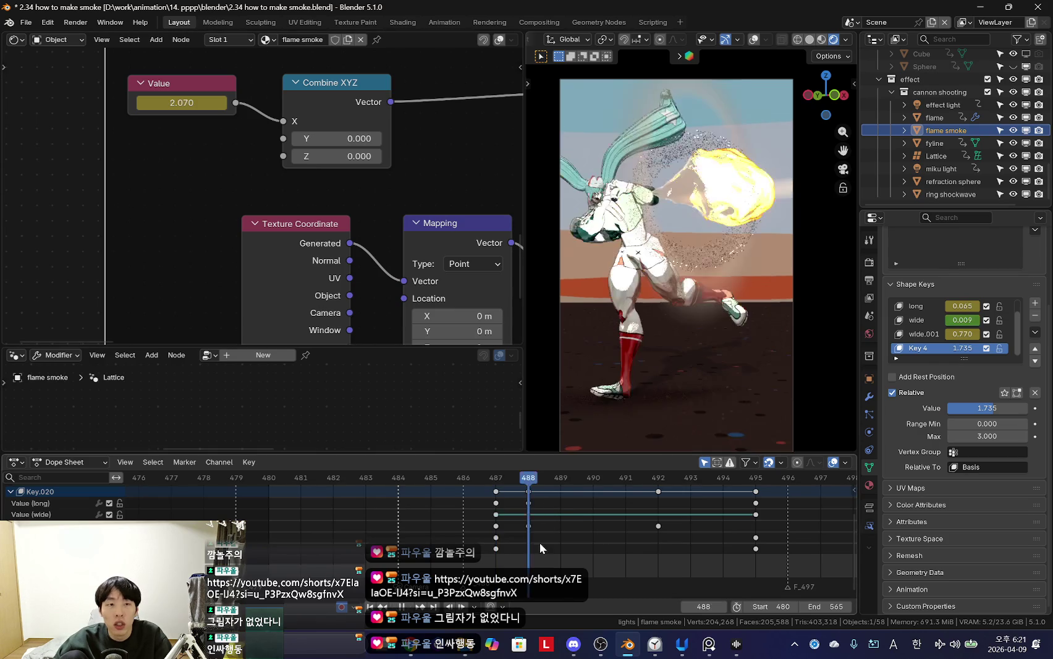
{"action": "left_click_drag", "start_coordinate": [183, 102], "coordinate": [204, 102]}
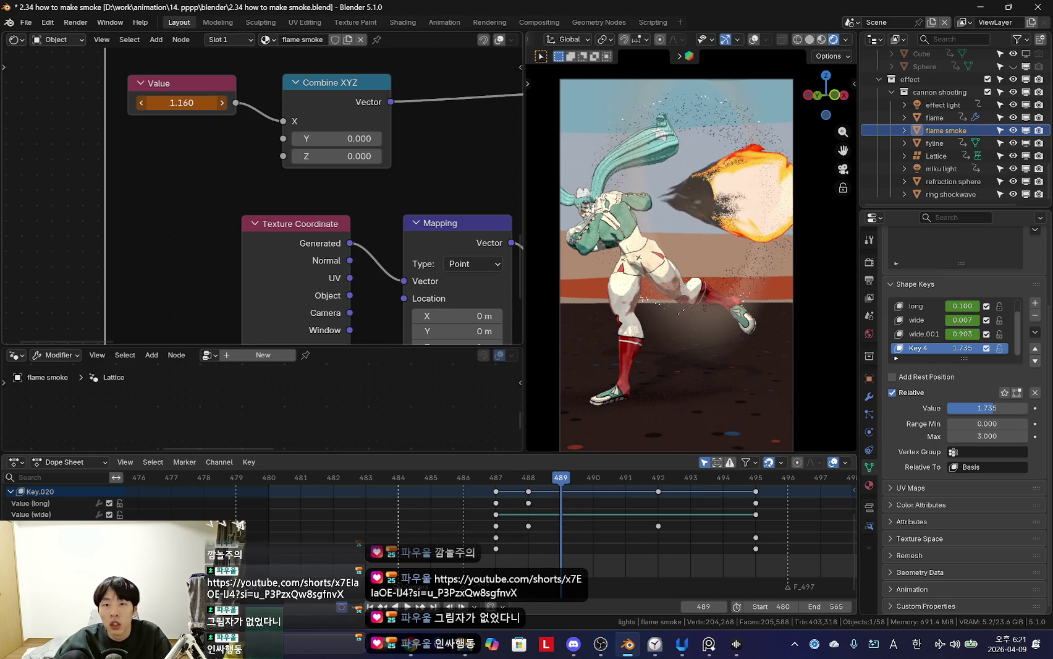
{"action": "mouse_move", "coordinate": [623, 554]}
{"action": "left_mouse_down"}
{"action": "mouse_move", "coordinate": [480, 537]}
{"action": "mouse_move", "coordinate": [593, 542]}
{"action": "left_mouse_up"}
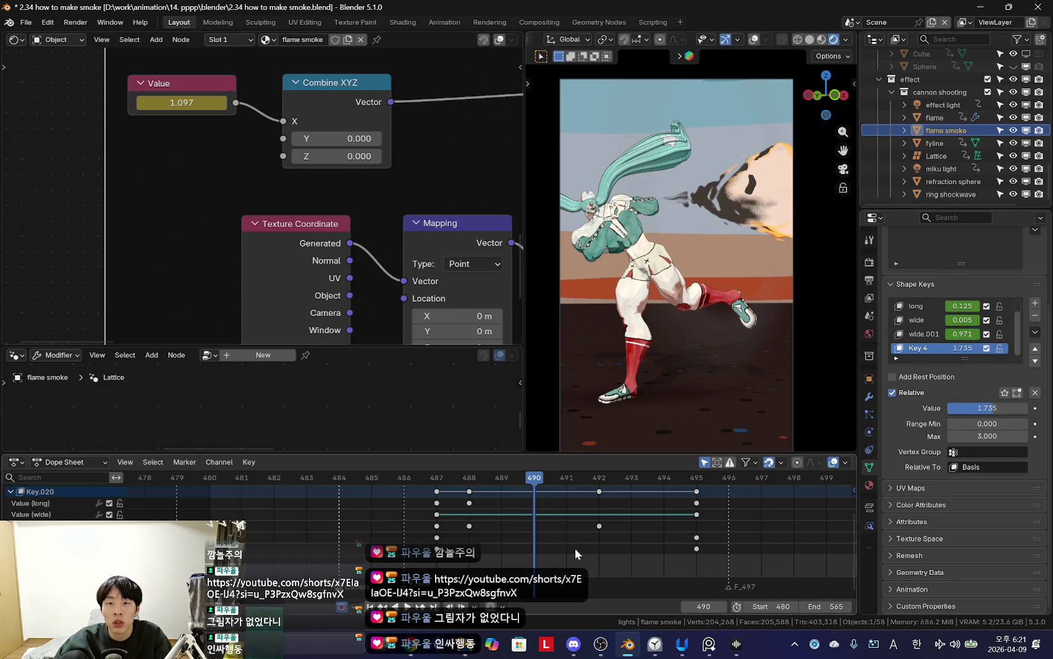
{"action": "left_click", "coordinate": [199, 110]}
{"action": "key", "text": "Right"}
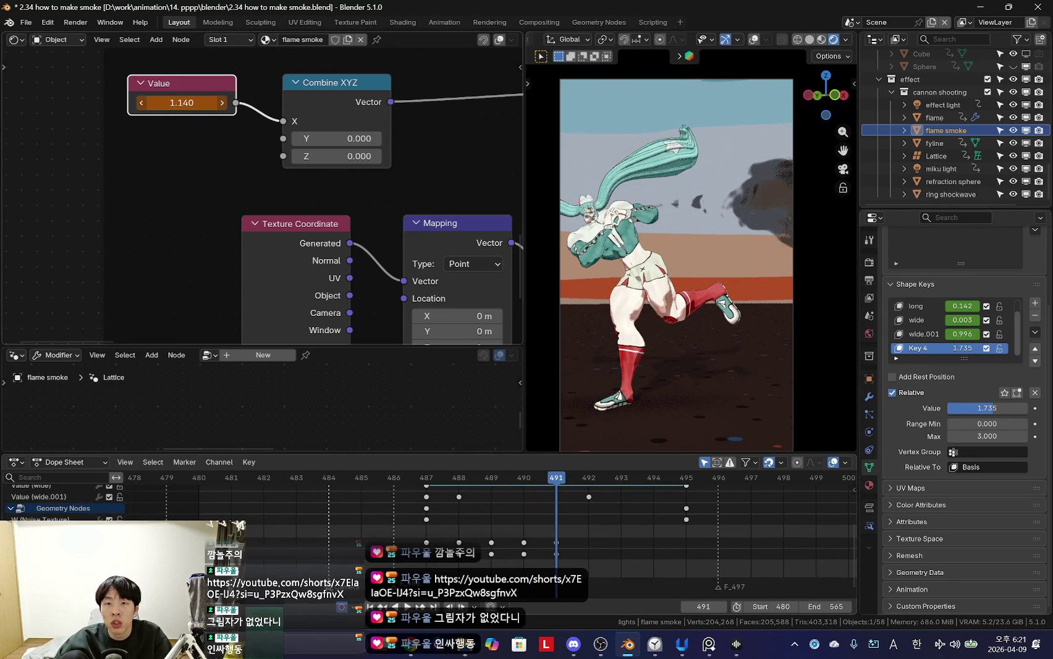
Step: Check the smoke through the scene camera while stepping between frames 487 and 493
{"action": "mouse_move", "coordinate": [710, 306]}
{"action": "middle_mouse_down"}
{"action": "mouse_move", "coordinate": [678, 273]}
{"action": "mouse_move", "coordinate": [653, 293]}
{"action": "mouse_move", "coordinate": [708, 300]}
{"action": "middle_mouse_up"}
{"action": "key", "text": "KP_0"}
{"action": "scroll", "coordinate": [495, 549], "scroll_direction": "down", "scroll_amount": 2}
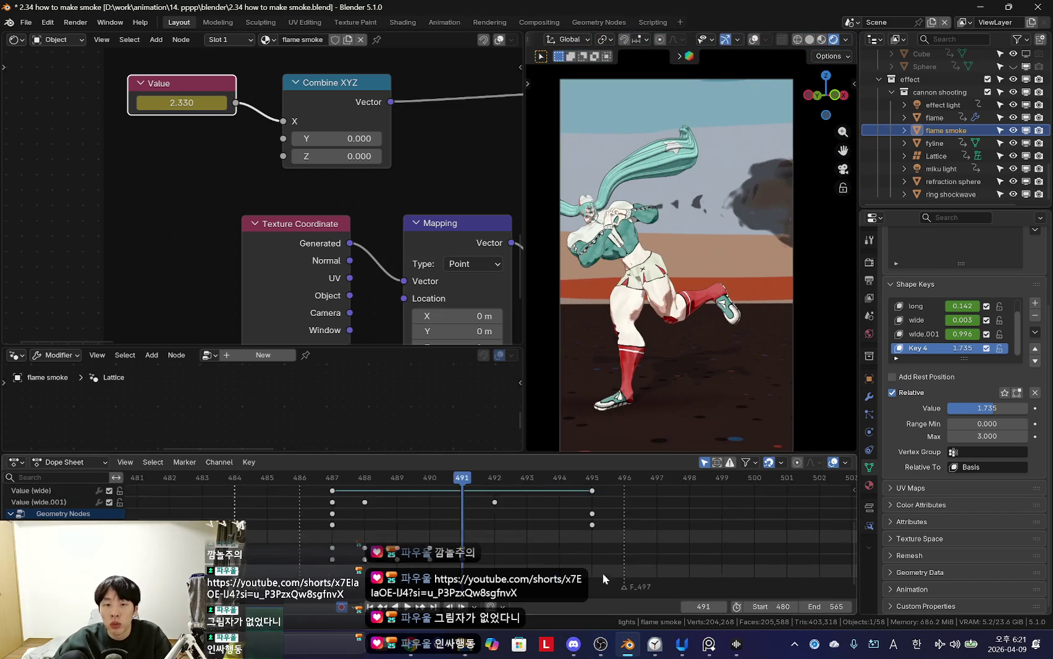
{"action": "key", "text": "Right"}
{"action": "key", "text": "Right"}
{"action": "scroll", "coordinate": [494, 531], "scroll_direction": "down", "scroll_amount": 2}
{"action": "key", "text": "Left"}
{"action": "key", "text": "Left"}
{"action": "key", "text": "Left"}
{"action": "key", "text": "Right"}
{"action": "key", "text": "Right"}
{"action": "key", "text": "Left"}
{"action": "key", "text": "Left"}
{"action": "key", "text": "Right"}
{"action": "key", "text": "Right"}
{"action": "key", "text": "Right"}
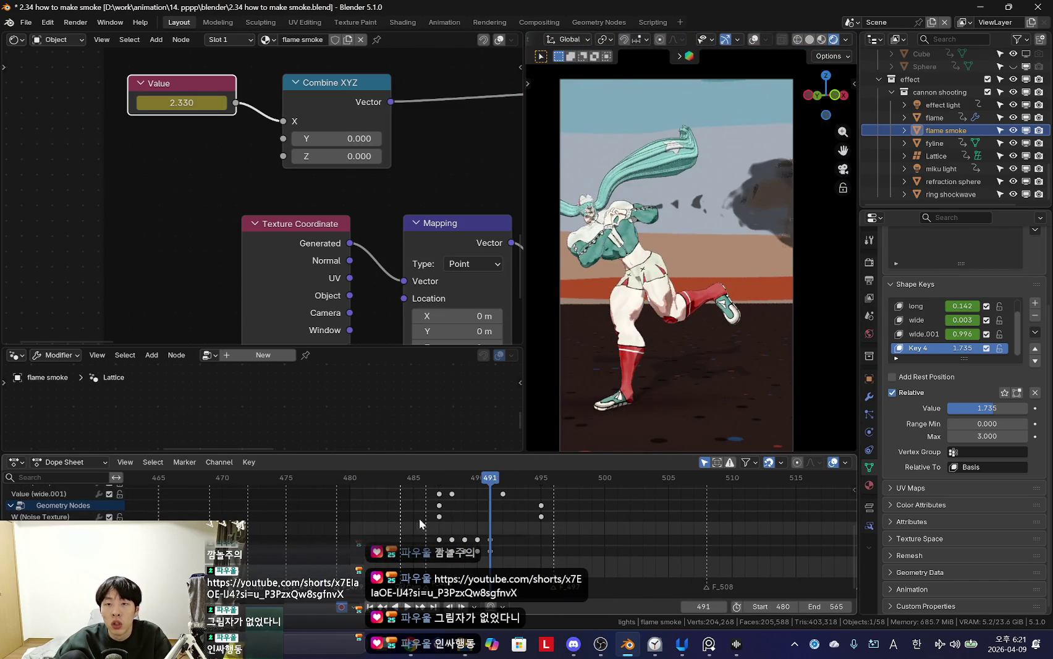
{"action": "key", "text": "Left"}
{"action": "key", "text": "Right"}
{"action": "key", "text": "KP_0"}
Step: Preview the smoke around frame 490 from overhead and camera views, settling on frame 489
{"action": "middle_click_drag", "start_coordinate": [759, 351], "coordinate": [729, 432]}
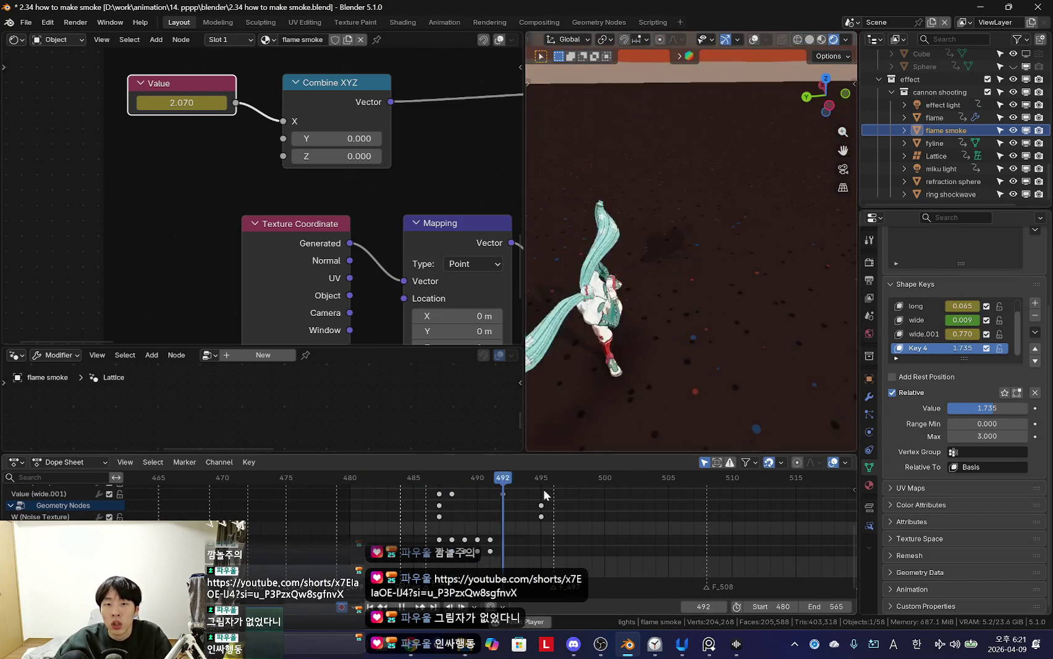
{"action": "key", "text": "Left"}
{"action": "key", "text": "Left"}
{"action": "key", "text": "KP_0"}
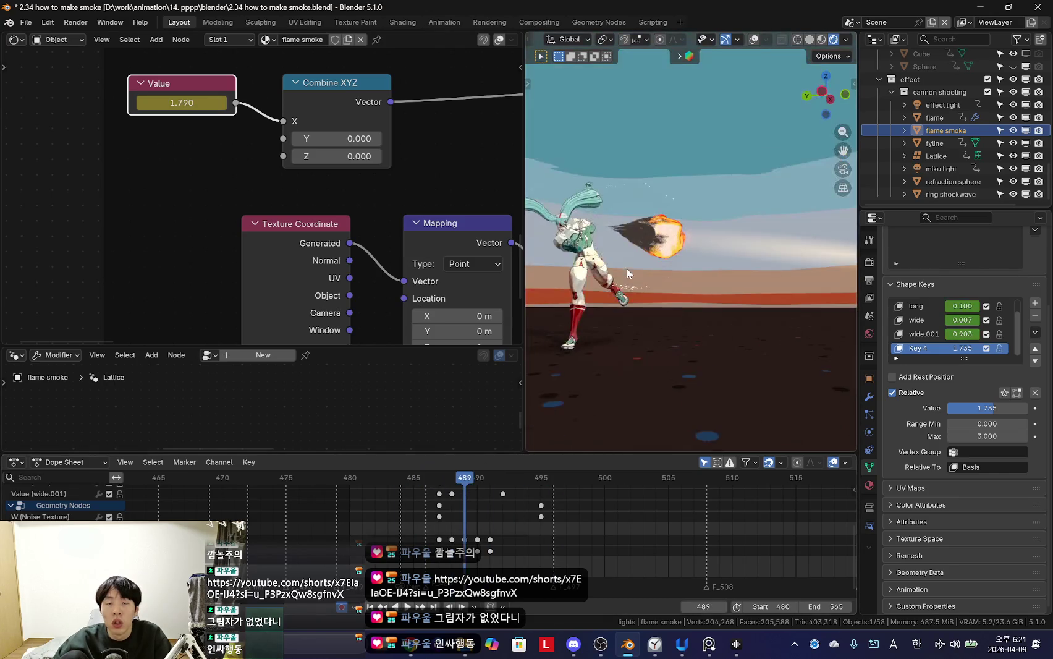
{"action": "scroll", "coordinate": [440, 480], "scroll_direction": "up", "scroll_amount": 2}
{"action": "key", "text": "space"}
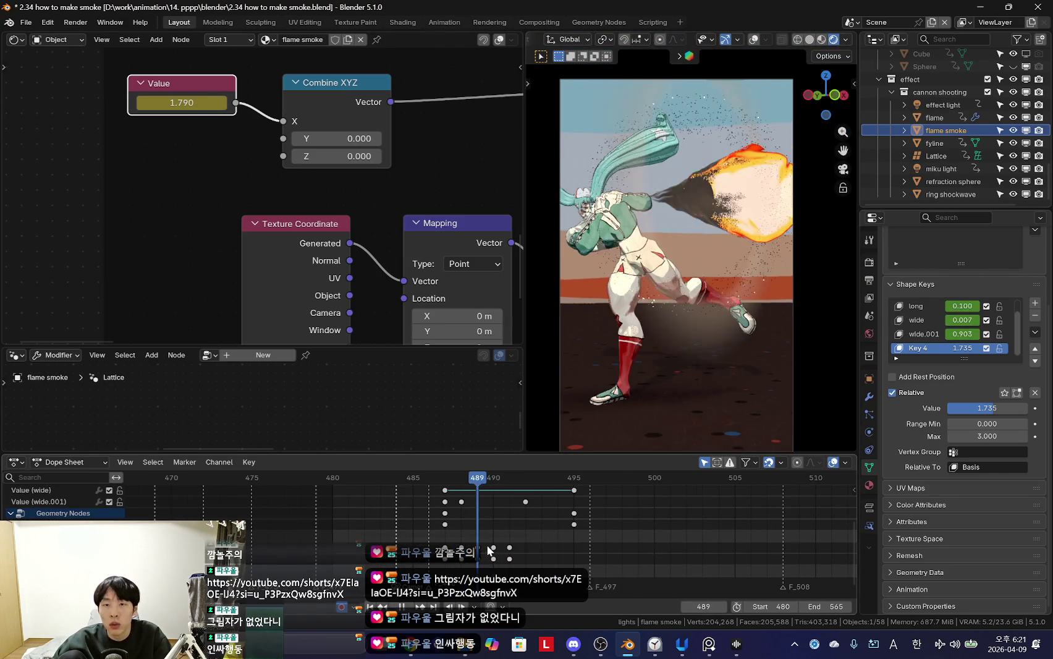
{"action": "left_click_drag", "start_coordinate": [519, 553], "coordinate": [474, 558]}
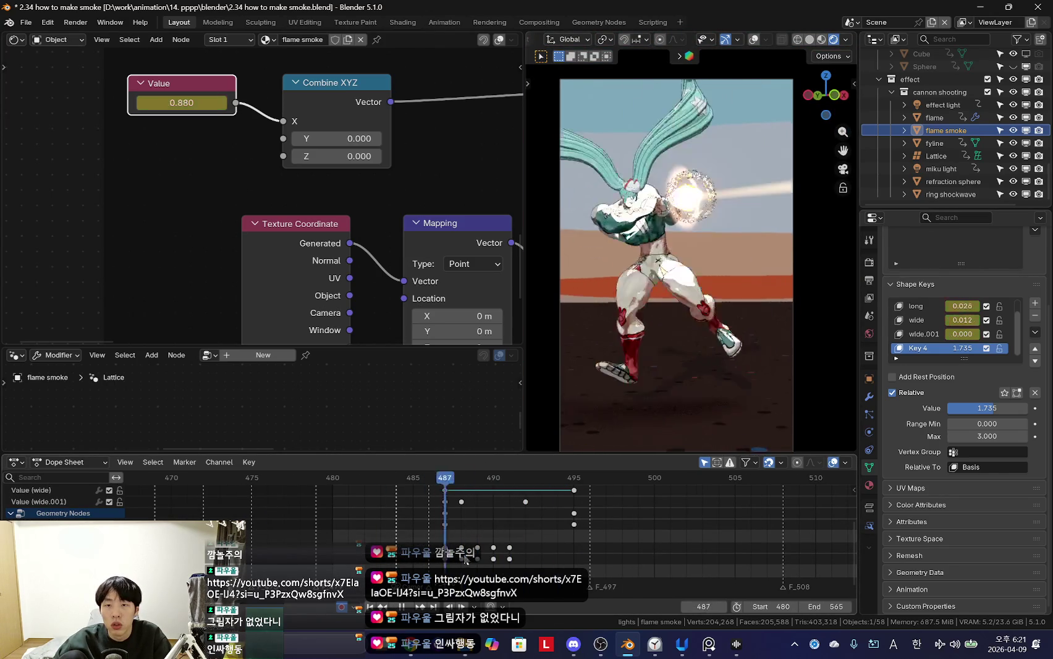
{"action": "left_click_drag", "start_coordinate": [474, 558], "coordinate": [502, 562]}
{"action": "key", "text": "space"}
{"action": "middle_click_drag", "start_coordinate": [731, 274], "coordinate": [633, 365]}
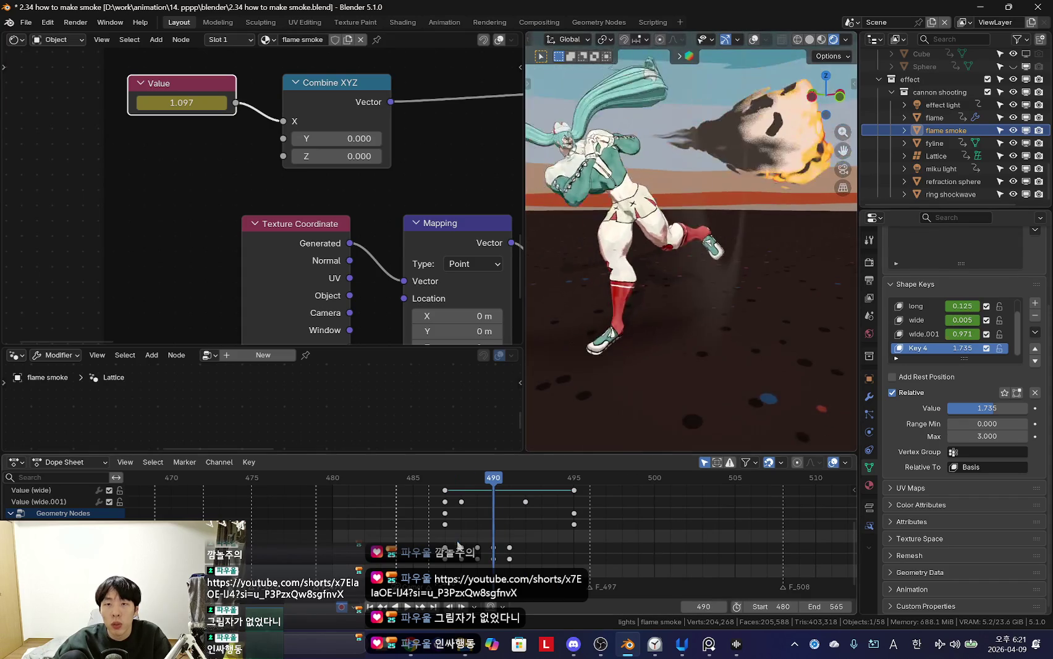
{"action": "key", "text": "Left"}
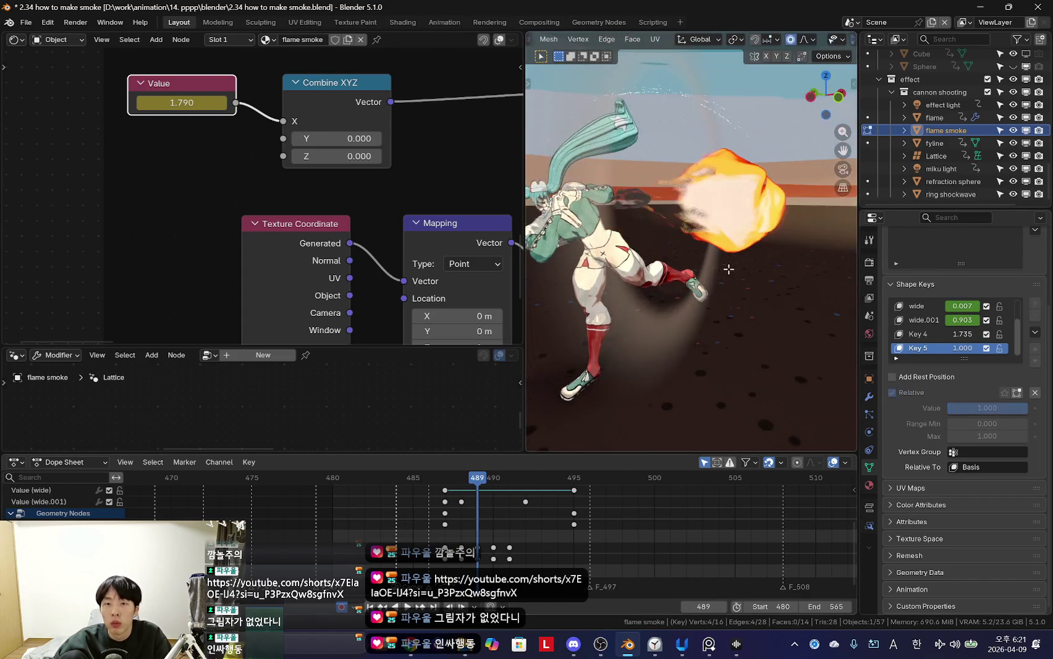
Step: Enlarge the flame smoke mesh in Edit Mode with proportional scaling for Key 5
{"action": "key", "text": "Tab"}
{"action": "key", "text": "s"}
{"action": "left_click", "coordinate": [756, 326]}
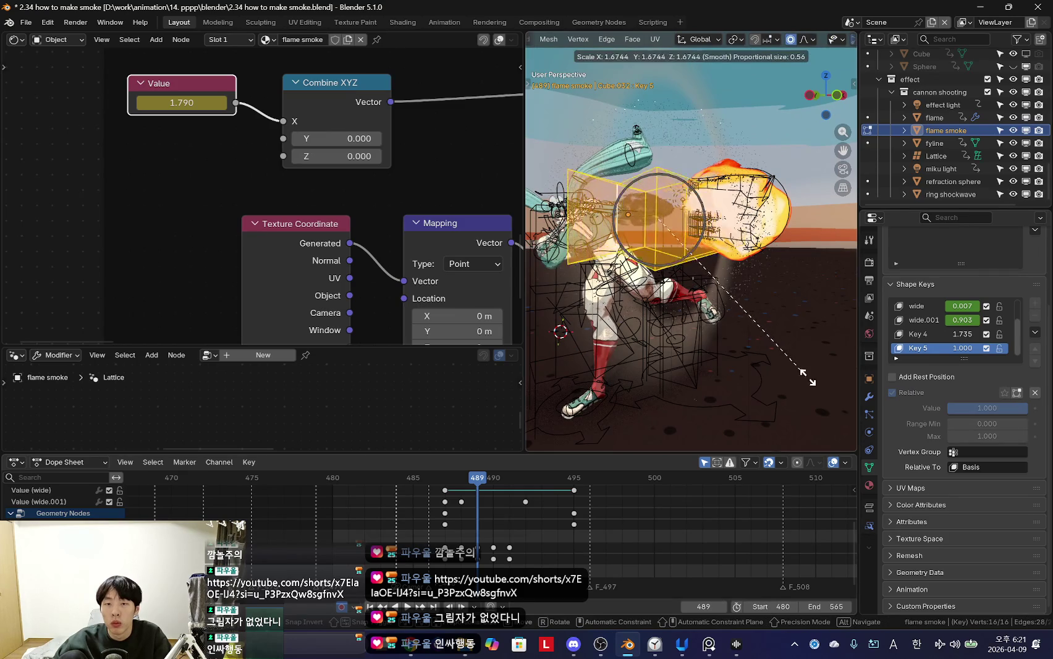
{"action": "key", "text": "Tab"}
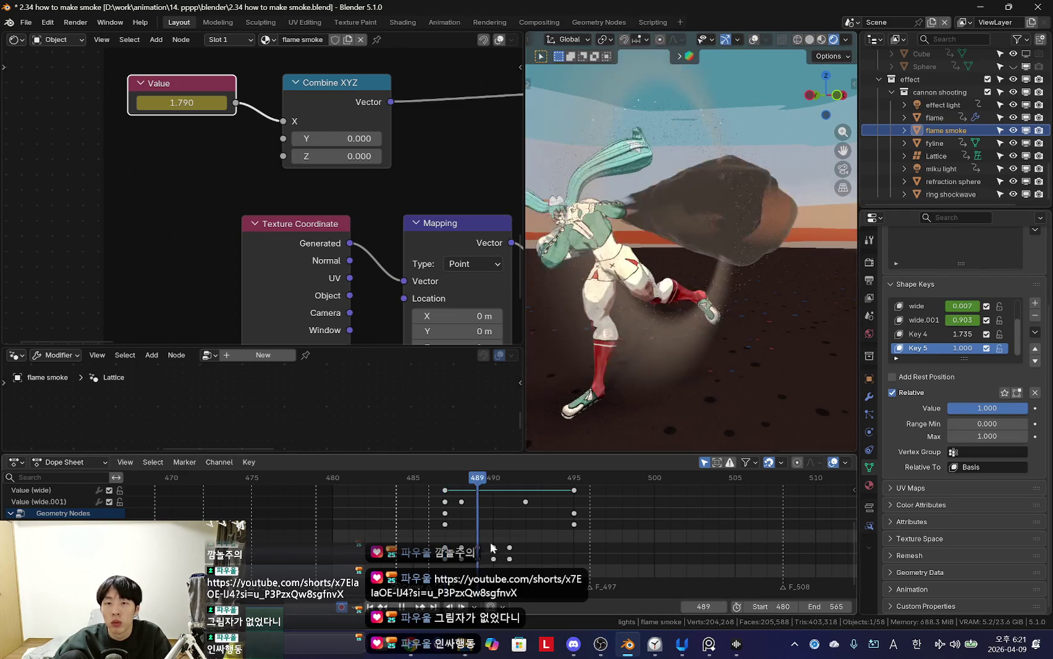
Step: Keyframe the Key 5 value at 0 on frame 487
{"action": "key", "text": "Right"}
{"action": "key", "text": "Right"}
{"action": "key", "text": "Right"}
{"action": "key", "text": "Left"}
{"action": "key", "text": "Left"}
{"action": "key", "text": "Left"}
{"action": "key", "text": "Right"}
{"action": "key", "text": "Left"}
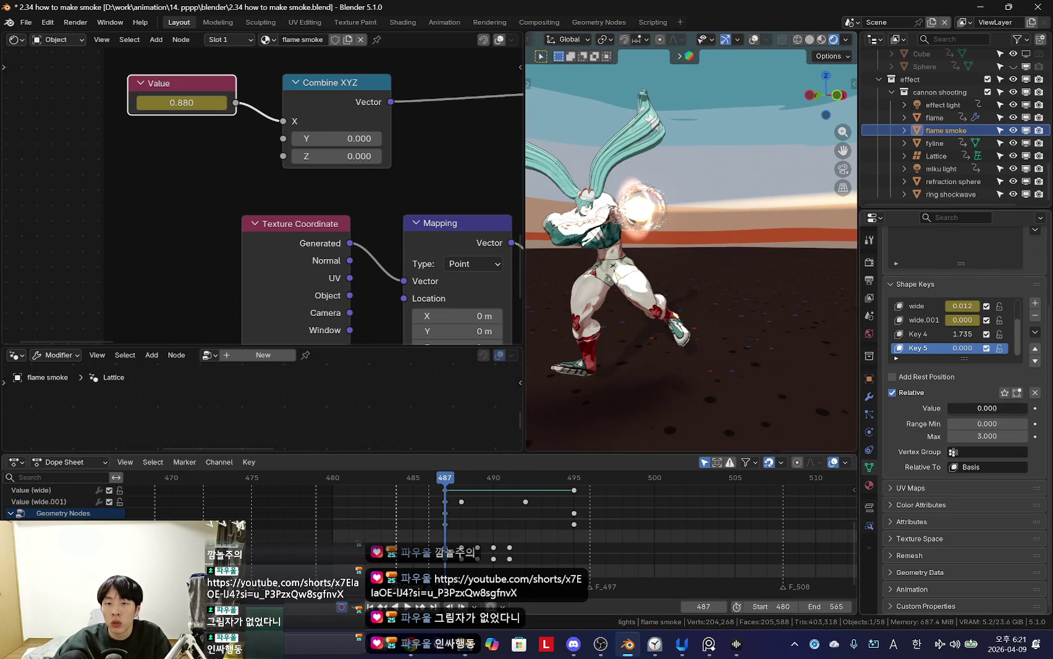
{"action": "middle_click_drag", "start_coordinate": [460, 562], "coordinate": [504, 558]}
{"action": "key", "text": "i"}
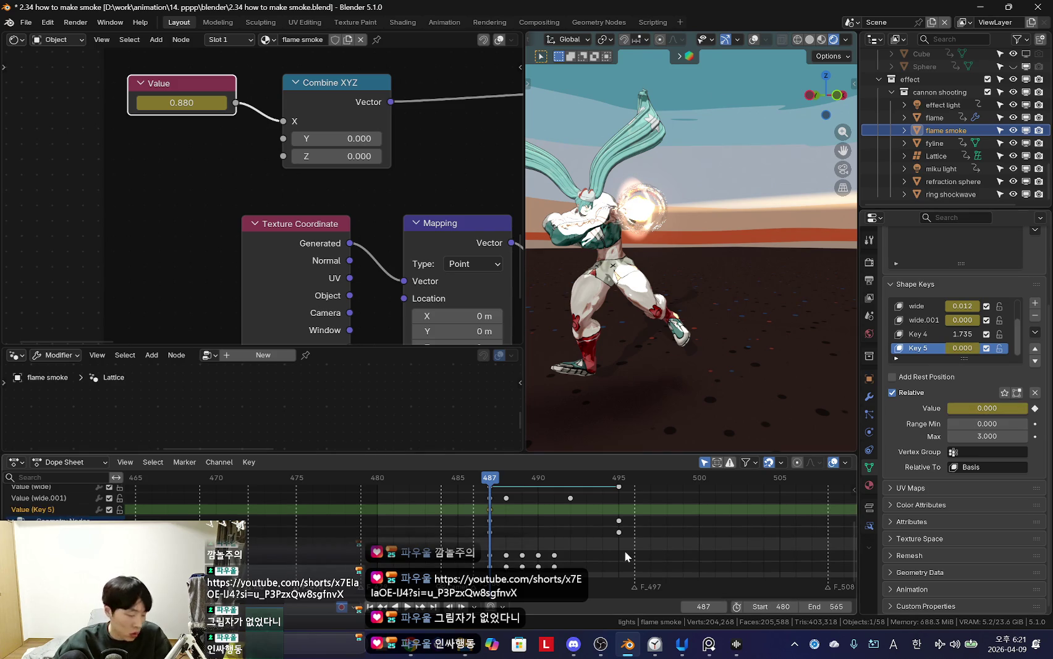
Step: From frame 489, raise Key 5 toward 3.000 and play the animation to check the smoke
{"action": "scroll", "coordinate": [639, 553], "scroll_direction": "up", "scroll_amount": 1}
{"action": "scroll", "coordinate": [620, 524], "scroll_direction": "up", "scroll_amount": 1}
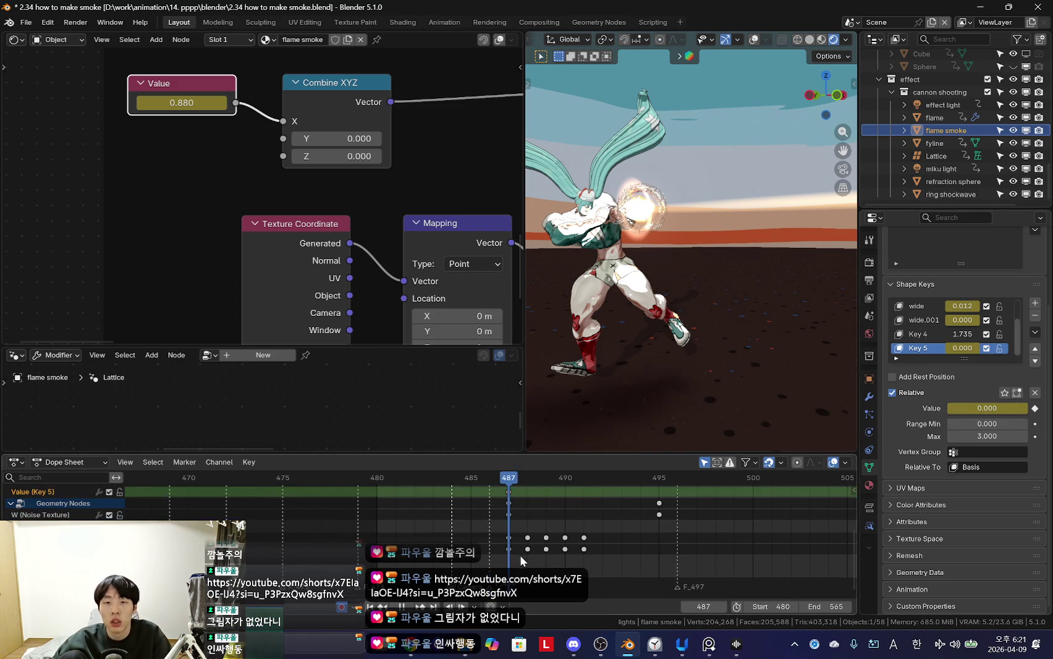
{"action": "left_click", "coordinate": [544, 561]}
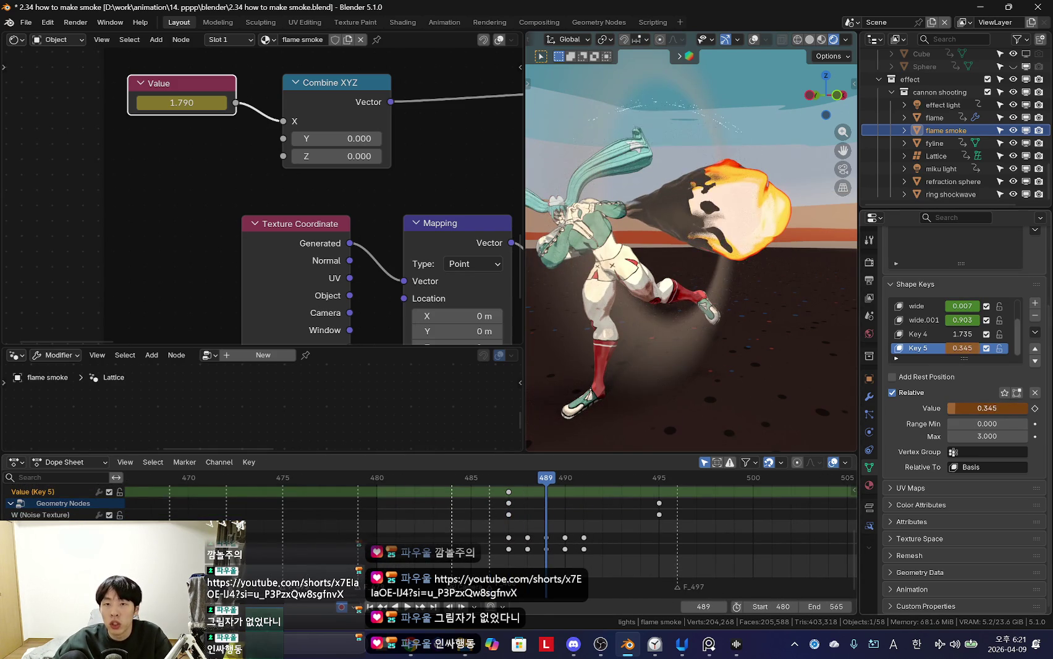
{"action": "scroll", "coordinate": [559, 556], "scroll_direction": "up", "scroll_amount": 1}
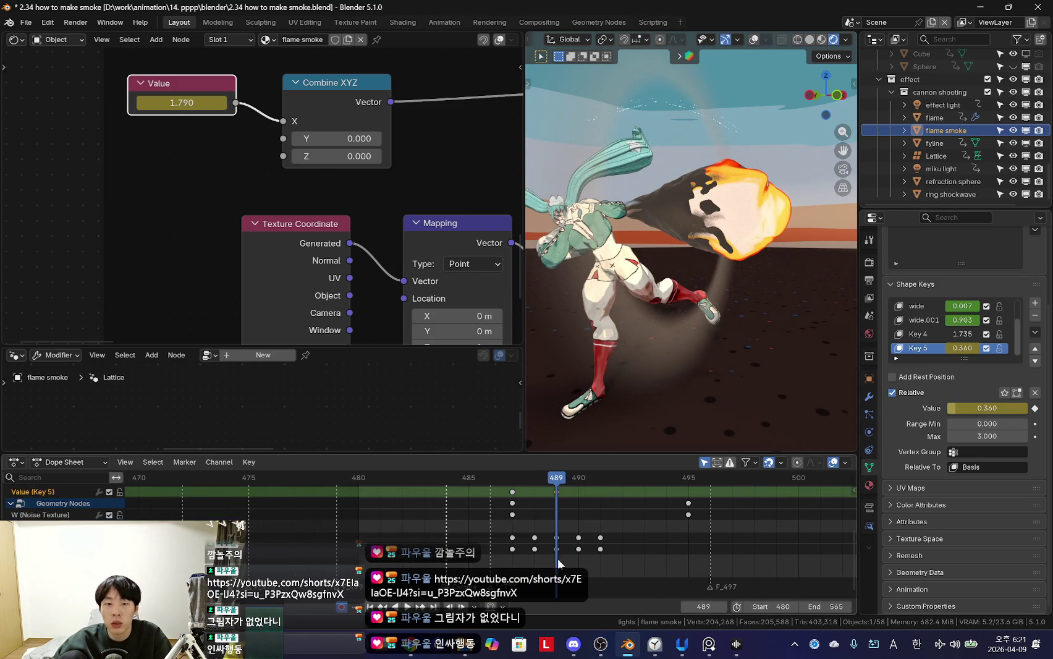
{"action": "scroll", "coordinate": [563, 525], "scroll_direction": "up", "scroll_amount": 3, "text": "shift"}
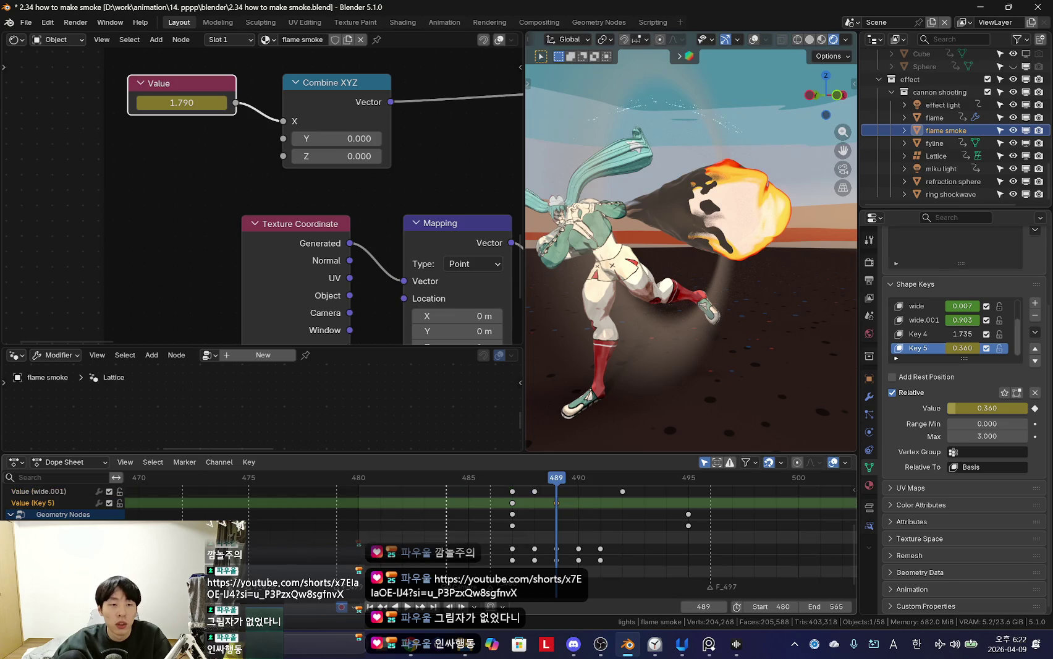
{"action": "scroll", "coordinate": [563, 526], "scroll_direction": "up", "scroll_amount": 1}
{"action": "key", "text": "space"}
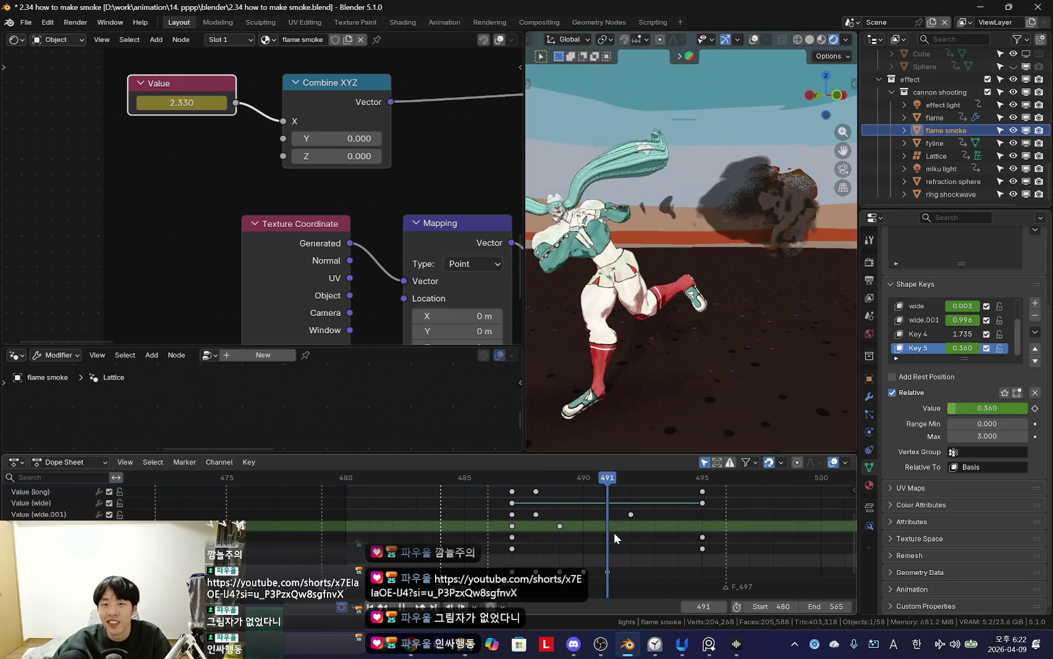
{"action": "left_click_drag", "start_coordinate": [985, 410], "coordinate": [1023, 411]}
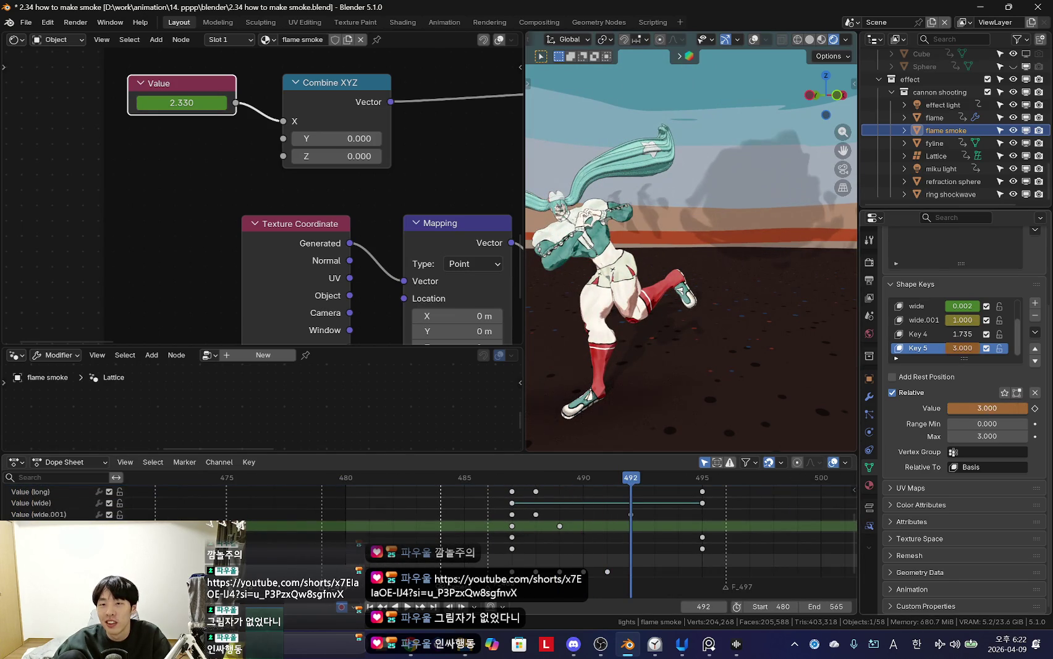
{"action": "left_click_drag", "start_coordinate": [581, 529], "coordinate": [699, 538]}
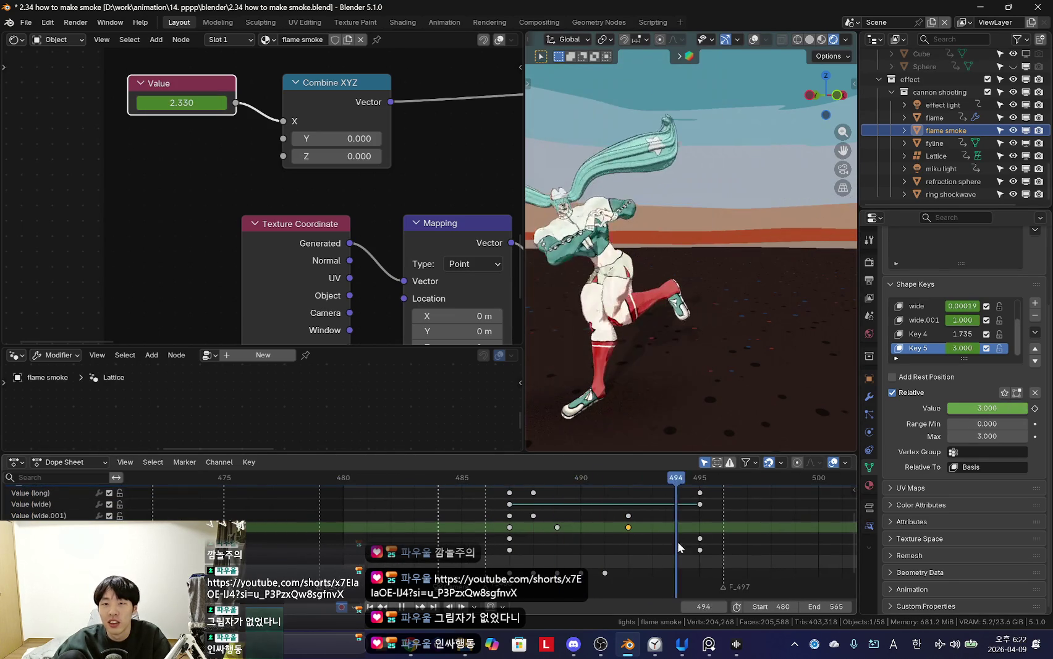
{"action": "key", "text": "space"}
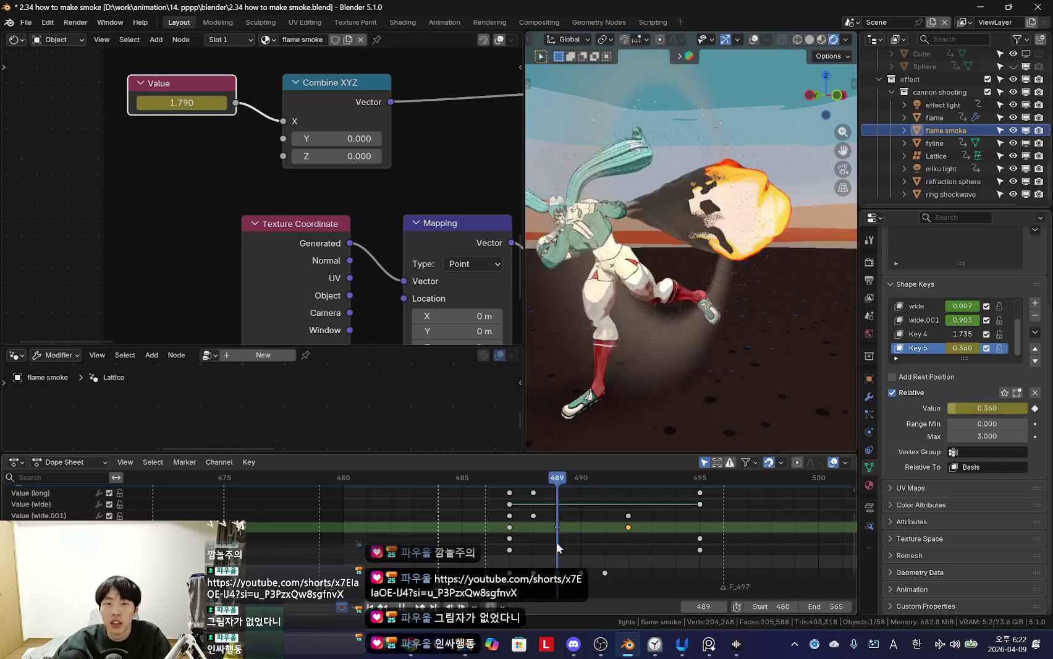
Step: View the result through the scene camera and bring up the window switcher
{"action": "key", "text": "KP_0"}
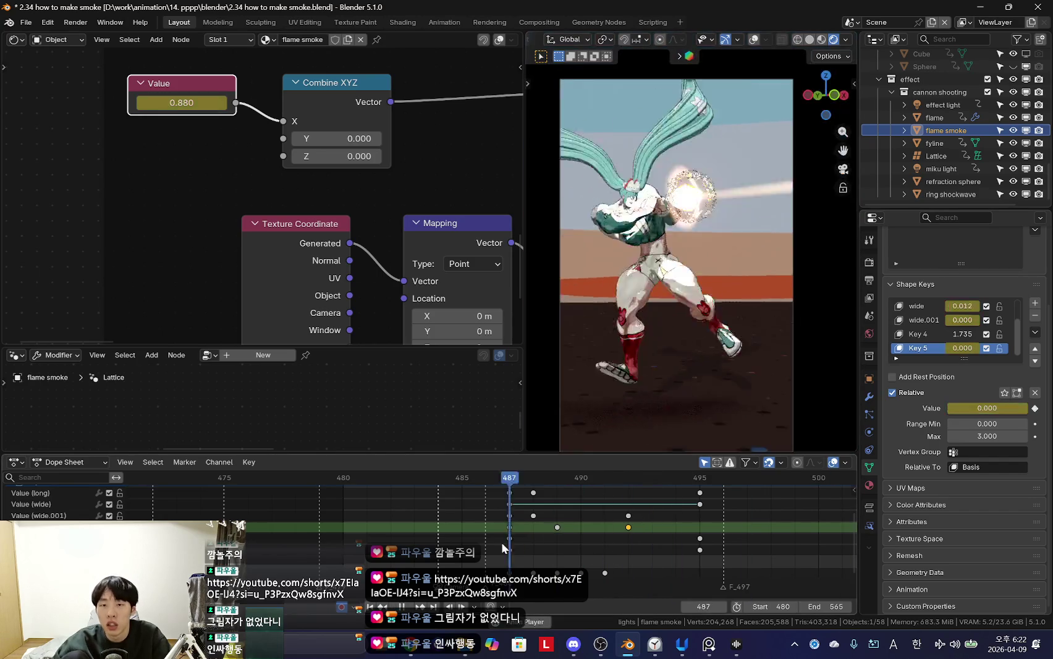
{"action": "scroll", "coordinate": [529, 521], "scroll_direction": "down", "scroll_amount": 2}
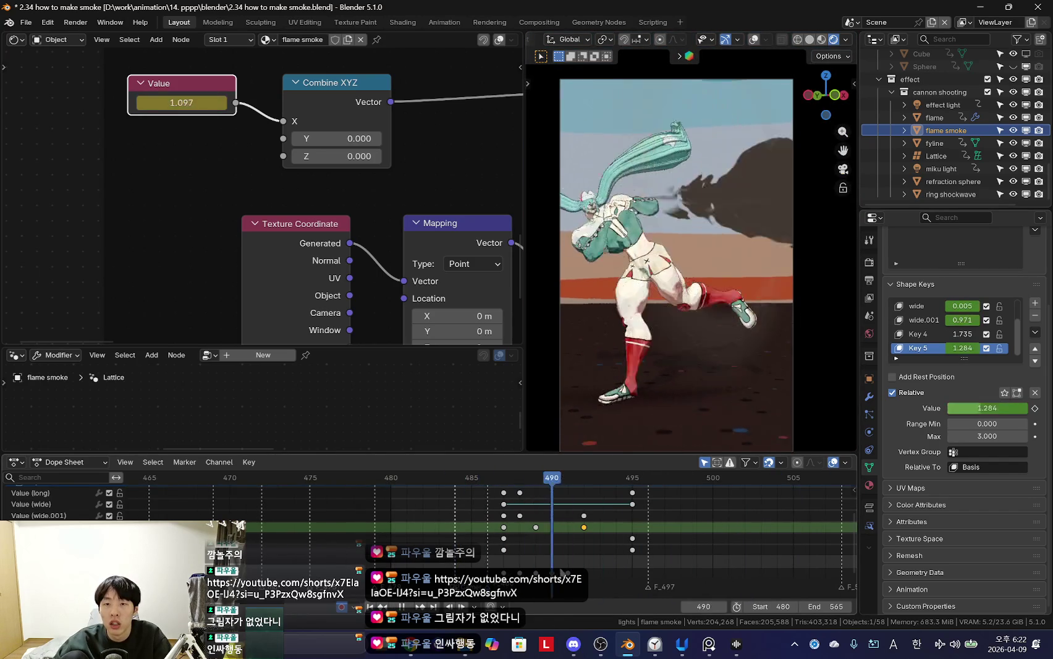
{"action": "scroll", "coordinate": [294, 234], "scroll_direction": "down", "scroll_amount": 1}
{"action": "scroll", "coordinate": [294, 233], "scroll_direction": "down", "scroll_amount": 1}
{"action": "key", "text": "alt+Tab"}
Step: Lower YouTube Music's volume and minimize the Chrome window to return to Blender
{"action": "key", "text": "alt+Tab"}
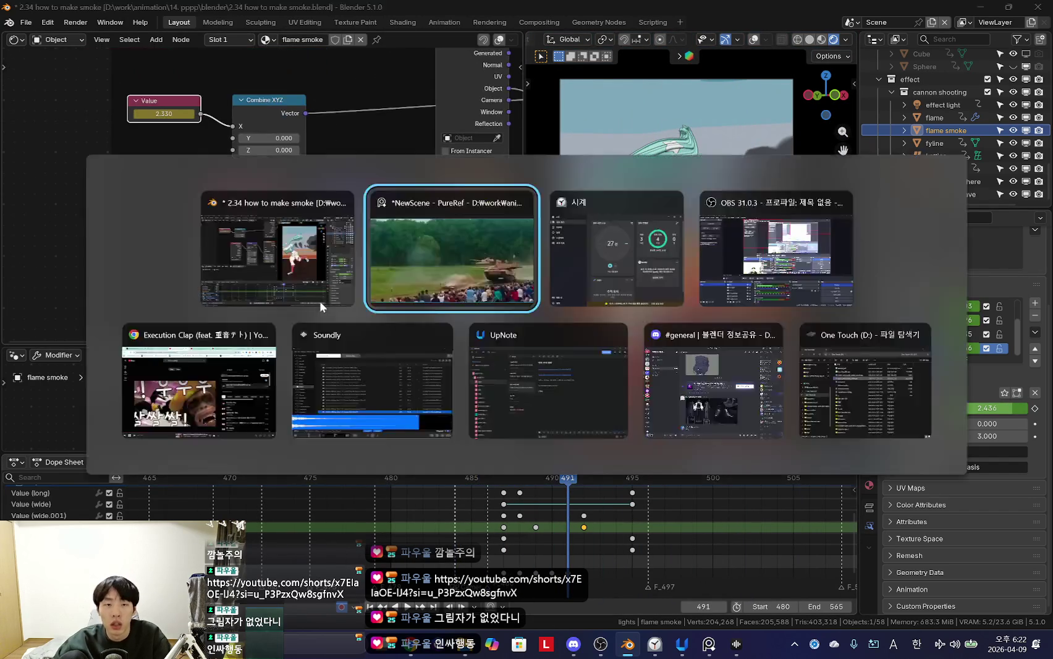
{"action": "key", "text": "alt+Tab"}
{"action": "key", "text": "alt+Tab"}
{"action": "key", "text": "alt+Tab"}
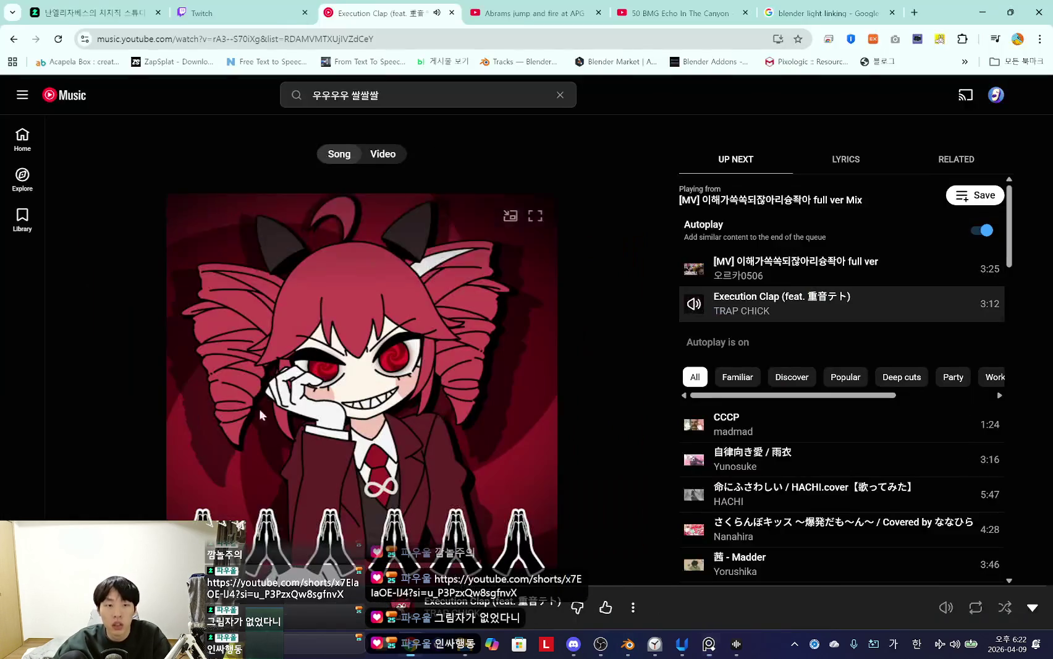
{"action": "left_click_drag", "start_coordinate": [899, 611], "coordinate": [892, 611]}
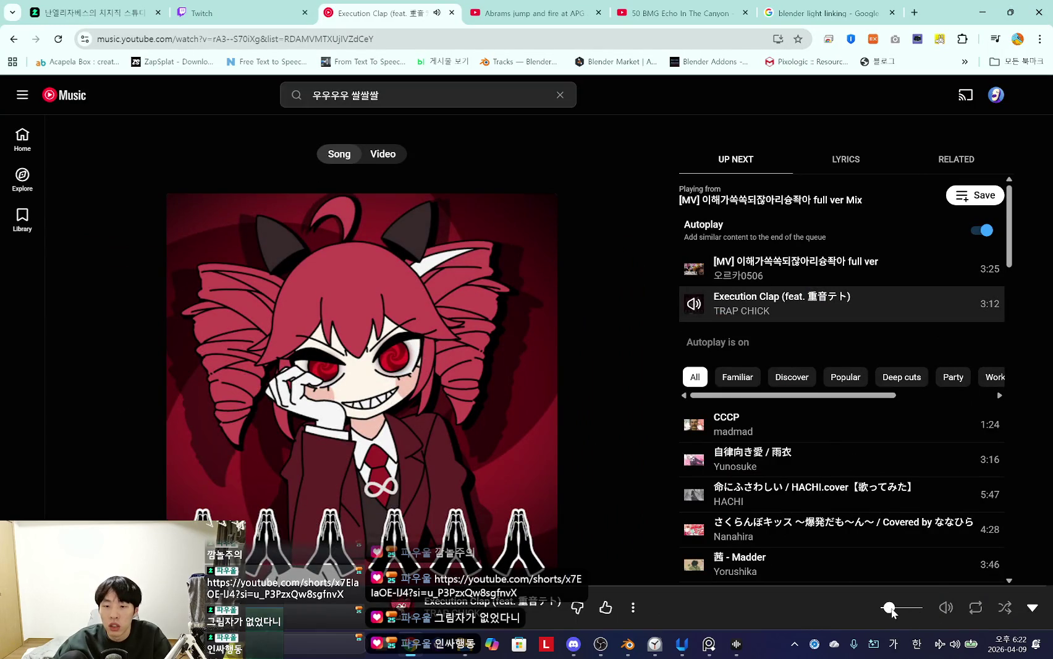
{"action": "left_click", "coordinate": [982, 11]}
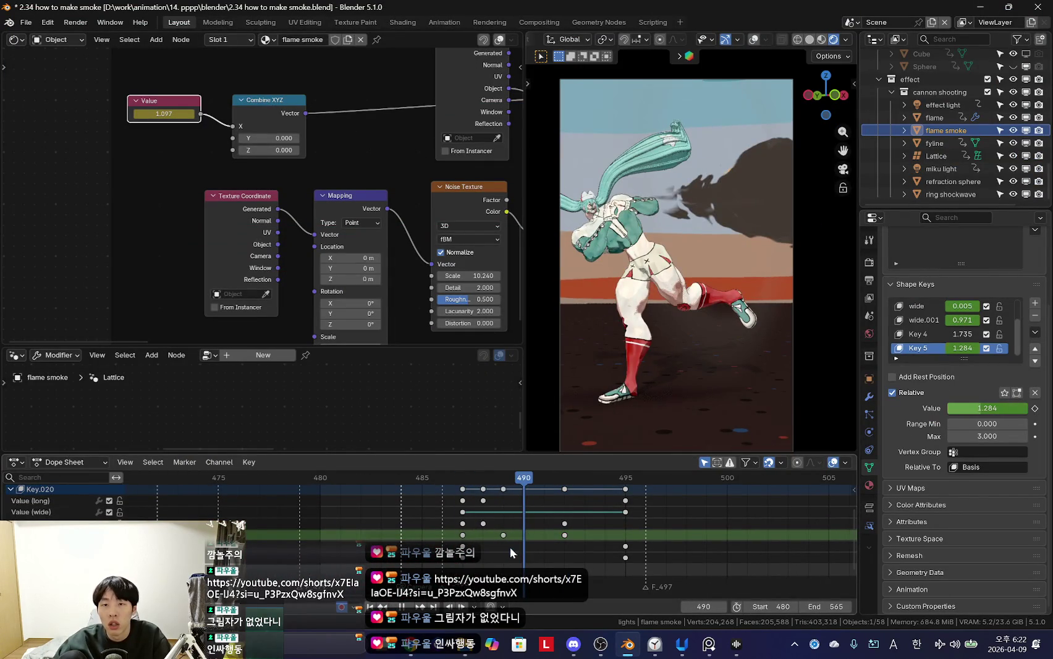
Step: Show the flame smoke's material settings and preview the animation up to frame 490
{"action": "middle_click_drag", "start_coordinate": [531, 265], "coordinate": [706, 355]}
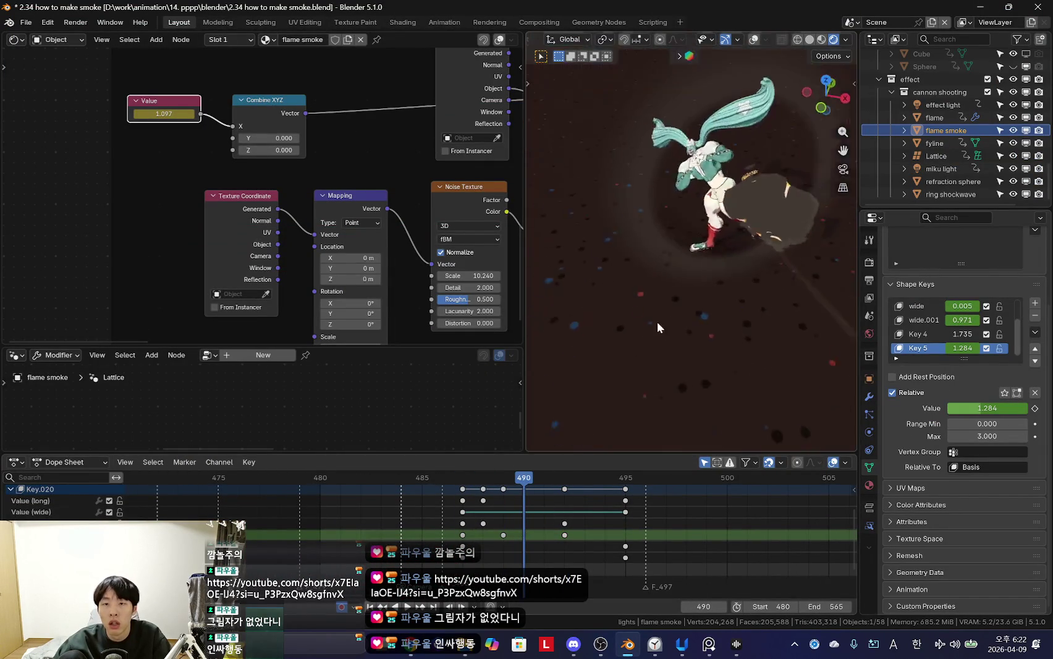
{"action": "key", "text": "KP_0"}
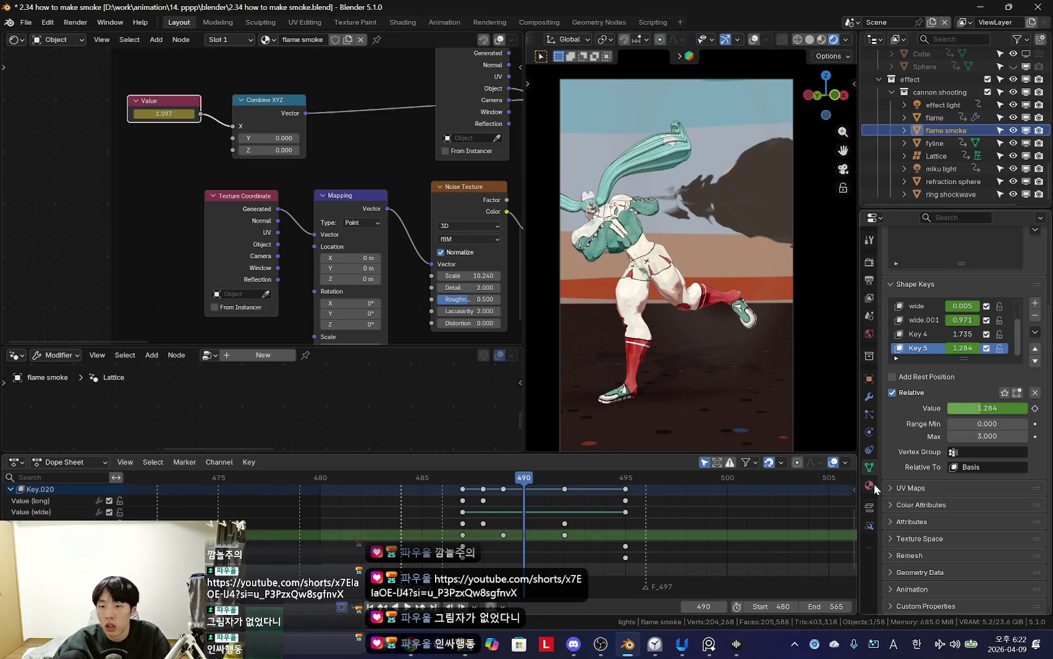
{"action": "left_click", "coordinate": [872, 485]}
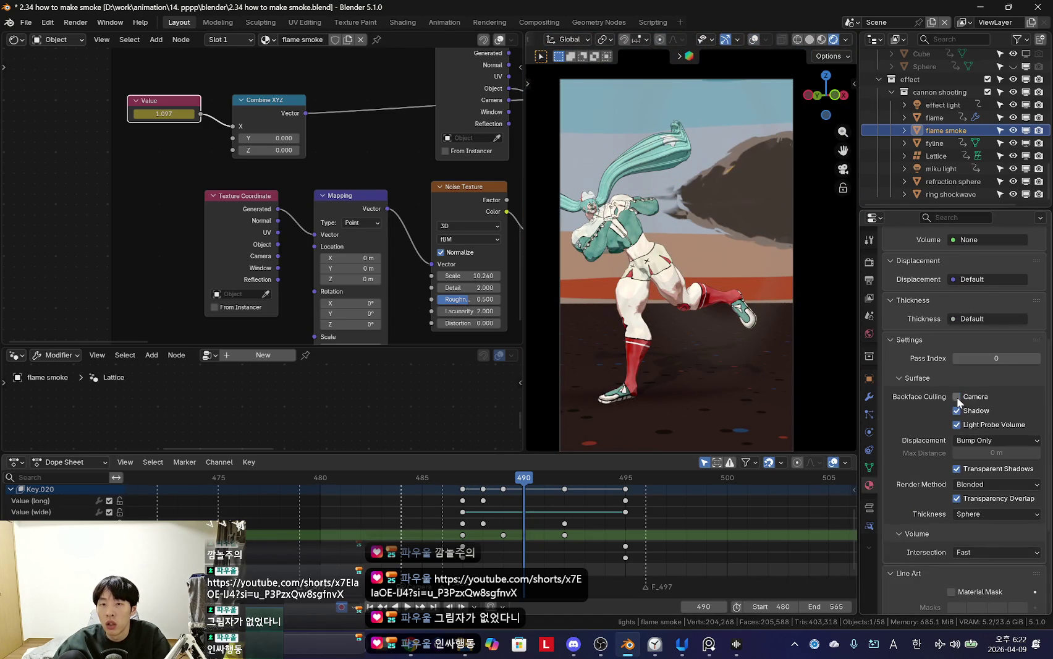
{"action": "key", "text": "Home"}
{"action": "key", "text": "shift+Left"}
{"action": "key", "text": "space"}
{"action": "left_click_drag", "start_coordinate": [355, 530], "coordinate": [486, 532]}
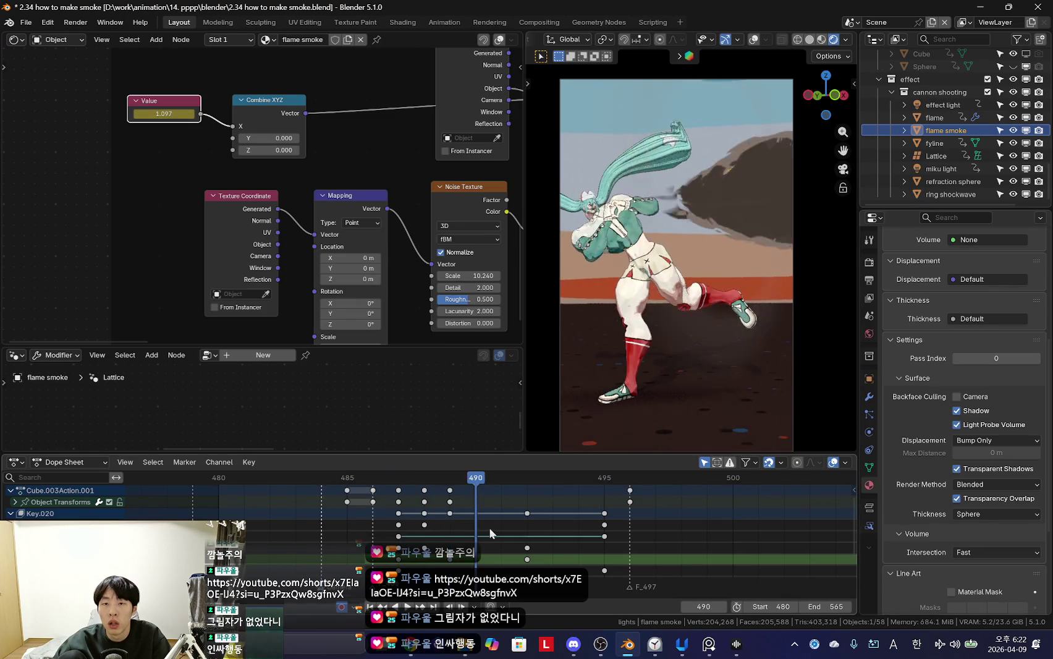
Step: Try camera backface culling on the smoke material, then turn it back off
{"action": "mouse_move", "coordinate": [679, 352]}
{"action": "middle_mouse_down"}
{"action": "mouse_move", "coordinate": [629, 391]}
{"action": "mouse_move", "coordinate": [756, 402]}
{"action": "mouse_move", "coordinate": [743, 338]}
{"action": "mouse_move", "coordinate": [911, 412]}
{"action": "middle_mouse_up"}
{"action": "left_click", "coordinate": [957, 396]}
{"action": "mouse_move", "coordinate": [742, 346]}
{"action": "middle_mouse_down"}
{"action": "mouse_move", "coordinate": [747, 383]}
{"action": "mouse_move", "coordinate": [731, 343]}
{"action": "mouse_move", "coordinate": [804, 327]}
{"action": "mouse_move", "coordinate": [758, 279]}
{"action": "mouse_move", "coordinate": [700, 293]}
{"action": "mouse_move", "coordinate": [717, 392]}
{"action": "mouse_move", "coordinate": [814, 349]}
{"action": "mouse_move", "coordinate": [752, 299]}
{"action": "mouse_move", "coordinate": [807, 341]}
{"action": "middle_mouse_up"}
{"action": "left_click", "coordinate": [957, 396]}
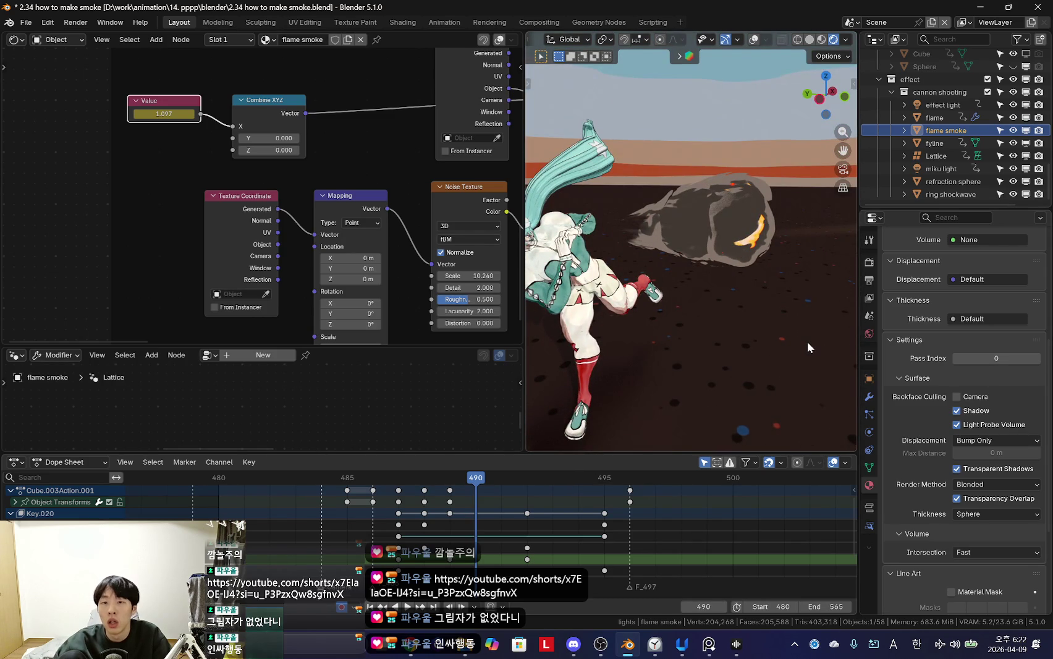
{"action": "key", "text": "KP_0"}
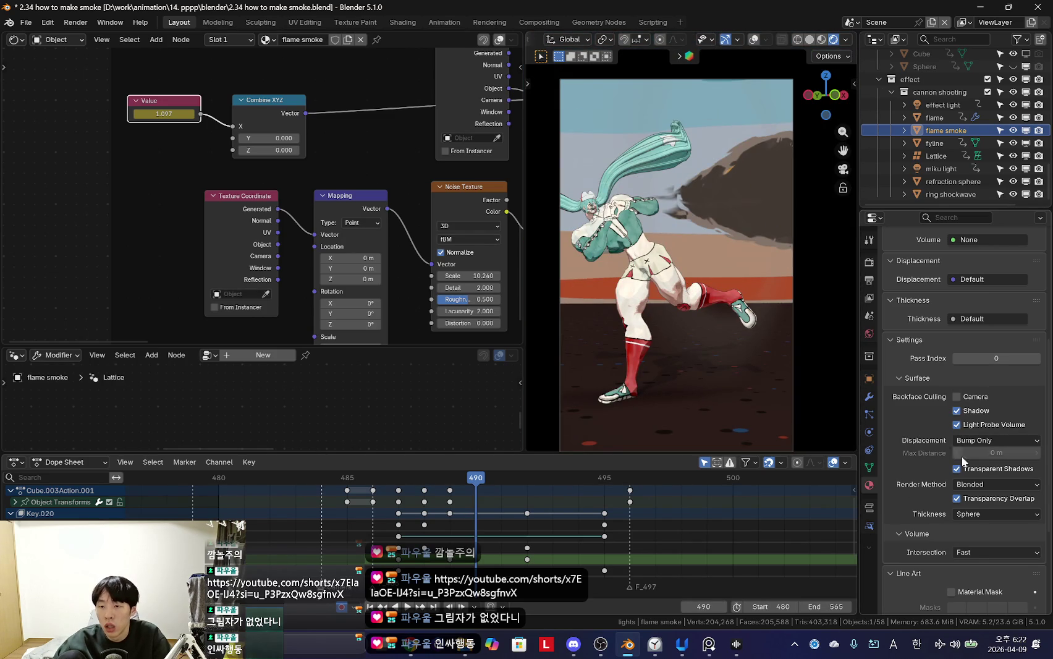
{"action": "middle_click_drag", "start_coordinate": [742, 322], "coordinate": [686, 364]}
Step: Reposition the flame smoke object and inspect it from low and high angles
{"action": "key", "text": "g"}
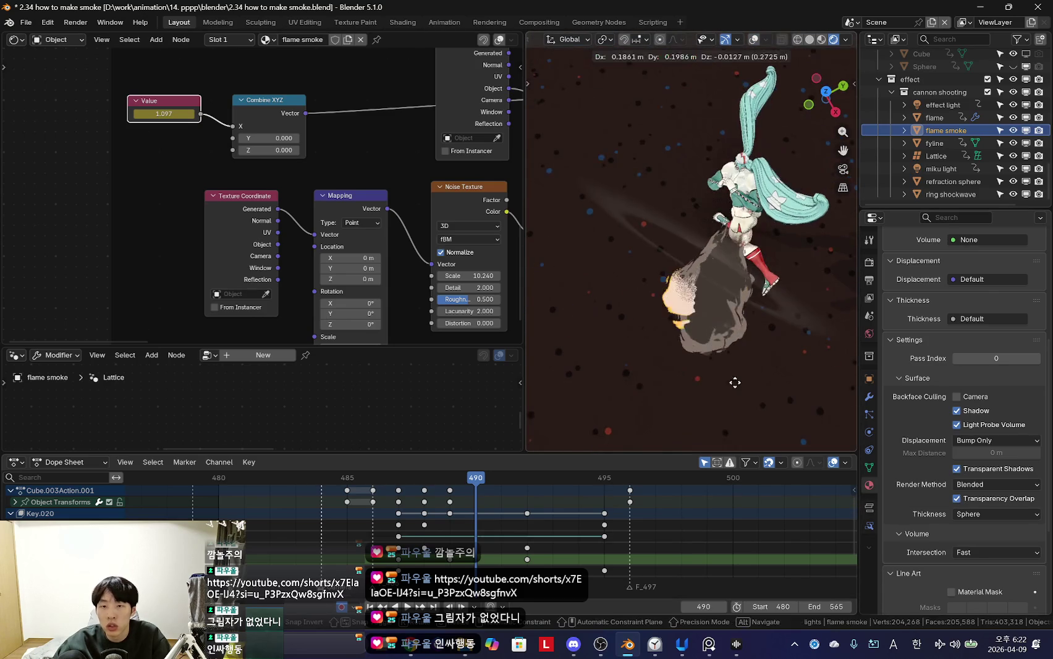
{"action": "left_click", "coordinate": [731, 384]}
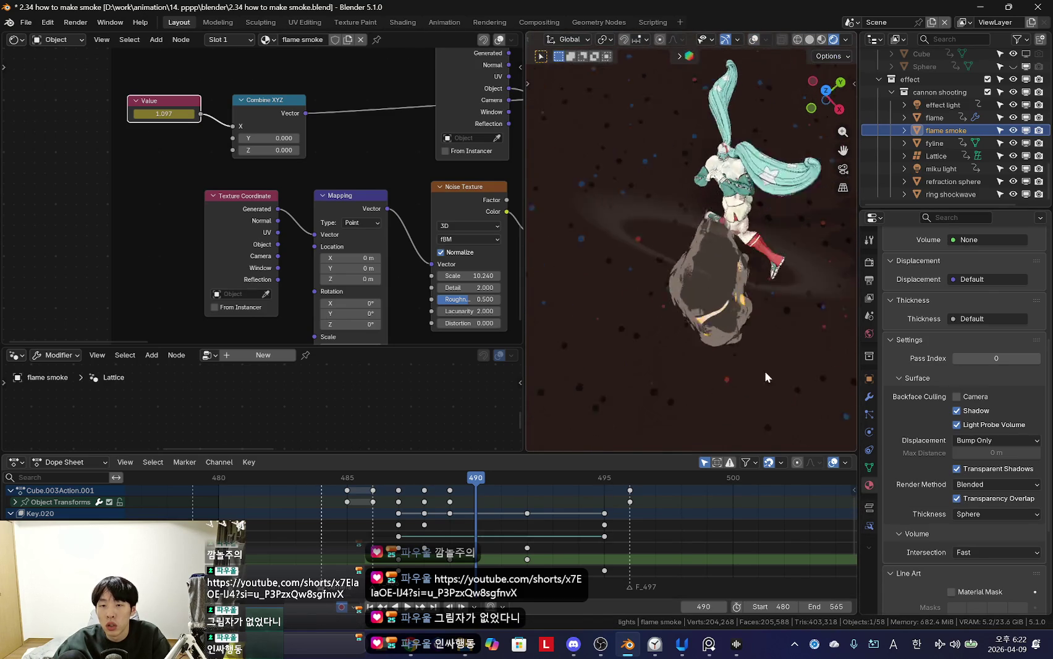
{"action": "middle_click_drag", "start_coordinate": [736, 375], "coordinate": [592, 305]}
{"action": "scroll", "coordinate": [723, 311], "scroll_direction": "up", "scroll_amount": 4}
{"action": "mouse_move", "coordinate": [723, 311]}
{"action": "middle_mouse_down"}
{"action": "mouse_move", "coordinate": [715, 280]}
{"action": "mouse_move", "coordinate": [745, 313]}
{"action": "mouse_move", "coordinate": [736, 348]}
{"action": "mouse_move", "coordinate": [793, 342]}
{"action": "middle_mouse_up"}
Step: Try the Dithered render method on the smoke material and preview it to frame 490
{"action": "left_click", "coordinate": [993, 499]}
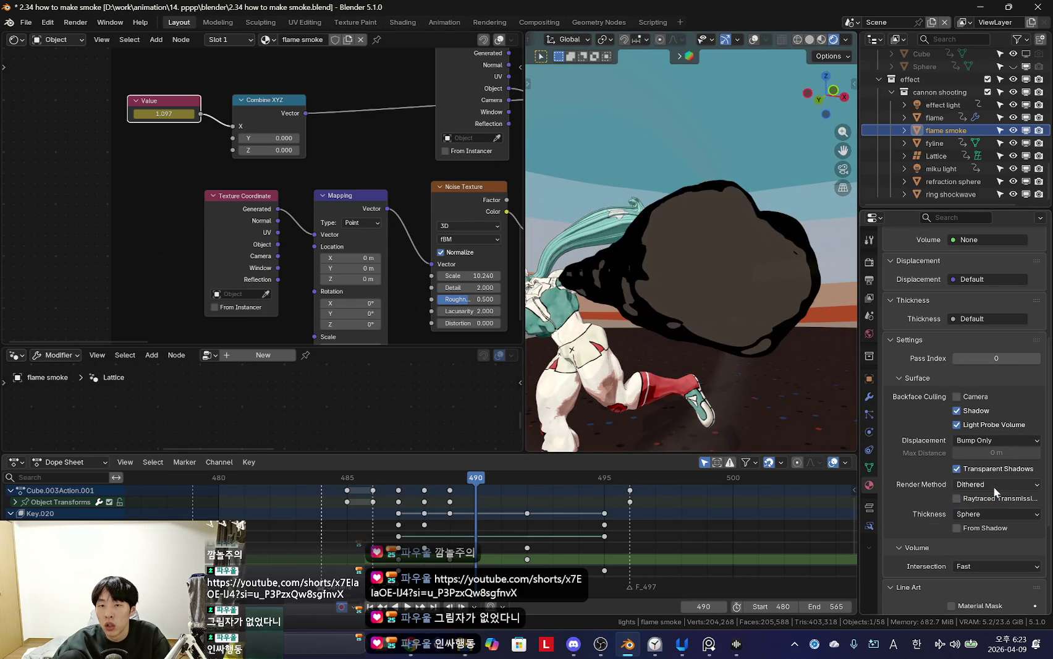
{"action": "mouse_move", "coordinate": [850, 380]}
{"action": "middle_mouse_down"}
{"action": "mouse_move", "coordinate": [681, 384]}
{"action": "mouse_move", "coordinate": [735, 341]}
{"action": "mouse_move", "coordinate": [768, 336]}
{"action": "mouse_move", "coordinate": [778, 348]}
{"action": "middle_mouse_up"}
{"action": "key", "text": "KP_0"}
{"action": "key", "text": "shift+ctrl+space"}
{"action": "scroll", "coordinate": [512, 531], "scroll_direction": "down", "scroll_amount": 2}
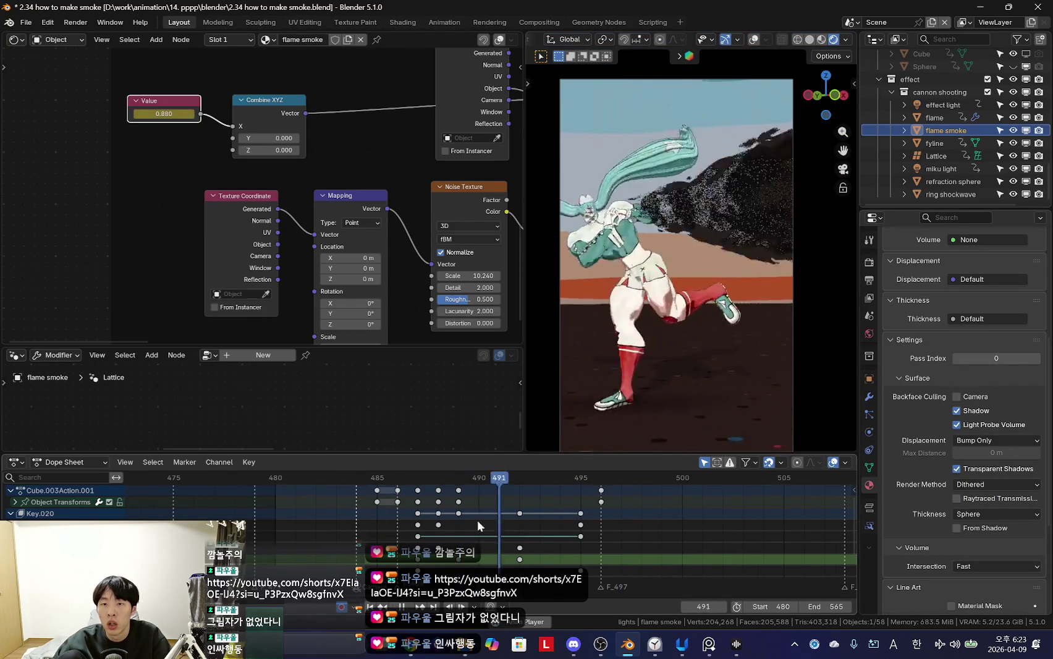
{"action": "key", "text": "space"}
Step: Set the smoke material's render method to Blended and show the object's Shape Keys
{"action": "mouse_move", "coordinate": [711, 346]}
{"action": "middle_mouse_down"}
{"action": "mouse_move", "coordinate": [666, 332]}
{"action": "mouse_move", "coordinate": [674, 336]}
{"action": "middle_mouse_up"}
{"action": "key", "text": "KP_0"}
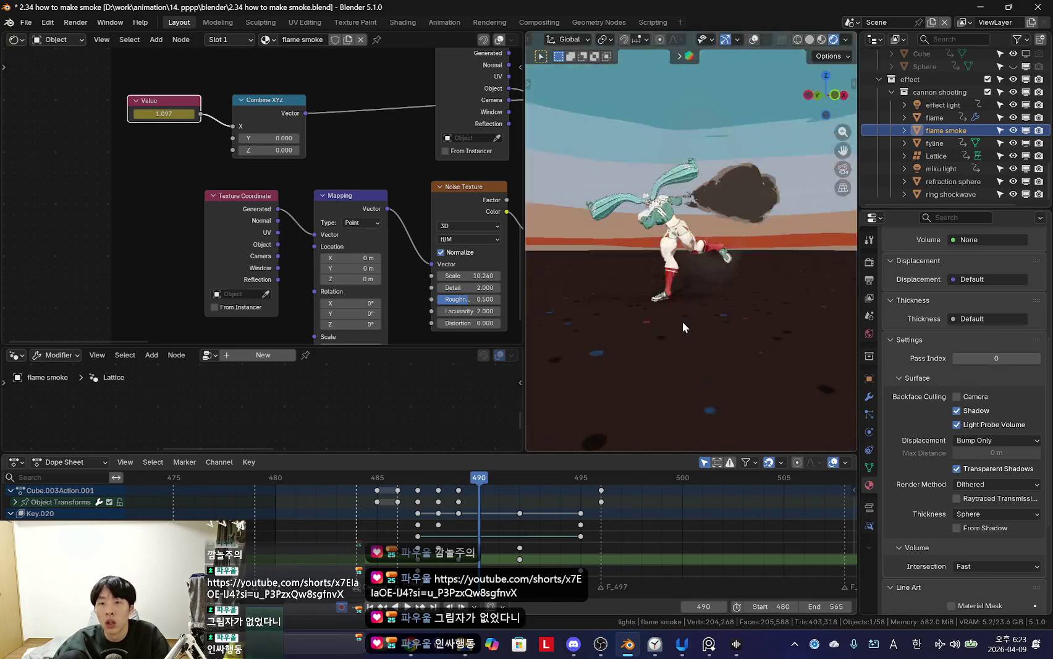
{"action": "key", "text": "space"}
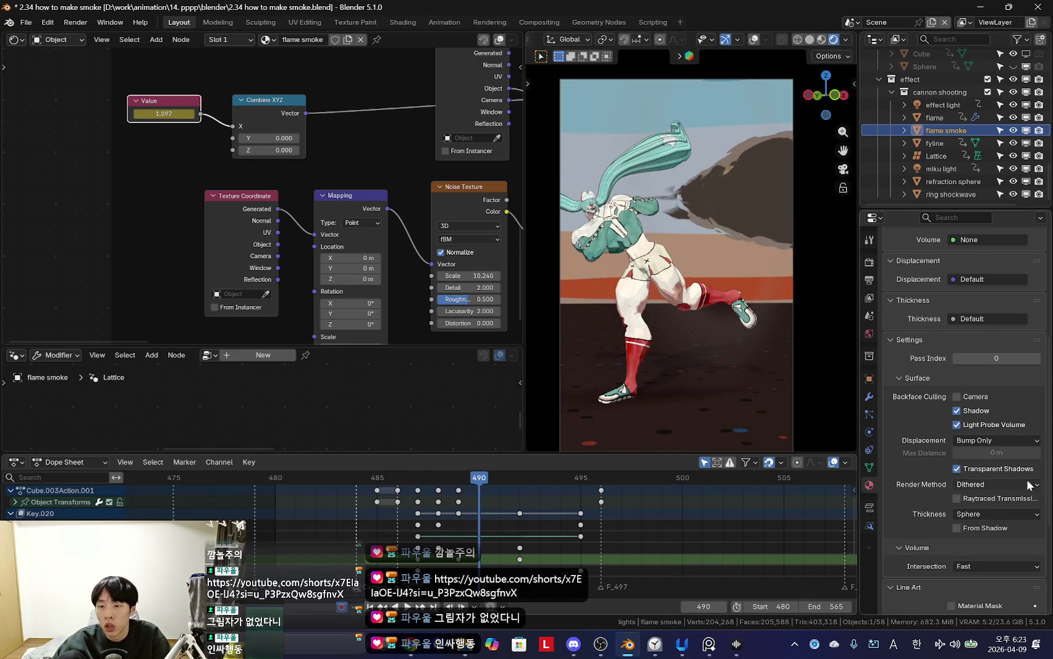
{"action": "left_click", "coordinate": [987, 512]}
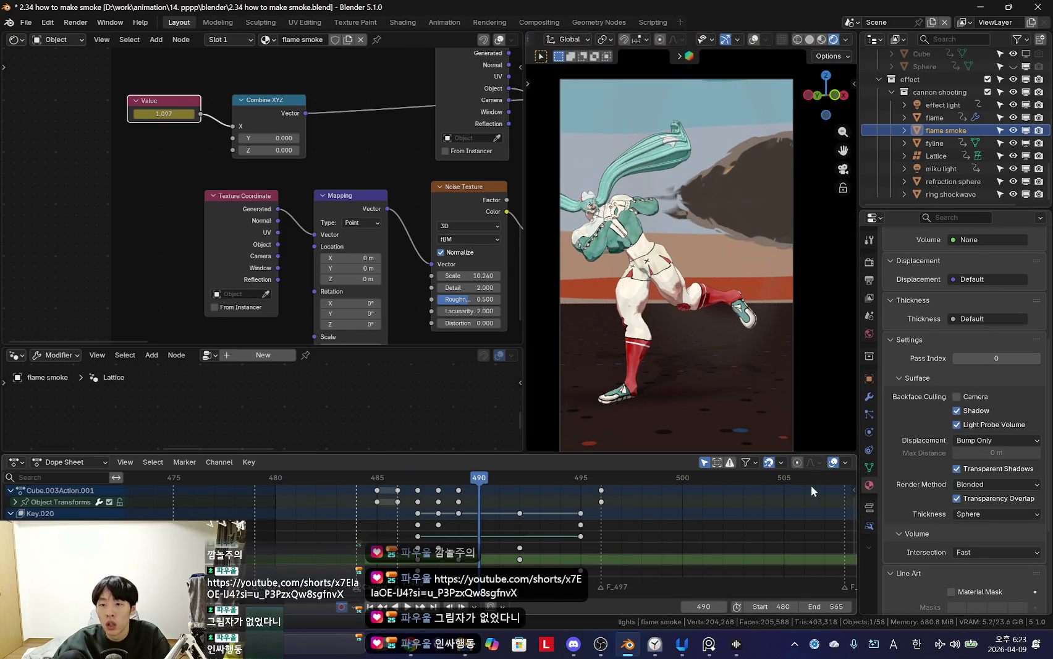
{"action": "left_click", "coordinate": [869, 467]}
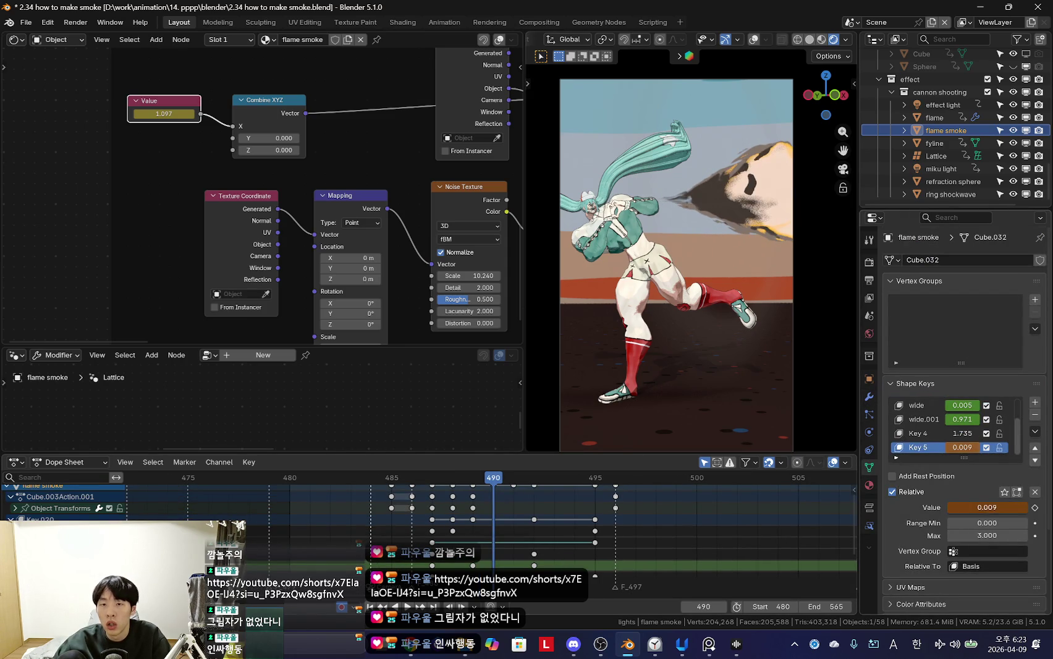
Step: Scrub the blast animation between frames 485 and 494, stopping at frame 489
{"action": "scroll", "coordinate": [519, 537], "scroll_direction": "down", "scroll_amount": 2, "text": "shift"}
{"action": "scroll", "coordinate": [534, 547], "scroll_direction": "up", "scroll_amount": 1}
{"action": "mouse_move", "coordinate": [524, 541]}
{"action": "left_mouse_down"}
{"action": "mouse_move", "coordinate": [580, 552]}
{"action": "mouse_move", "coordinate": [536, 544]}
{"action": "left_mouse_up"}
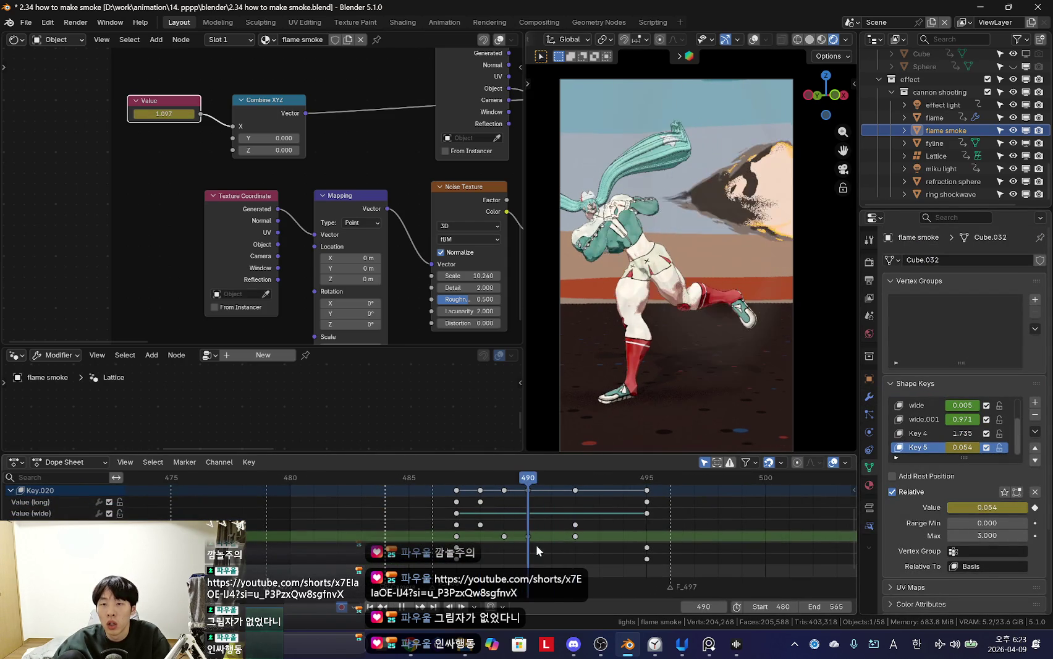
{"action": "mouse_move", "coordinate": [635, 540]}
{"action": "left_mouse_down"}
{"action": "mouse_move", "coordinate": [429, 531]}
{"action": "mouse_move", "coordinate": [671, 534]}
{"action": "mouse_move", "coordinate": [482, 532]}
{"action": "mouse_move", "coordinate": [564, 532]}
{"action": "mouse_move", "coordinate": [506, 535]}
{"action": "mouse_move", "coordinate": [524, 536]}
{"action": "left_mouse_up"}
{"action": "left_click", "coordinate": [497, 526]}
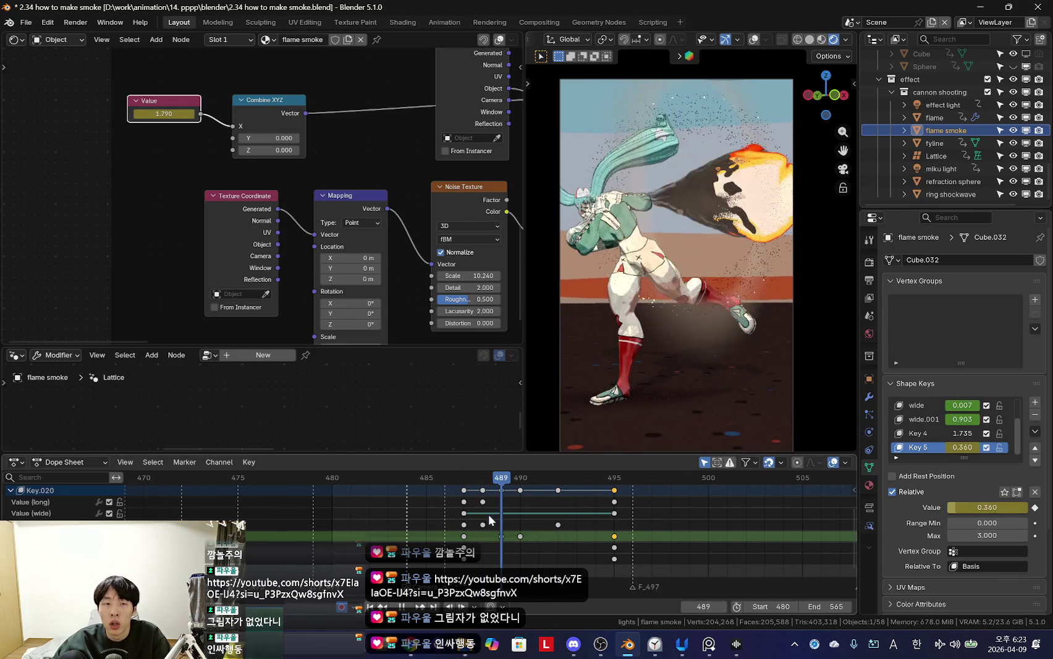
Step: Step to frame 491 and select the noise keyframes there
{"action": "scroll", "coordinate": [207, 134], "scroll_direction": "down", "scroll_amount": 1}
{"action": "scroll", "coordinate": [556, 525], "scroll_direction": "up", "scroll_amount": 2}
{"action": "left_click", "coordinate": [542, 512]}
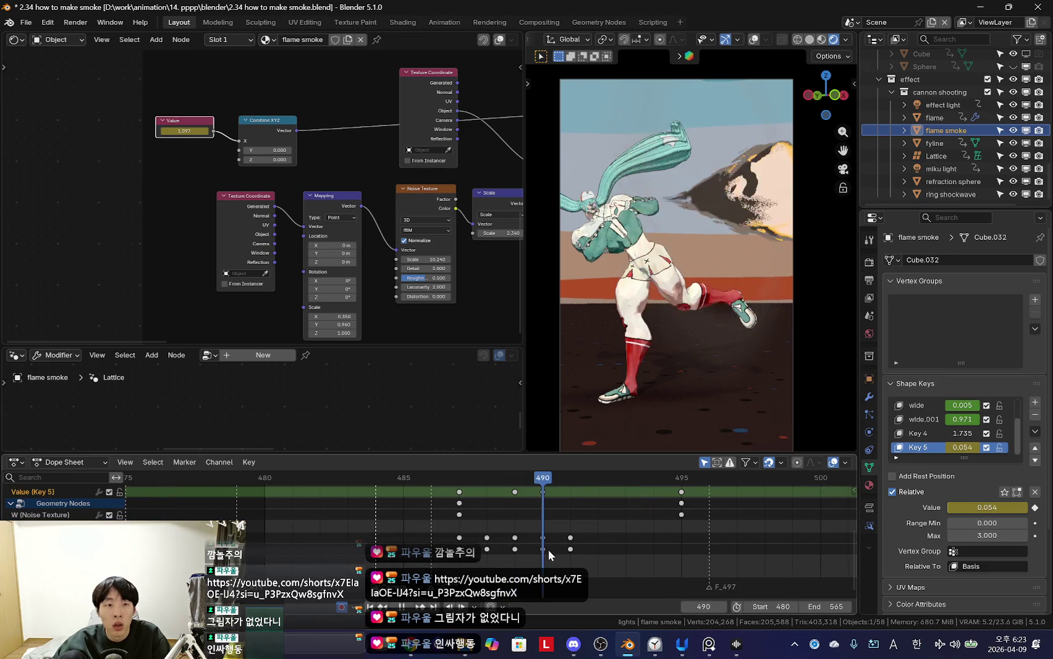
{"action": "left_click", "coordinate": [559, 496]}
{"action": "scroll", "coordinate": [212, 147], "scroll_direction": "up", "scroll_amount": 2}
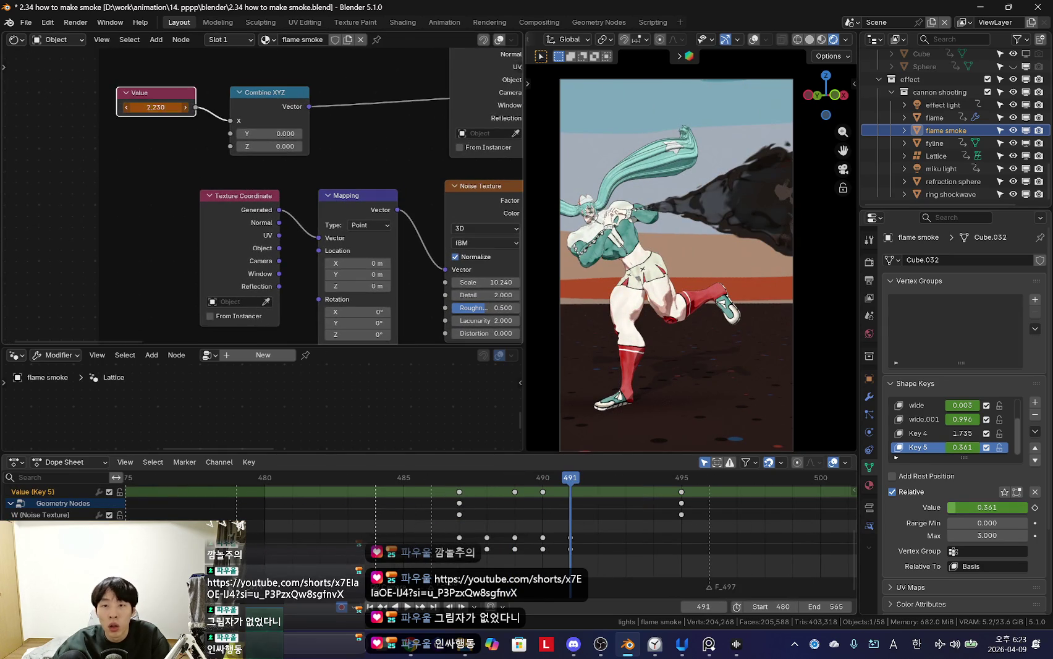
{"action": "left_click_drag", "start_coordinate": [519, 567], "coordinate": [610, 543]}
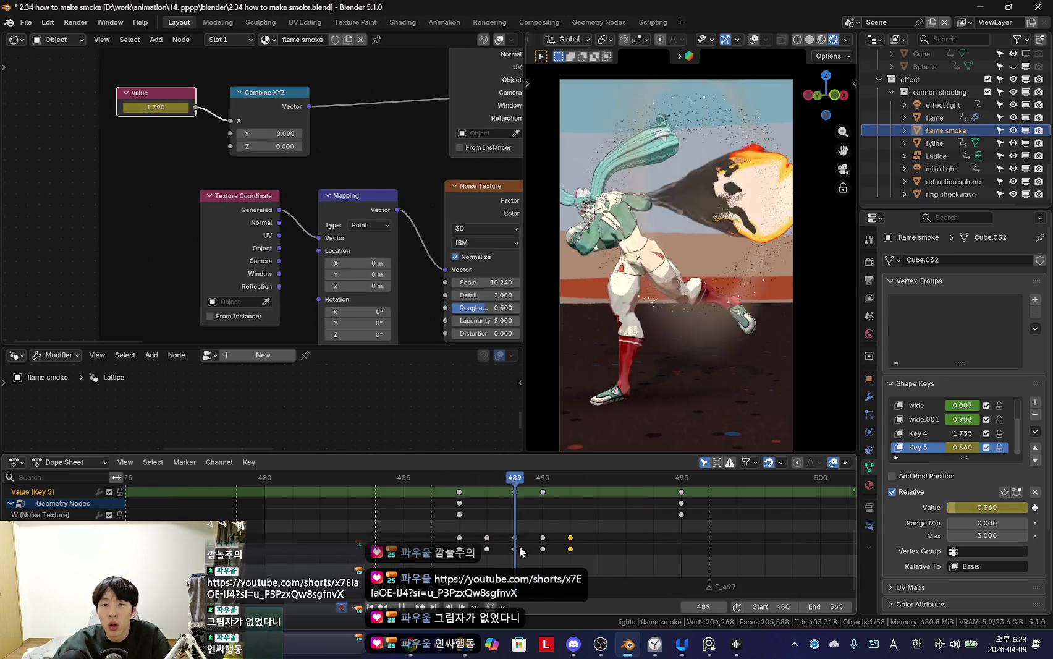
{"action": "key", "text": "space"}
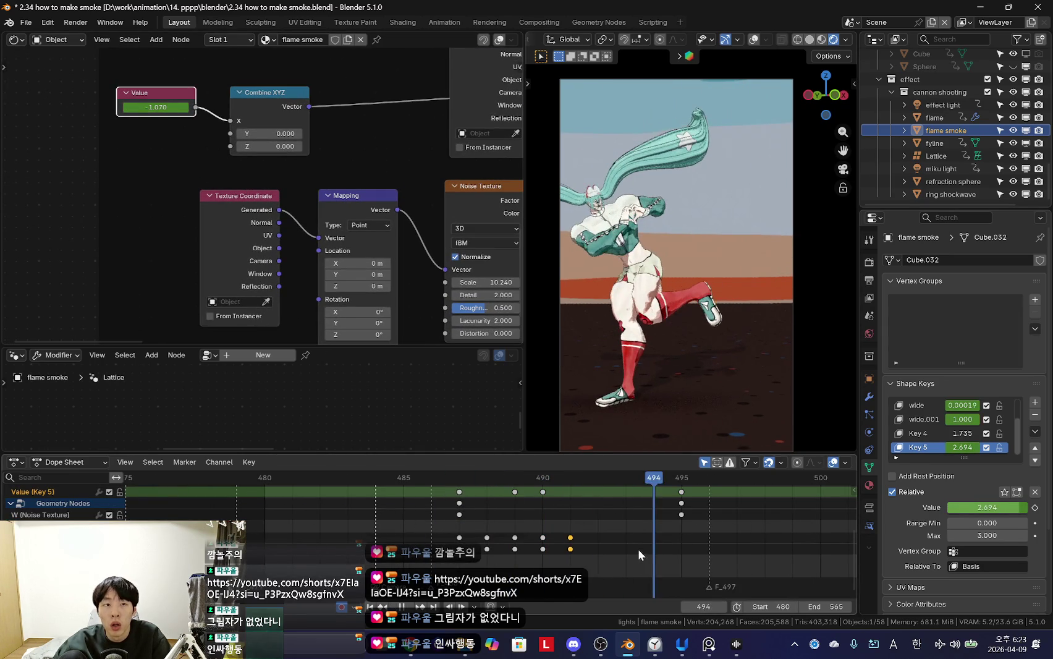
Step: Compare the smoke across frames 490–492 and enlarge the lower editor area
{"action": "left_click", "coordinate": [569, 565]}
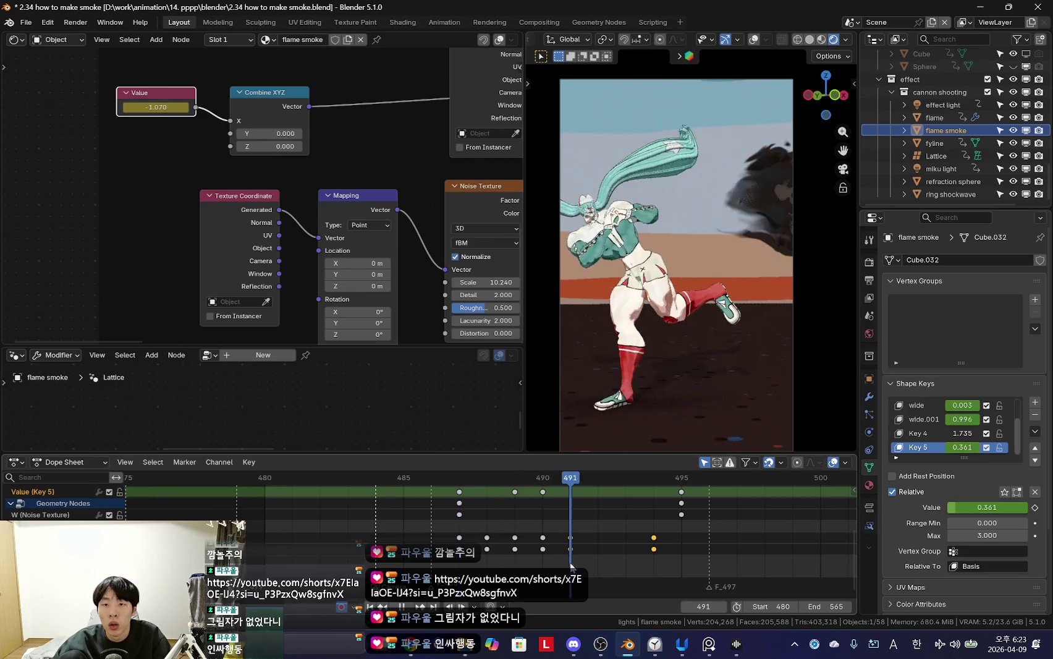
{"action": "left_click_drag", "start_coordinate": [581, 567], "coordinate": [565, 558]}
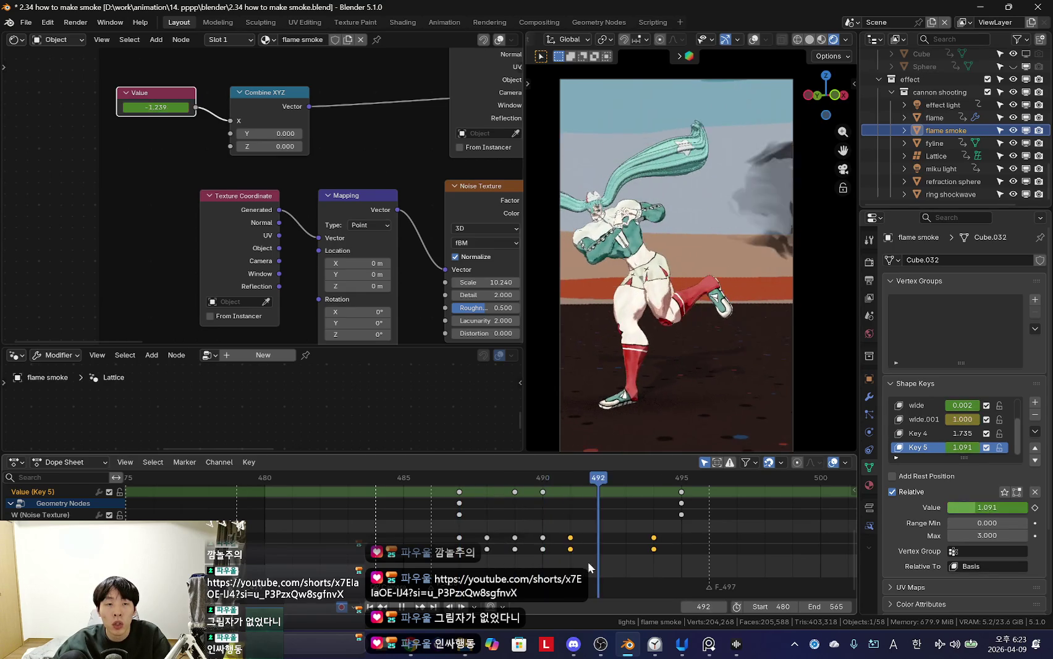
{"action": "left_click_drag", "start_coordinate": [561, 559], "coordinate": [570, 559]}
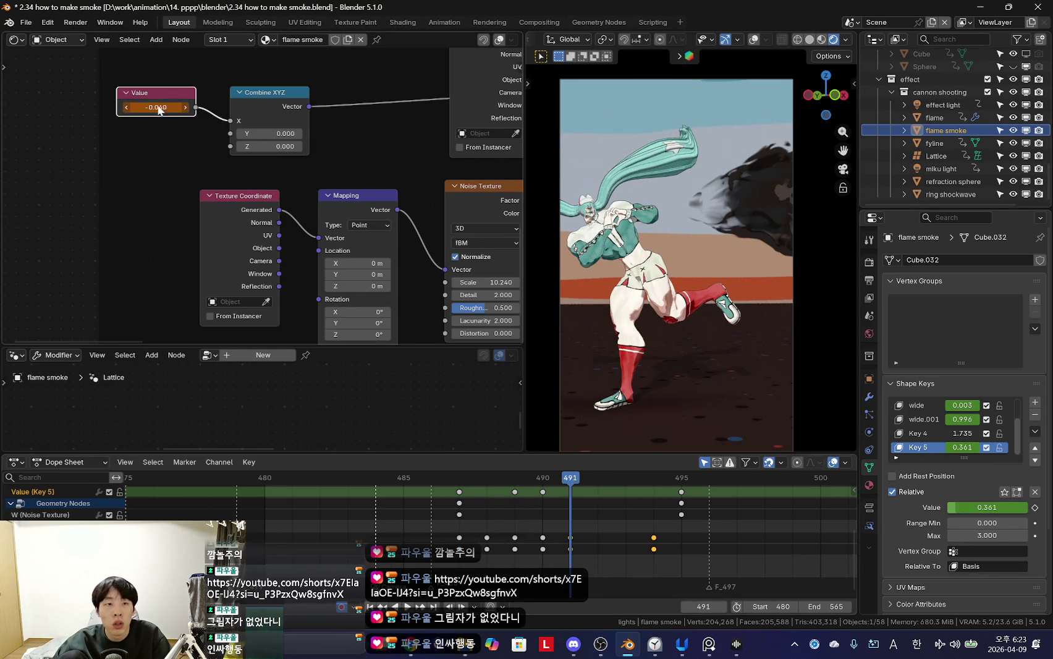
{"action": "mouse_move", "coordinate": [591, 543]}
{"action": "left_mouse_down"}
{"action": "mouse_move", "coordinate": [587, 551]}
{"action": "mouse_move", "coordinate": [663, 560]}
{"action": "mouse_move", "coordinate": [552, 519]}
{"action": "mouse_move", "coordinate": [641, 543]}
{"action": "mouse_move", "coordinate": [566, 548]}
{"action": "left_mouse_up"}
{"action": "key", "text": "space"}
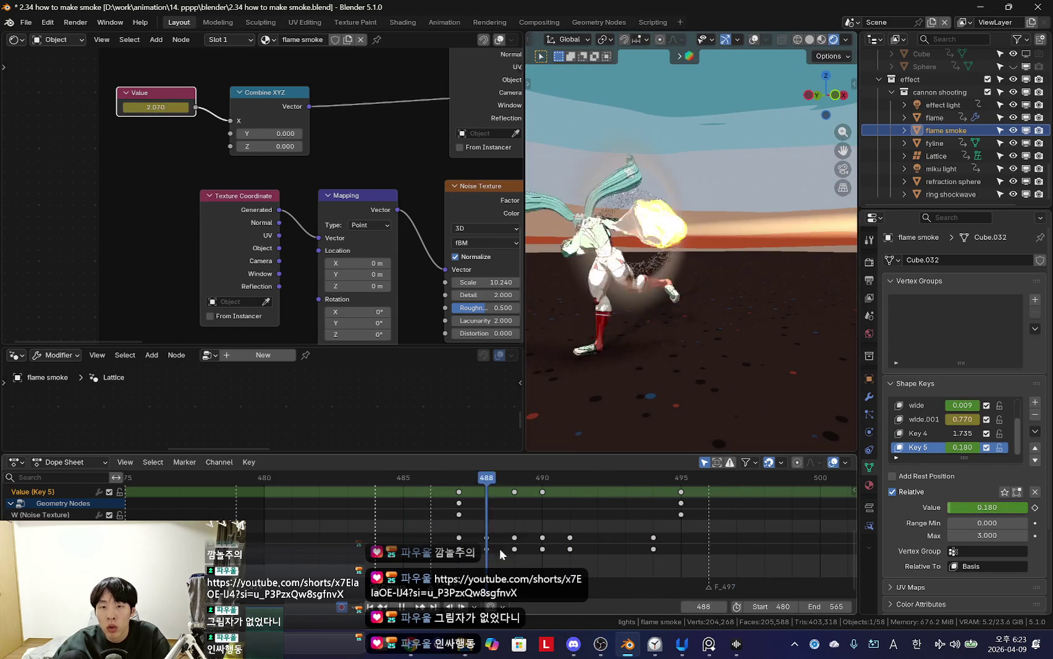
{"action": "key", "text": "space"}
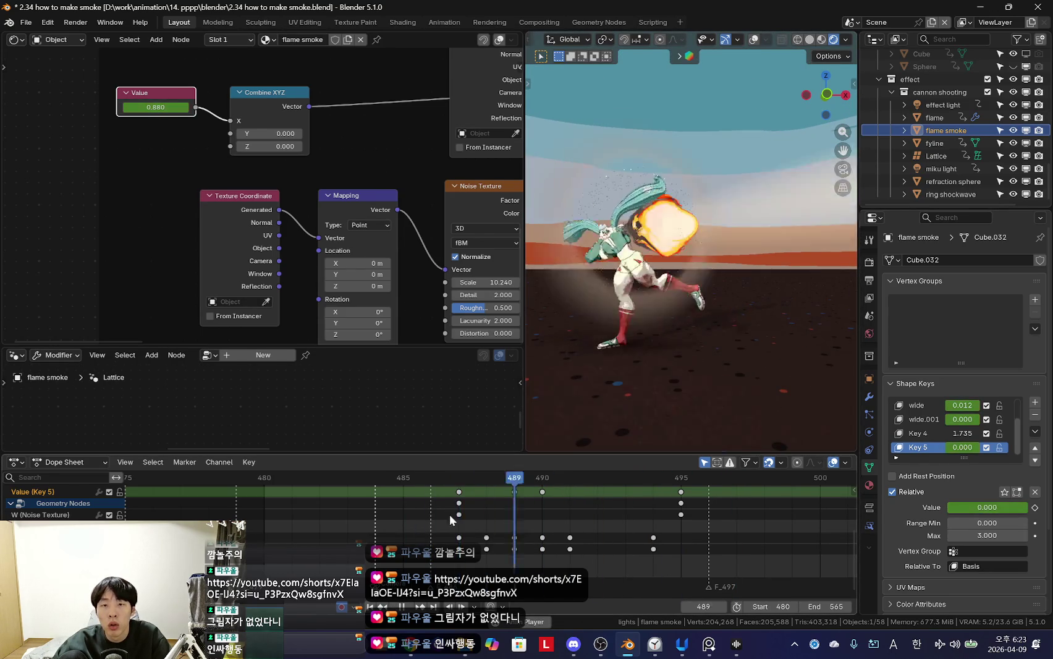
{"action": "left_click_drag", "start_coordinate": [182, 344], "coordinate": [189, 237]}
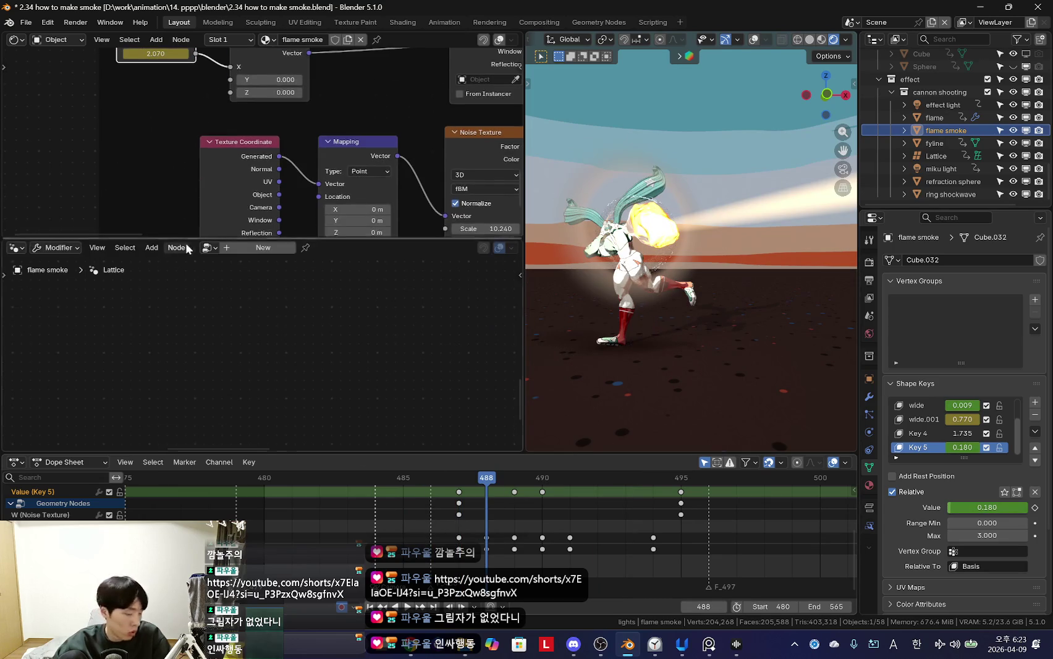
Step: Switch the lower editor to the Video Sequencer and show the strip's properties in a widened panel
{"action": "left_click", "coordinate": [17, 248]}
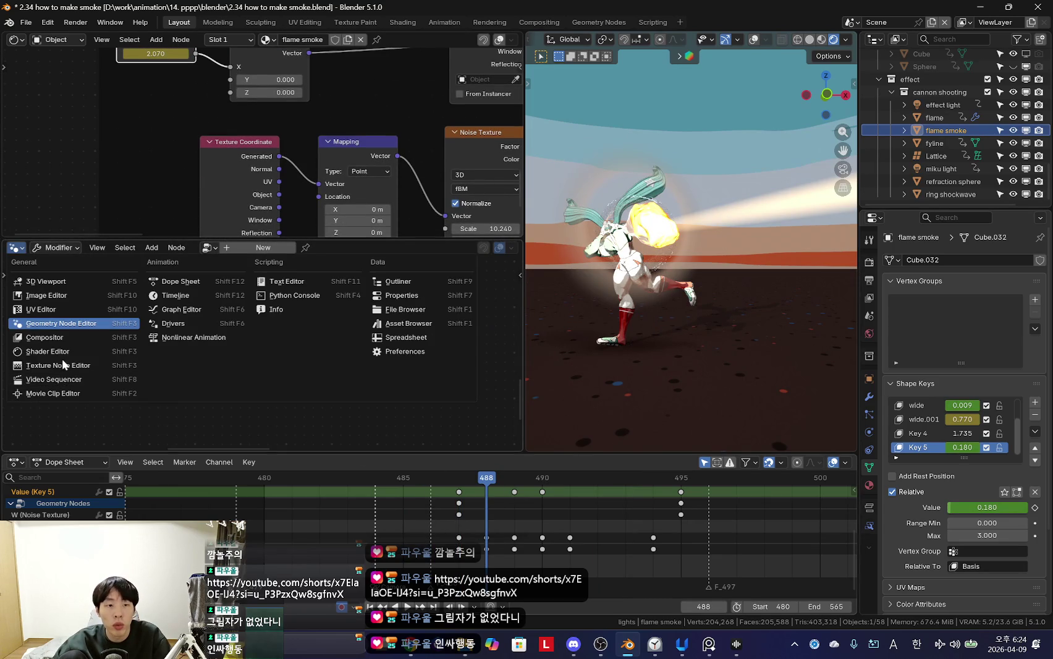
{"action": "left_click", "coordinate": [64, 378]}
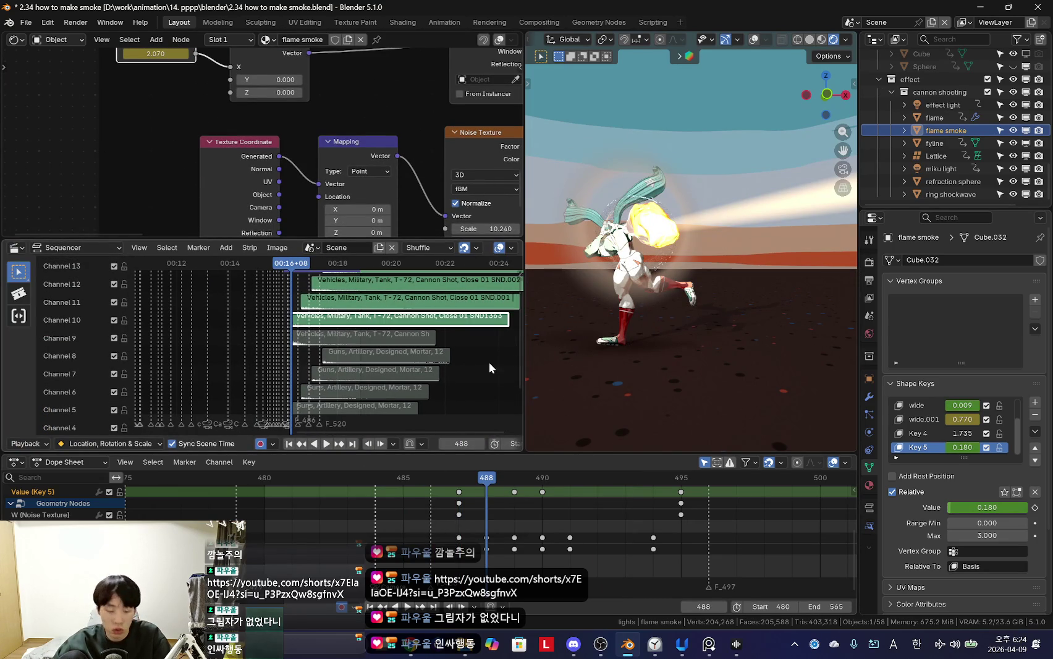
{"action": "left_click_drag", "start_coordinate": [861, 415], "coordinate": [842, 407]}
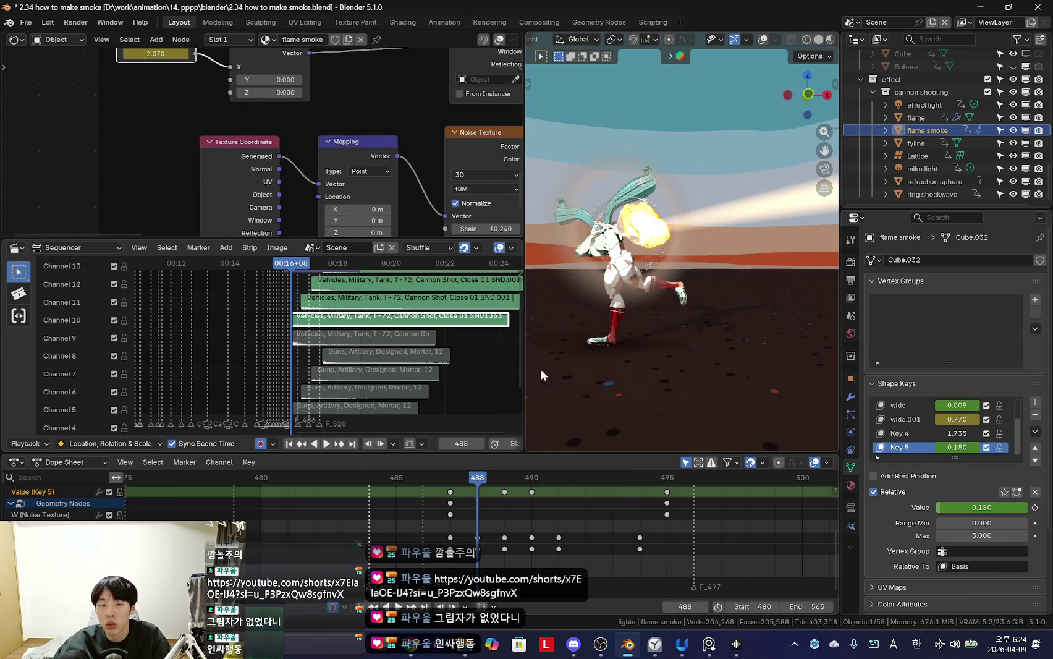
{"action": "left_click", "coordinate": [852, 506]}
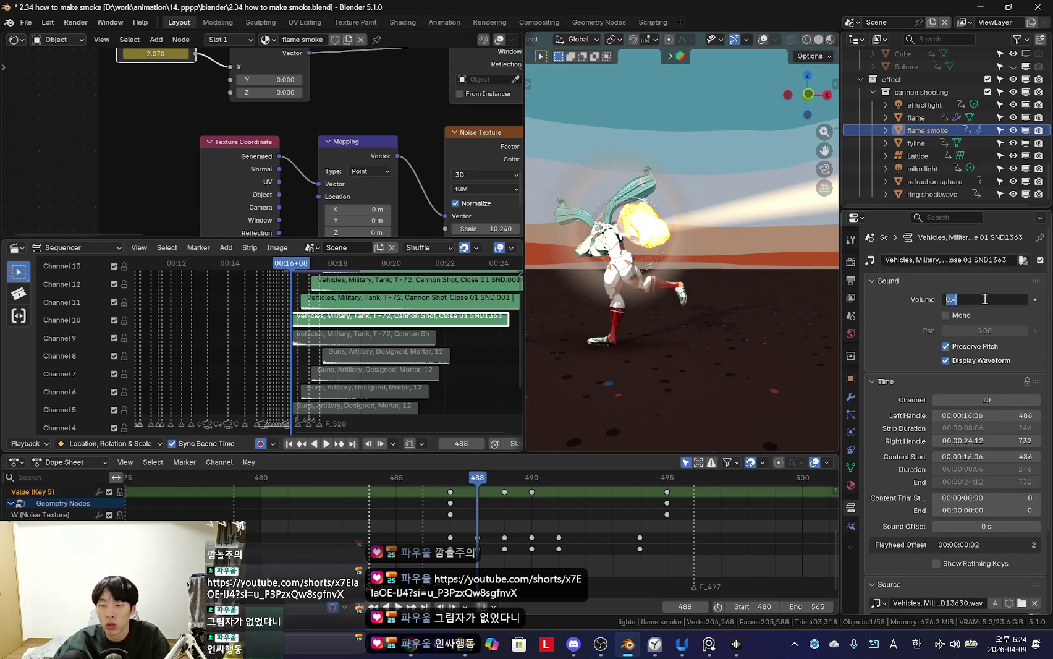
{"action": "scroll", "coordinate": [288, 369], "scroll_direction": "up", "scroll_amount": 2}
Step: Select the channel 11 and 13 cannon shot strips, preview from frame 485, and lower the channel 13 volume to 0.200
{"action": "left_click", "coordinate": [370, 325]}
{"action": "left_click", "coordinate": [408, 291]}
{"action": "key", "text": "space"}
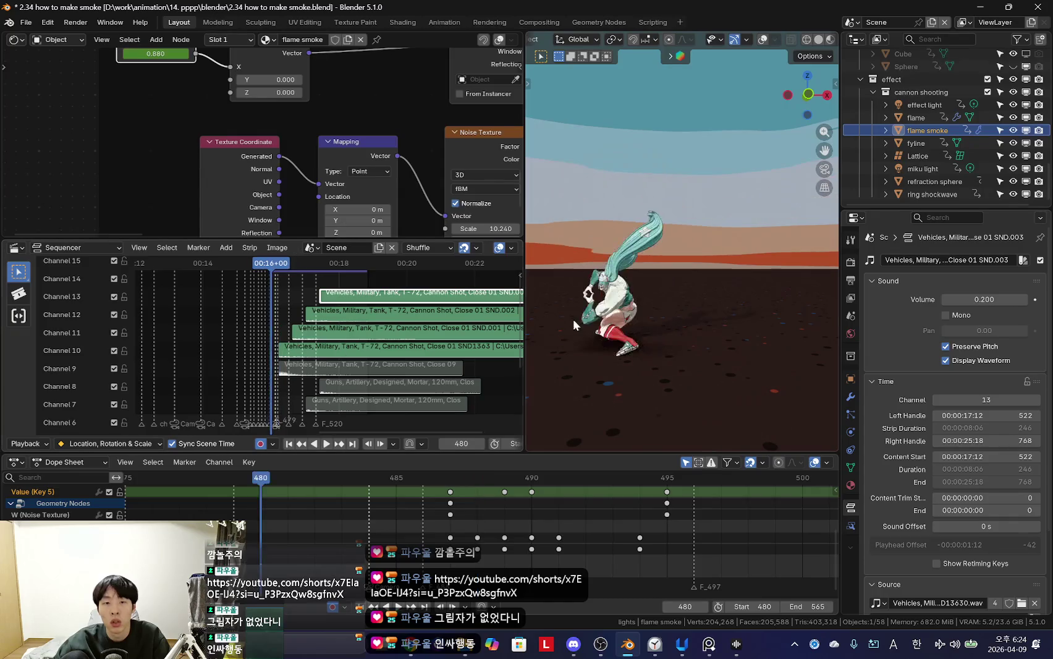
{"action": "mouse_move", "coordinate": [394, 494]}
{"action": "left_mouse_down"}
{"action": "mouse_move", "coordinate": [411, 536]}
{"action": "mouse_move", "coordinate": [333, 524]}
{"action": "mouse_move", "coordinate": [506, 543]}
{"action": "mouse_move", "coordinate": [484, 533]}
{"action": "mouse_move", "coordinate": [562, 515]}
{"action": "left_mouse_up"}
{"action": "scroll", "coordinate": [405, 530], "scroll_direction": "down", "scroll_amount": 3}
{"action": "scroll", "coordinate": [484, 534], "scroll_direction": "up", "scroll_amount": 2}
{"action": "scroll", "coordinate": [501, 535], "scroll_direction": "up", "scroll_amount": 2}
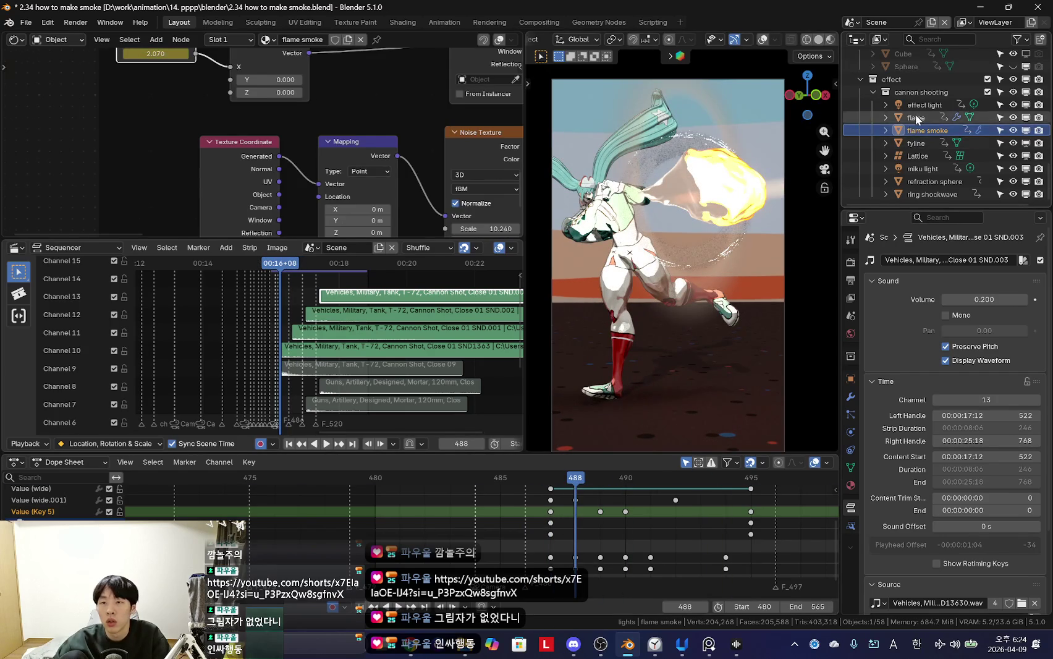
Step: With flame selected and overlays on, add a plane mesh to cannon shooting and start renaming Plane.001
{"action": "left_click", "coordinate": [915, 117]}
{"action": "key", "text": "shift+alt+z"}
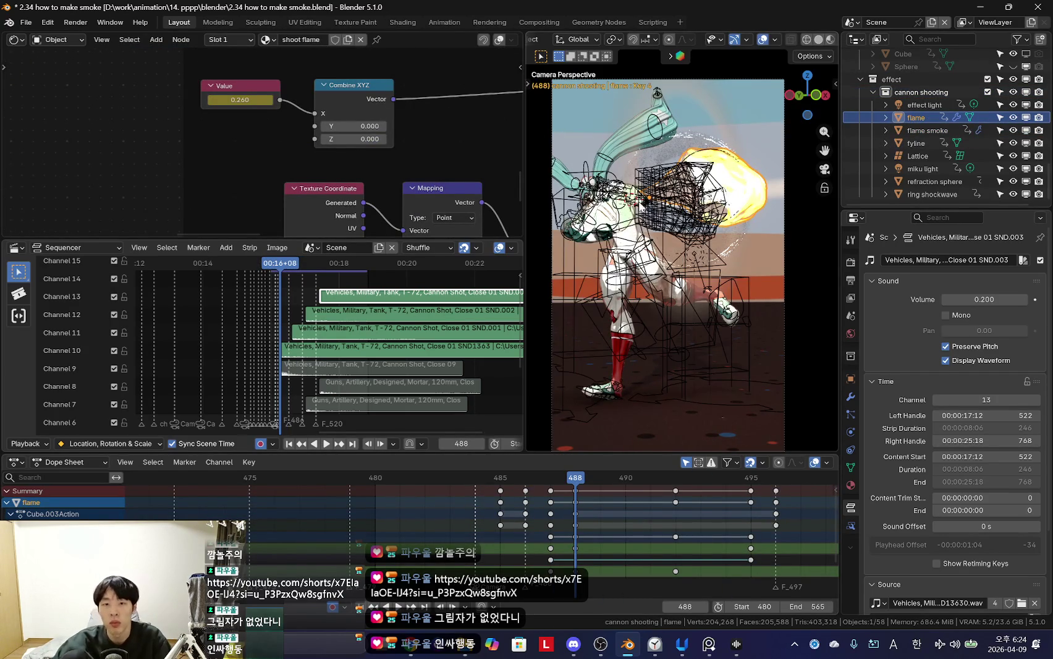
{"action": "key", "text": "shift+a"}
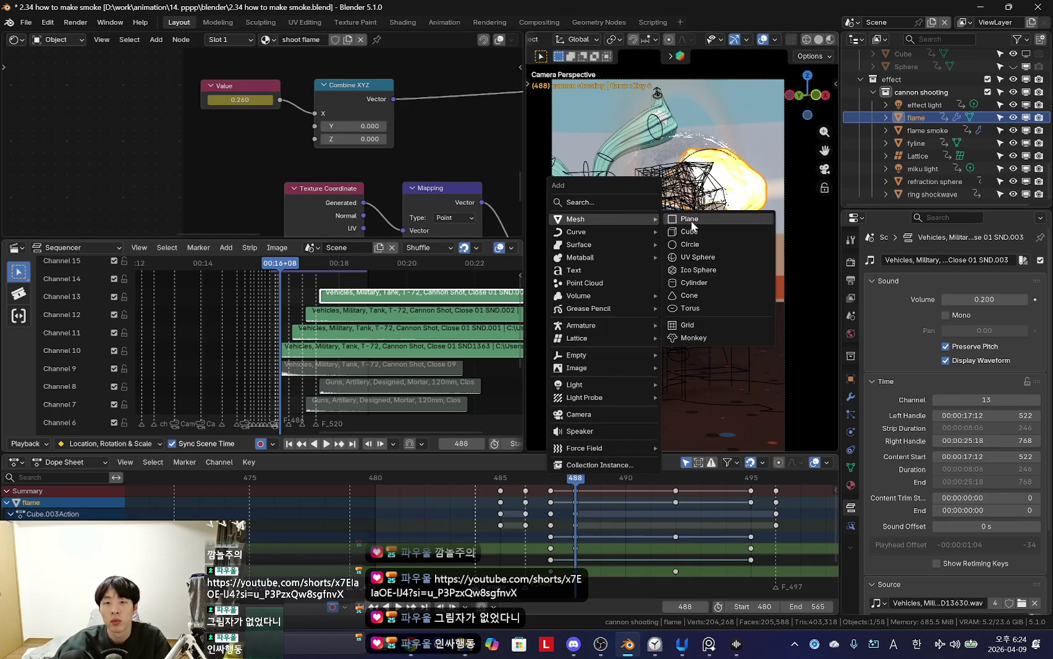
{"action": "mouse_move", "coordinate": [600, 219]}
{"action": "left_click", "coordinate": [686, 221]}
{"action": "scroll", "coordinate": [851, 188], "scroll_direction": "down", "scroll_amount": 1}
{"action": "double_click", "coordinate": [938, 169]}
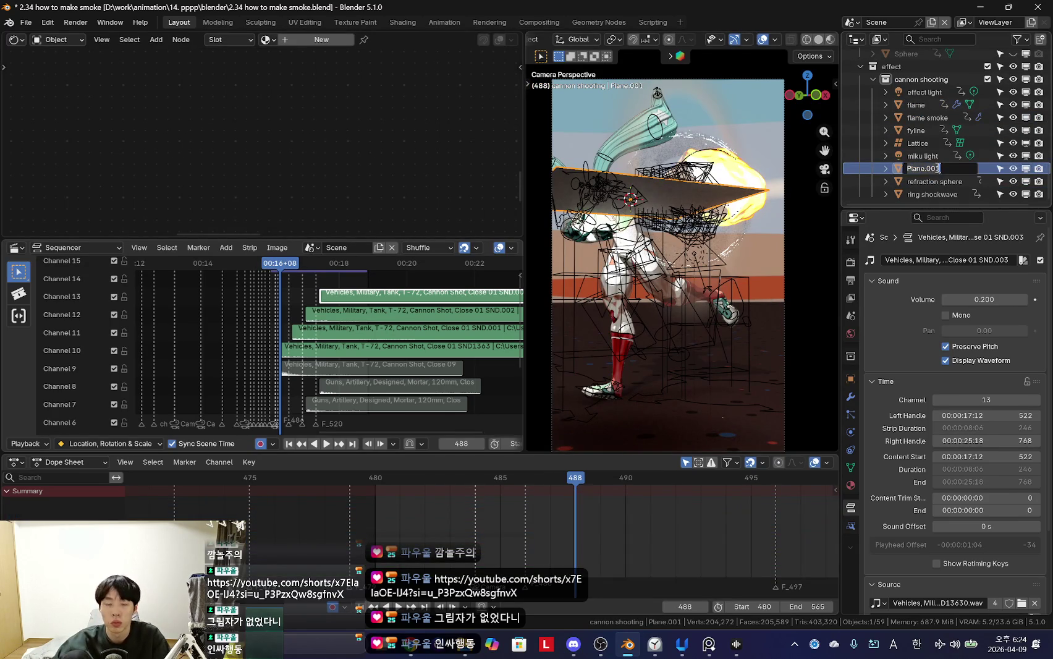
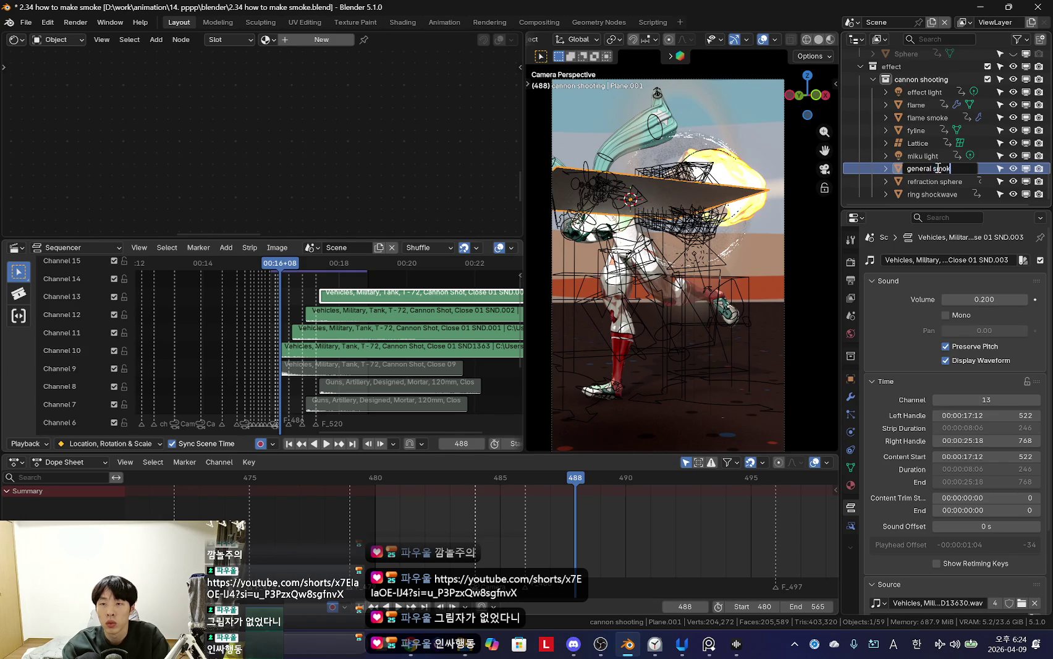
Step: Rename the plane to 'general smoke' and give it a new material
{"action": "type", "text": "ke"}
{"action": "key", "text": "Return"}
{"action": "key", "text": "shift+alt+z"}
{"action": "left_click", "coordinate": [851, 485]}
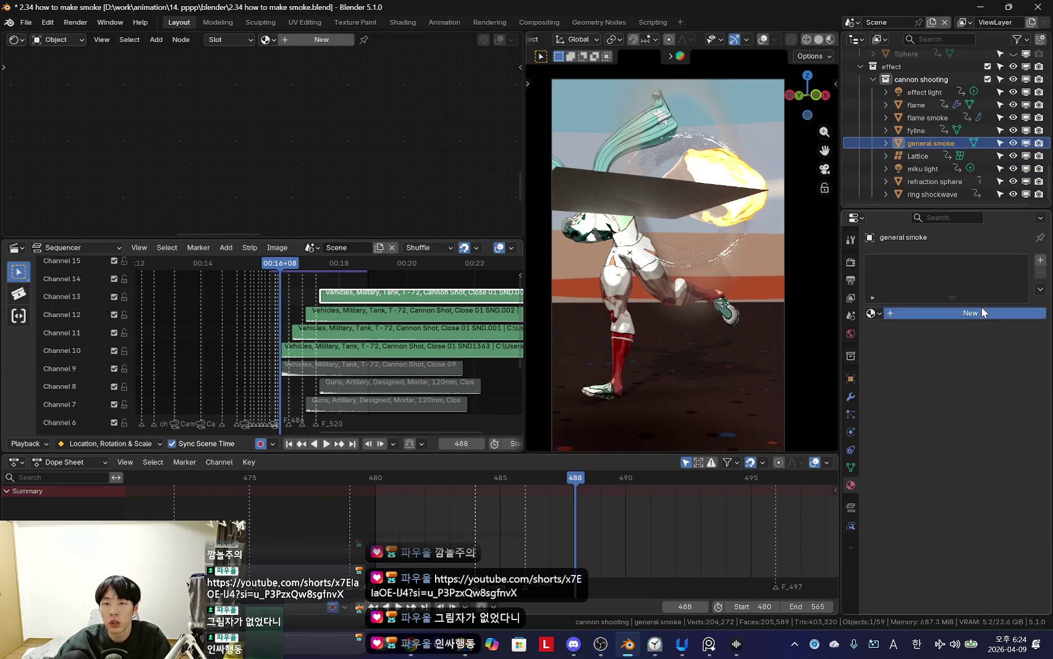
{"action": "left_click", "coordinate": [982, 312]}
{"action": "key", "text": "shift+alt+z"}
{"action": "middle_click_drag", "start_coordinate": [680, 247], "coordinate": [729, 204]}
Step: Add a Transparent BSDF node above the Principled BSDF in the node editor
{"action": "key", "text": "shift+a"}
{"action": "left_click", "coordinate": [180, 113]}
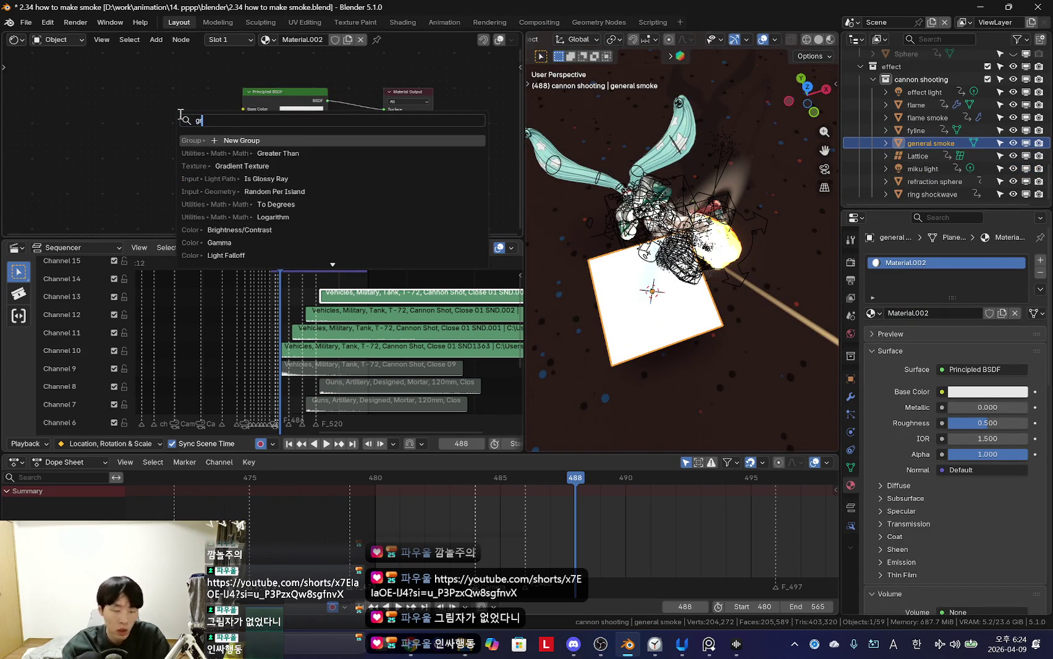
{"action": "key", "text": "BackSpace"}
{"action": "type", "text": "transpara"}
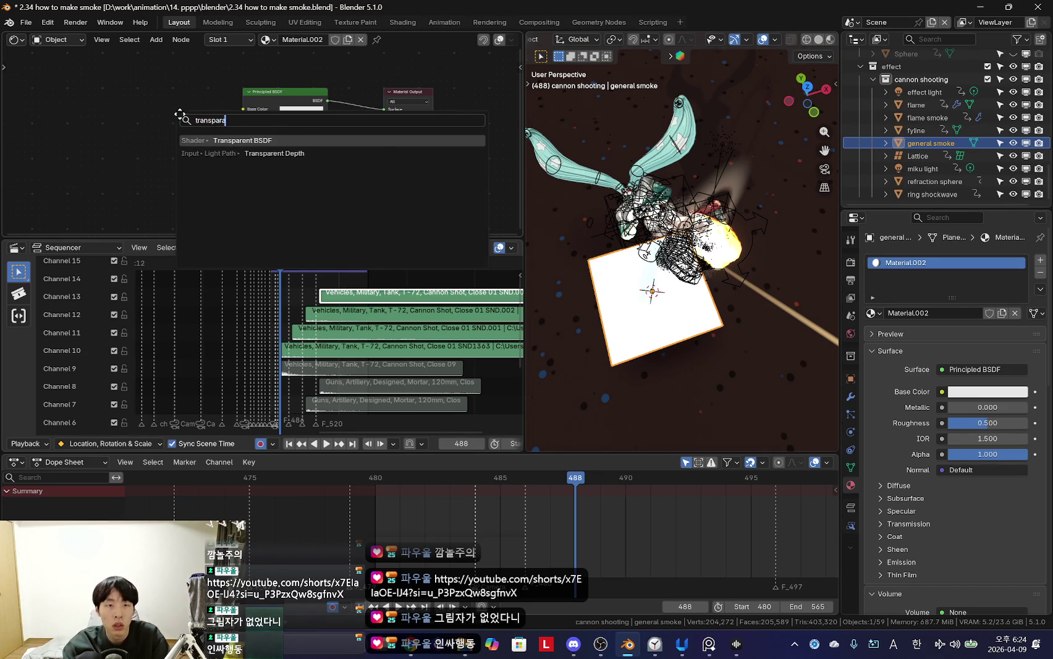
{"action": "key", "text": "Return"}
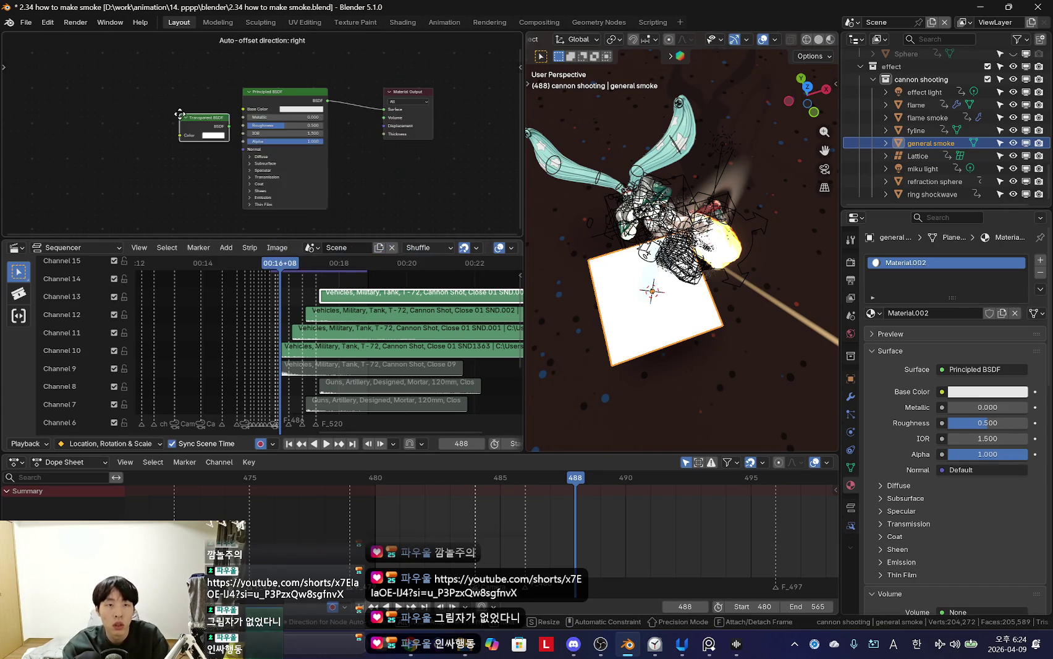
{"action": "left_click_drag", "start_coordinate": [284, 92], "coordinate": [265, 147]}
{"action": "left_click_drag", "start_coordinate": [204, 118], "coordinate": [247, 104]}
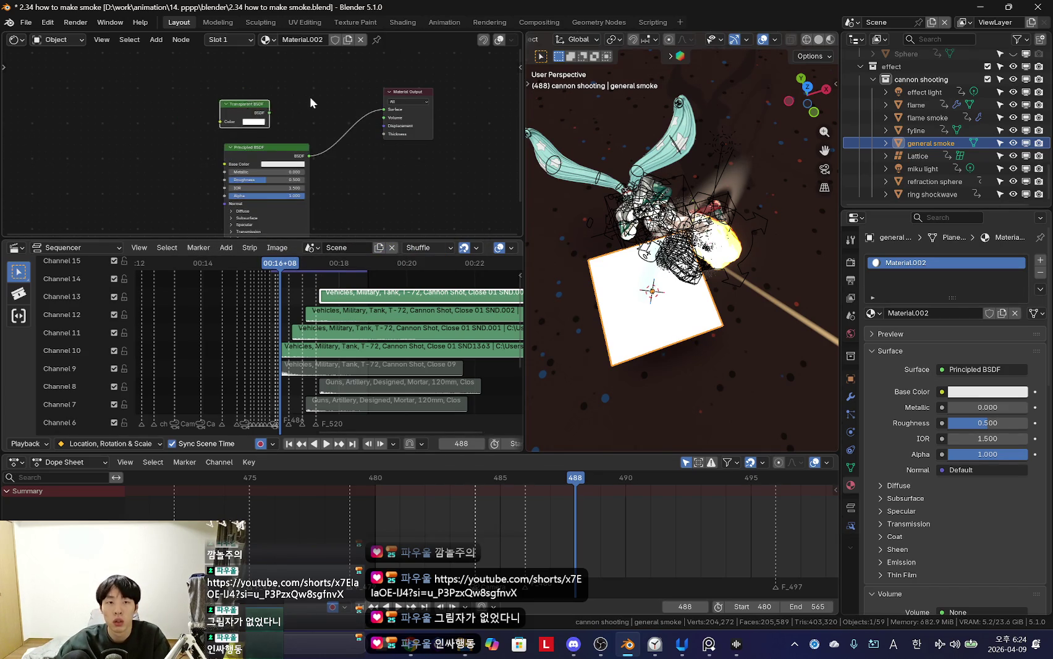
Step: Insert a Mix Shader combining the Transparent and Principled BSDFs into the material output
{"action": "key", "text": "shift+a"}
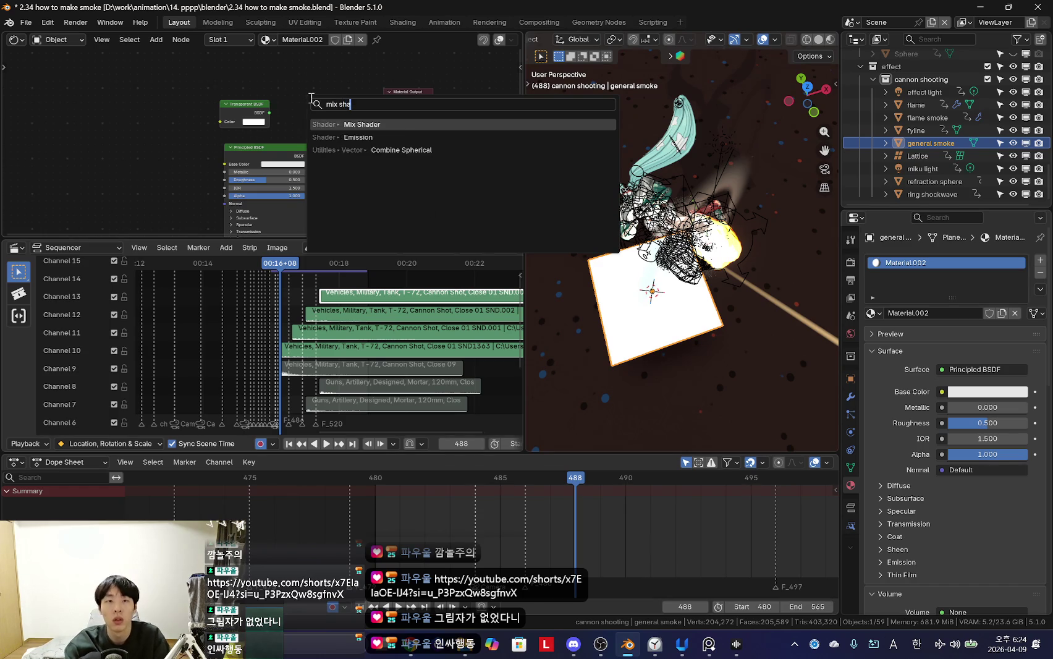
{"action": "key", "text": "Return"}
{"action": "left_click", "coordinate": [310, 94]}
{"action": "scroll", "coordinate": [303, 142], "scroll_direction": "up", "scroll_amount": 2}
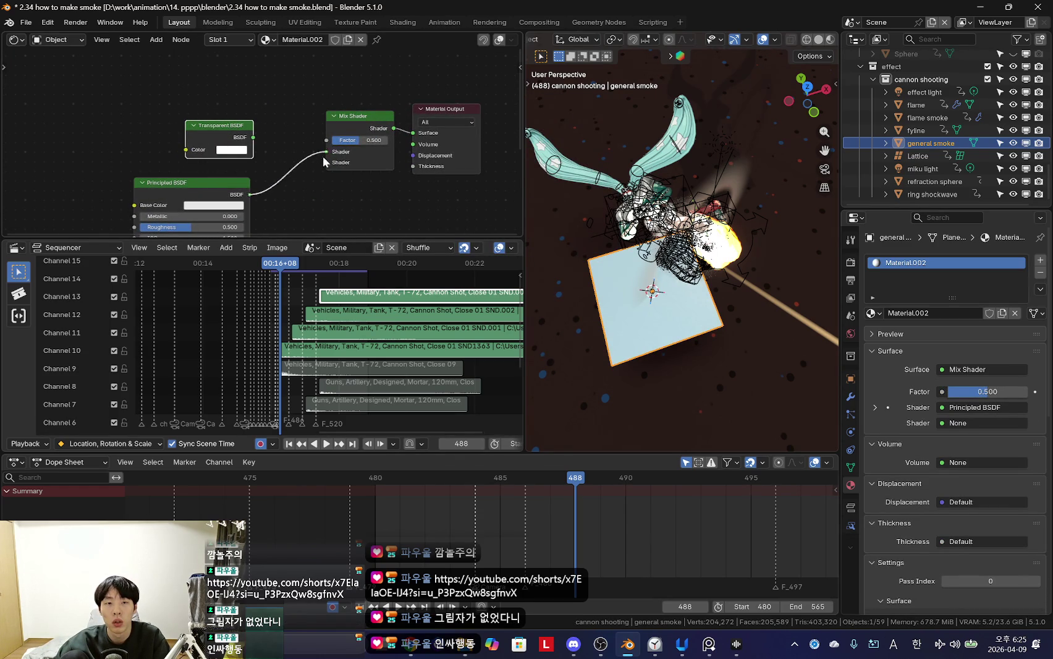
{"action": "left_click_drag", "start_coordinate": [330, 154], "coordinate": [327, 152]}
{"action": "left_click_drag", "start_coordinate": [219, 125], "coordinate": [173, 133]}
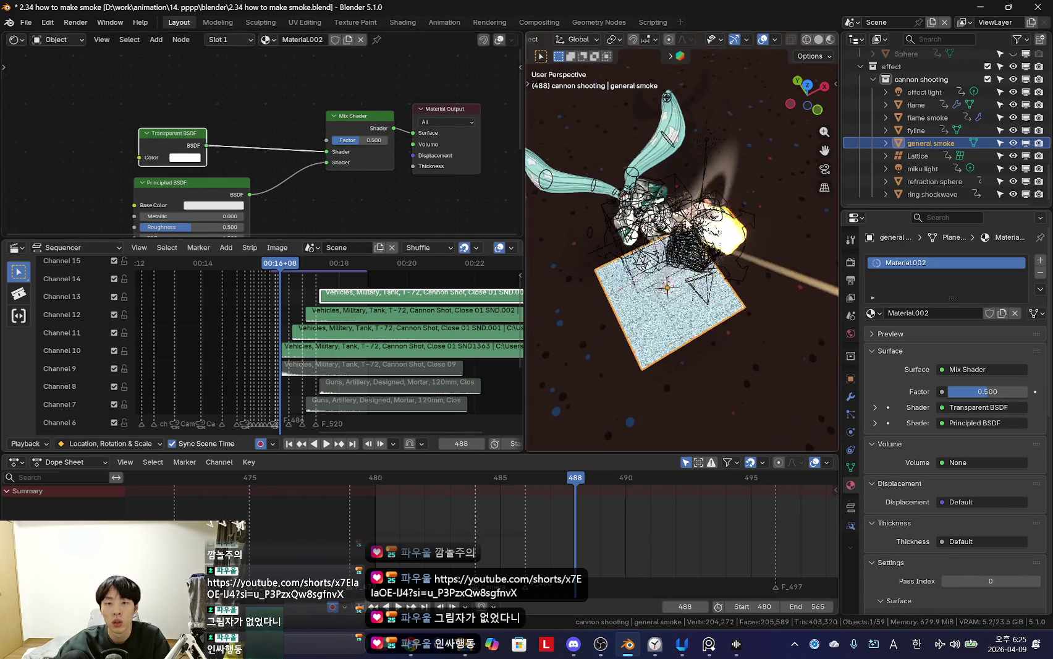
{"action": "scroll", "coordinate": [895, 505], "scroll_direction": "down", "scroll_amount": 4}
{"action": "scroll", "coordinate": [896, 506], "scroll_direction": "down", "scroll_amount": 3}
{"action": "left_click", "coordinate": [972, 493]}
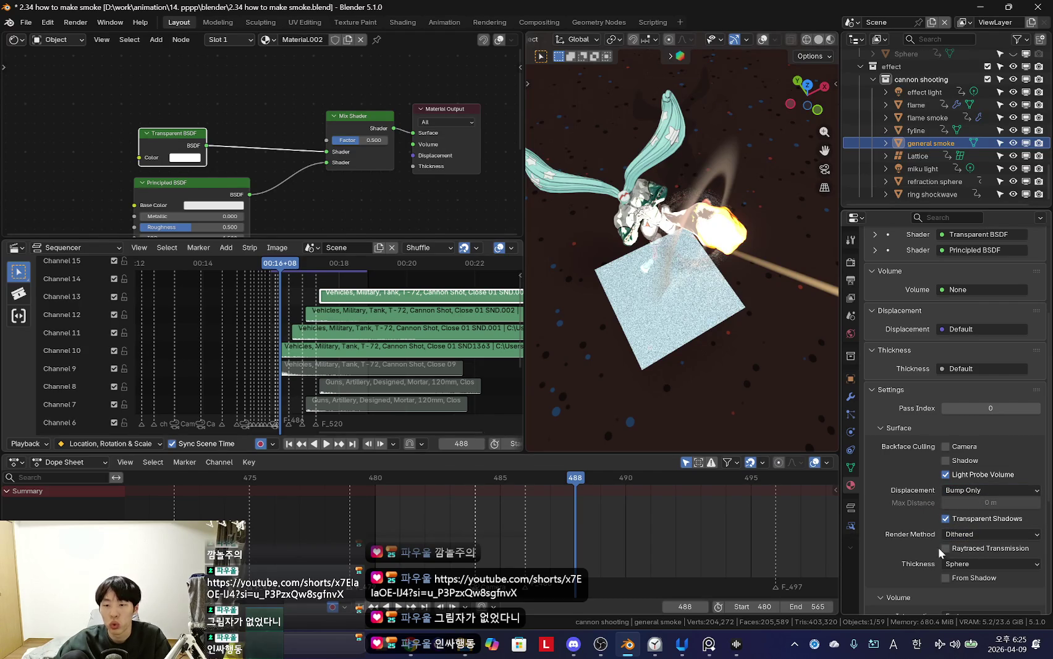
Step: Lower the Mix Shader factor to 0.081 so the smoke plane is mostly transparent
{"action": "scroll", "coordinate": [260, 141], "scroll_direction": "up", "scroll_amount": 1}
{"action": "left_click_drag", "start_coordinate": [386, 140], "coordinate": [346, 140]}
{"action": "mouse_move", "coordinate": [741, 371]}
{"action": "middle_mouse_down"}
{"action": "mouse_move", "coordinate": [791, 338]}
{"action": "mouse_move", "coordinate": [768, 361]}
{"action": "middle_mouse_up"}
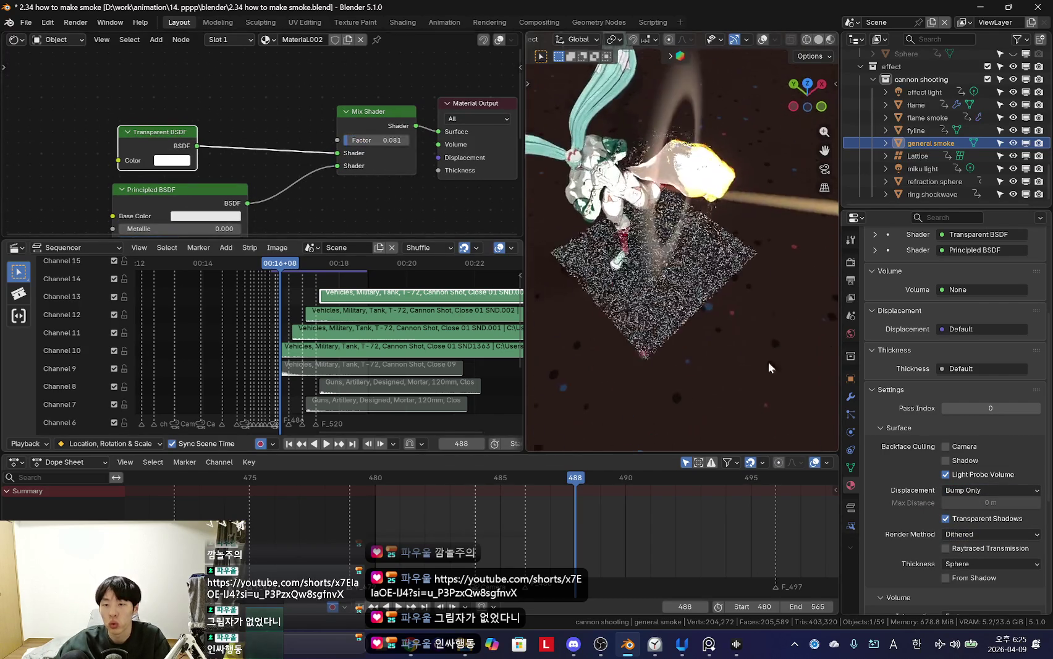
{"action": "left_click", "coordinate": [946, 460]}
{"action": "middle_click_drag", "start_coordinate": [688, 320], "coordinate": [638, 303]}
{"action": "key", "text": "shift+alt+z"}
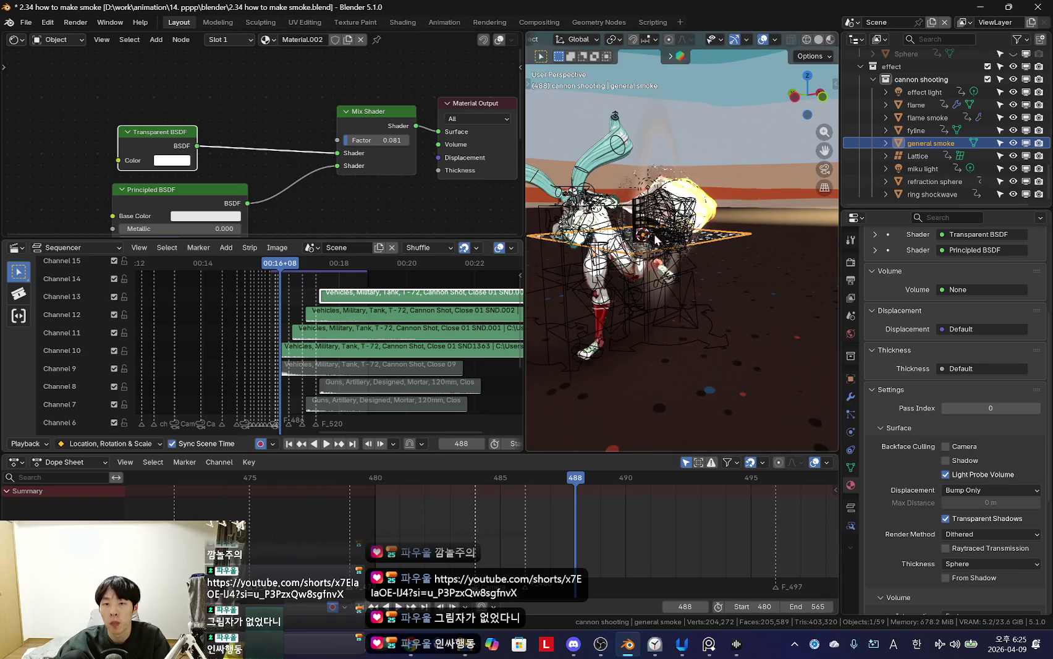
Step: Select the refraction sphere, fyline and flame smoke, then visit the music player and return
{"action": "scroll", "coordinate": [649, 247], "scroll_direction": "up", "scroll_amount": 4}
{"action": "left_click", "coordinate": [660, 272]}
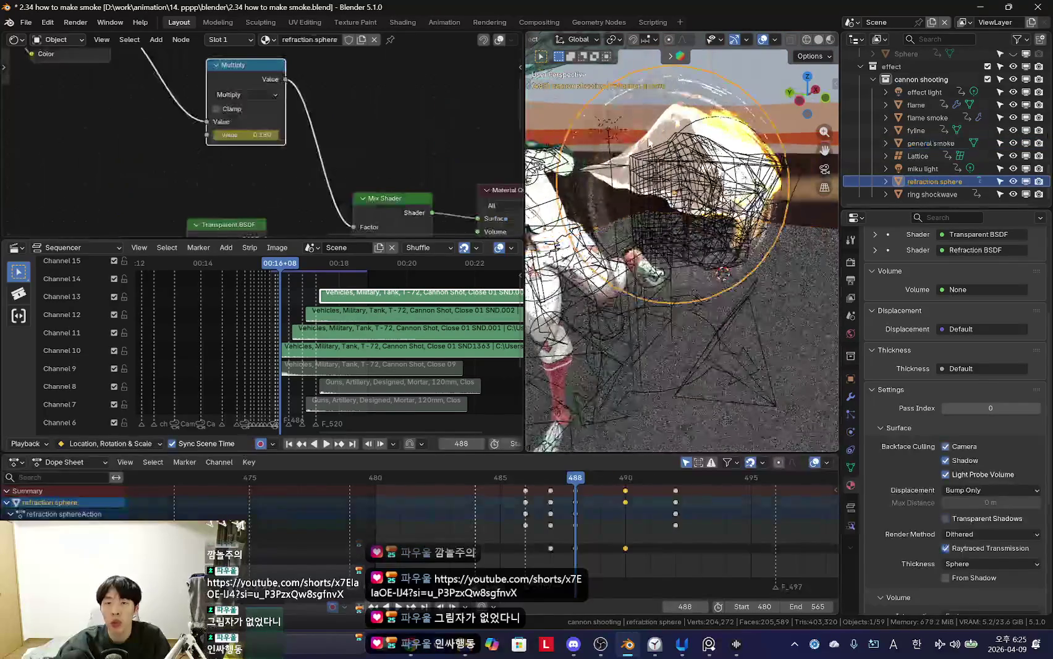
{"action": "left_click", "coordinate": [663, 141]}
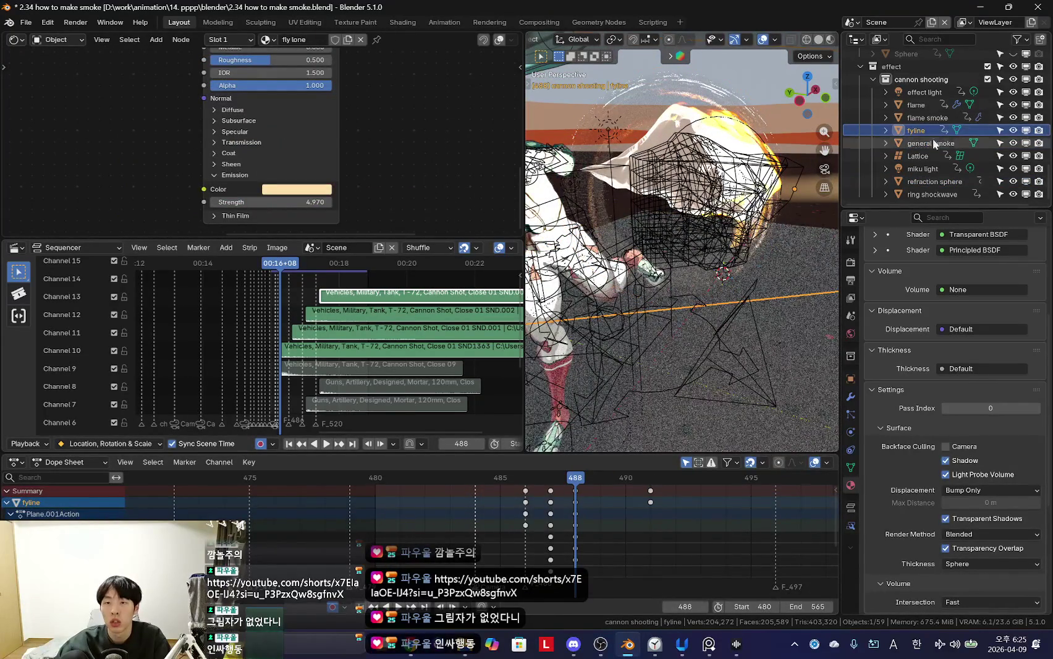
{"action": "left_click", "coordinate": [928, 117]}
{"action": "key", "text": "shift+alt+z"}
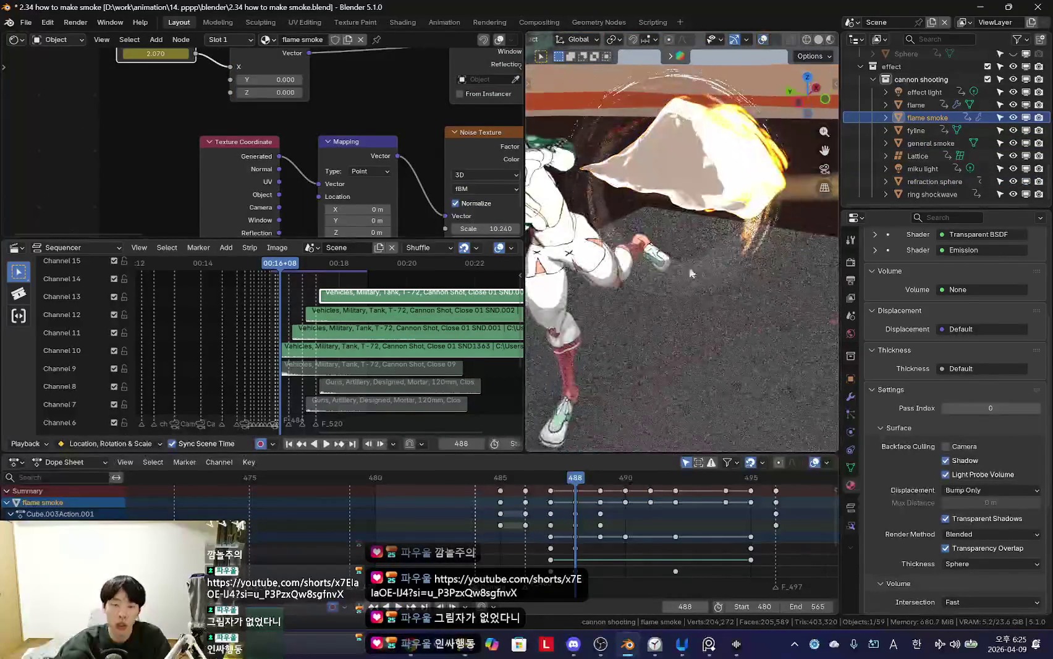
{"action": "key", "text": "alt+Tab"}
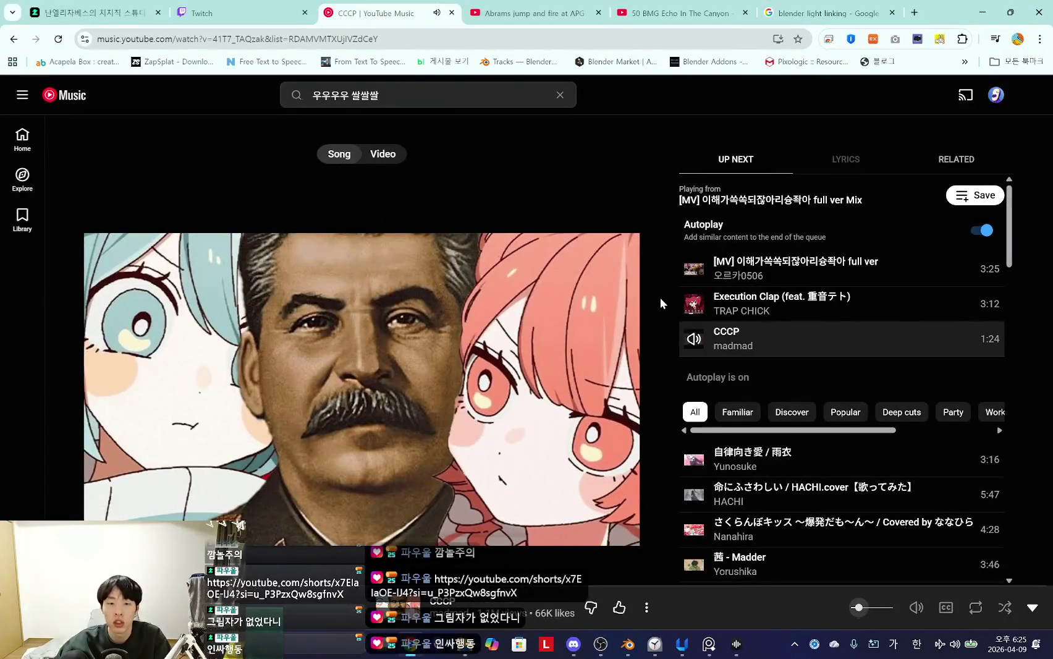
{"action": "left_click", "coordinate": [344, 654]}
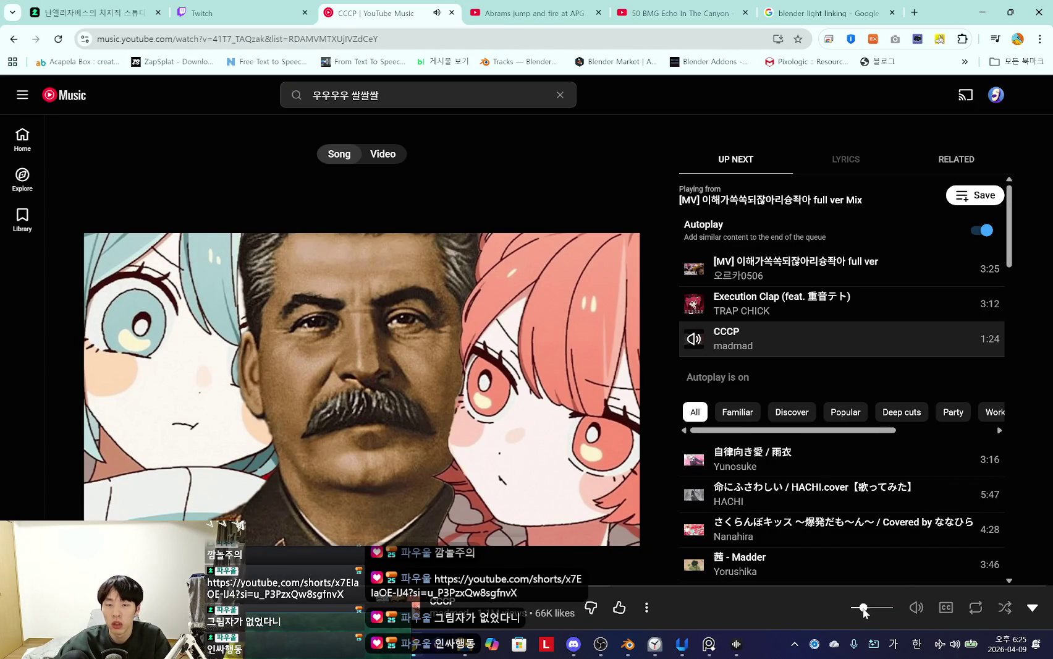
{"action": "left_click", "coordinate": [986, 8]}
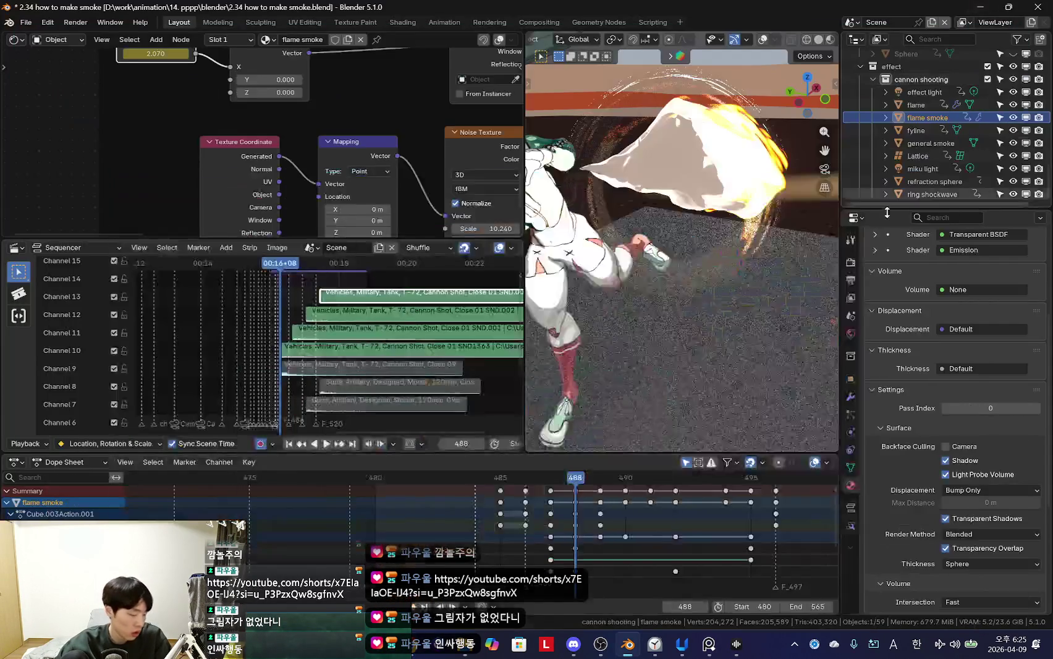
Step: Frame the flame smoke in the viewport and show its Object properties
{"action": "middle_click_drag", "start_coordinate": [716, 294], "coordinate": [748, 290]}
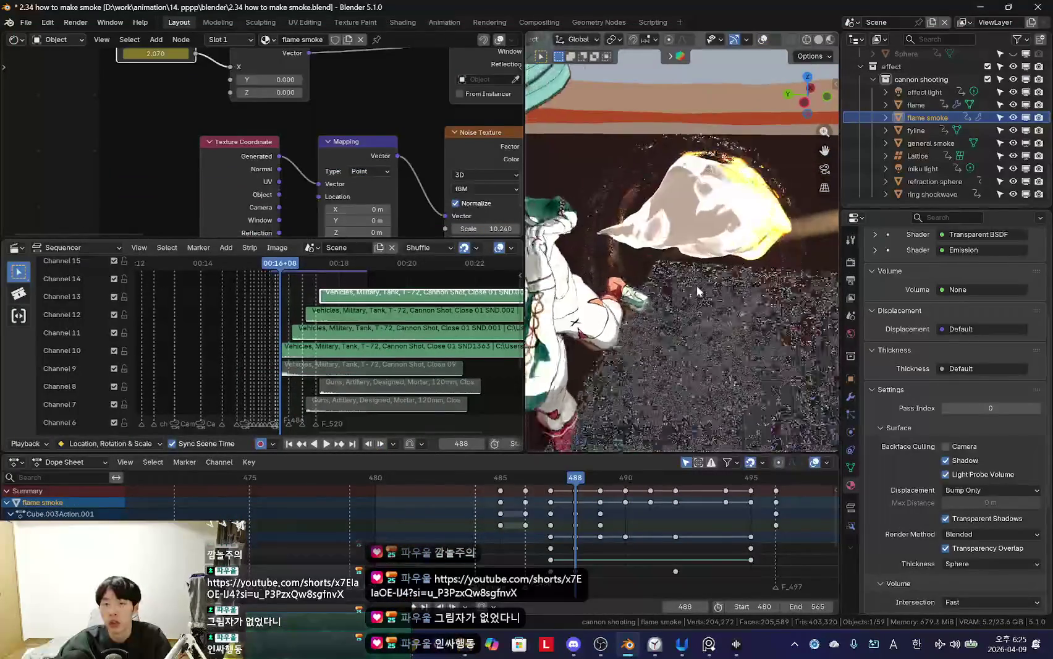
{"action": "middle_click_drag", "start_coordinate": [828, 259], "coordinate": [834, 346]}
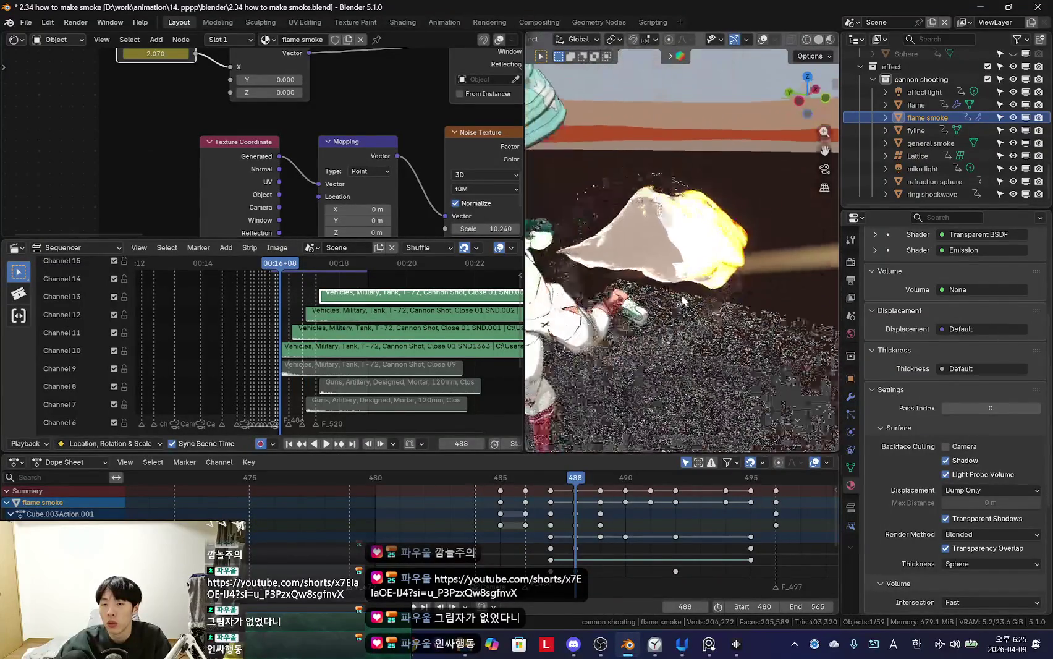
{"action": "mouse_move", "coordinate": [680, 325]}
{"action": "middle_mouse_down"}
{"action": "mouse_move", "coordinate": [699, 317]}
{"action": "mouse_move", "coordinate": [681, 374]}
{"action": "mouse_move", "coordinate": [720, 323]}
{"action": "middle_mouse_up"}
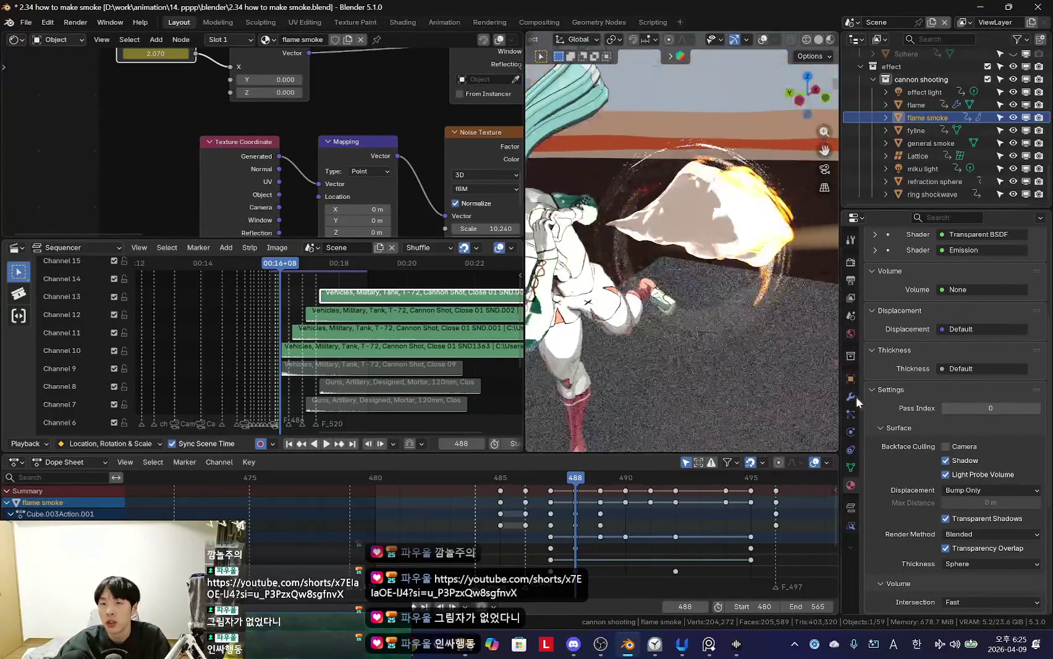
{"action": "left_click", "coordinate": [850, 379]}
{"action": "scroll", "coordinate": [918, 383], "scroll_direction": "down", "scroll_amount": 3}
{"action": "scroll", "coordinate": [927, 392], "scroll_direction": "down", "scroll_amount": 3}
{"action": "scroll", "coordinate": [936, 402], "scroll_direction": "down", "scroll_amount": 2}
{"action": "scroll", "coordinate": [946, 411], "scroll_direction": "down", "scroll_amount": 3}
{"action": "scroll", "coordinate": [946, 410], "scroll_direction": "up", "scroll_amount": 5}
{"action": "scroll", "coordinate": [945, 411], "scroll_direction": "up", "scroll_amount": 5}
Step: Enable Shadow under Ray Visibility for the flame smoke object
{"action": "mouse_move", "coordinate": [735, 383]}
{"action": "middle_mouse_down"}
{"action": "mouse_move", "coordinate": [694, 359]}
{"action": "mouse_move", "coordinate": [732, 369]}
{"action": "mouse_move", "coordinate": [747, 353]}
{"action": "mouse_move", "coordinate": [803, 374]}
{"action": "mouse_move", "coordinate": [699, 363]}
{"action": "mouse_move", "coordinate": [745, 353]}
{"action": "middle_mouse_up"}
{"action": "scroll", "coordinate": [936, 427], "scroll_direction": "down", "scroll_amount": 3}
{"action": "scroll", "coordinate": [942, 426], "scroll_direction": "down", "scroll_amount": 3}
{"action": "scroll", "coordinate": [955, 420], "scroll_direction": "down", "scroll_amount": 3}
{"action": "scroll", "coordinate": [951, 408], "scroll_direction": "down", "scroll_amount": 3}
{"action": "left_click", "coordinate": [941, 500]}
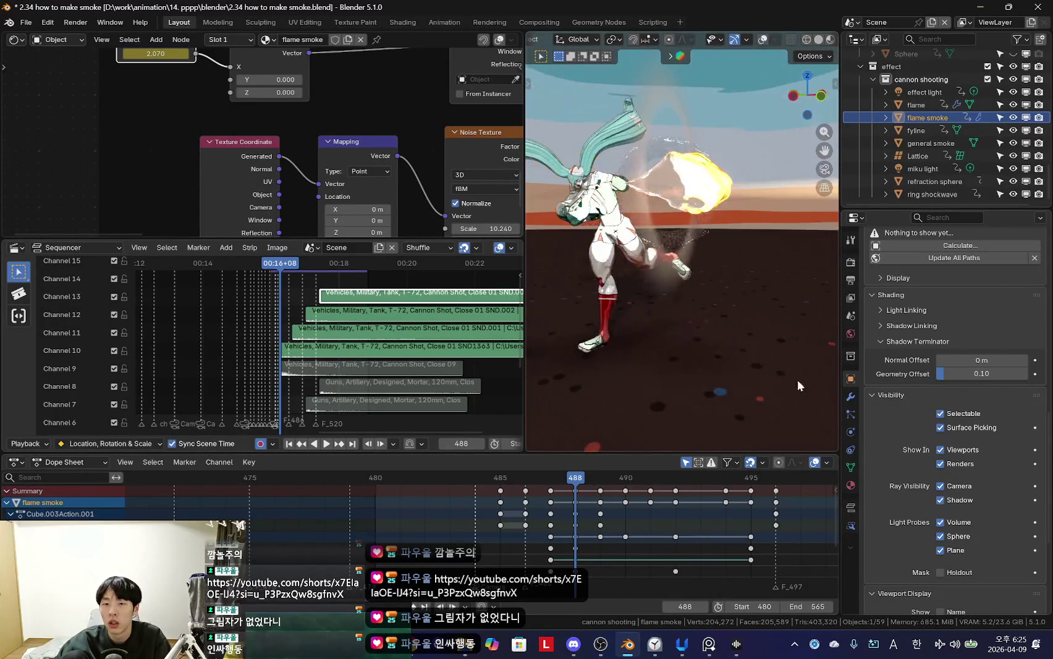
{"action": "left_click", "coordinate": [940, 500]}
{"action": "key", "text": "shift+alt+z"}
{"action": "middle_click_drag", "start_coordinate": [691, 351], "coordinate": [672, 299]}
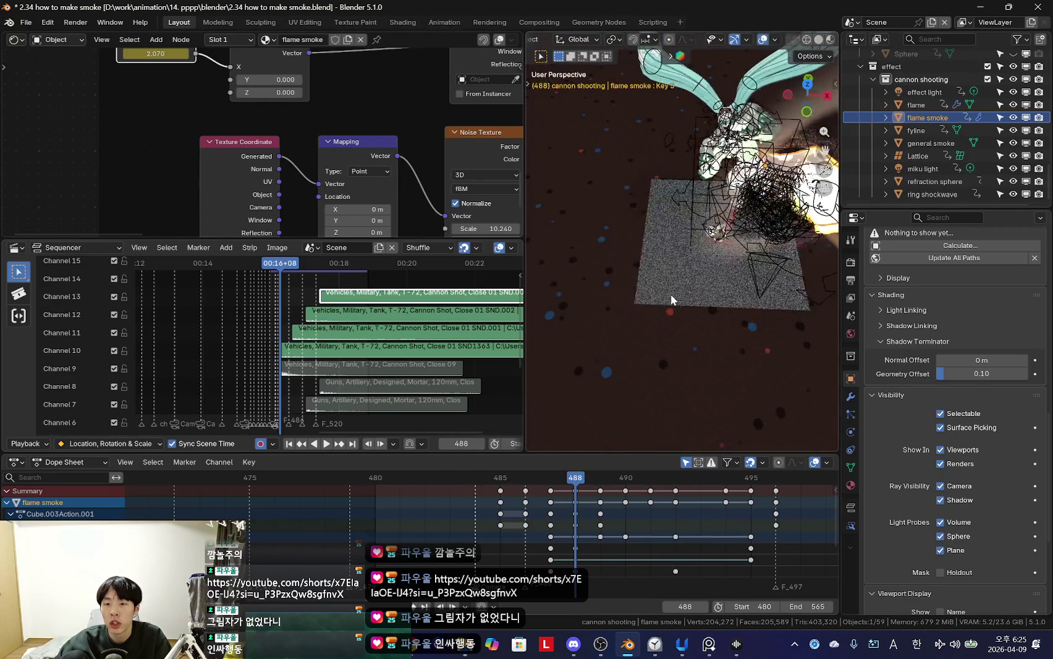
Step: Select the effect light and expand its Light Linking settings in Object properties
{"action": "left_click", "coordinate": [924, 92]}
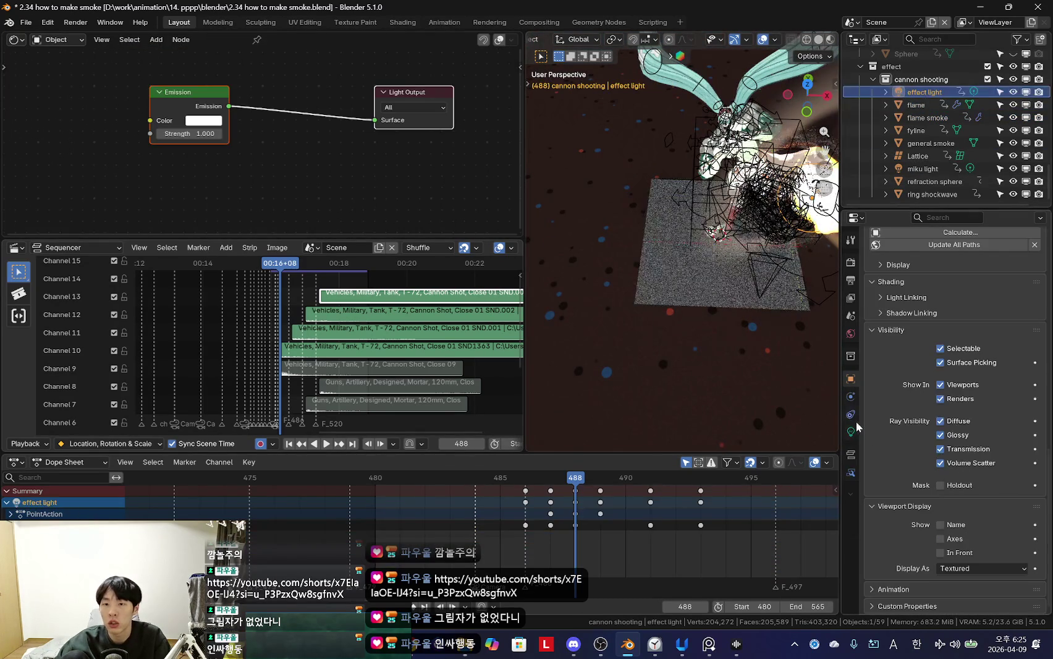
{"action": "left_click", "coordinate": [852, 432]}
{"action": "scroll", "coordinate": [968, 431], "scroll_direction": "down", "scroll_amount": 4}
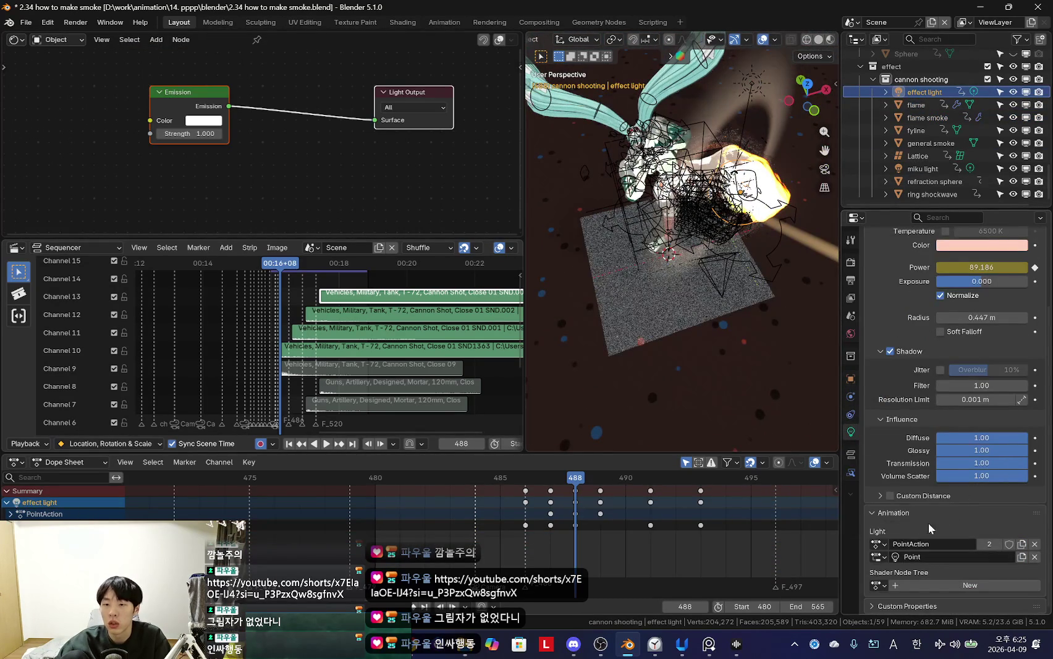
{"action": "left_click", "coordinate": [851, 379]}
{"action": "scroll", "coordinate": [927, 432], "scroll_direction": "down", "scroll_amount": 5}
{"action": "scroll", "coordinate": [927, 464], "scroll_direction": "down", "scroll_amount": 3}
{"action": "scroll", "coordinate": [923, 491], "scroll_direction": "down", "scroll_amount": 2}
{"action": "scroll", "coordinate": [923, 488], "scroll_direction": "up", "scroll_amount": 6}
{"action": "left_click", "coordinate": [921, 480]}
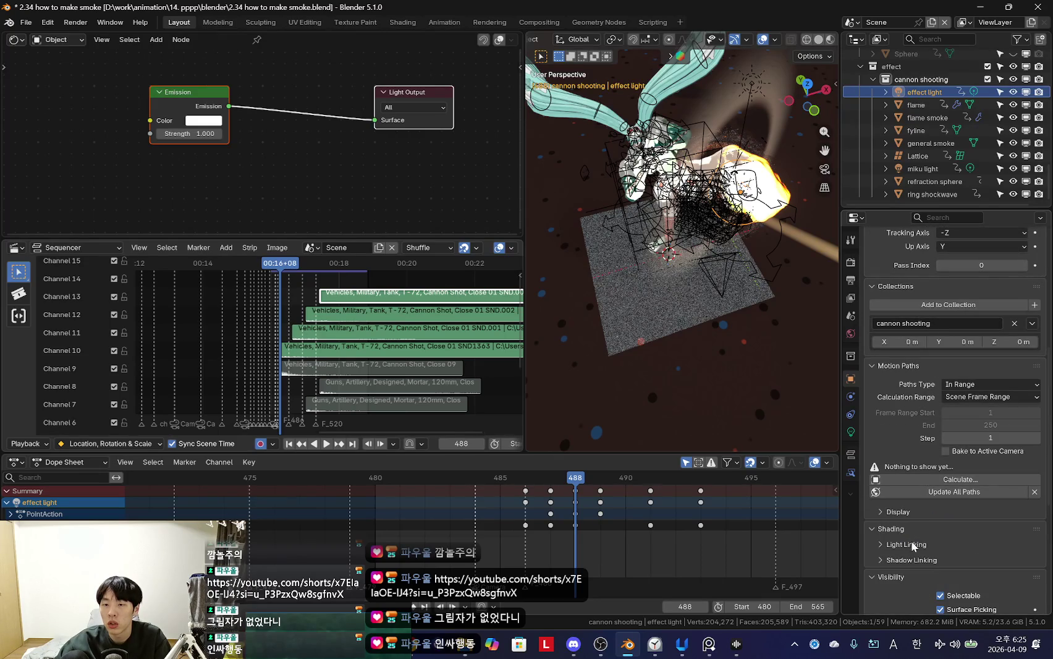
{"action": "scroll", "coordinate": [933, 531], "scroll_direction": "down", "scroll_amount": 4}
Step: Add flame smoke to the effect light's linked collection with flame, fyline and ring shockwave
{"action": "middle_click_drag", "start_coordinate": [649, 329], "coordinate": [946, 172]}
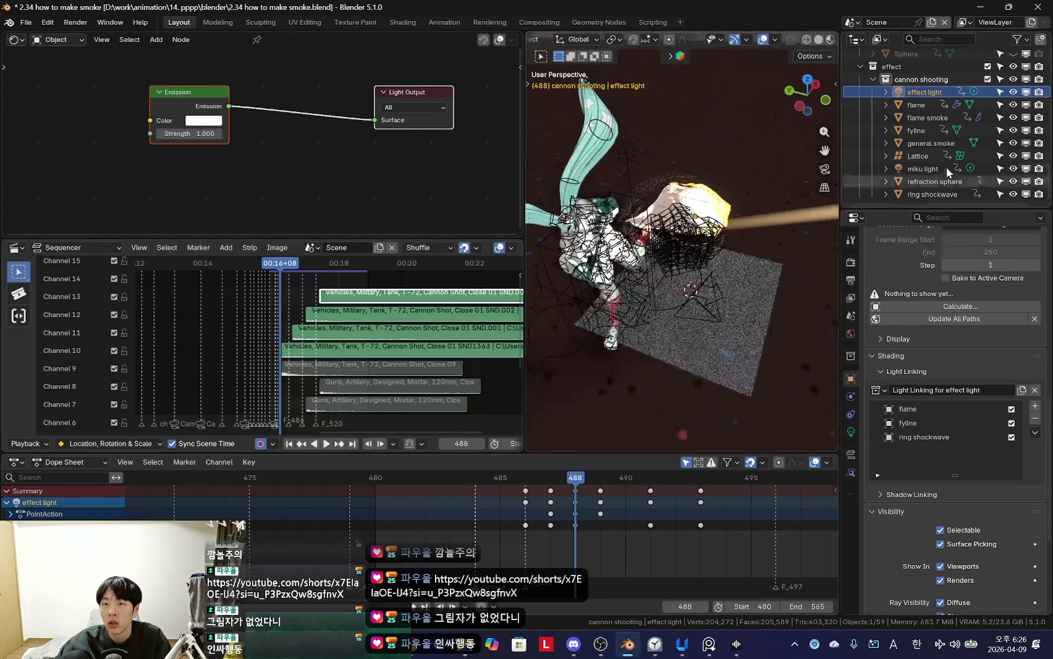
{"action": "left_click_drag", "start_coordinate": [936, 120], "coordinate": [951, 455]}
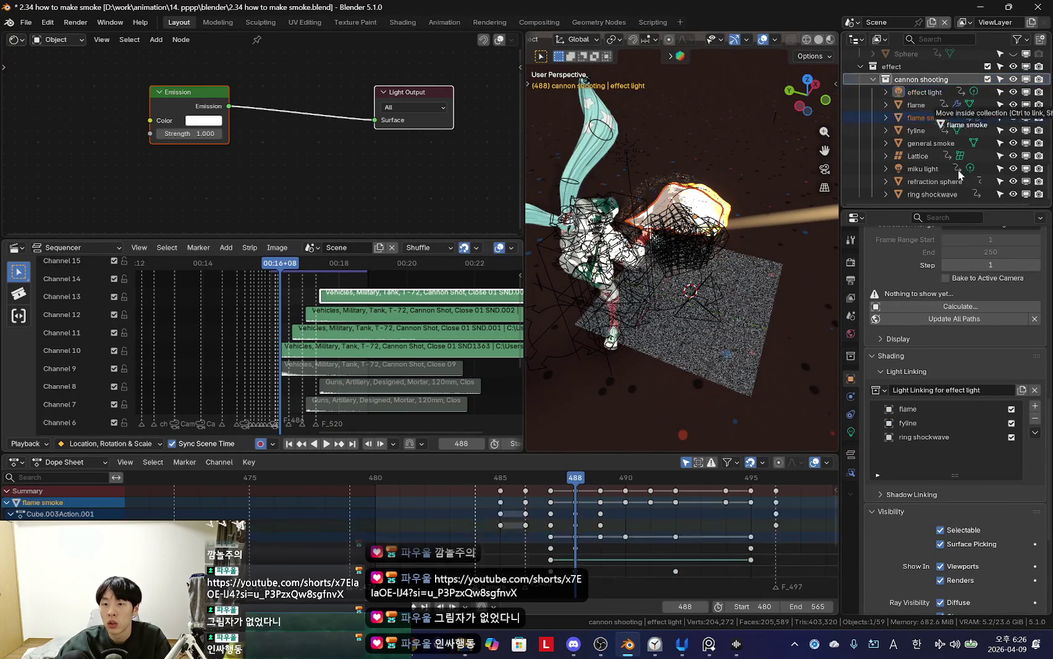
{"action": "middle_click_drag", "start_coordinate": [674, 318], "coordinate": [700, 309]}
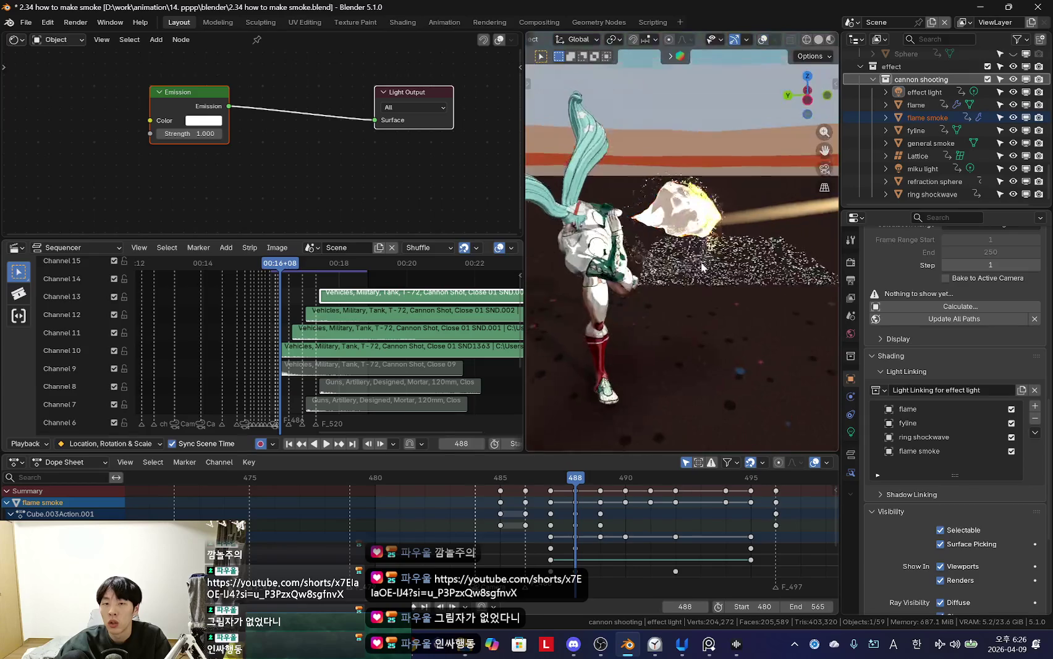
{"action": "scroll", "coordinate": [699, 310], "scroll_direction": "up", "scroll_amount": 3}
{"action": "key", "text": "shift+alt+z"}
{"action": "key", "text": "shift+alt+z"}
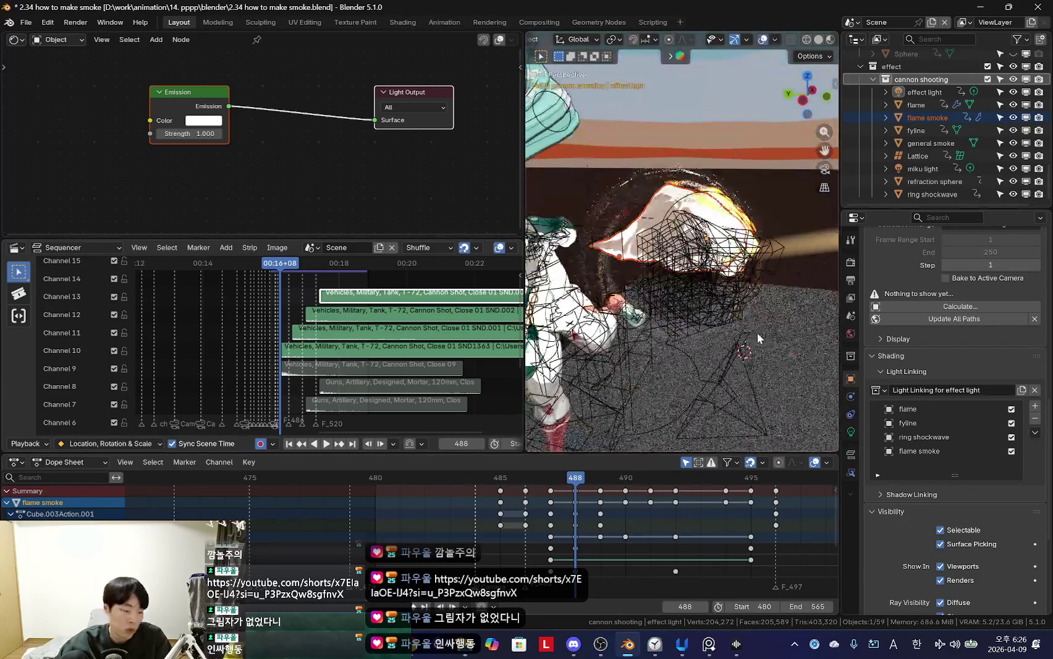
{"action": "middle_click_drag", "start_coordinate": [716, 337], "coordinate": [701, 314]}
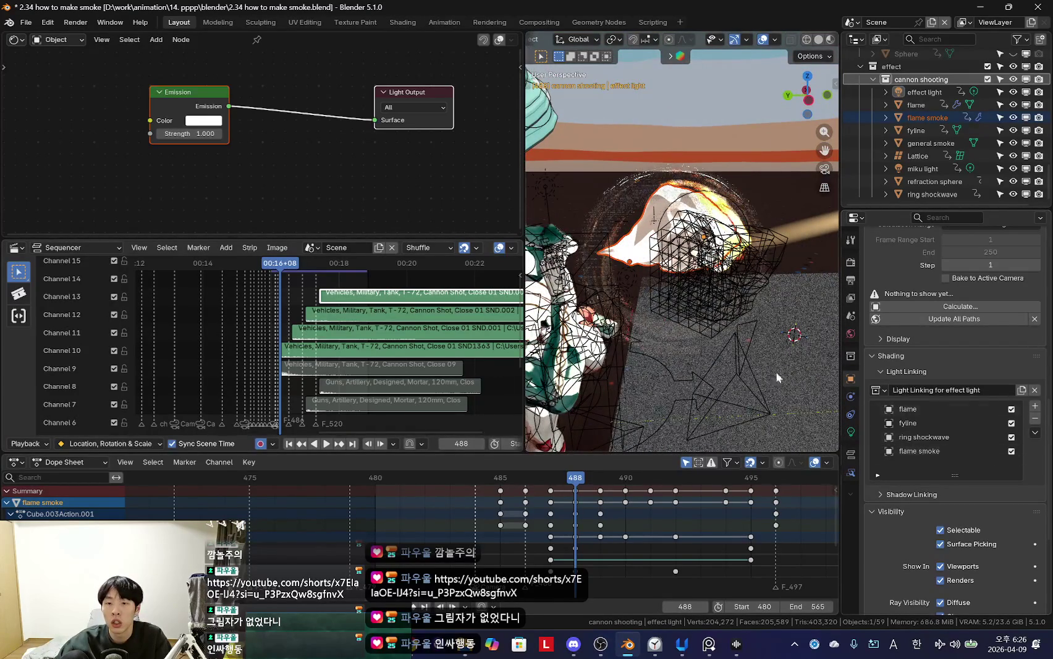
{"action": "middle_click_drag", "start_coordinate": [803, 383], "coordinate": [719, 290]}
Step: Set the general smoke material's Render Method to Blended and shift its BSDF nodes left
{"action": "left_click", "coordinate": [723, 287]}
{"action": "scroll", "coordinate": [265, 162], "scroll_direction": "down", "scroll_amount": 1}
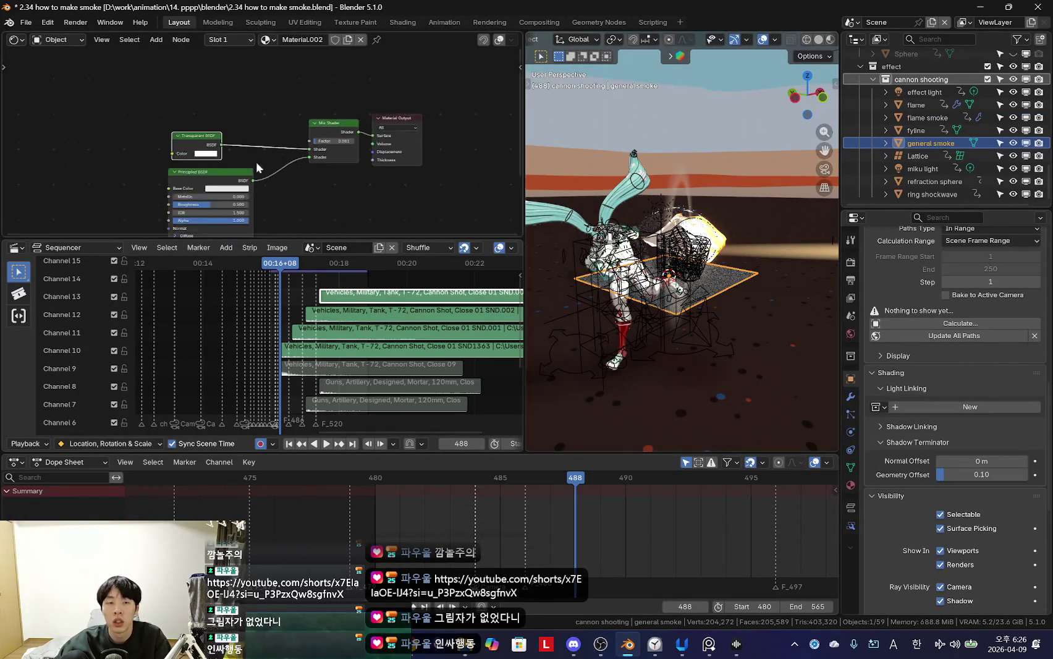
{"action": "left_click", "coordinate": [850, 485]}
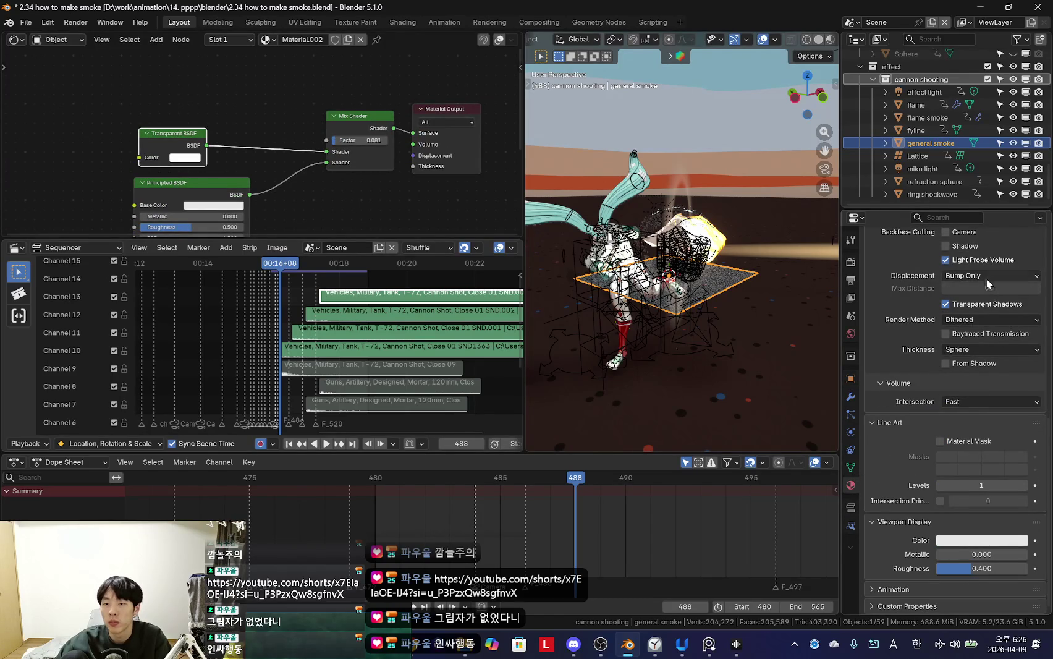
{"action": "left_click", "coordinate": [987, 348]}
{"action": "middle_click_drag", "start_coordinate": [651, 368], "coordinate": [606, 266]}
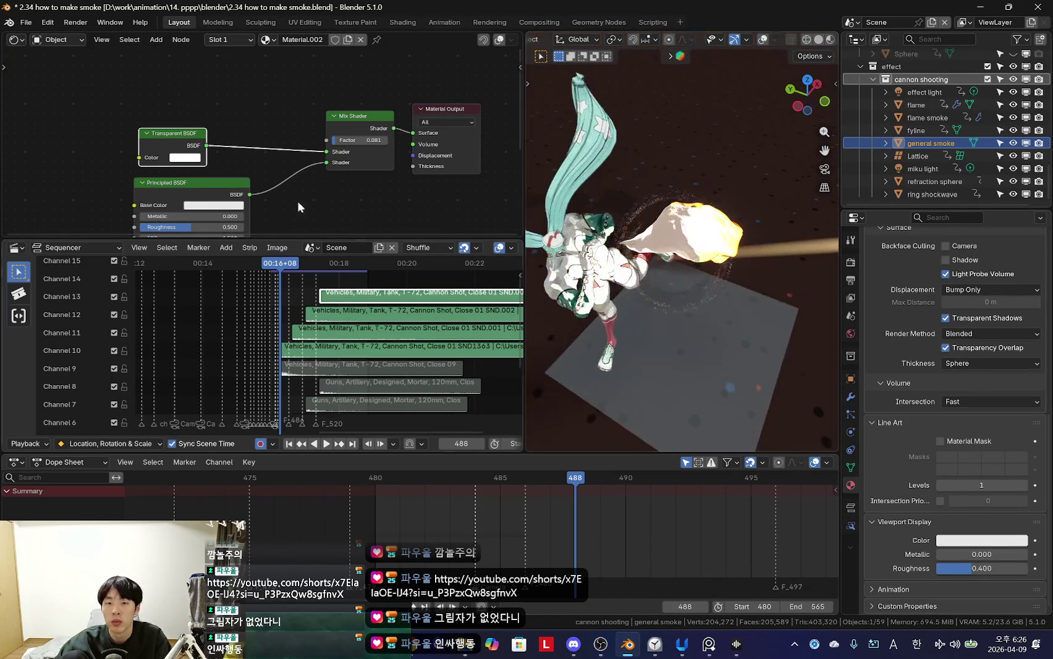
{"action": "scroll", "coordinate": [249, 123], "scroll_direction": "down", "scroll_amount": 2}
{"action": "left_click_drag", "start_coordinate": [258, 157], "coordinate": [224, 157]}
{"action": "left_click", "coordinate": [212, 114], "text": "shift"}
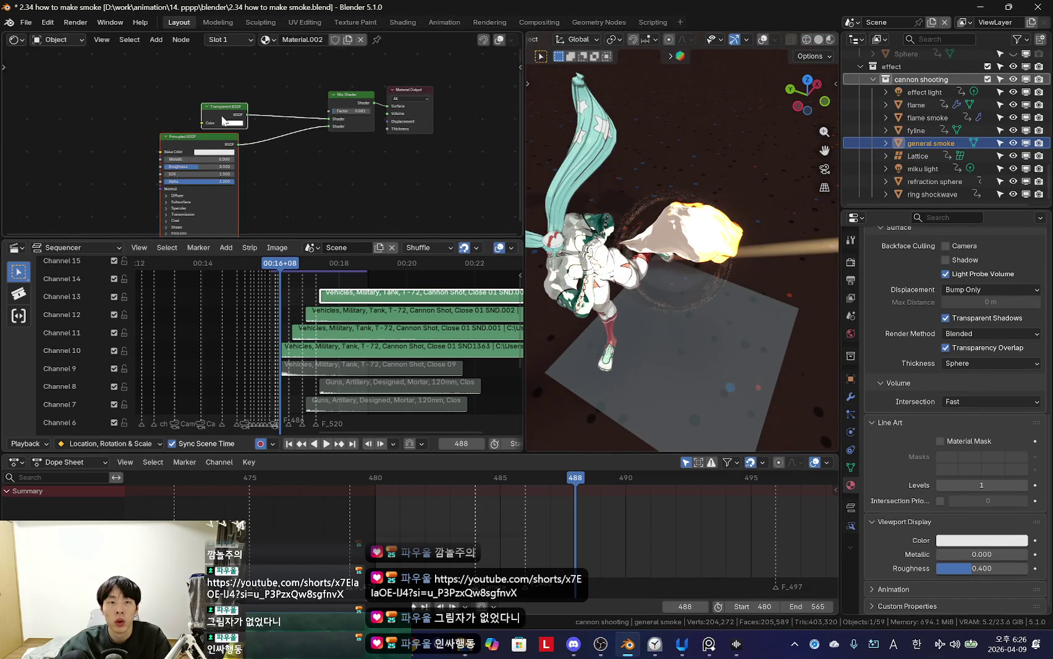
{"action": "left_click_drag", "start_coordinate": [212, 115], "coordinate": [156, 116]}
Step: Add a Spherical Gradient Texture with Texture Coordinate and Mapping nodes, then select the whole plane in Edit Mode
{"action": "key", "text": "shift+a"}
{"action": "type", "text": "d"}
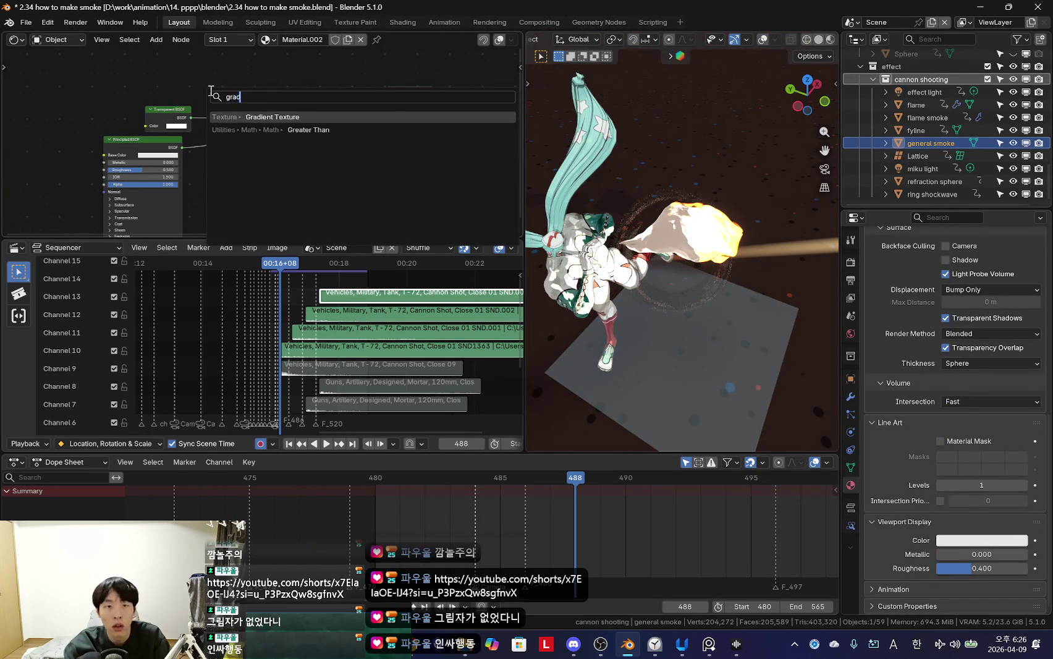
{"action": "key", "text": "Return"}
{"action": "left_click", "coordinate": [147, 110]}
{"action": "scroll", "coordinate": [149, 112], "scroll_direction": "up", "scroll_amount": 2}
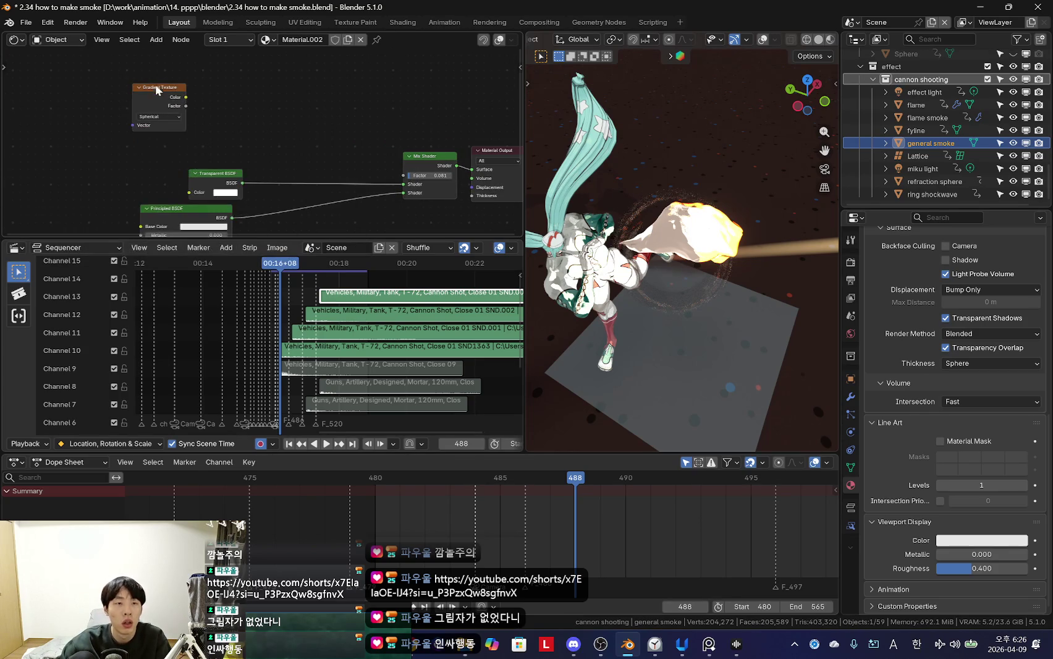
{"action": "key", "text": "ctrl+t"}
{"action": "left_click_drag", "start_coordinate": [148, 121], "coordinate": [166, 89]}
{"action": "scroll", "coordinate": [141, 176], "scroll_direction": "up", "scroll_amount": 3}
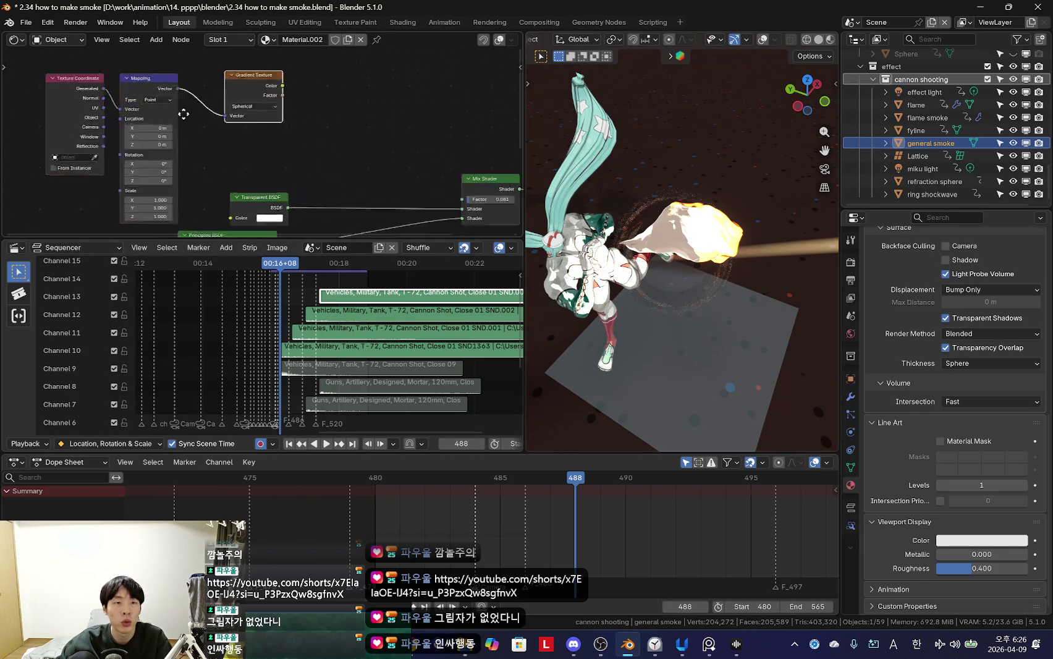
{"action": "key", "text": "Tab"}
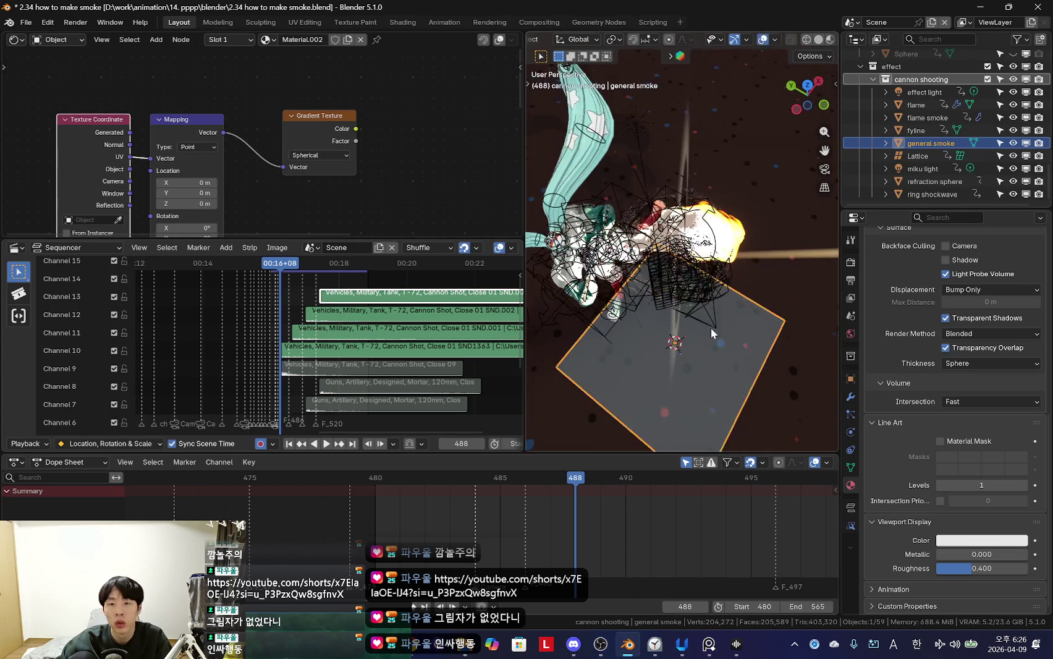
{"action": "key", "text": "a"}
{"action": "left_click", "coordinate": [19, 248]}
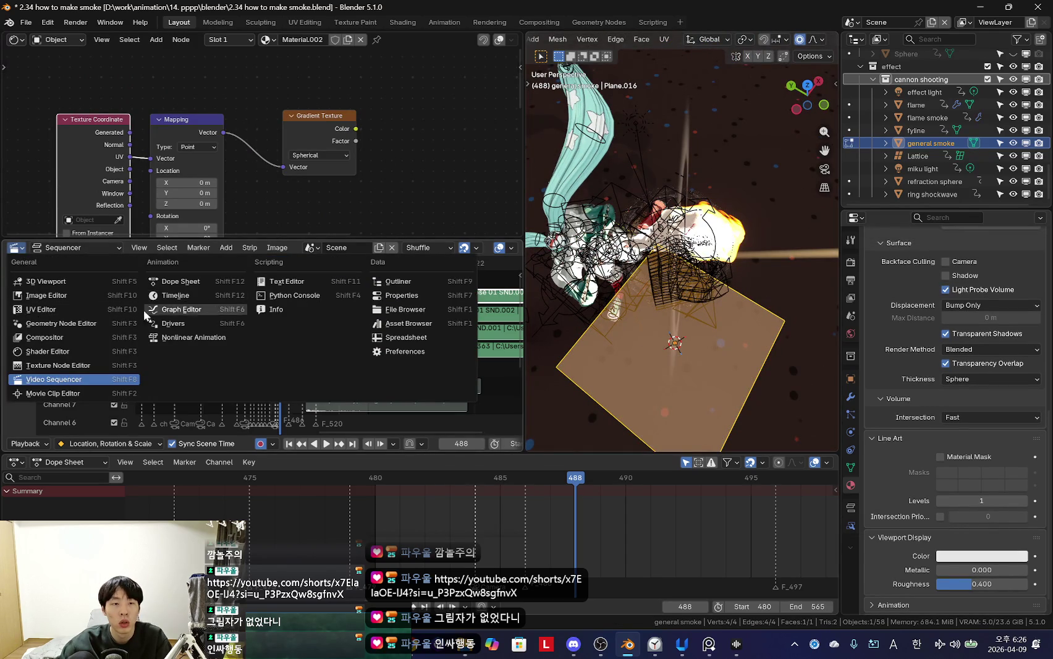
Step: Turn the sequencer into a UV Editor, unlink its image, and enlarge the plane's UV face
{"action": "left_click", "coordinate": [59, 310]}
{"action": "left_click_drag", "start_coordinate": [204, 240], "coordinate": [204, 215]}
{"action": "scroll", "coordinate": [272, 322], "scroll_direction": "down", "scroll_amount": 5}
{"action": "scroll", "coordinate": [293, 325], "scroll_direction": "down", "scroll_amount": 1}
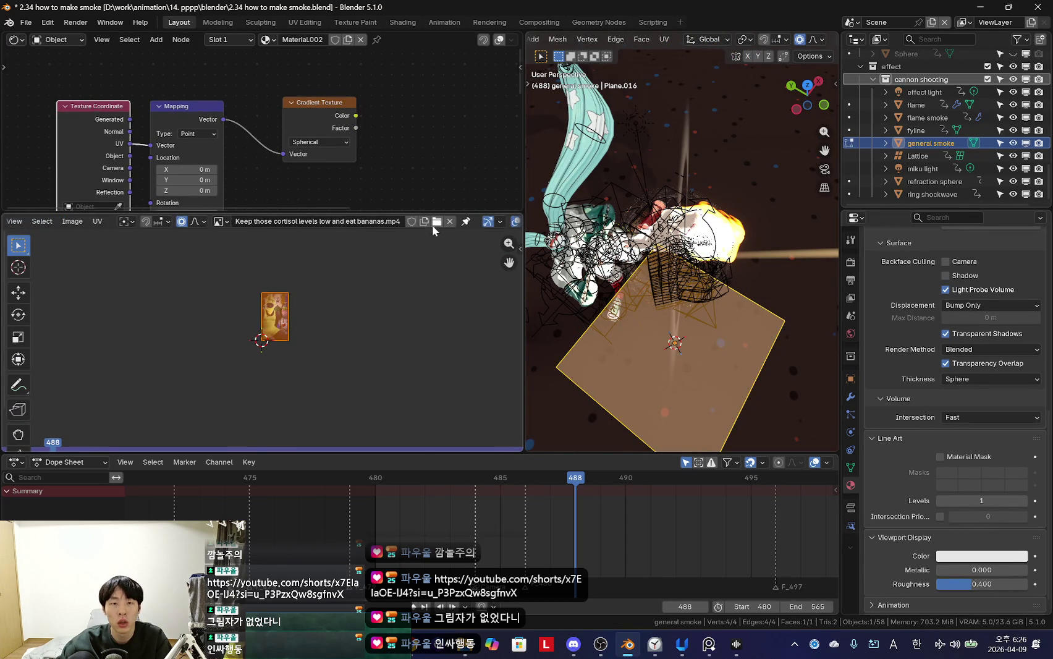
{"action": "left_click", "coordinate": [450, 221]}
{"action": "key", "text": "s"}
{"action": "left_click", "coordinate": [347, 362]}
Step: Preview the Gradient Texture on the plane and scale and move the UVs to centre the glow
{"action": "left_click", "coordinate": [316, 118], "text": "ctrl+shift"}
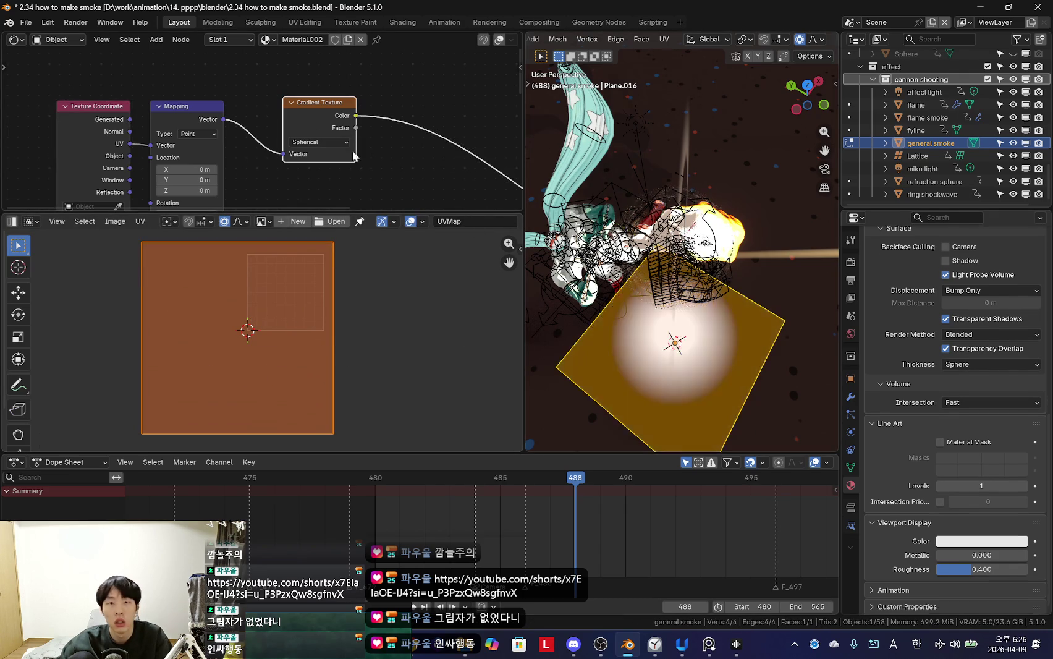
{"action": "key", "text": "Tab"}
{"action": "key", "text": "Tab"}
{"action": "key", "text": "s"}
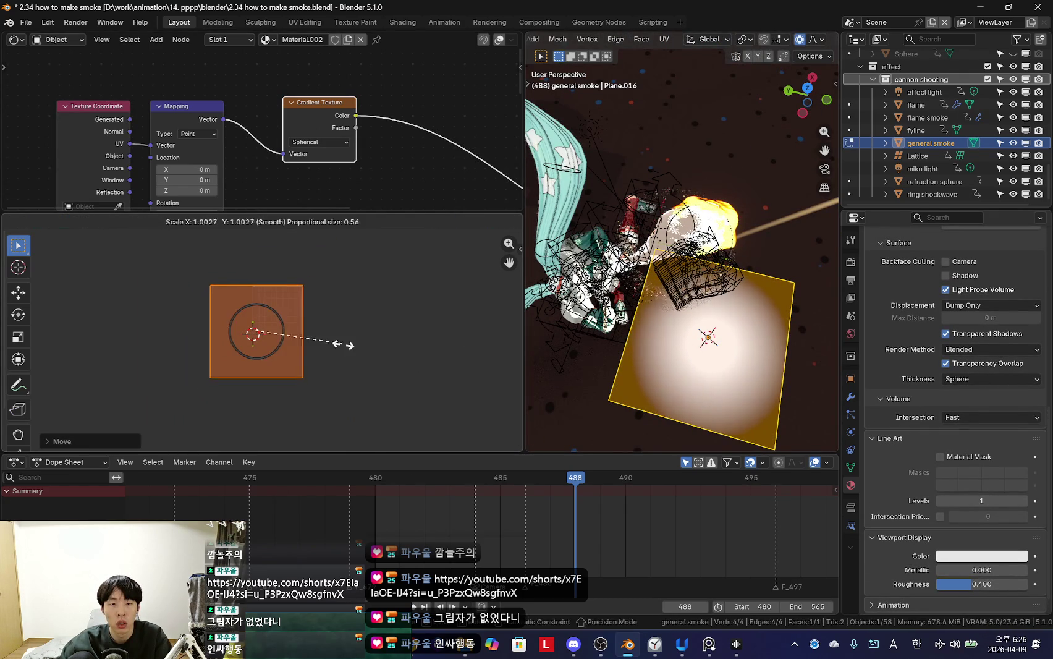
{"action": "left_click", "coordinate": [341, 353]}
{"action": "key", "text": "g"}
{"action": "left_click", "coordinate": [343, 354]}
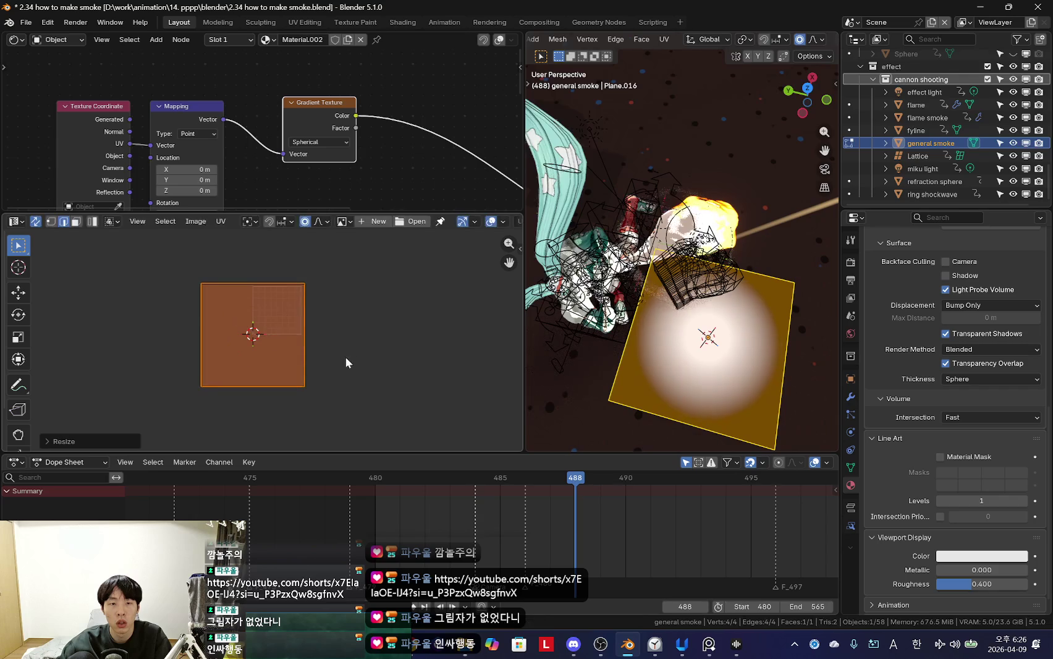
Step: Cancel two further UV scaling attempts and leave Edit Mode on the smoke plane
{"action": "key", "text": "s"}
{"action": "right_click", "coordinate": [352, 361]}
{"action": "key", "text": "s"}
{"action": "right_click", "coordinate": [351, 363]}
{"action": "key", "text": "Tab"}
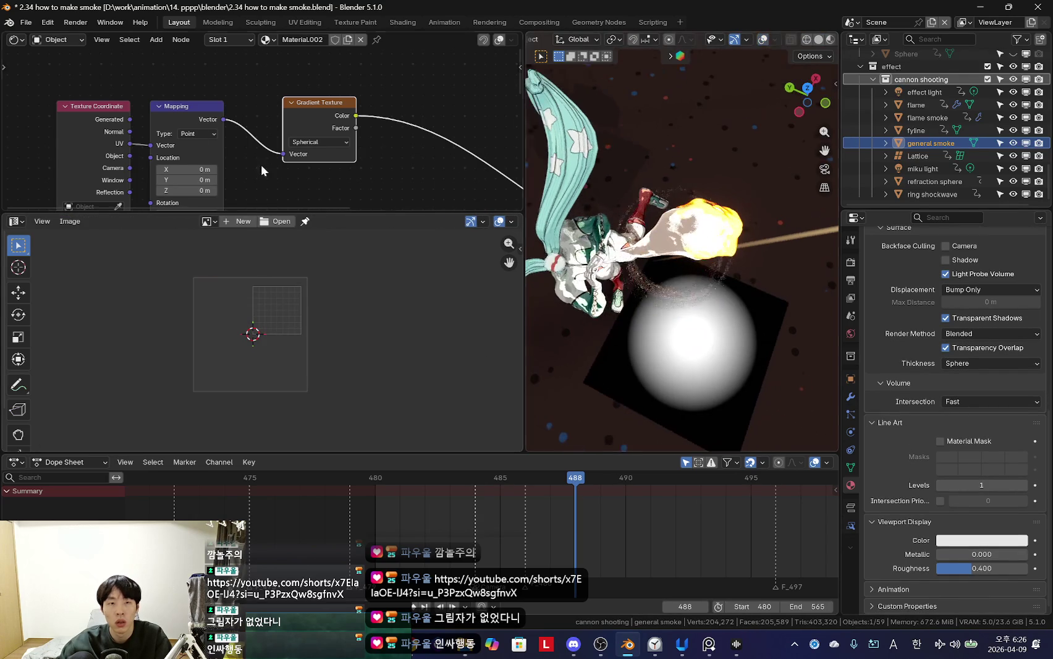
{"action": "scroll", "coordinate": [290, 123], "scroll_direction": "down", "scroll_amount": 2}
{"action": "key", "text": "shift+a"}
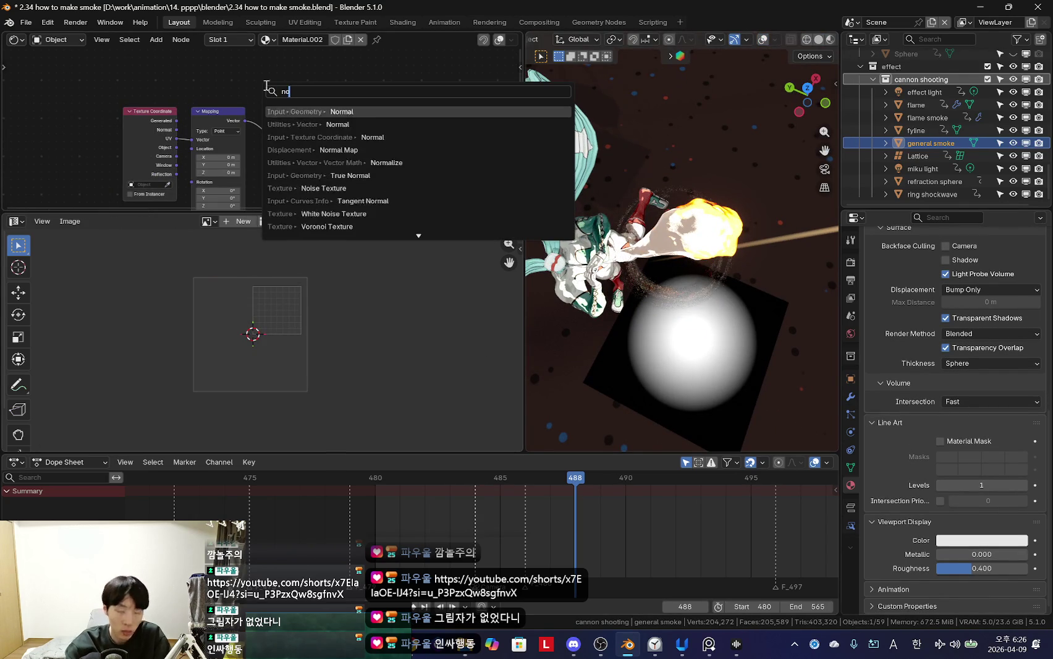
Step: Add a Noise Texture node and a Mix Color node dropped onto the texture link
{"action": "key", "text": "Return"}
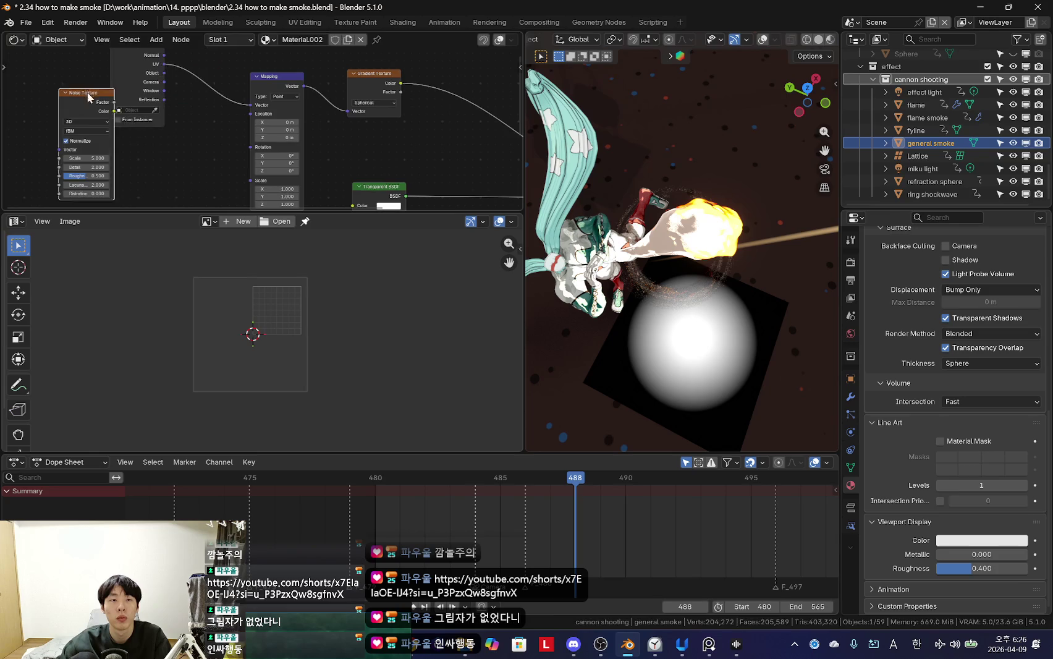
{"action": "scroll", "coordinate": [178, 149], "scroll_direction": "down", "scroll_amount": 2}
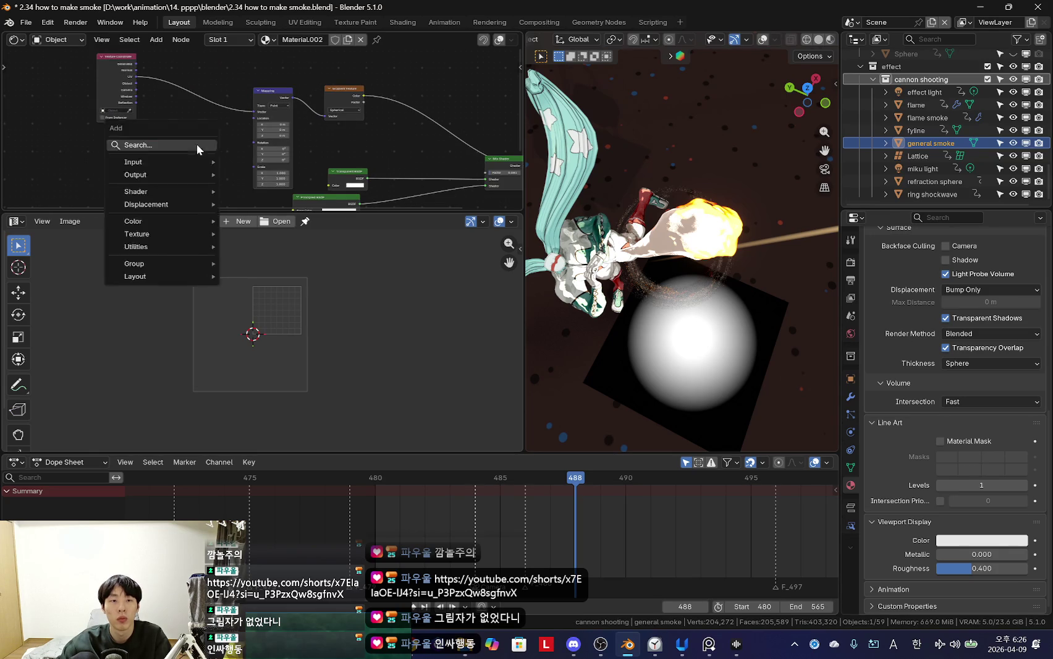
{"action": "key", "text": "shift+a"}
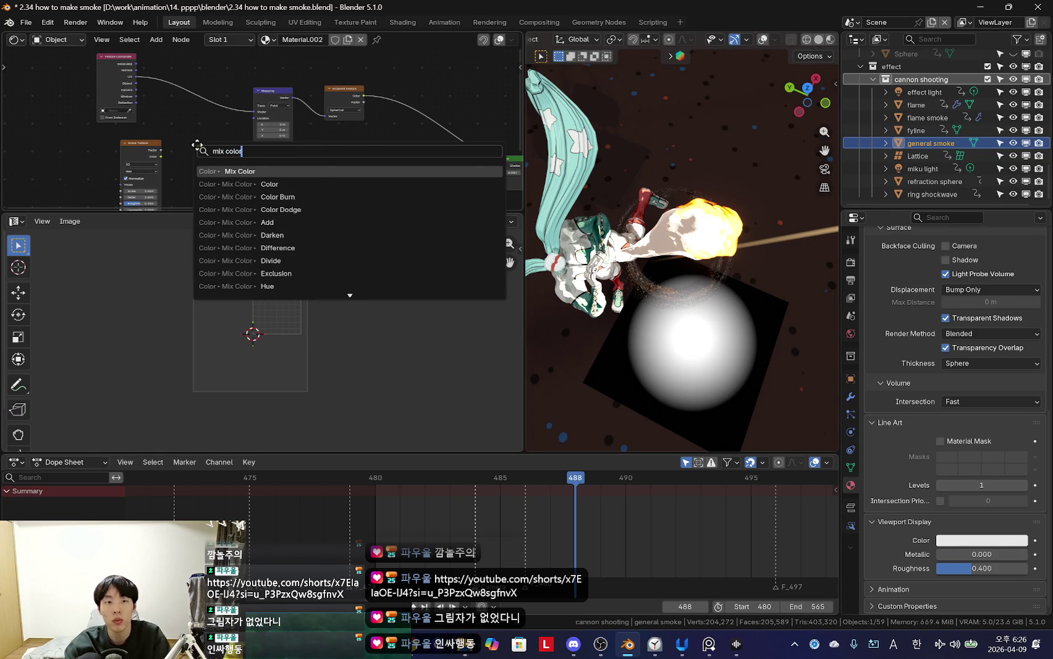
{"action": "key", "text": "Return"}
{"action": "left_click", "coordinate": [210, 121]}
{"action": "scroll", "coordinate": [218, 120], "scroll_direction": "up", "scroll_amount": 3}
Step: Set the Mix node blend to Linear Light and feed the noise Color into B
{"action": "left_click", "coordinate": [195, 112]}
{"action": "left_click", "coordinate": [196, 111]}
{"action": "left_click", "coordinate": [193, 113]}
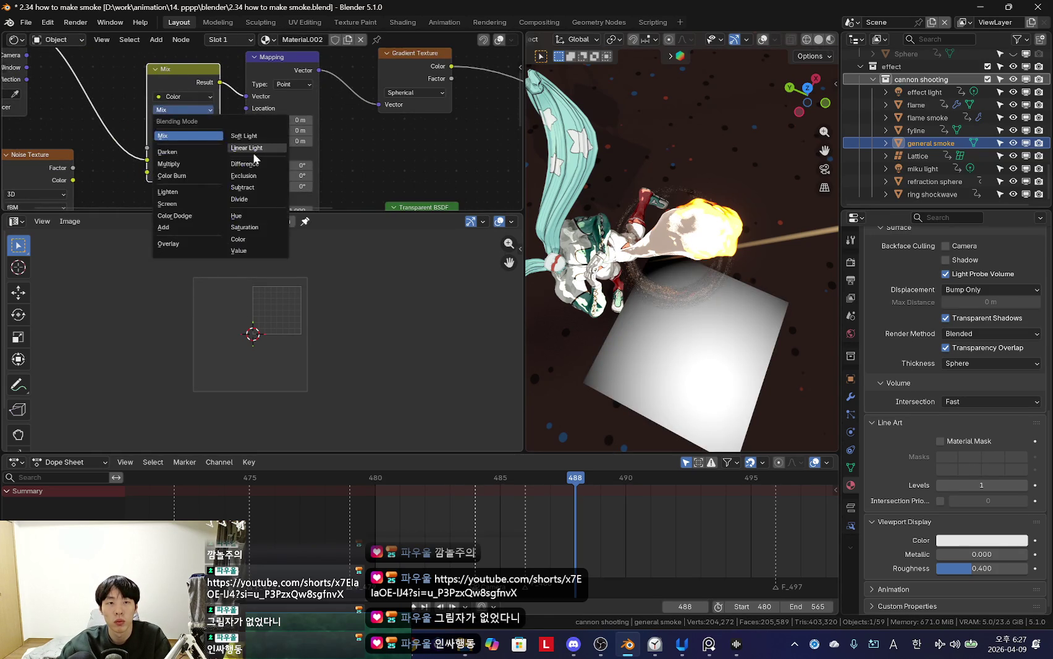
{"action": "left_click", "coordinate": [259, 159]}
{"action": "middle_click_drag", "start_coordinate": [95, 161], "coordinate": [179, 117]}
{"action": "left_click_drag", "start_coordinate": [158, 136], "coordinate": [232, 127]}
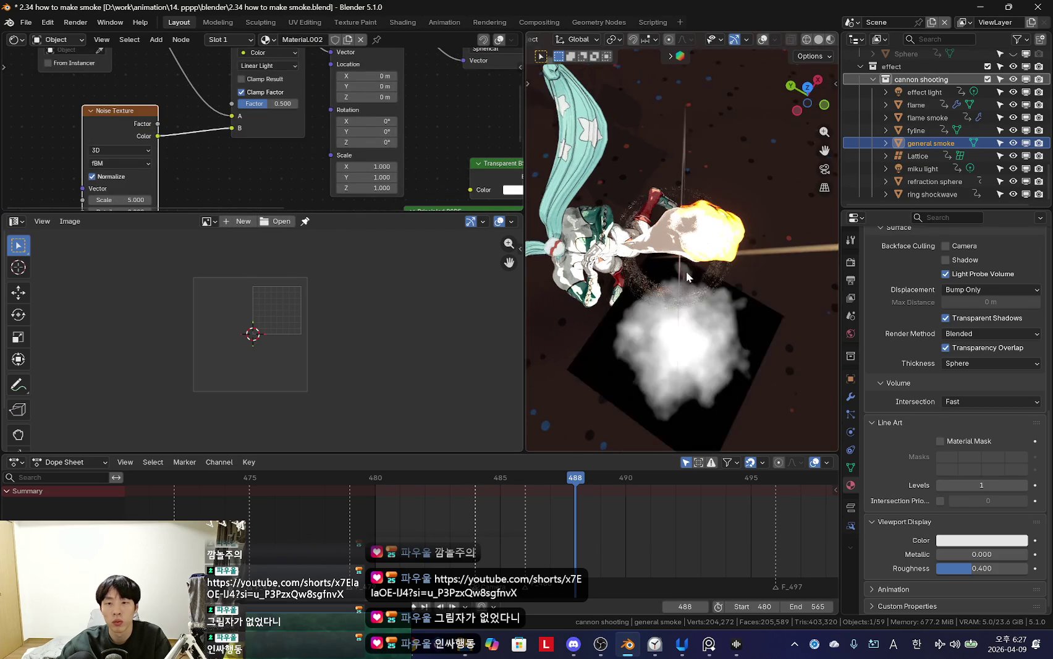
Step: Raise the noise Scale from 3.8 to 10.3 and increase its Distortion
{"action": "mouse_move", "coordinate": [221, 143]}
{"action": "middle_mouse_down"}
{"action": "mouse_move", "coordinate": [246, 122]}
{"action": "mouse_move", "coordinate": [207, 176]}
{"action": "mouse_move", "coordinate": [236, 117]}
{"action": "mouse_move", "coordinate": [273, 90]}
{"action": "middle_mouse_up"}
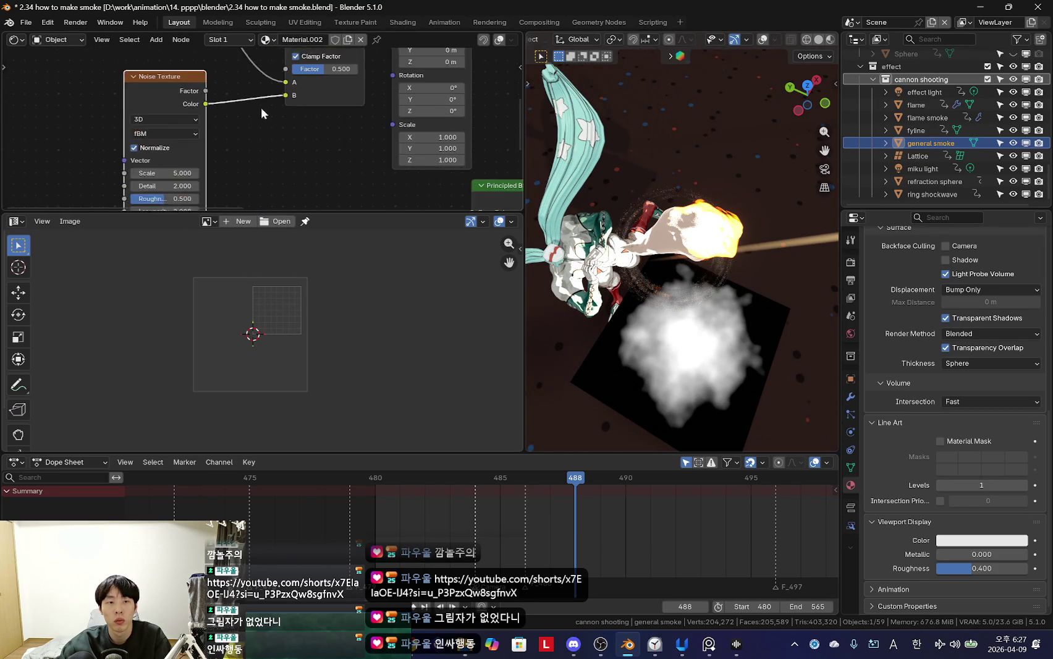
{"action": "scroll", "coordinate": [186, 124], "scroll_direction": "up", "scroll_amount": 2}
{"action": "middle_click_drag", "start_coordinate": [186, 124], "coordinate": [185, 86]}
{"action": "left_click_drag", "start_coordinate": [175, 76], "coordinate": [204, 77]}
{"action": "left_click_drag", "start_coordinate": [176, 152], "coordinate": [198, 152]}
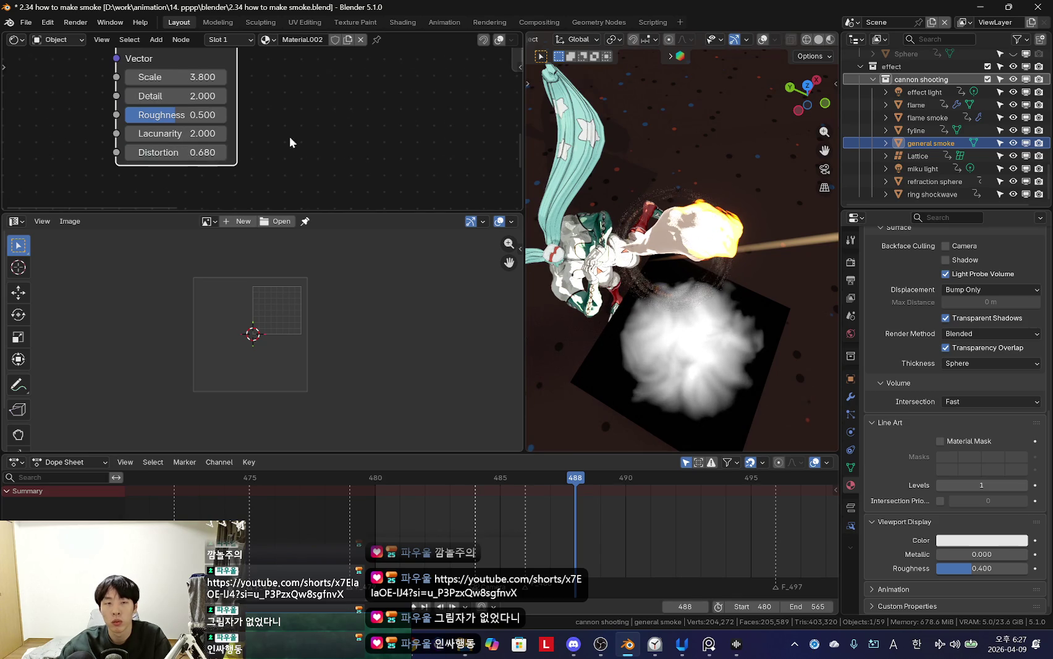
{"action": "scroll", "coordinate": [294, 158], "scroll_direction": "up", "scroll_amount": 1}
{"action": "left_click_drag", "start_coordinate": [146, 106], "coordinate": [204, 106]}
Step: Bring the noise Distortion back to 0 and return to the gradient and Mix Shader nodes
{"action": "scroll", "coordinate": [266, 134], "scroll_direction": "up", "scroll_amount": 1}
{"action": "scroll", "coordinate": [265, 134], "scroll_direction": "up", "scroll_amount": 1}
{"action": "left_click_drag", "start_coordinate": [186, 183], "coordinate": [168, 184]}
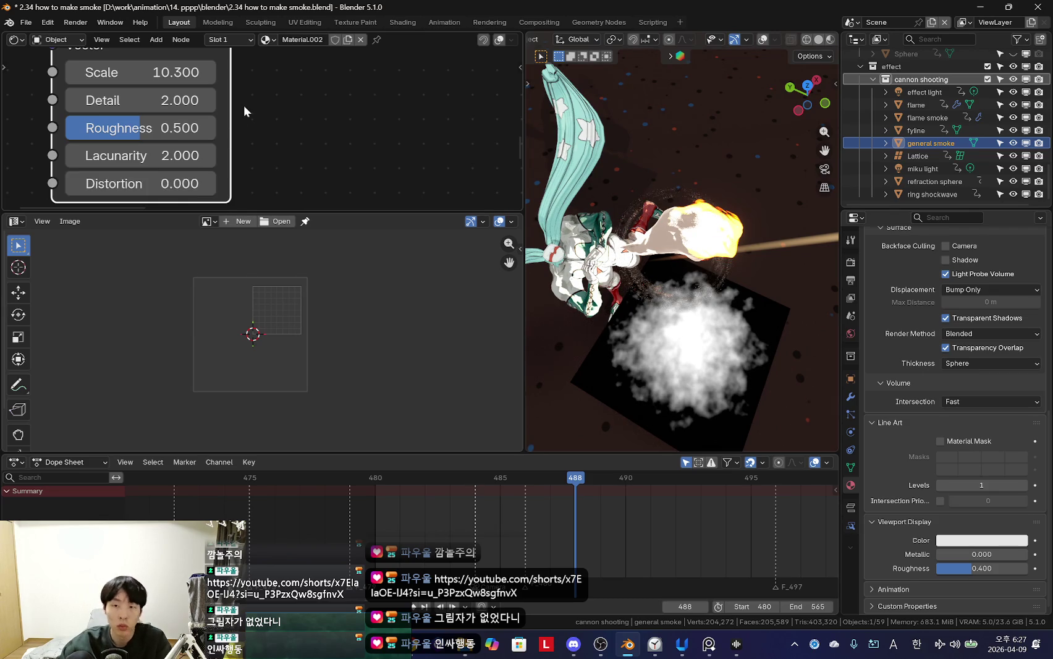
{"action": "scroll", "coordinate": [246, 116], "scroll_direction": "down", "scroll_amount": 1}
{"action": "scroll", "coordinate": [266, 123], "scroll_direction": "up", "scroll_amount": 1, "text": "ctrl"}
{"action": "scroll", "coordinate": [782, 326], "scroll_direction": "up", "scroll_amount": 4}
{"action": "scroll", "coordinate": [727, 271], "scroll_direction": "up", "scroll_amount": 3}
{"action": "scroll", "coordinate": [307, 88], "scroll_direction": "down", "scroll_amount": 4}
{"action": "middle_click_drag", "start_coordinate": [235, 162], "coordinate": [195, 95]}
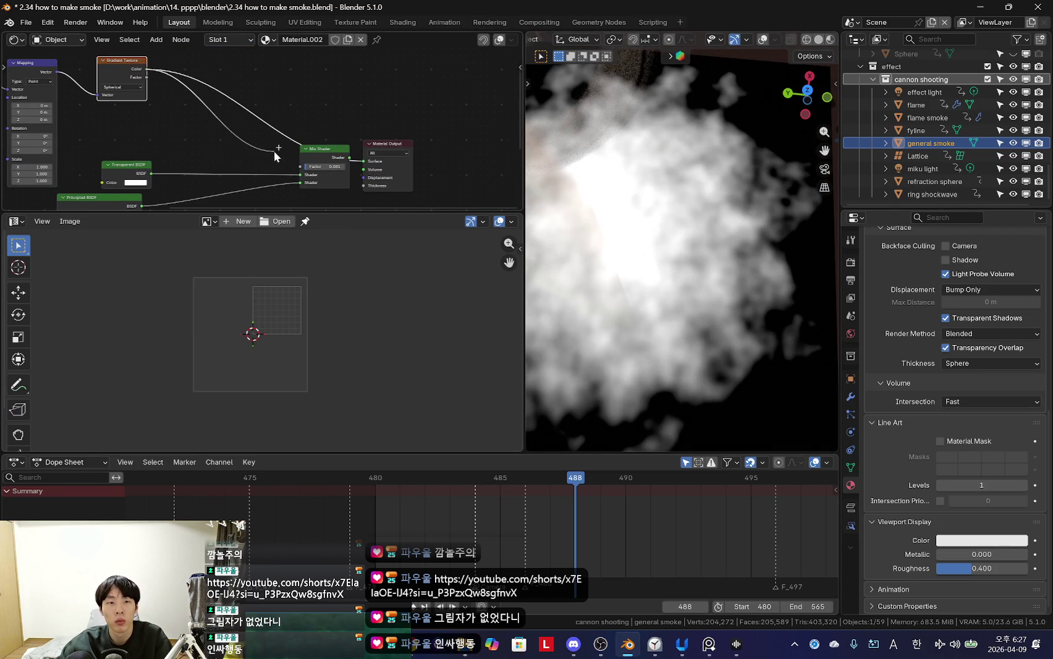
Step: Insert a Multiply Math node (value 1.830) before the Mix Shader
{"action": "key", "text": "shift+a"}
{"action": "type", "text": "m"}
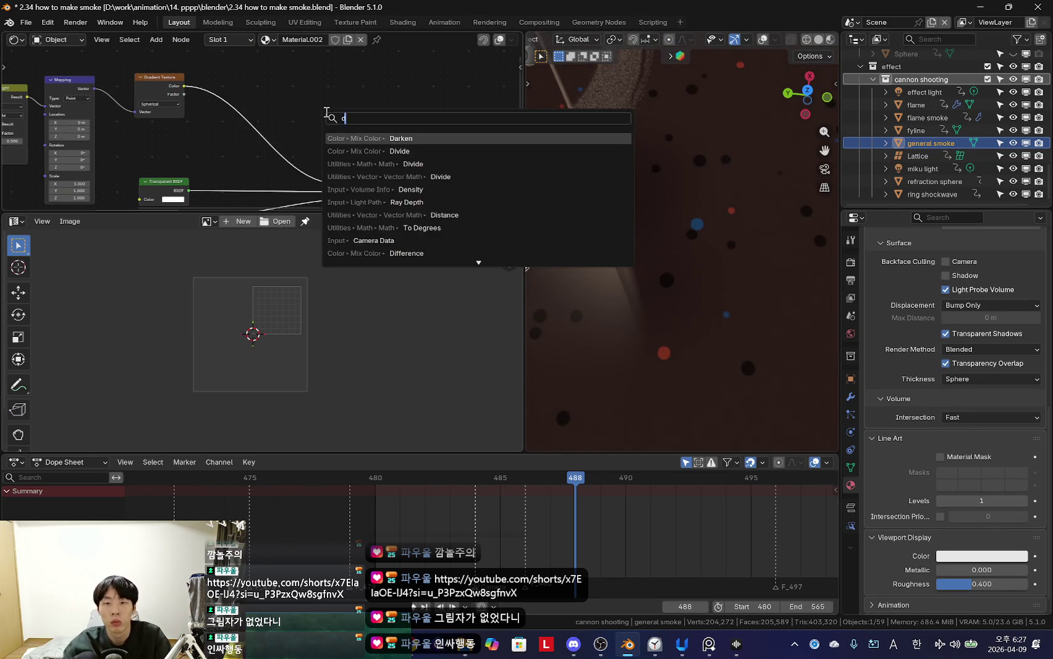
{"action": "type", "text": "ath"}
{"action": "key", "text": "Return"}
{"action": "scroll", "coordinate": [285, 108], "scroll_direction": "up", "scroll_amount": 2}
{"action": "left_click", "coordinate": [320, 134]}
{"action": "left_click", "coordinate": [300, 123]}
{"action": "left_click", "coordinate": [300, 168]}
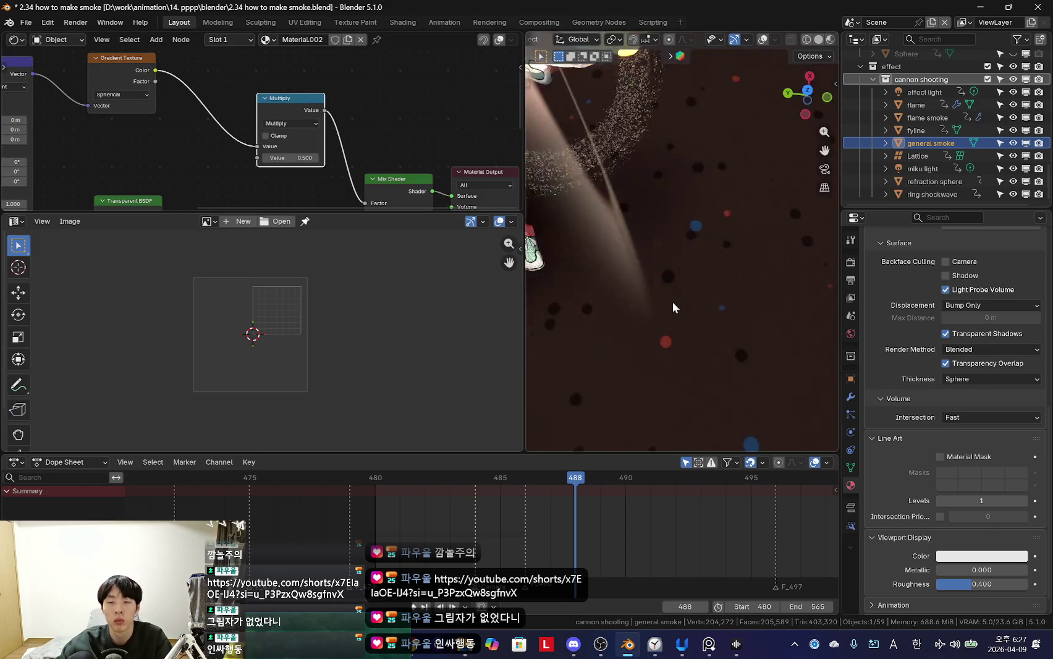
Step: Move the general smoke plane to a new spot in the camera shot
{"action": "middle_click_drag", "start_coordinate": [688, 290], "coordinate": [673, 275]}
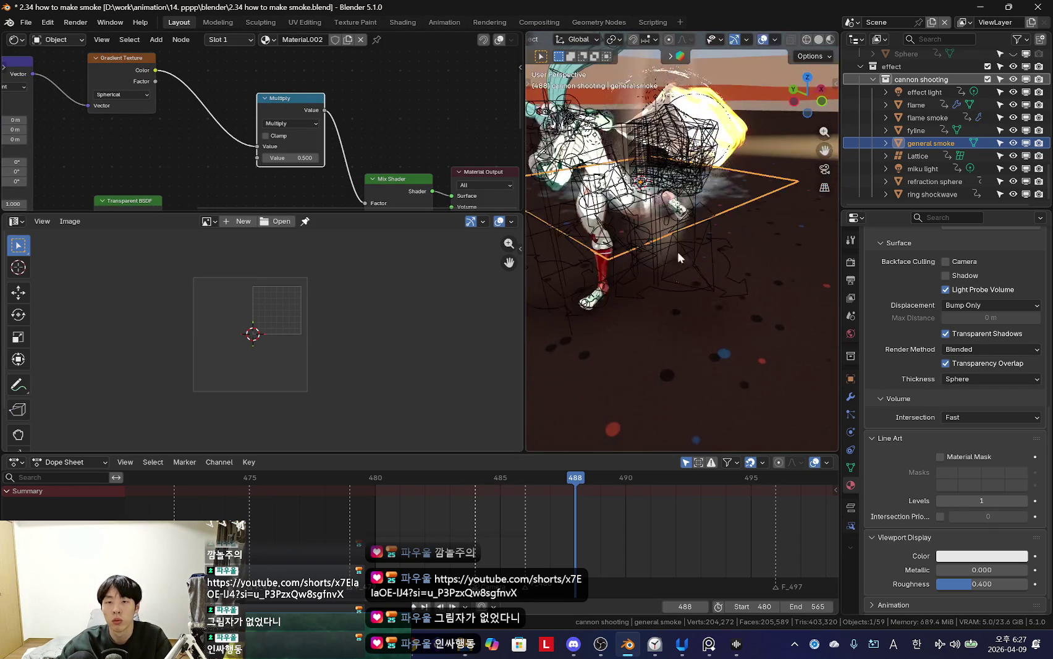
{"action": "key", "text": "r"}
{"action": "key", "text": "Escape"}
{"action": "left_click", "coordinate": [689, 258]}
{"action": "left_click_drag", "start_coordinate": [688, 259], "coordinate": [734, 248]}
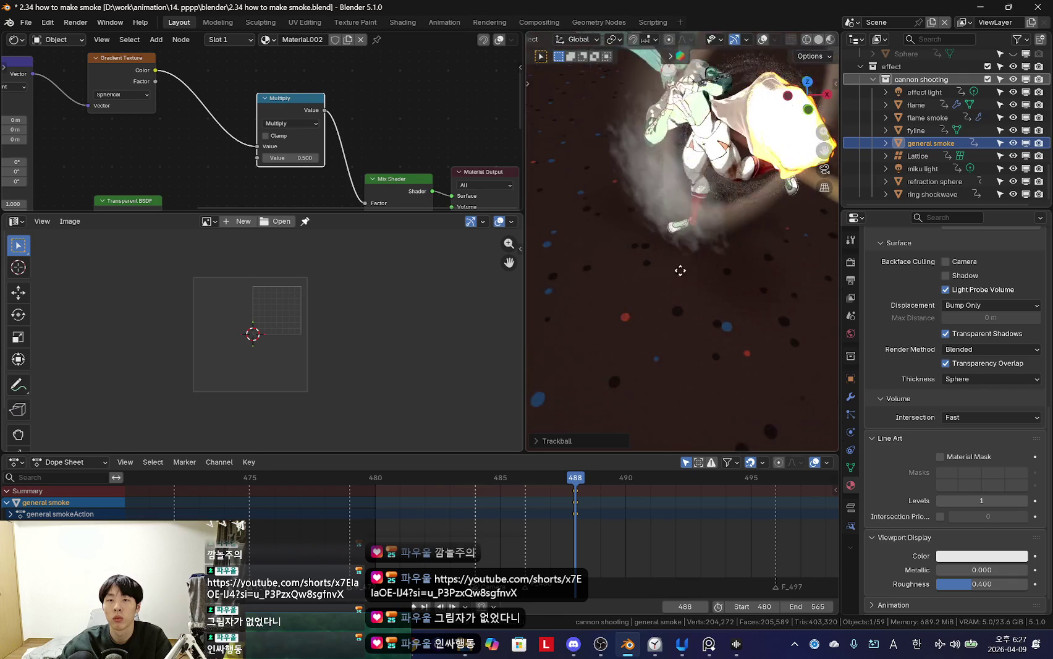
{"action": "key", "text": "KP_0"}
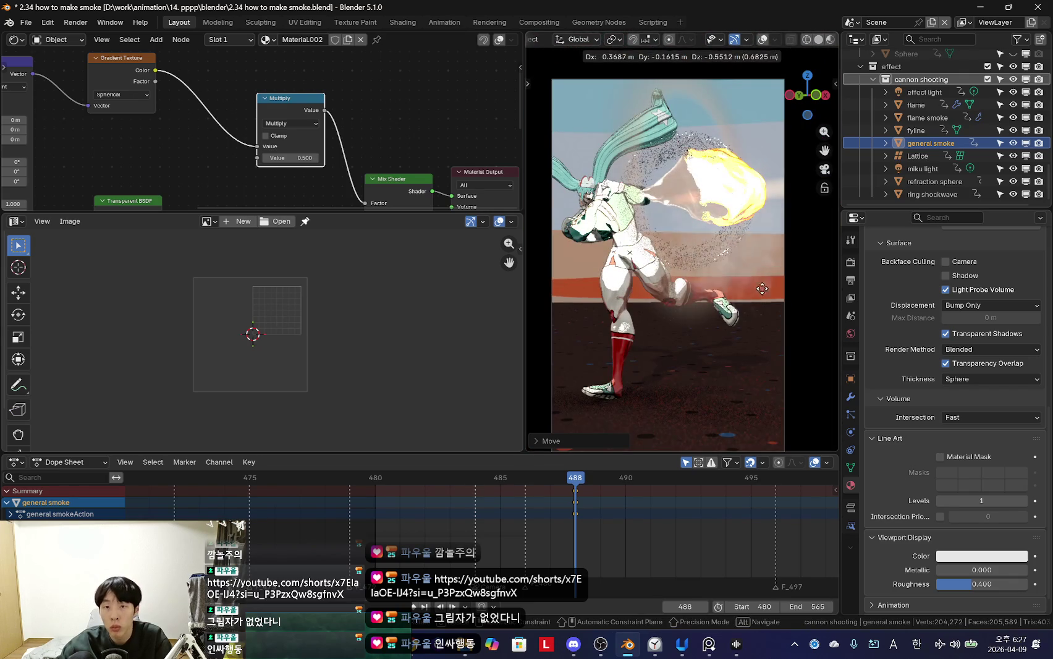
{"action": "scroll", "coordinate": [301, 168], "scroll_direction": "up", "scroll_amount": 2}
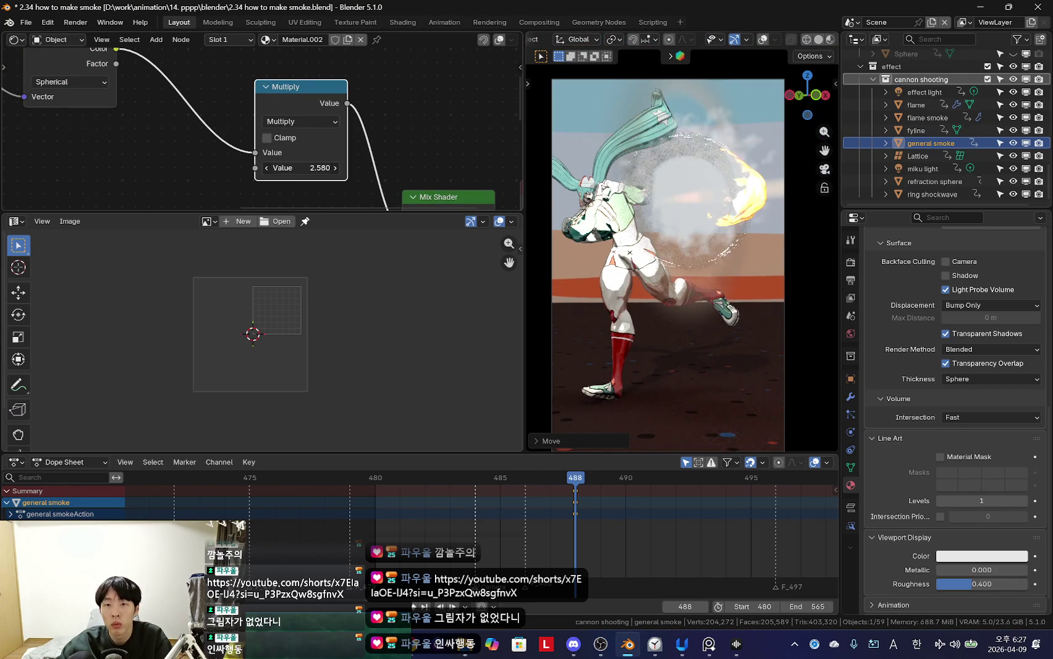
{"action": "mouse_move", "coordinate": [645, 290]}
{"action": "middle_mouse_down"}
{"action": "mouse_move", "coordinate": [711, 299]}
{"action": "mouse_move", "coordinate": [802, 270]}
{"action": "middle_mouse_up"}
{"action": "key", "text": "KP_0"}
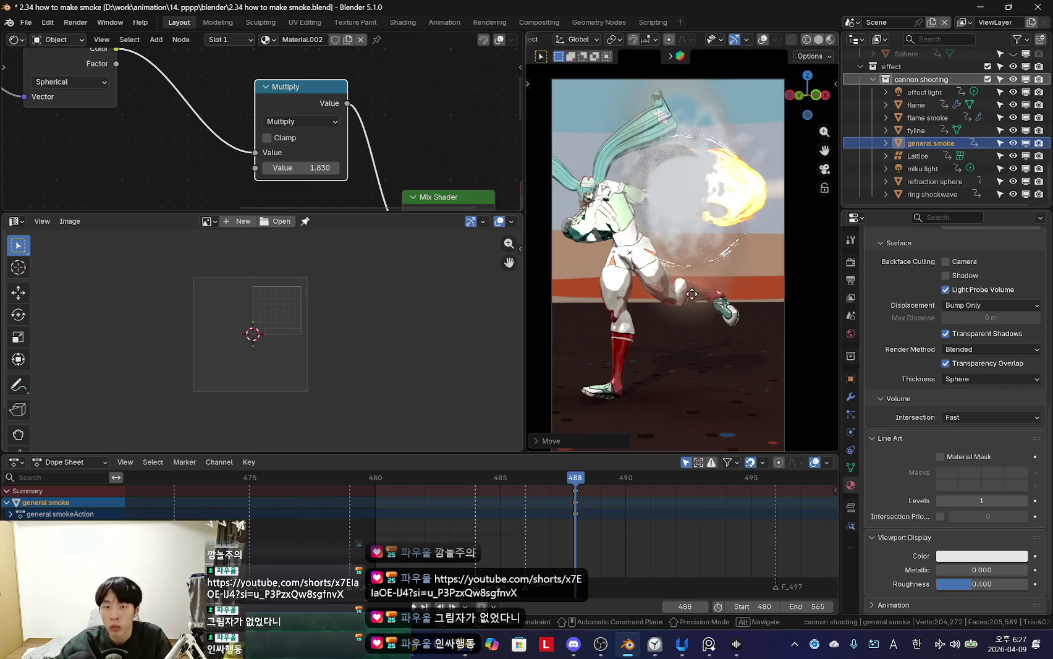
{"action": "key", "text": "g"}
{"action": "left_click", "coordinate": [731, 305]}
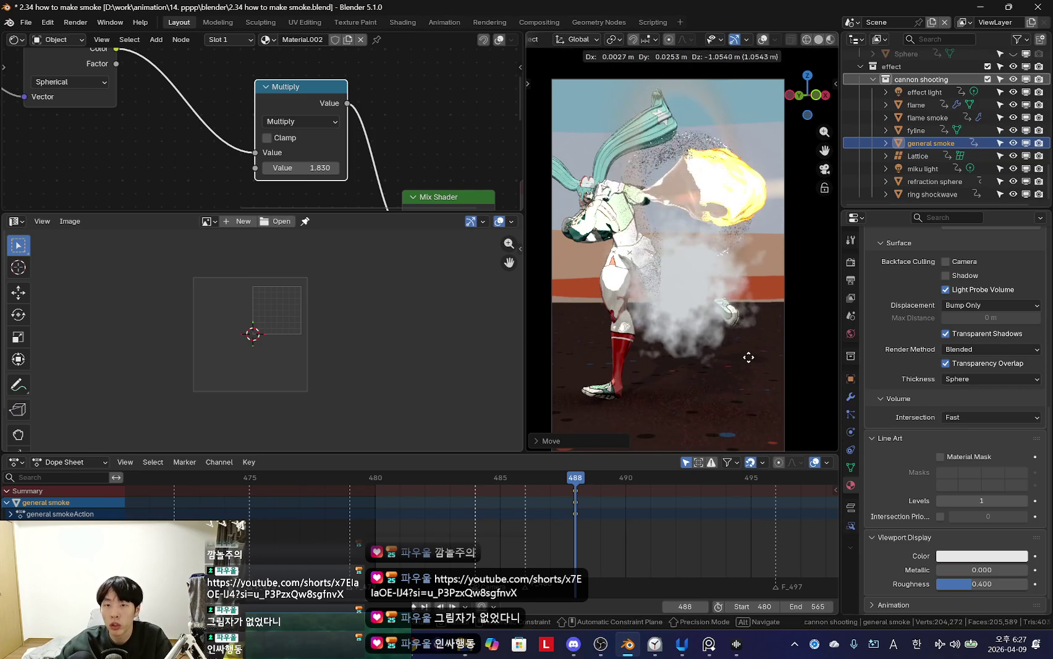
Step: Set the smoke material to Dithered with shadow backface culling, raytraced transmission and transparent shadows
{"action": "left_click", "coordinate": [989, 365]}
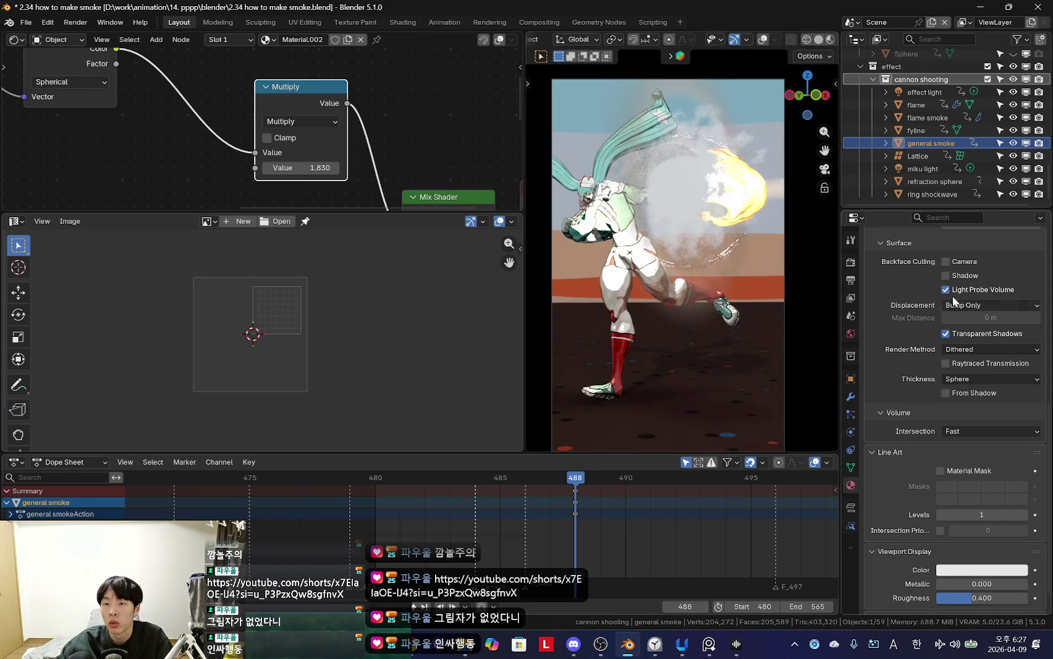
{"action": "left_click", "coordinate": [945, 276]}
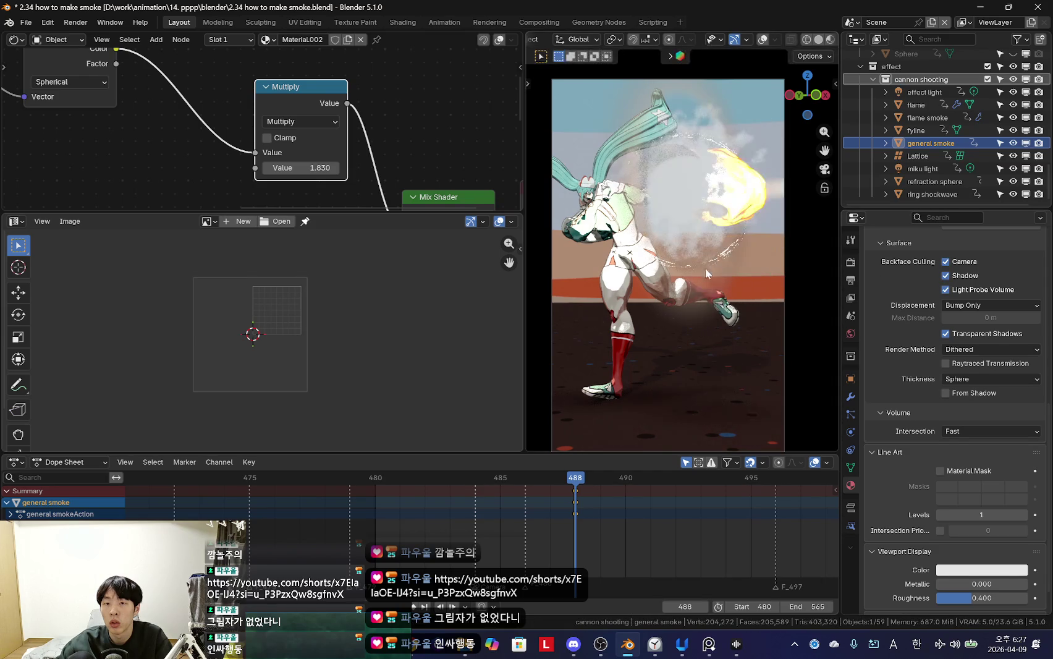
{"action": "left_click", "coordinate": [975, 348]}
{"action": "left_click", "coordinate": [950, 363]}
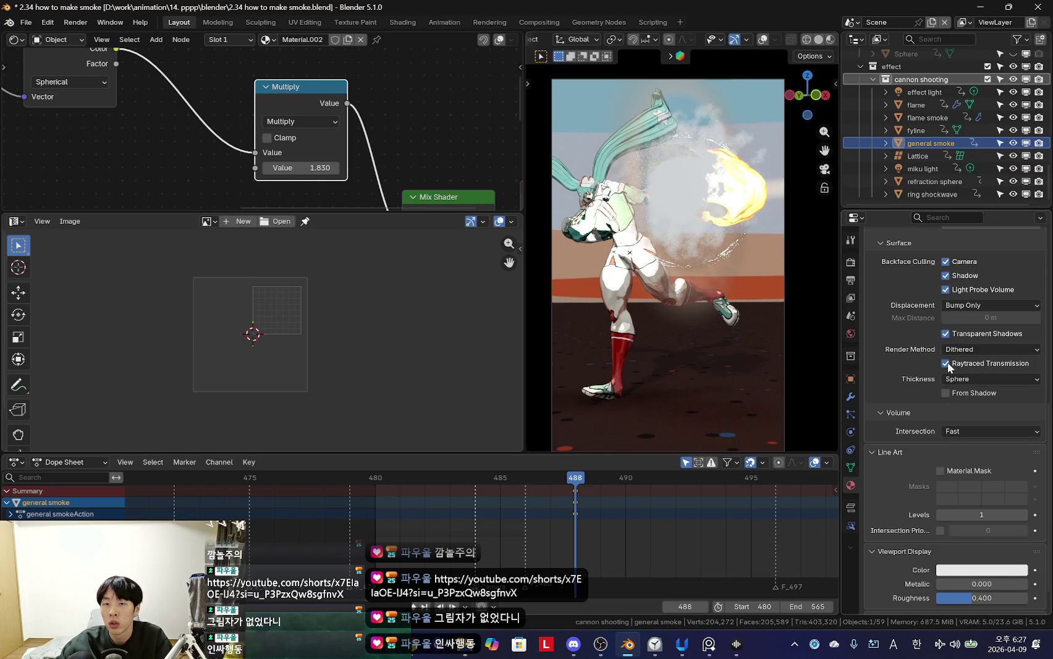
{"action": "left_click", "coordinate": [946, 363]}
{"action": "left_click", "coordinate": [986, 350]}
{"action": "left_click", "coordinate": [986, 350]}
{"action": "left_click", "coordinate": [946, 333]}
Step: Orbit to a side view of the character and turn on viewport overlays
{"action": "mouse_move", "coordinate": [763, 312]}
{"action": "middle_mouse_down"}
{"action": "mouse_move", "coordinate": [703, 315]}
{"action": "mouse_move", "coordinate": [634, 361]}
{"action": "mouse_move", "coordinate": [728, 363]}
{"action": "mouse_move", "coordinate": [785, 294]}
{"action": "middle_mouse_up"}
{"action": "key", "text": "KP_0"}
{"action": "scroll", "coordinate": [679, 347], "scroll_direction": "up", "scroll_amount": 3}
{"action": "mouse_move", "coordinate": [679, 347]}
{"action": "middle_mouse_down"}
{"action": "mouse_move", "coordinate": [685, 380]}
{"action": "mouse_move", "coordinate": [635, 341]}
{"action": "mouse_move", "coordinate": [708, 333]}
{"action": "mouse_move", "coordinate": [768, 268]}
{"action": "mouse_move", "coordinate": [674, 318]}
{"action": "mouse_move", "coordinate": [692, 300]}
{"action": "mouse_move", "coordinate": [793, 275]}
{"action": "mouse_move", "coordinate": [768, 286]}
{"action": "mouse_move", "coordinate": [782, 285]}
{"action": "mouse_move", "coordinate": [741, 278]}
{"action": "middle_mouse_up"}
{"action": "key", "text": "shift+alt+z"}
{"action": "key", "text": "shift+alt+z"}
Step: Save the scene as '2.35 how to add additional smoke.blend' in the blender folder
{"action": "left_click", "coordinate": [26, 22]}
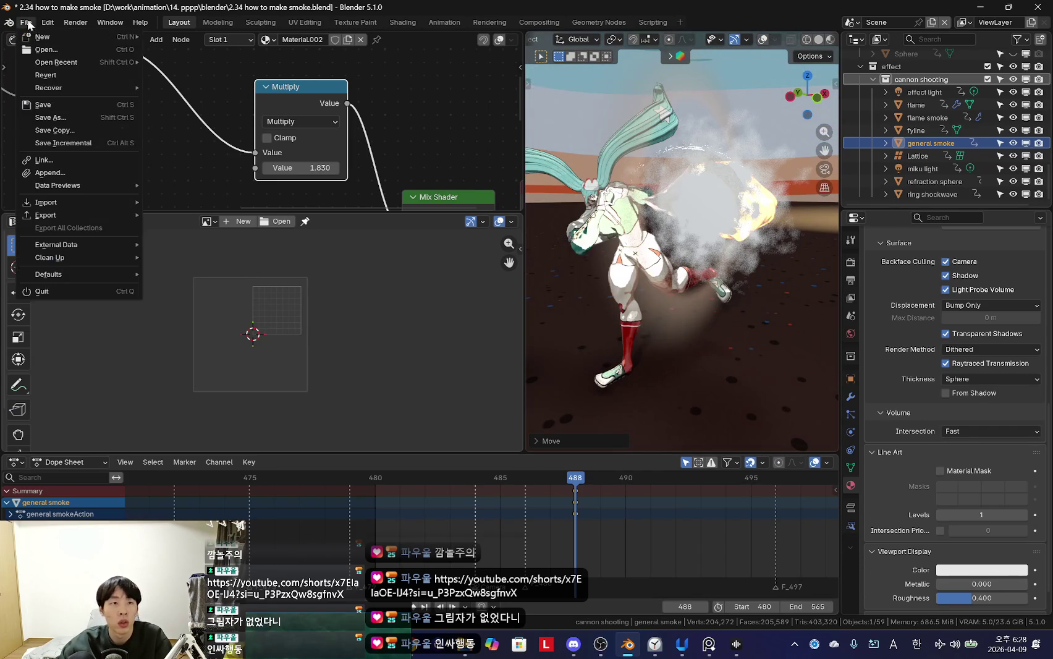
{"action": "left_click", "coordinate": [53, 117]}
{"action": "type", "text": "2.35 how to add additional smoke.blend"}
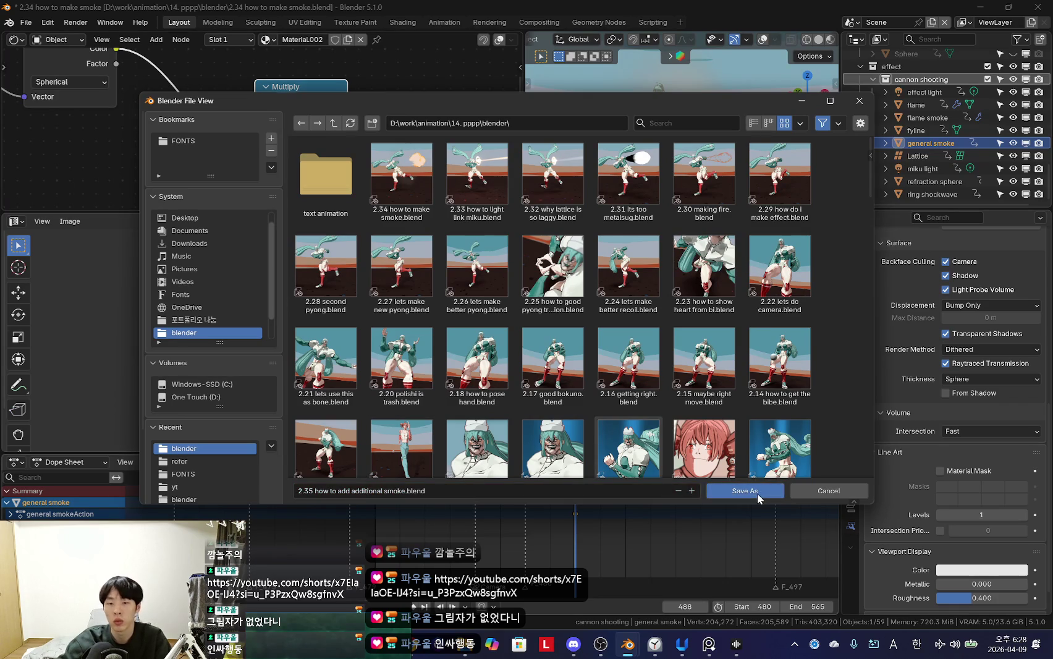
{"action": "left_click", "coordinate": [744, 490]}
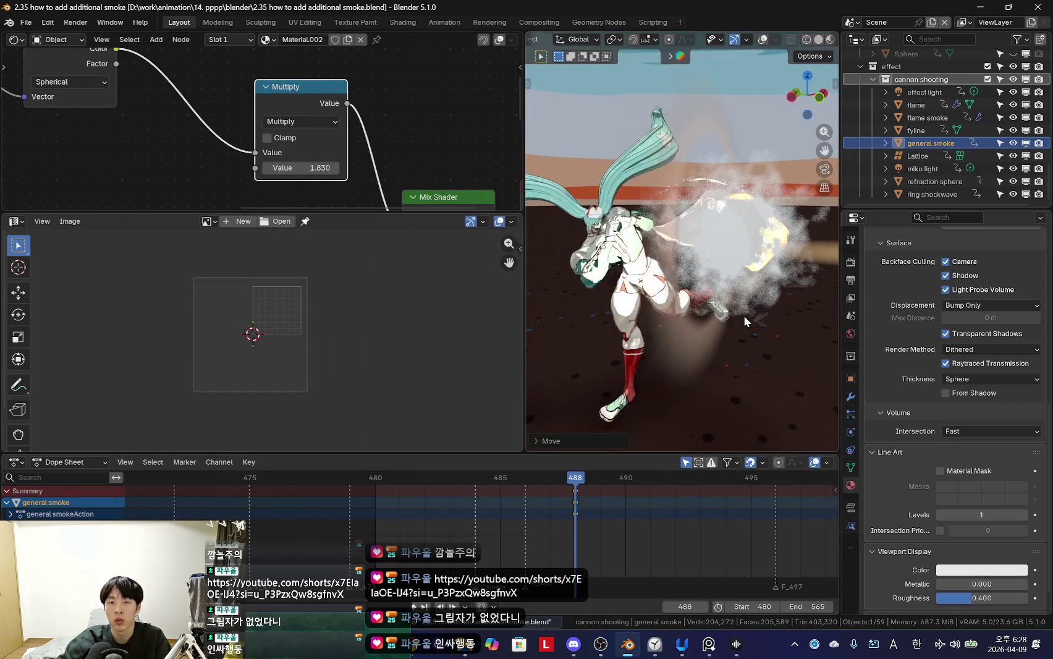
Step: Select the smoke keyframes at frame 488 and move the Transparent BSDF node aside
{"action": "key", "text": "KP_0"}
{"action": "scroll", "coordinate": [506, 524], "scroll_direction": "down", "scroll_amount": 3}
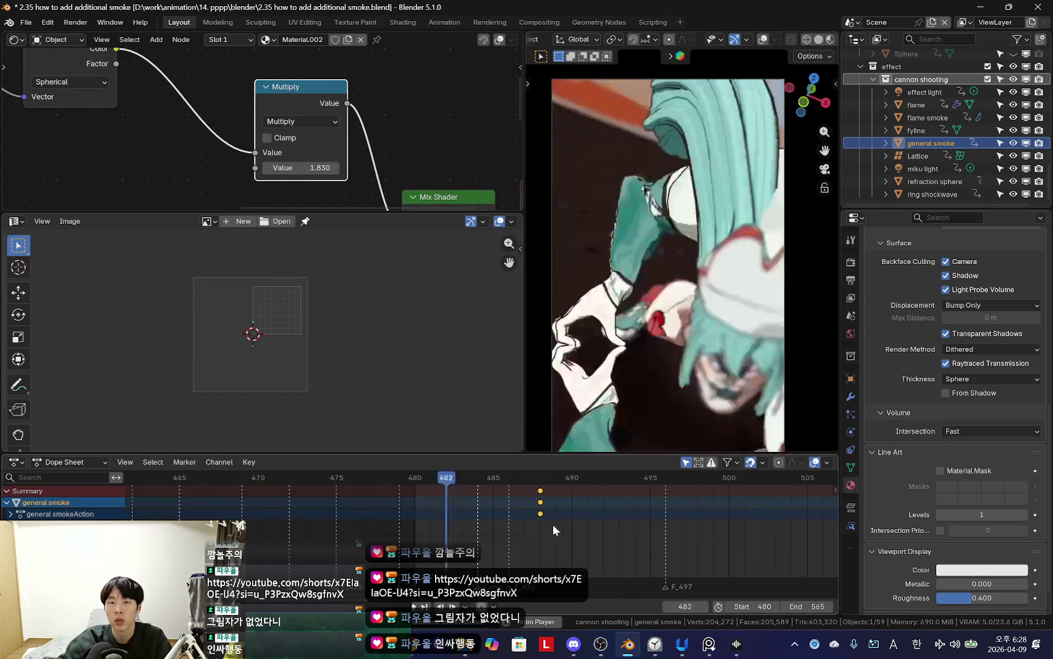
{"action": "mouse_move", "coordinate": [536, 517]}
{"action": "left_mouse_down"}
{"action": "mouse_move", "coordinate": [555, 525]}
{"action": "mouse_move", "coordinate": [531, 522]}
{"action": "left_mouse_up"}
{"action": "scroll", "coordinate": [676, 283], "scroll_direction": "up", "scroll_amount": 2}
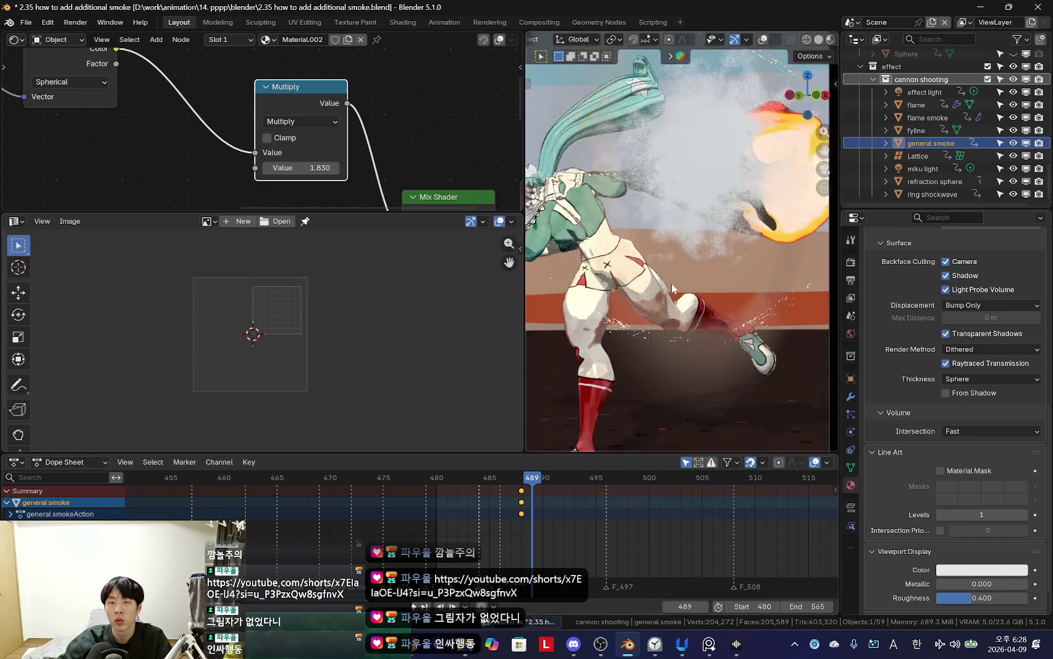
{"action": "scroll", "coordinate": [676, 283], "scroll_direction": "up", "scroll_amount": 2}
{"action": "scroll", "coordinate": [316, 188], "scroll_direction": "down", "scroll_amount": 1}
{"action": "middle_click_drag", "start_coordinate": [315, 187], "coordinate": [220, 143]}
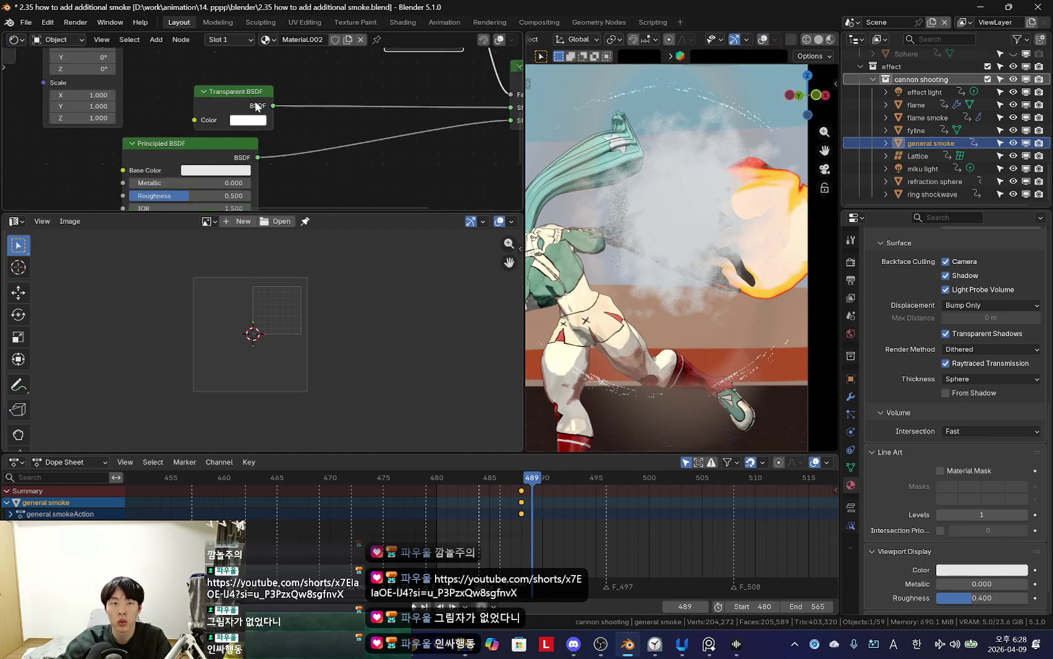
{"action": "left_click_drag", "start_coordinate": [221, 144], "coordinate": [346, 140]}
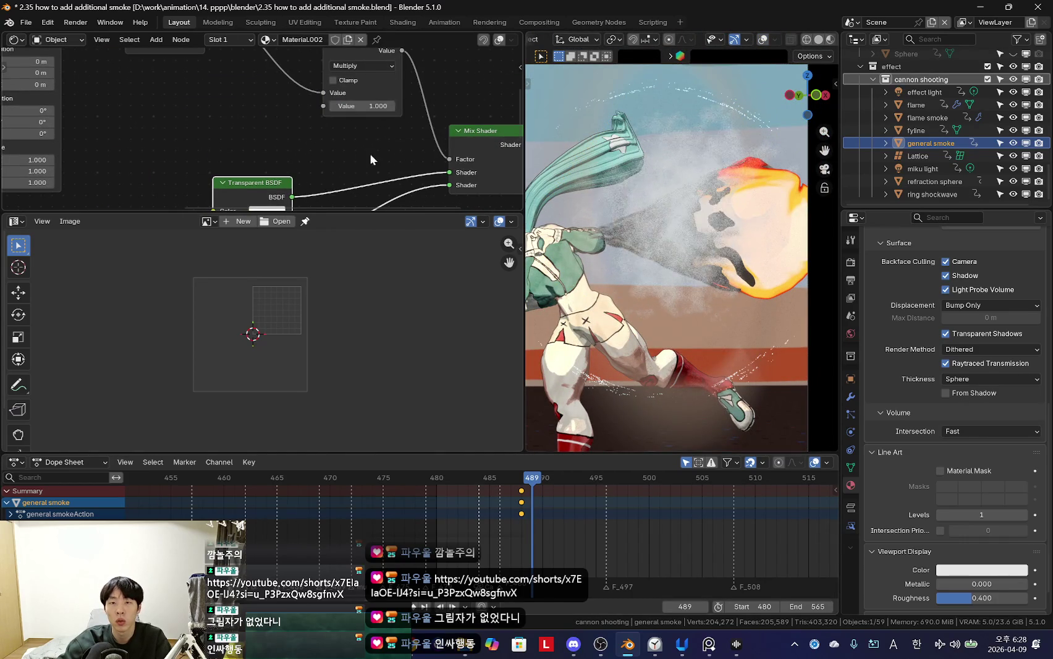
Step: Place the general smoke plane at a new position and check it from the camera
{"action": "key", "text": "g"}
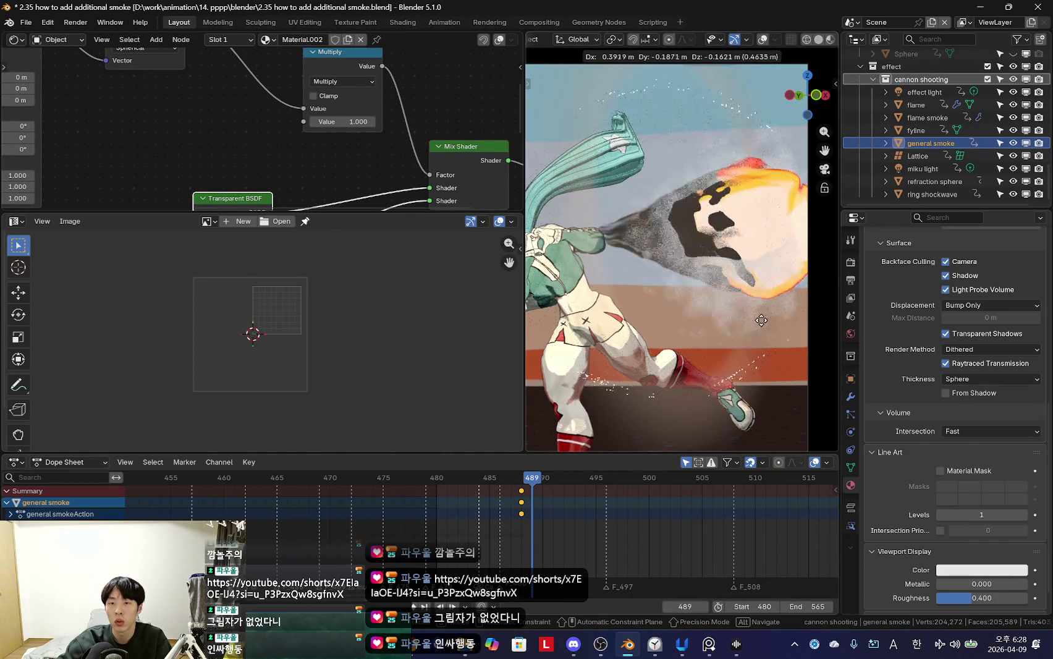
{"action": "left_click", "coordinate": [760, 301]}
{"action": "middle_click_drag", "start_coordinate": [761, 301], "coordinate": [714, 314]}
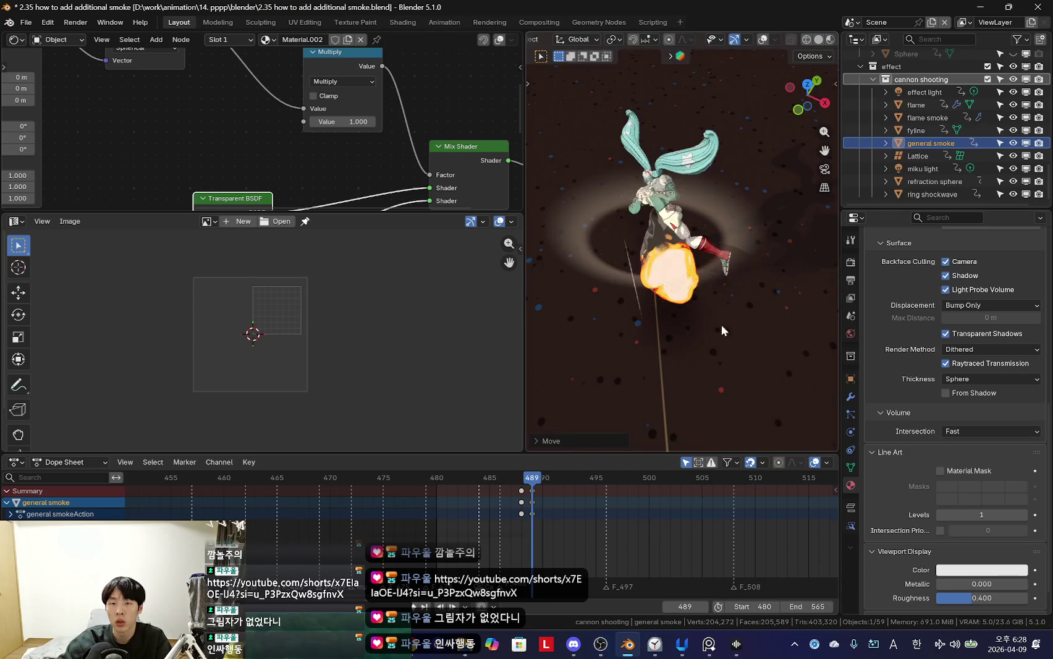
{"action": "key", "text": "KP_0"}
{"action": "scroll", "coordinate": [764, 299], "scroll_direction": "up", "scroll_amount": 3}
{"action": "scroll", "coordinate": [770, 302], "scroll_direction": "up", "scroll_amount": 3}
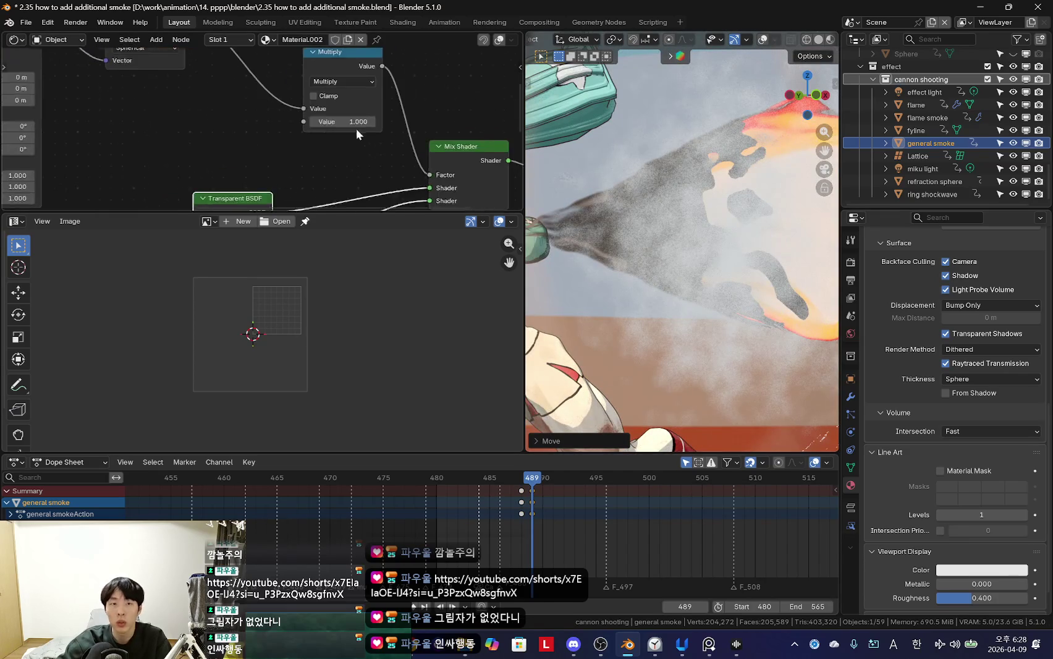
Step: Lower the Multiply value to 0.710 and bring the Noise Texture node into view
{"action": "left_click_drag", "start_coordinate": [352, 122], "coordinate": [278, 120]}
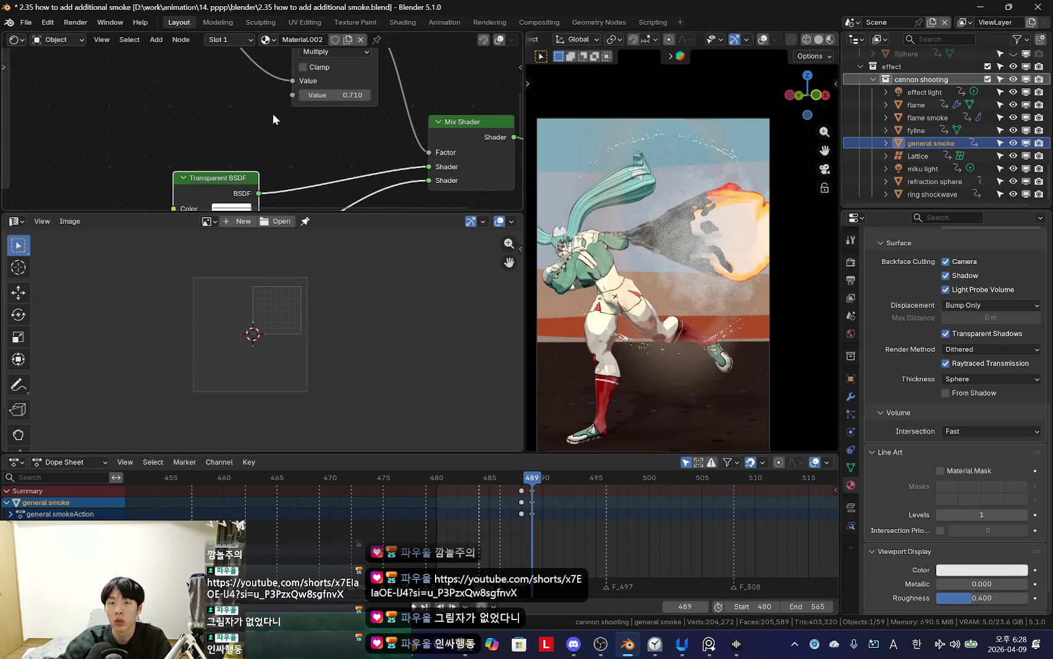
{"action": "middle_click_drag", "start_coordinate": [93, 148], "coordinate": [197, 185]}
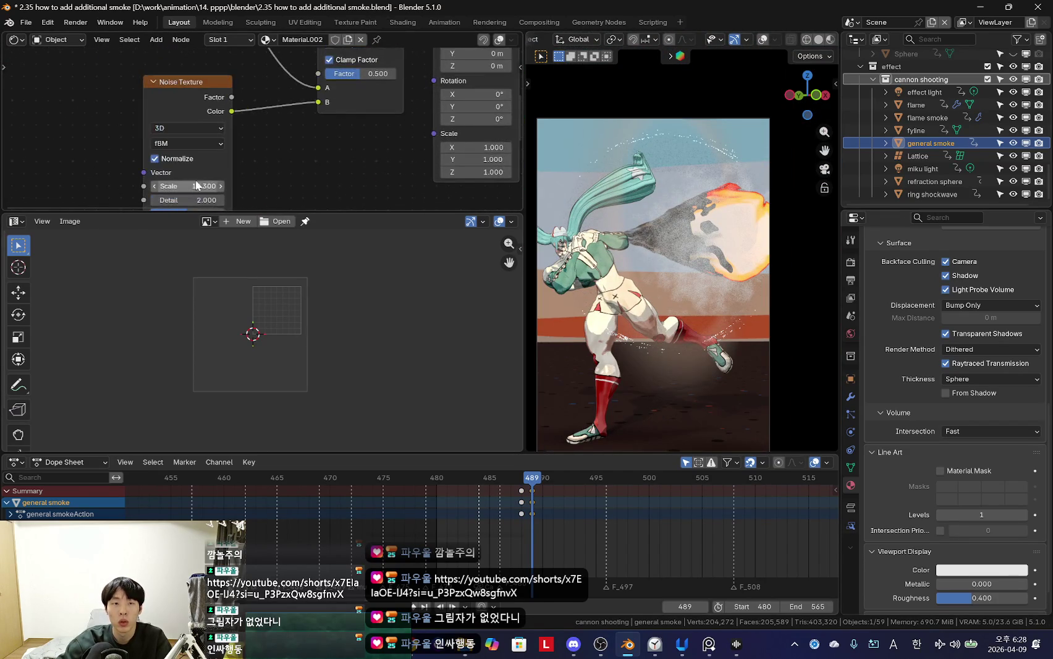
{"action": "scroll", "coordinate": [328, 193], "scroll_direction": "up", "scroll_amount": 1}
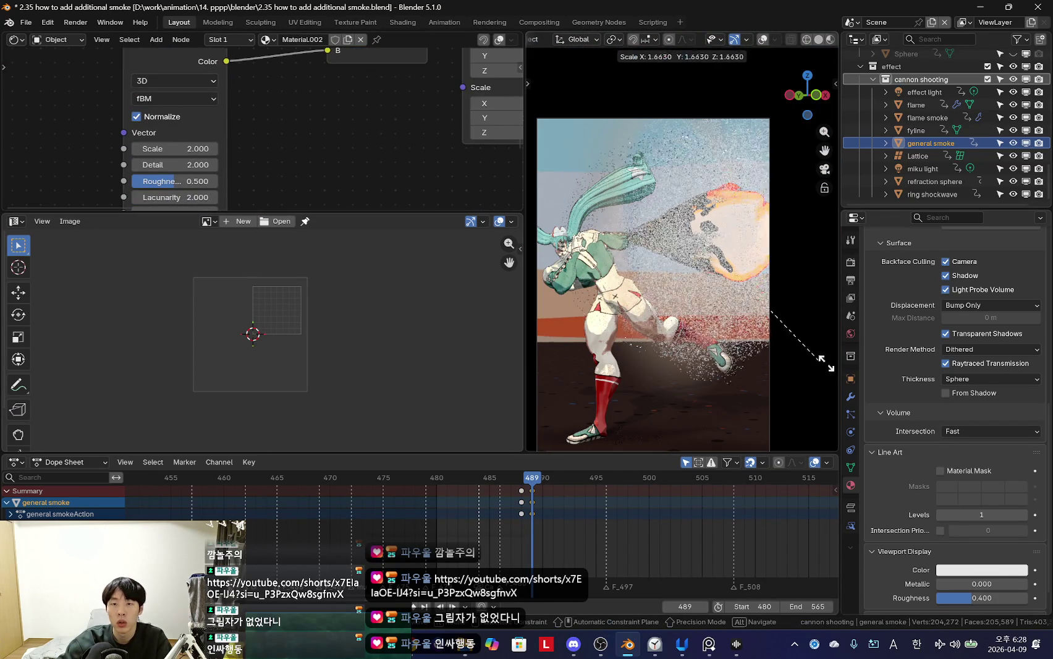
{"action": "middle_click_drag", "start_coordinate": [305, 158], "coordinate": [312, 140]}
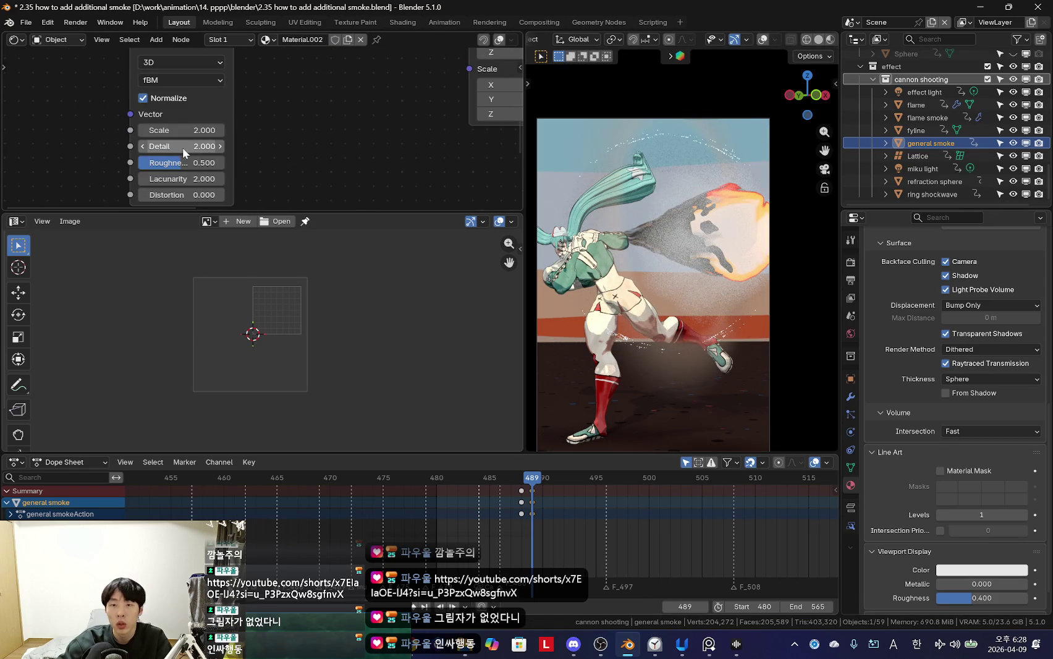
{"action": "scroll", "coordinate": [278, 179], "scroll_direction": "down", "scroll_amount": 1}
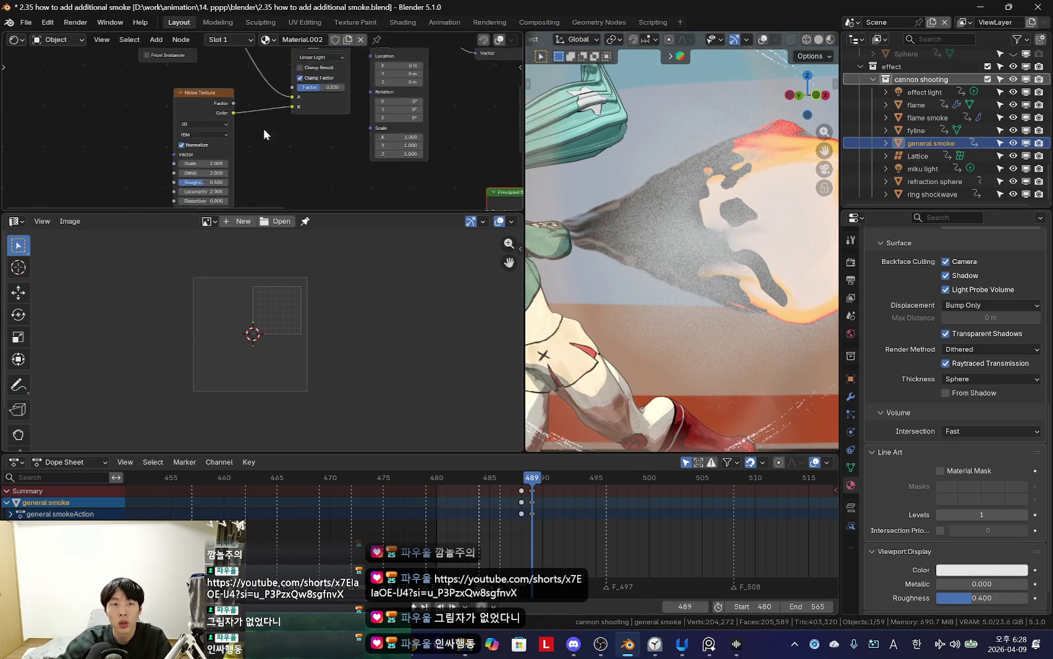
{"action": "middle_click_drag", "start_coordinate": [261, 126], "coordinate": [303, 152]}
{"action": "scroll", "coordinate": [346, 192], "scroll_direction": "down", "scroll_amount": 1}
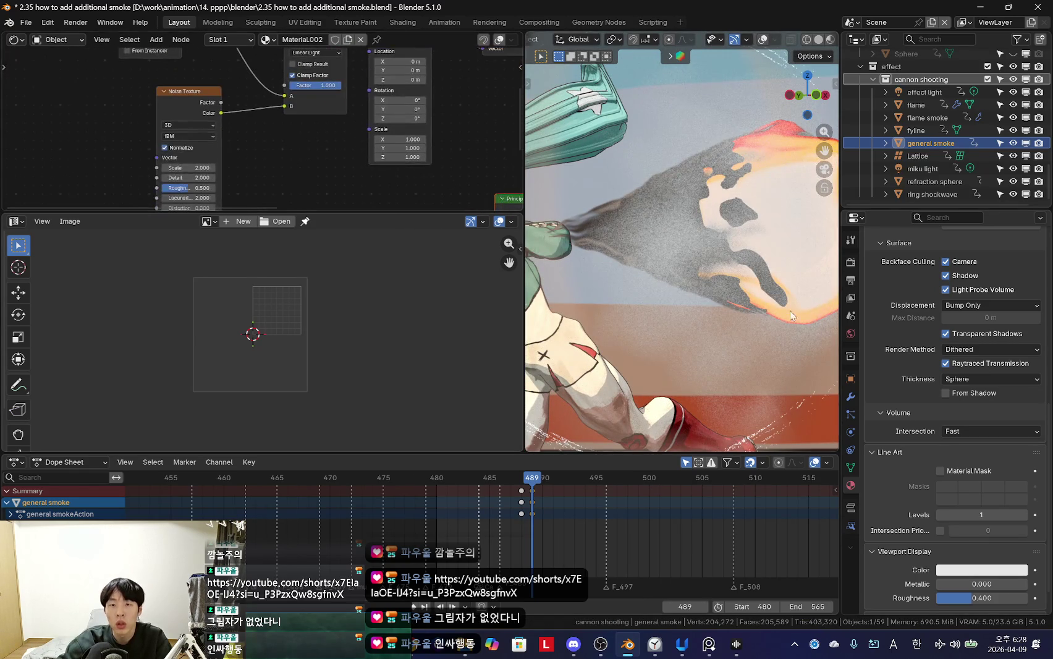
{"action": "key", "text": "KP_0"}
{"action": "key", "text": "KP_0"}
{"action": "scroll", "coordinate": [293, 173], "scroll_direction": "up", "scroll_amount": 1}
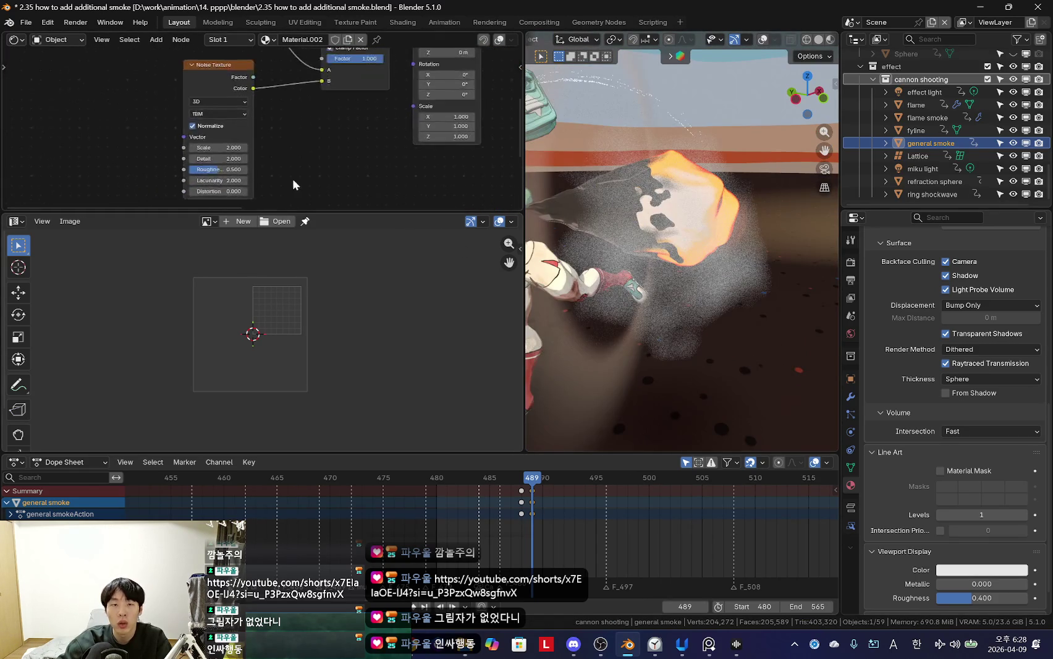
{"action": "scroll", "coordinate": [272, 144], "scroll_direction": "up", "scroll_amount": 2}
{"action": "scroll", "coordinate": [223, 152], "scroll_direction": "up", "scroll_amount": 1}
{"action": "mouse_move", "coordinate": [218, 180]}
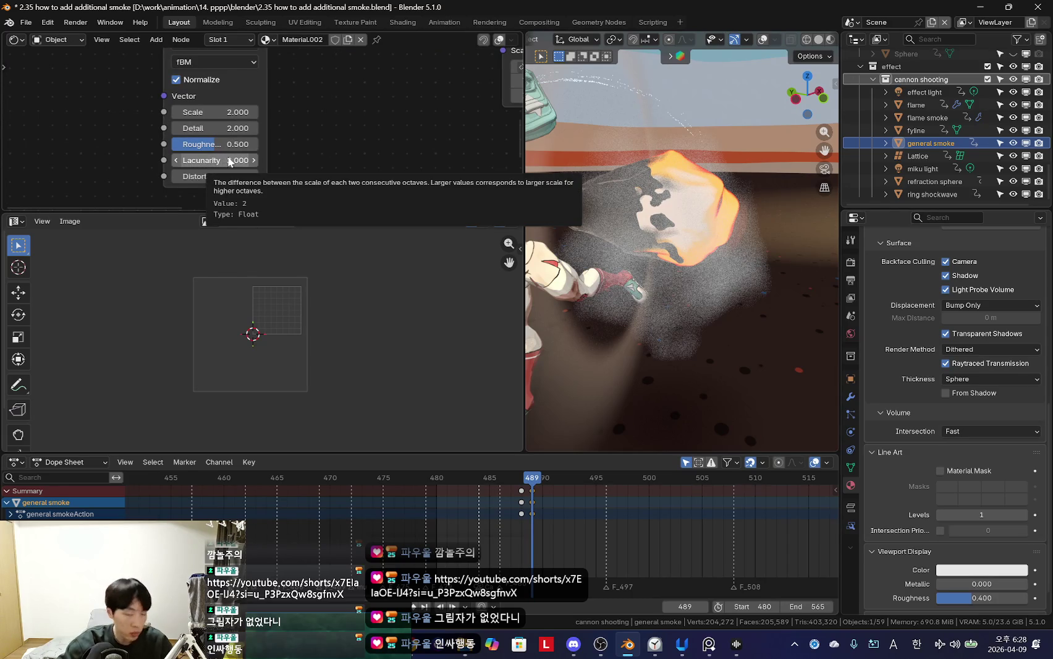
Step: Make the Noise Texture 4D with Roughness 0.833 and Scale 2.300
{"action": "left_click_drag", "start_coordinate": [227, 153], "coordinate": [253, 153]}
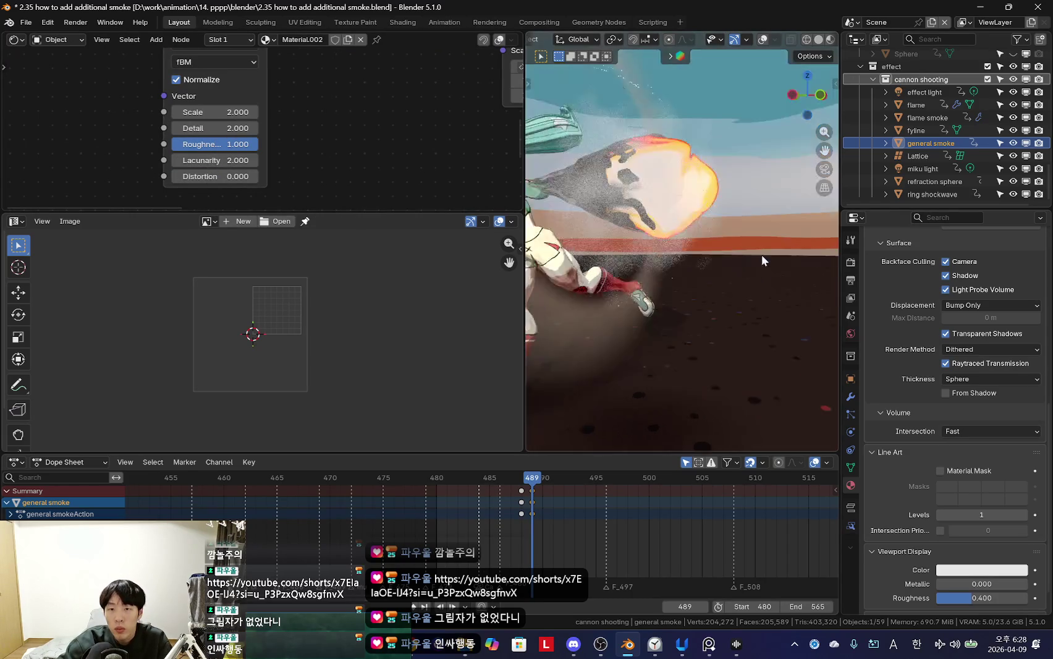
{"action": "middle_click_drag", "start_coordinate": [761, 254], "coordinate": [599, 264]}
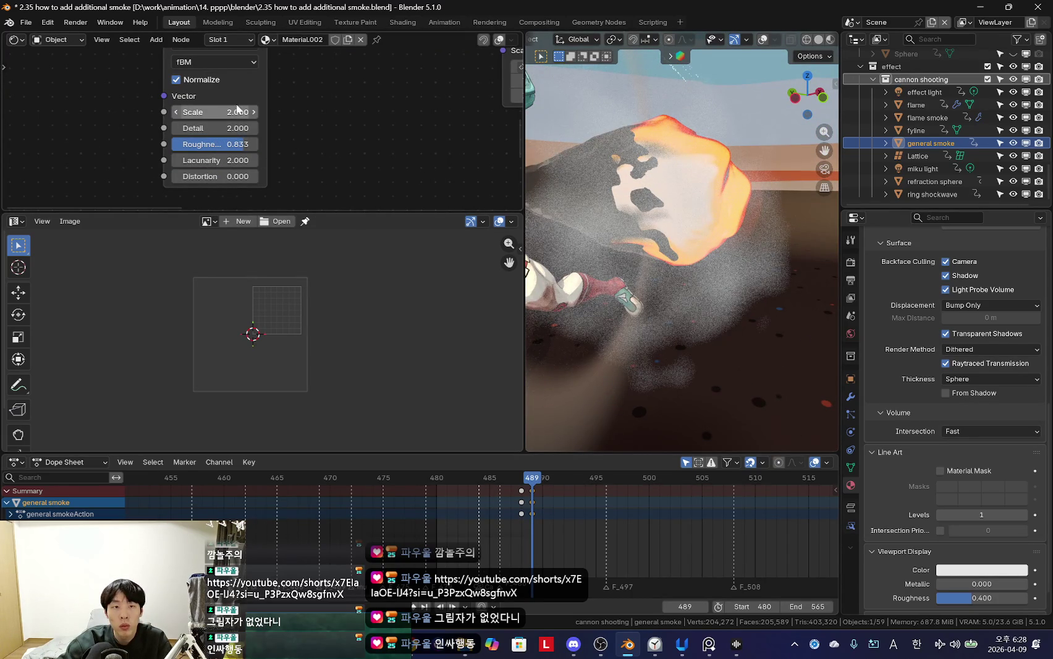
{"action": "left_click_drag", "start_coordinate": [238, 111], "coordinate": [247, 112]}
{"action": "middle_click_drag", "start_coordinate": [260, 112], "coordinate": [328, 183]}
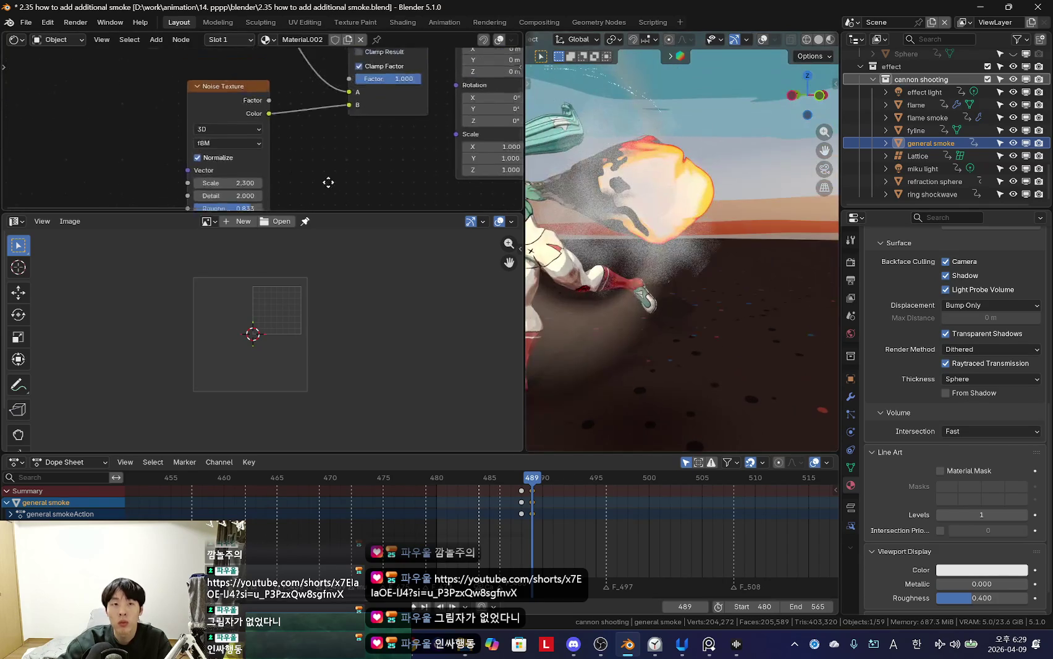
{"action": "scroll", "coordinate": [328, 182], "scroll_direction": "up", "scroll_amount": 1}
{"action": "left_click", "coordinate": [219, 134]}
{"action": "left_click", "coordinate": [221, 212]}
{"action": "scroll", "coordinate": [572, 518], "scroll_direction": "up", "scroll_amount": 2}
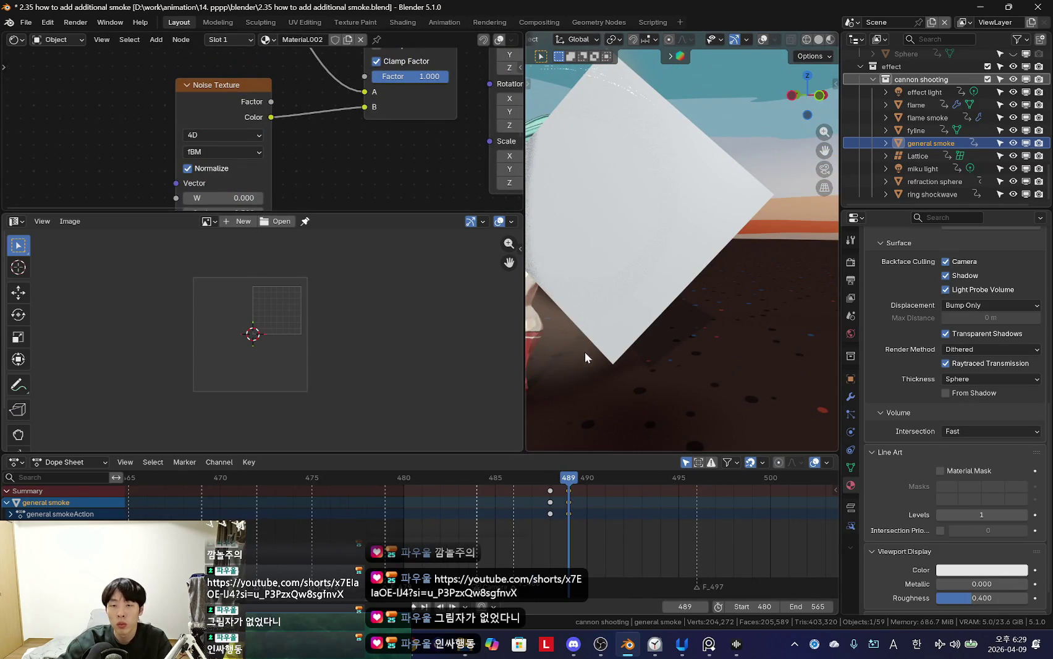
{"action": "scroll", "coordinate": [583, 347], "scroll_direction": "down", "scroll_amount": 1}
{"action": "scroll", "coordinate": [650, 340], "scroll_direction": "down", "scroll_amount": 4}
{"action": "scroll", "coordinate": [685, 349], "scroll_direction": "down", "scroll_amount": 2}
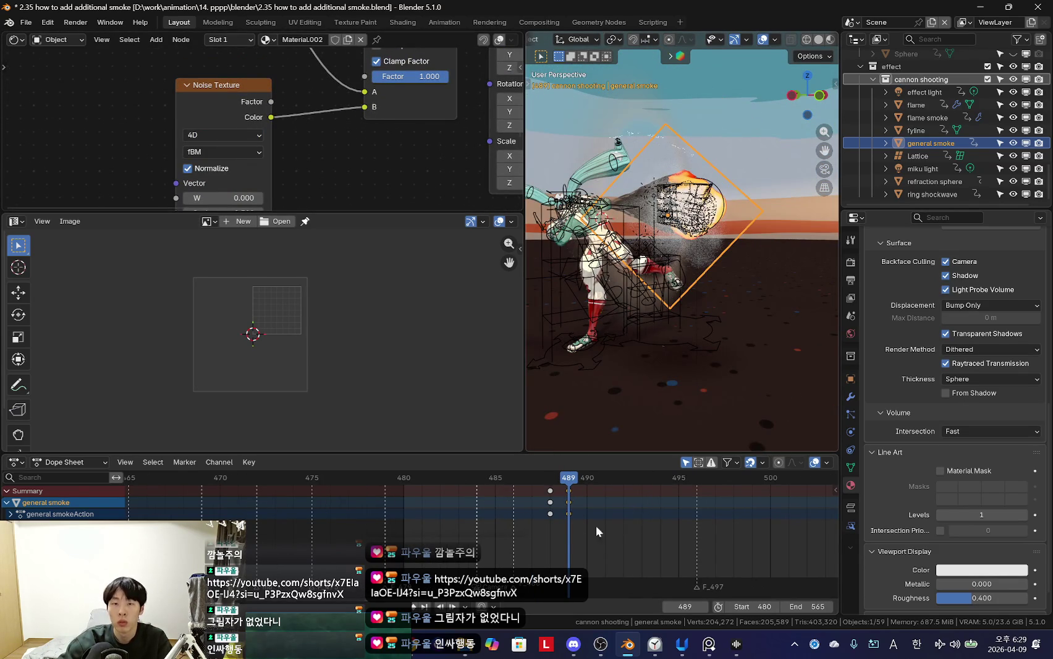
{"action": "scroll", "coordinate": [620, 523], "scroll_direction": "up", "scroll_amount": 1}
{"action": "scroll", "coordinate": [698, 333], "scroll_direction": "up", "scroll_amount": 5}
{"action": "scroll", "coordinate": [694, 343], "scroll_direction": "down", "scroll_amount": 4}
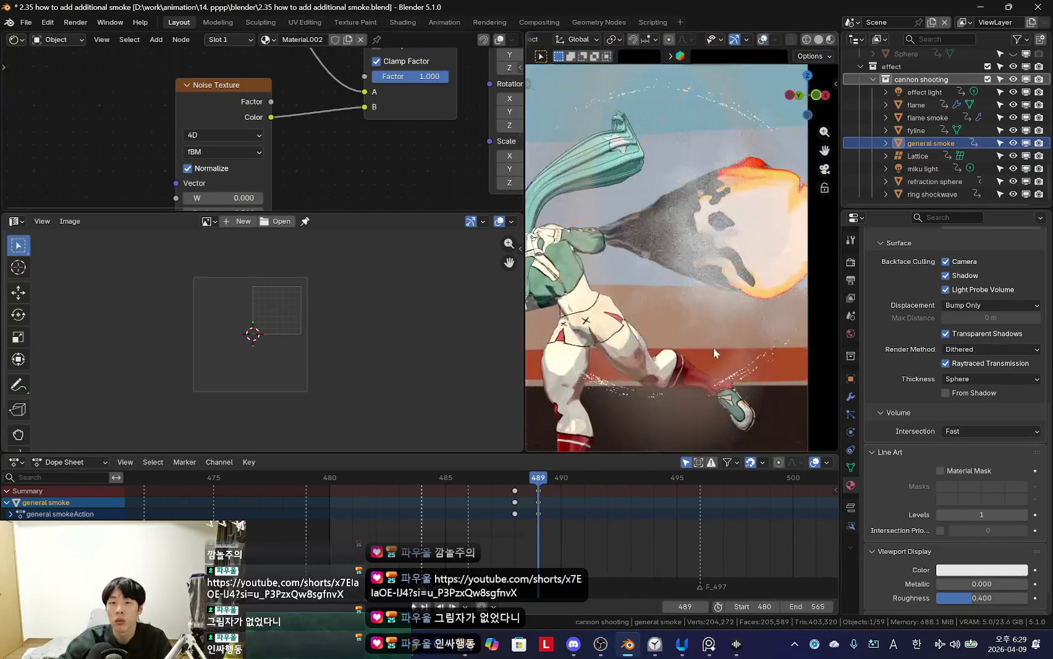
Step: Resize and move the smoke plane around the blast at frames 486–487
{"action": "key", "text": "KP_0"}
{"action": "scroll", "coordinate": [564, 506], "scroll_direction": "up", "scroll_amount": 2}
{"action": "key", "text": "Left"}
{"action": "key", "text": "Left"}
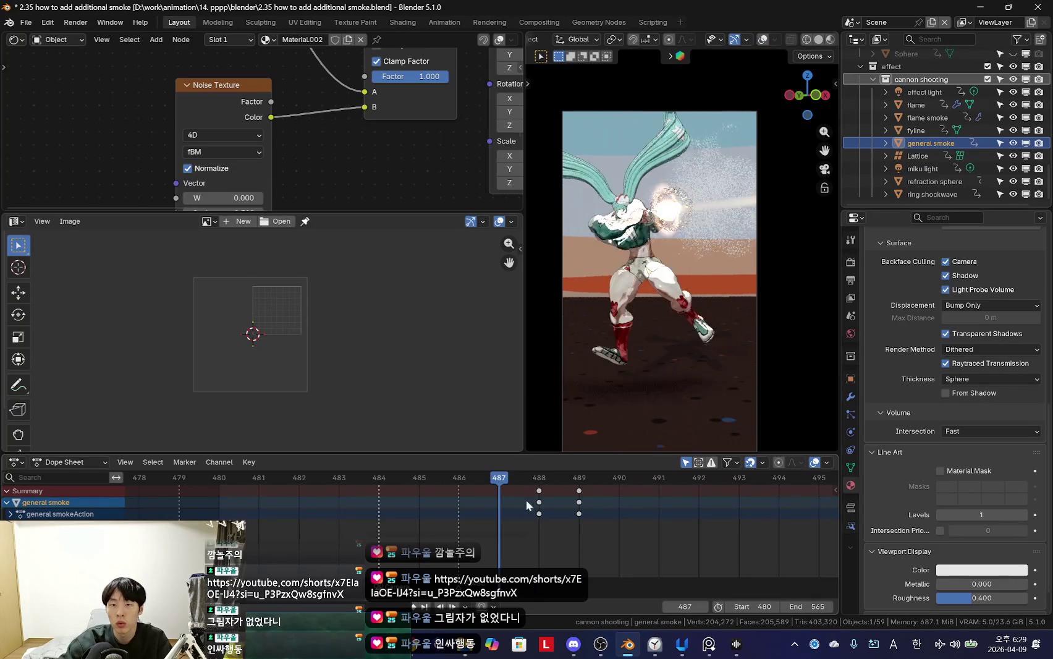
{"action": "scroll", "coordinate": [777, 312], "scroll_direction": "up", "scroll_amount": 1}
{"action": "key", "text": "s"}
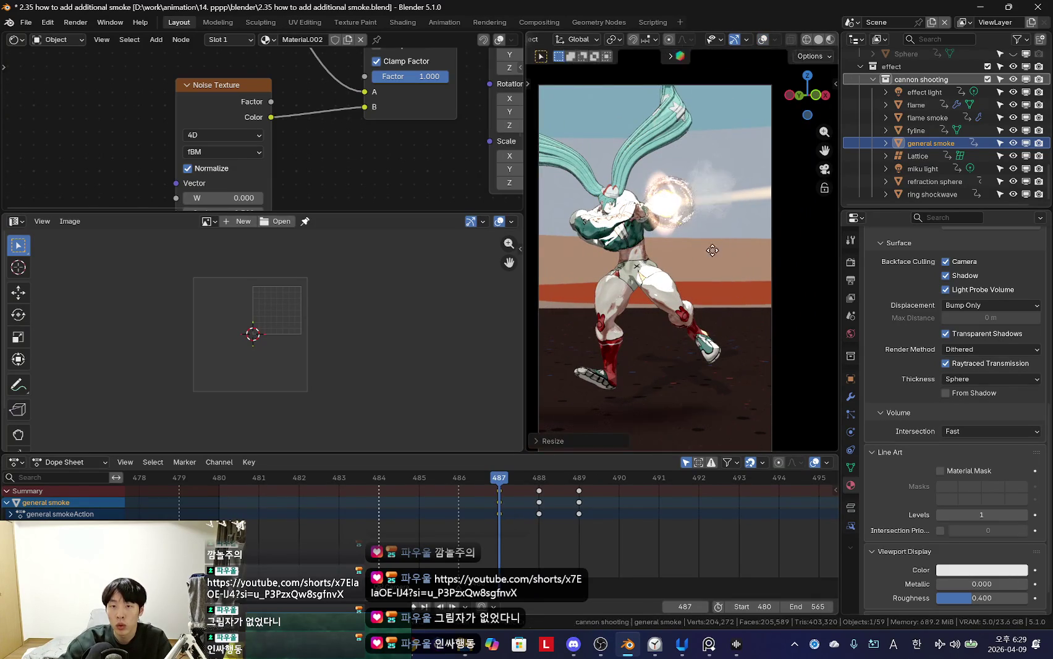
{"action": "key", "text": "g"}
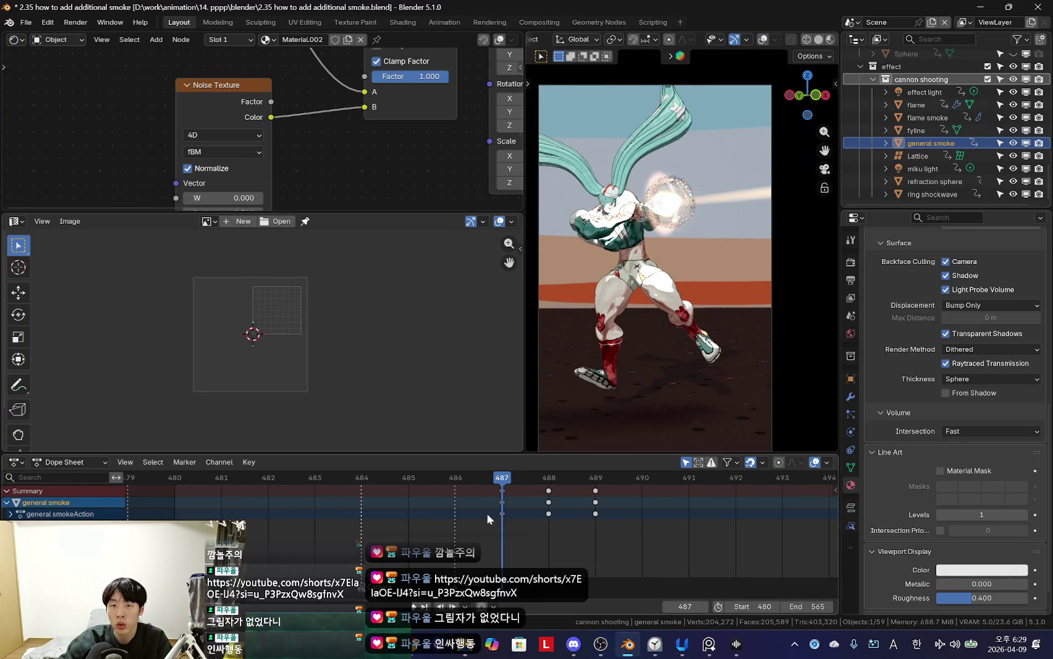
{"action": "key", "text": "Left"}
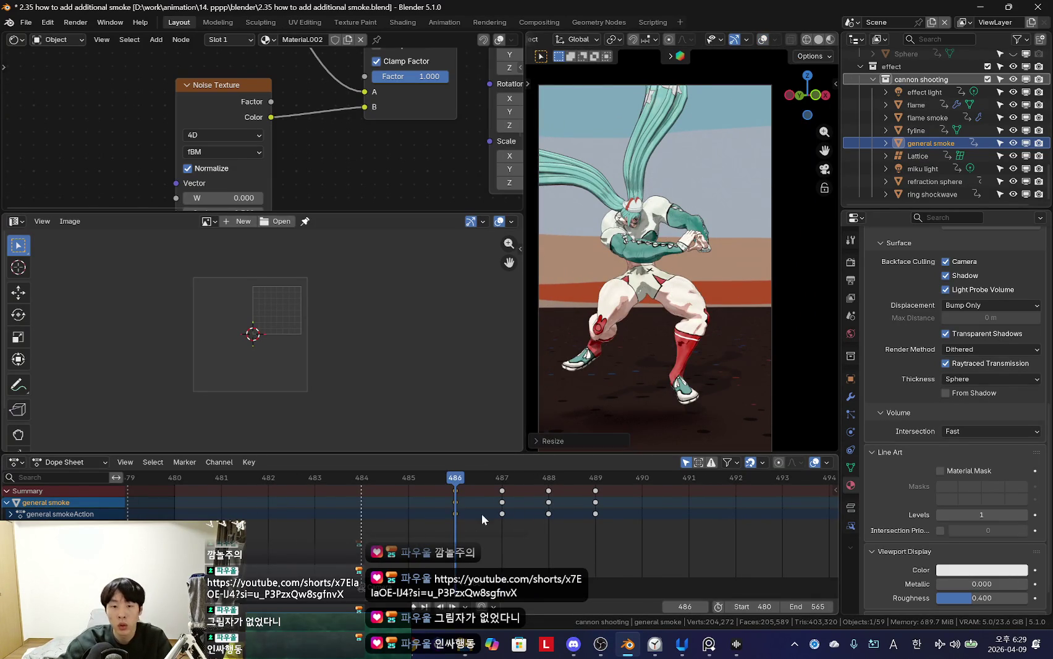
{"action": "key", "text": "Right"}
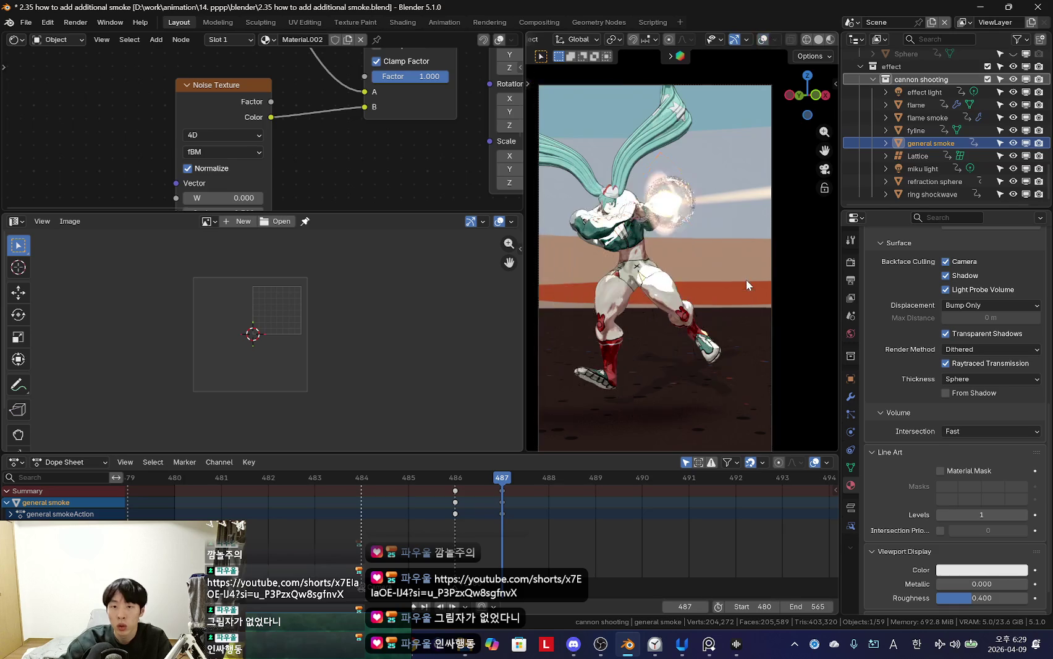
{"action": "scroll", "coordinate": [746, 280], "scroll_direction": "up", "scroll_amount": 2}
{"action": "key", "text": "s"}
{"action": "left_click", "coordinate": [660, 300]}
Step: Enlarge the smoke plane at frame 492 and preview it through the camera
{"action": "key", "text": "space"}
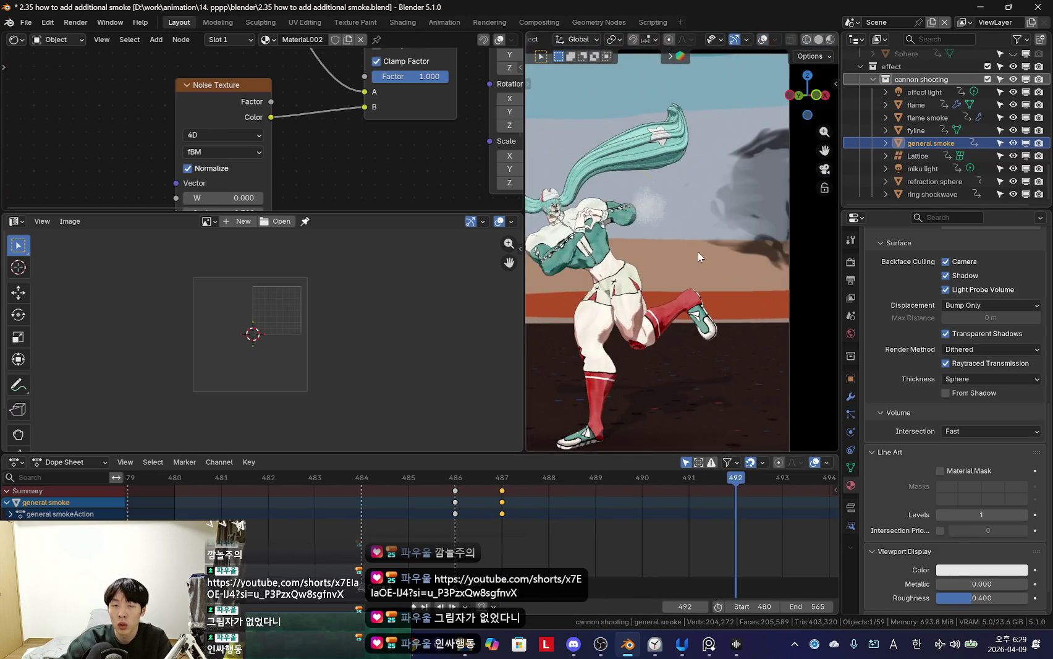
{"action": "scroll", "coordinate": [698, 257], "scroll_direction": "down", "scroll_amount": 3}
{"action": "key", "text": "s"}
{"action": "left_click", "coordinate": [667, 299]}
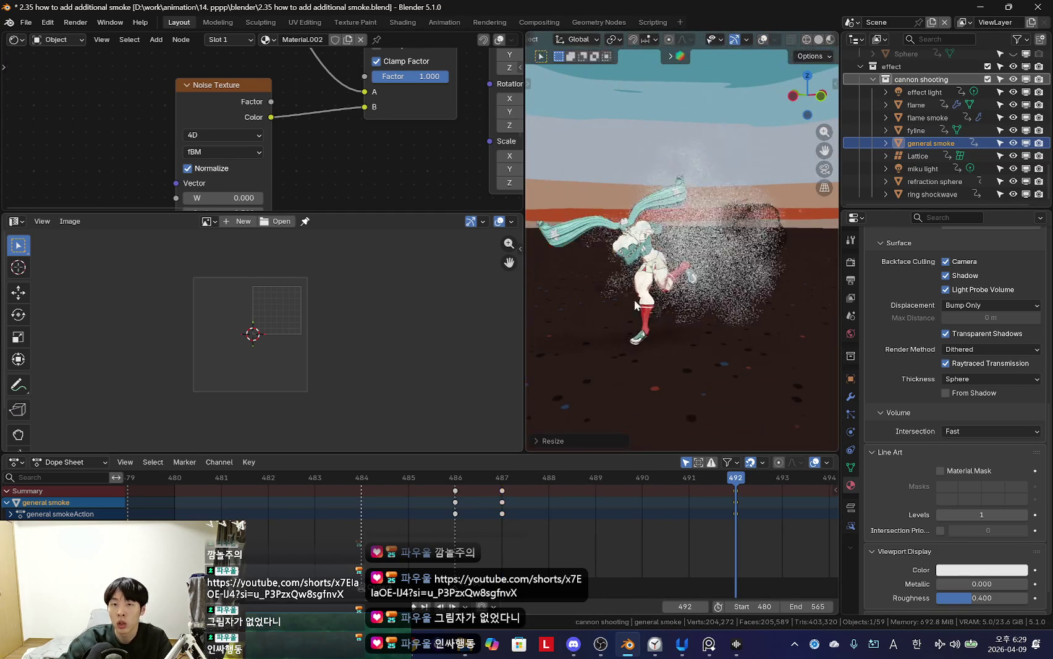
{"action": "key", "text": "s"}
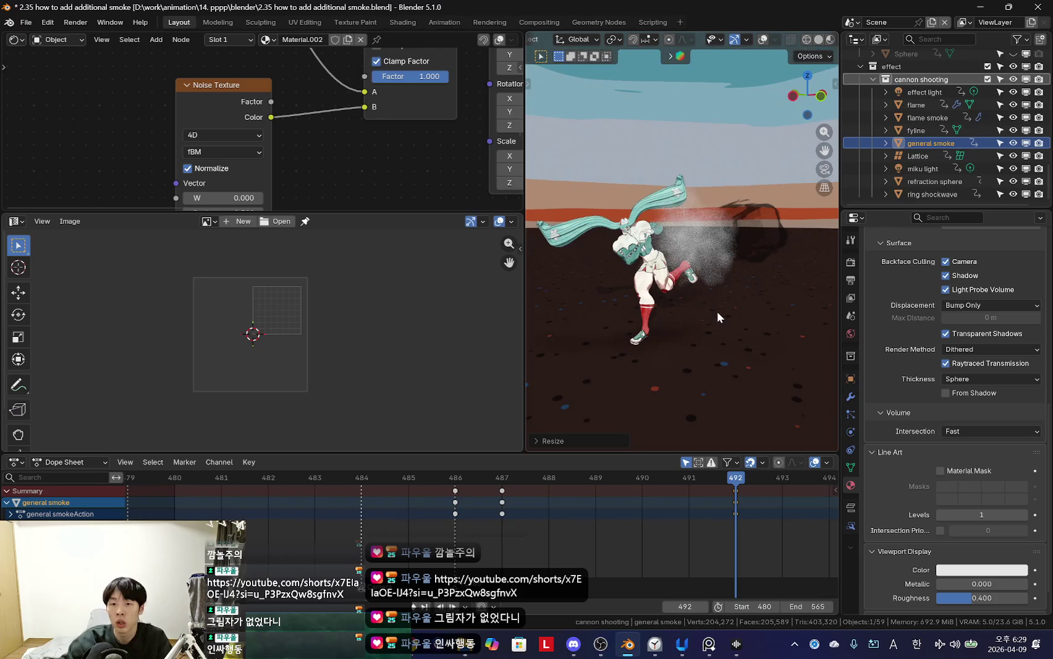
{"action": "key", "text": "KP_0"}
{"action": "key", "text": "space"}
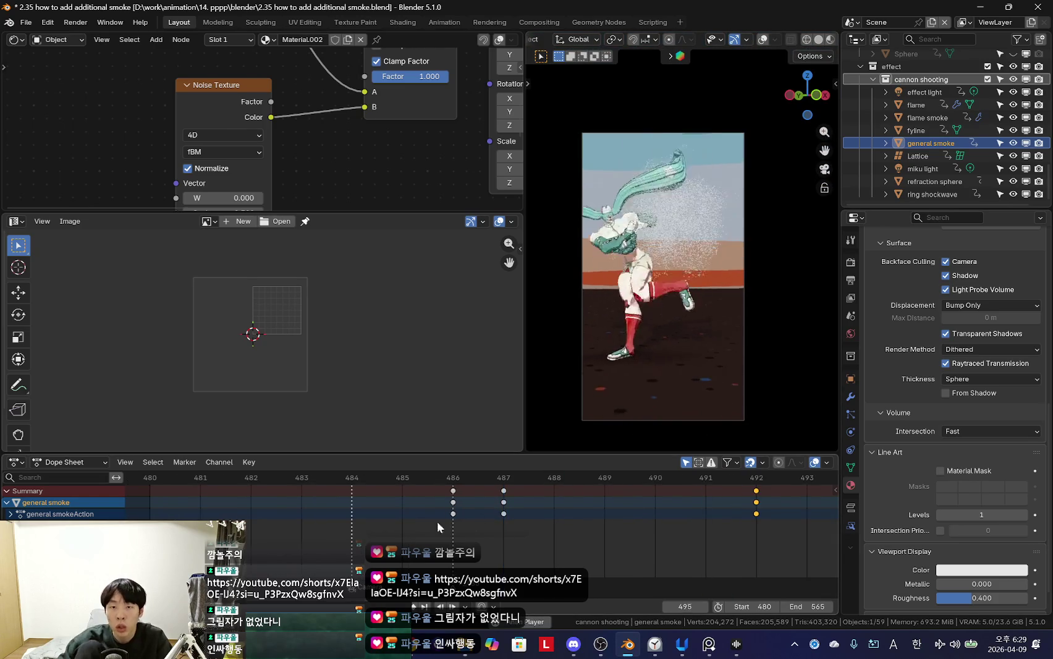
{"action": "key", "text": "Home"}
Step: Scrub frames 489–492 and orbit around the effect objects to review the puff
{"action": "left_click_drag", "start_coordinate": [606, 525], "coordinate": [708, 519]}
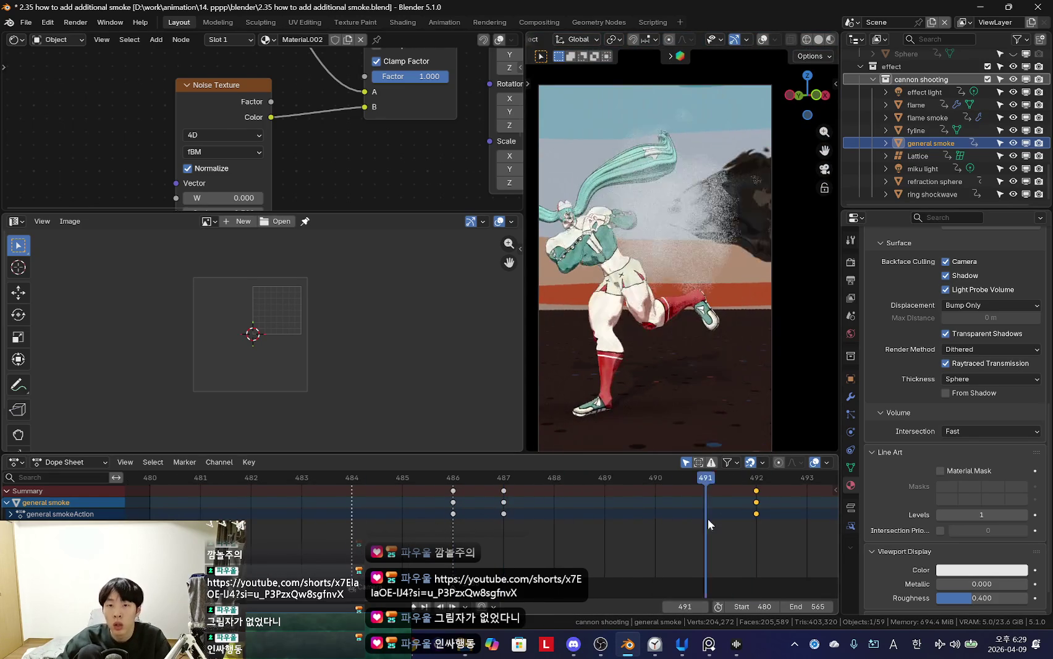
{"action": "key", "text": "Right"}
{"action": "middle_click_drag", "start_coordinate": [725, 518], "coordinate": [648, 536]}
{"action": "left_click_drag", "start_coordinate": [588, 521], "coordinate": [500, 528]}
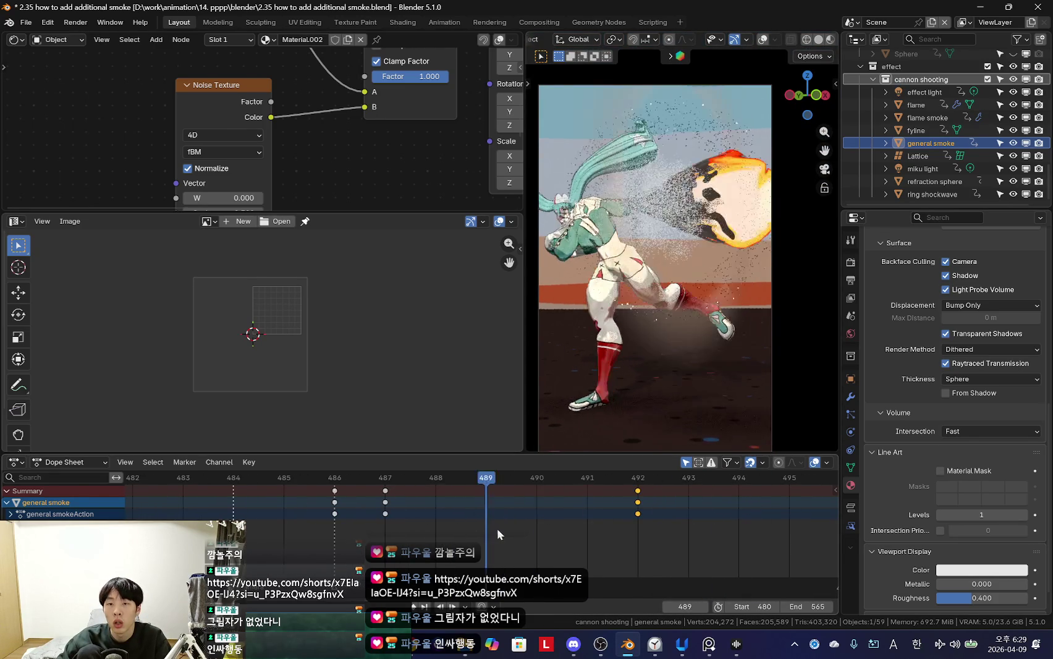
{"action": "middle_click_drag", "start_coordinate": [697, 338], "coordinate": [737, 255]}
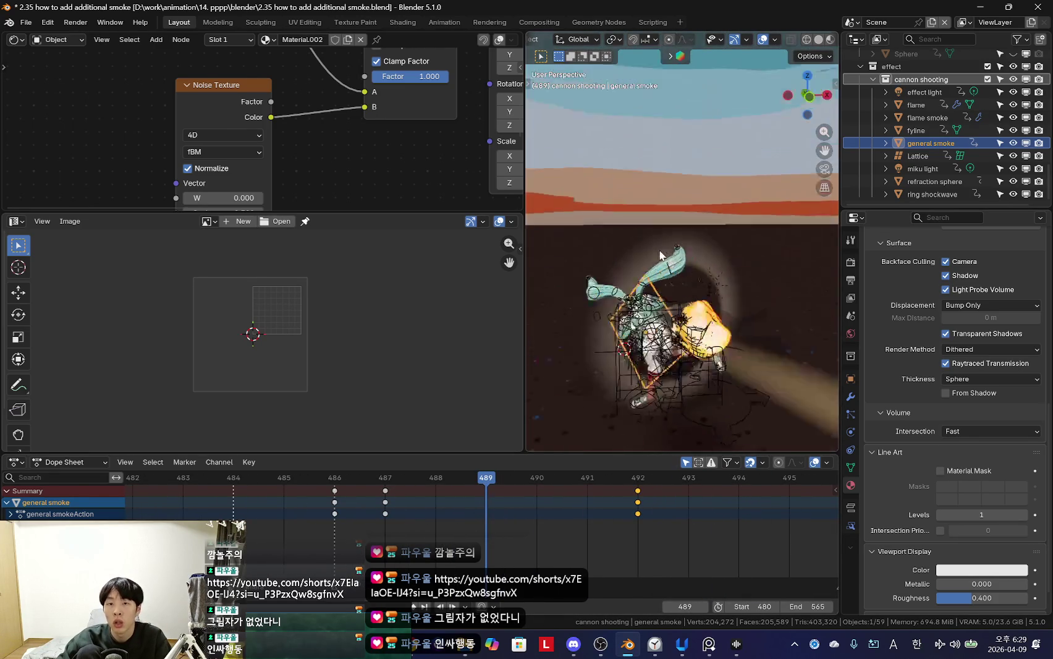
{"action": "left_click", "coordinate": [737, 255]}
{"action": "scroll", "coordinate": [1013, 461], "scroll_direction": "down", "scroll_amount": 1}
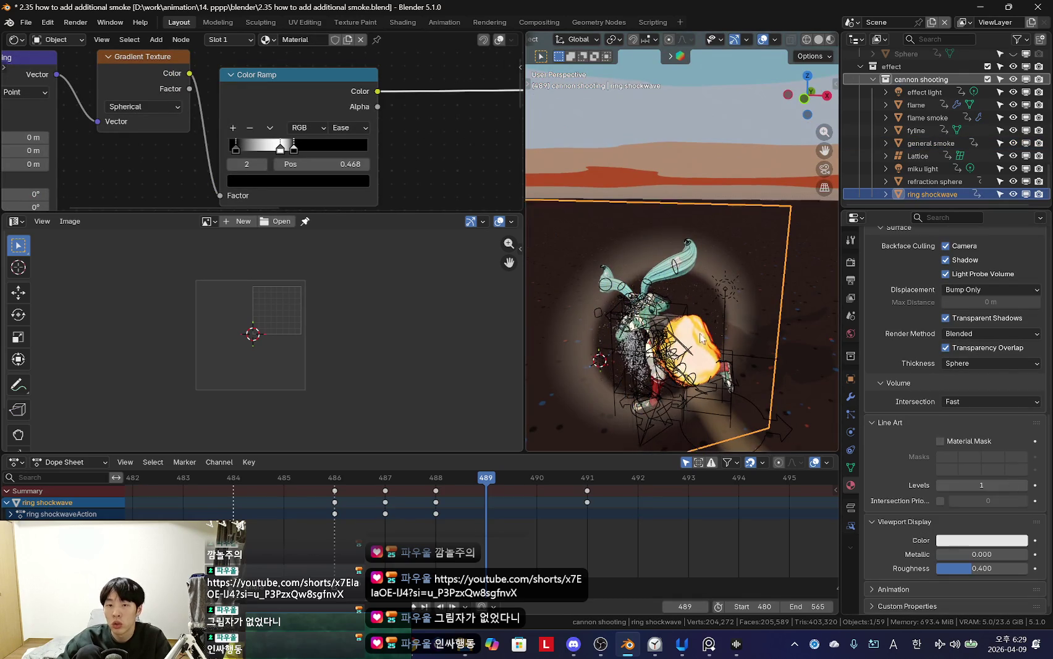
{"action": "key", "text": "KP_0"}
{"action": "key", "text": "shift+alt+z"}
{"action": "key", "text": "Home"}
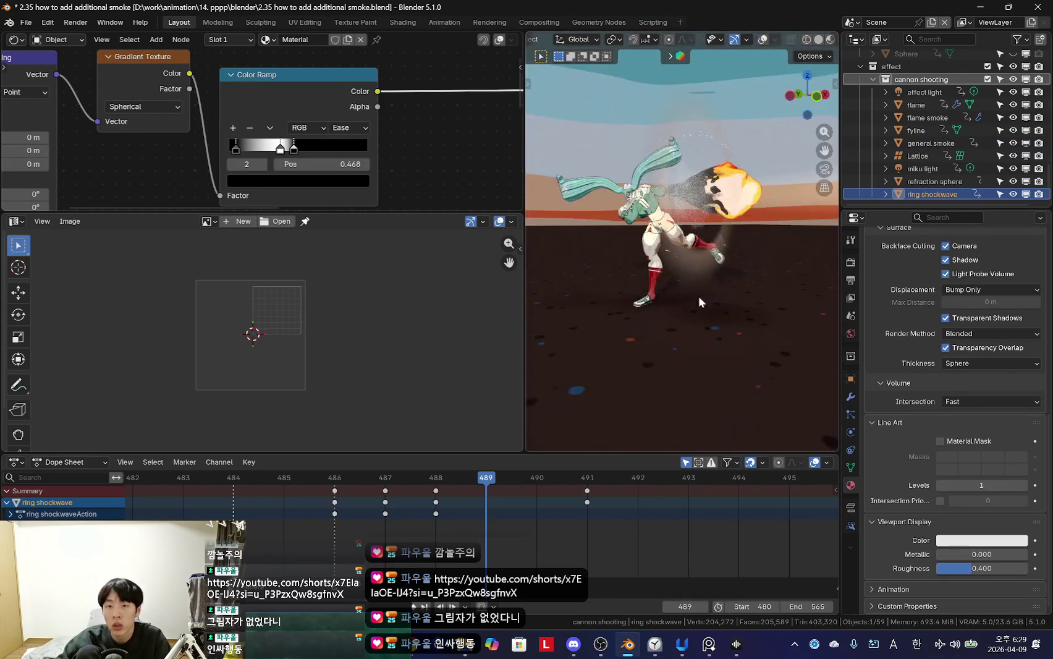
{"action": "left_click", "coordinate": [715, 230]}
{"action": "key", "text": "KP_0"}
{"action": "key", "text": "shift+alt+z"}
{"action": "middle_click_drag", "start_coordinate": [689, 257], "coordinate": [704, 254]}
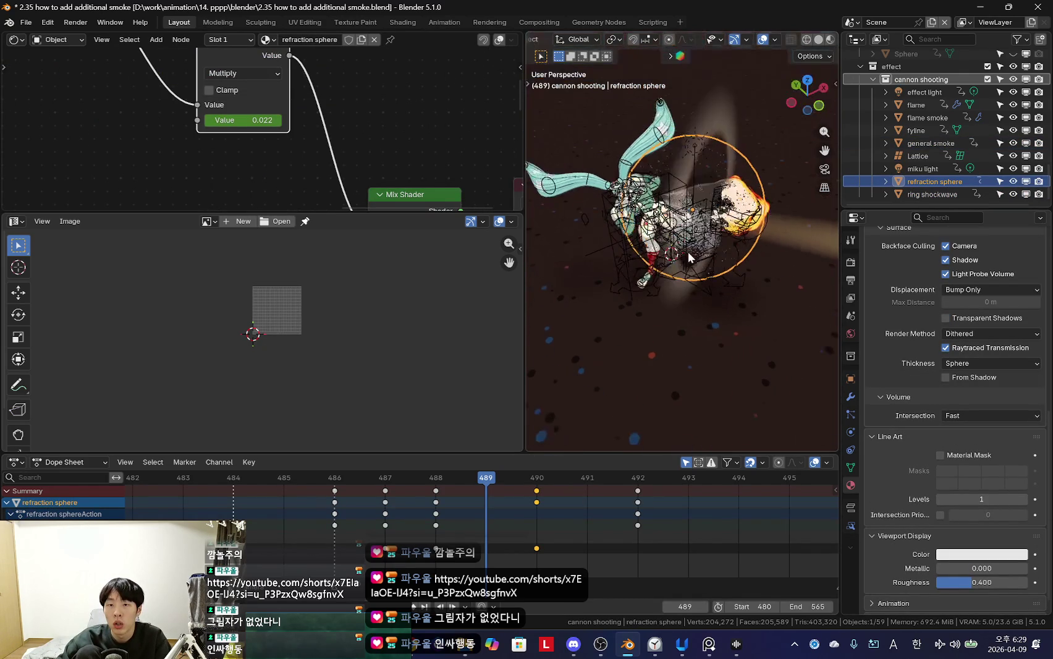
{"action": "left_click", "coordinate": [704, 252]}
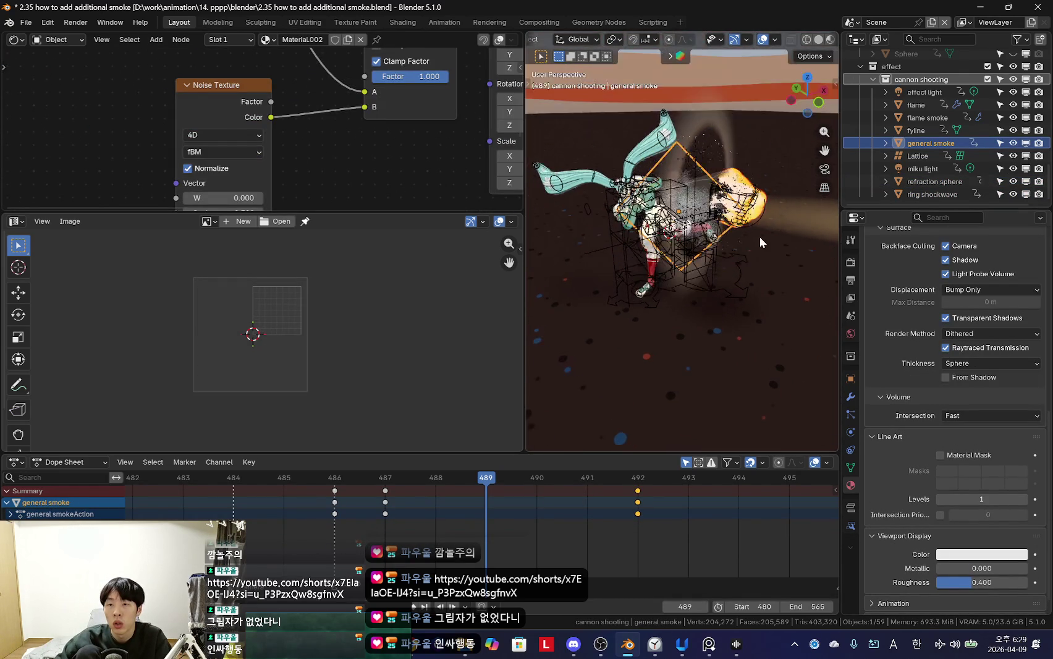
Step: In camera view with overlays hidden, switch the general smoke's Render Method to Blended
{"action": "key", "text": "KP_0"}
{"action": "key", "text": "shift+alt+z"}
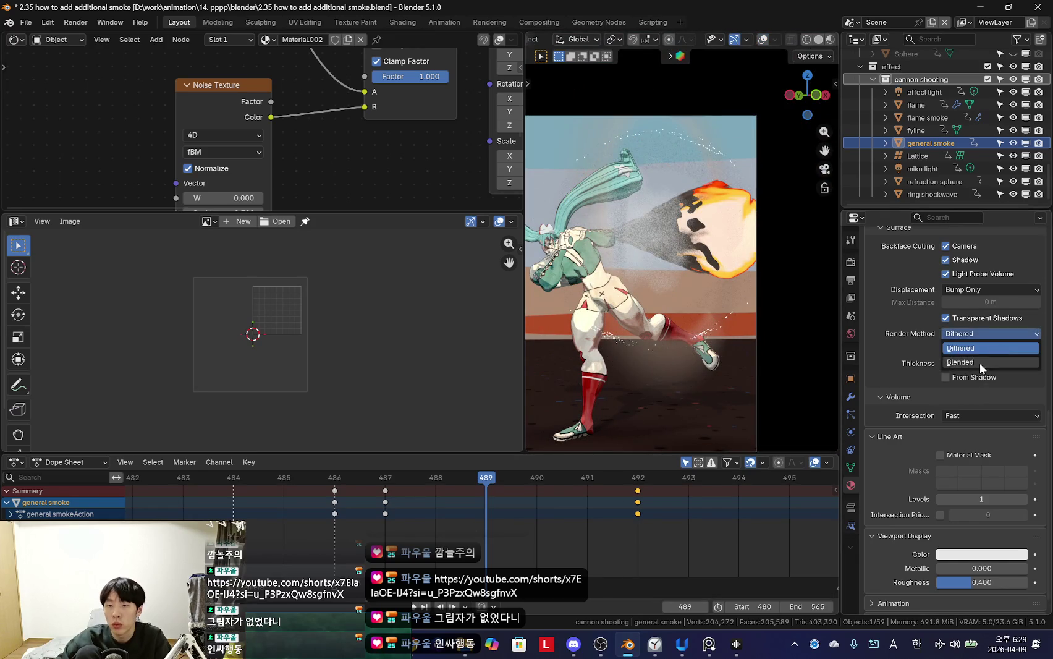
{"action": "left_click", "coordinate": [979, 362]}
{"action": "middle_click_drag", "start_coordinate": [637, 339], "coordinate": [684, 336], "text": "shift"}
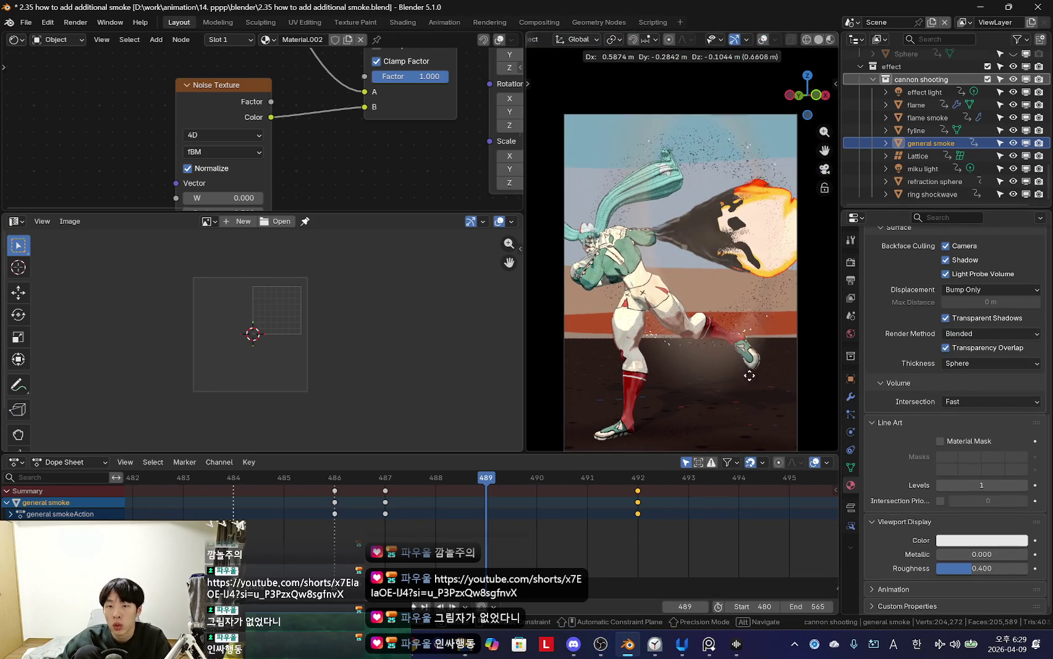
{"action": "scroll", "coordinate": [745, 332], "scroll_direction": "up", "scroll_amount": 5}
{"action": "scroll", "coordinate": [738, 334], "scroll_direction": "down", "scroll_amount": 6}
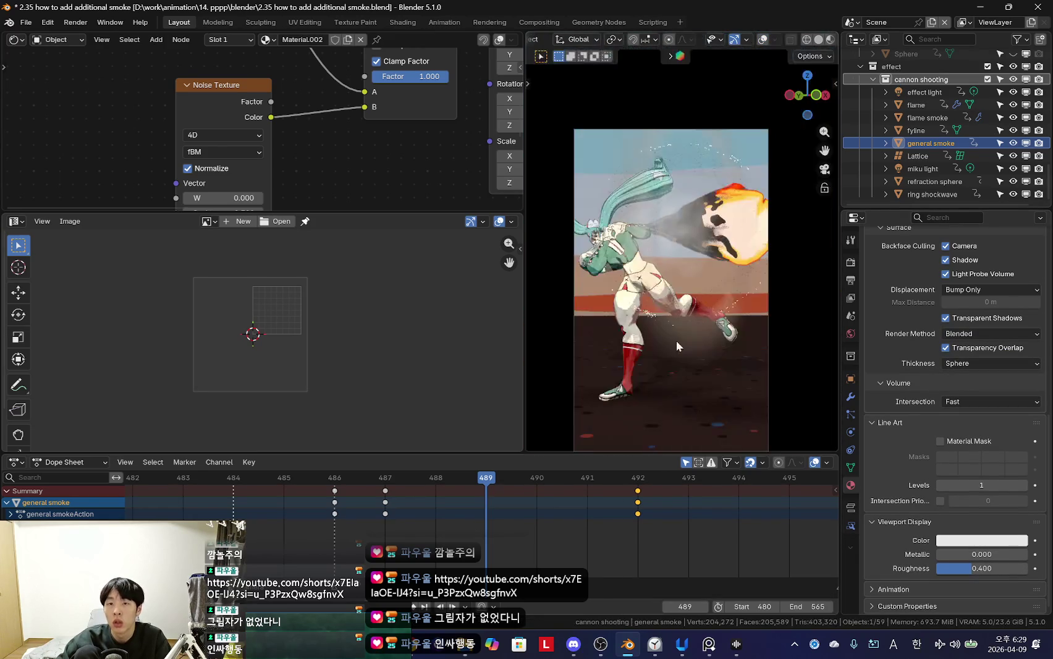
{"action": "middle_click_drag", "start_coordinate": [707, 327], "coordinate": [692, 355]}
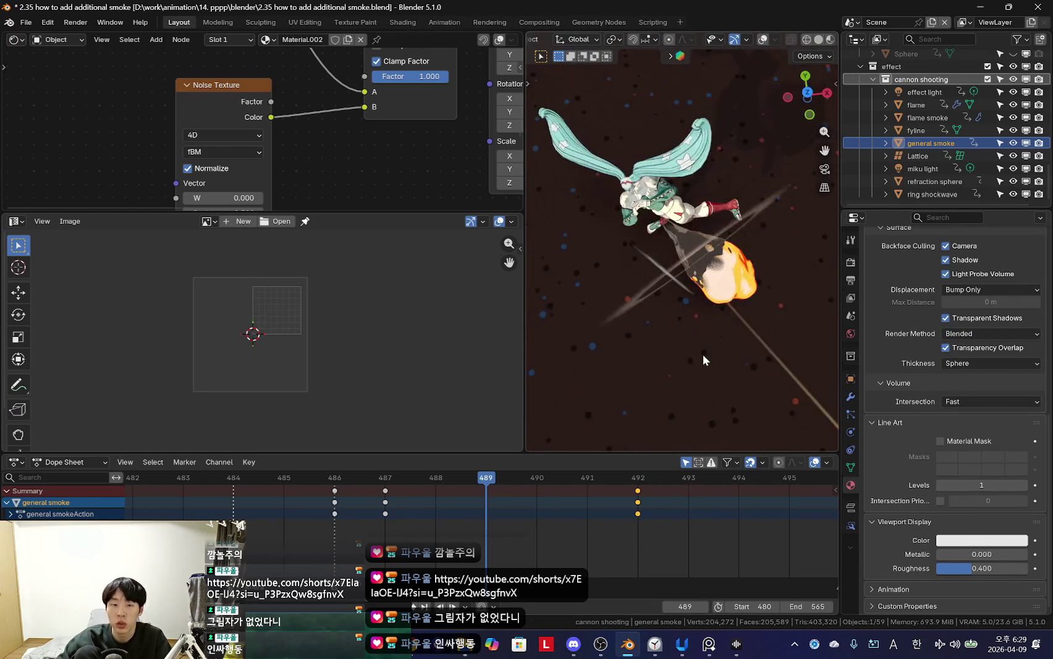
Step: Step past keyframe 492 in orbit and camera views to inspect the darker smoke
{"action": "key", "text": "Up"}
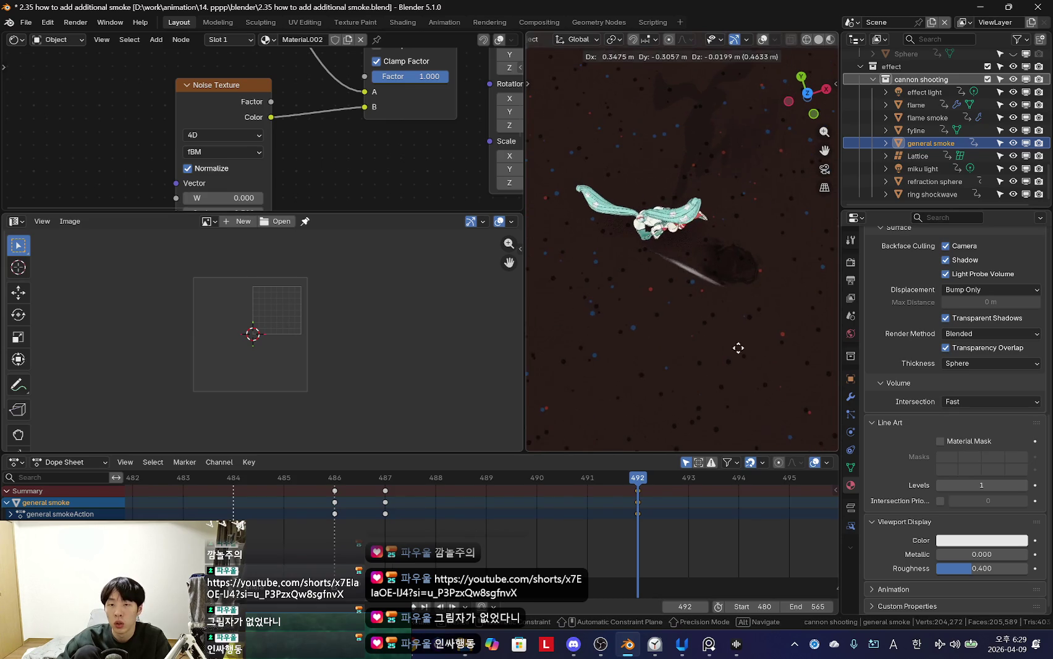
{"action": "middle_click_drag", "start_coordinate": [764, 360], "coordinate": [770, 285]}
{"action": "key", "text": "Right"}
{"action": "key", "text": "Right"}
{"action": "key", "text": "KP_0"}
{"action": "key", "text": "Right"}
{"action": "scroll", "coordinate": [319, 501], "scroll_direction": "down", "scroll_amount": 1}
Step: Scrub between keyframes 486, 487 and 492 to compare the denser smoke puff
{"action": "left_click", "coordinate": [426, 507]}
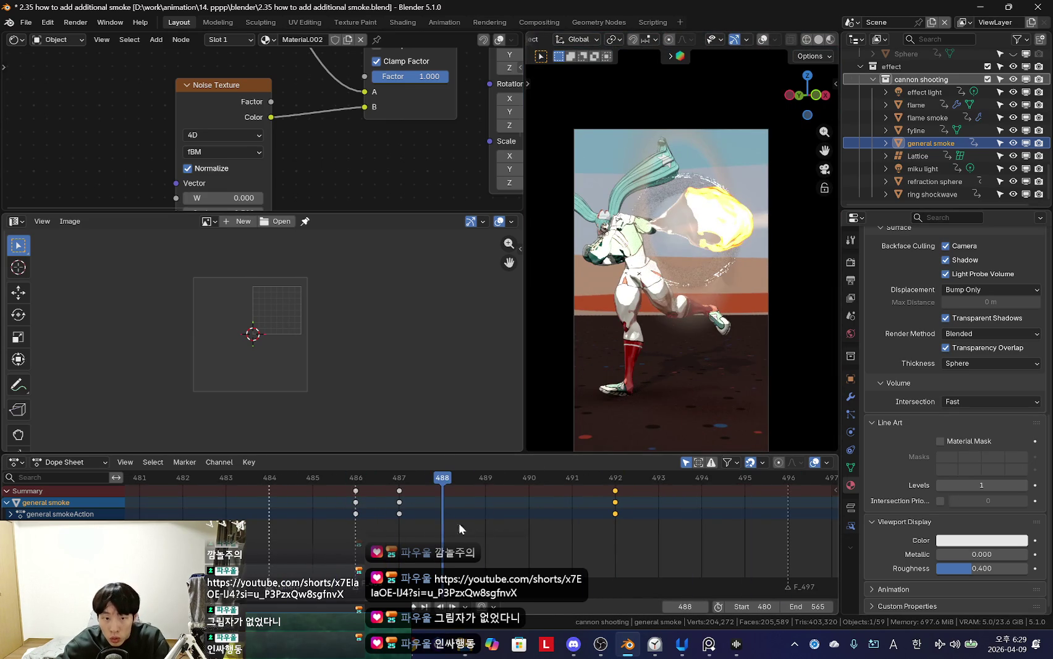
{"action": "scroll", "coordinate": [763, 345], "scroll_direction": "up", "scroll_amount": 3}
{"action": "left_click_drag", "start_coordinate": [358, 509], "coordinate": [444, 526]}
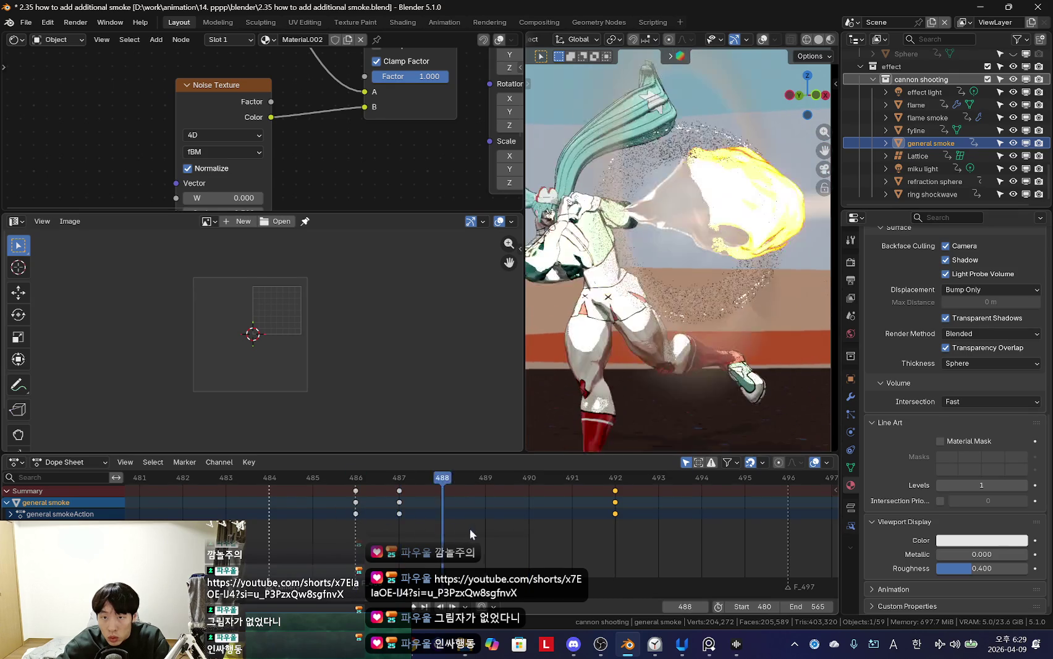
{"action": "key", "text": "Right"}
{"action": "middle_click_drag", "start_coordinate": [702, 257], "coordinate": [724, 355]}
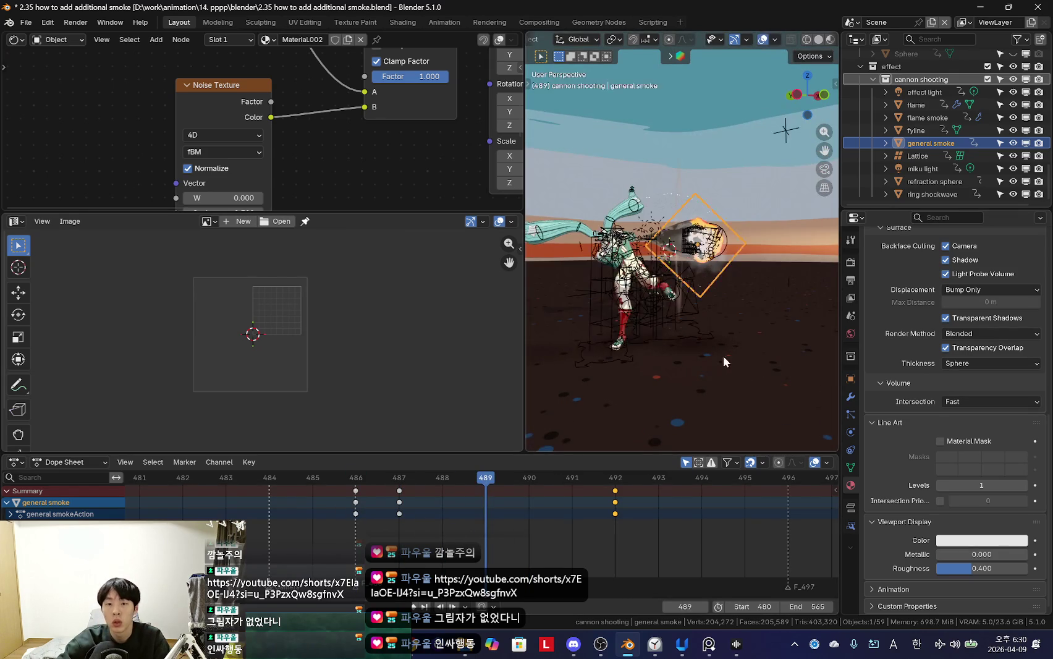
{"action": "key", "text": "Up"}
{"action": "scroll", "coordinate": [722, 361], "scroll_direction": "down", "scroll_amount": 3}
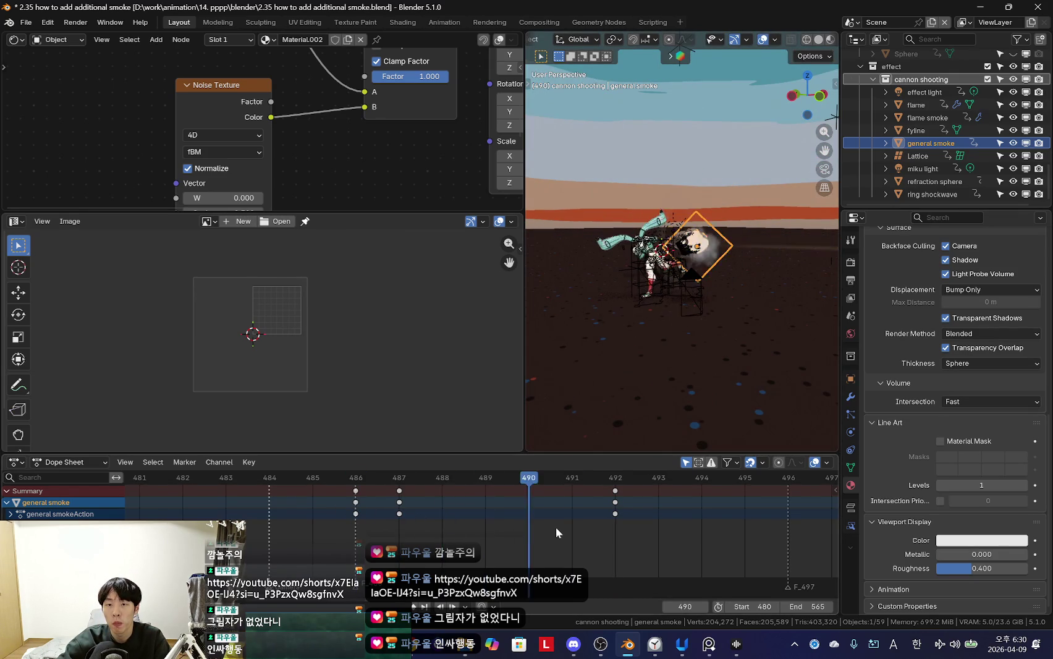
{"action": "key", "text": "Down"}
{"action": "scroll", "coordinate": [686, 346], "scroll_direction": "up", "scroll_amount": 3}
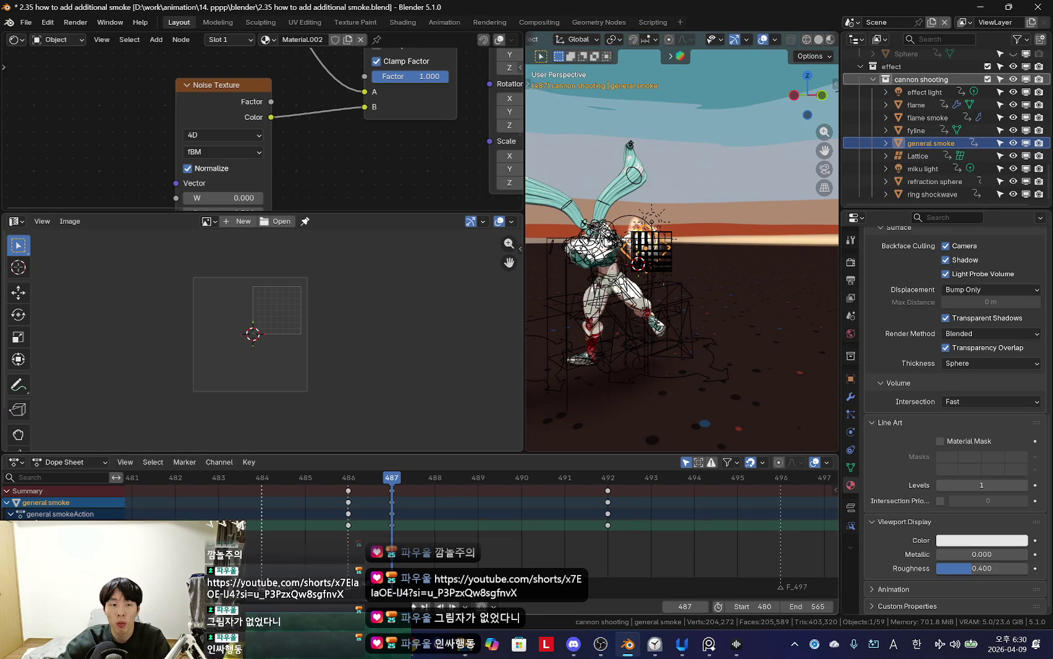
Step: Expand the general smoke's animation channels and step through frames 488 to 492
{"action": "key", "text": "ctrl+KP_Add"}
{"action": "scroll", "coordinate": [46, 518], "scroll_direction": "down", "scroll_amount": 3}
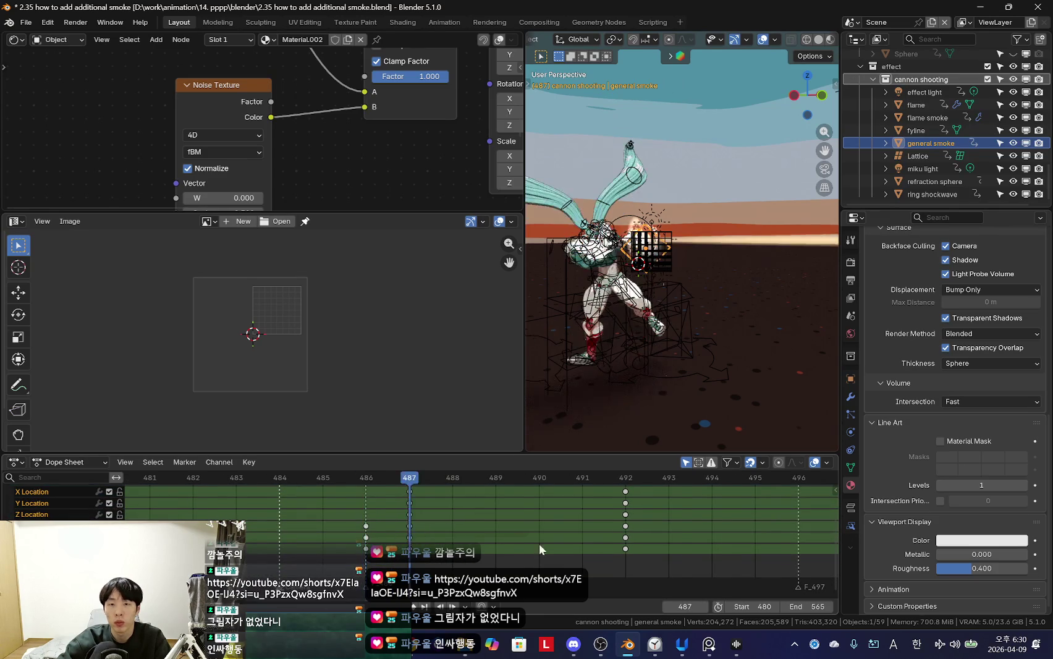
{"action": "key", "text": "Up"}
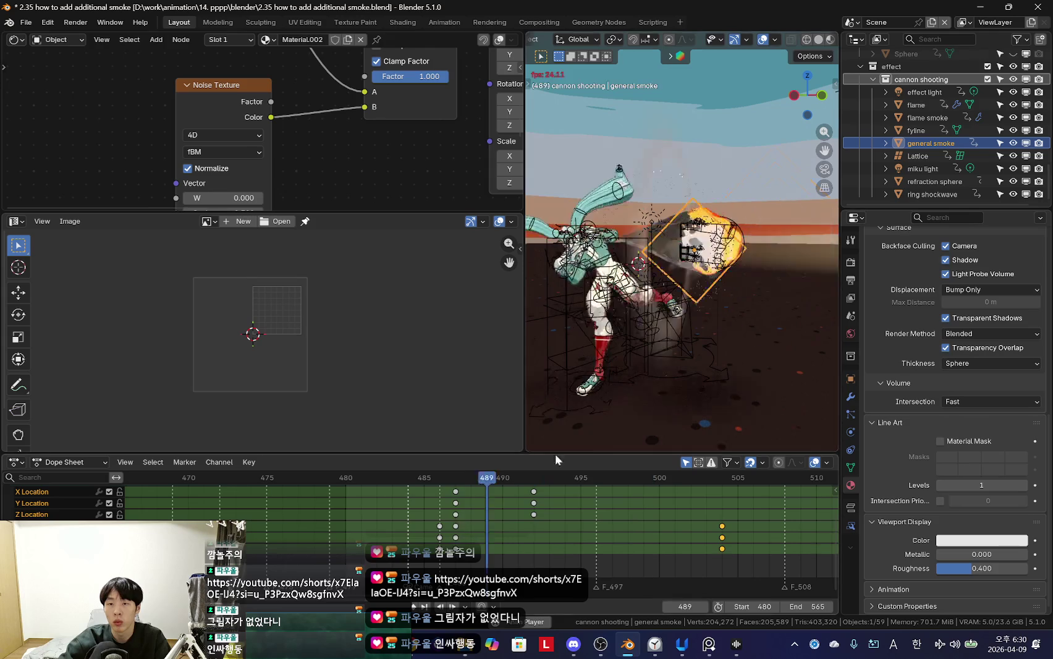
{"action": "key", "text": "Left"}
{"action": "key", "text": "Left"}
{"action": "key", "text": "Left"}
{"action": "key", "text": "Left"}
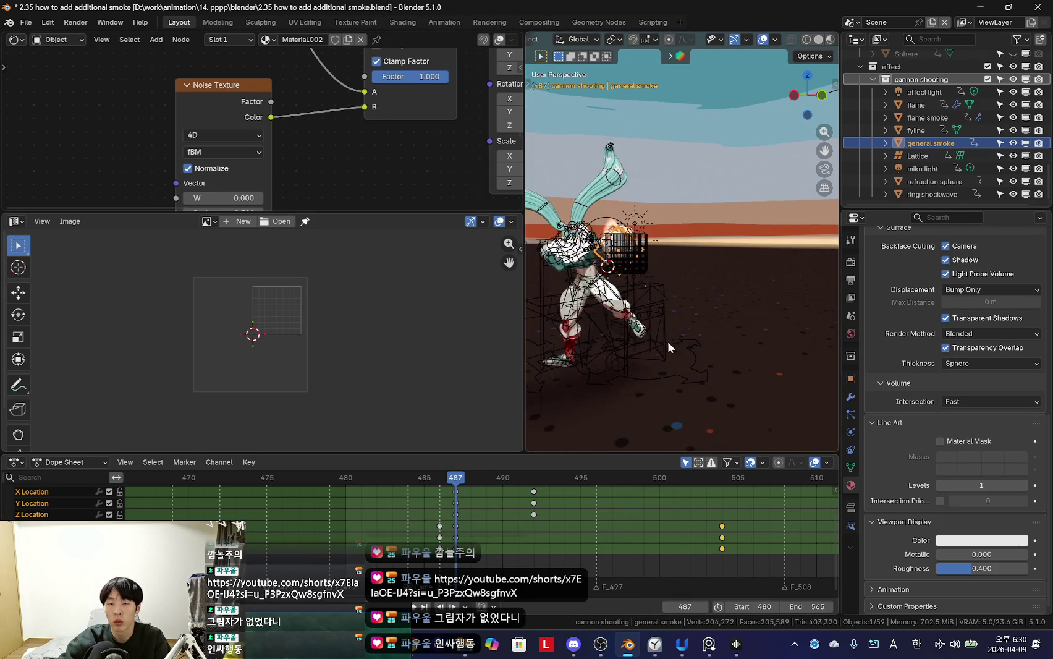
{"action": "left_click_drag", "start_coordinate": [457, 478], "coordinate": [518, 478]}
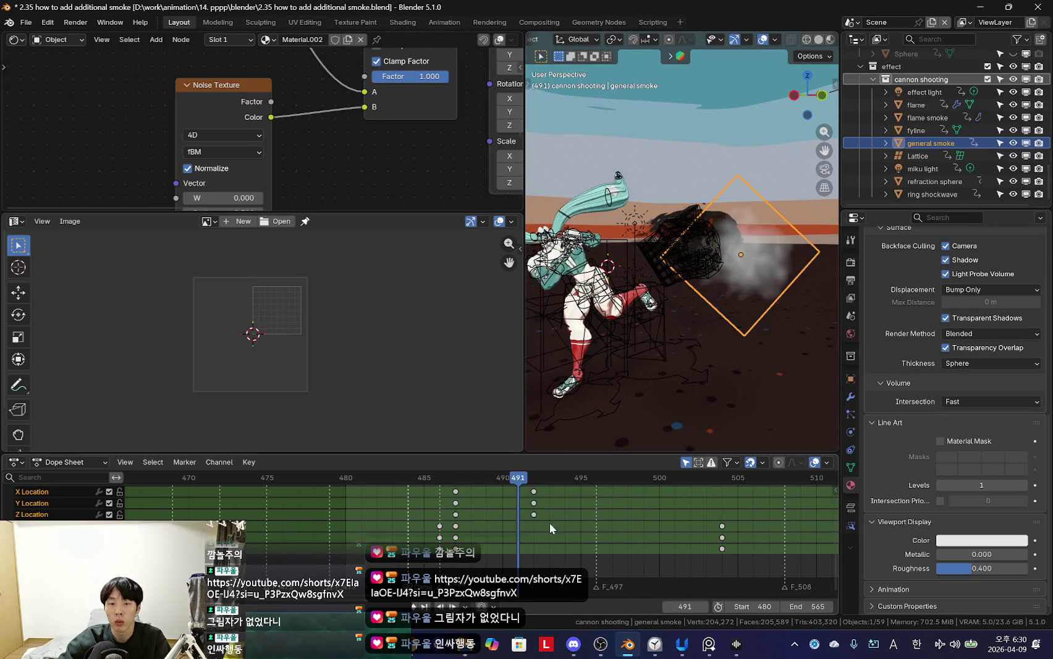
Step: Hide overlays and play and scrub the smoke animation around frame 493
{"action": "key", "text": "shift+alt+z"}
{"action": "key", "text": "shift+ctrl+space"}
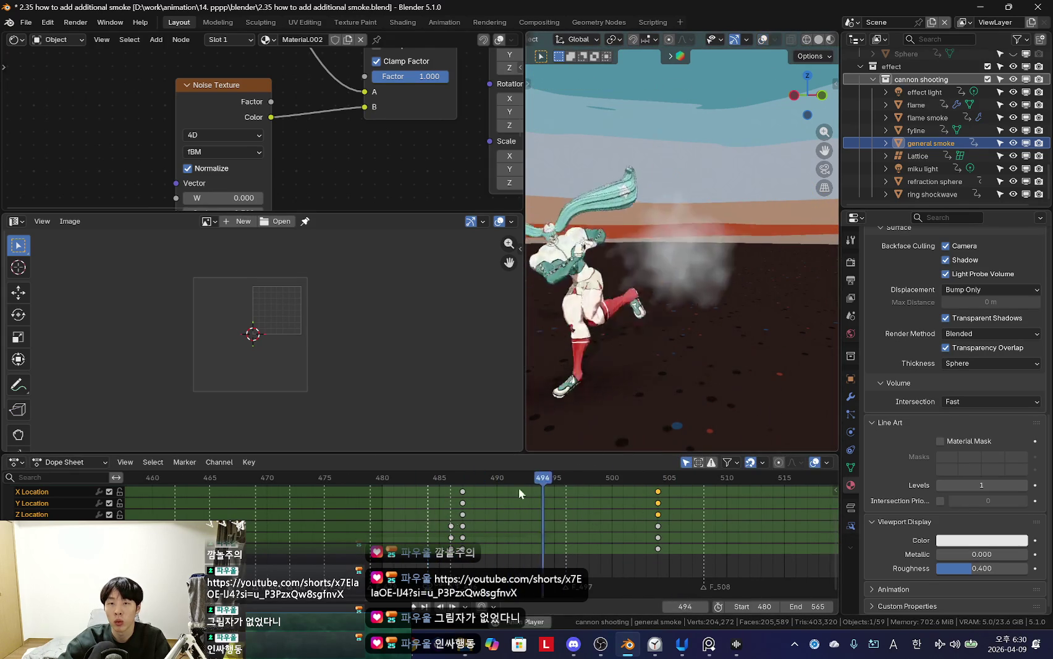
{"action": "left_click_drag", "start_coordinate": [439, 502], "coordinate": [530, 556]}
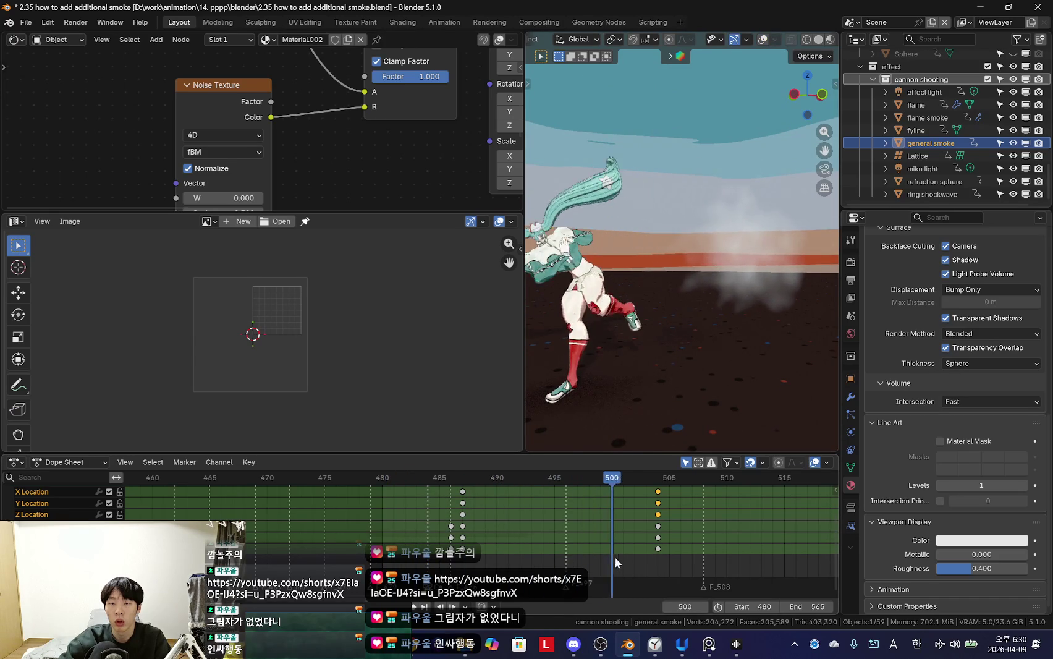
{"action": "scroll", "coordinate": [380, 204], "scroll_direction": "down", "scroll_amount": 2}
{"action": "left_click_drag", "start_coordinate": [646, 478], "coordinate": [446, 533]}
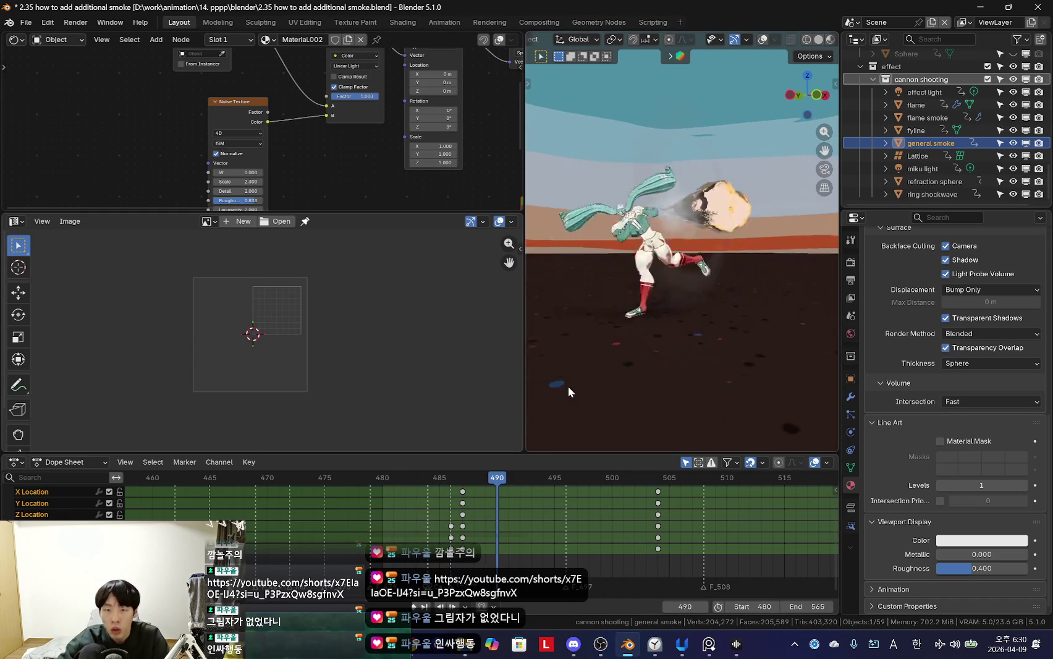
Step: Inspect the smoke plane from camera and orbited views up to keyframe 504
{"action": "key", "text": "KP_0"}
{"action": "scroll", "coordinate": [430, 505], "scroll_direction": "down", "scroll_amount": 2}
{"action": "left_click_drag", "start_coordinate": [446, 506], "coordinate": [499, 517]}
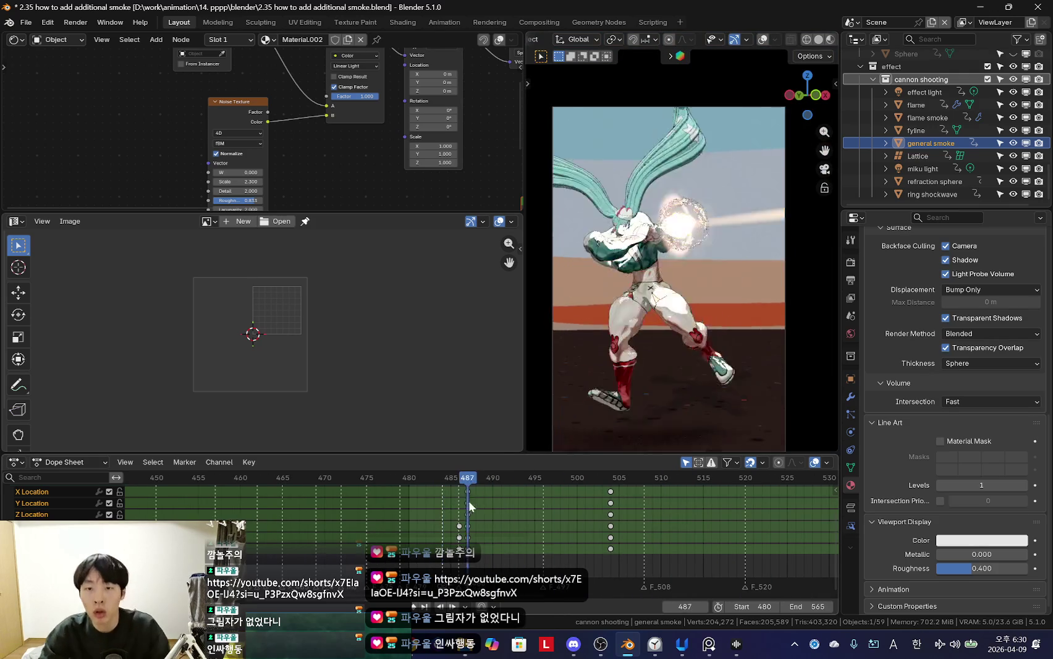
{"action": "middle_click_drag", "start_coordinate": [608, 351], "coordinate": [660, 332]}
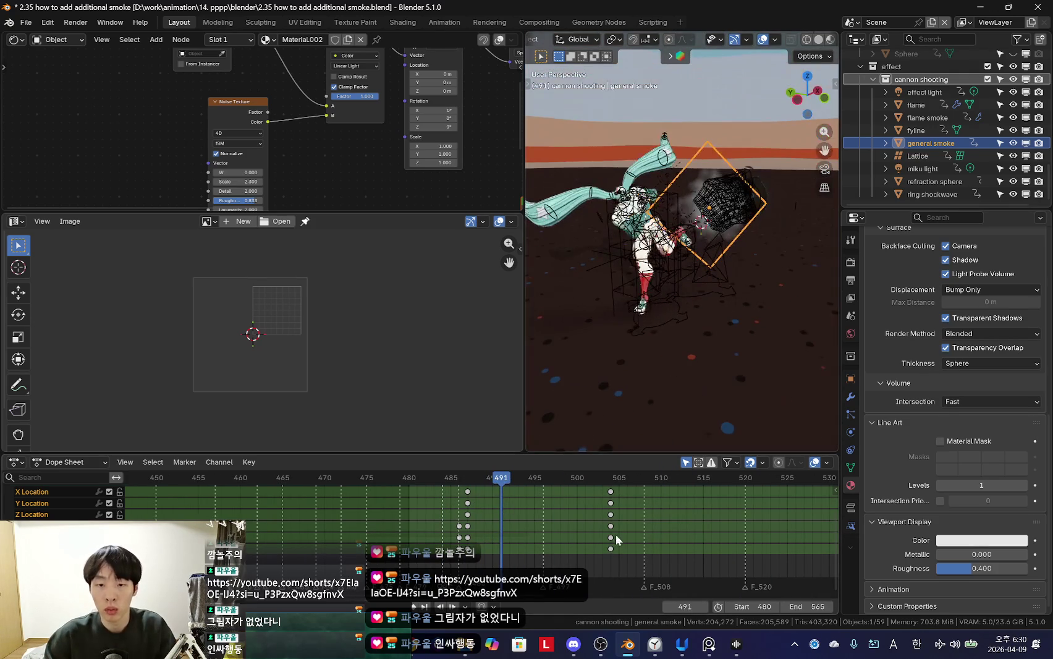
{"action": "key", "text": "Up"}
{"action": "middle_click_drag", "start_coordinate": [730, 335], "coordinate": [739, 309]}
{"action": "scroll", "coordinate": [739, 308], "scroll_direction": "up", "scroll_amount": 3}
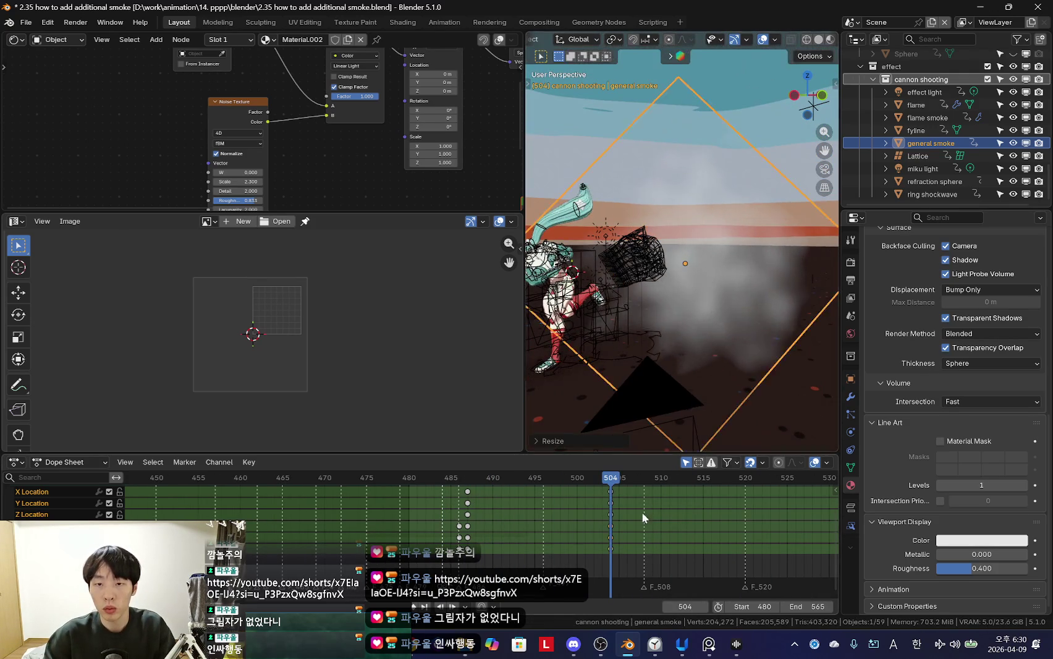
Step: At frame 496 in camera view, scale the general smoke plane up
{"action": "key", "text": "shift+alt+z"}
{"action": "key", "text": "Down"}
{"action": "mouse_move", "coordinate": [459, 502]}
{"action": "left_mouse_down"}
{"action": "mouse_move", "coordinate": [517, 497]}
{"action": "mouse_move", "coordinate": [507, 530]}
{"action": "mouse_move", "coordinate": [470, 529]}
{"action": "left_mouse_up"}
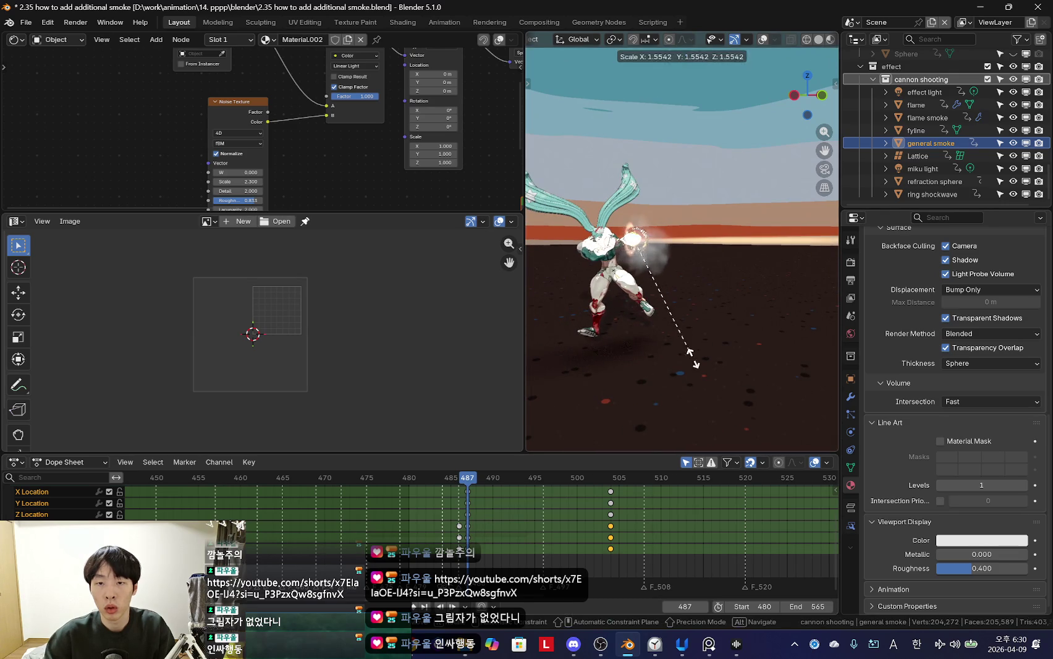
{"action": "key", "text": "KP_0"}
{"action": "key", "text": "s"}
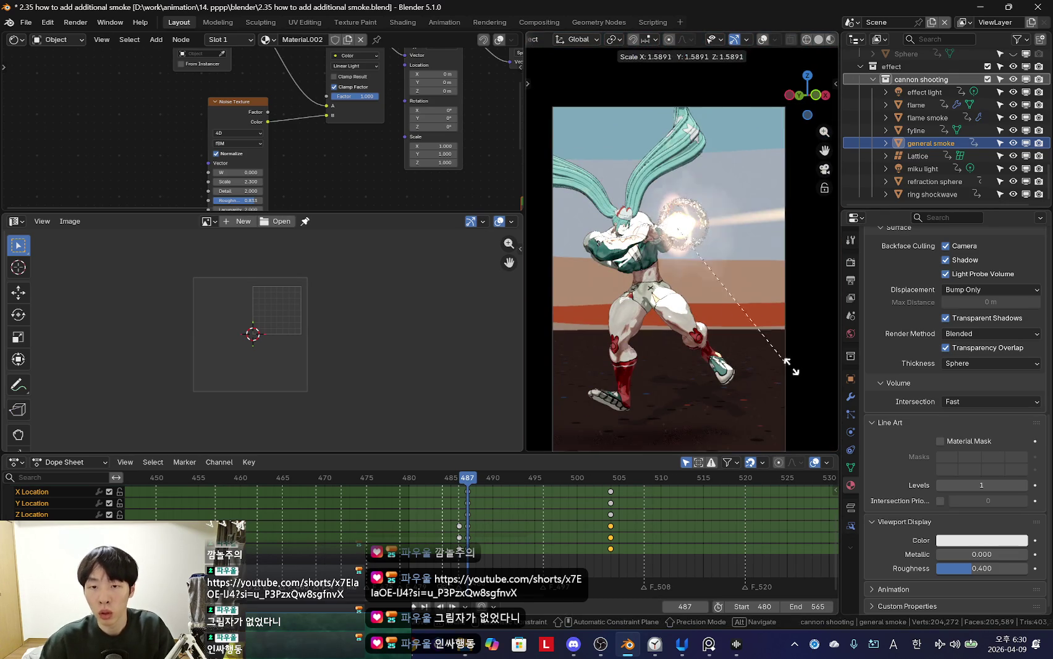
{"action": "left_click", "coordinate": [534, 368]}
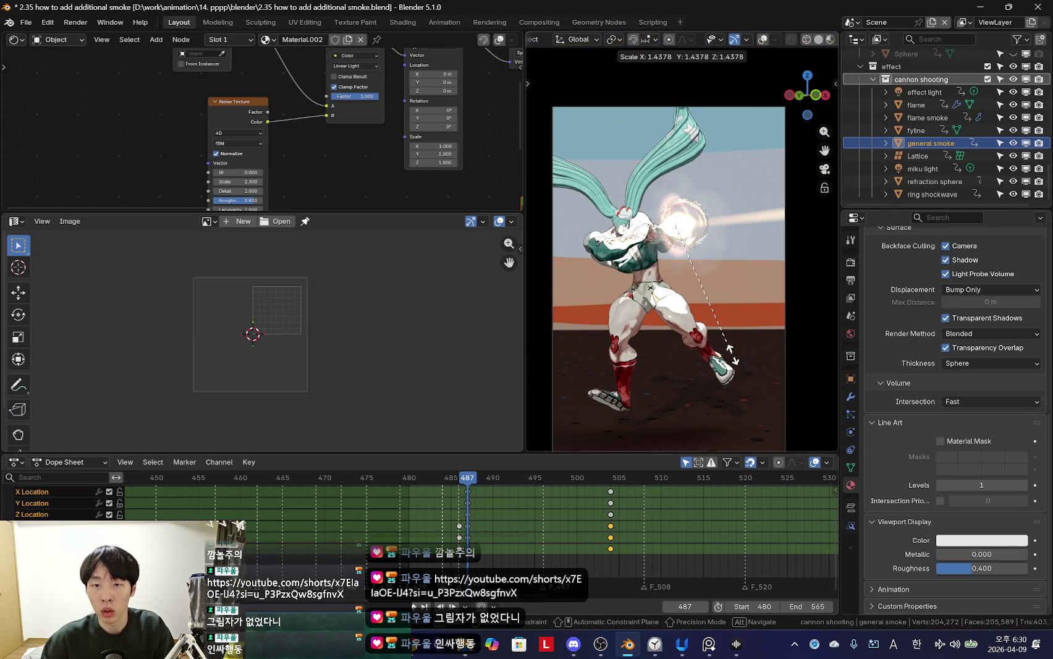
Step: Orbit out of camera view and bring the noise Scale and Detail settings into view
{"action": "middle_click_drag", "start_coordinate": [731, 353], "coordinate": [684, 327]}
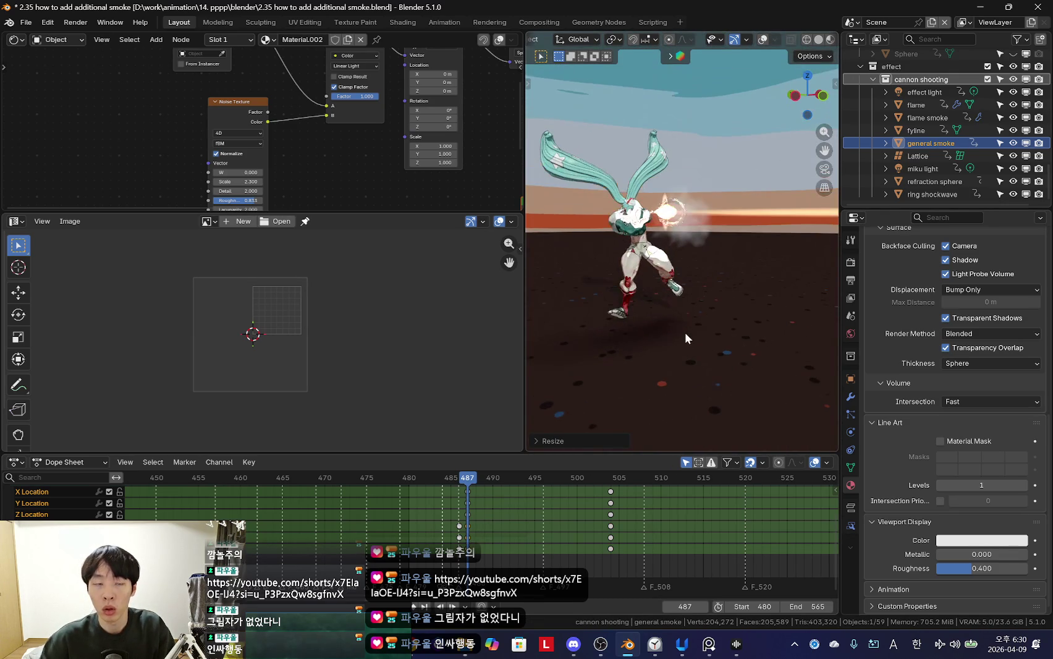
{"action": "scroll", "coordinate": [249, 167], "scroll_direction": "up", "scroll_amount": 1}
{"action": "scroll", "coordinate": [248, 167], "scroll_direction": "up", "scroll_amount": 2}
{"action": "mouse_move", "coordinate": [248, 168]}
{"action": "middle_mouse_down"}
{"action": "mouse_move", "coordinate": [281, 133]}
{"action": "mouse_move", "coordinate": [283, 200]}
{"action": "middle_mouse_up"}
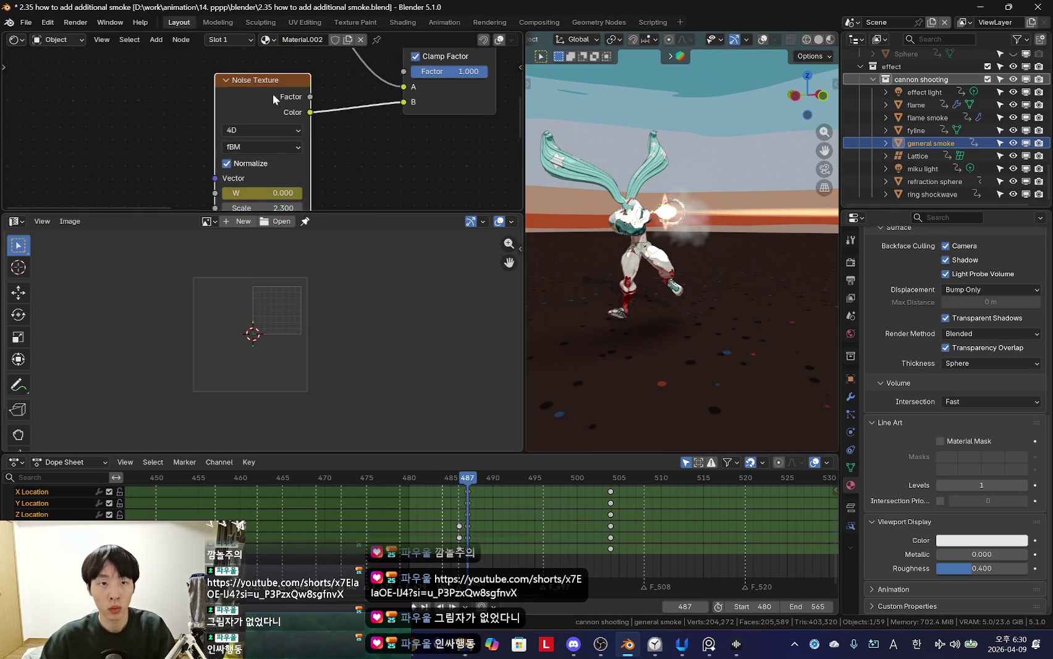
Step: At frame 489, set the Noise Texture's W to 1.400
{"action": "left_click", "coordinate": [491, 536]}
{"action": "key", "text": "KP_0"}
{"action": "scroll", "coordinate": [280, 163], "scroll_direction": "up", "scroll_amount": 2}
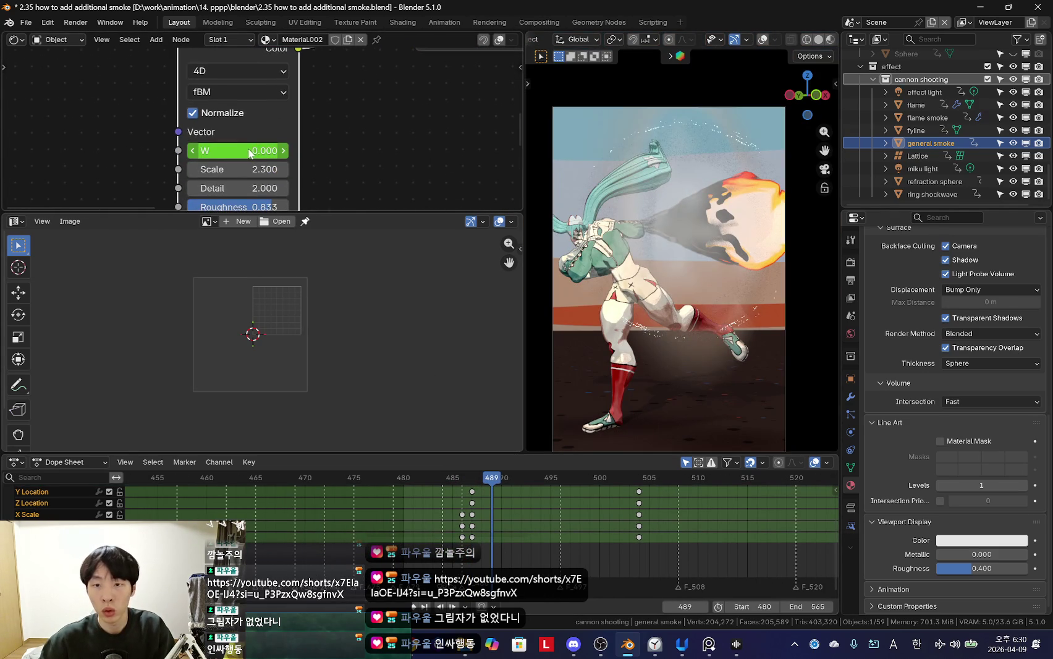
{"action": "middle_click_drag", "start_coordinate": [280, 149], "coordinate": [289, 210]}
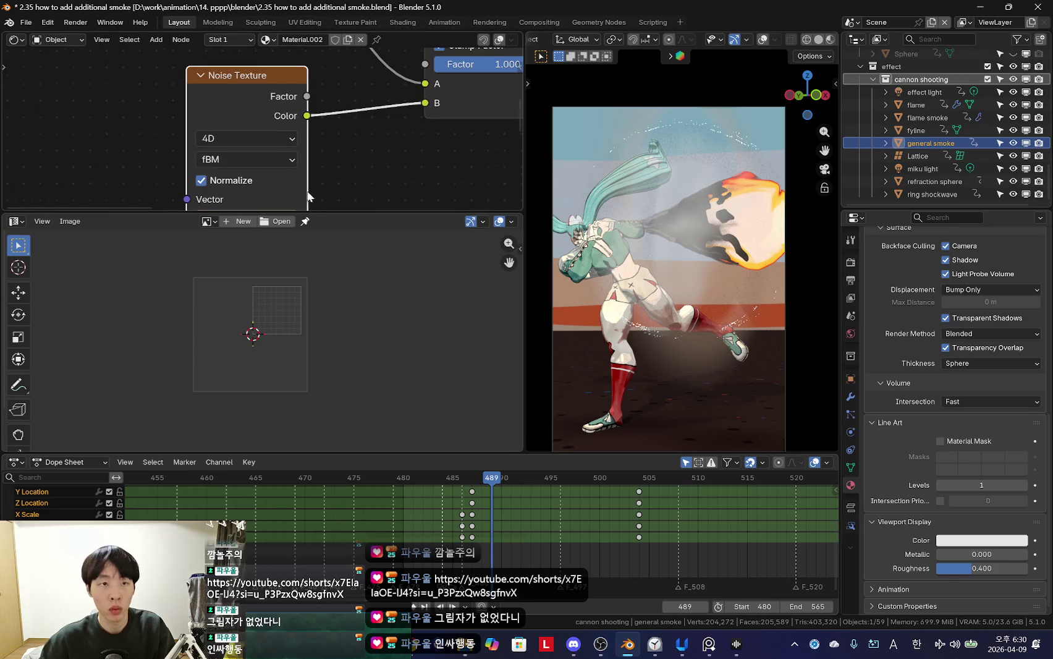
{"action": "left_click", "coordinate": [491, 560]}
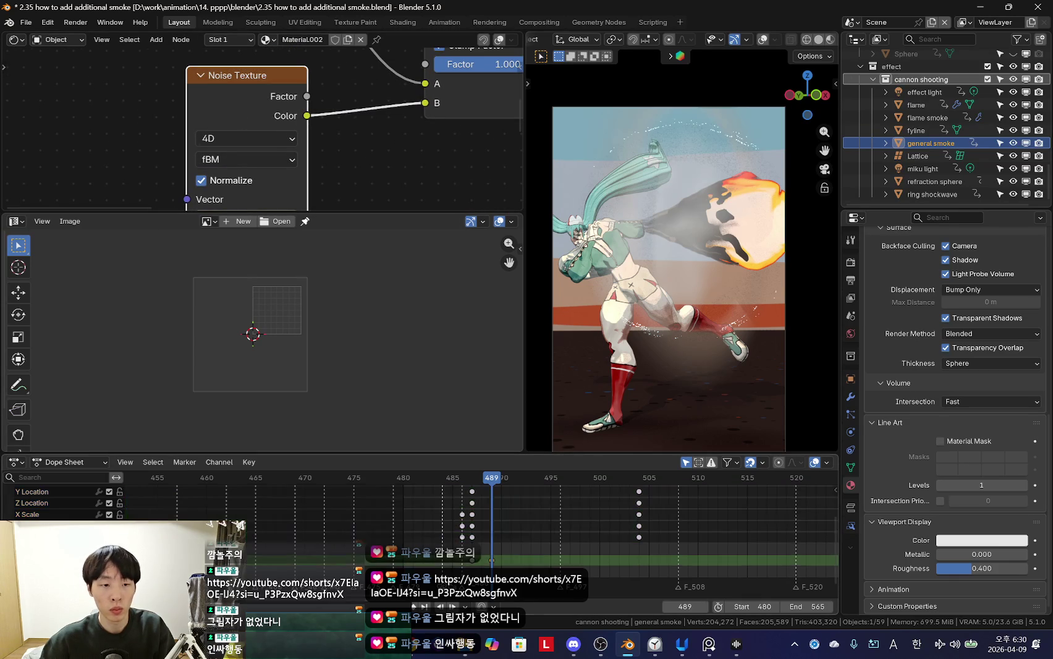
{"action": "scroll", "coordinate": [510, 551], "scroll_direction": "down", "scroll_amount": 2}
{"action": "mouse_move", "coordinate": [509, 542]}
{"action": "left_mouse_down"}
{"action": "mouse_move", "coordinate": [569, 558]}
{"action": "mouse_move", "coordinate": [588, 521]}
{"action": "left_mouse_up"}
{"action": "scroll", "coordinate": [363, 175], "scroll_direction": "down", "scroll_amount": 2, "text": "shift"}
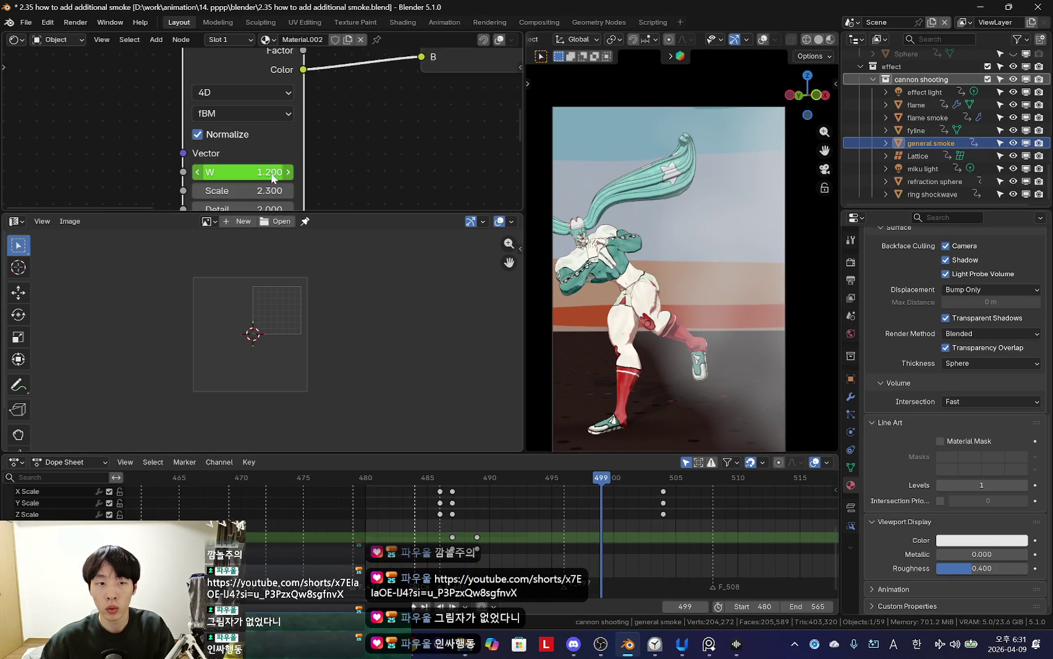
{"action": "type", "text": "14"}
{"action": "key", "text": "Return"}
Step: Scrub to frame 499 and back to check the animated W
{"action": "left_click_drag", "start_coordinate": [495, 544], "coordinate": [613, 571]}
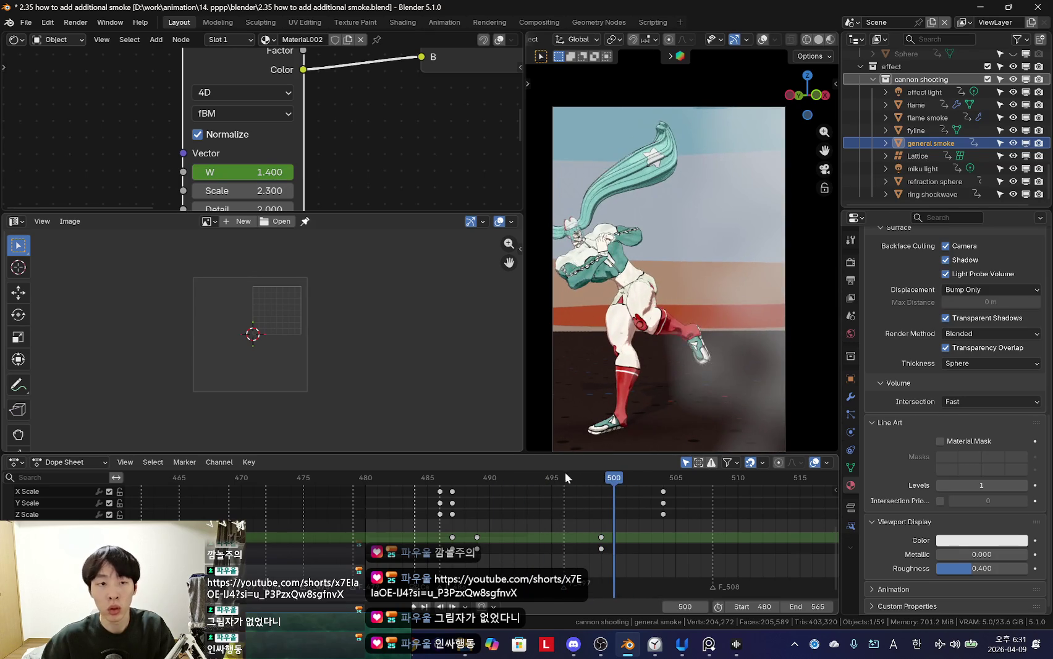
{"action": "left_click", "coordinate": [597, 563]}
{"action": "mouse_move", "coordinate": [447, 556]}
{"action": "left_mouse_down"}
{"action": "mouse_move", "coordinate": [537, 557]}
{"action": "mouse_move", "coordinate": [484, 550]}
{"action": "mouse_move", "coordinate": [552, 542]}
{"action": "left_mouse_up"}
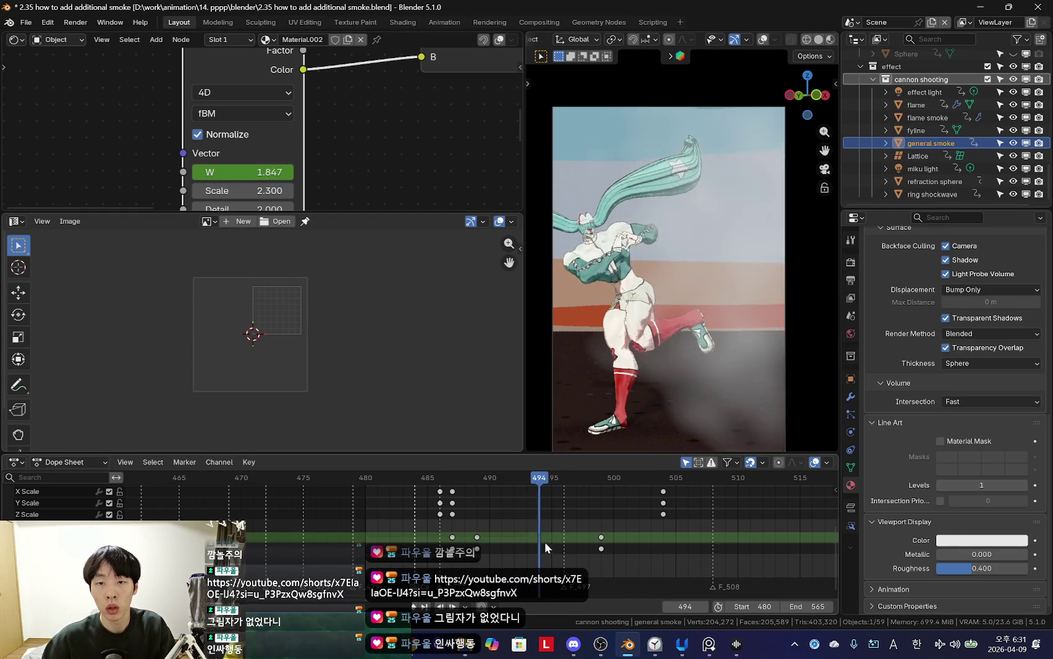
{"action": "scroll", "coordinate": [383, 151], "scroll_direction": "down", "scroll_amount": 3}
{"action": "scroll", "coordinate": [346, 171], "scroll_direction": "up", "scroll_amount": 3}
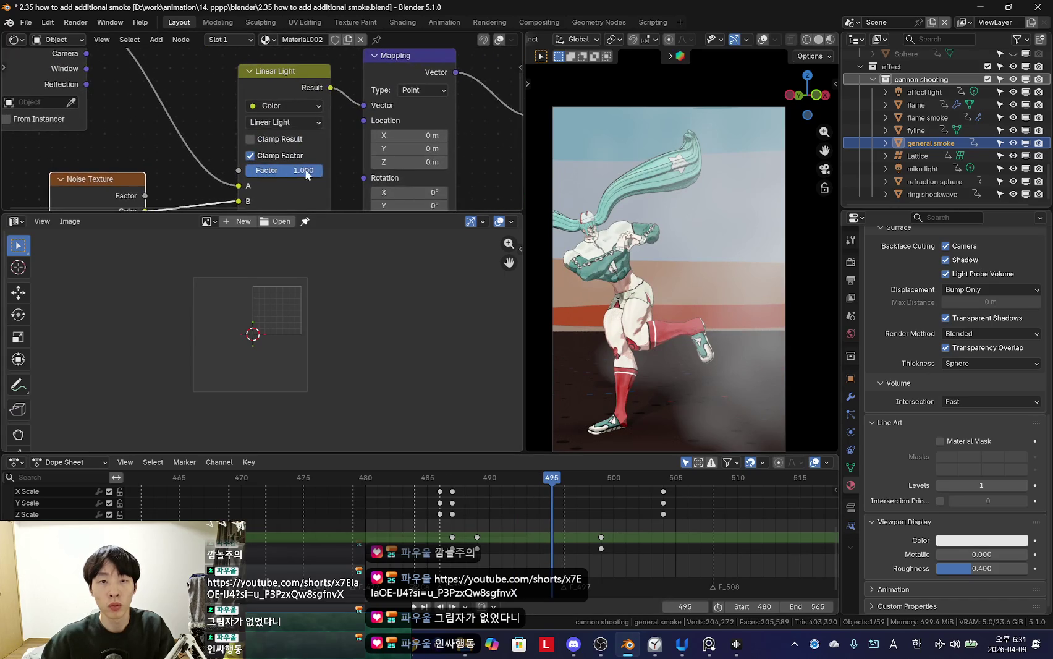
Step: Change the Gradient Texture to Quadratic Sphere and scrub to preview it with W animating
{"action": "middle_click_drag", "start_coordinate": [482, 148], "coordinate": [210, 173]}
{"action": "left_click", "coordinate": [344, 133]}
{"action": "left_click", "coordinate": [365, 259]}
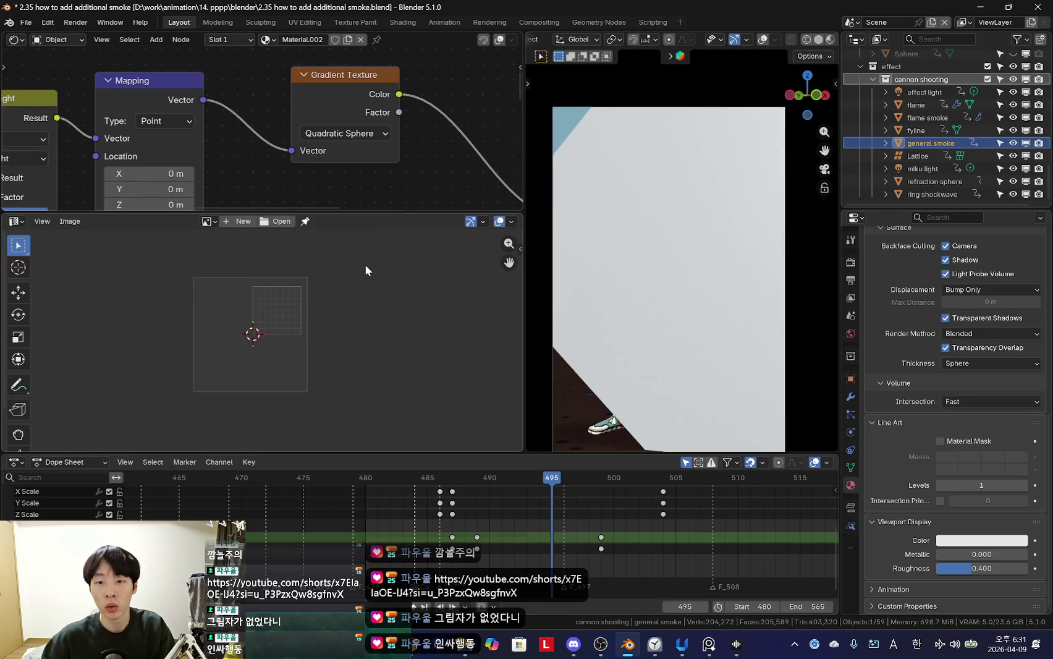
{"action": "scroll", "coordinate": [414, 174], "scroll_direction": "down", "scroll_amount": 1}
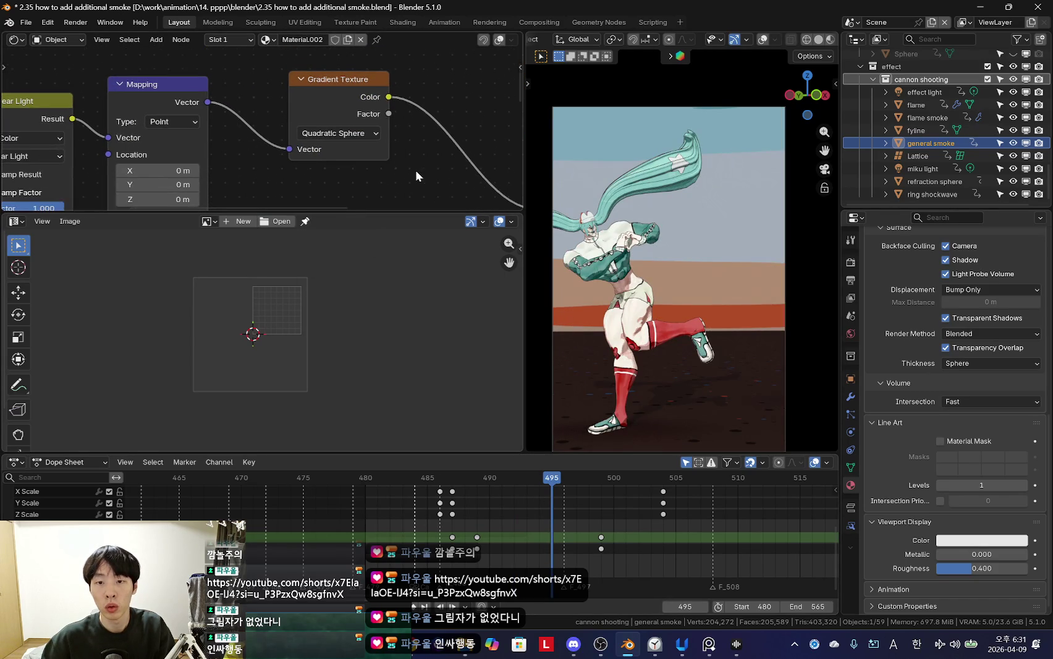
{"action": "mouse_move", "coordinate": [447, 537]}
{"action": "left_mouse_down"}
{"action": "mouse_move", "coordinate": [555, 546]}
{"action": "mouse_move", "coordinate": [441, 537]}
{"action": "mouse_move", "coordinate": [490, 537]}
{"action": "left_mouse_up"}
{"action": "scroll", "coordinate": [251, 121], "scroll_direction": "up", "scroll_amount": 3}
{"action": "scroll", "coordinate": [281, 119], "scroll_direction": "up", "scroll_amount": 2}
{"action": "scroll", "coordinate": [281, 118], "scroll_direction": "down", "scroll_amount": 2}
{"action": "scroll", "coordinate": [379, 139], "scroll_direction": "up", "scroll_amount": 2}
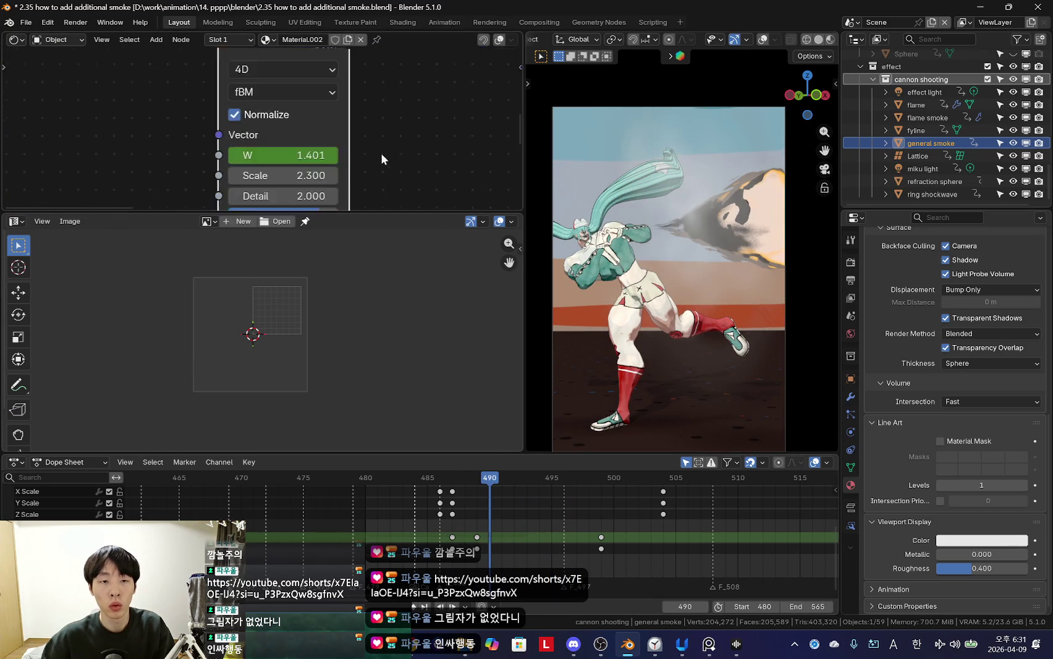
{"action": "mouse_move", "coordinate": [482, 556]}
{"action": "left_mouse_down"}
{"action": "mouse_move", "coordinate": [644, 563]}
{"action": "mouse_move", "coordinate": [431, 557]}
{"action": "mouse_move", "coordinate": [491, 556]}
{"action": "left_mouse_up"}
{"action": "scroll", "coordinate": [362, 178], "scroll_direction": "up", "scroll_amount": 1}
Step: Raise the noise Detail to 4.600 and scrub to preview the smoke
{"action": "left_click_drag", "start_coordinate": [281, 141], "coordinate": [290, 142]}
{"action": "left_click", "coordinate": [453, 557]}
{"action": "mouse_move", "coordinate": [454, 557]}
{"action": "left_mouse_down"}
{"action": "mouse_move", "coordinate": [649, 544]}
{"action": "mouse_move", "coordinate": [488, 542]}
{"action": "mouse_move", "coordinate": [611, 541]}
{"action": "left_mouse_up"}
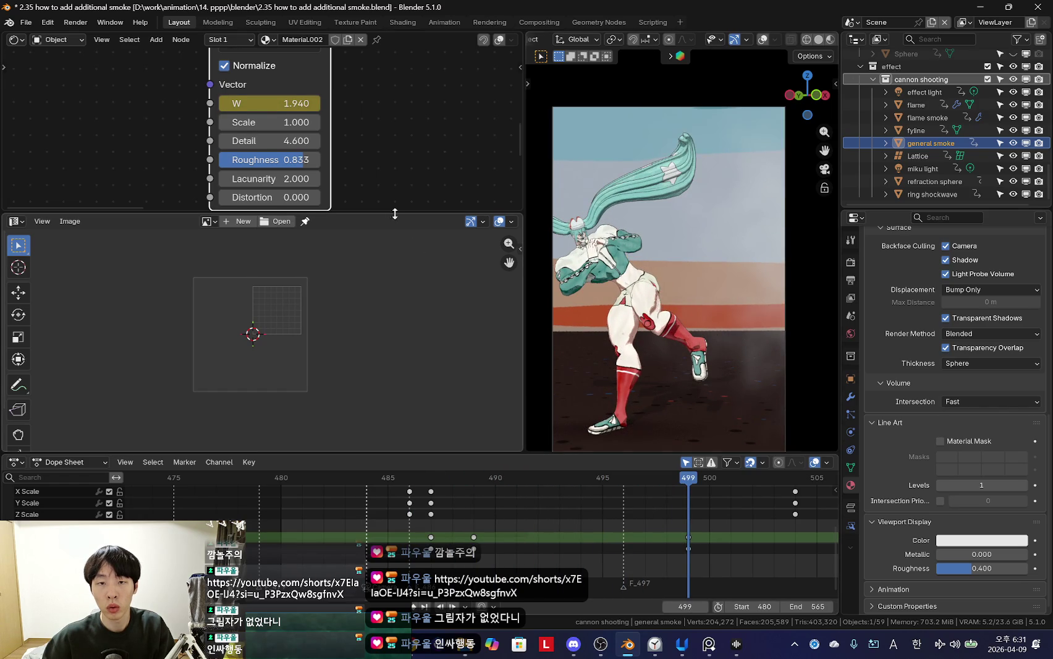
{"action": "scroll", "coordinate": [297, 125], "scroll_direction": "down", "scroll_amount": 1, "text": "shift"}
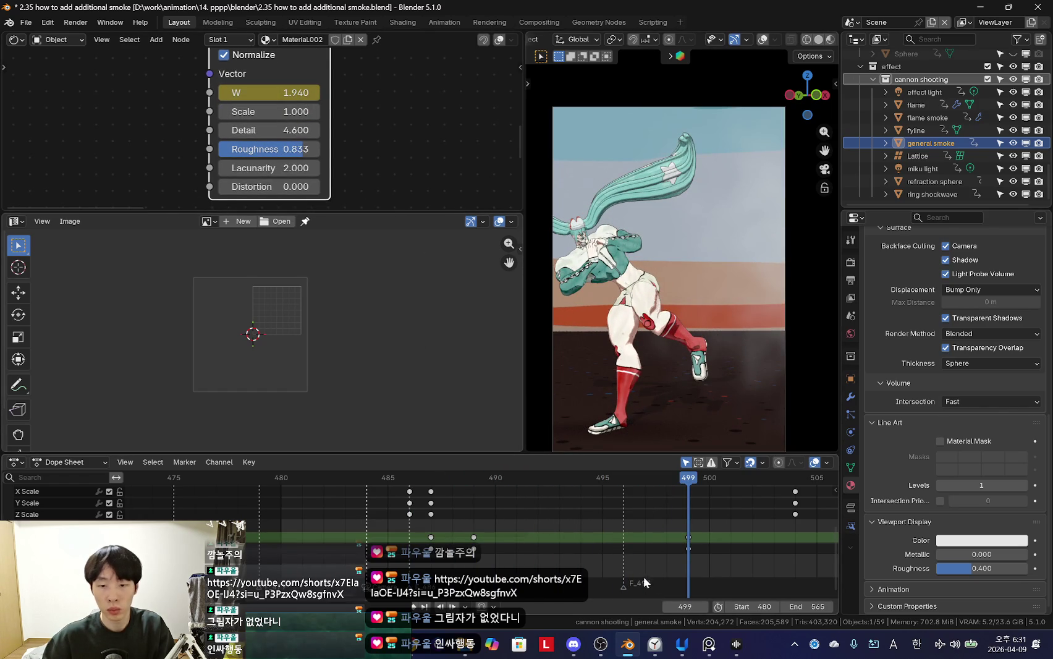
Step: Move the W end keyframe to frame 509, then check W at frames 489 and 509
{"action": "left_click_drag", "start_coordinate": [653, 549], "coordinate": [470, 524]}
{"action": "scroll", "coordinate": [462, 528], "scroll_direction": "down", "scroll_amount": 2}
{"action": "left_click", "coordinate": [489, 556]}
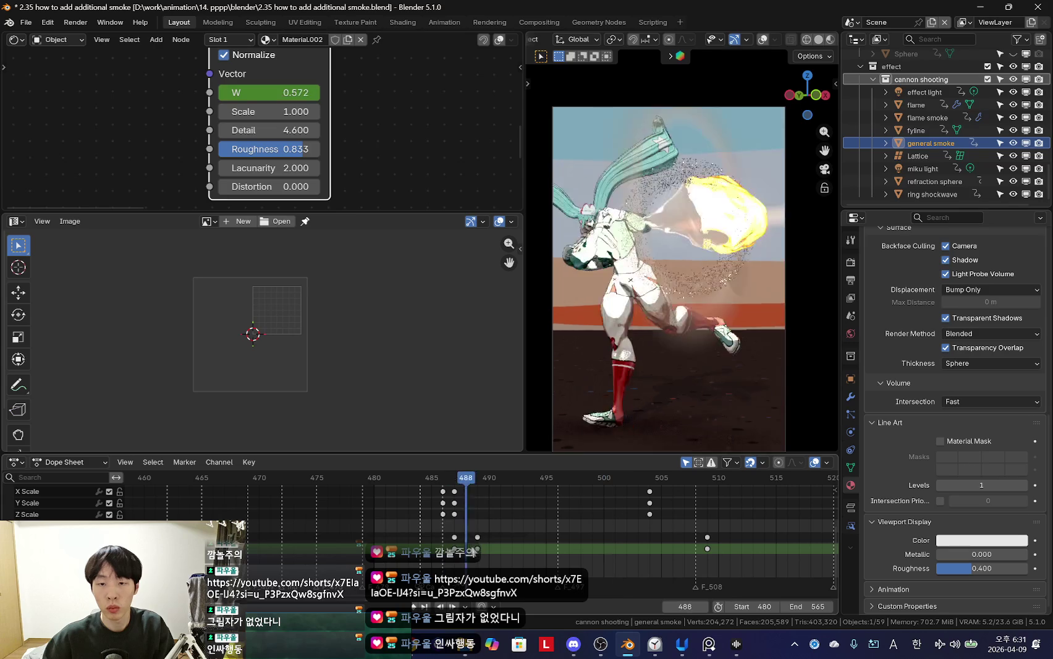
{"action": "left_click_drag", "start_coordinate": [489, 554], "coordinate": [480, 551]}
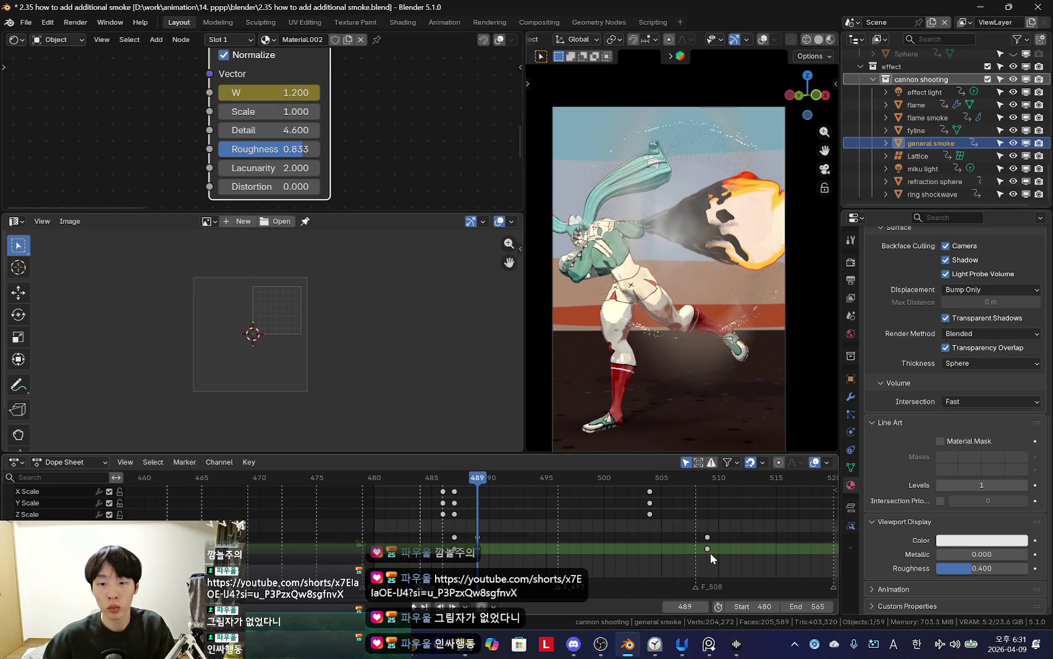
{"action": "left_click", "coordinate": [712, 556]}
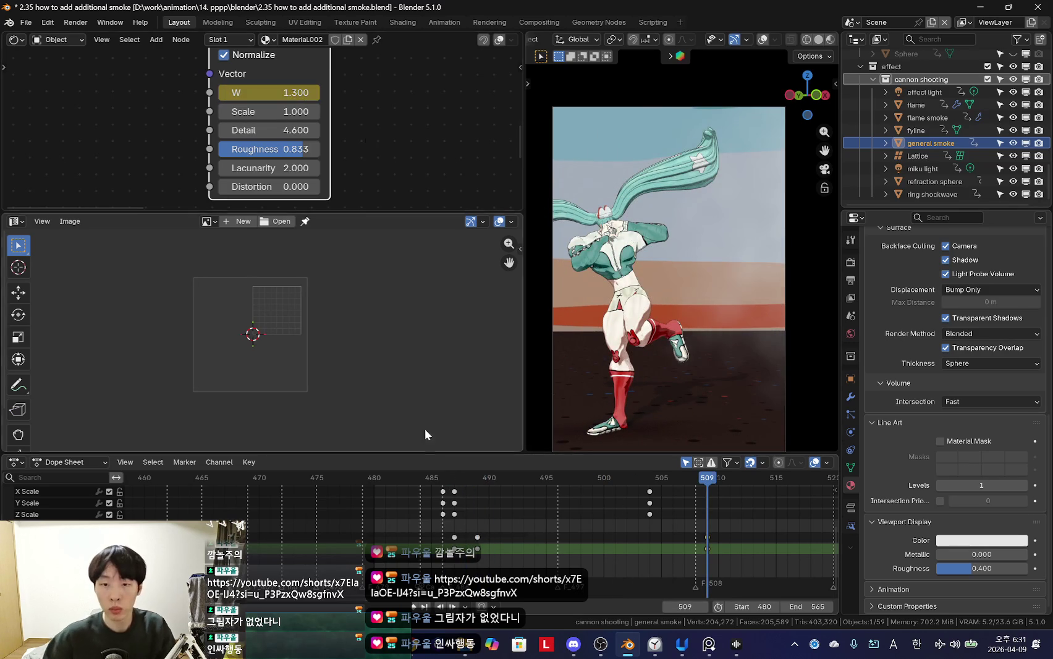
{"action": "left_click", "coordinate": [492, 556]}
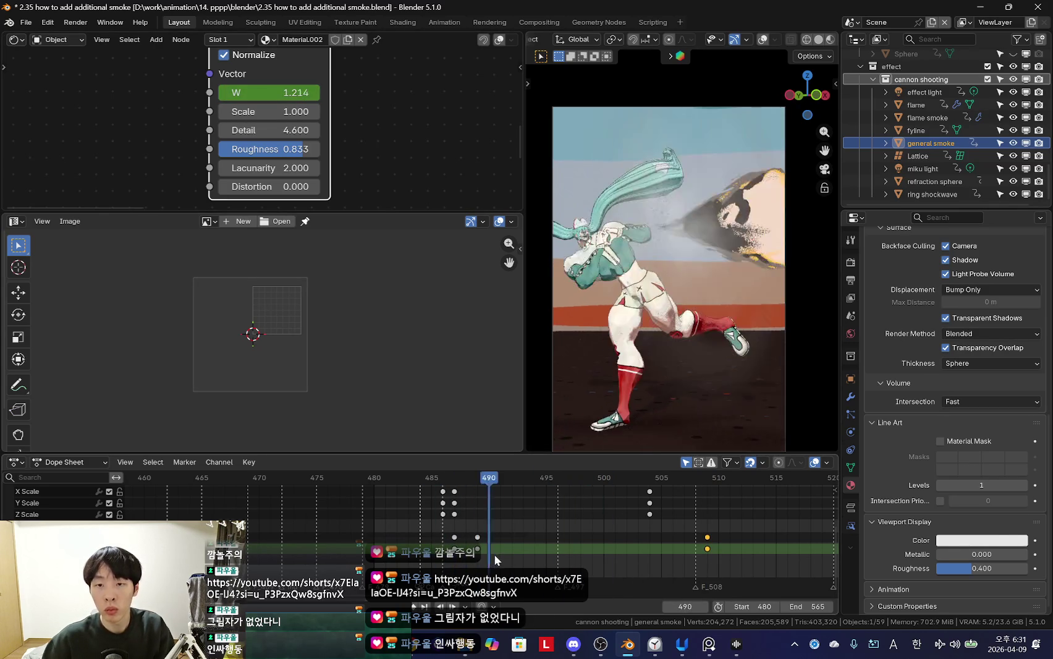
{"action": "left_click_drag", "start_coordinate": [435, 521], "coordinate": [479, 541]}
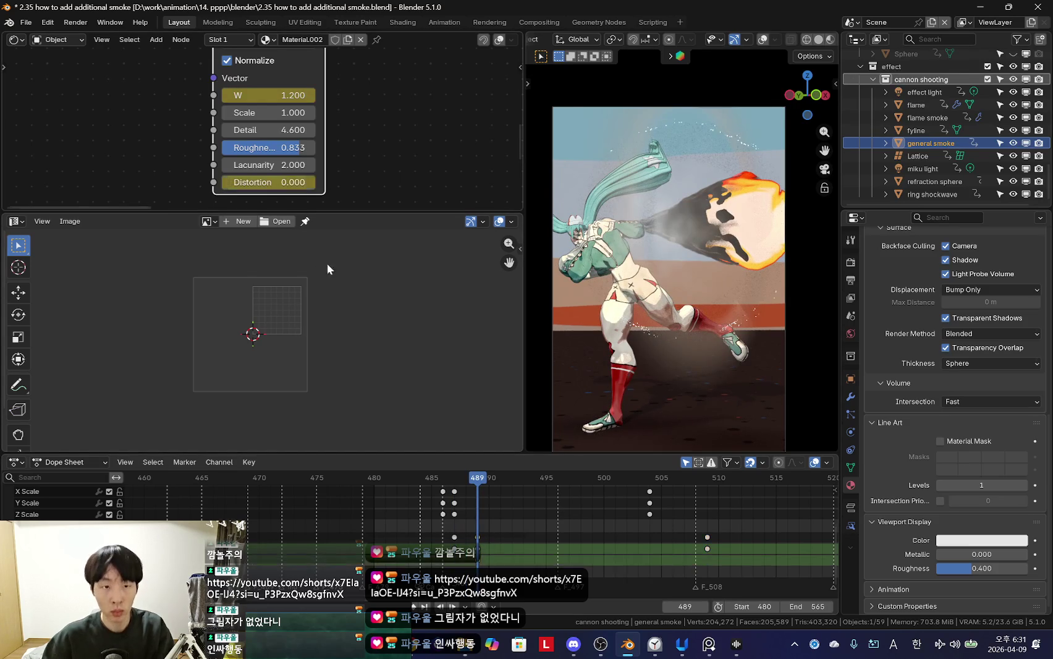
Step: Scrub forward and orbit out of the camera view to inspect the smoke
{"action": "left_click_drag", "start_coordinate": [455, 587], "coordinate": [597, 587]}
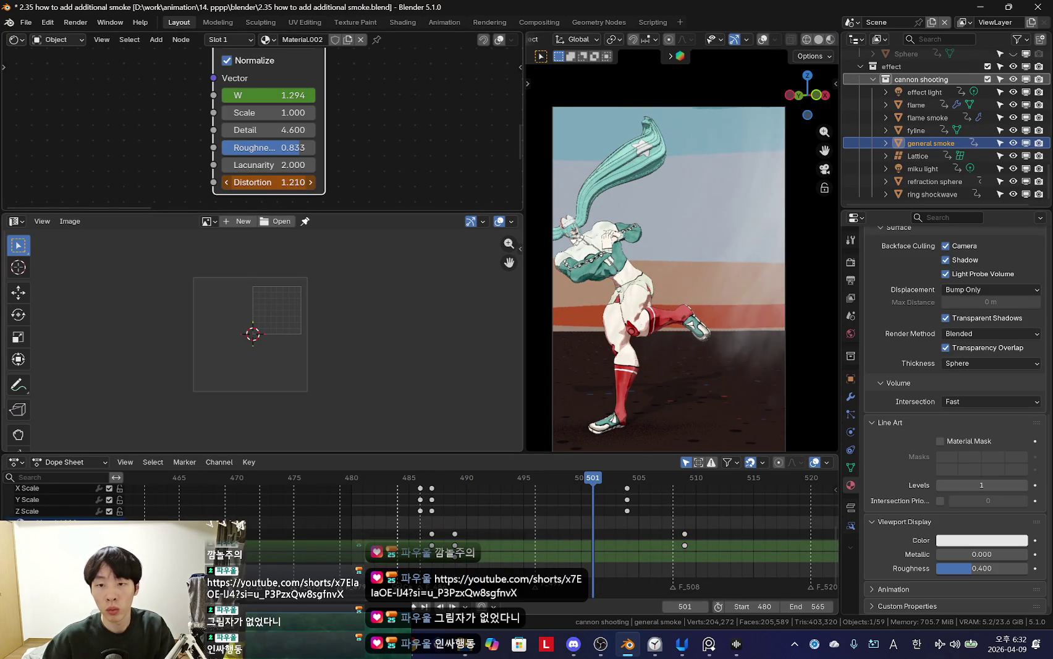
{"action": "middle_click_drag", "start_coordinate": [685, 321], "coordinate": [722, 377]}
{"action": "mouse_move", "coordinate": [592, 562]}
{"action": "left_mouse_down"}
{"action": "mouse_move", "coordinate": [448, 562]}
{"action": "mouse_move", "coordinate": [468, 568]}
{"action": "left_mouse_up"}
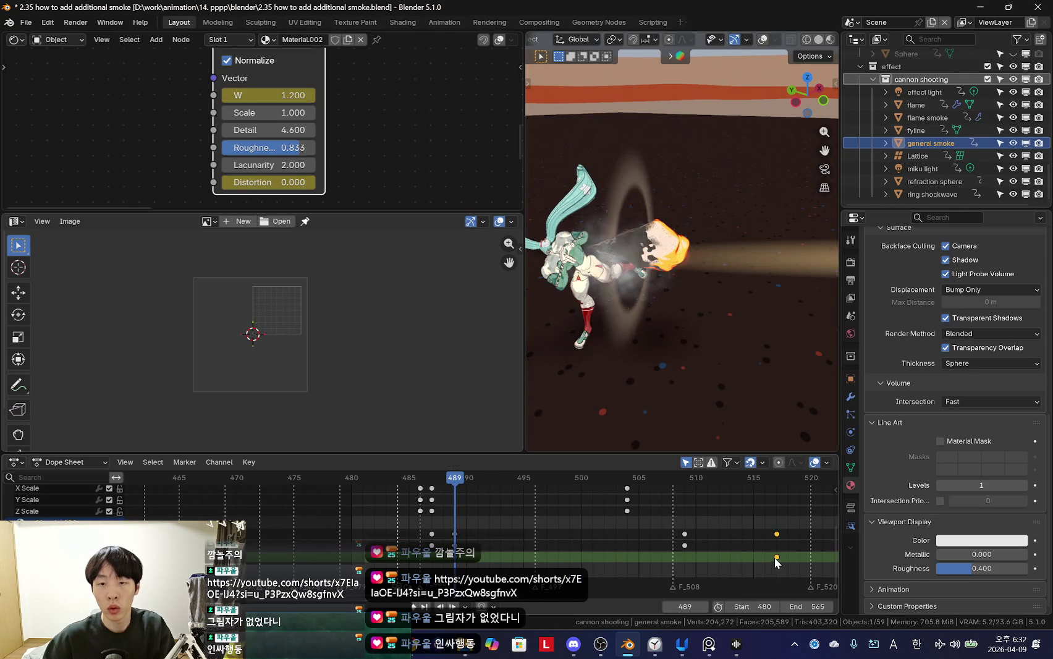
Step: Select the smoke keys at frame 489 and play back, cancelling a keyframe retime
{"action": "left_click_drag", "start_coordinate": [777, 563], "coordinate": [604, 562]}
{"action": "left_click", "coordinate": [455, 563]}
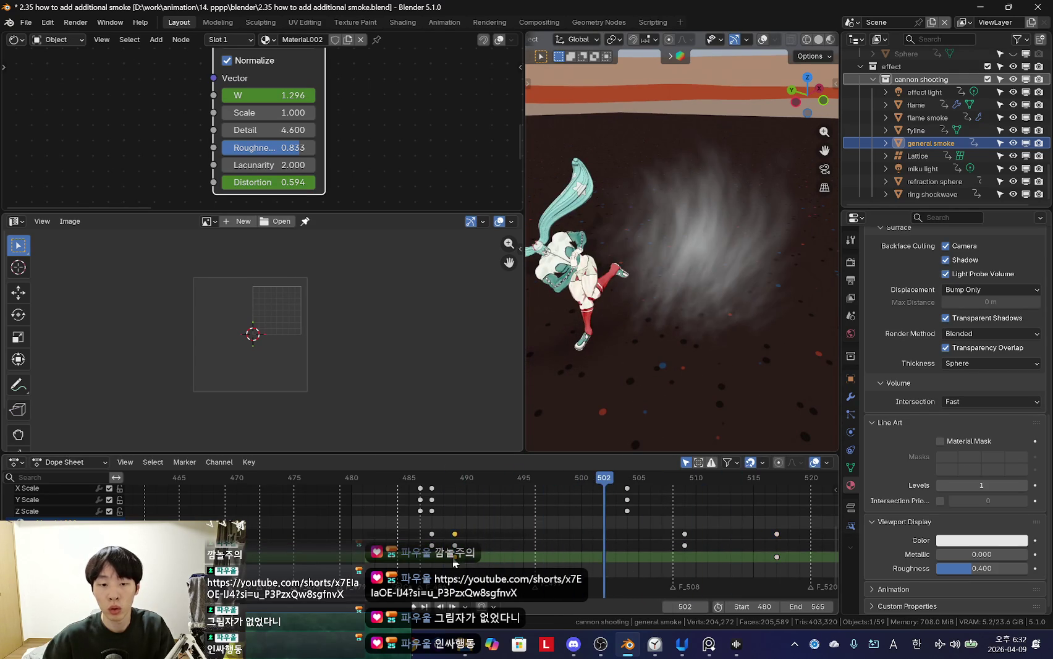
{"action": "key", "text": "space"}
{"action": "key", "text": "Escape"}
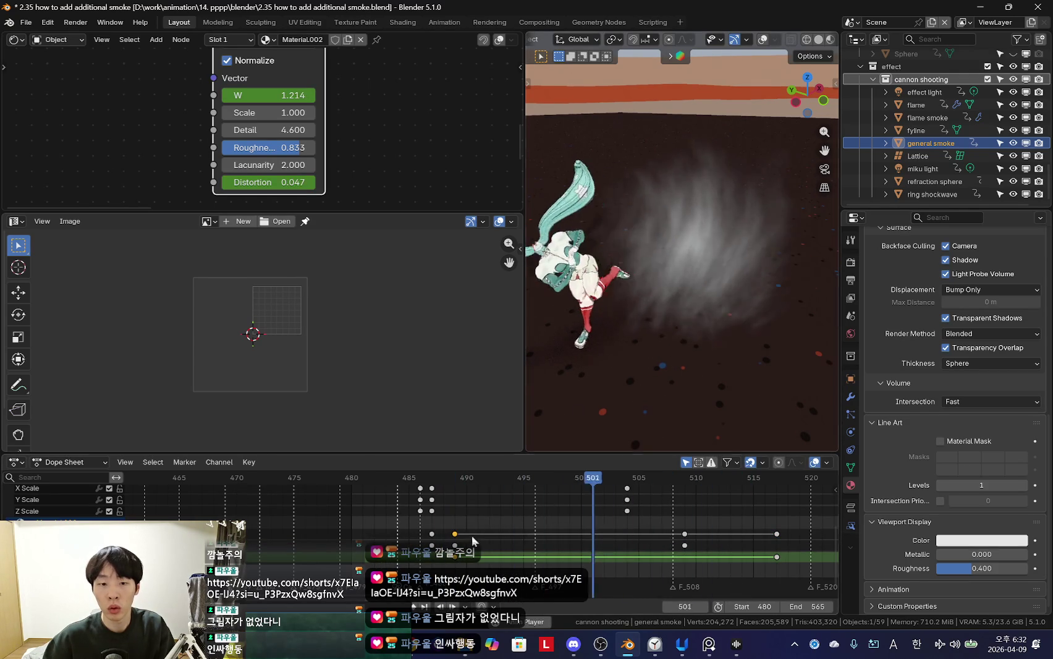
{"action": "left_click", "coordinate": [455, 545], "text": "shift"}
{"action": "key", "text": "t"}
{"action": "left_click", "coordinate": [468, 549]}
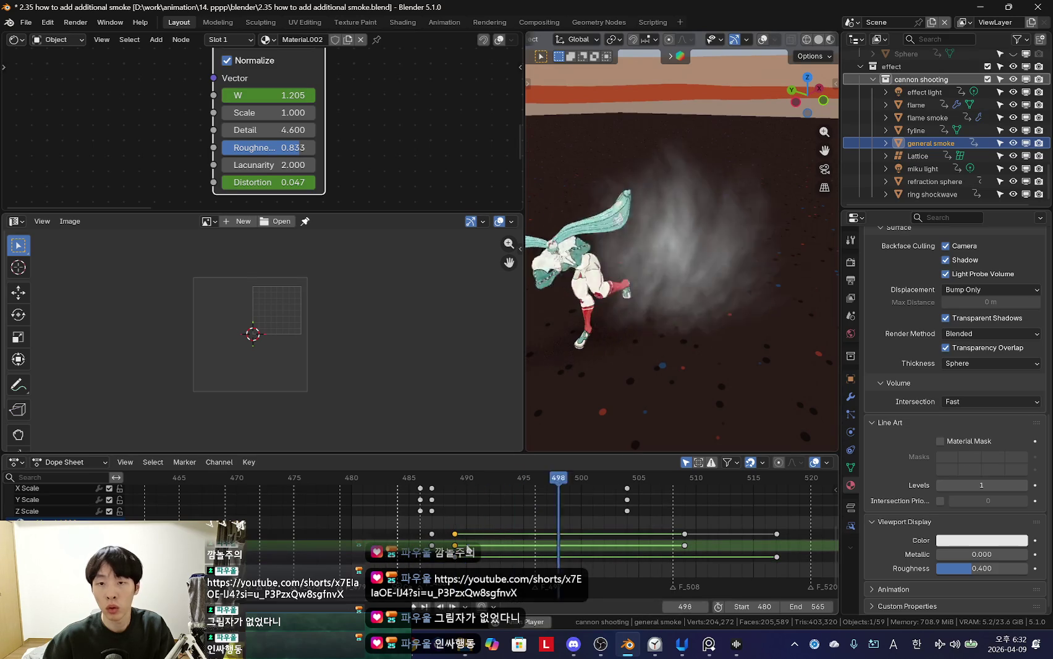
{"action": "key", "text": "space"}
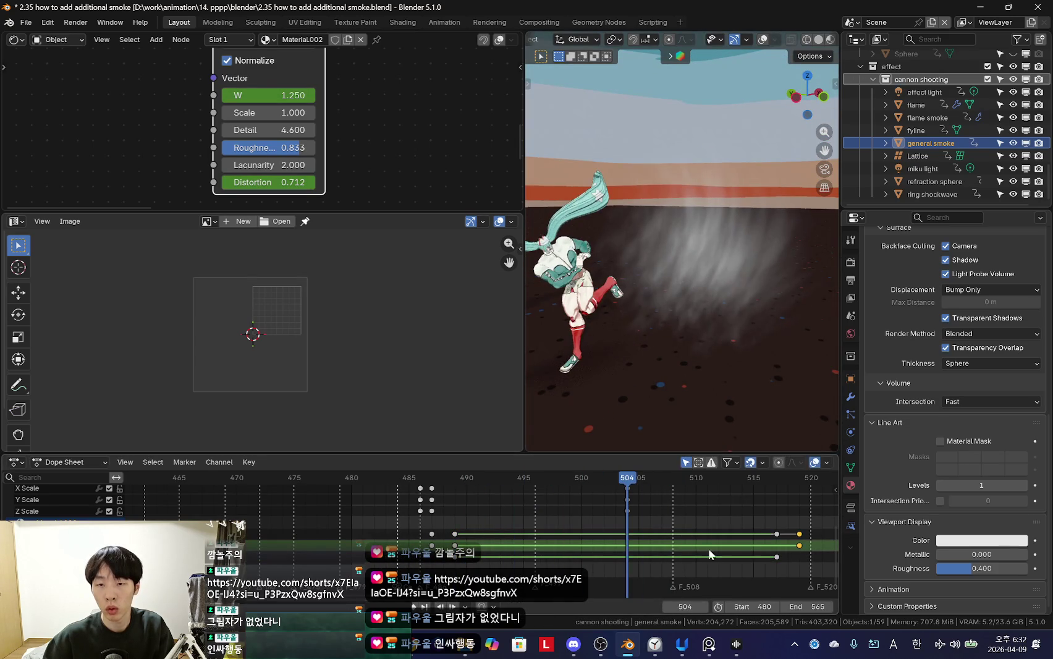
{"action": "key", "text": "Escape"}
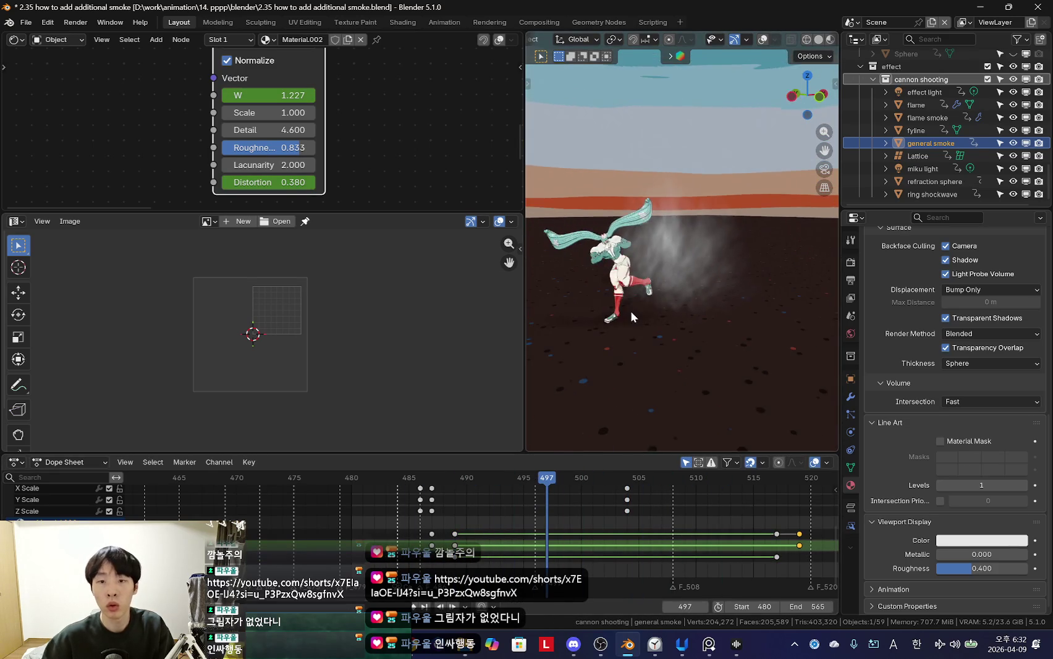
Step: Toggle the noise Normalize option off and back on while previewing playback
{"action": "key", "text": "KP_0"}
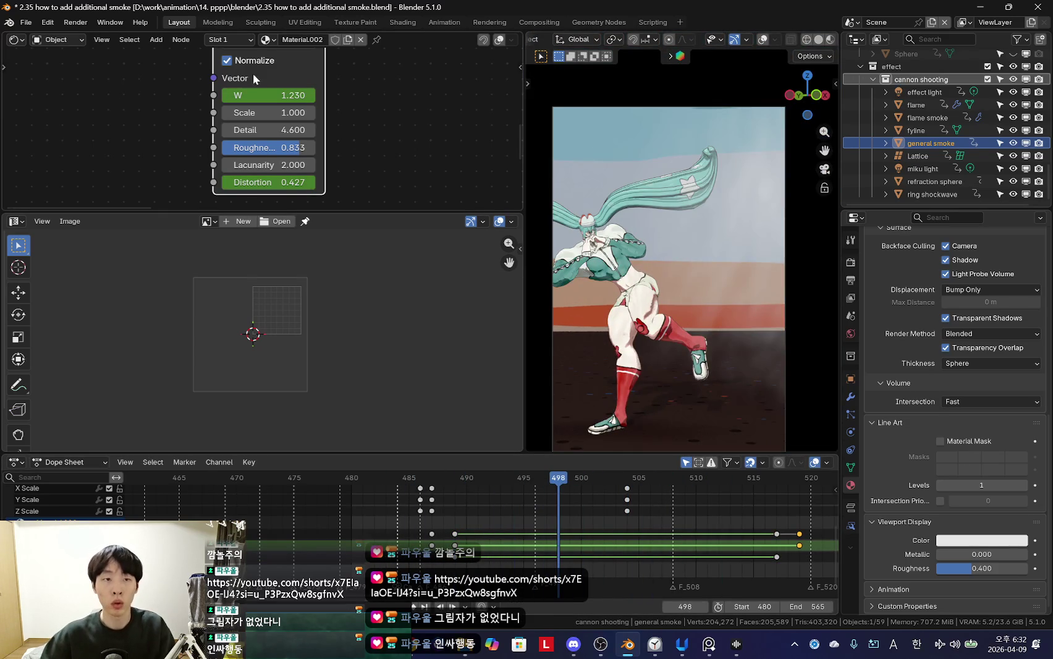
{"action": "left_click", "coordinate": [227, 60]}
{"action": "key", "text": "Escape"}
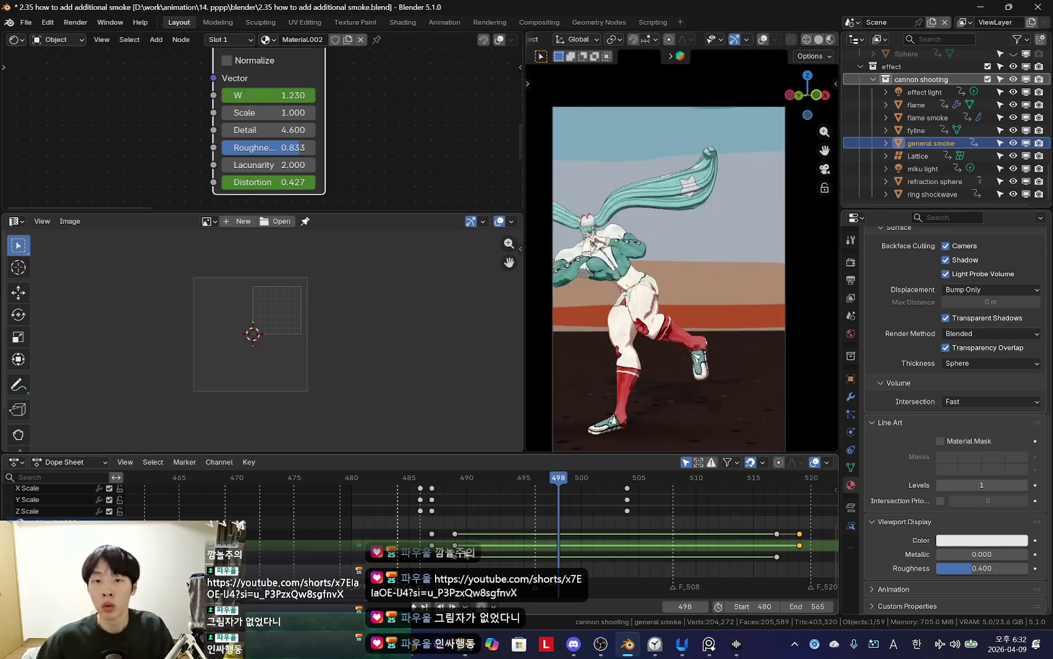
{"action": "key", "text": "KP_0"}
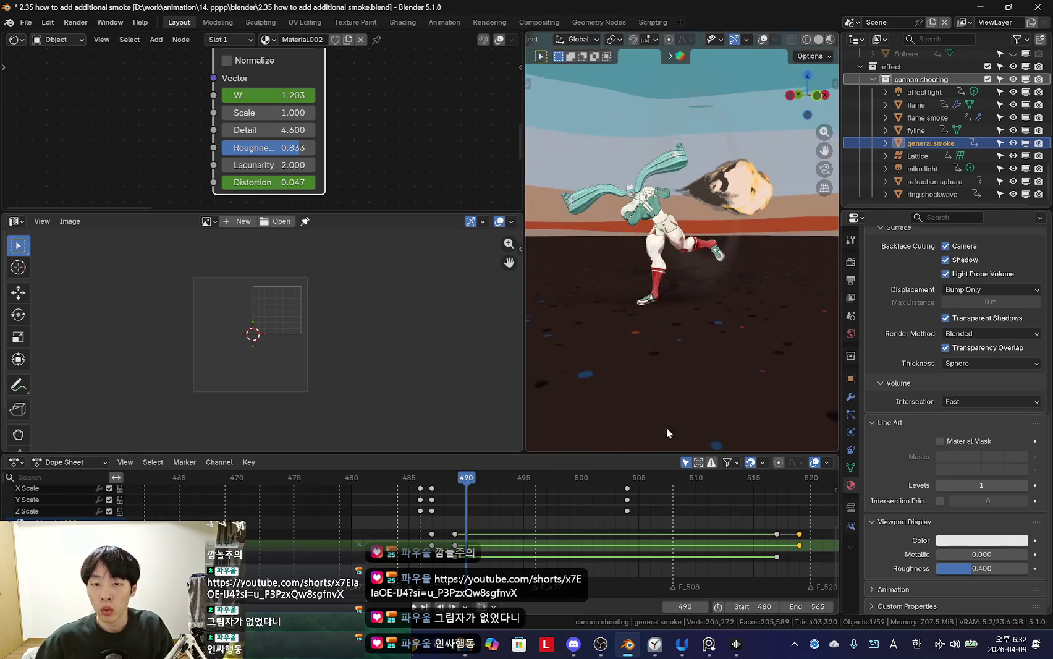
{"action": "key", "text": "space"}
{"action": "key", "text": "shift+alt+z"}
{"action": "left_click_drag", "start_coordinate": [456, 487], "coordinate": [489, 486]}
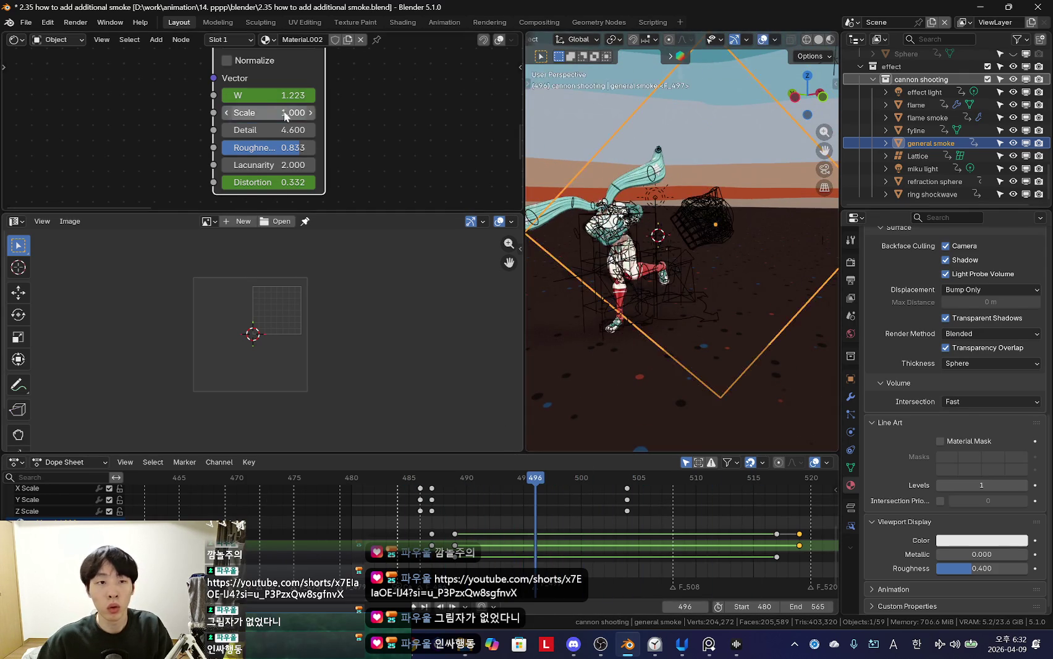
{"action": "left_click", "coordinate": [227, 60]}
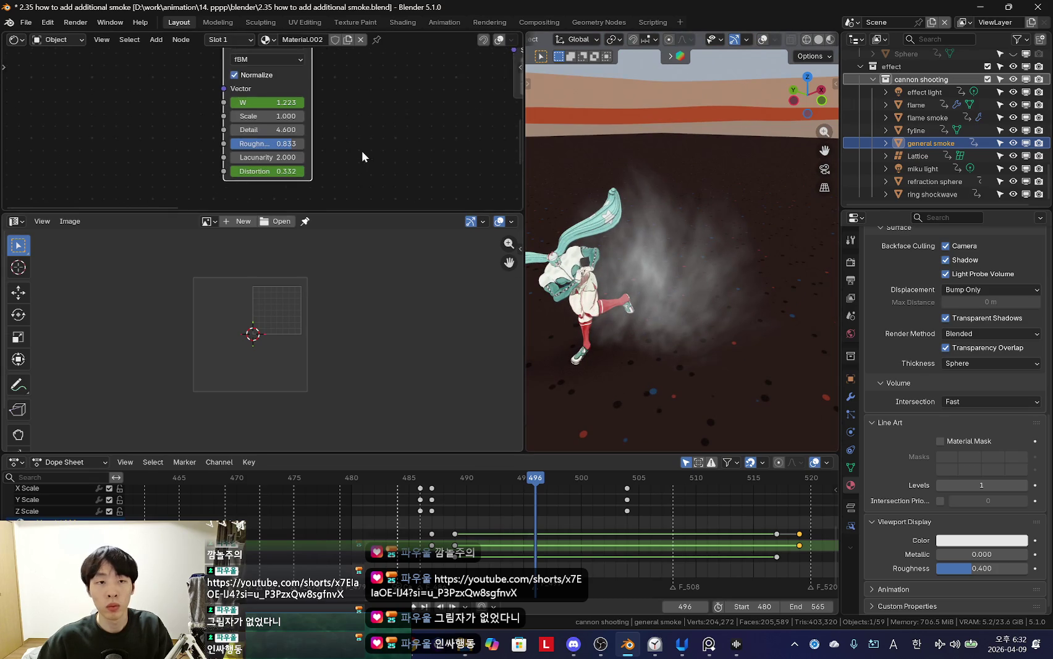
Step: Bring the Texture Coordinate and Mapping nodes into view and reorient the viewport onto the smoke
{"action": "scroll", "coordinate": [360, 150], "scroll_direction": "up", "scroll_amount": 2}
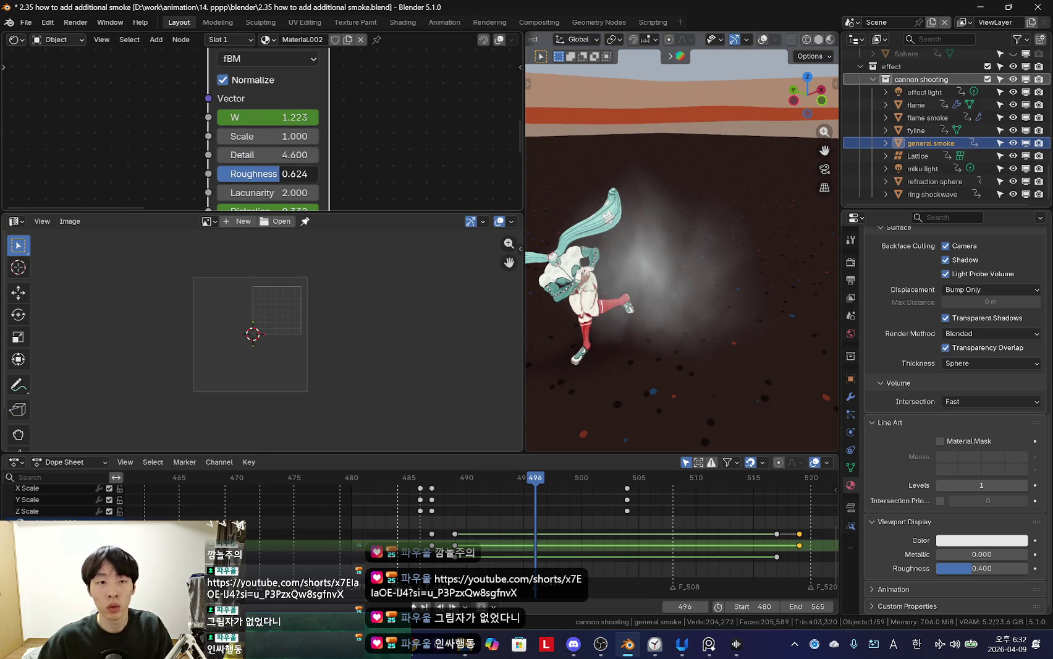
{"action": "scroll", "coordinate": [395, 105], "scroll_direction": "down", "scroll_amount": 4}
{"action": "scroll", "coordinate": [272, 119], "scroll_direction": "up", "scroll_amount": 2}
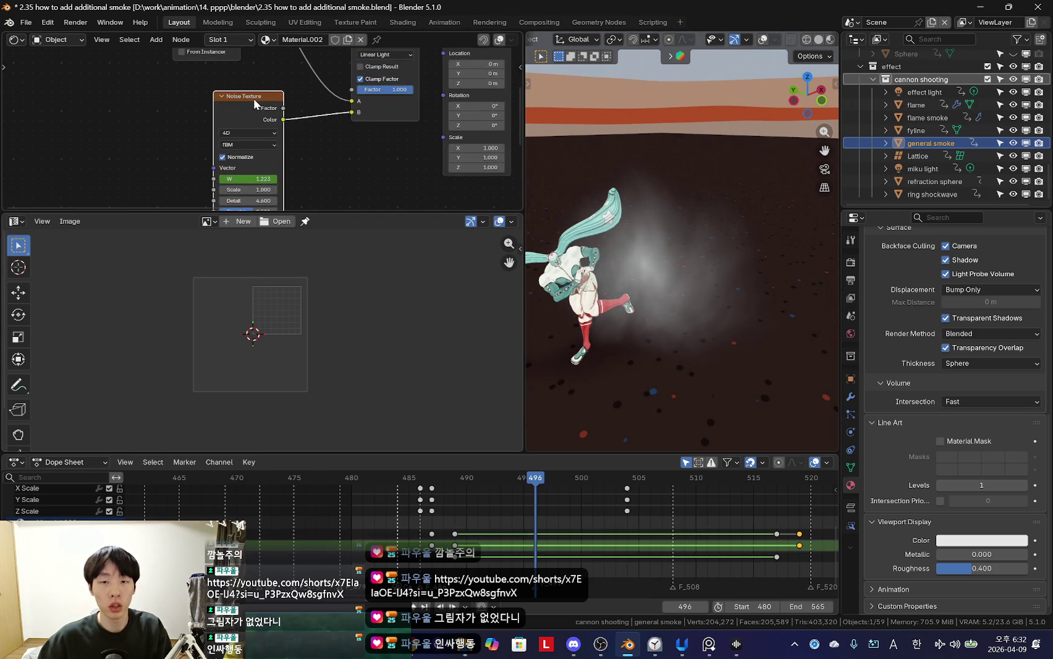
{"action": "left_click", "coordinate": [255, 98]}
{"action": "middle_click_drag", "start_coordinate": [294, 213], "coordinate": [355, 214]}
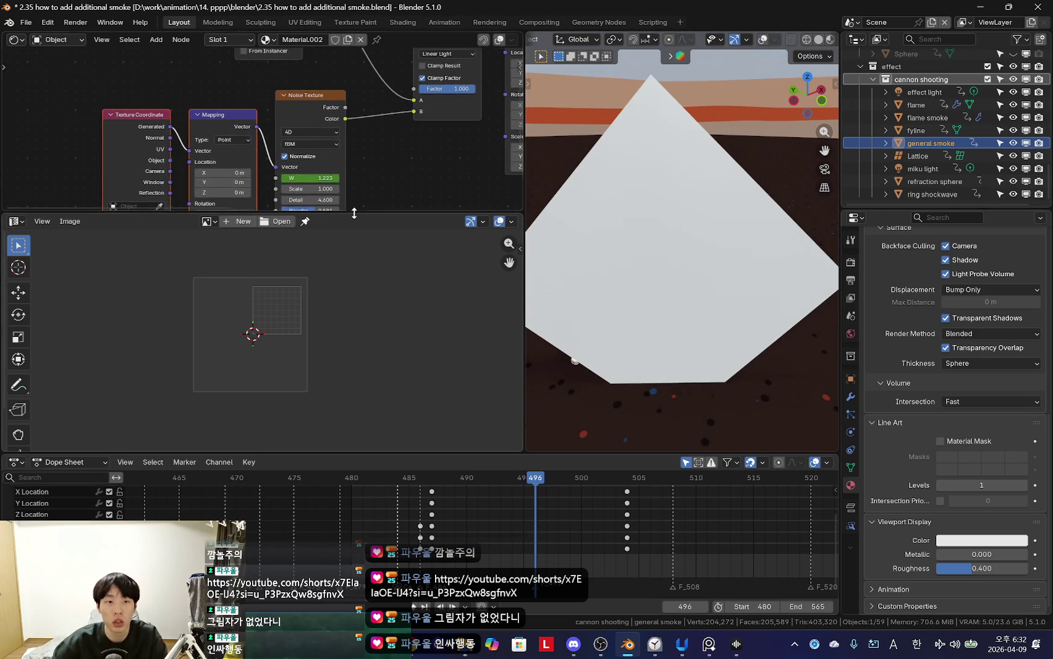
{"action": "mouse_move", "coordinate": [582, 281]}
{"action": "middle_mouse_down"}
{"action": "mouse_move", "coordinate": [690, 310]}
{"action": "mouse_move", "coordinate": [654, 300]}
{"action": "mouse_move", "coordinate": [662, 358]}
{"action": "middle_mouse_up"}
{"action": "left_click_drag", "start_coordinate": [581, 477], "coordinate": [454, 477]}
Step: Play and scrub frames 487 to 501 with the noise node values visible
{"action": "key", "text": "space"}
{"action": "scroll", "coordinate": [476, 161], "scroll_direction": "up", "scroll_amount": 3}
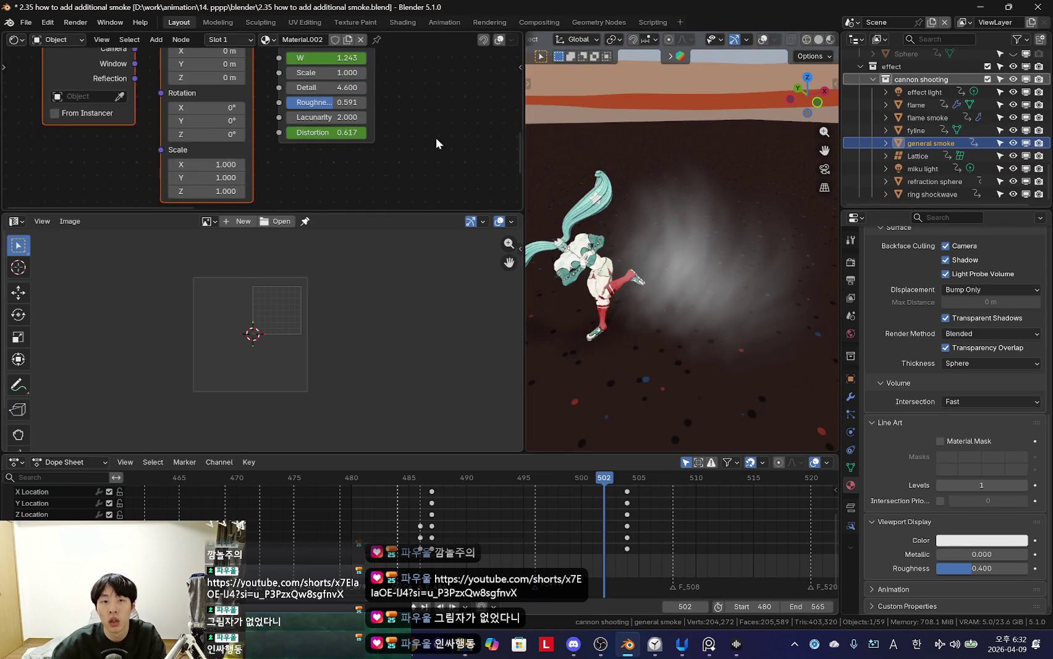
{"action": "middle_click_drag", "start_coordinate": [476, 162], "coordinate": [472, 200]}
{"action": "left_click_drag", "start_coordinate": [432, 477], "coordinate": [433, 530]}
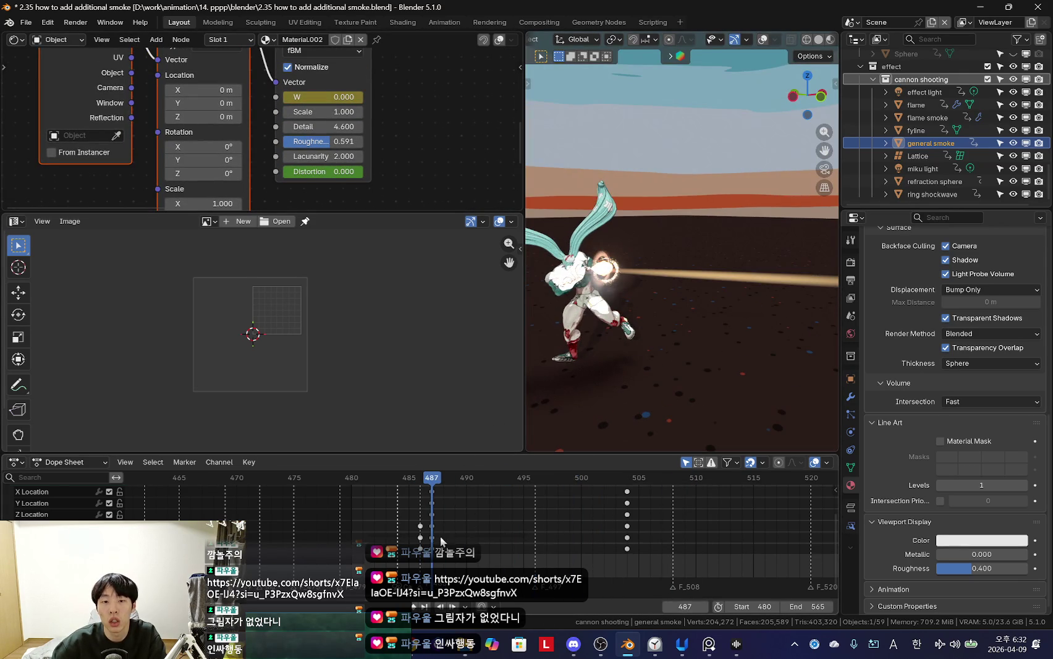
{"action": "left_click_drag", "start_coordinate": [443, 534], "coordinate": [593, 550]}
{"action": "scroll", "coordinate": [353, 138], "scroll_direction": "up", "scroll_amount": 1}
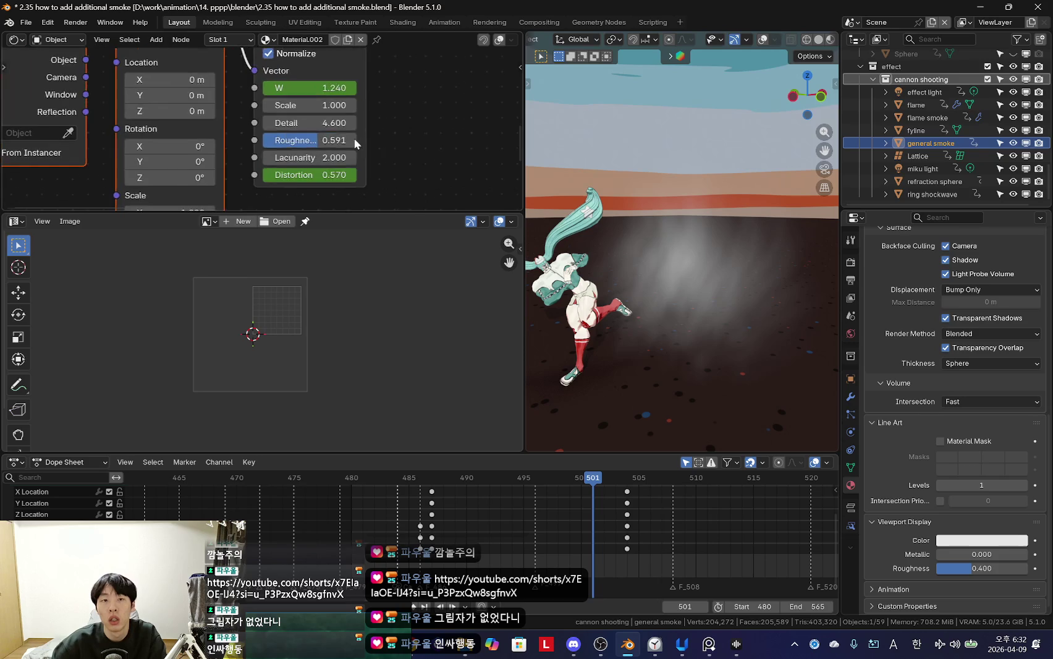
Step: Raise the noise Scale to 4.470 and preview the finer smoke through the shot
{"action": "left_click_drag", "start_coordinate": [317, 107], "coordinate": [404, 107]}
{"action": "left_click", "coordinate": [492, 546]}
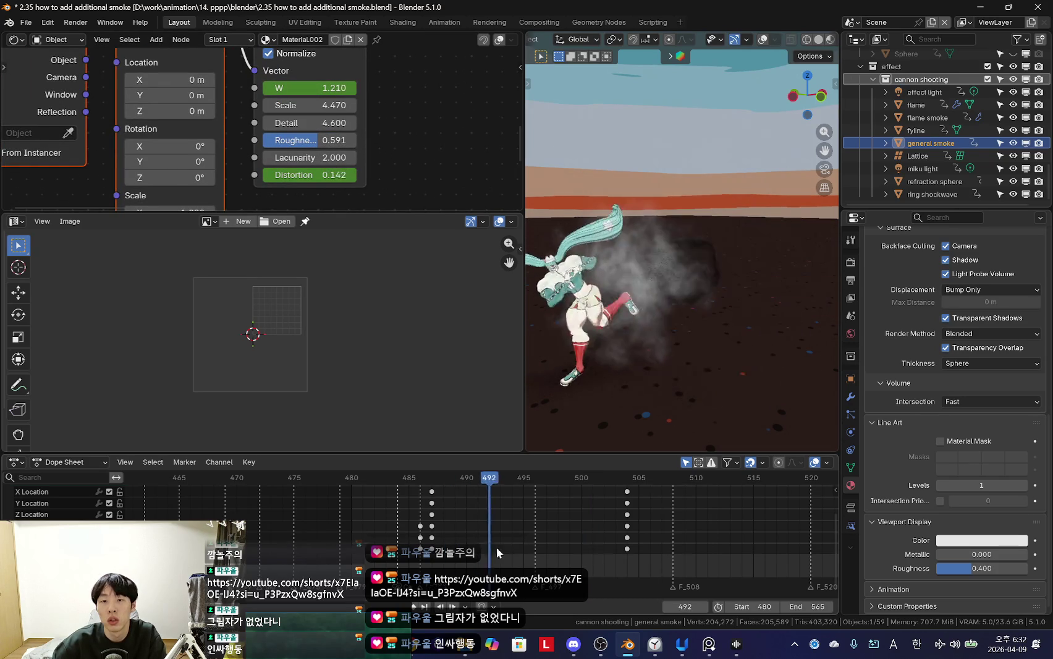
{"action": "left_click_drag", "start_coordinate": [492, 546], "coordinate": [607, 543]}
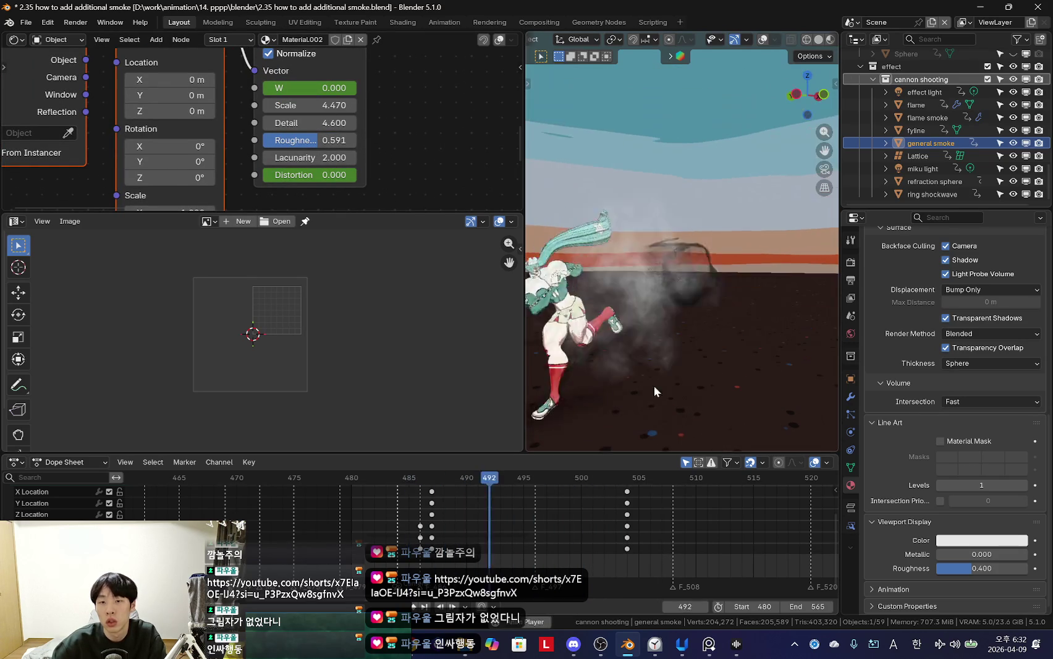
{"action": "key", "text": "KP_0"}
{"action": "key", "text": "shift+Left"}
Step: Review the smoke between frames 490 and 519 with the noise node's W value in view
{"action": "left_click_drag", "start_coordinate": [337, 543], "coordinate": [551, 524]}
{"action": "left_click_drag", "start_coordinate": [434, 524], "coordinate": [466, 524]}
{"action": "middle_click_drag", "start_coordinate": [401, 137], "coordinate": [402, 229]}
{"action": "middle_click_drag", "start_coordinate": [578, 558], "coordinate": [522, 527]}
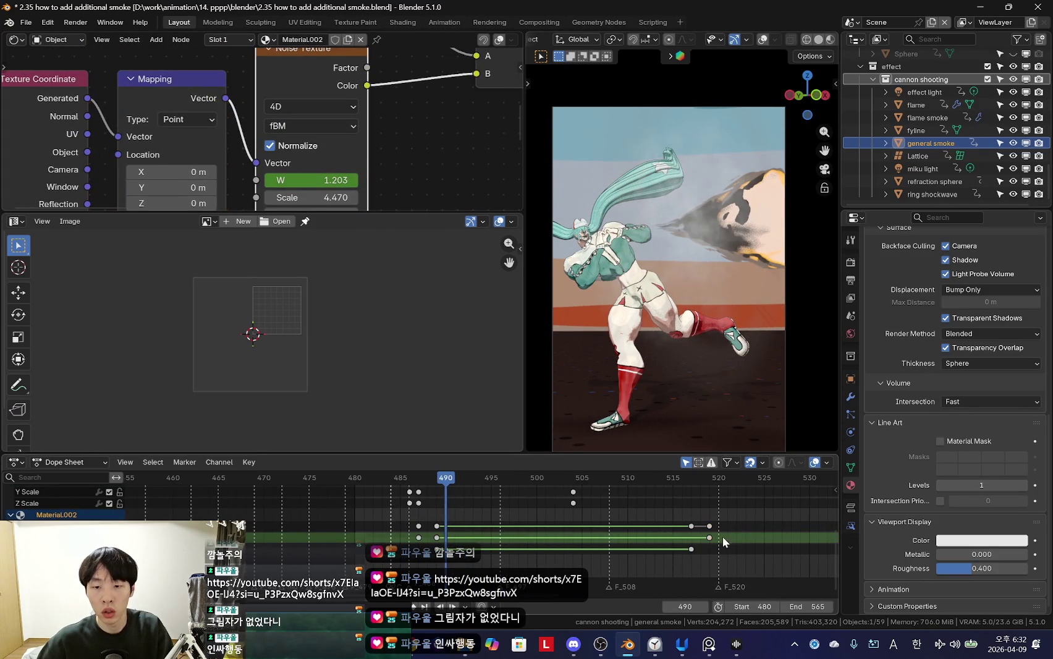
{"action": "left_click", "coordinate": [713, 534]}
{"action": "middle_click_drag", "start_coordinate": [327, 187], "coordinate": [301, 166]}
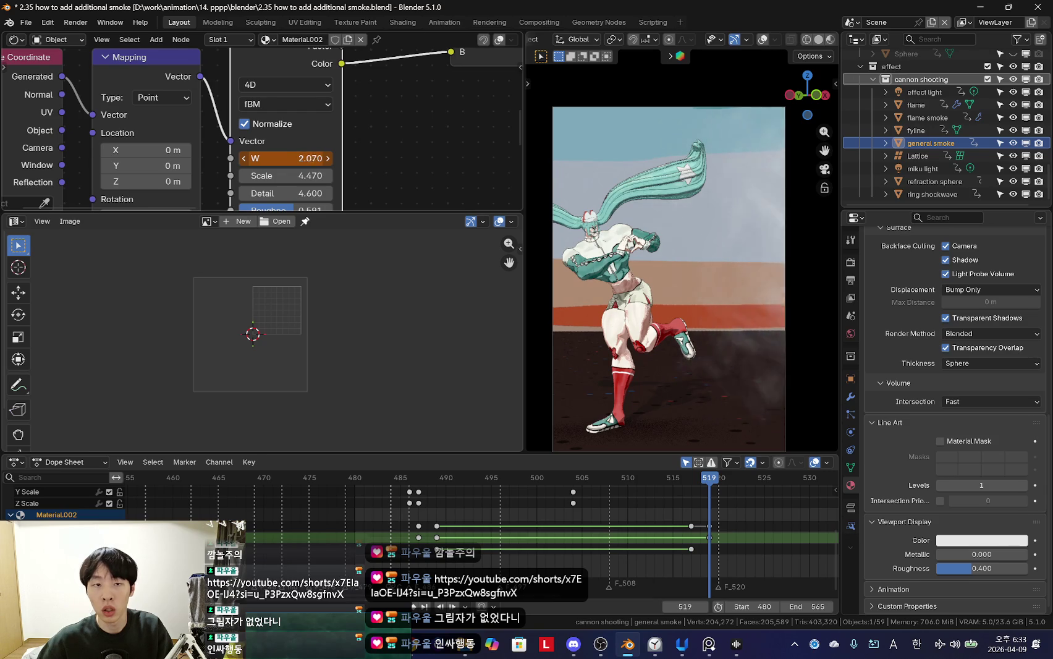
{"action": "key", "text": "space"}
Step: Replace the late W and Distortion keyframes with new linear keys at frame 520
{"action": "scroll", "coordinate": [462, 531], "scroll_direction": "down", "scroll_amount": 2}
{"action": "scroll", "coordinate": [462, 531], "scroll_direction": "down", "scroll_amount": 2}
{"action": "key", "text": "KP_0"}
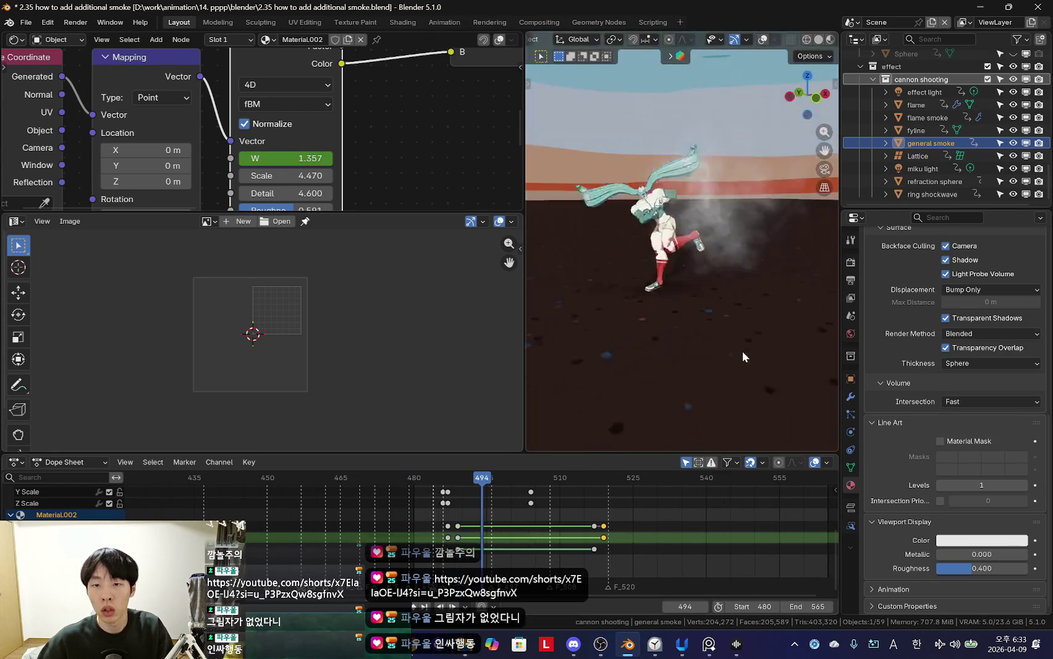
{"action": "scroll", "coordinate": [544, 560], "scroll_direction": "up", "scroll_amount": 1}
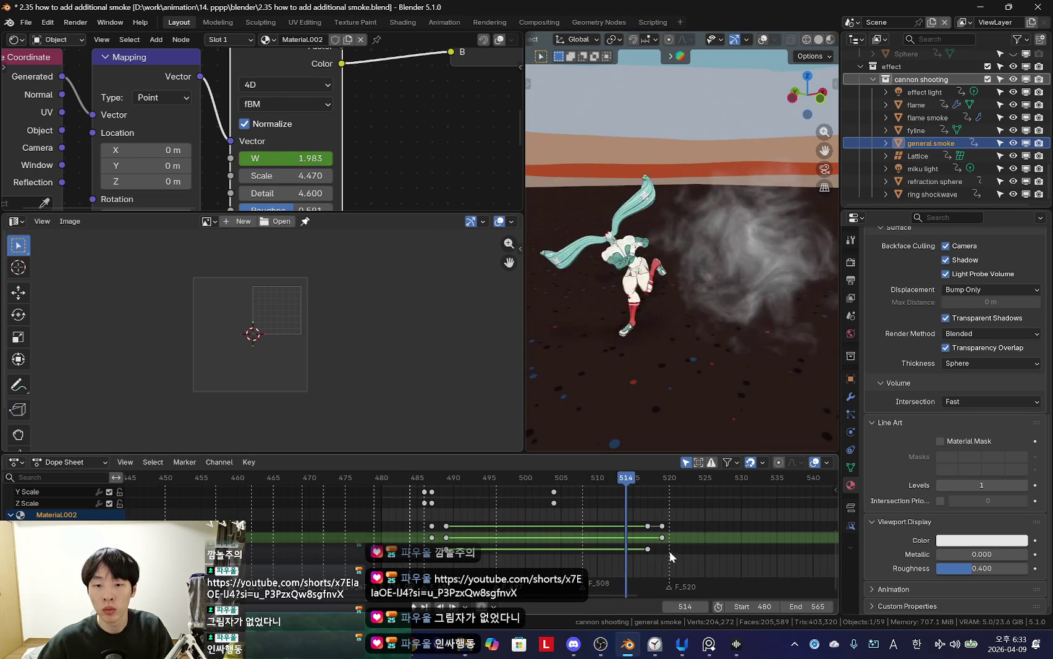
{"action": "middle_click_drag", "start_coordinate": [414, 185], "coordinate": [395, 94]}
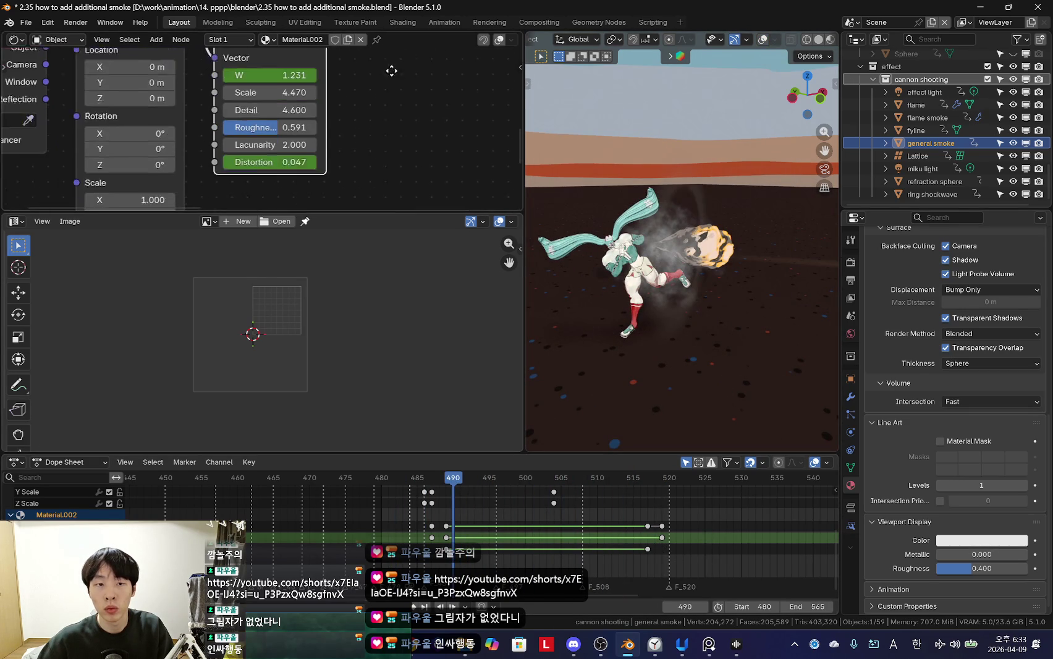
{"action": "key", "text": "Delete"}
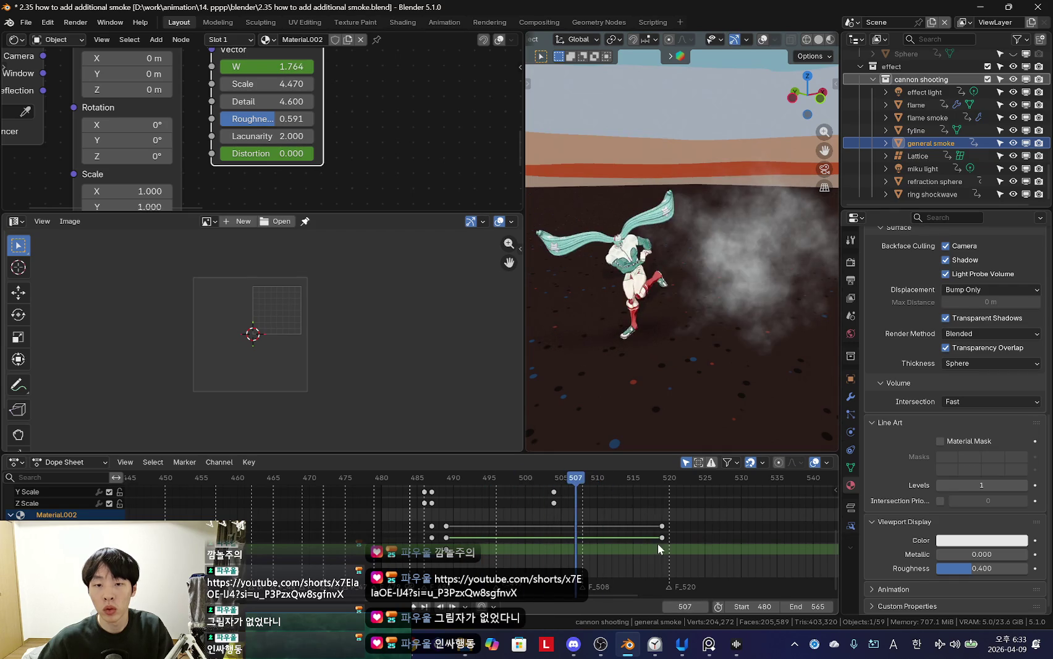
{"action": "key", "text": "i"}
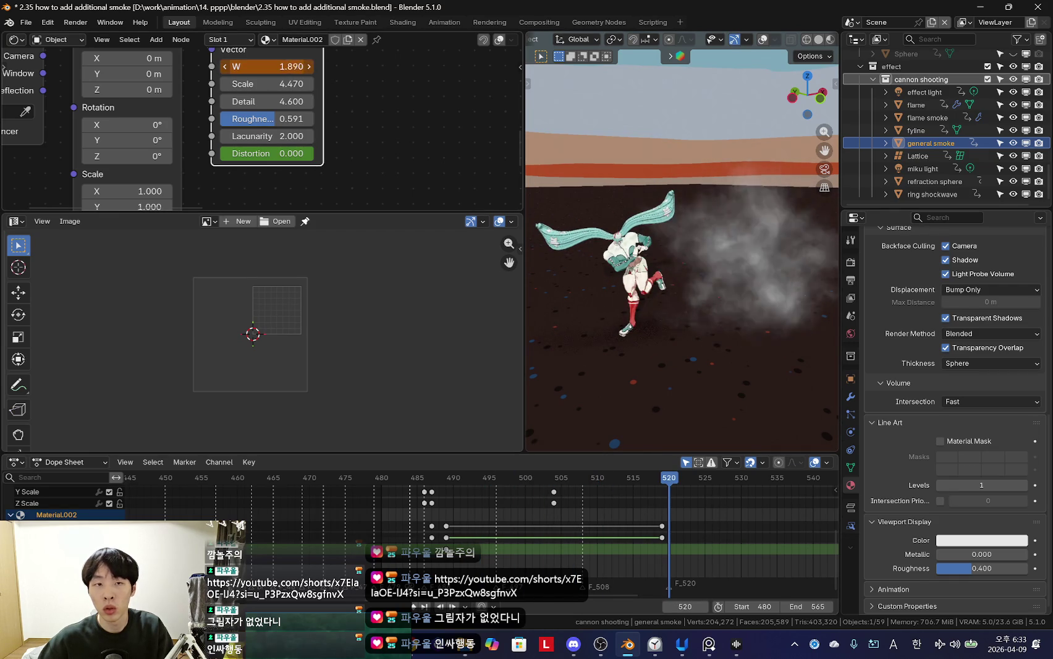
{"action": "key", "text": "t"}
{"action": "left_click", "coordinate": [446, 536]}
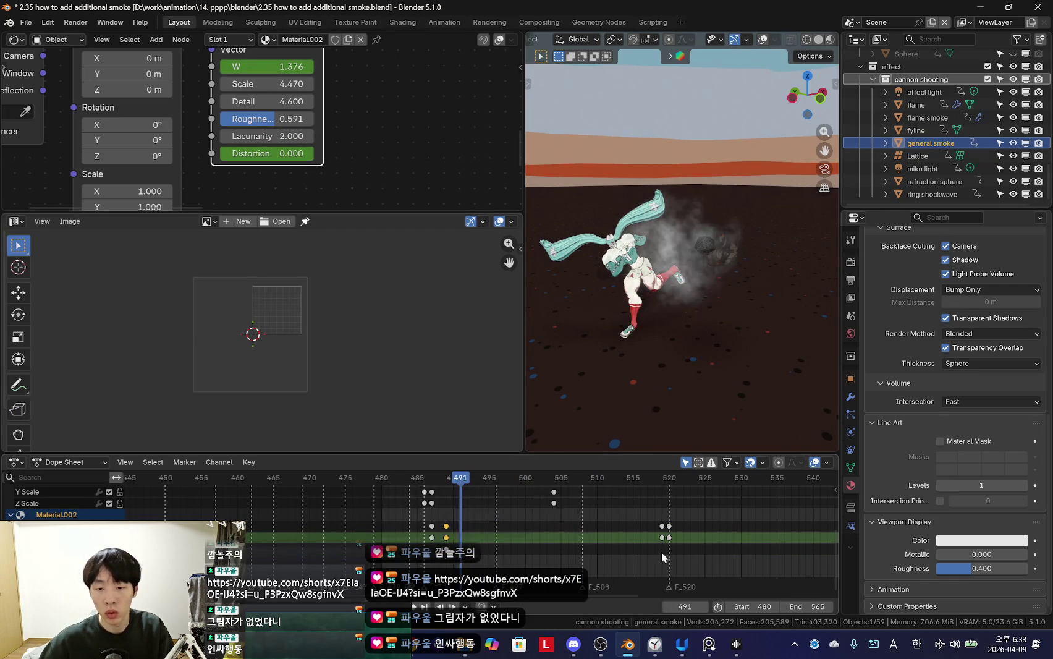
Step: Clear the selected keyframes at frame 489 and preview the smoke through frame 492
{"action": "left_click", "coordinate": [663, 543]}
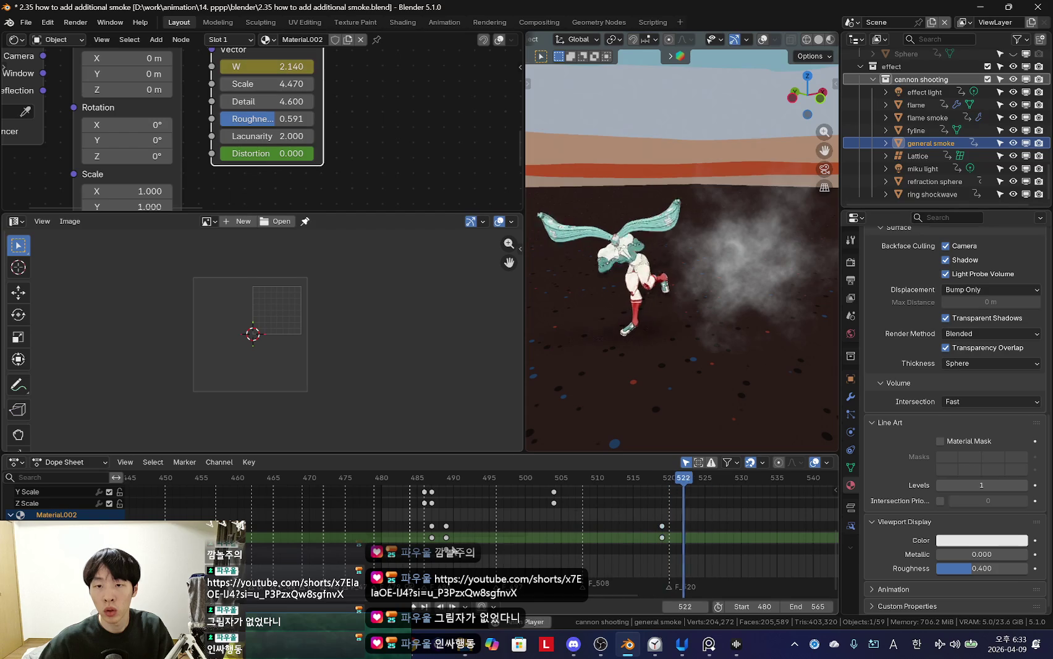
{"action": "left_click", "coordinate": [385, 550]}
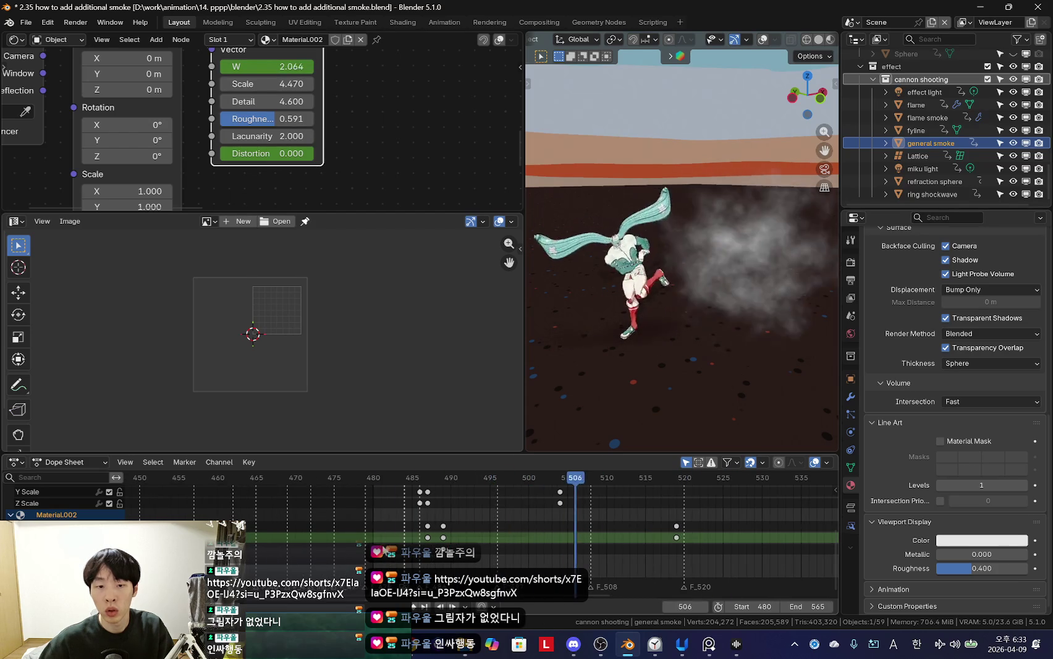
{"action": "left_click", "coordinate": [443, 545]}
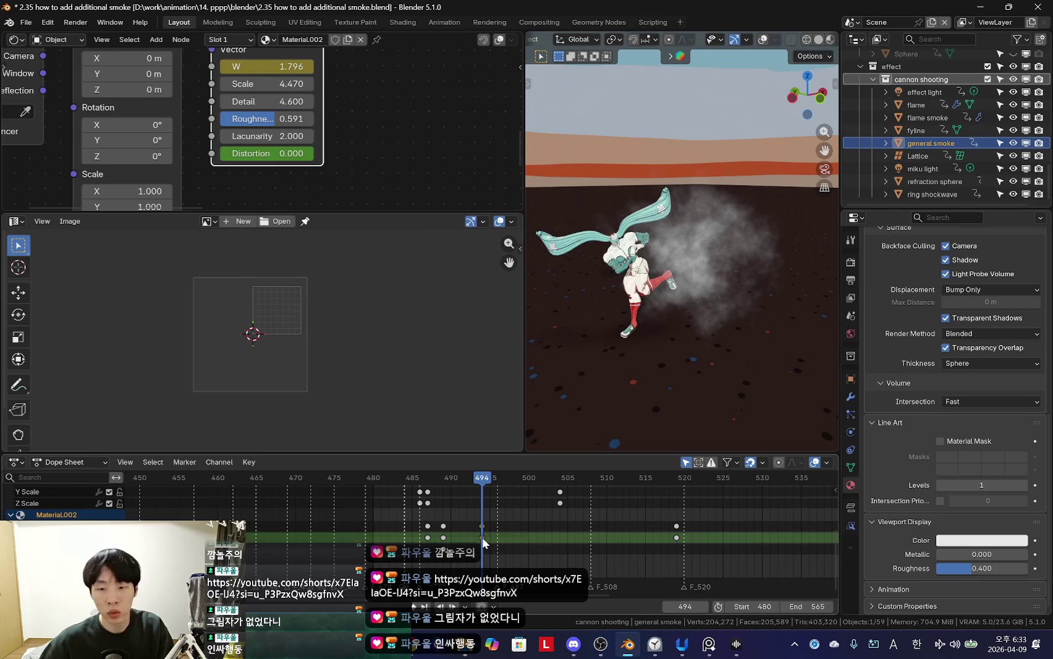
{"action": "left_click", "coordinate": [484, 539]}
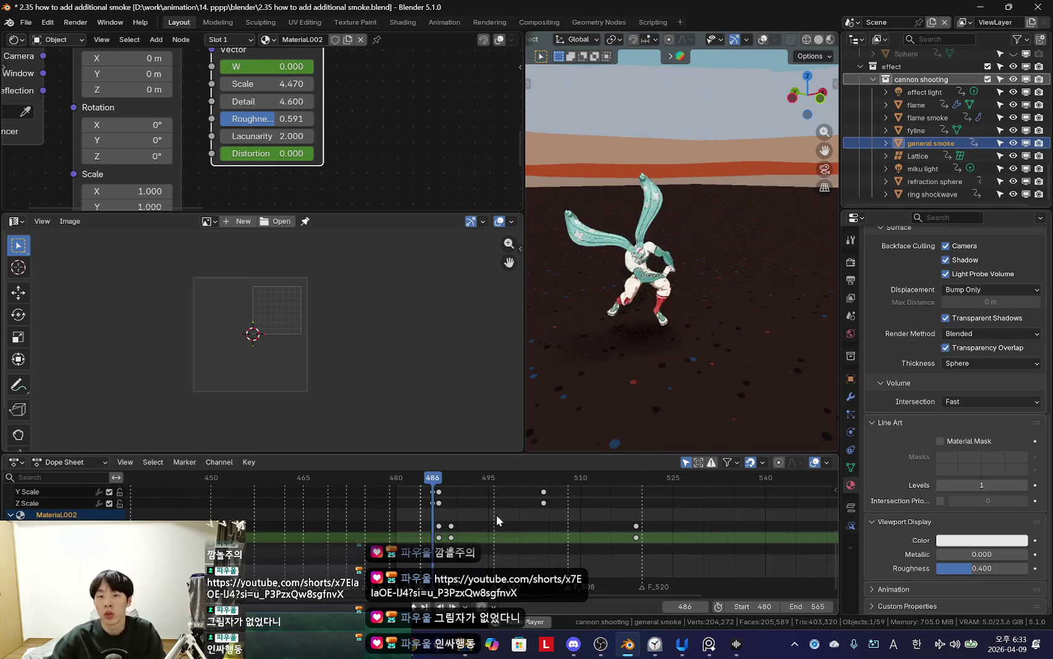
{"action": "scroll", "coordinate": [527, 521], "scroll_direction": "up", "scroll_amount": 3}
{"action": "left_click", "coordinate": [405, 538]}
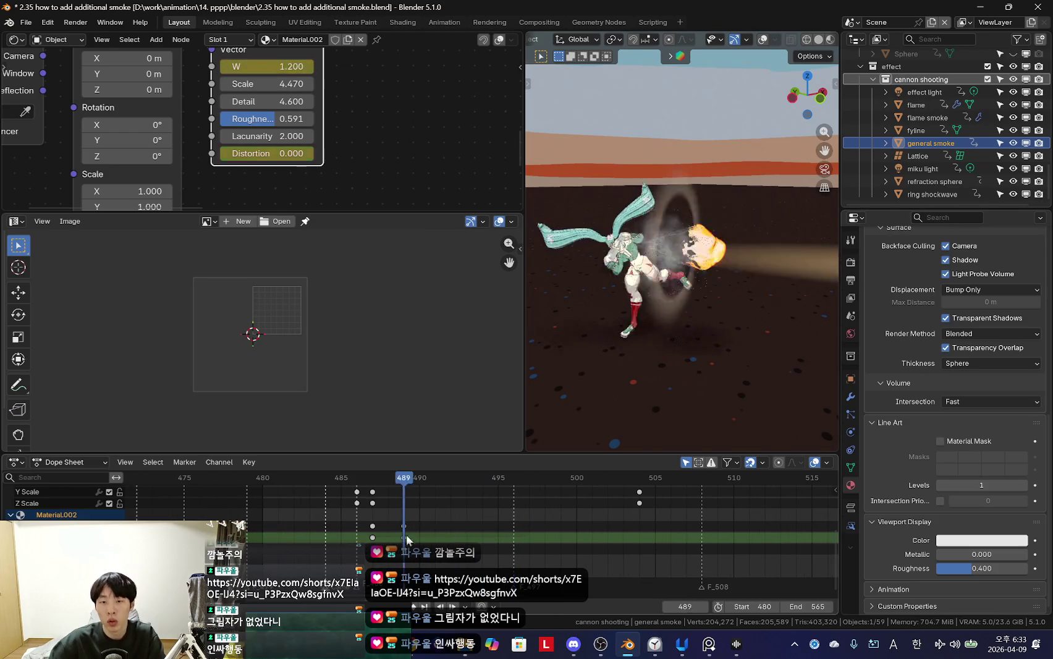
{"action": "left_click_drag", "start_coordinate": [477, 552], "coordinate": [427, 551]}
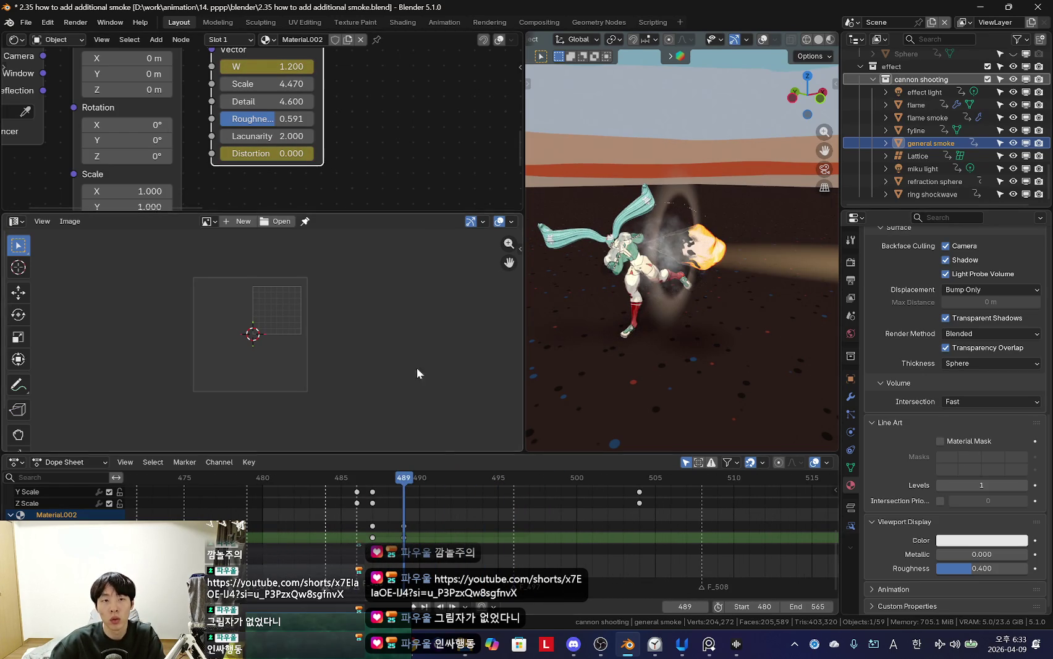
{"action": "scroll", "coordinate": [529, 524], "scroll_direction": "down", "scroll_amount": 3}
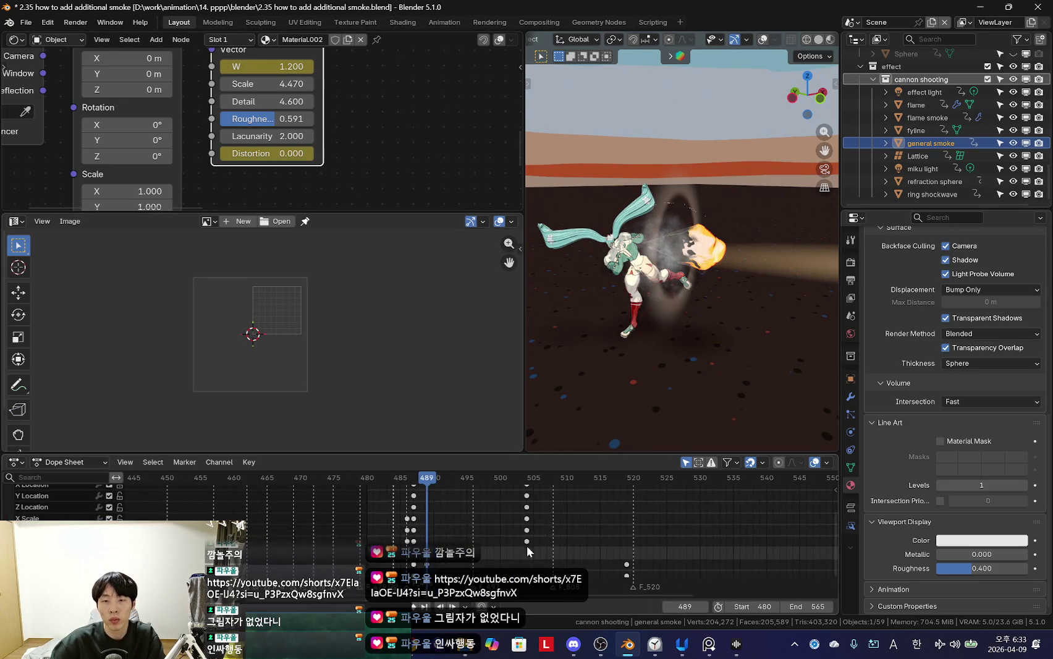
{"action": "key", "text": "space"}
{"action": "scroll", "coordinate": [361, 546], "scroll_direction": "down", "scroll_amount": 2}
Step: Set the smoke's Multiply node value to 0.710
{"action": "left_click_drag", "start_coordinate": [426, 542], "coordinate": [467, 541]}
{"action": "scroll", "coordinate": [424, 95], "scroll_direction": "down", "scroll_amount": 5}
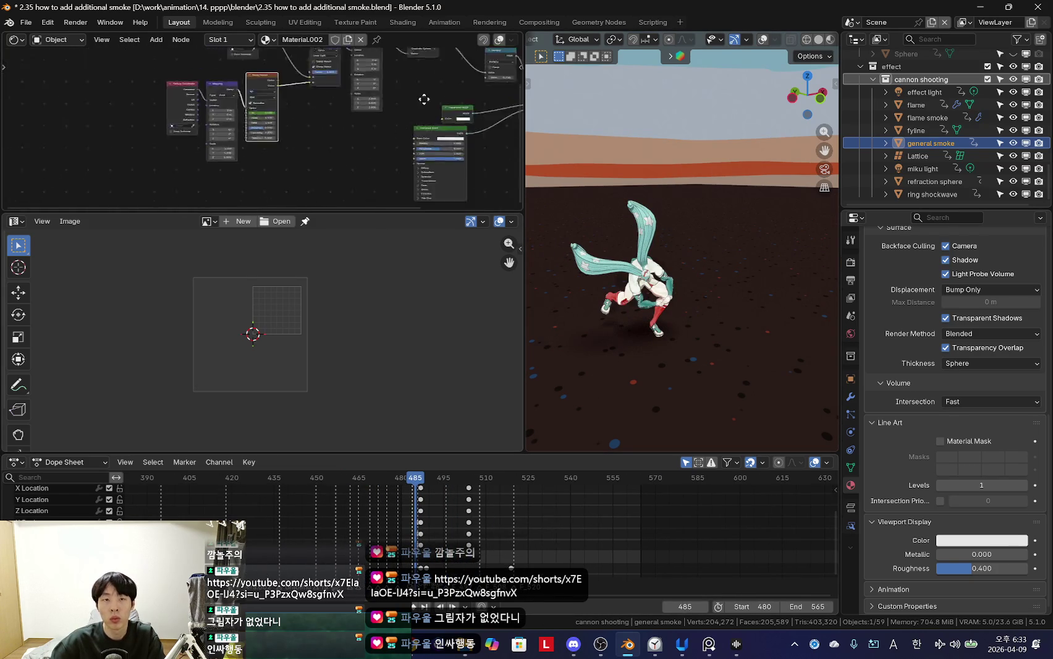
{"action": "middle_click_drag", "start_coordinate": [424, 94], "coordinate": [319, 132]}
{"action": "scroll", "coordinate": [320, 136], "scroll_direction": "up", "scroll_amount": 3}
{"action": "scroll", "coordinate": [486, 558], "scroll_direction": "up", "scroll_amount": 4}
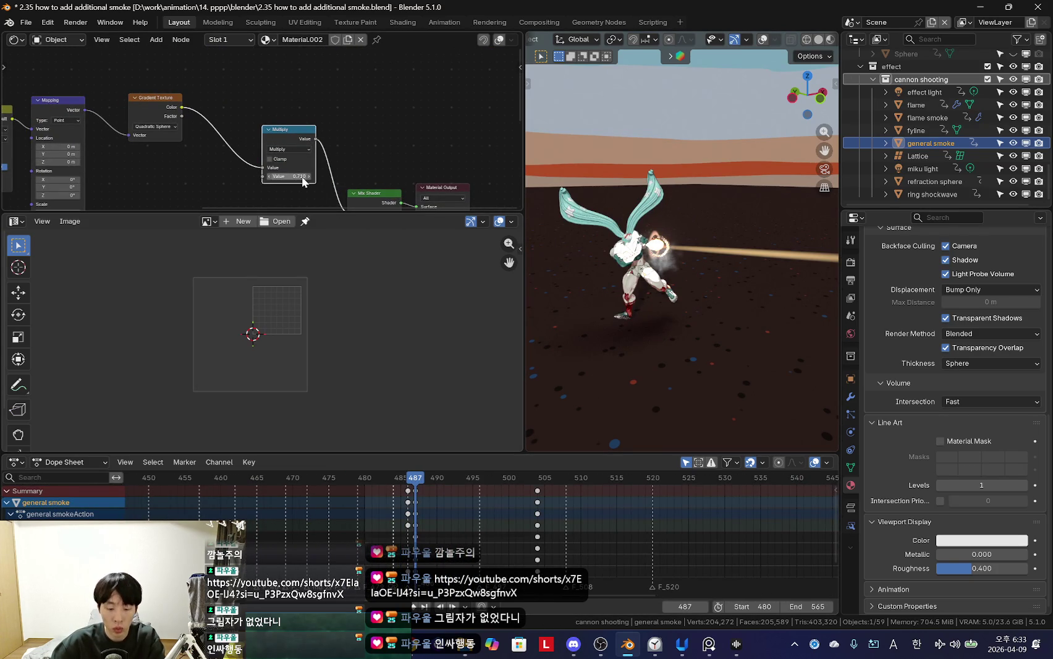
{"action": "left_click", "coordinate": [522, 480]}
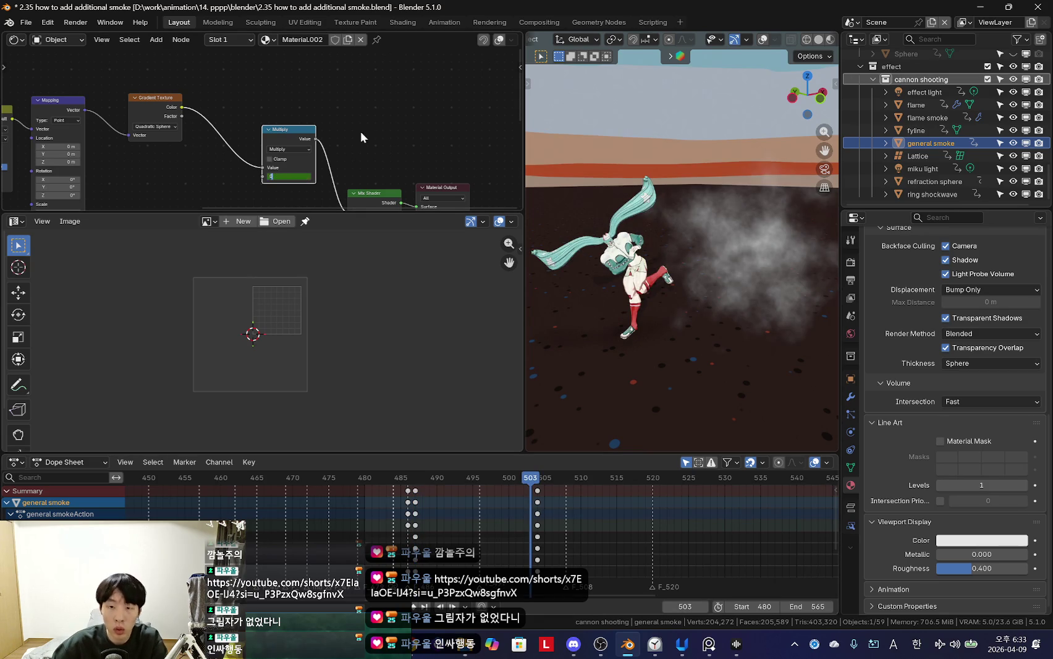
{"action": "key", "text": "Return"}
Step: Preview the smoke through the camera with the Noise Texture and Mapping nodes visible
{"action": "key", "text": "Left"}
{"action": "key", "text": "Left"}
{"action": "key", "text": "Left"}
{"action": "key", "text": "Left"}
{"action": "key", "text": "Left"}
{"action": "key", "text": "Left"}
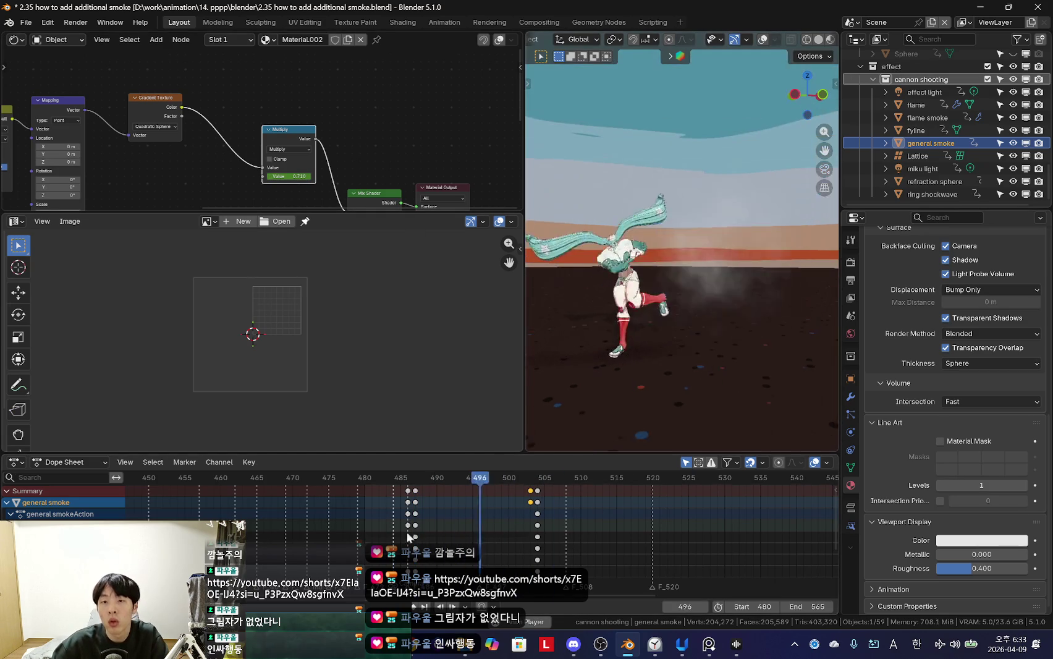
{"action": "key", "text": "KP_0"}
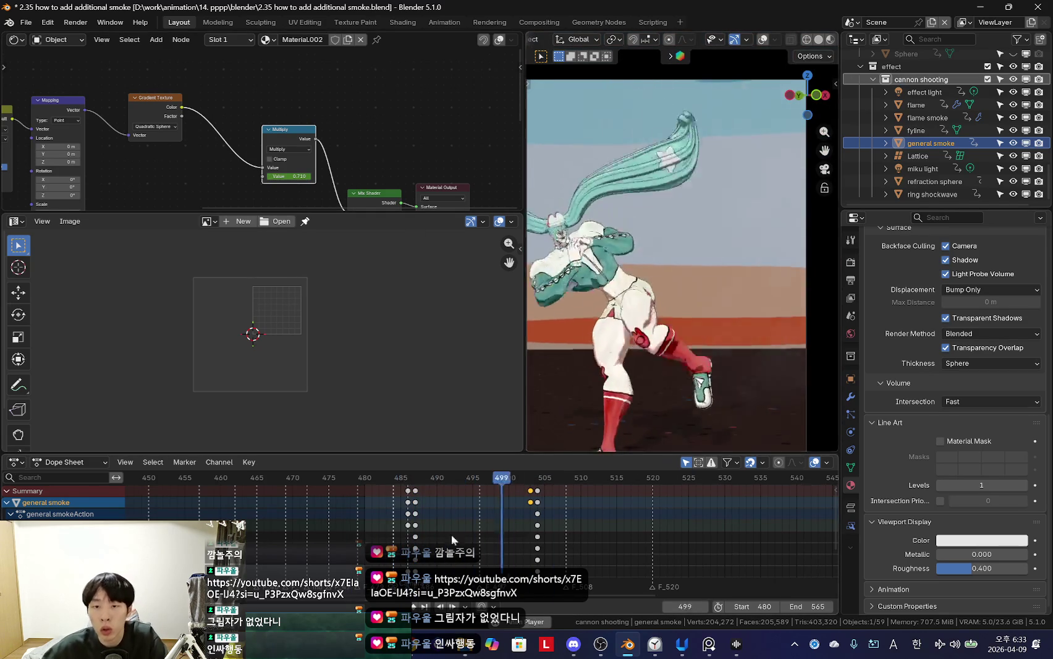
{"action": "key", "text": "Left"}
{"action": "key", "text": "Left"}
{"action": "key", "text": "Left"}
{"action": "middle_click_drag", "start_coordinate": [775, 302], "coordinate": [782, 329]}
{"action": "key", "text": "Right"}
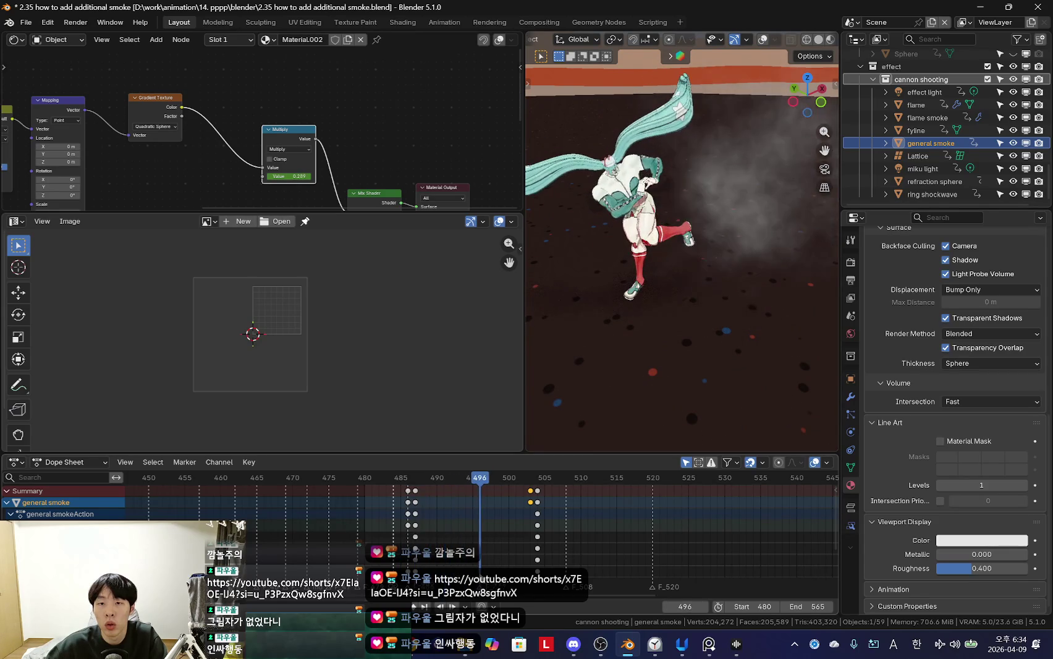
{"action": "middle_click_drag", "start_coordinate": [260, 142], "coordinate": [380, 135]}
{"action": "key", "text": "Right"}
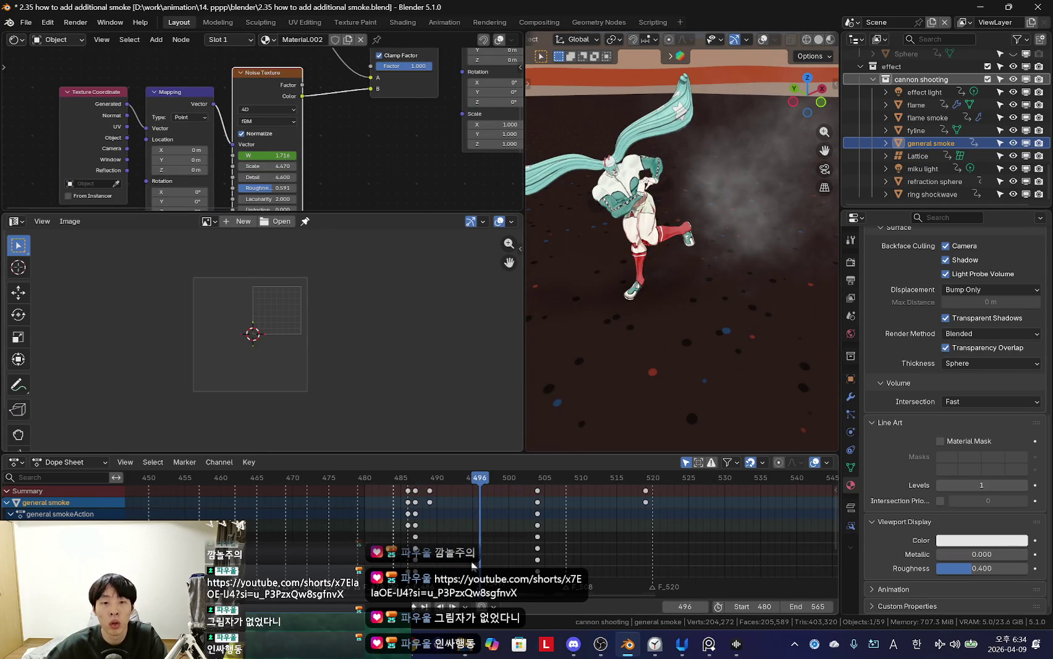
{"action": "scroll", "coordinate": [472, 511], "scroll_direction": "up", "scroll_amount": 2}
Step: Slide the selected later smoke keys back to around frame 525
{"action": "left_click_drag", "start_coordinate": [443, 538], "coordinate": [424, 542]}
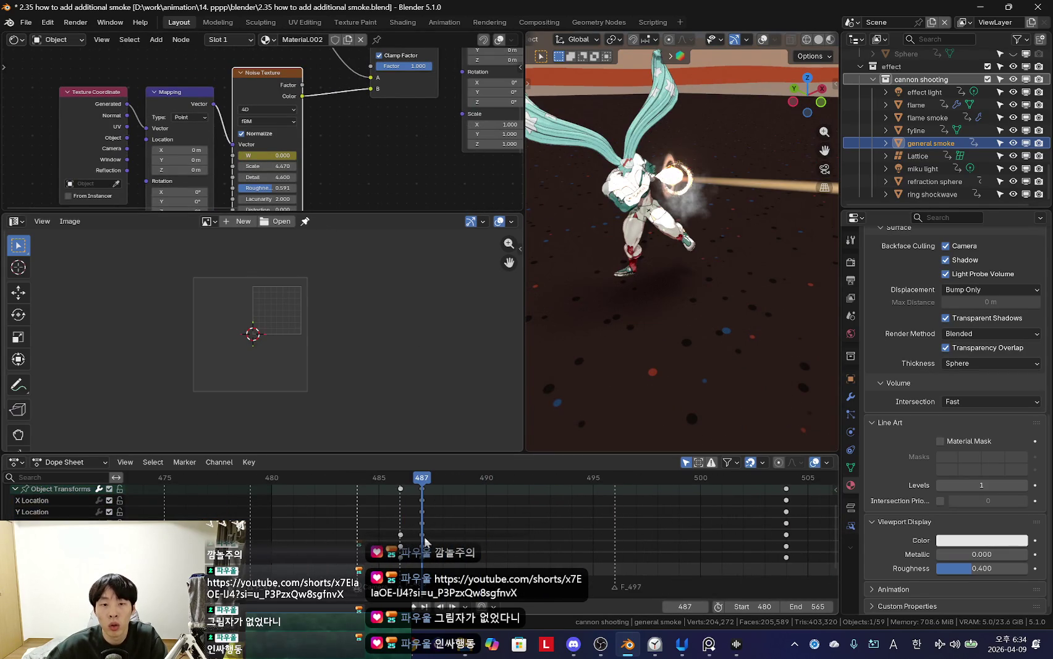
{"action": "scroll", "coordinate": [425, 542], "scroll_direction": "up", "scroll_amount": 2}
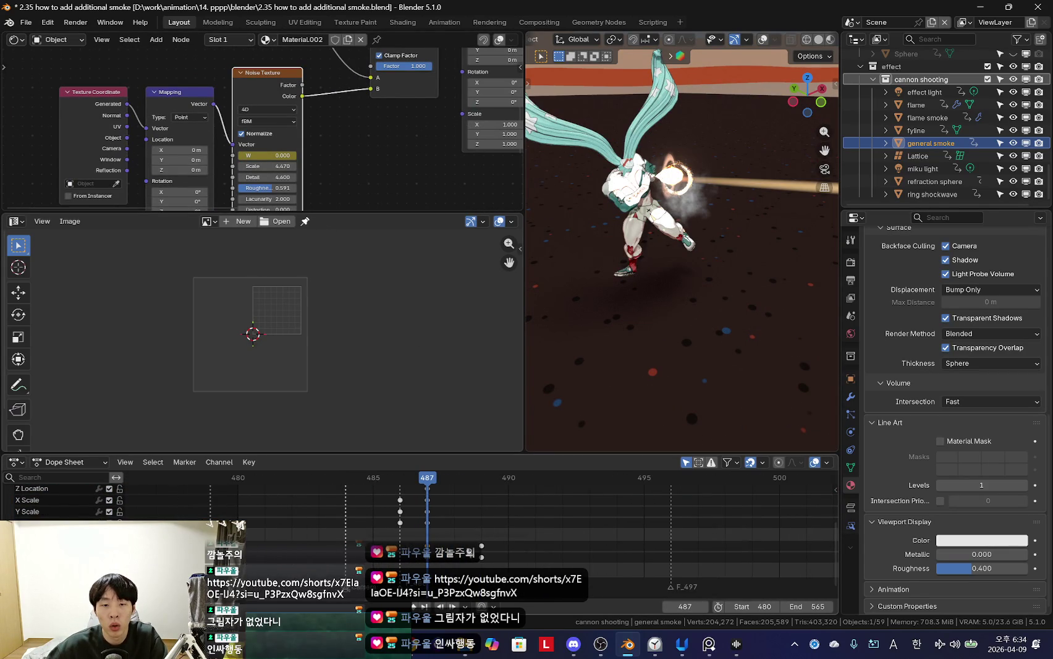
{"action": "scroll", "coordinate": [538, 559], "scroll_direction": "down", "scroll_amount": 2}
{"action": "mouse_move", "coordinate": [538, 559]}
{"action": "left_mouse_down"}
{"action": "mouse_move", "coordinate": [511, 552]}
{"action": "mouse_move", "coordinate": [451, 568]}
{"action": "mouse_move", "coordinate": [626, 566]}
{"action": "left_mouse_up"}
{"action": "scroll", "coordinate": [510, 552], "scroll_direction": "down", "scroll_amount": 1}
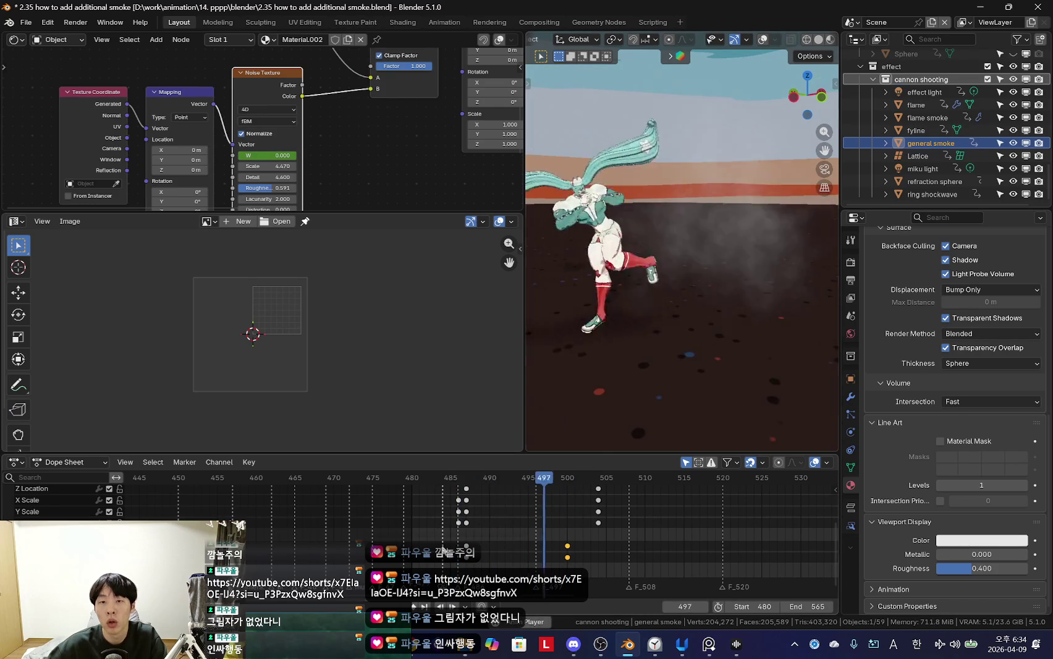
{"action": "left_click", "coordinate": [460, 544]}
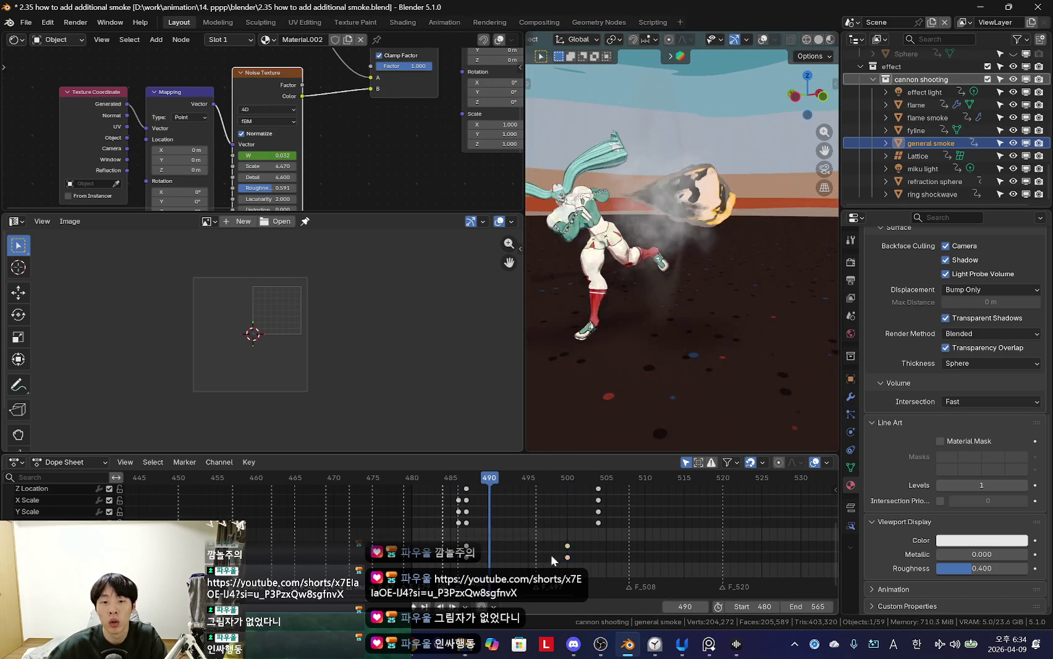
{"action": "left_click", "coordinate": [795, 567]}
{"action": "scroll", "coordinate": [485, 537], "scroll_direction": "down", "scroll_amount": 2}
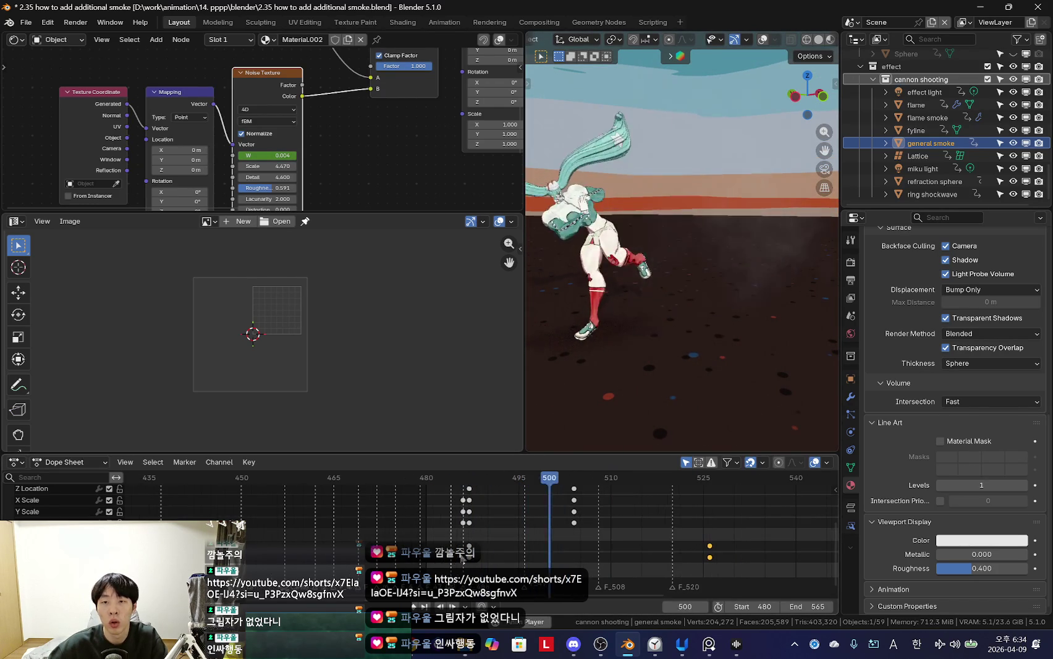
{"action": "left_click_drag", "start_coordinate": [485, 537], "coordinate": [462, 559]}
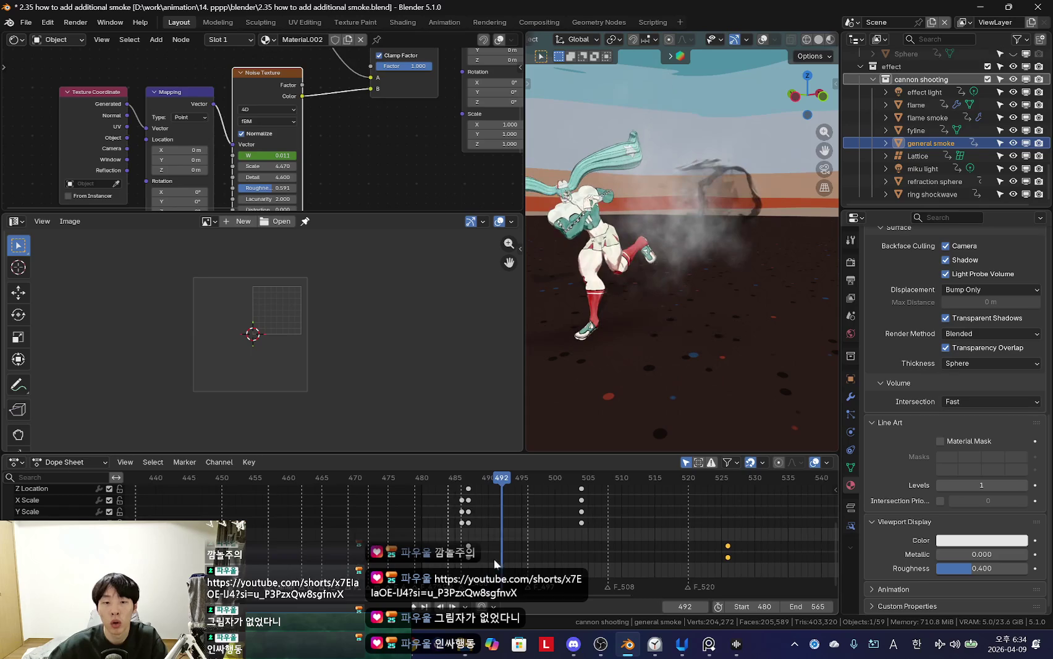
{"action": "key", "text": "Escape"}
Step: Set the selected smoke keyframes to linear interpolation
{"action": "key", "text": "t"}
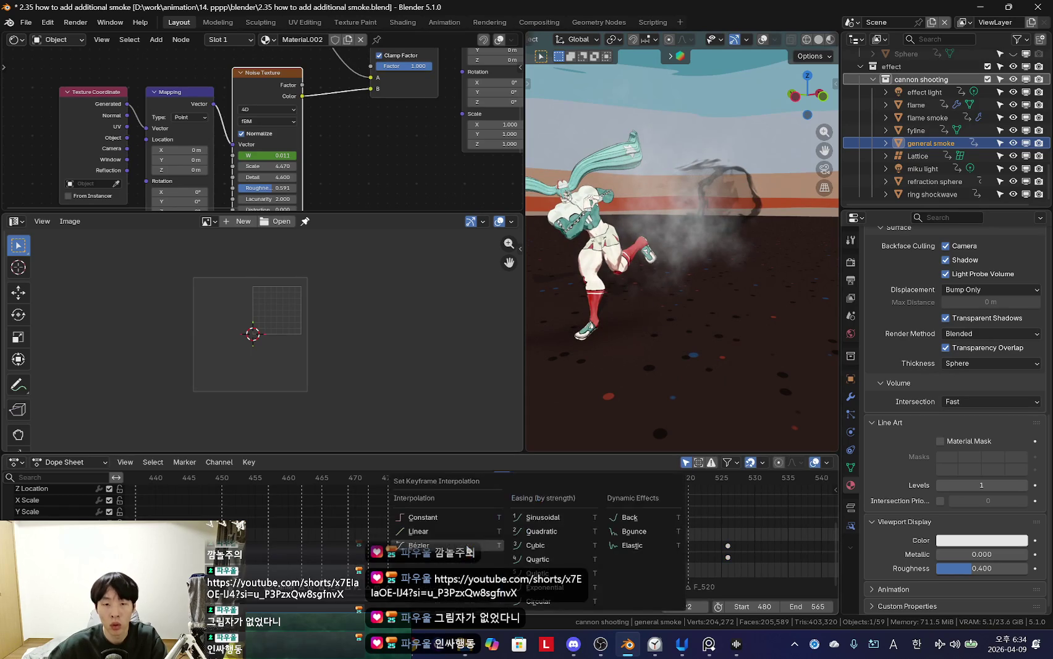
{"action": "left_click", "coordinate": [467, 536]}
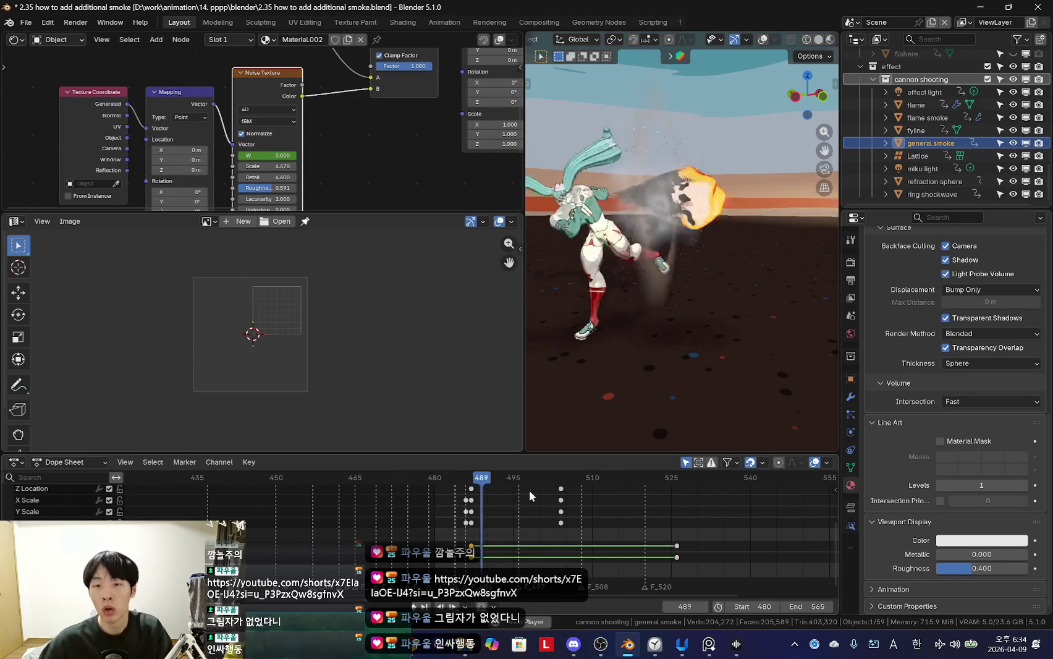
{"action": "mouse_move", "coordinate": [643, 432]}
{"action": "middle_mouse_down"}
{"action": "mouse_move", "coordinate": [601, 542]}
{"action": "mouse_move", "coordinate": [619, 536]}
{"action": "middle_mouse_up"}
{"action": "scroll", "coordinate": [600, 542], "scroll_direction": "up", "scroll_amount": 2}
Step: Move the frame-505 keys out to about frame 524 and check the camera view
{"action": "key", "text": "space"}
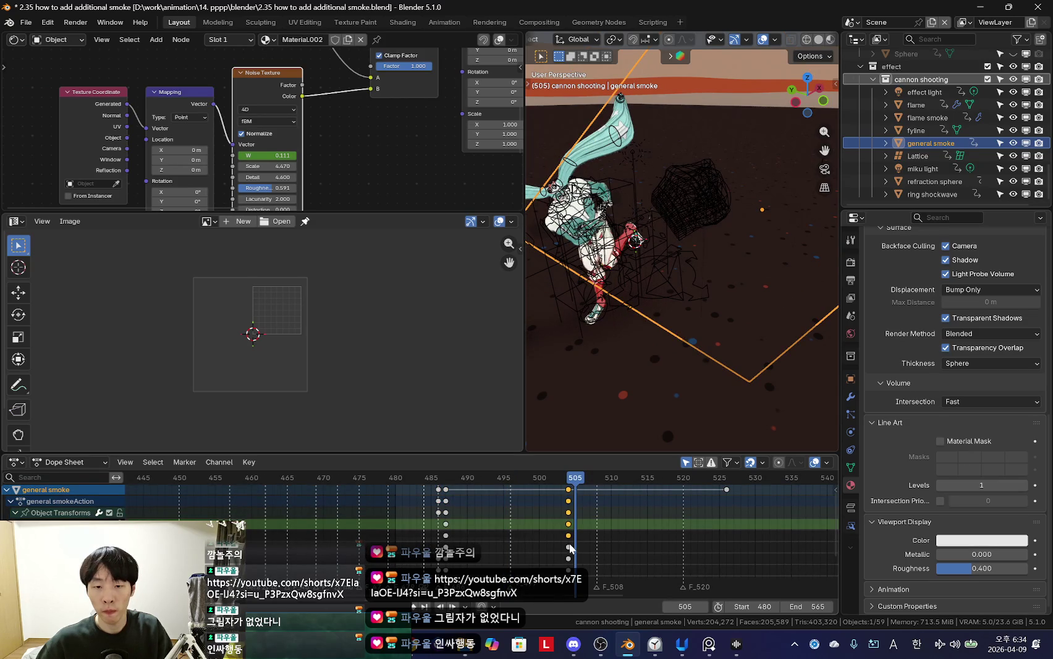
{"action": "left_click_drag", "start_coordinate": [569, 547], "coordinate": [705, 348]}
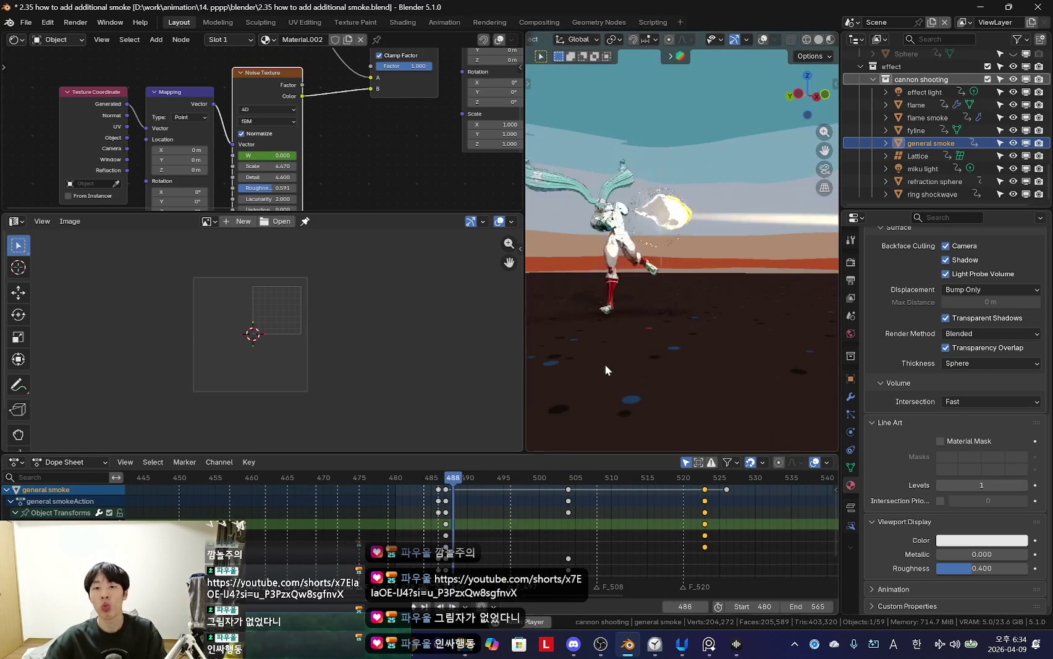
{"action": "key", "text": "KP_0"}
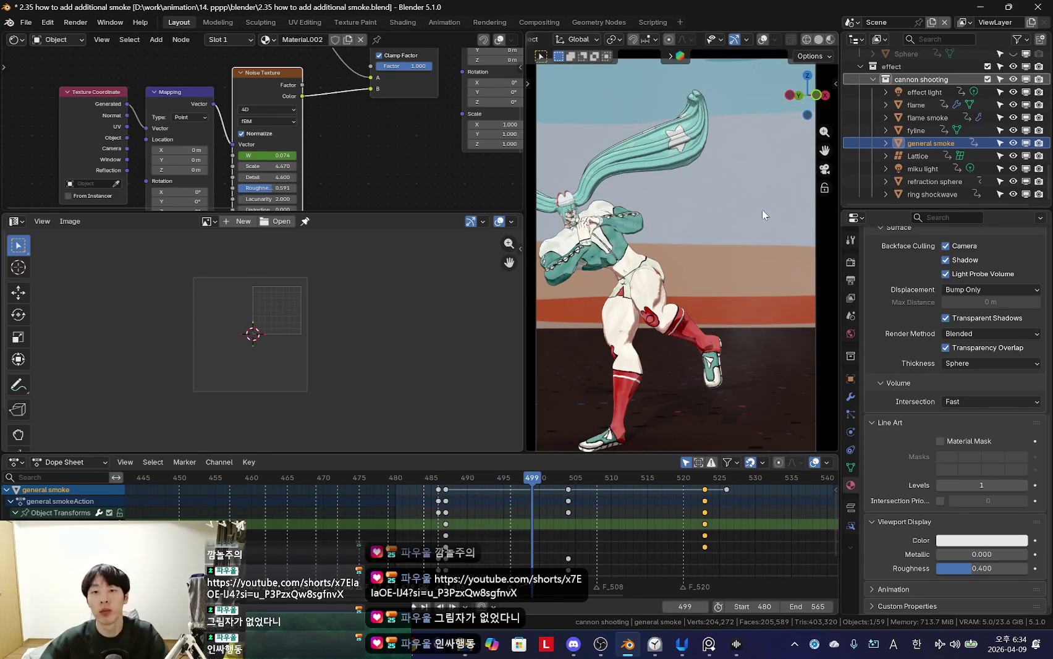
{"action": "scroll", "coordinate": [760, 194], "scroll_direction": "down", "scroll_amount": 2}
{"action": "scroll", "coordinate": [561, 543], "scroll_direction": "up", "scroll_amount": 3}
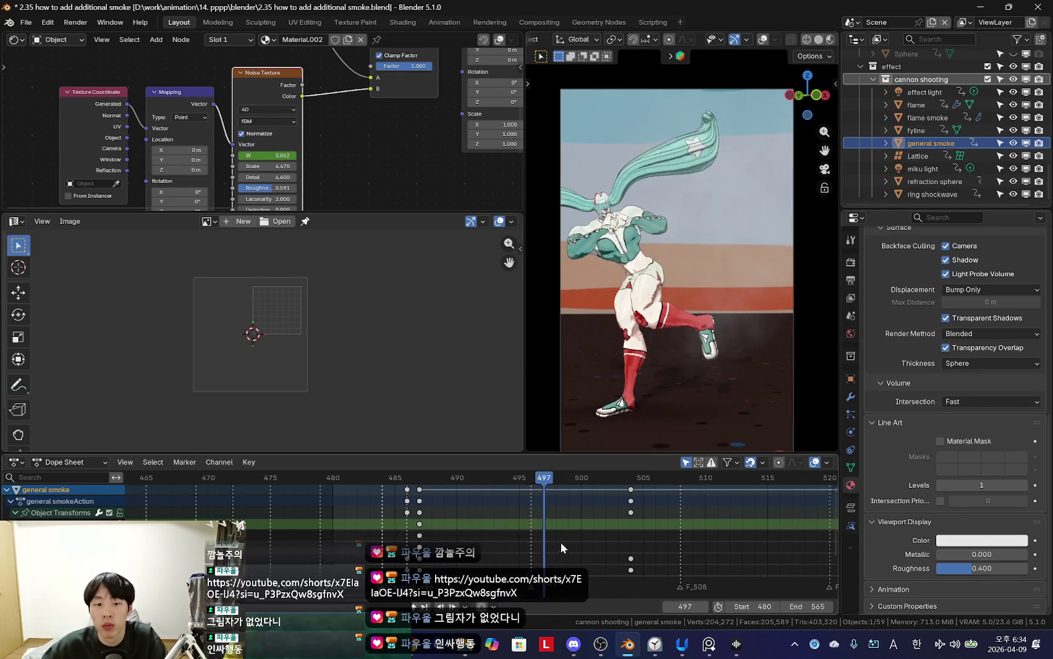
{"action": "mouse_move", "coordinate": [703, 346]}
{"action": "middle_mouse_down"}
{"action": "mouse_move", "coordinate": [746, 321]}
{"action": "mouse_move", "coordinate": [711, 297]}
{"action": "middle_mouse_up"}
{"action": "scroll", "coordinate": [502, 132], "scroll_direction": "down", "scroll_amount": 2}
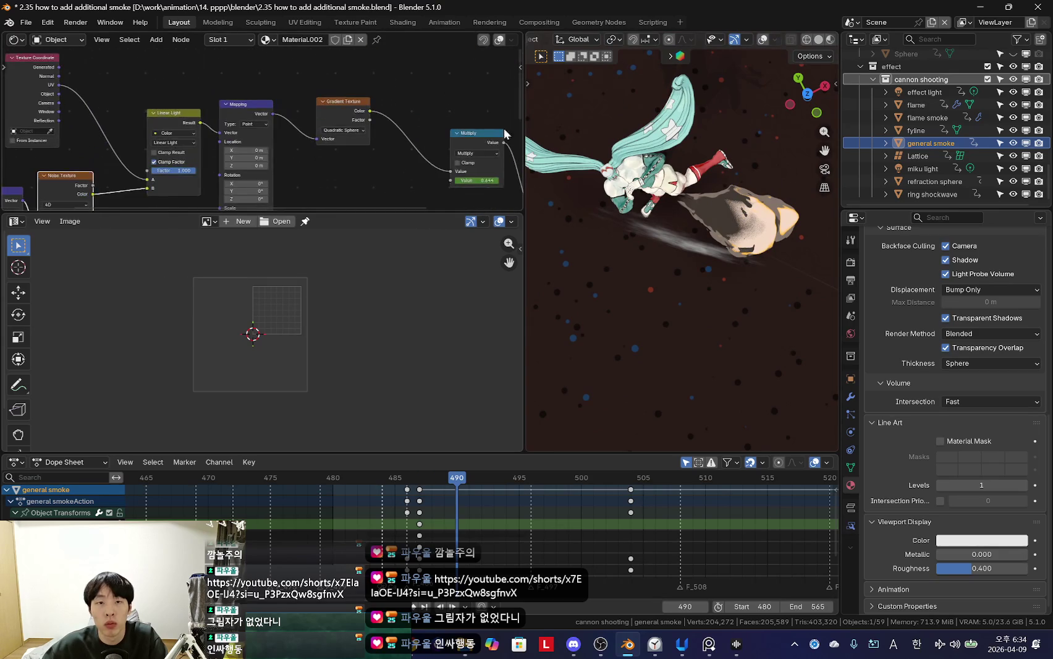
Step: Raise the Principled BSDF Metallic to 1.000 in the camera view
{"action": "key", "text": "KP_0"}
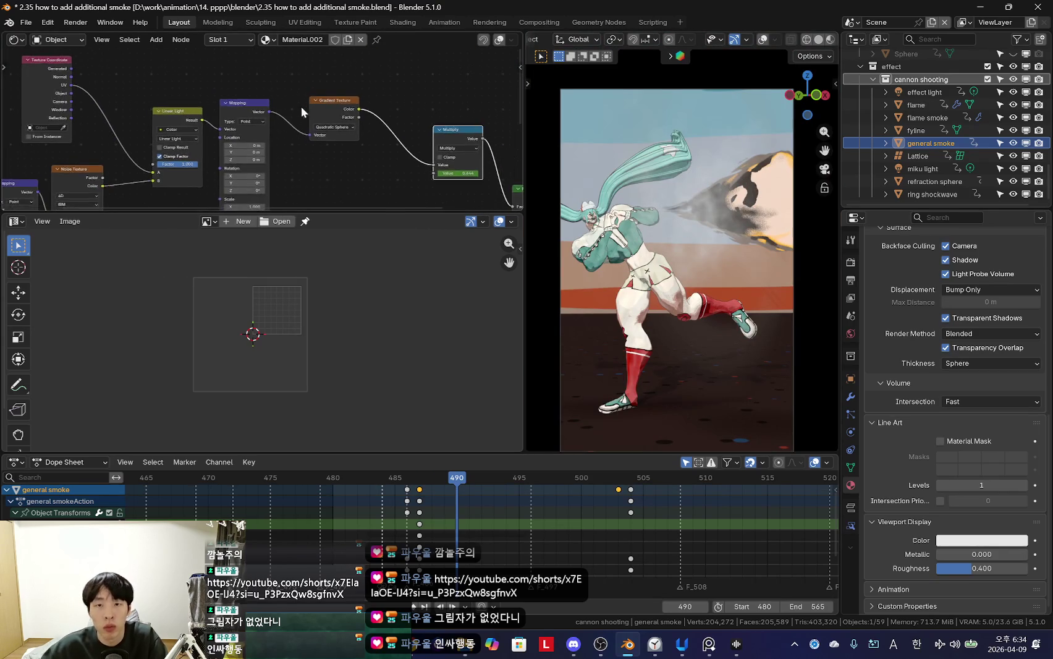
{"action": "scroll", "coordinate": [303, 104], "scroll_direction": "down", "scroll_amount": 2}
{"action": "scroll", "coordinate": [346, 138], "scroll_direction": "up", "scroll_amount": 2}
{"action": "scroll", "coordinate": [346, 139], "scroll_direction": "up", "scroll_amount": 2}
{"action": "scroll", "coordinate": [346, 139], "scroll_direction": "up", "scroll_amount": 1}
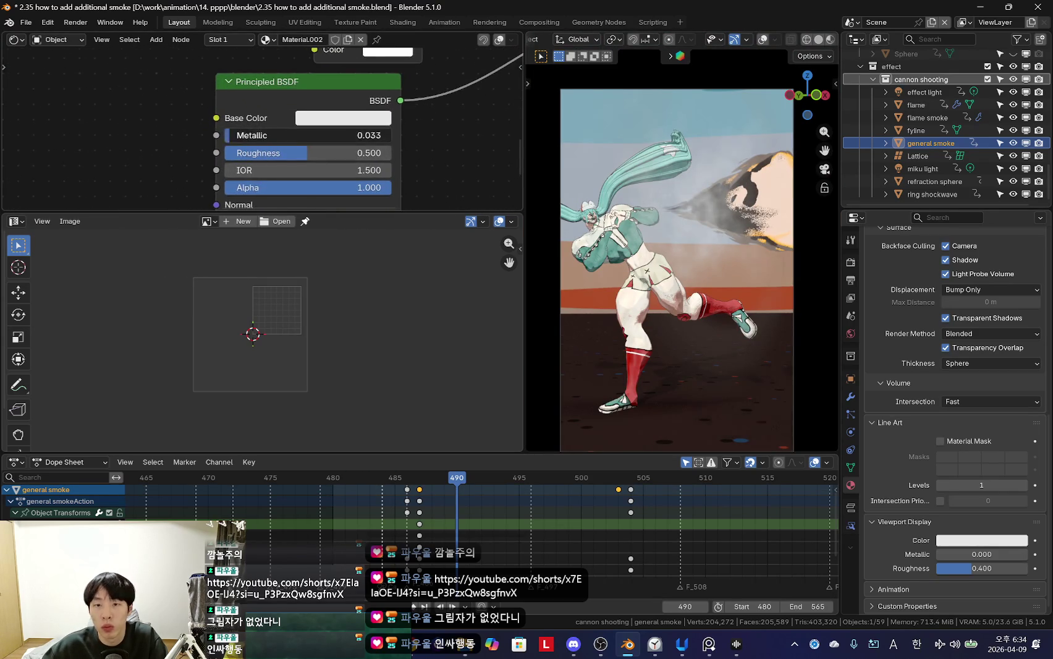
{"action": "left_click_drag", "start_coordinate": [346, 136], "coordinate": [396, 136]}
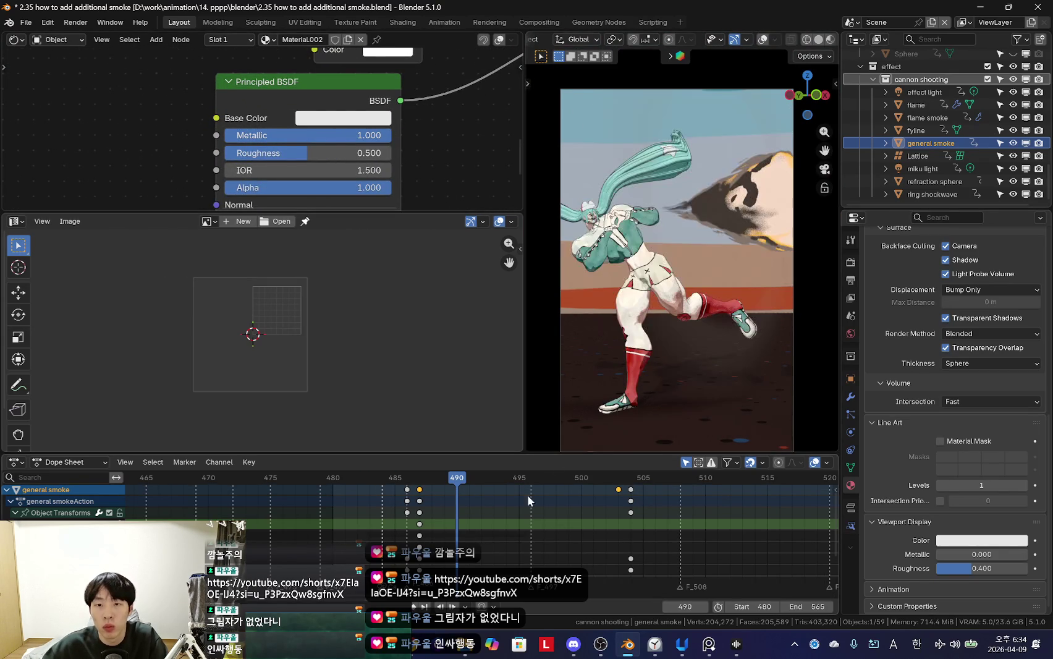
Step: Scrub between frames 488 and 493 to check the smoke material
{"action": "key", "text": "Left"}
{"action": "key", "text": "Left"}
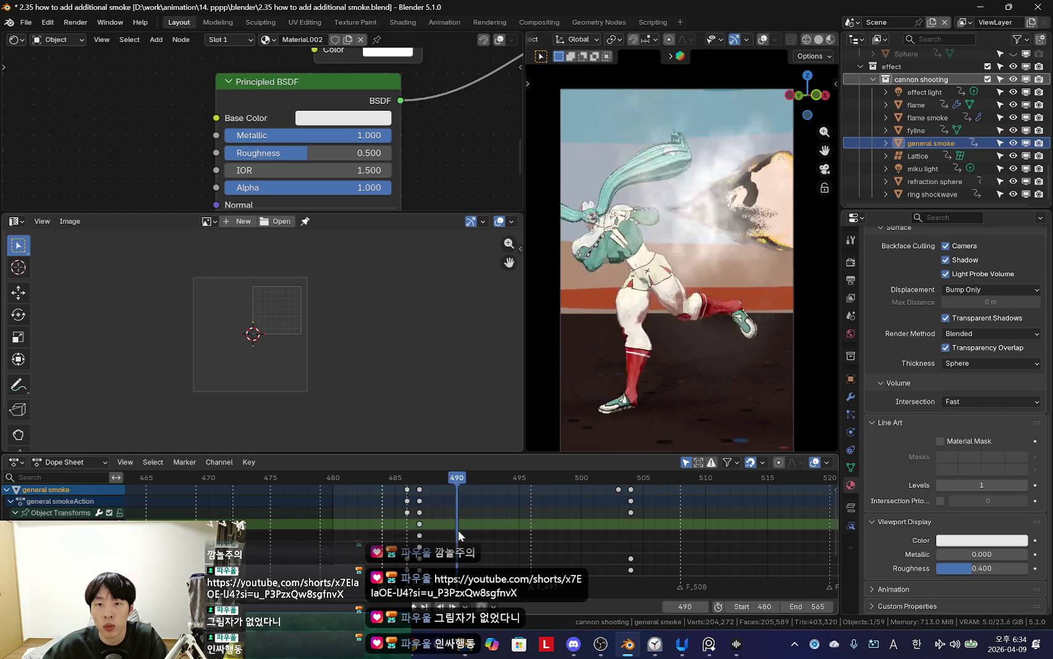
{"action": "key", "text": "Right"}
{"action": "key", "text": "Right"}
{"action": "key", "text": "Right"}
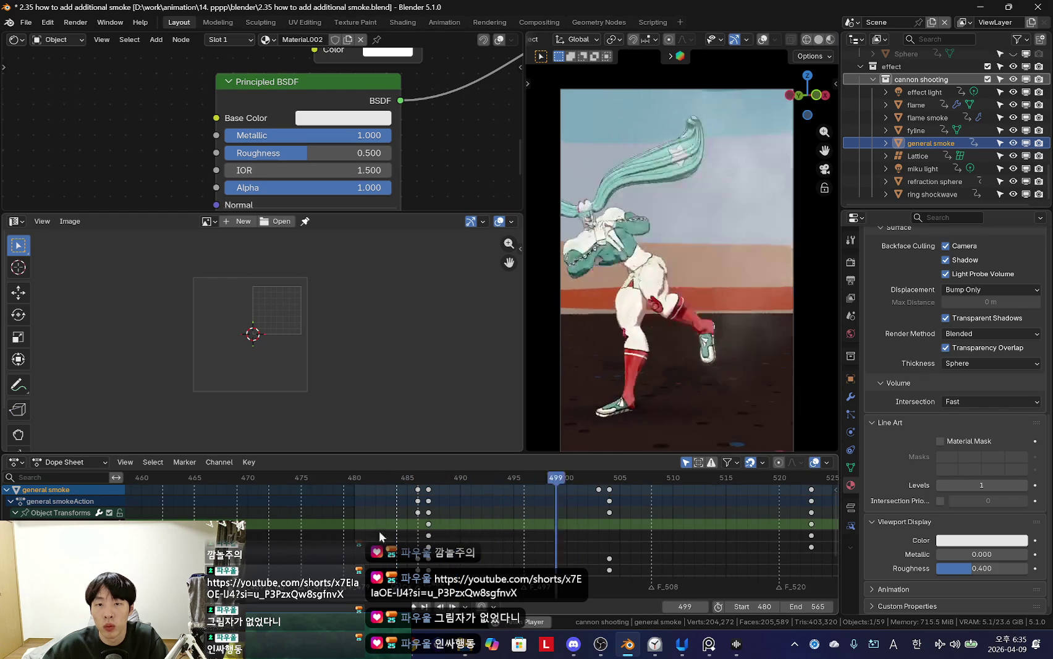
{"action": "scroll", "coordinate": [415, 532], "scroll_direction": "down", "scroll_amount": 1}
{"action": "middle_click_drag", "start_coordinate": [415, 532], "coordinate": [494, 526]}
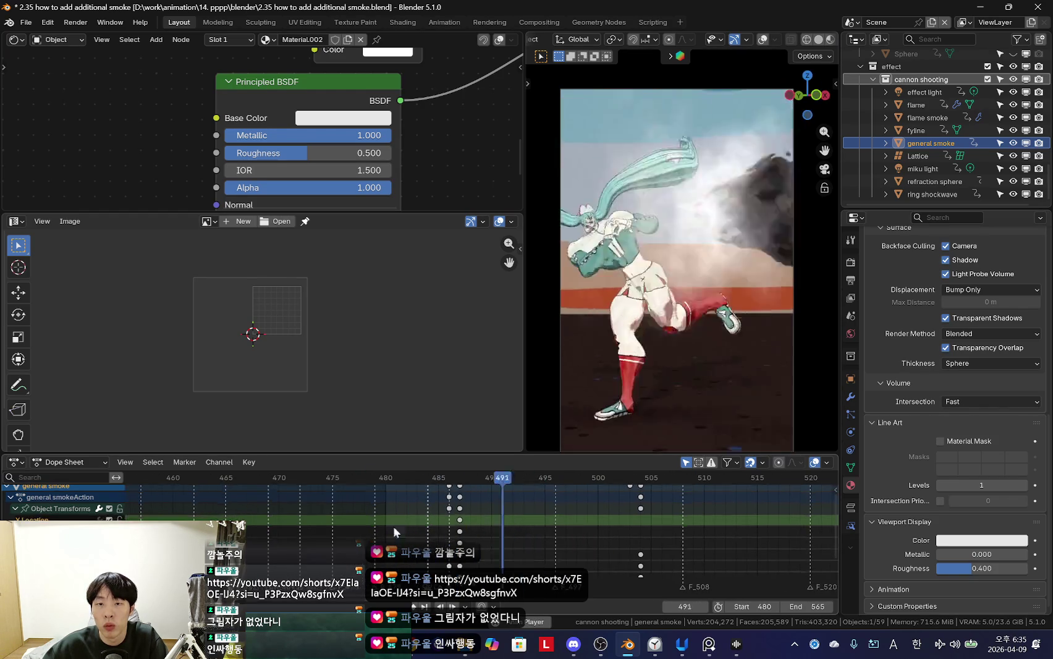
{"action": "key", "text": "Left"}
{"action": "key", "text": "Left"}
{"action": "key", "text": "Left"}
{"action": "mouse_move", "coordinate": [390, 158]}
{"action": "middle_mouse_down"}
{"action": "mouse_move", "coordinate": [388, 175]}
{"action": "mouse_move", "coordinate": [301, 116]}
{"action": "mouse_move", "coordinate": [332, 60]}
{"action": "middle_mouse_up"}
Step: Darken the Principled BSDF base colour to value 0.260
{"action": "left_click", "coordinate": [305, 146]}
{"action": "middle_click_drag", "start_coordinate": [444, 130], "coordinate": [495, 83]}
{"action": "left_click", "coordinate": [327, 165]}
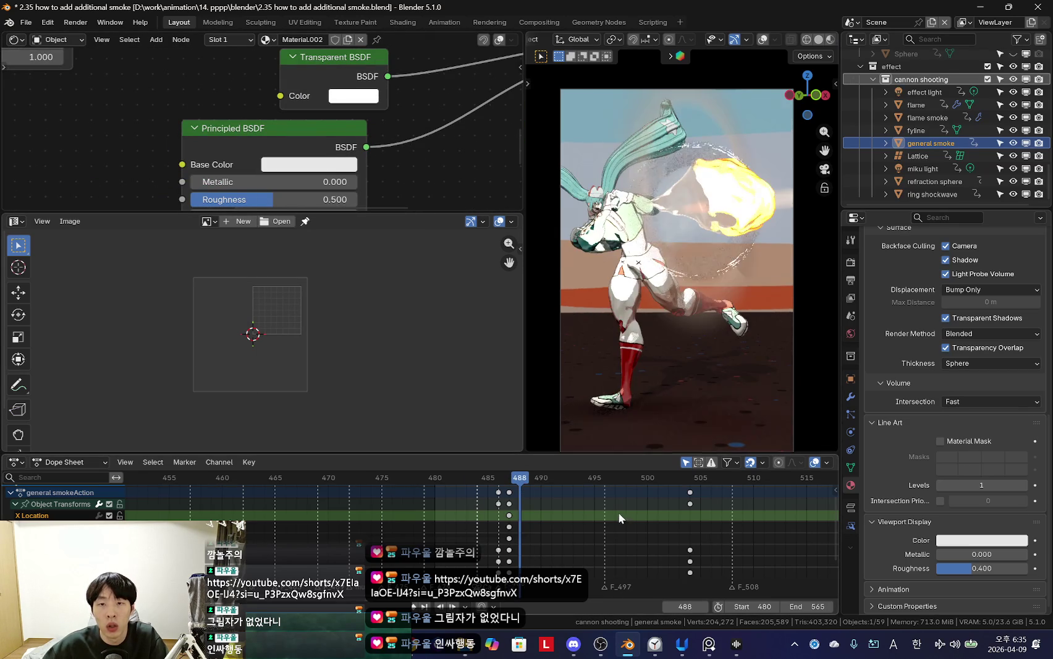
{"action": "left_click", "coordinate": [339, 165]}
{"action": "left_click_drag", "start_coordinate": [402, 230], "coordinate": [401, 267]}
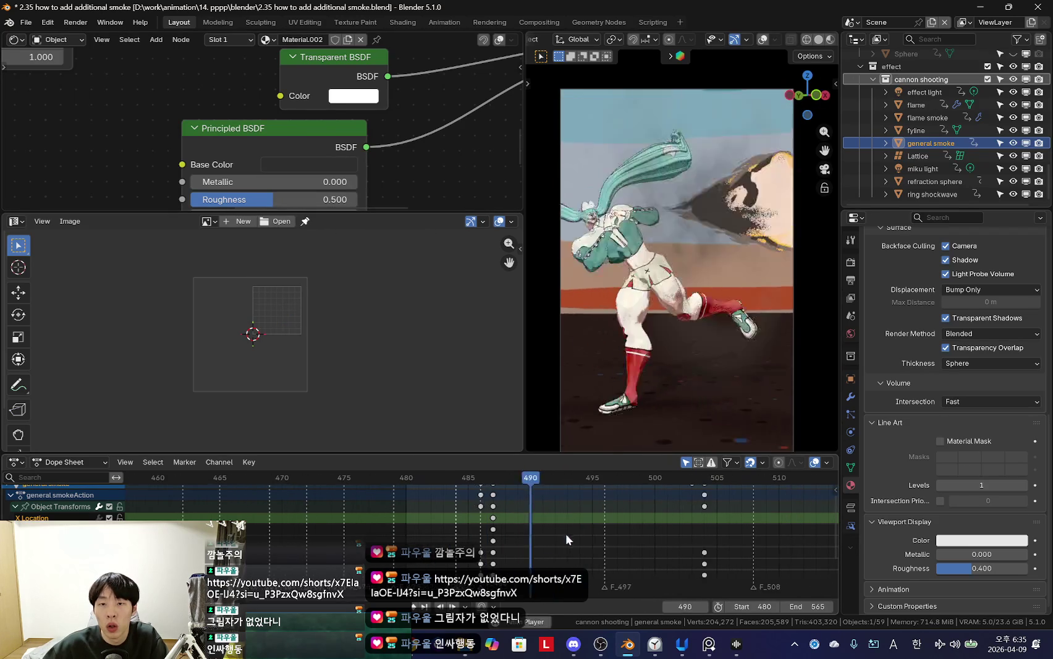
Step: Compare the smoke around frames 491–492 with viewport overlays hidden and shown
{"action": "left_click_drag", "start_coordinate": [516, 536], "coordinate": [558, 535]}
{"action": "mouse_move", "coordinate": [675, 332]}
{"action": "middle_mouse_down"}
{"action": "mouse_move", "coordinate": [695, 373]}
{"action": "mouse_move", "coordinate": [683, 333]}
{"action": "mouse_move", "coordinate": [702, 316]}
{"action": "mouse_move", "coordinate": [715, 367]}
{"action": "middle_mouse_up"}
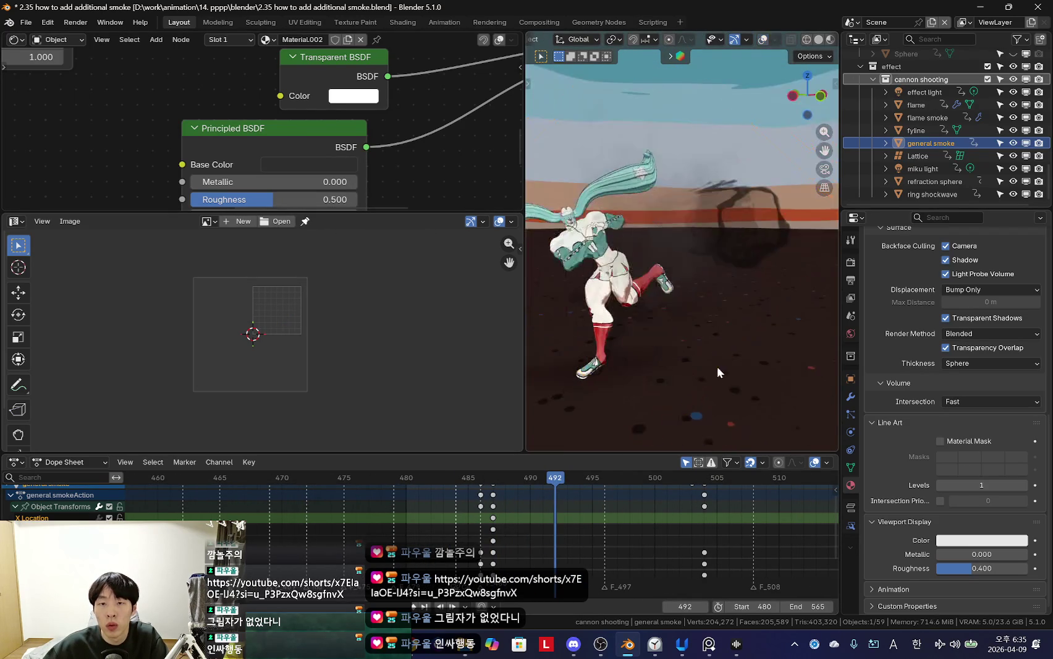
{"action": "middle_click_drag", "start_coordinate": [620, 512], "coordinate": [630, 532]}
{"action": "key", "text": "shift+alt+z"}
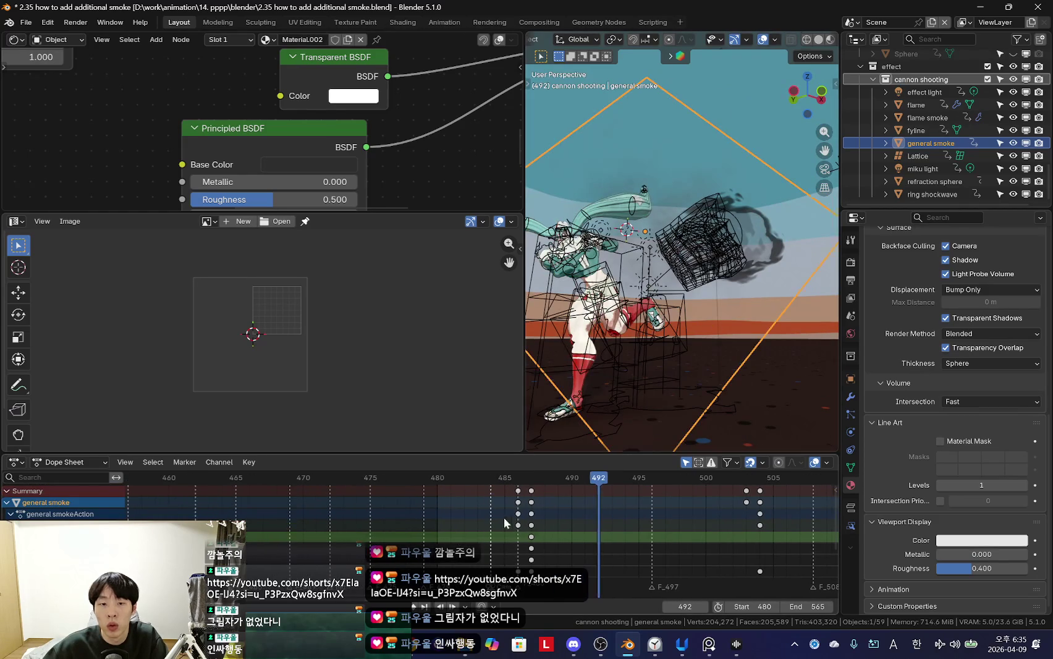
{"action": "key", "text": "Left"}
{"action": "key", "text": "Left"}
{"action": "key", "text": "Left"}
{"action": "scroll", "coordinate": [559, 526], "scroll_direction": "down", "scroll_amount": 2}
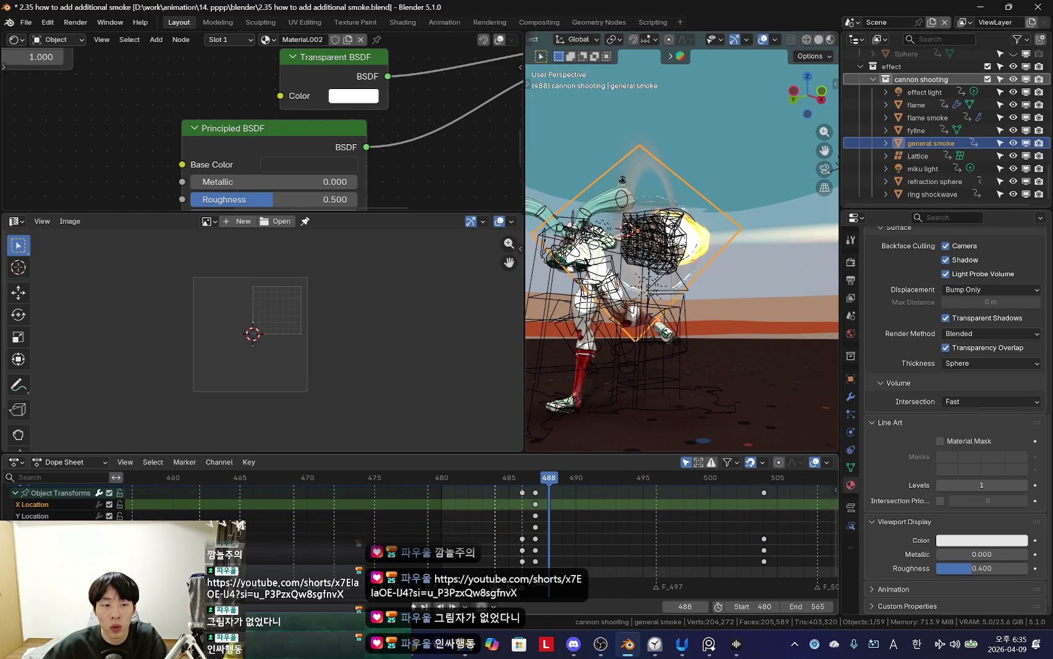
{"action": "scroll", "coordinate": [526, 541], "scroll_direction": "up", "scroll_amount": 2}
{"action": "key", "text": "Left"}
{"action": "middle_click_drag", "start_coordinate": [711, 383], "coordinate": [715, 356]}
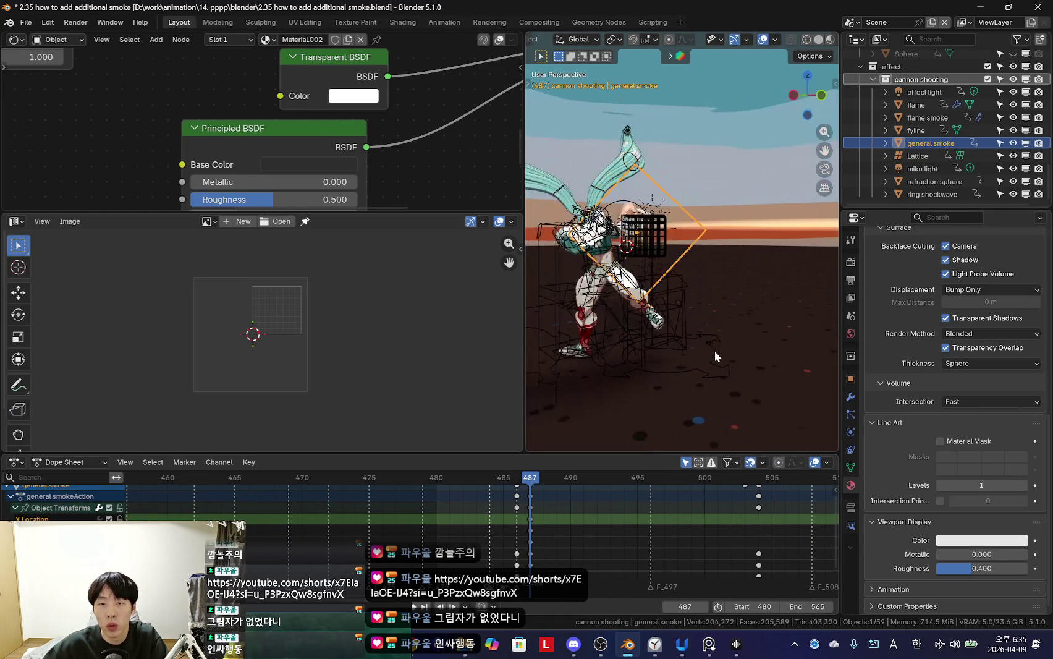
{"action": "key", "text": "shift+alt+z"}
{"action": "key", "text": "Right"}
{"action": "key", "text": "Right"}
{"action": "key", "text": "Right"}
{"action": "key", "text": "shift+alt+z"}
Step: Reset the noise Mapping X location to 0 m
{"action": "key", "text": "Home"}
{"action": "scroll", "coordinate": [267, 163], "scroll_direction": "up", "scroll_amount": 3}
{"action": "scroll", "coordinate": [242, 133], "scroll_direction": "up", "scroll_amount": 2}
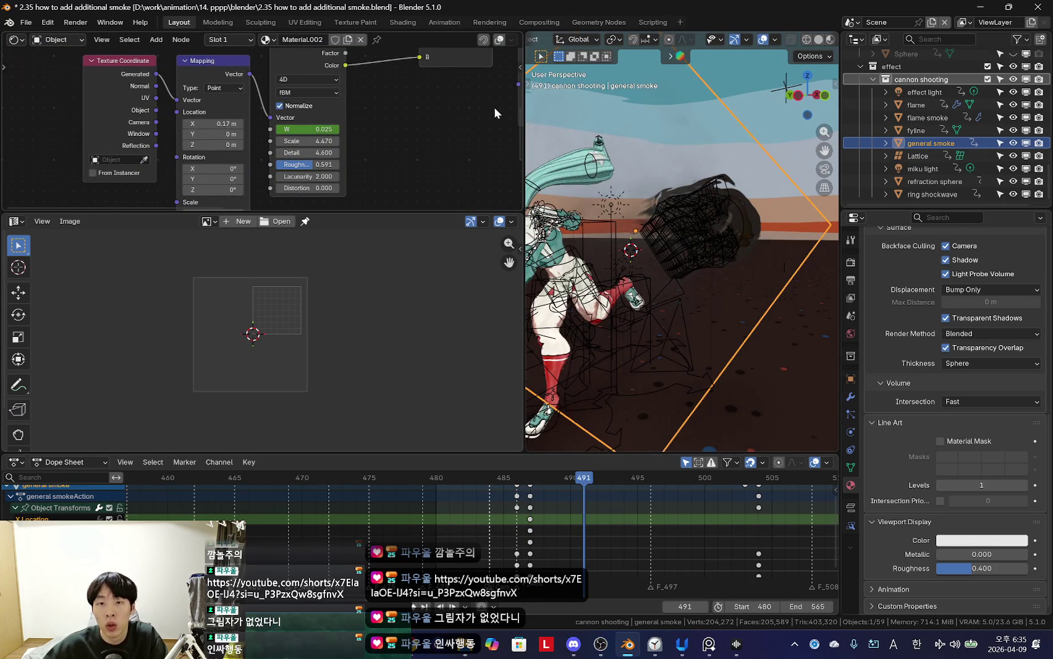
{"action": "key", "text": "ctrl+z"}
{"action": "middle_click_drag", "start_coordinate": [695, 167], "coordinate": [707, 301]}
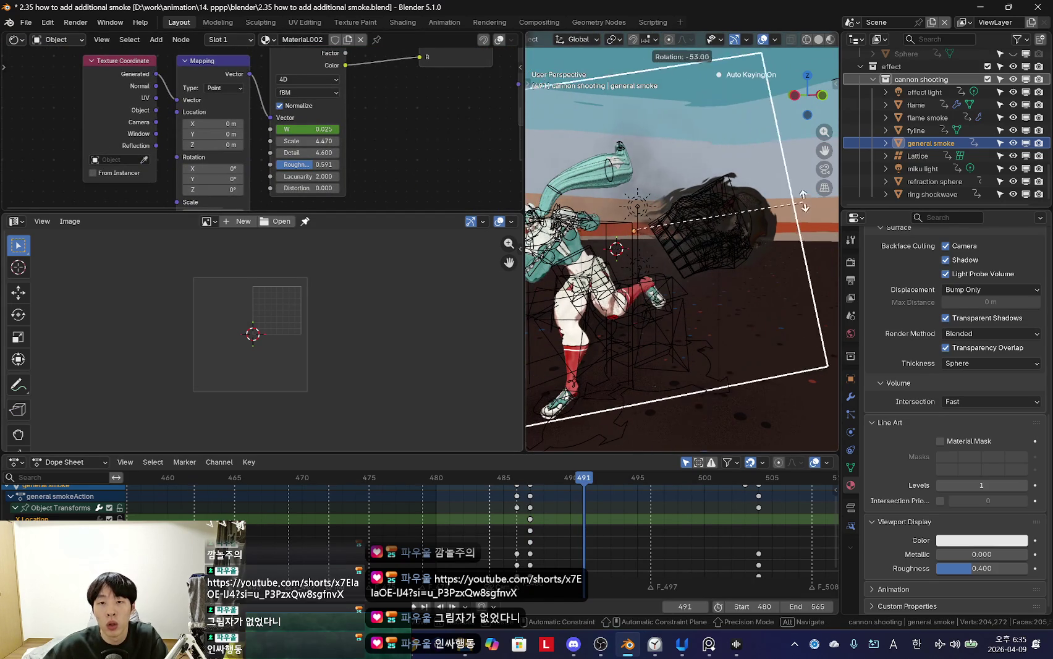
Step: Check the tilted smoke plane from the side, scrubbing between frames 486 and 491
{"action": "scroll", "coordinate": [667, 478], "scroll_direction": "down", "scroll_amount": 3}
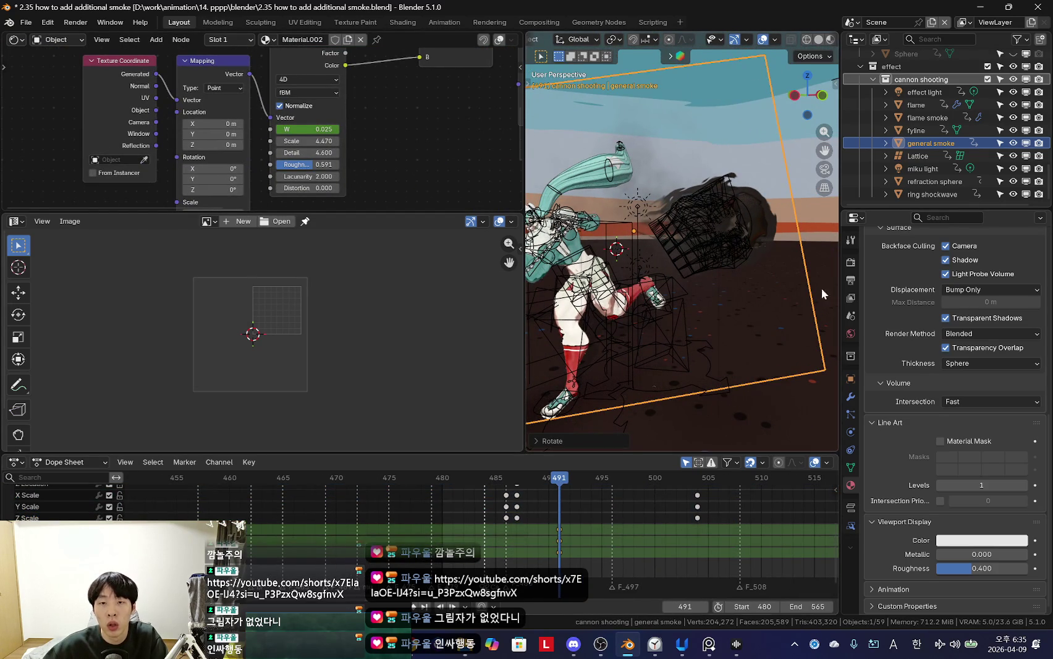
{"action": "key", "text": "shift+alt+z"}
{"action": "middle_click_drag", "start_coordinate": [810, 328], "coordinate": [774, 274]}
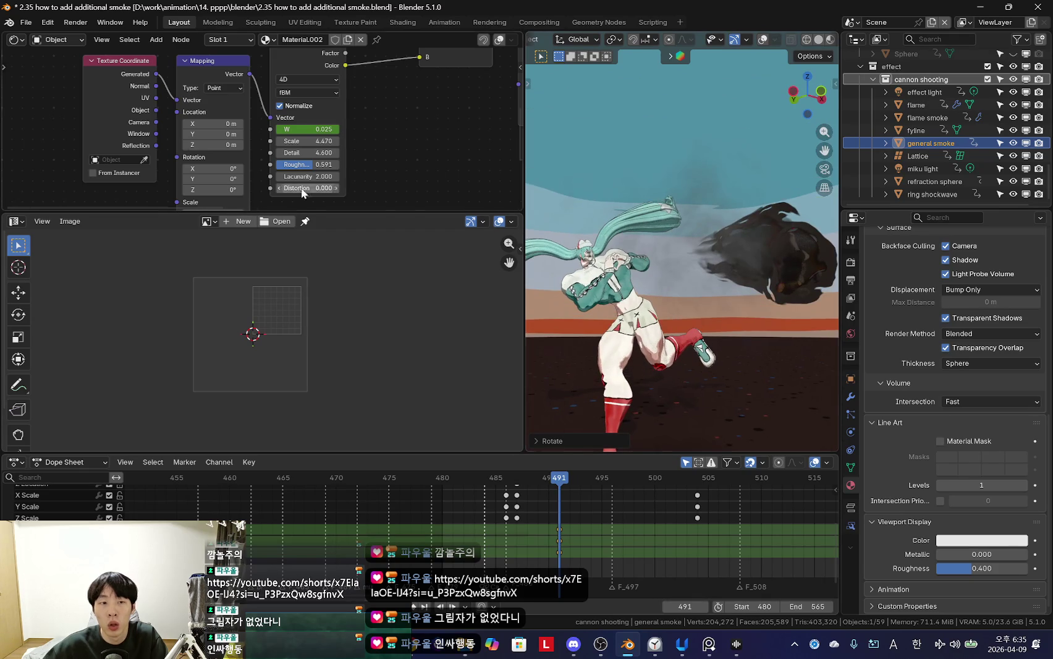
{"action": "middle_click_drag", "start_coordinate": [373, 201], "coordinate": [313, 128]}
{"action": "middle_click_drag", "start_coordinate": [716, 247], "coordinate": [692, 249]}
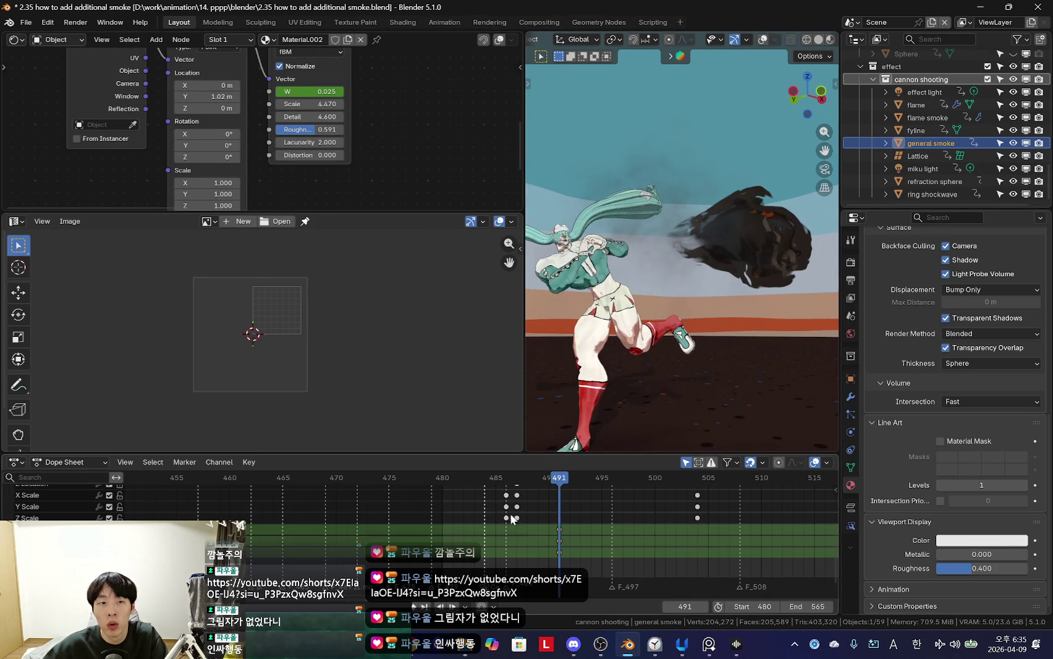
{"action": "left_click_drag", "start_coordinate": [489, 564], "coordinate": [512, 560]}
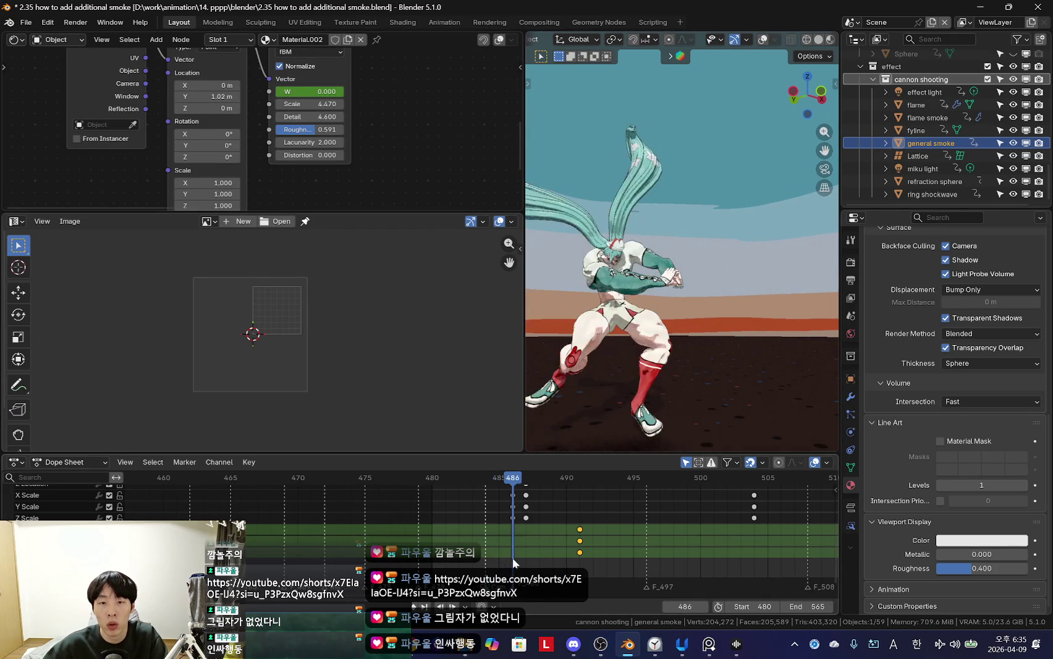
{"action": "mouse_move", "coordinate": [546, 520]}
{"action": "left_mouse_down"}
{"action": "mouse_move", "coordinate": [553, 546]}
{"action": "mouse_move", "coordinate": [583, 517]}
{"action": "left_mouse_up"}
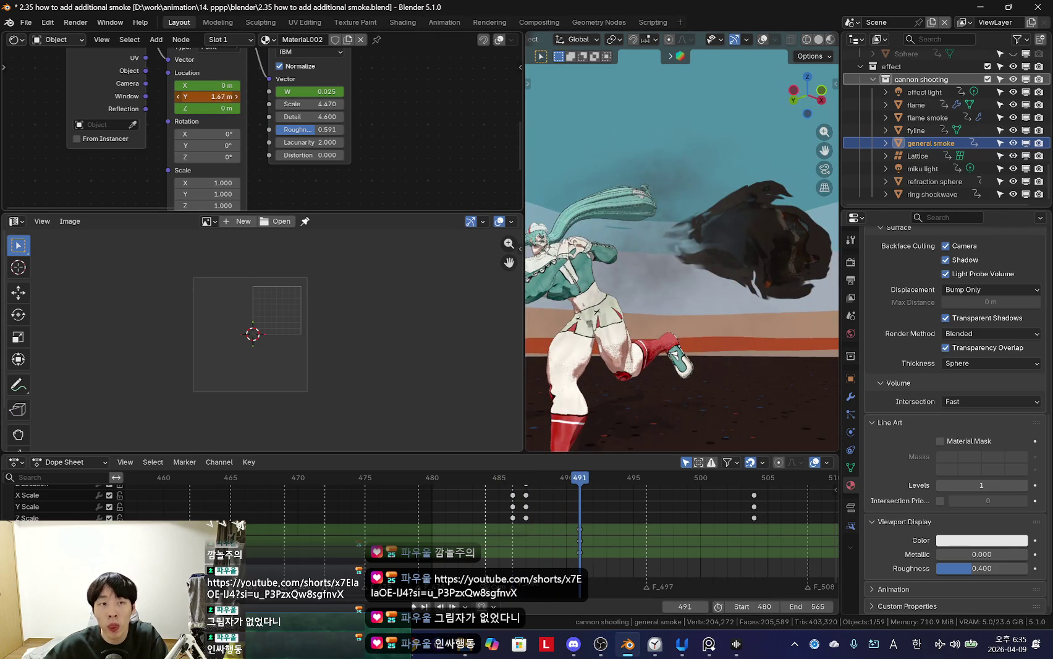
{"action": "middle_click_drag", "start_coordinate": [254, 99], "coordinate": [267, 162]}
{"action": "mouse_move", "coordinate": [526, 535]}
{"action": "middle_mouse_down"}
{"action": "mouse_move", "coordinate": [532, 522]}
{"action": "mouse_move", "coordinate": [498, 520]}
{"action": "middle_mouse_up"}
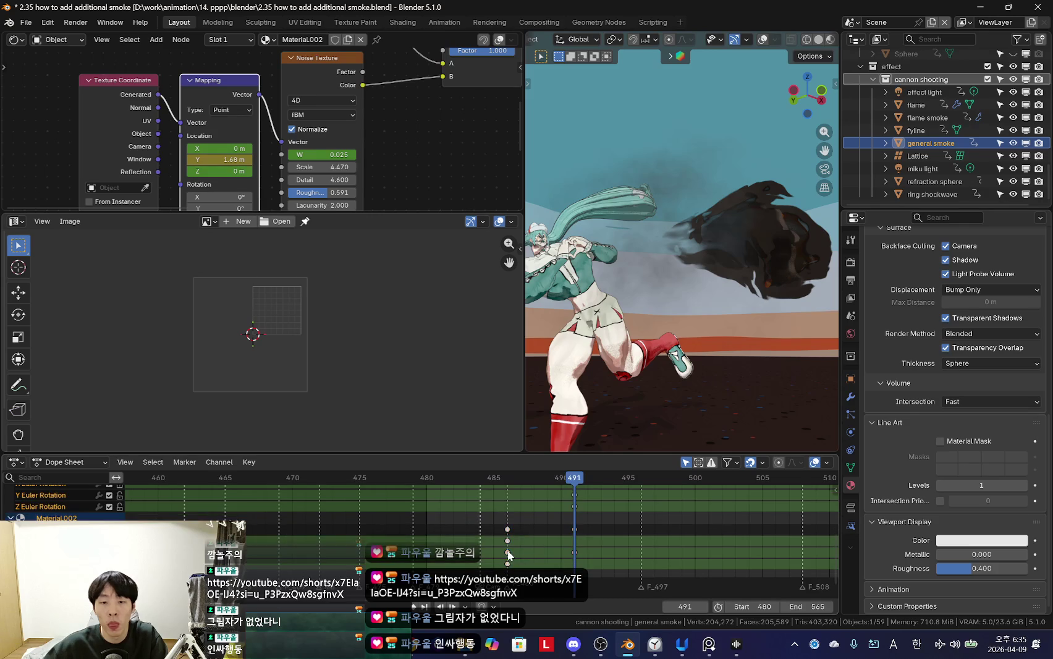
Step: Move the smoke's frame-491 keyframes later in time and play back
{"action": "left_click_drag", "start_coordinate": [587, 561], "coordinate": [695, 565]}
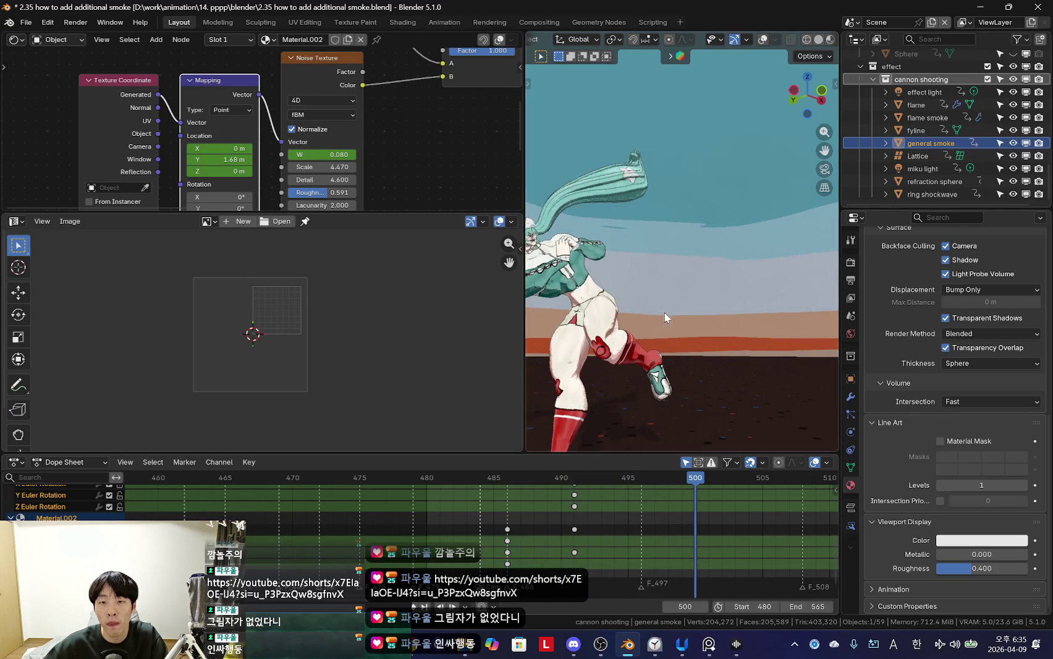
{"action": "left_click", "coordinate": [574, 552]}
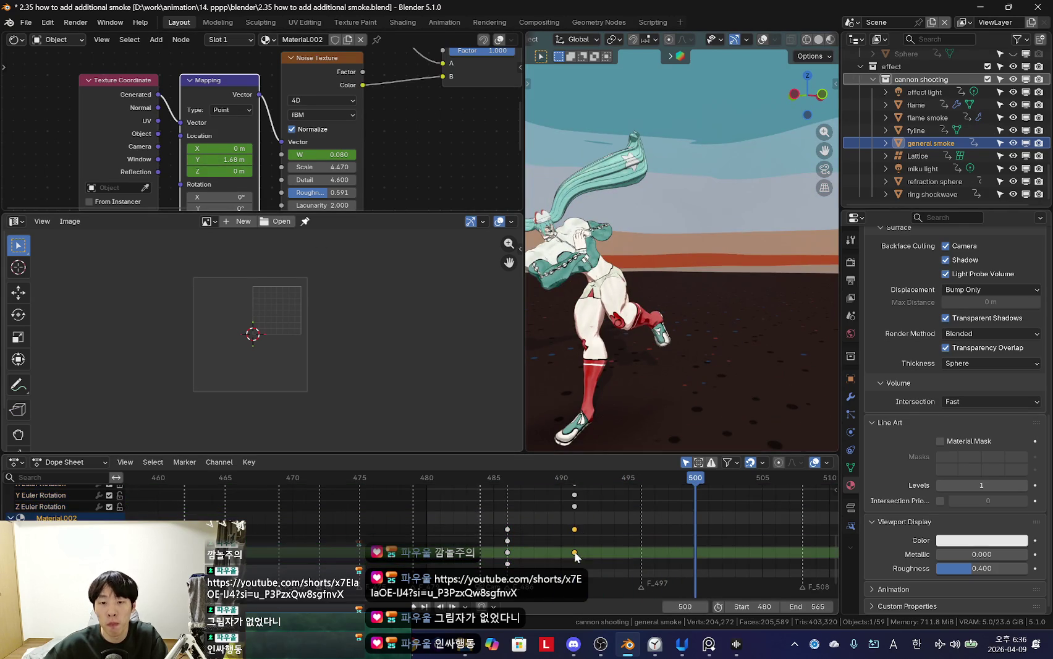
{"action": "left_click", "coordinate": [489, 555]}
{"action": "key", "text": "space"}
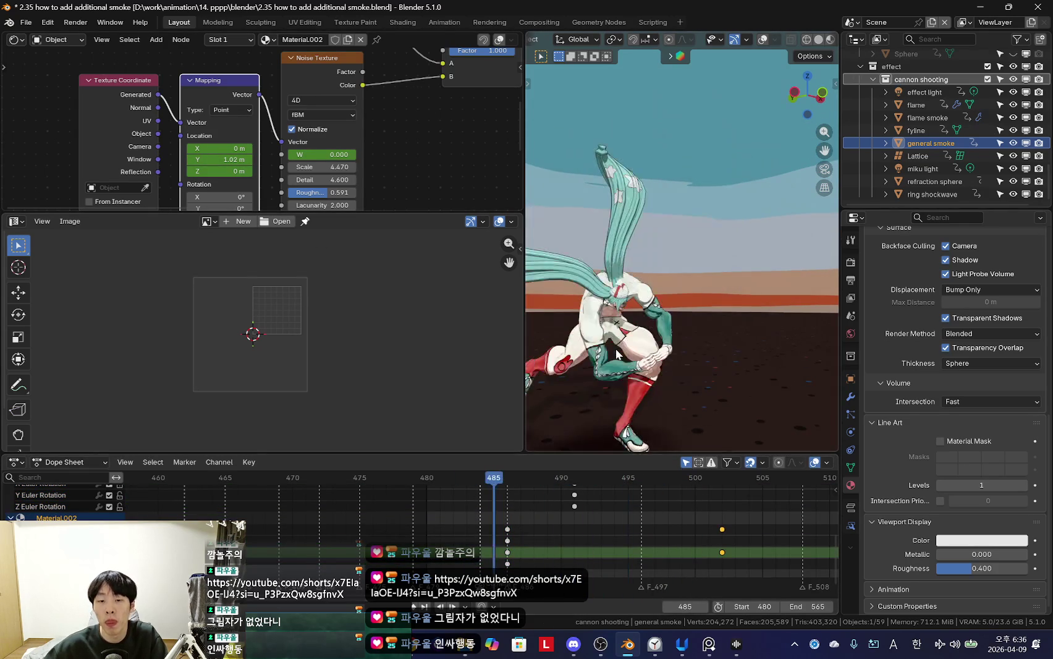
{"action": "key", "text": "Escape"}
{"action": "scroll", "coordinate": [556, 547], "scroll_direction": "up", "scroll_amount": 2}
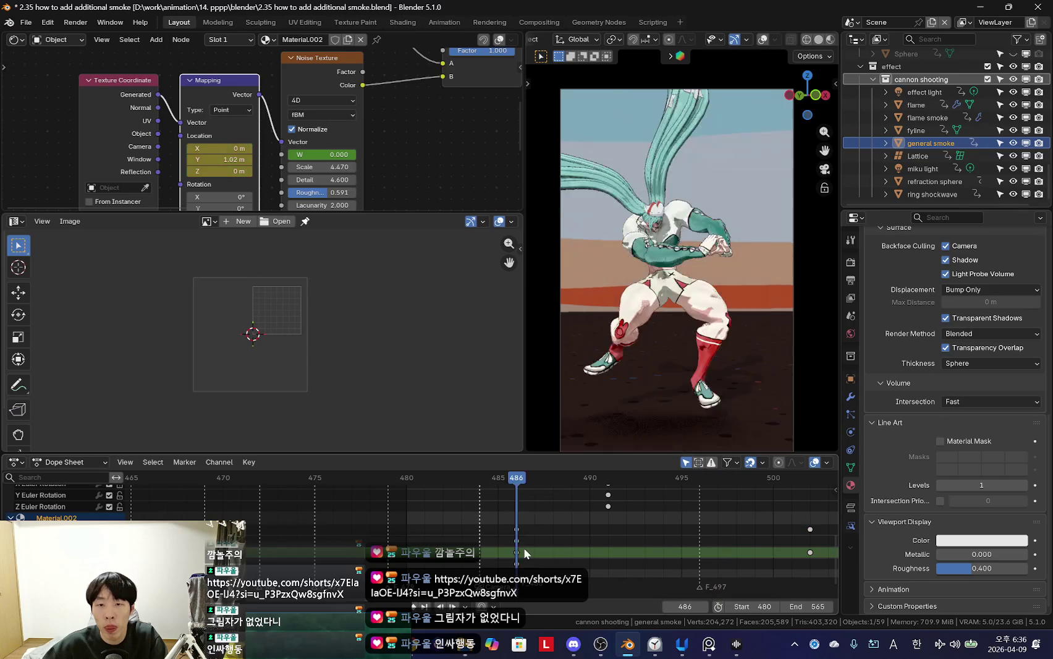
{"action": "scroll", "coordinate": [575, 555], "scroll_direction": "down", "scroll_amount": 2}
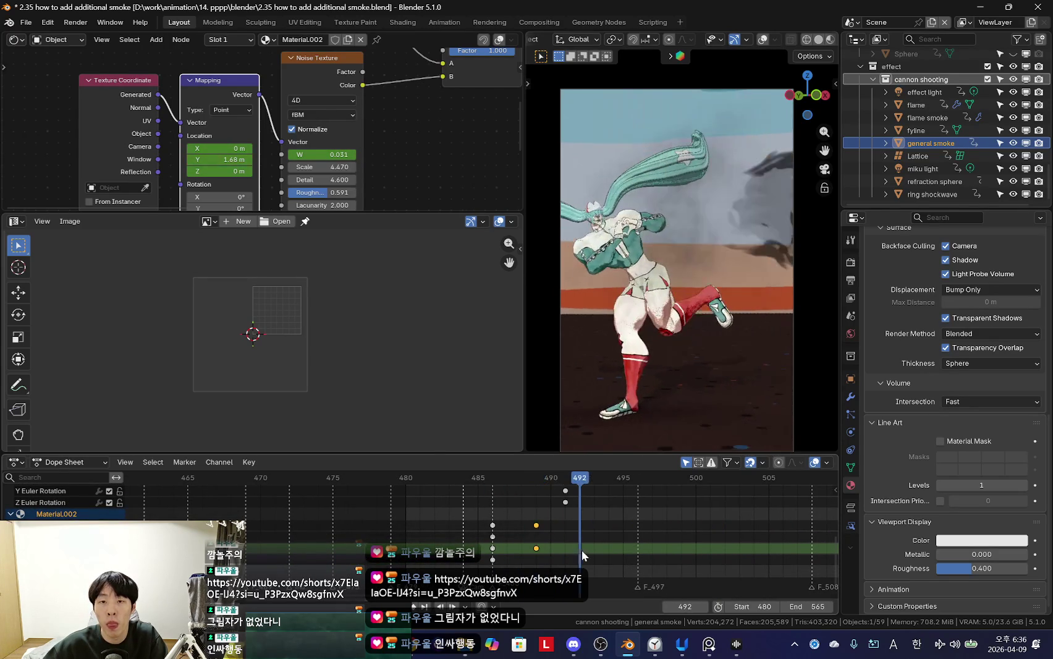
Step: Place the later smoke keys at frame 500 and replay to check the timing
{"action": "left_click_drag", "start_coordinate": [603, 552], "coordinate": [638, 545]}
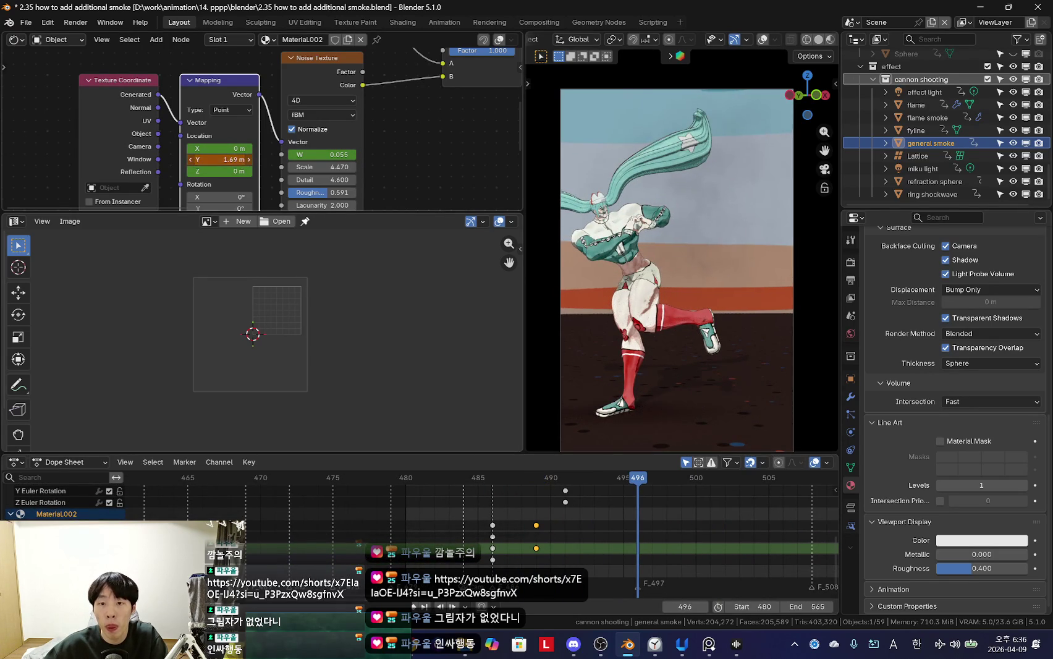
{"action": "left_click_drag", "start_coordinate": [513, 557], "coordinate": [614, 562]}
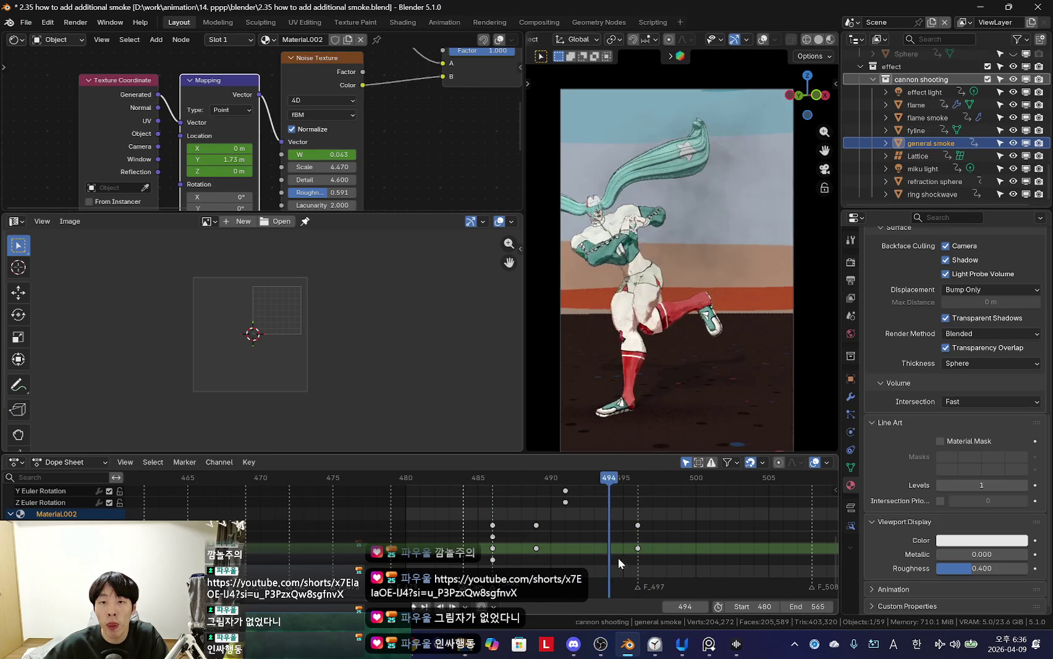
{"action": "scroll", "coordinate": [730, 561], "scroll_direction": "down", "scroll_amount": 3}
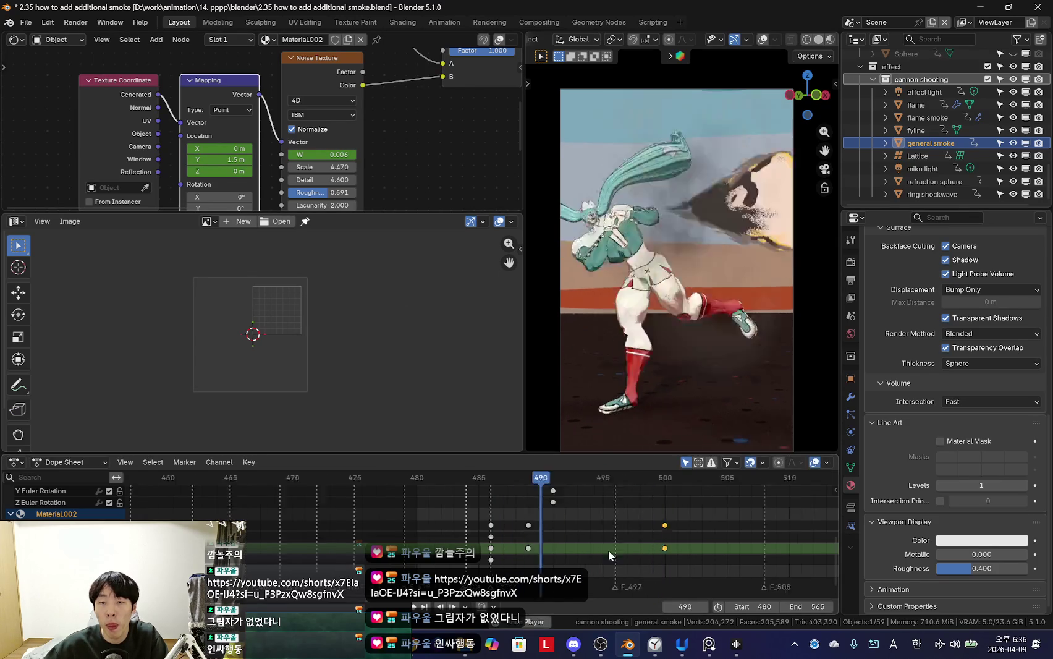
{"action": "left_click", "coordinate": [607, 549]}
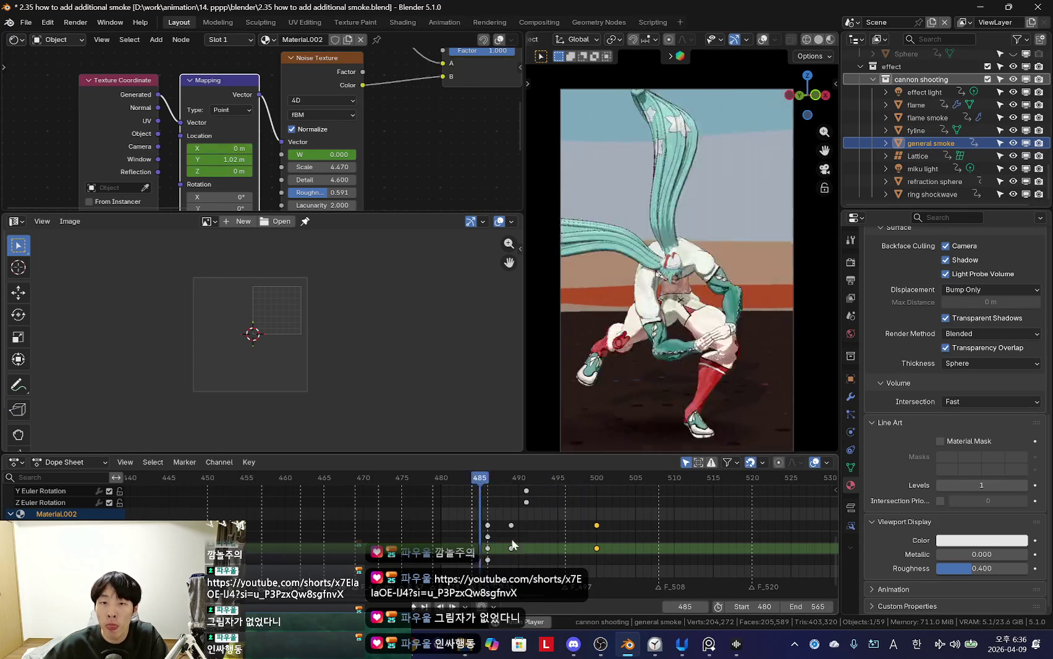
{"action": "scroll", "coordinate": [572, 475], "scroll_direction": "down", "scroll_amount": 2}
{"action": "key", "text": "space"}
{"action": "scroll", "coordinate": [588, 501], "scroll_direction": "up", "scroll_amount": 4}
{"action": "left_click_drag", "start_coordinate": [456, 519], "coordinate": [508, 550]}
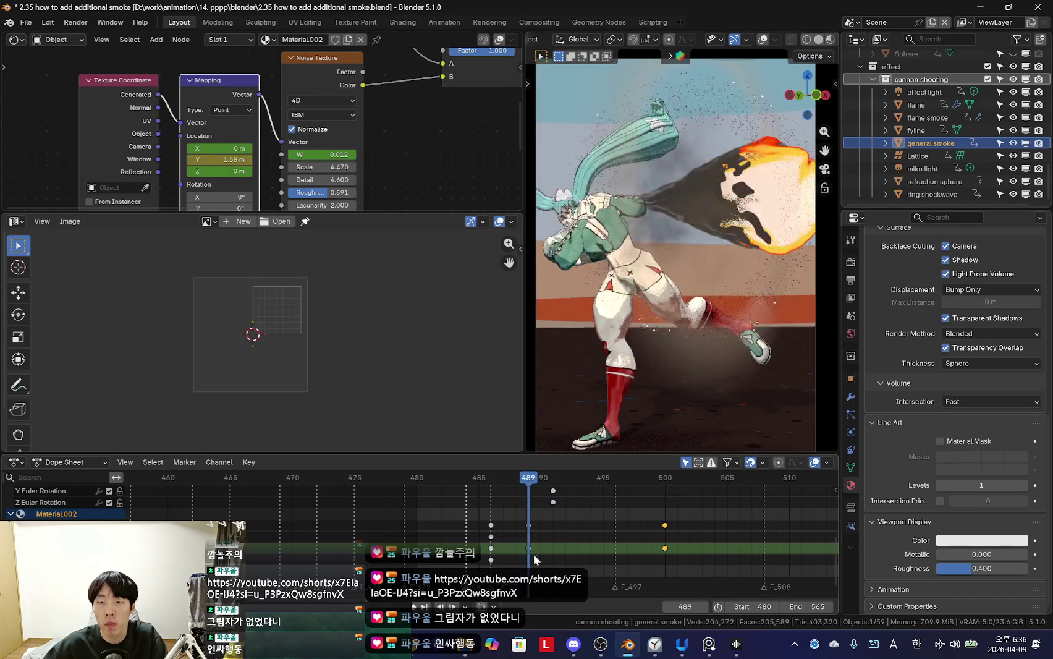
{"action": "mouse_move", "coordinate": [680, 370]}
{"action": "middle_mouse_down"}
{"action": "mouse_move", "coordinate": [723, 309]}
{"action": "mouse_move", "coordinate": [644, 369]}
{"action": "mouse_move", "coordinate": [755, 371]}
{"action": "mouse_move", "coordinate": [741, 298]}
{"action": "mouse_move", "coordinate": [649, 387]}
{"action": "mouse_move", "coordinate": [722, 371]}
{"action": "mouse_move", "coordinate": [706, 352]}
{"action": "middle_mouse_up"}
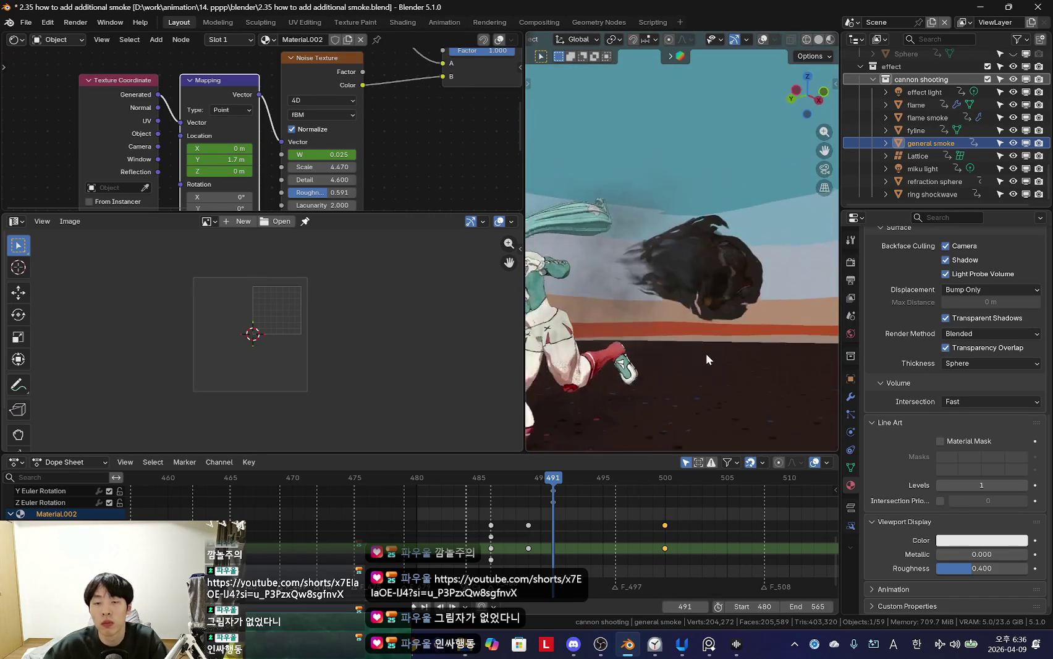
{"action": "key", "text": "KP_0"}
{"action": "key", "text": "shift+Left"}
{"action": "key", "text": "space"}
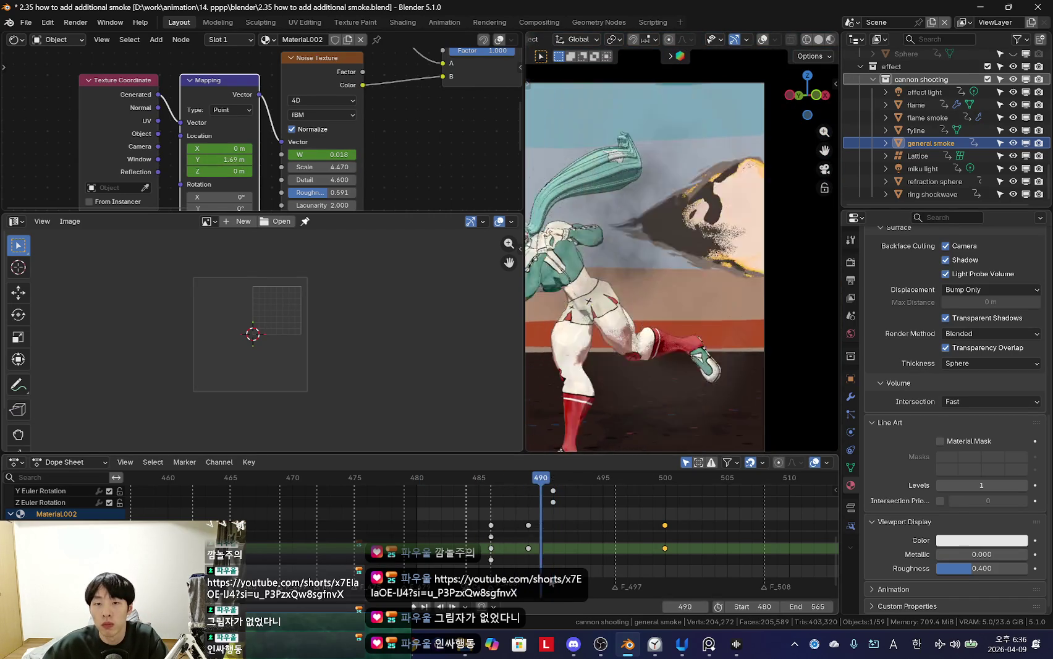
{"action": "key", "text": "shift+Left"}
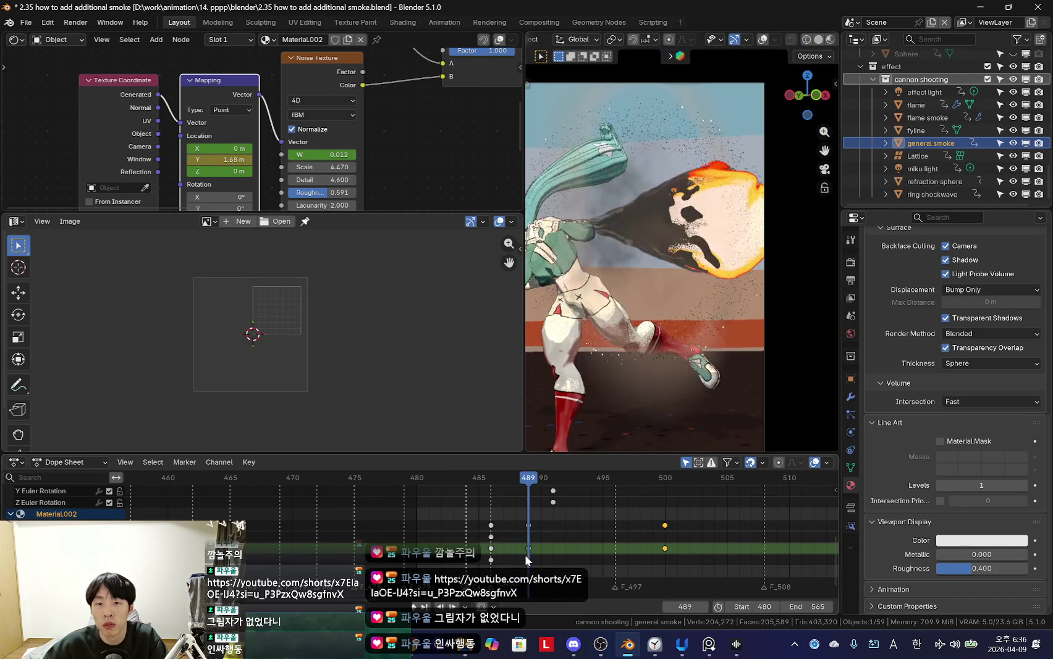
{"action": "mouse_move", "coordinate": [729, 352]}
{"action": "middle_mouse_down"}
{"action": "mouse_move", "coordinate": [747, 335]}
{"action": "mouse_move", "coordinate": [720, 371]}
{"action": "mouse_move", "coordinate": [739, 306]}
{"action": "middle_mouse_up"}
{"action": "key", "text": "shift+Left"}
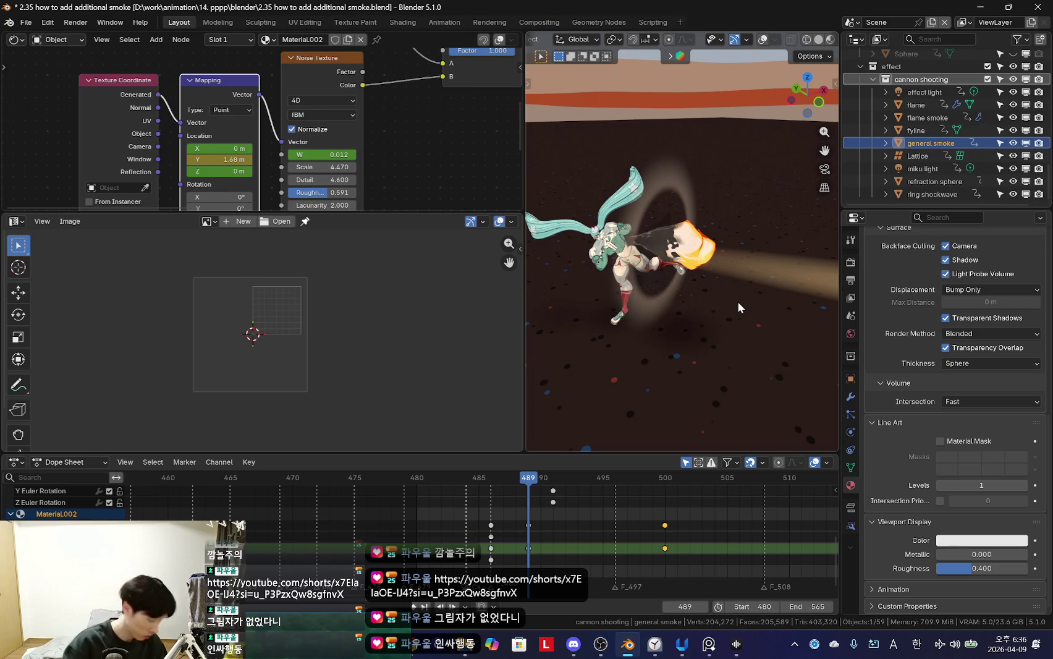
{"action": "middle_click_drag", "start_coordinate": [703, 293], "coordinate": [670, 312]}
{"action": "key", "text": "KP_0"}
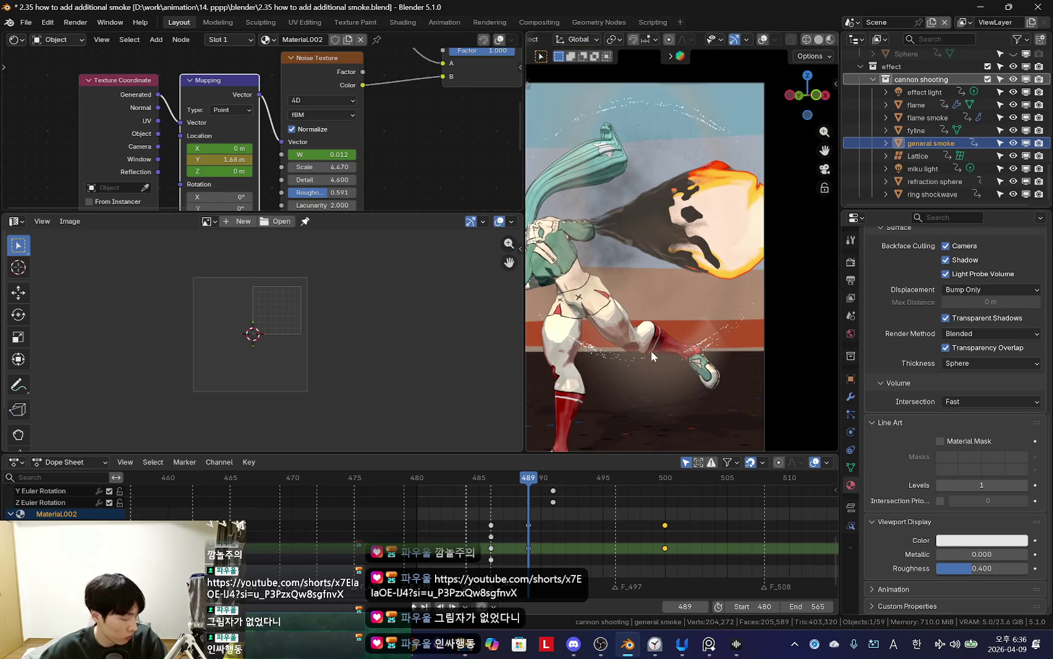
{"action": "scroll", "coordinate": [653, 357], "scroll_direction": "up", "scroll_amount": 1}
{"action": "scroll", "coordinate": [732, 383], "scroll_direction": "down", "scroll_amount": 1}
{"action": "scroll", "coordinate": [680, 375], "scroll_direction": "down", "scroll_amount": 1}
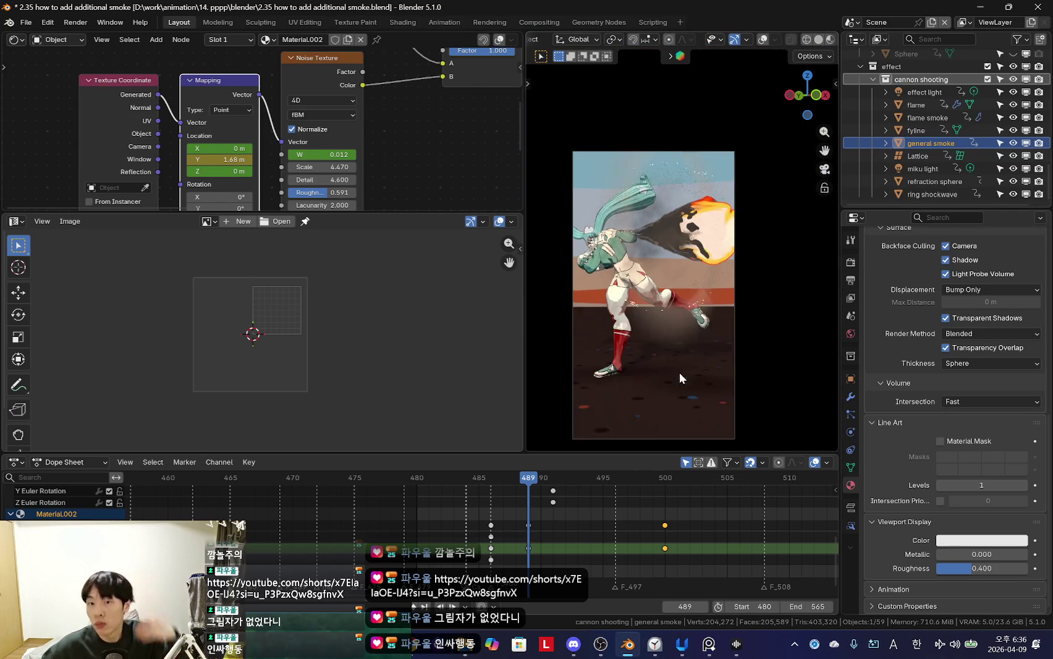
{"action": "scroll", "coordinate": [682, 366], "scroll_direction": "down", "scroll_amount": 1}
{"action": "scroll", "coordinate": [688, 341], "scroll_direction": "down", "scroll_amount": 1}
{"action": "scroll", "coordinate": [690, 348], "scroll_direction": "up", "scroll_amount": 2}
{"action": "scroll", "coordinate": [739, 374], "scroll_direction": "up", "scroll_amount": 1}
{"action": "mouse_move", "coordinate": [480, 538]}
{"action": "left_mouse_down"}
{"action": "mouse_move", "coordinate": [607, 547]}
{"action": "mouse_move", "coordinate": [516, 521]}
{"action": "mouse_move", "coordinate": [523, 528]}
{"action": "left_mouse_up"}
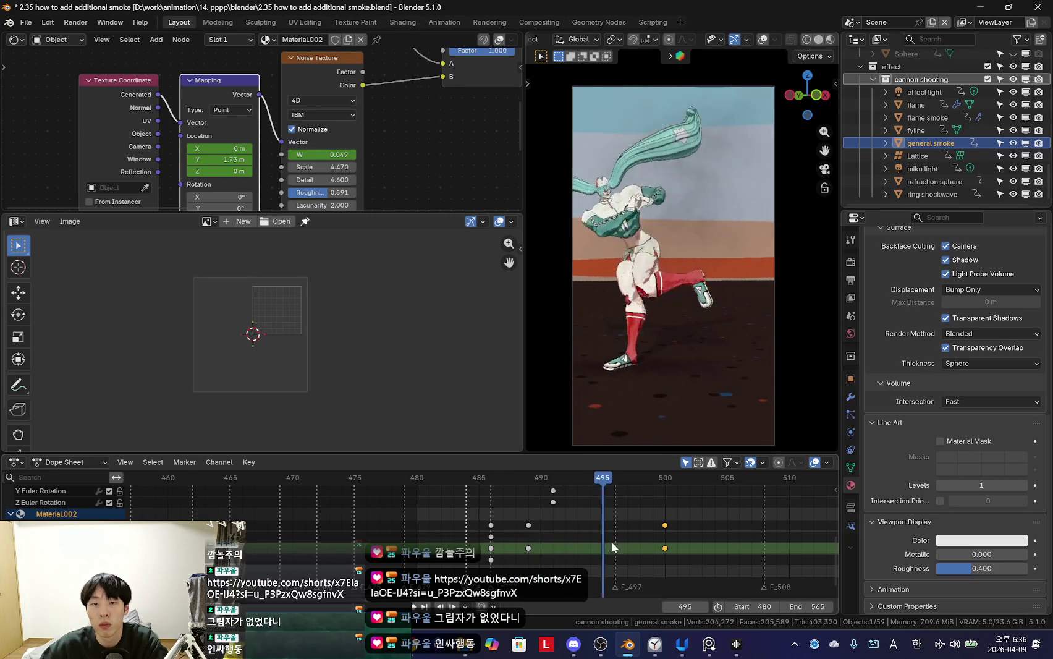
{"action": "scroll", "coordinate": [504, 525], "scroll_direction": "down", "scroll_amount": 2}
{"action": "middle_click_drag", "start_coordinate": [705, 309], "coordinate": [717, 305]}
{"action": "key", "text": "shift+alt+z"}
{"action": "key", "text": "shift+alt+z"}
{"action": "key", "text": "shift+alt+z"}
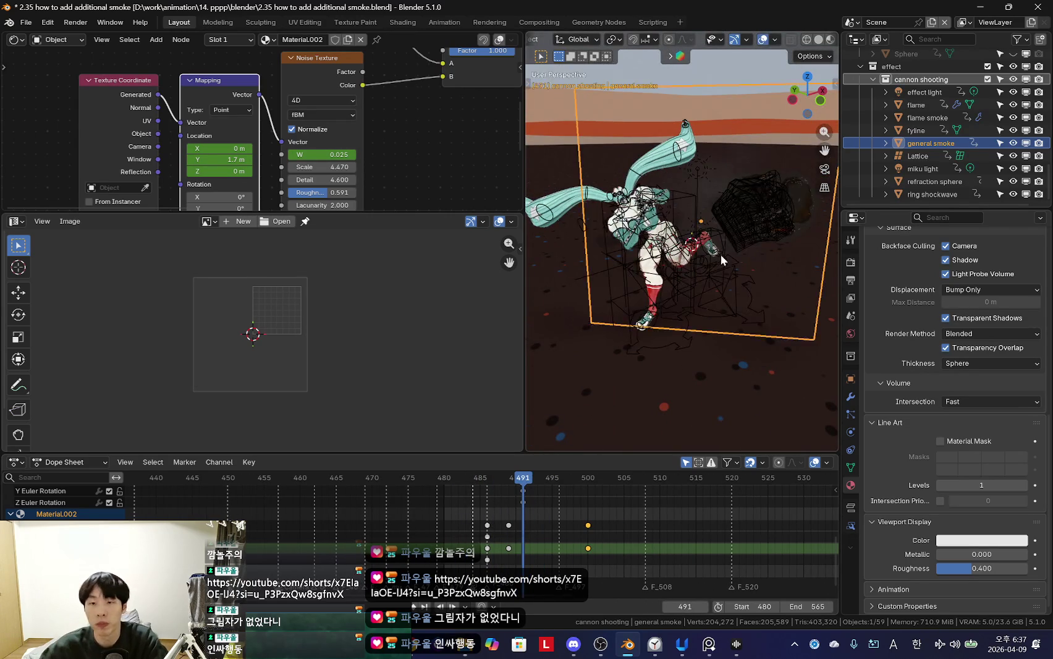
{"action": "middle_click_drag", "start_coordinate": [717, 255], "coordinate": [828, 204]}
Step: Select the general smoke object at frame 487 and orbit in close to the character
{"action": "left_click", "coordinate": [930, 143]}
{"action": "key", "text": "KP_0"}
{"action": "key", "text": "shift+alt+z"}
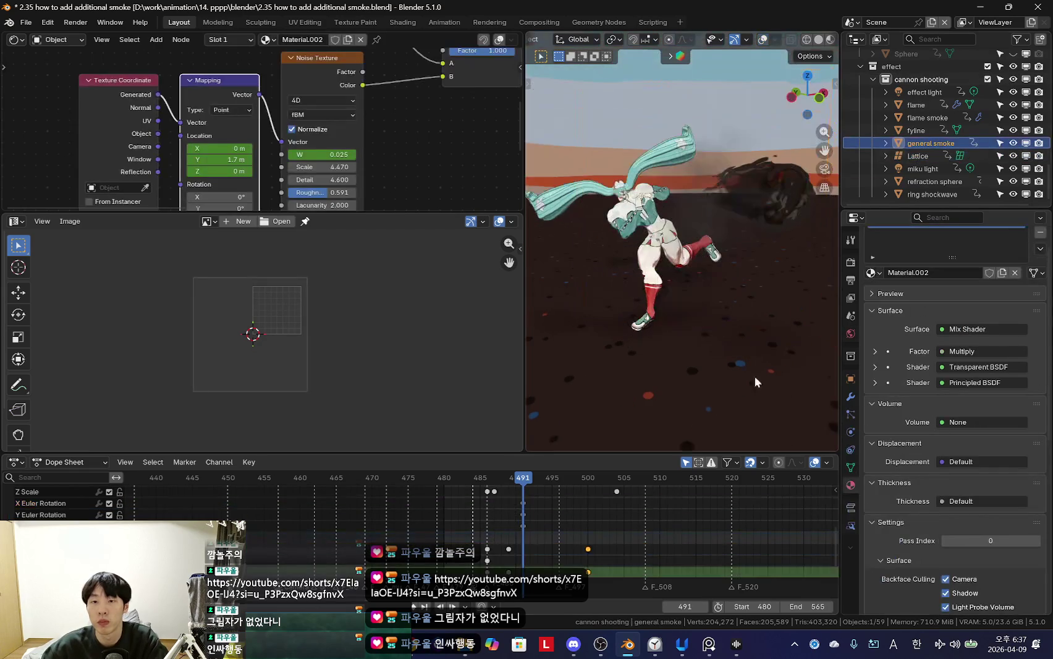
{"action": "middle_click_drag", "start_coordinate": [551, 553], "coordinate": [581, 553]}
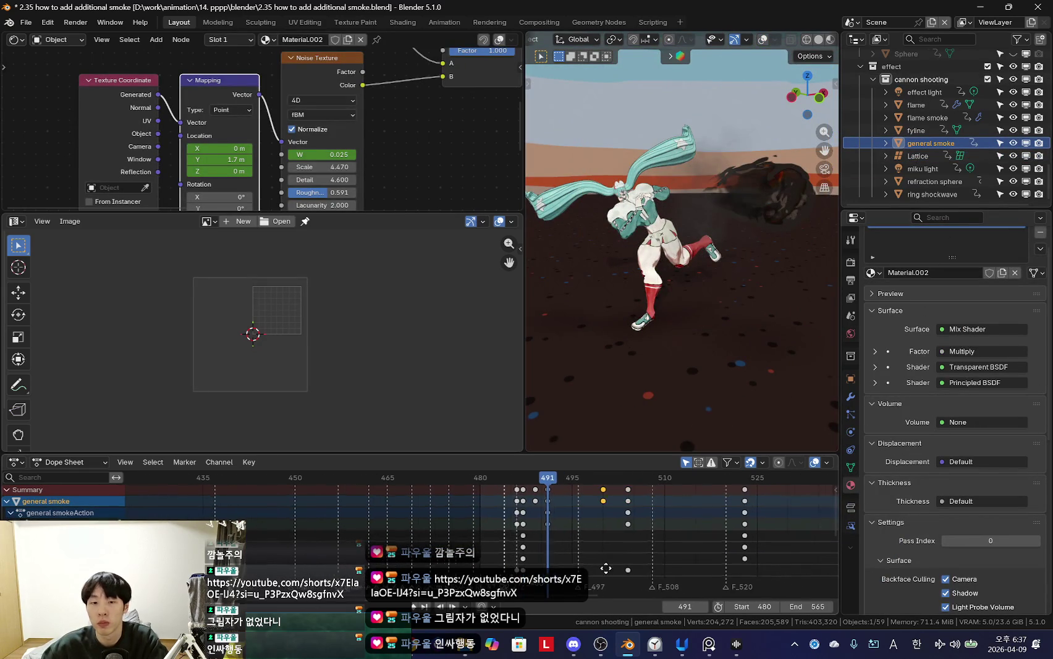
{"action": "key", "text": "Escape"}
{"action": "key", "text": "shift+alt+z"}
{"action": "middle_click_drag", "start_coordinate": [687, 320], "coordinate": [745, 290]}
{"action": "scroll", "coordinate": [969, 328], "scroll_direction": "up", "scroll_amount": 2}
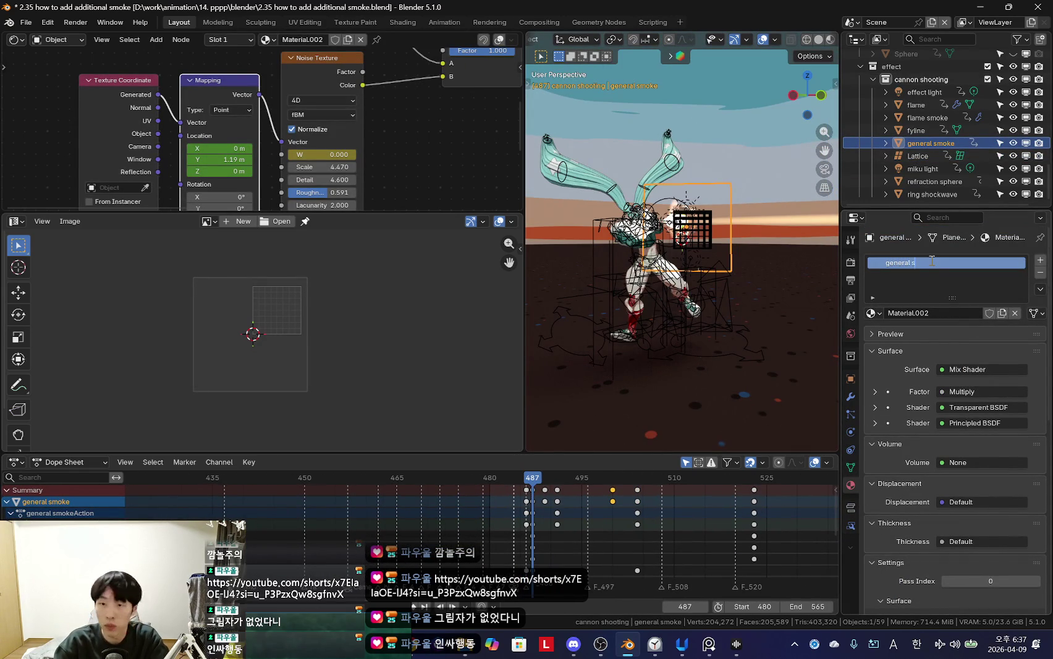
{"action": "mouse_move", "coordinate": [701, 310]}
{"action": "middle_mouse_down"}
{"action": "mouse_move", "coordinate": [759, 325]}
{"action": "mouse_move", "coordinate": [692, 409]}
{"action": "middle_mouse_up"}
Step: Duplicate the general smoke plane in place as general smoke.001
{"action": "key", "text": "shift+d"}
{"action": "right_click", "coordinate": [675, 444]}
{"action": "key", "text": "shift+alt+z"}
{"action": "middle_click_drag", "start_coordinate": [741, 369], "coordinate": [665, 421]}
{"action": "middle_click_drag", "start_coordinate": [589, 521], "coordinate": [557, 531], "text": "ctrl"}
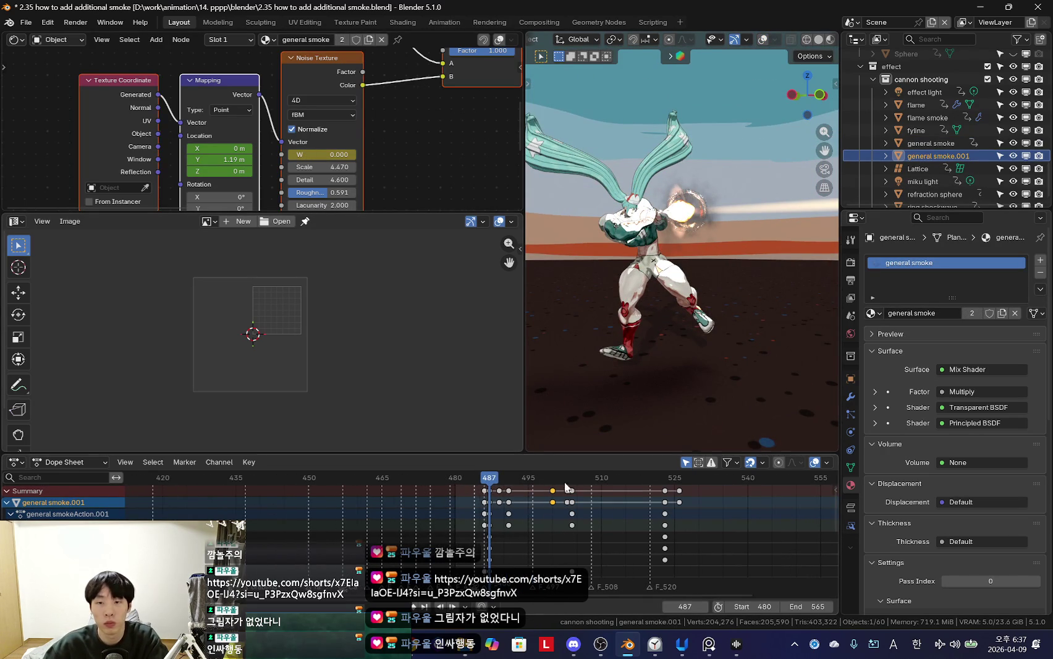
Step: Delete general smoke.001's copied keyframes in the Dope Sheet
{"action": "key", "text": "shift+alt+z"}
{"action": "key", "text": "ctrl+KP_Add"}
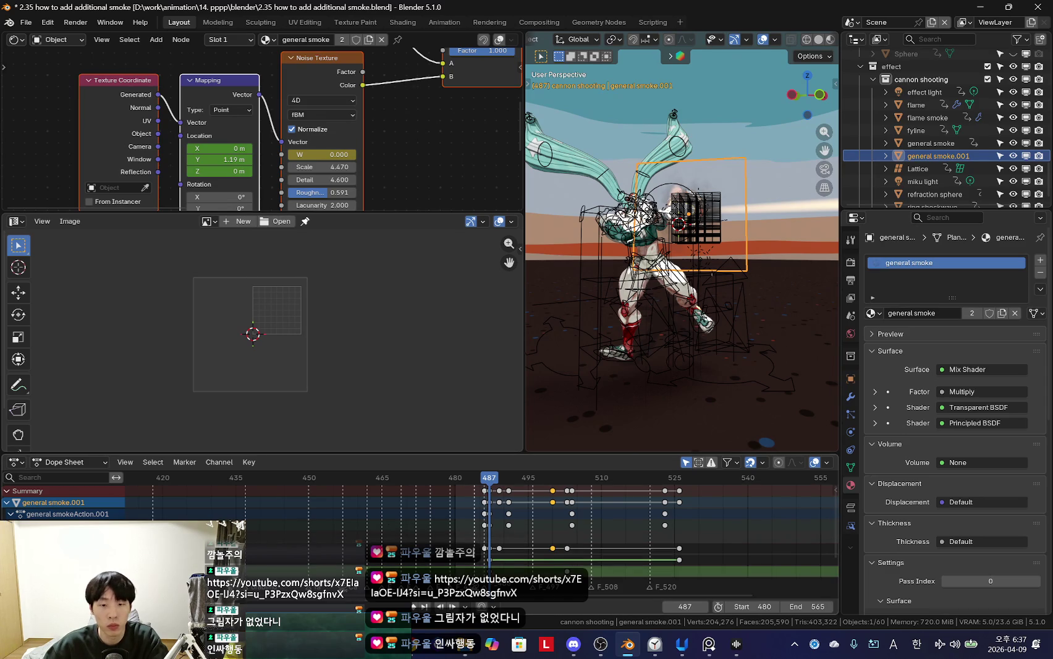
{"action": "left_click", "coordinate": [484, 526]}
{"action": "key", "text": "x"}
{"action": "left_click", "coordinate": [684, 531]}
{"action": "left_click_drag", "start_coordinate": [763, 514], "coordinate": [764, 514]}
{"action": "scroll", "coordinate": [524, 529], "scroll_direction": "up", "scroll_amount": 5}
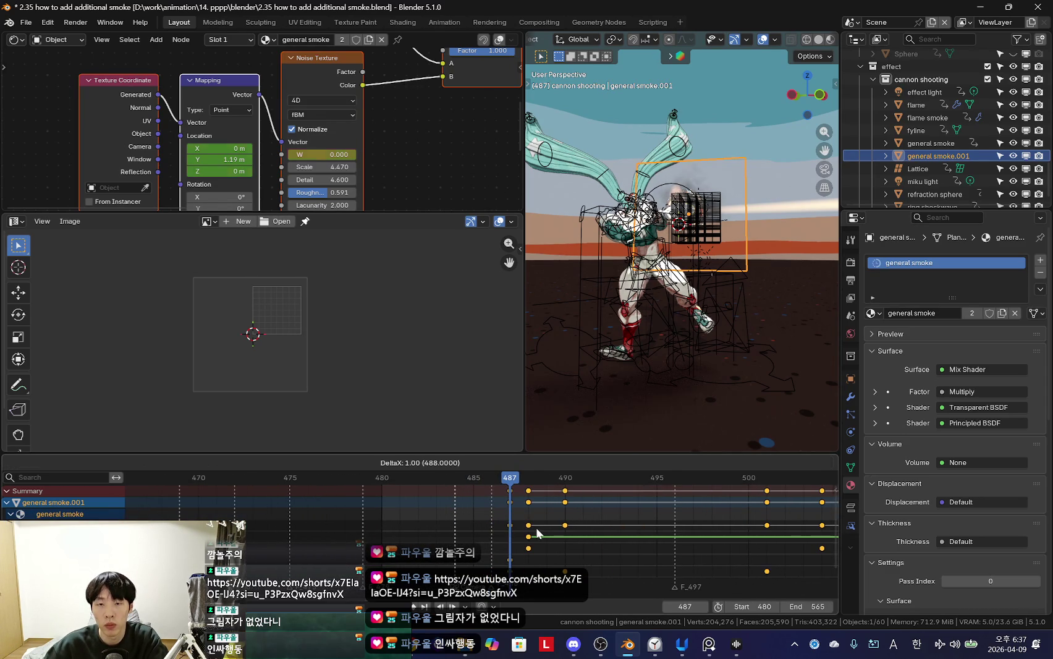
Step: Reposition and resize the duplicate smoke plane beside the character
{"action": "mouse_move", "coordinate": [726, 321]}
{"action": "middle_mouse_down"}
{"action": "mouse_move", "coordinate": [735, 312]}
{"action": "mouse_move", "coordinate": [740, 323]}
{"action": "mouse_move", "coordinate": [733, 277]}
{"action": "middle_mouse_up"}
{"action": "key", "text": "g"}
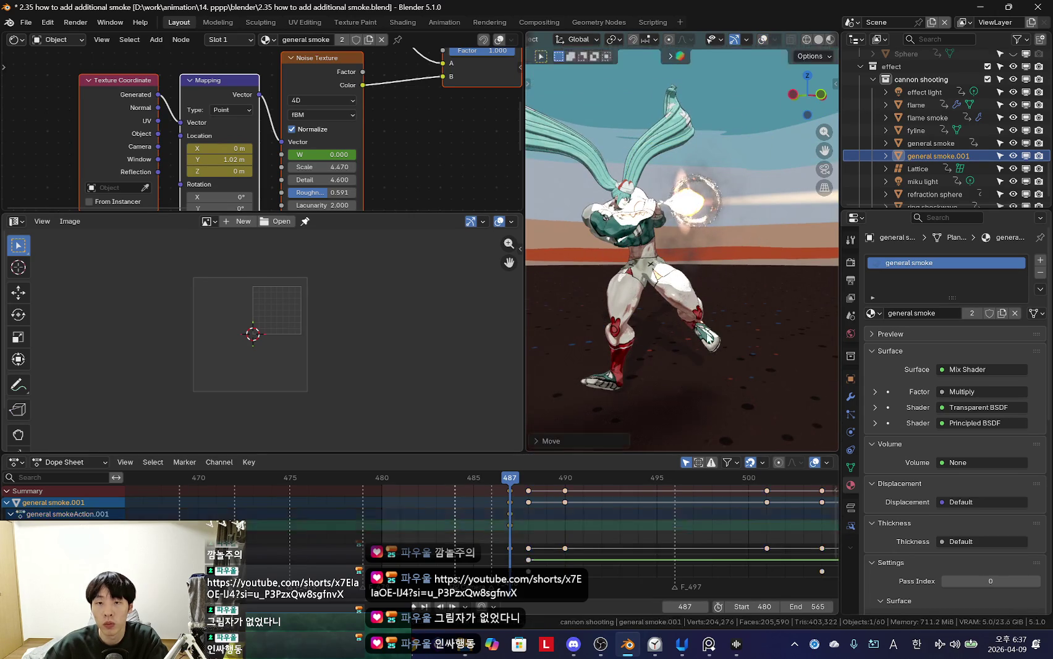
{"action": "left_click", "coordinate": [691, 354]}
{"action": "key", "text": "shift+alt+z"}
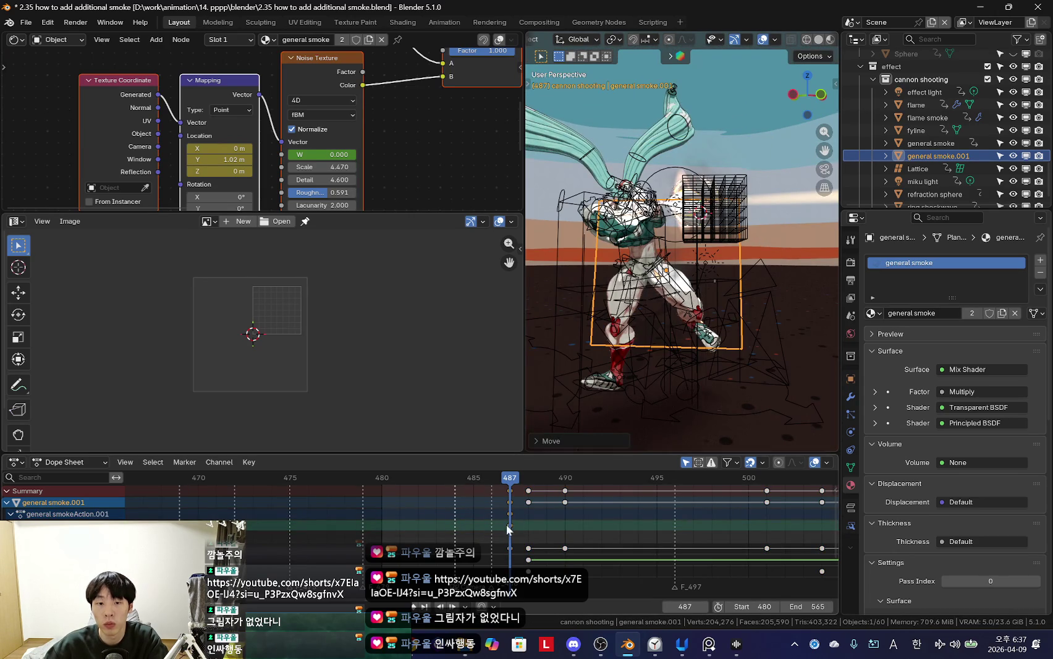
{"action": "key", "text": "s"}
{"action": "left_click", "coordinate": [752, 348]}
{"action": "key", "text": "shift+alt+z"}
Step: Check the camera shot between frames 487 and 491, and bring up the N-panel transform values at frame 487
{"action": "key", "text": "Left"}
{"action": "key", "text": "Right"}
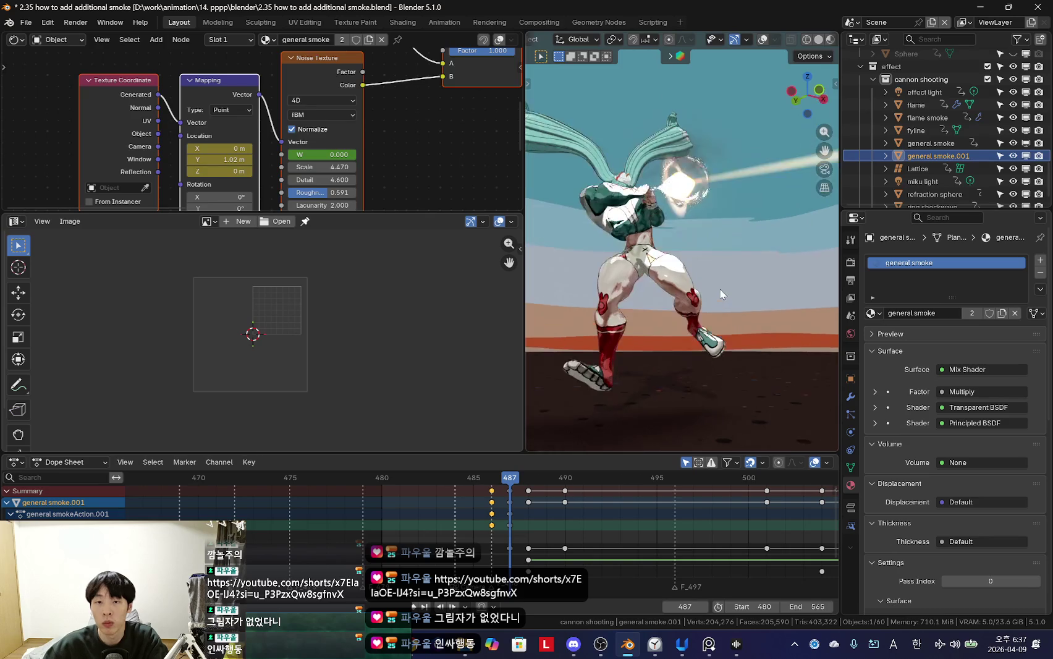
{"action": "key", "text": "KP_0"}
{"action": "left_click", "coordinate": [541, 521]}
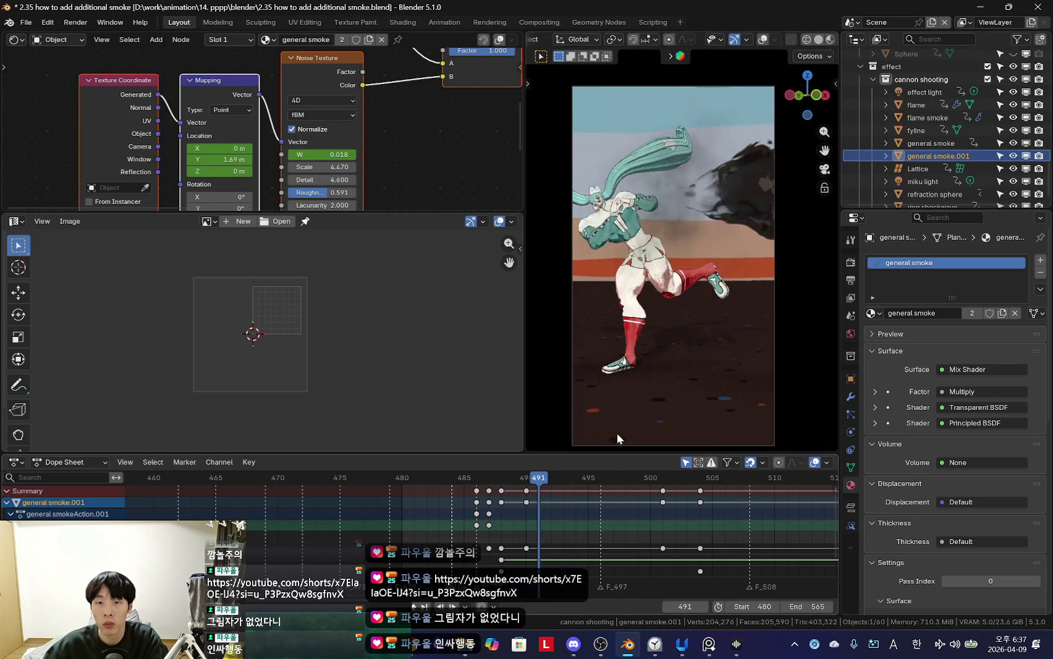
{"action": "left_click", "coordinate": [489, 542]}
{"action": "key", "text": "KP_0"}
{"action": "key", "text": "n"}
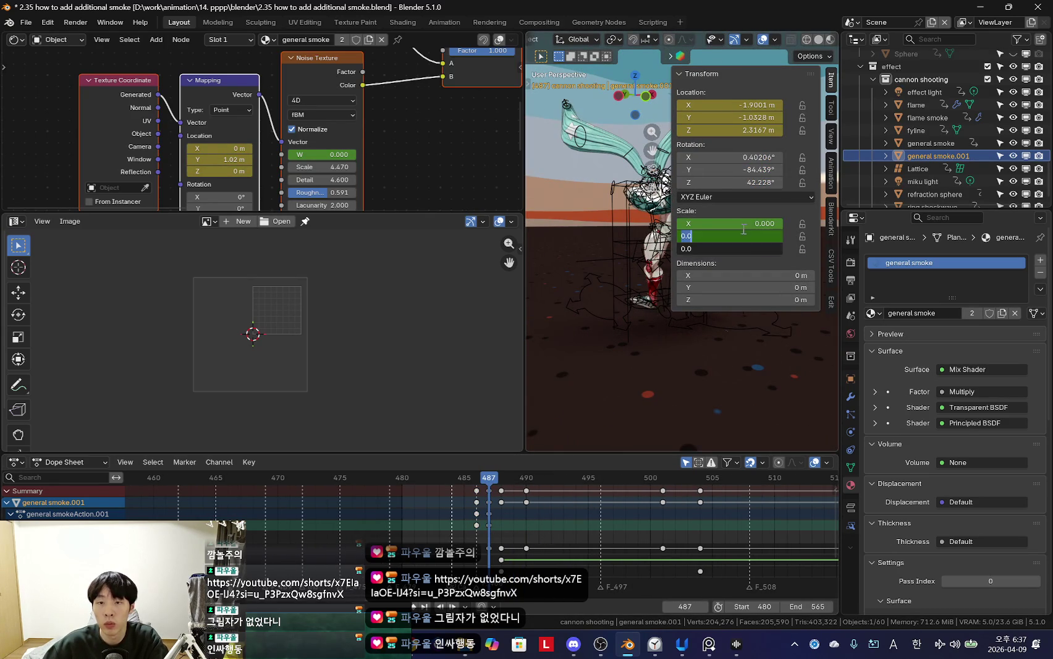
Step: Scale general smoke.001 up to full size, keyed at frame 492
{"action": "key", "text": "n"}
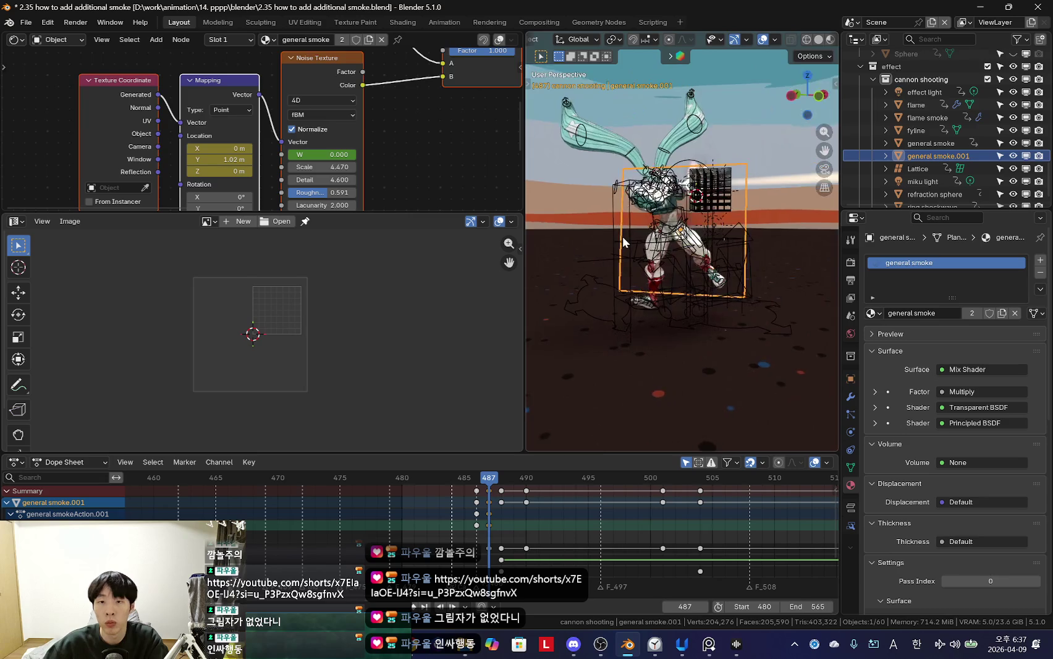
{"action": "key", "text": "KP_0"}
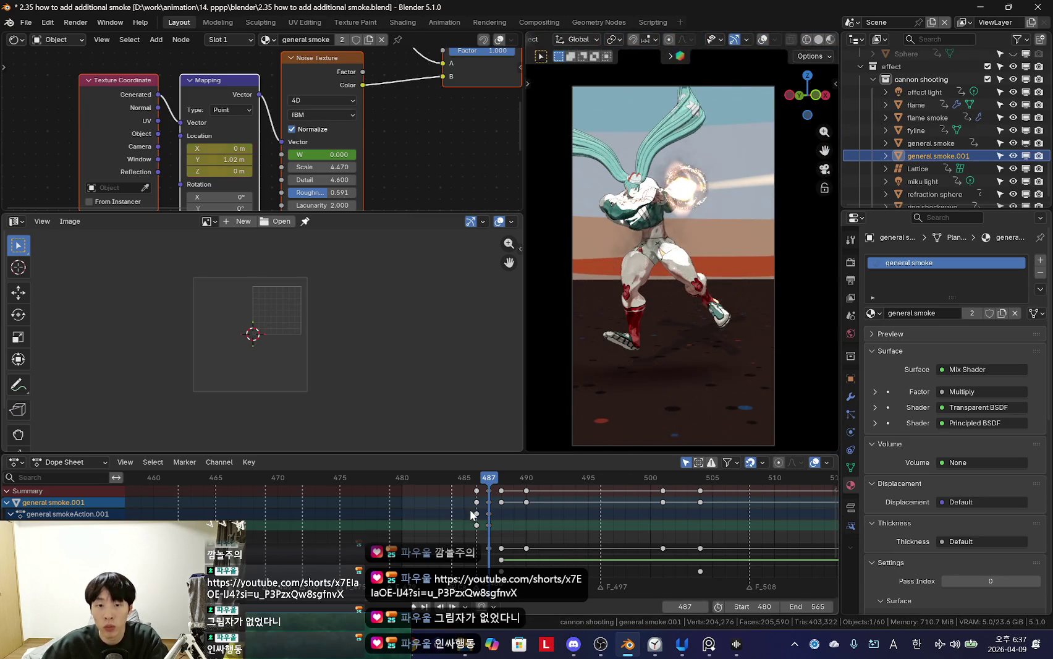
{"action": "key", "text": "space"}
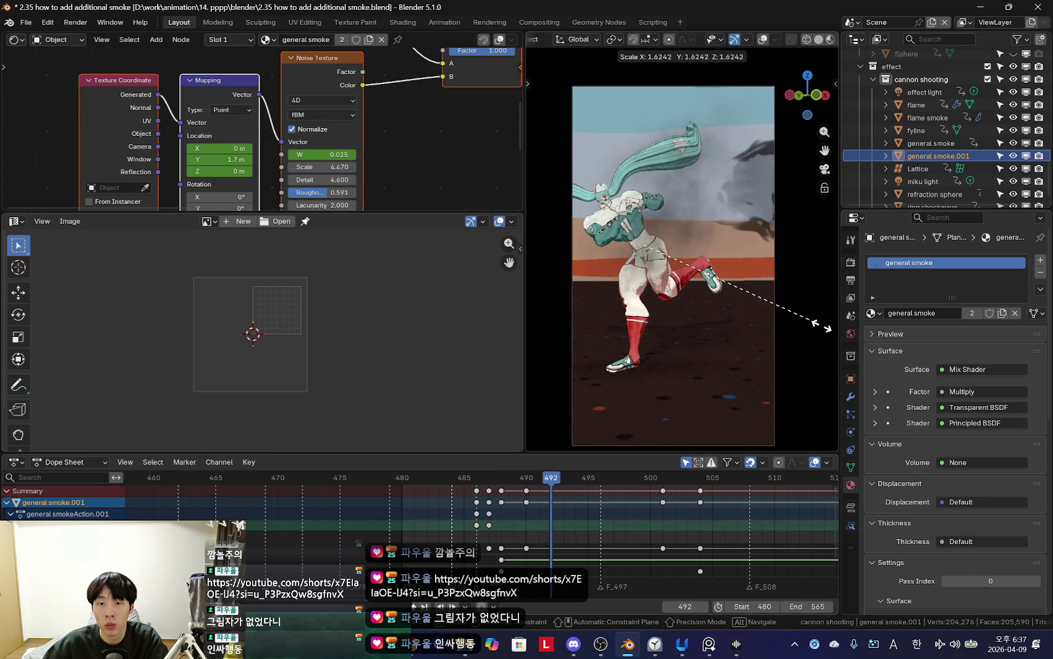
{"action": "left_click", "coordinate": [750, 297]}
{"action": "left_click", "coordinate": [727, 323]}
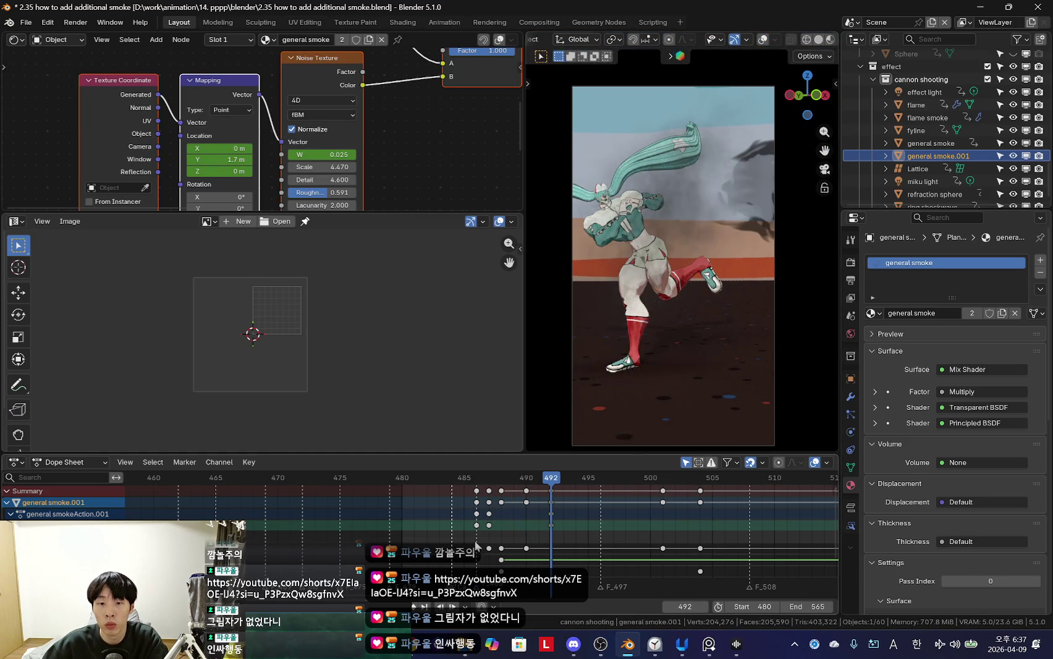
Step: Rescale the plane at frame 502 to add another size key, then view through the camera
{"action": "middle_click_drag", "start_coordinate": [704, 363], "coordinate": [687, 327]}
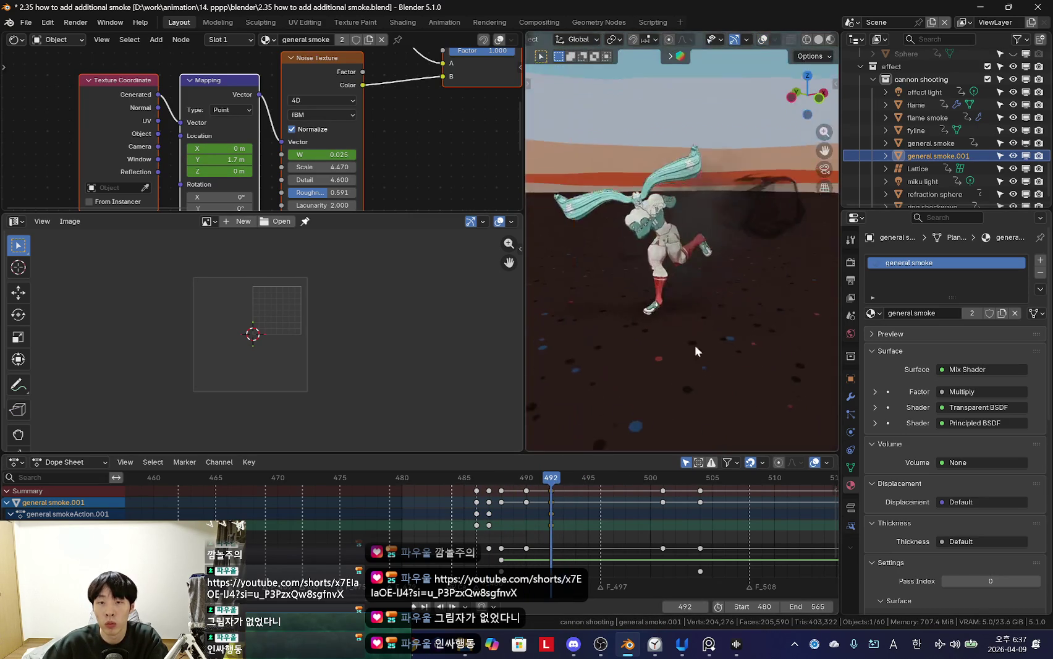
{"action": "mouse_move", "coordinate": [502, 539]}
{"action": "left_mouse_down"}
{"action": "mouse_move", "coordinate": [558, 531]}
{"action": "mouse_move", "coordinate": [502, 522]}
{"action": "mouse_move", "coordinate": [540, 535]}
{"action": "mouse_move", "coordinate": [496, 524]}
{"action": "mouse_move", "coordinate": [556, 524]}
{"action": "left_mouse_up"}
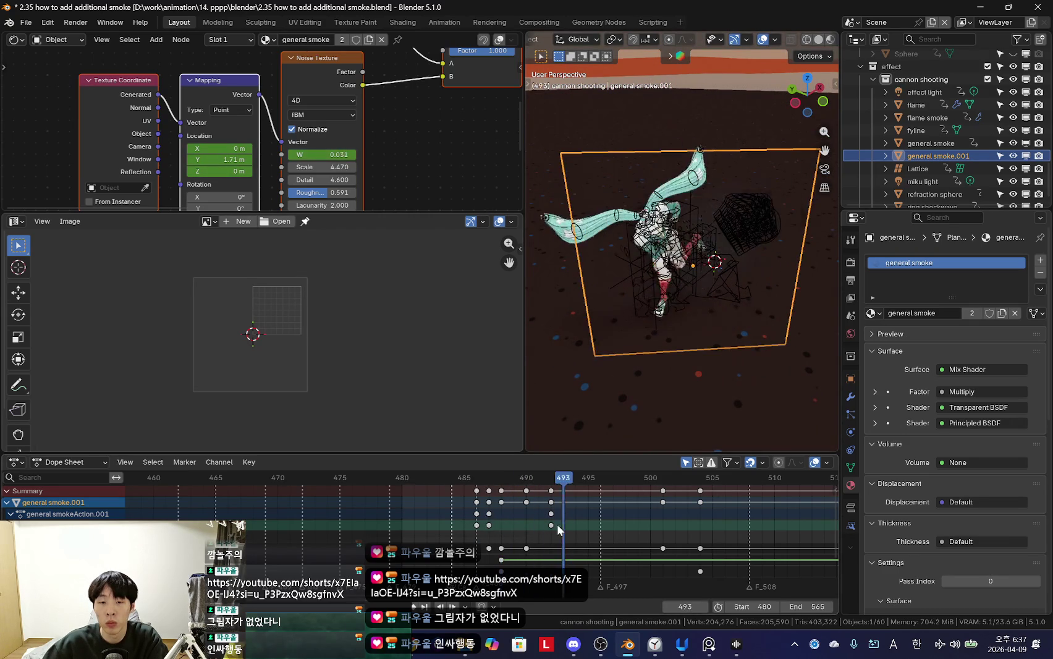
{"action": "key", "text": "s"}
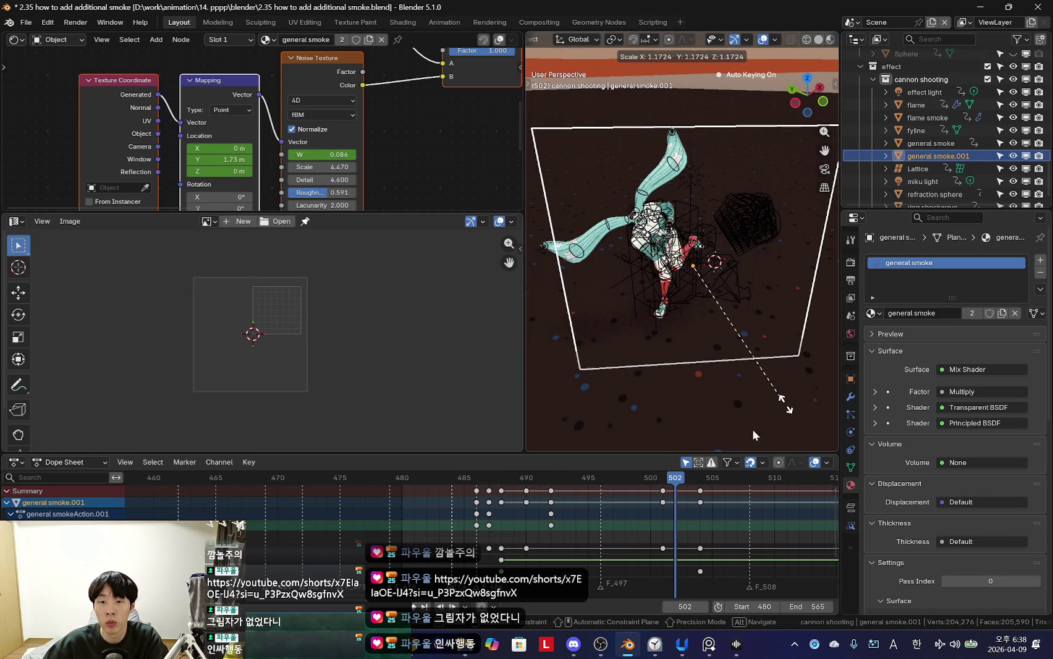
{"action": "left_click", "coordinate": [781, 415]}
{"action": "scroll", "coordinate": [593, 408], "scroll_direction": "down", "scroll_amount": 11, "text": "alt"}
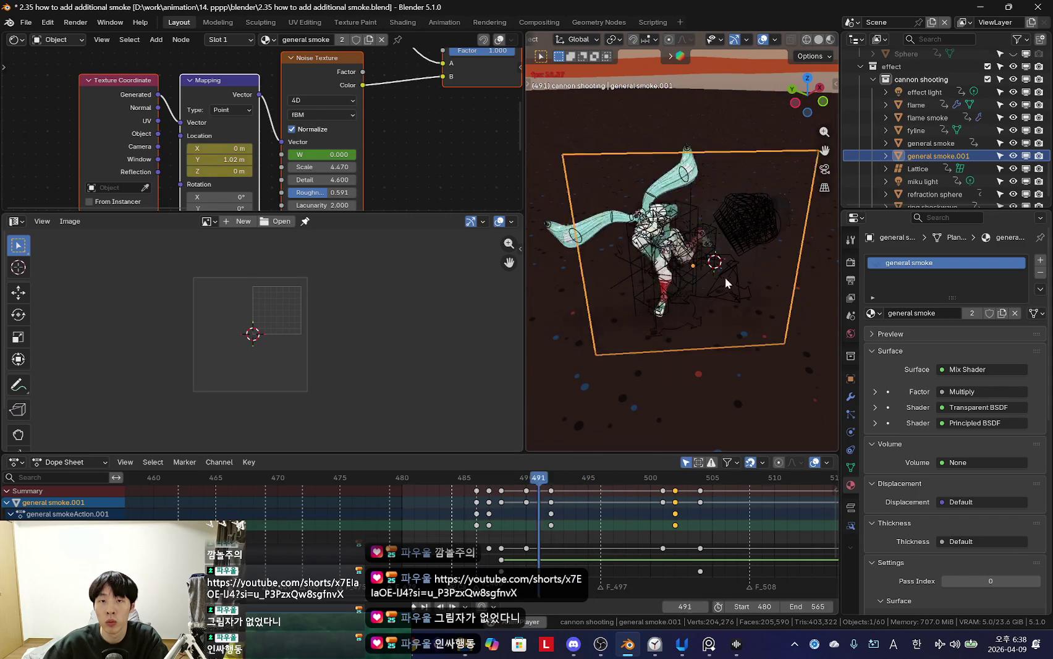
{"action": "key", "text": "KP_0"}
{"action": "key", "text": "shift+alt+z"}
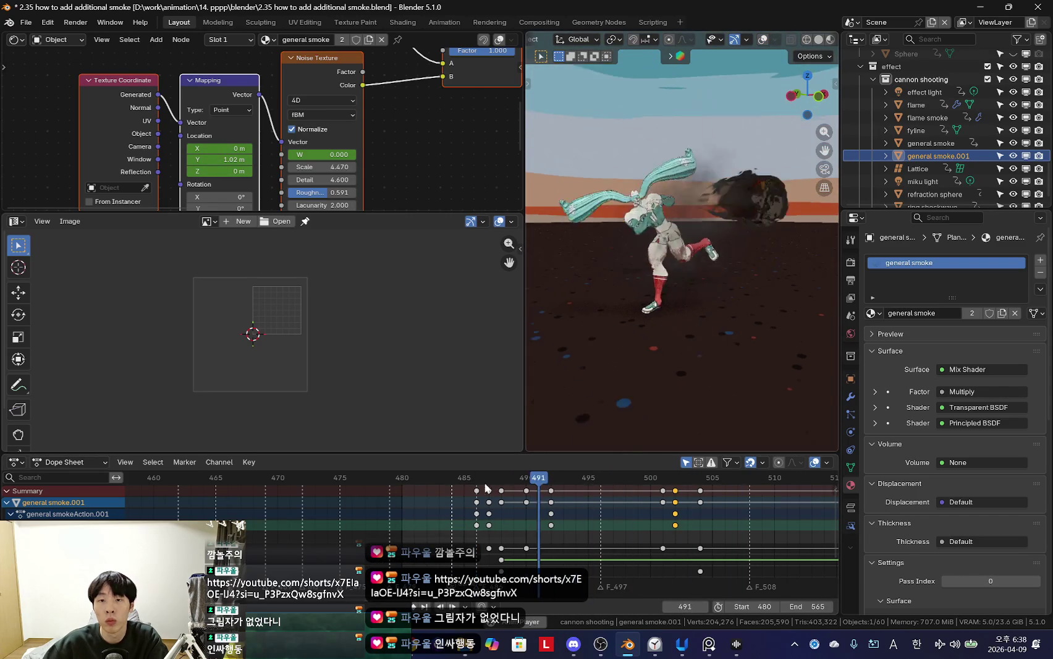
Step: Scrub the timeline back and forth in camera view to check the smoke
{"action": "scroll", "coordinate": [694, 329], "scroll_direction": "up", "scroll_amount": 6, "text": "alt"}
{"action": "scroll", "coordinate": [572, 401], "scroll_direction": "down", "scroll_amount": 16, "text": "alt"}
{"action": "scroll", "coordinate": [494, 445], "scroll_direction": "up", "scroll_amount": 15, "text": "alt"}
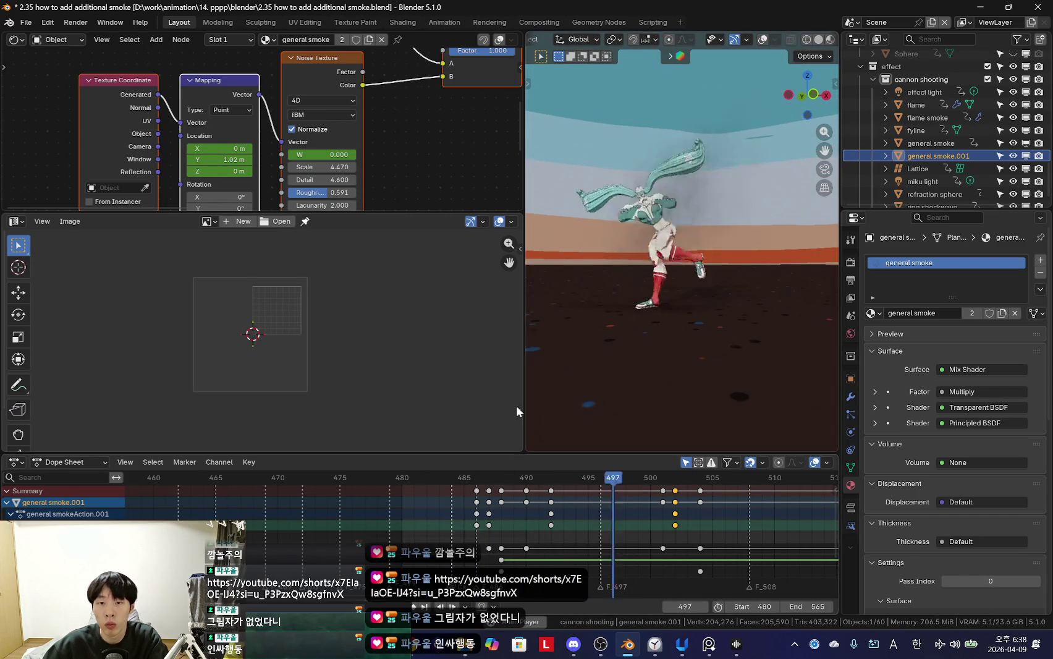
{"action": "key", "text": "KP_0"}
{"action": "scroll", "coordinate": [530, 541], "scroll_direction": "down", "scroll_amount": 11, "text": "alt"}
{"action": "scroll", "coordinate": [529, 541], "scroll_direction": "down", "scroll_amount": 2}
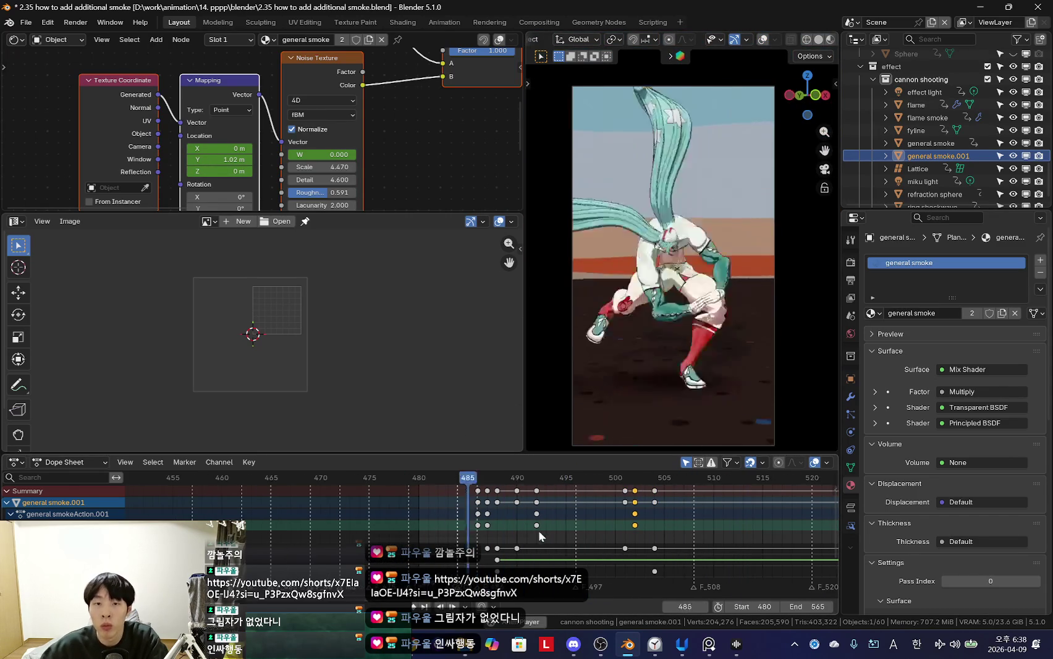
{"action": "scroll", "coordinate": [530, 541], "scroll_direction": "up", "scroll_amount": 4, "text": "alt"}
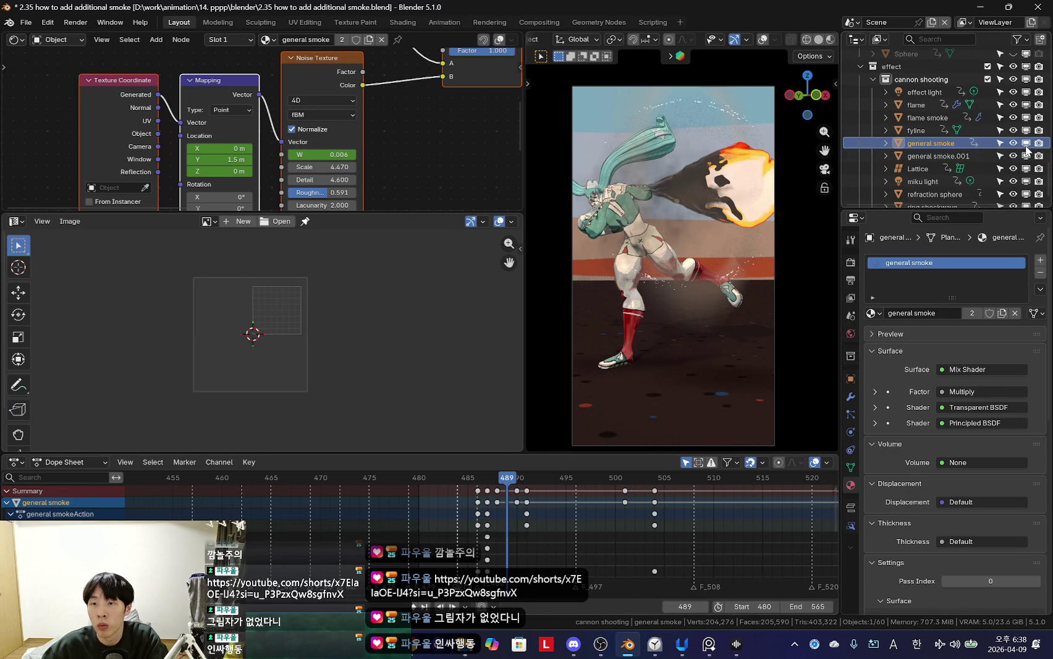
Step: Select general smoke, toggle general smoke.001's visibility eye, and select the duplicate
{"action": "left_click", "coordinate": [939, 142]}
{"action": "key", "text": "space"}
{"action": "key", "text": "shift+alt+z"}
{"action": "key", "text": "shift+alt+z"}
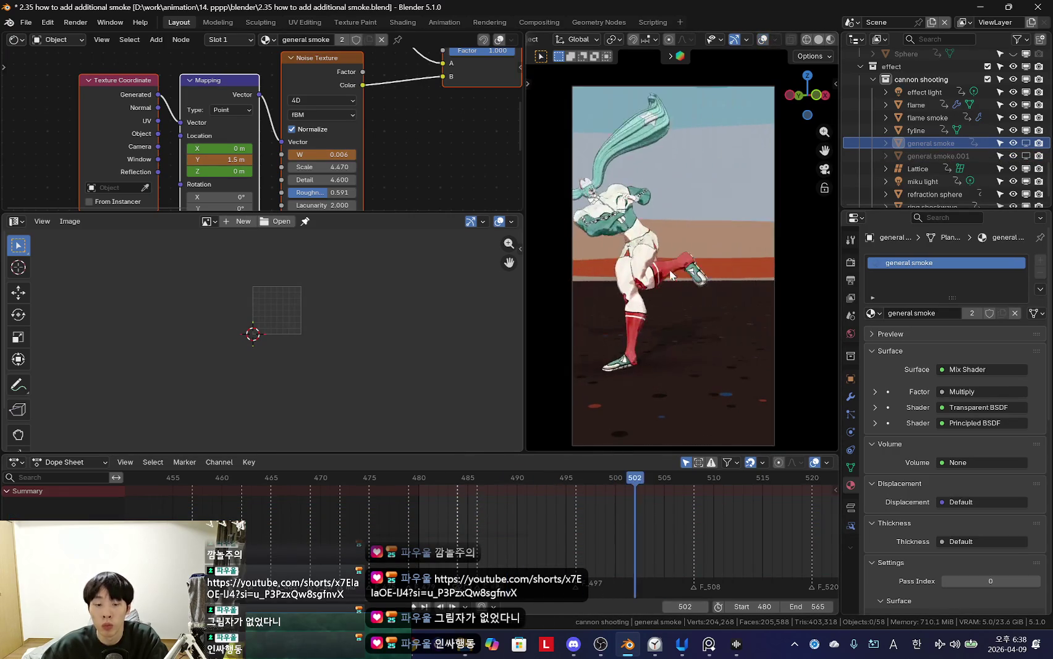
{"action": "left_click", "coordinate": [1038, 156]}
{"action": "left_click", "coordinate": [936, 156]}
{"action": "scroll", "coordinate": [346, 123], "scroll_direction": "down", "scroll_amount": 1}
Step: Select the original general smoke plane and inspect its Noise Texture nodes at frames 488–491
{"action": "mouse_move", "coordinate": [368, 138]}
{"action": "middle_mouse_down"}
{"action": "mouse_move", "coordinate": [337, 110]}
{"action": "mouse_move", "coordinate": [369, 159]}
{"action": "middle_mouse_up"}
{"action": "scroll", "coordinate": [312, 144], "scroll_direction": "up", "scroll_amount": 2}
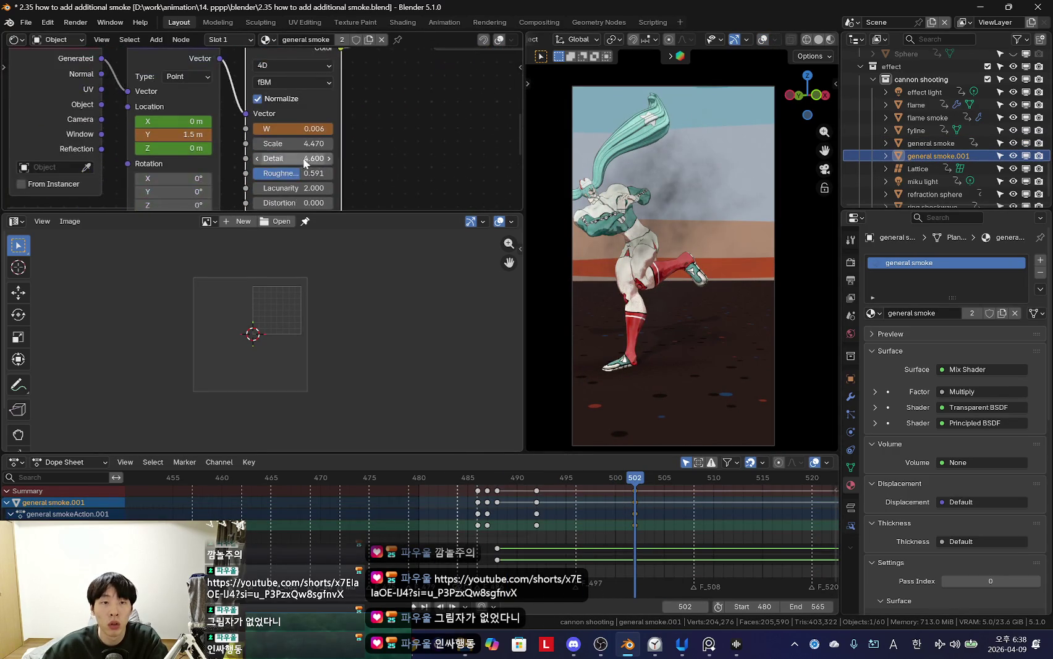
{"action": "left_click", "coordinate": [907, 145]}
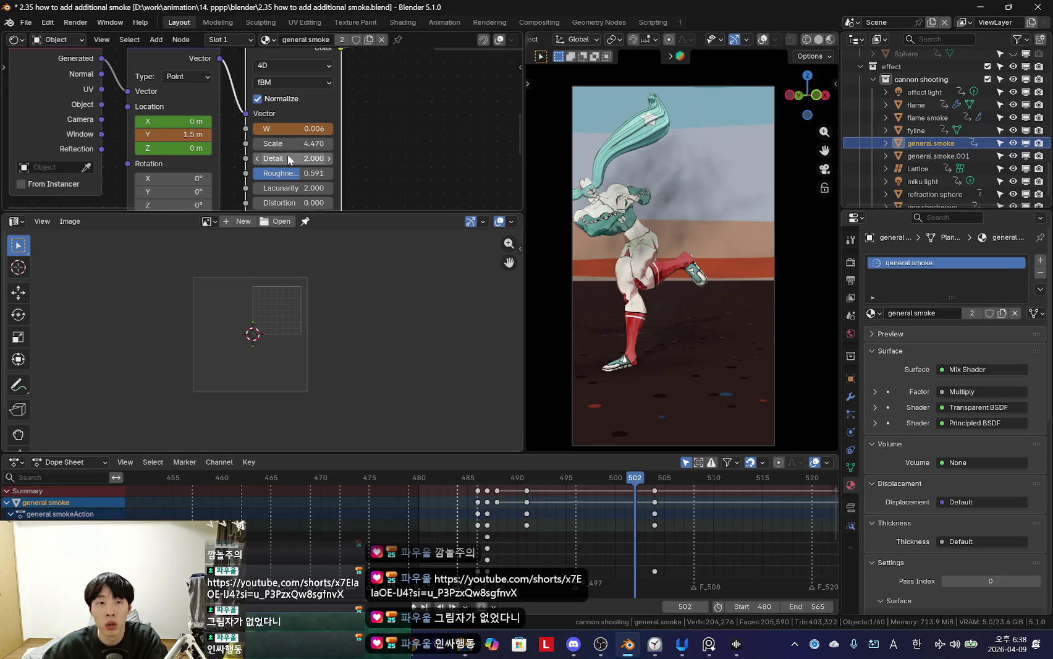
{"action": "left_click_drag", "start_coordinate": [497, 478], "coordinate": [498, 478]}
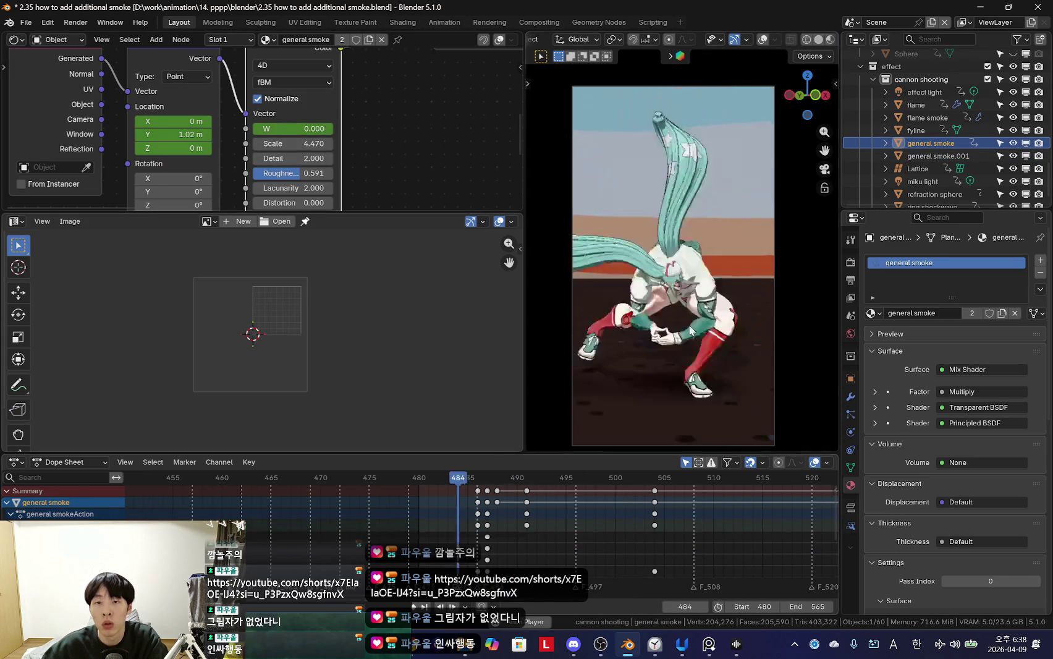
{"action": "key", "text": "Up"}
{"action": "scroll", "coordinate": [330, 134], "scroll_direction": "down", "scroll_amount": 3}
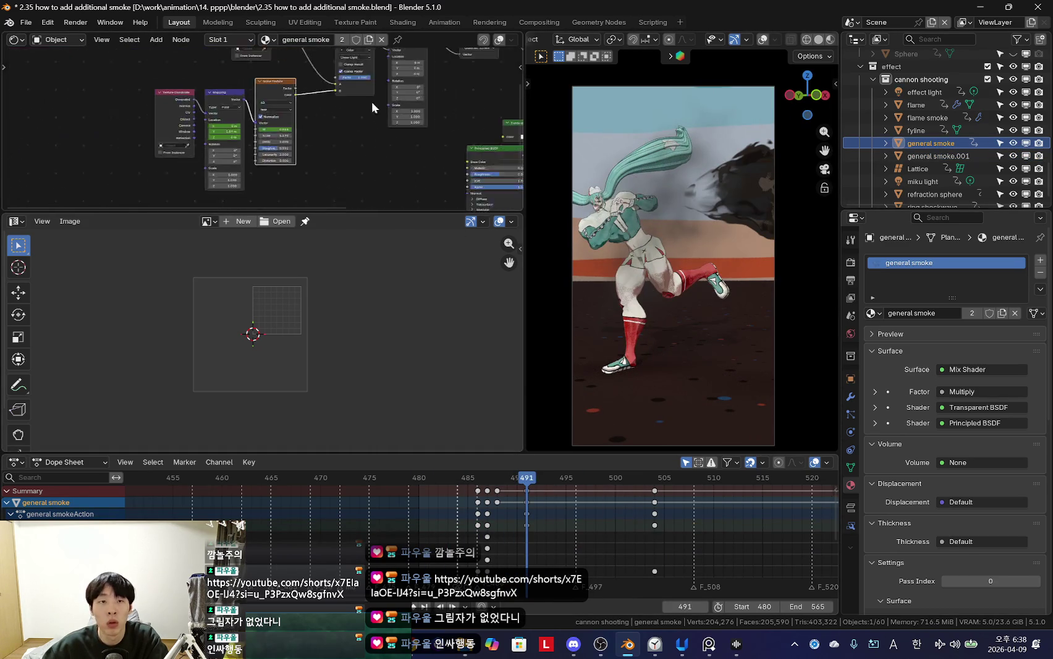
{"action": "mouse_move", "coordinate": [297, 124]}
{"action": "middle_mouse_down"}
{"action": "mouse_move", "coordinate": [330, 133]}
{"action": "mouse_move", "coordinate": [313, 132]}
{"action": "middle_mouse_up"}
{"action": "scroll", "coordinate": [185, 123], "scroll_direction": "up", "scroll_amount": 5}
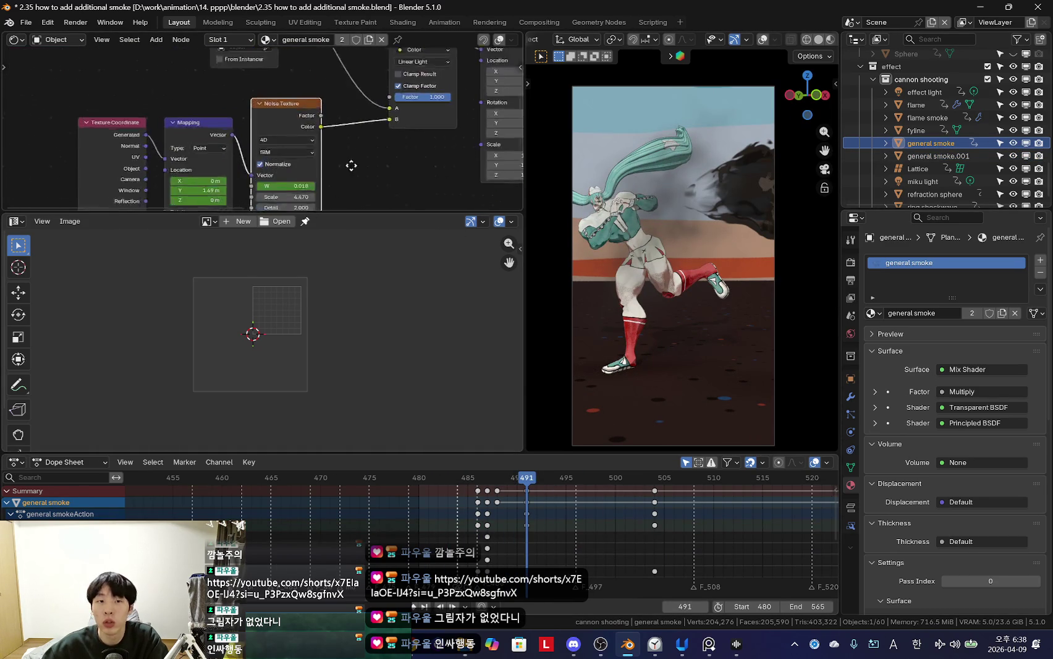
Step: Step through frames 488–490 and play back the shot in camera view
{"action": "key", "text": "Down"}
{"action": "key", "text": "Right"}
{"action": "key", "text": "Right"}
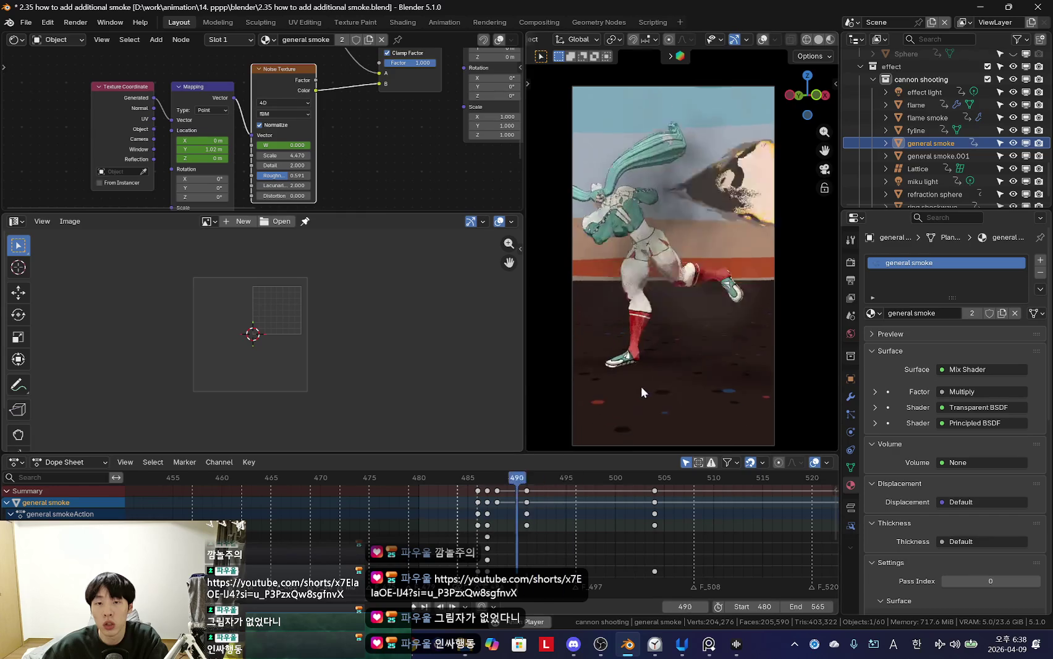
{"action": "key", "text": "Left"}
{"action": "key", "text": "Left"}
{"action": "key", "text": "Right"}
{"action": "key", "text": "Right"}
{"action": "key", "text": "shift+alt+z"}
{"action": "key", "text": "shift+Left"}
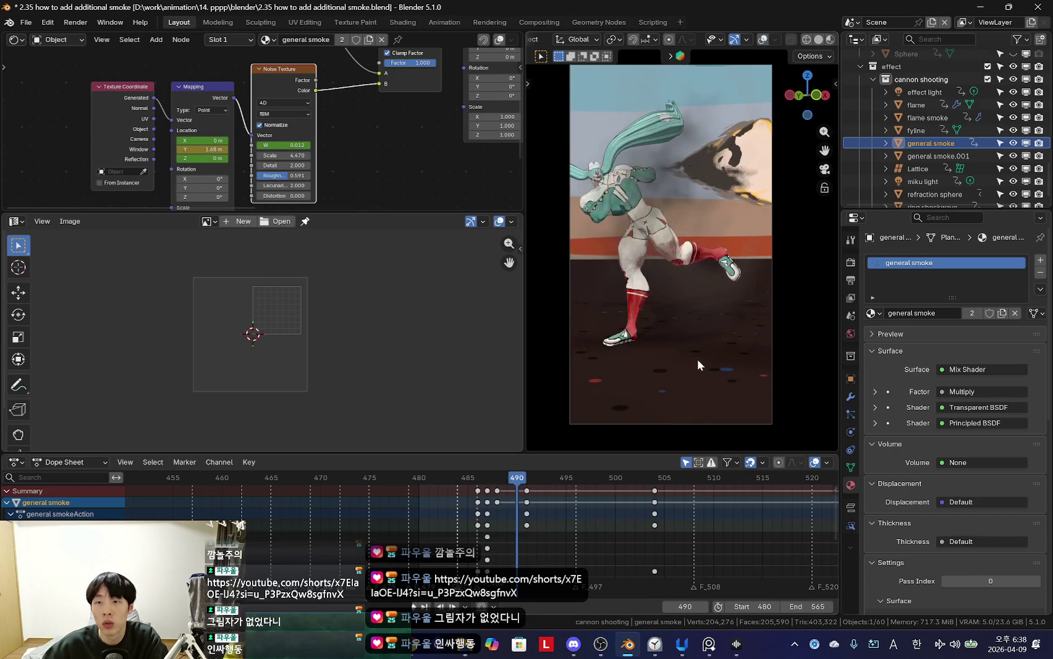
{"action": "key", "text": "space"}
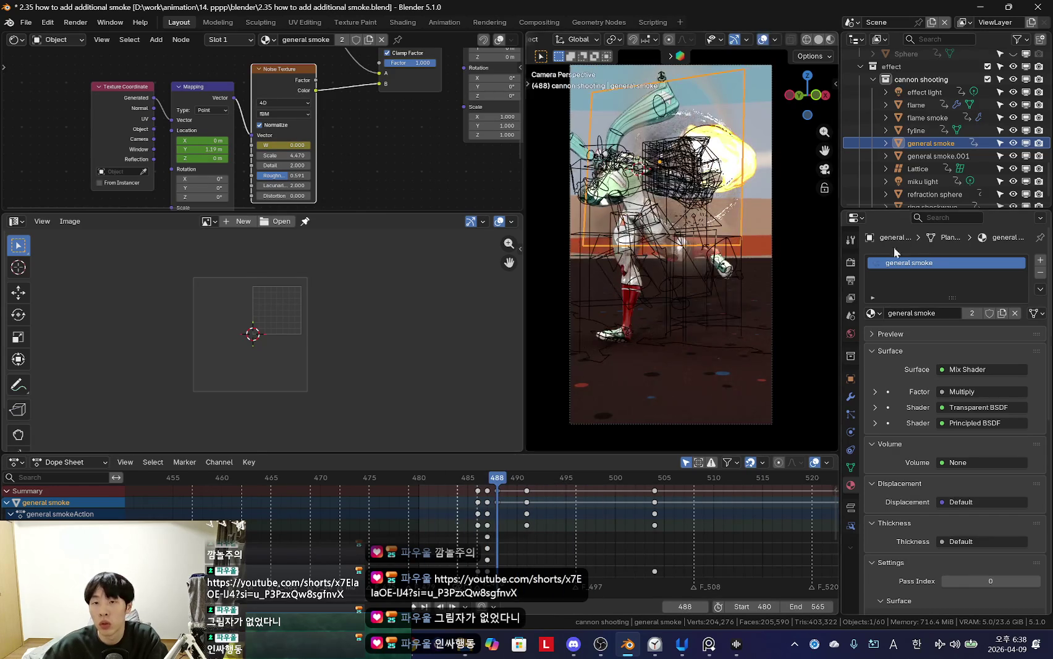
{"action": "key", "text": "shift+alt+z"}
{"action": "key", "text": "shift+alt+z"}
{"action": "left_click", "coordinate": [941, 156]}
Step: Switch to solid shading and shift the selected smoke keys to frame 514
{"action": "key", "text": "Left"}
{"action": "middle_click_drag", "start_coordinate": [711, 260], "coordinate": [775, 235]}
{"action": "scroll", "coordinate": [775, 235], "scroll_direction": "down", "scroll_amount": 3}
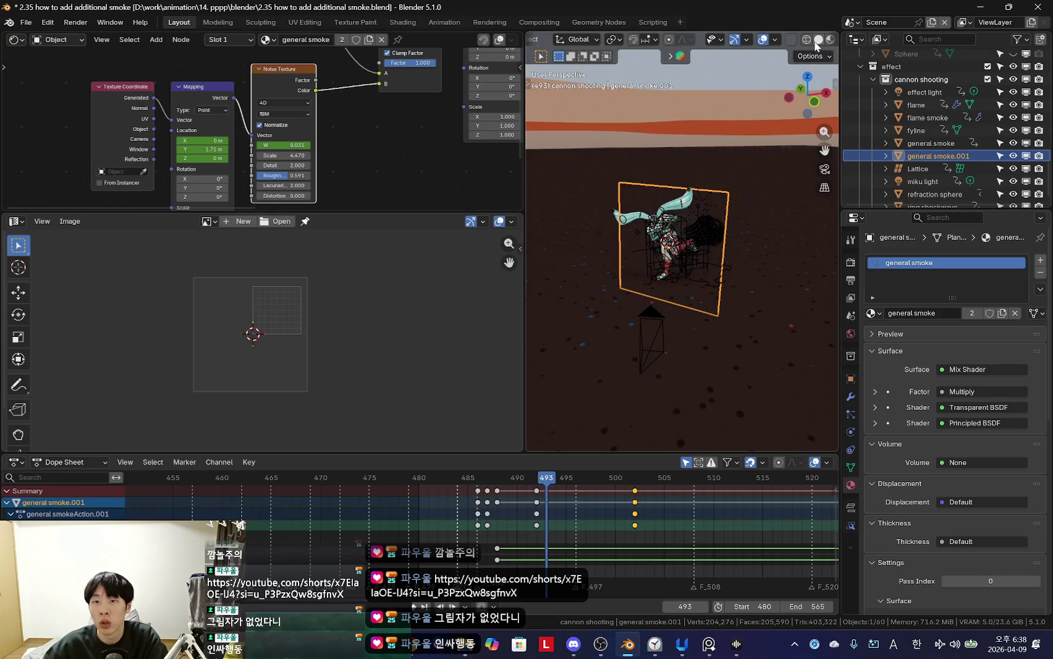
{"action": "left_click", "coordinate": [818, 39]}
{"action": "left_click", "coordinate": [507, 556]}
{"action": "left_click_drag", "start_coordinate": [507, 558], "coordinate": [640, 533]}
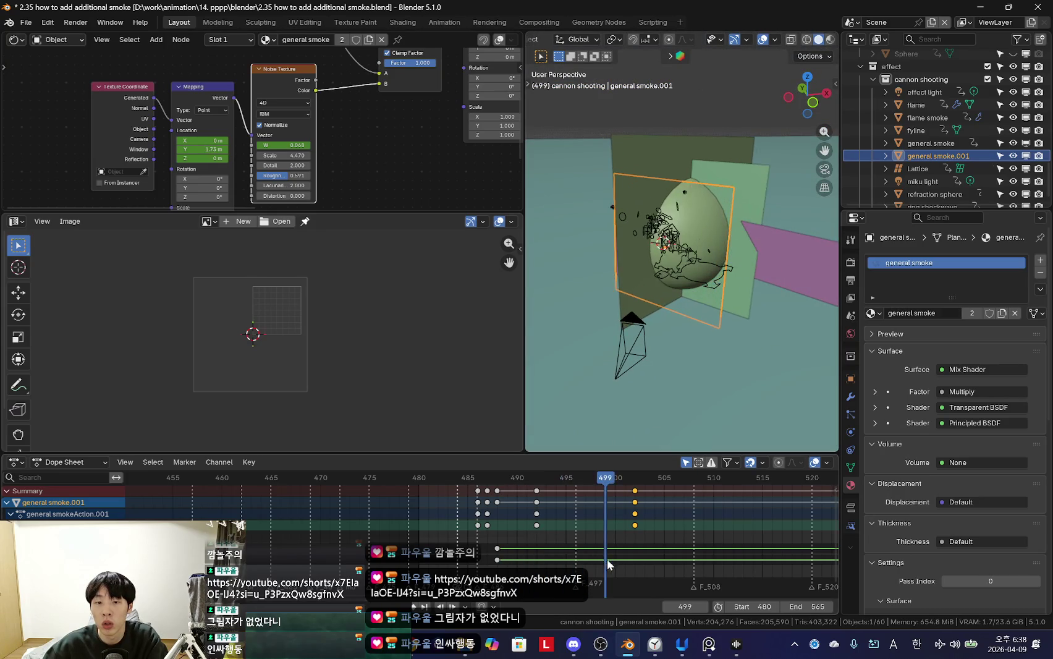
{"action": "left_click", "coordinate": [698, 536]}
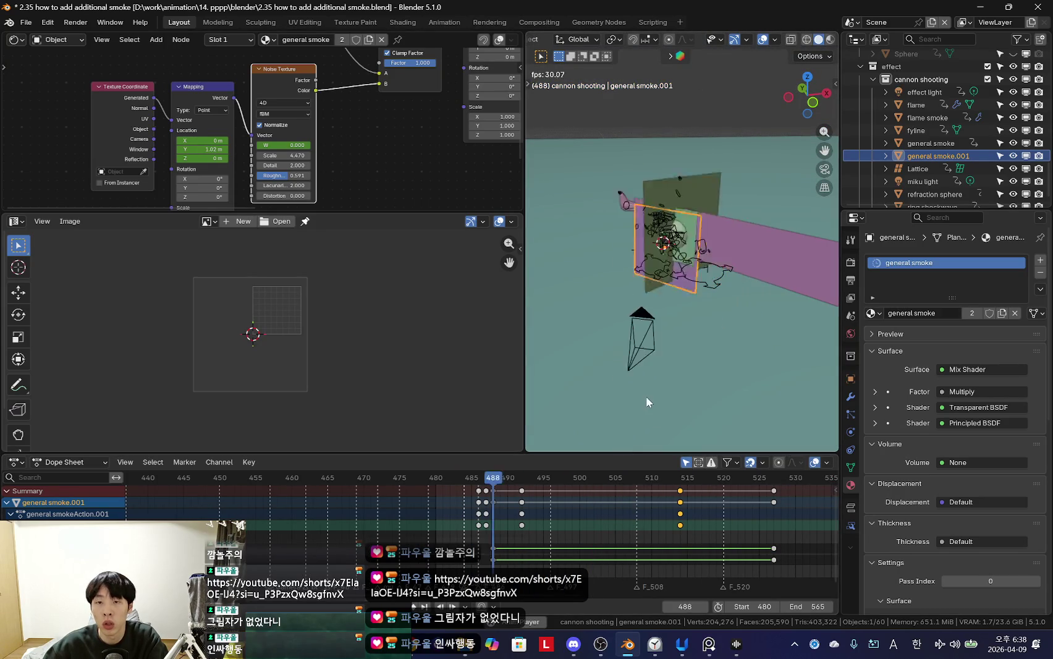
Step: Select general smoke.001's later location keys and move them earlier in time
{"action": "left_click", "coordinate": [758, 185]}
{"action": "scroll", "coordinate": [593, 537], "scroll_direction": "down", "scroll_amount": 3}
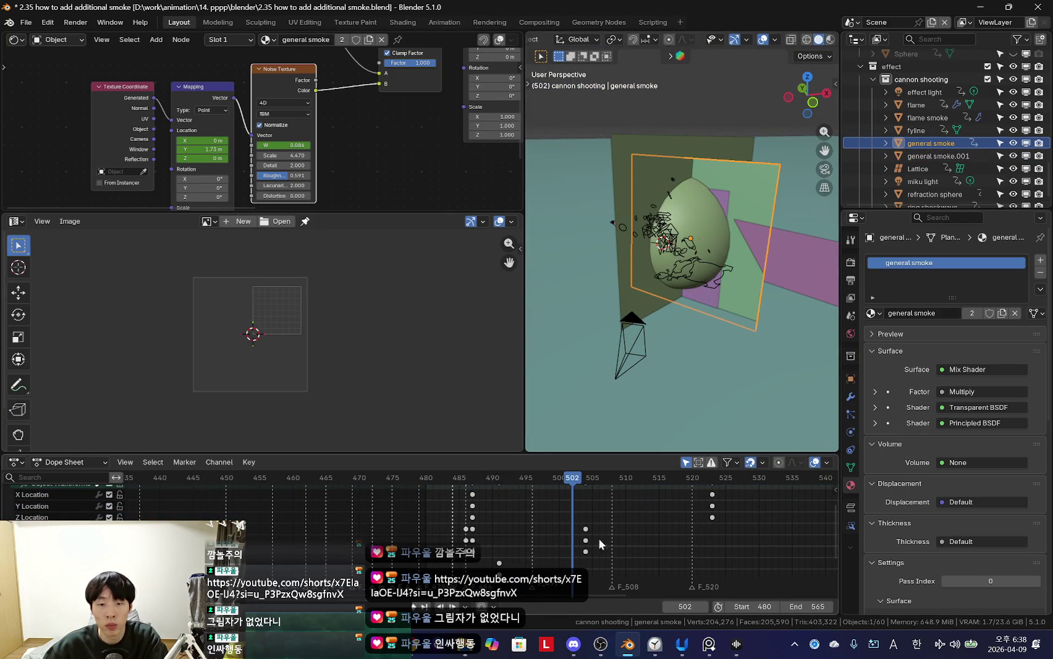
{"action": "left_click", "coordinate": [730, 207]}
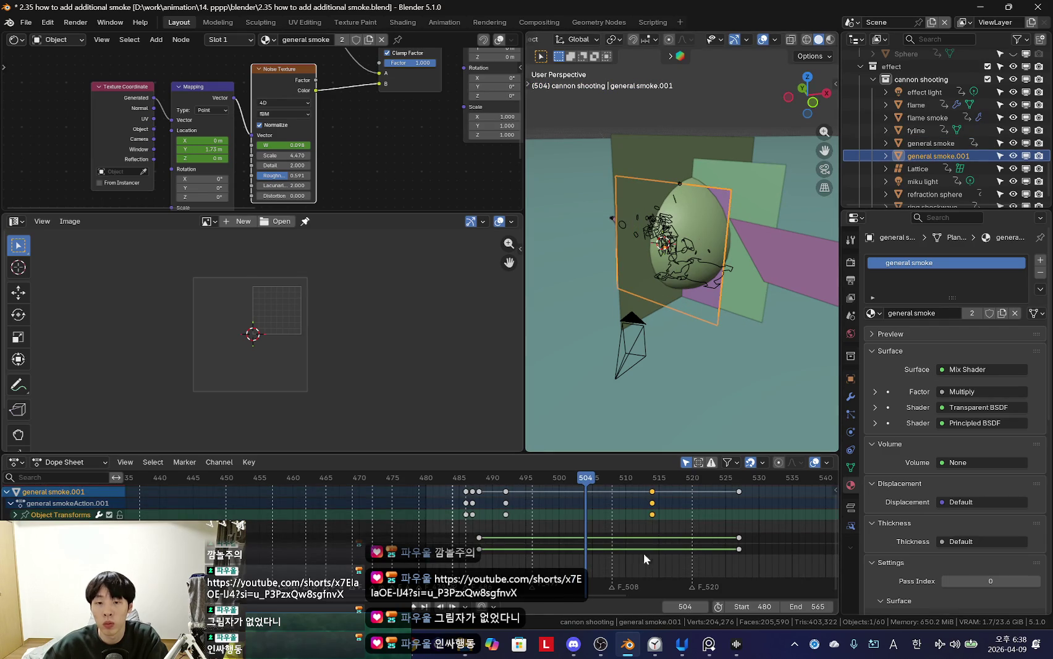
{"action": "left_click", "coordinate": [14, 514]}
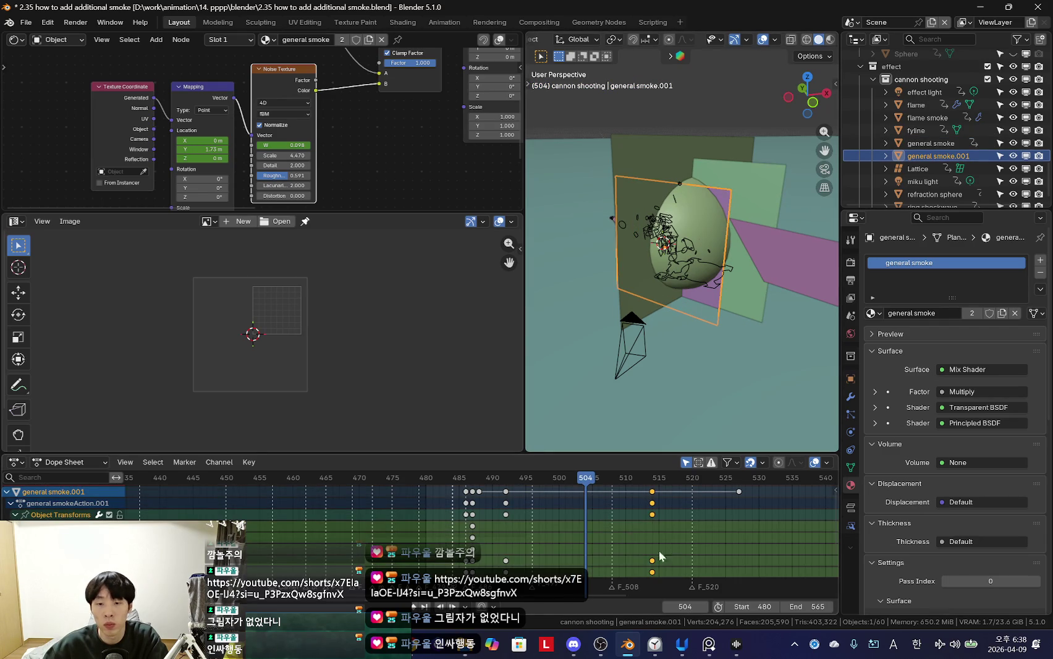
{"action": "middle_click_drag", "start_coordinate": [645, 546], "coordinate": [657, 516]}
{"action": "key", "text": "b"}
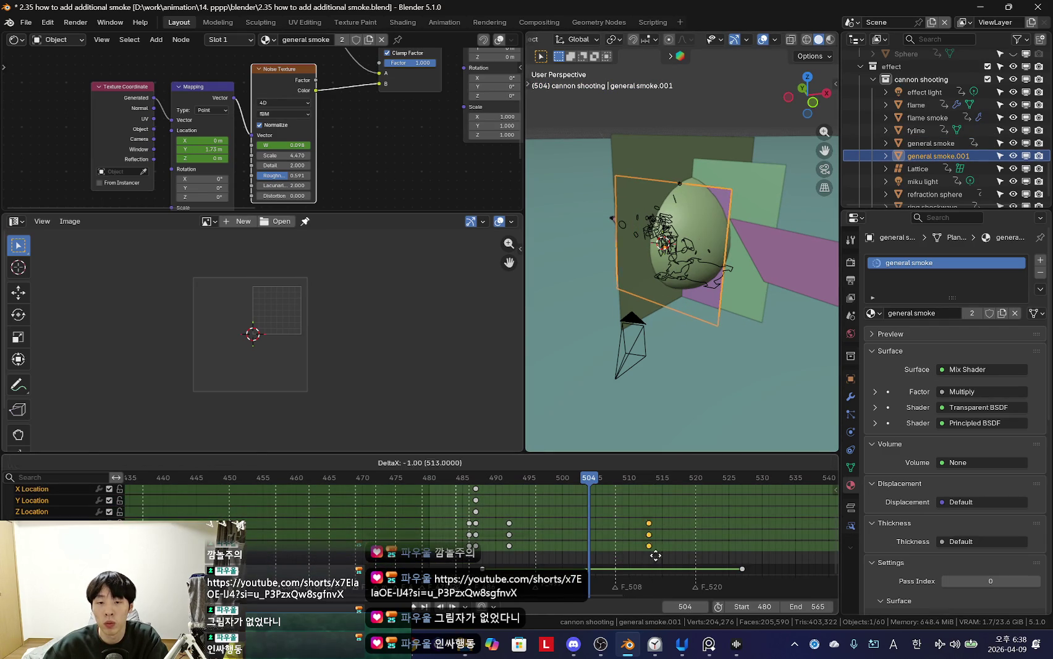
{"action": "scroll", "coordinate": [566, 560], "scroll_direction": "up", "scroll_amount": 9, "text": "alt"}
{"action": "scroll", "coordinate": [656, 397], "scroll_direction": "down", "scroll_amount": 16, "text": "alt"}
{"action": "scroll", "coordinate": [558, 502], "scroll_direction": "up", "scroll_amount": 17, "text": "alt"}
{"action": "scroll", "coordinate": [731, 380], "scroll_direction": "down", "scroll_amount": 4, "text": "alt"}
{"action": "scroll", "coordinate": [702, 368], "scroll_direction": "up", "scroll_amount": 7, "text": "alt"}
{"action": "scroll", "coordinate": [722, 390], "scroll_direction": "down", "scroll_amount": 15, "text": "alt"}
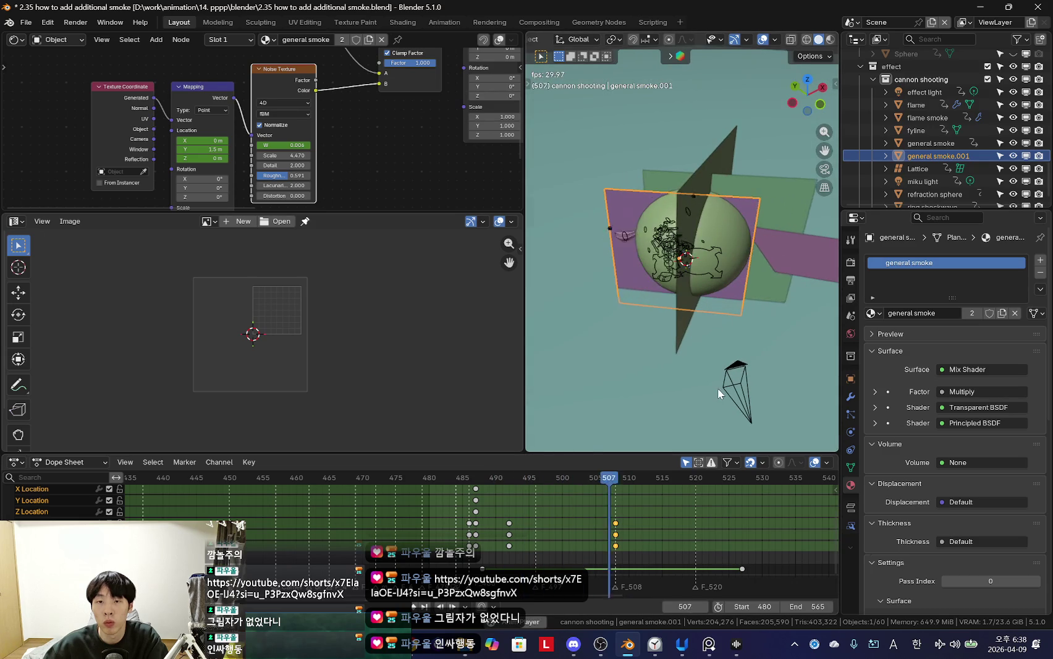
{"action": "scroll", "coordinate": [518, 556], "scroll_direction": "up", "scroll_amount": 3}
{"action": "scroll", "coordinate": [514, 529], "scroll_direction": "up", "scroll_amount": 20, "text": "alt"}
{"action": "scroll", "coordinate": [648, 540], "scroll_direction": "down", "scroll_amount": 20, "text": "alt"}
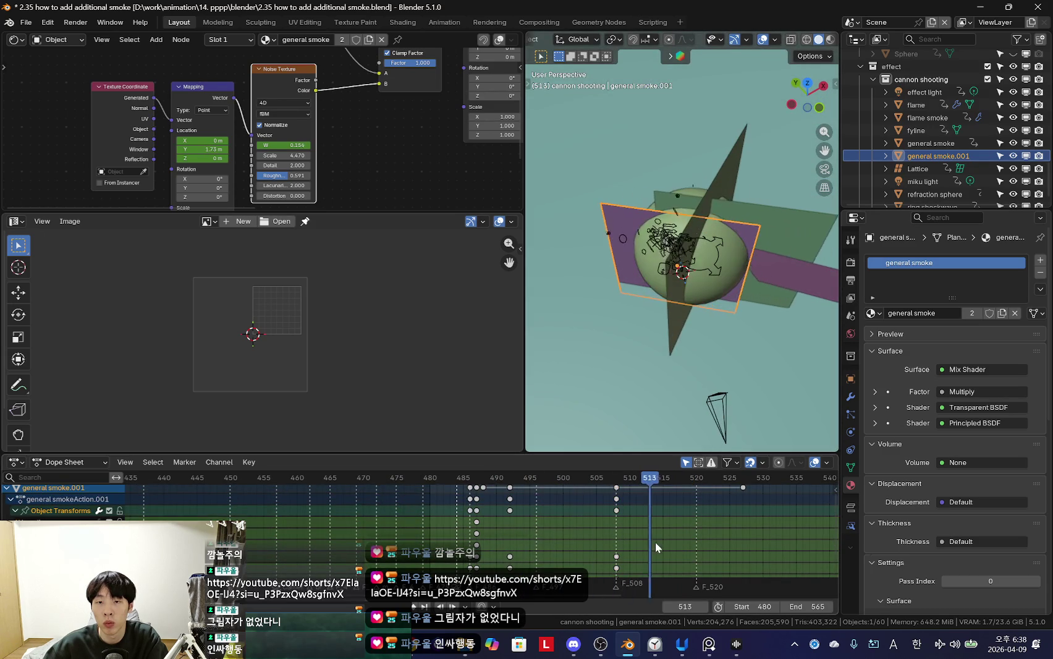
{"action": "scroll", "coordinate": [695, 351], "scroll_direction": "down", "scroll_amount": 5, "text": "alt"}
Step: Move general smoke.001 down-right, keyed at frame 516, and return to camera view
{"action": "key", "text": "g"}
{"action": "left_click", "coordinate": [714, 390]}
{"action": "middle_click_drag", "start_coordinate": [713, 390], "coordinate": [708, 347]}
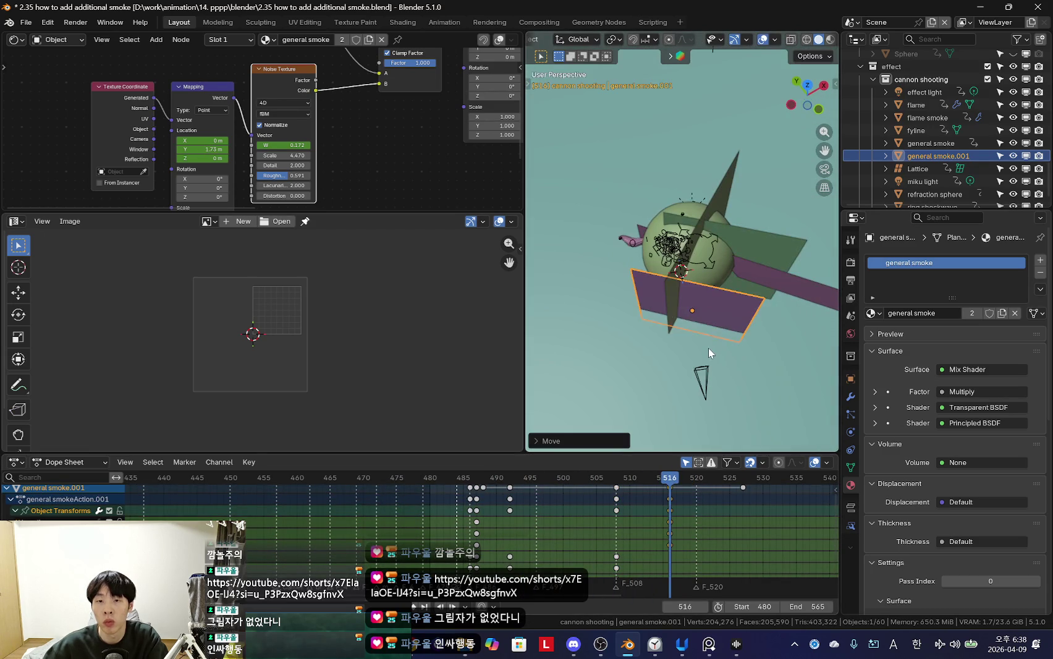
{"action": "key", "text": "KP_0"}
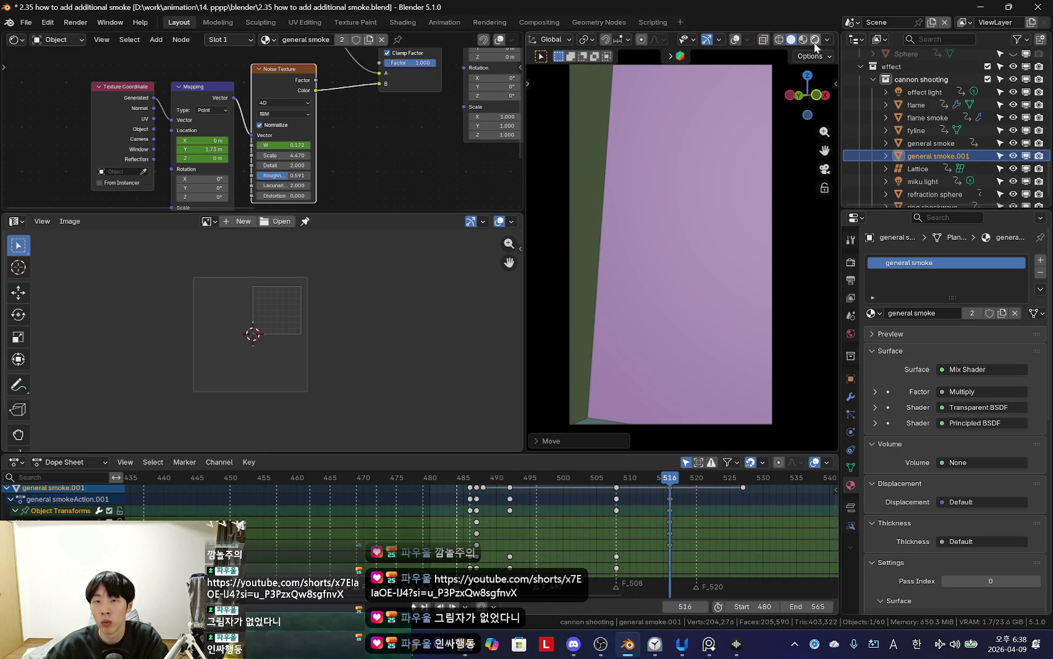
Step: Switch to Rendered shading, hide general smoke.001, and scrub to frame 493
{"action": "left_click", "coordinate": [815, 41]}
{"action": "scroll", "coordinate": [676, 388], "scroll_direction": "up", "scroll_amount": 18, "text": "alt"}
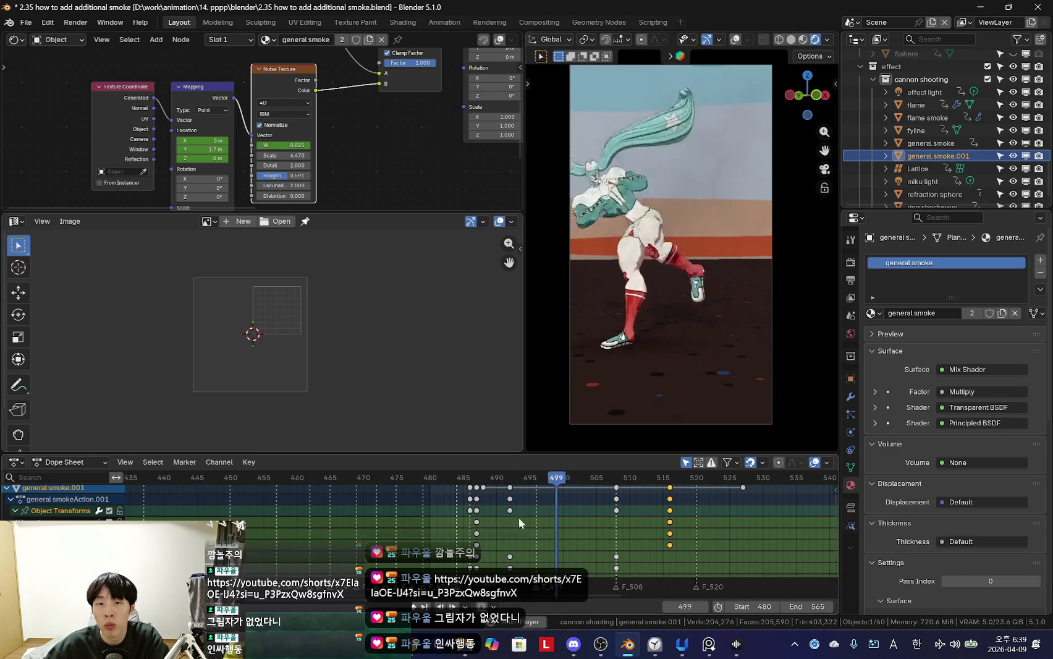
{"action": "scroll", "coordinate": [528, 521], "scroll_direction": "up", "scroll_amount": 1, "text": "alt"}
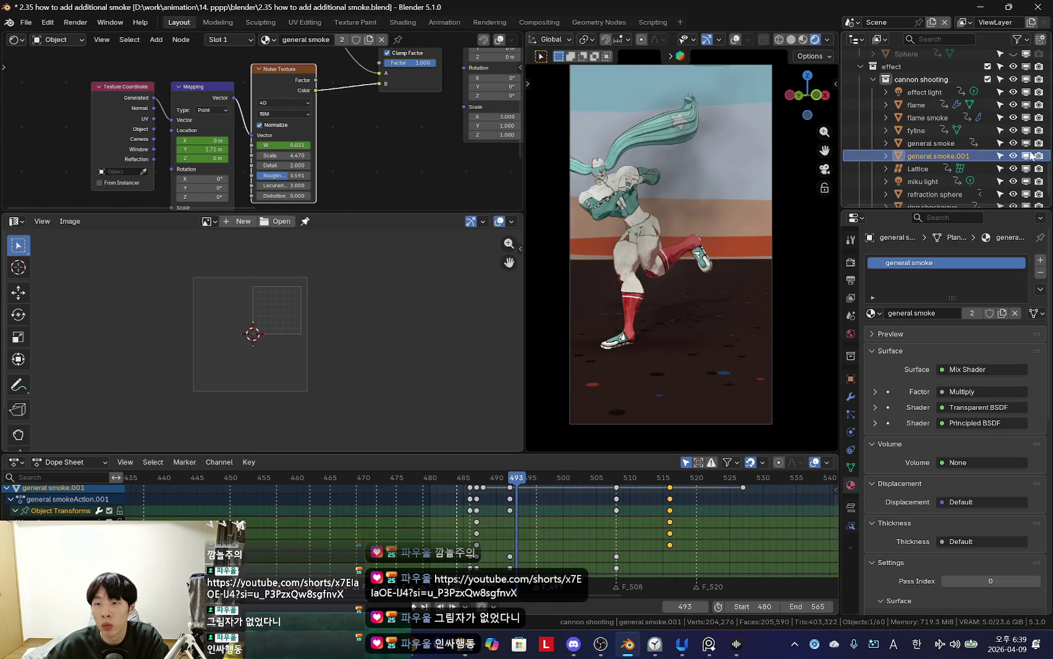
{"action": "left_click", "coordinate": [1026, 156]}
{"action": "scroll", "coordinate": [527, 541], "scroll_direction": "up", "scroll_amount": 2, "text": "alt"}
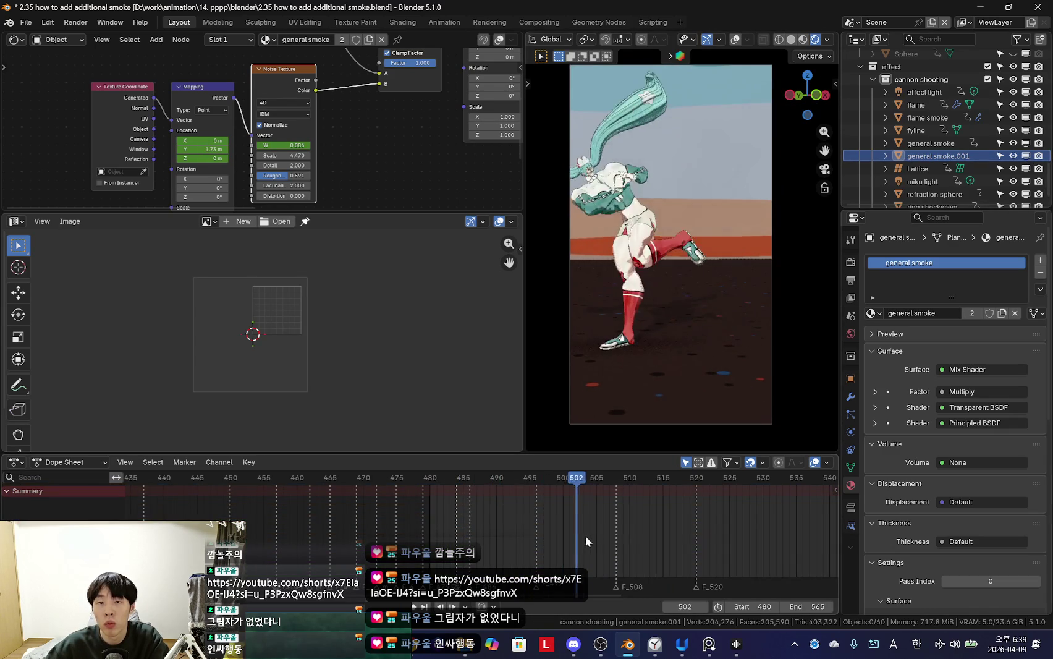
{"action": "scroll", "coordinate": [535, 506], "scroll_direction": "up", "scroll_amount": 16, "text": "alt"}
{"action": "scroll", "coordinate": [536, 506], "scroll_direction": "down", "scroll_amount": 17, "text": "alt"}
{"action": "scroll", "coordinate": [507, 507], "scroll_direction": "down", "scroll_amount": 5, "text": "alt"}
{"action": "scroll", "coordinate": [488, 506], "scroll_direction": "up", "scroll_amount": 9, "text": "alt"}
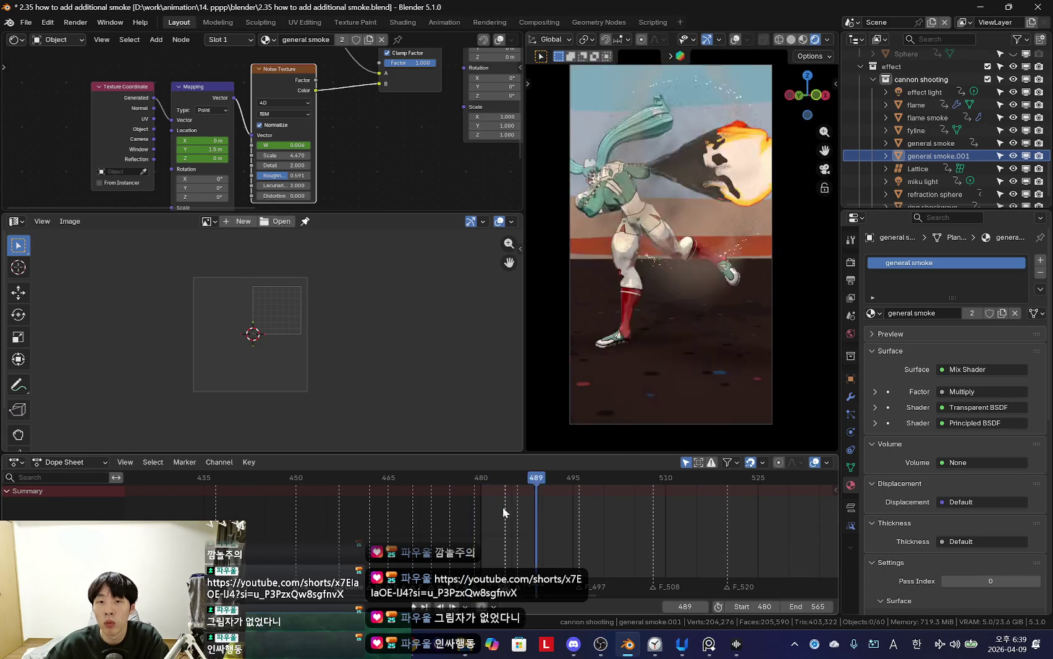
{"action": "mouse_move", "coordinate": [529, 507]}
{"action": "left_mouse_down"}
{"action": "mouse_move", "coordinate": [563, 524]}
{"action": "mouse_move", "coordinate": [509, 524]}
{"action": "mouse_move", "coordinate": [554, 526]}
{"action": "mouse_move", "coordinate": [510, 540]}
{"action": "mouse_move", "coordinate": [530, 544]}
{"action": "left_mouse_up"}
Step: Play back the rendered shot and reselect the two smoke planes
{"action": "key", "text": "space"}
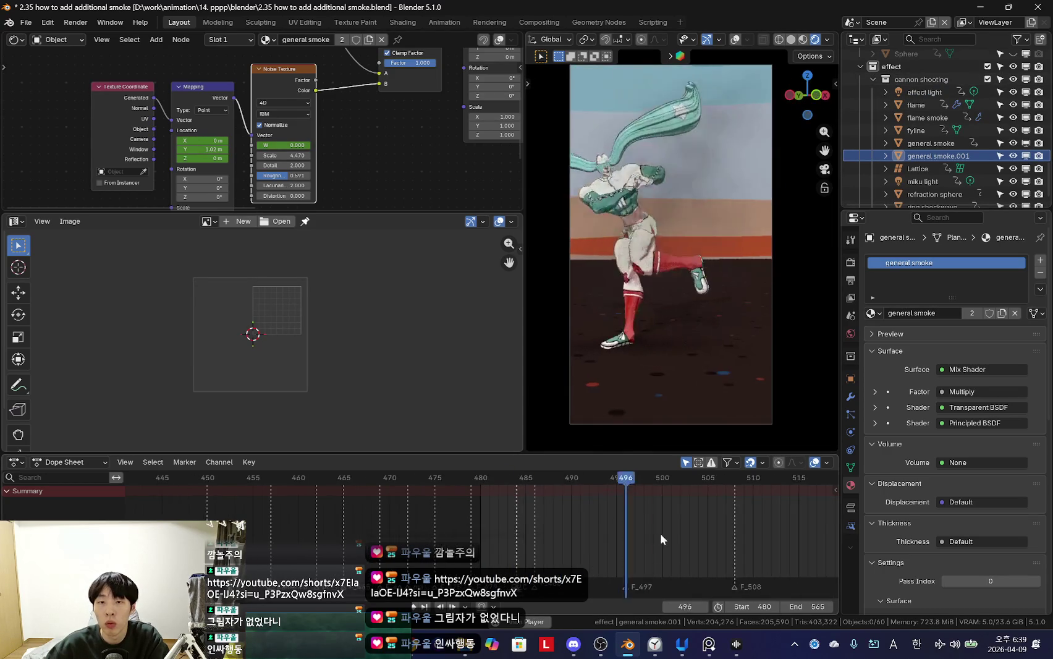
{"action": "scroll", "coordinate": [660, 533], "scroll_direction": "up", "scroll_amount": 4}
{"action": "scroll", "coordinate": [584, 532], "scroll_direction": "down", "scroll_amount": 7, "text": "alt"}
{"action": "scroll", "coordinate": [584, 532], "scroll_direction": "down", "scroll_amount": 2, "text": "alt"}
{"action": "scroll", "coordinate": [533, 527], "scroll_direction": "up", "scroll_amount": 5, "text": "alt"}
{"action": "scroll", "coordinate": [550, 531], "scroll_direction": "down", "scroll_amount": 3, "text": "alt"}
{"action": "key", "text": "shift+alt+z"}
{"action": "left_click", "coordinate": [705, 119]}
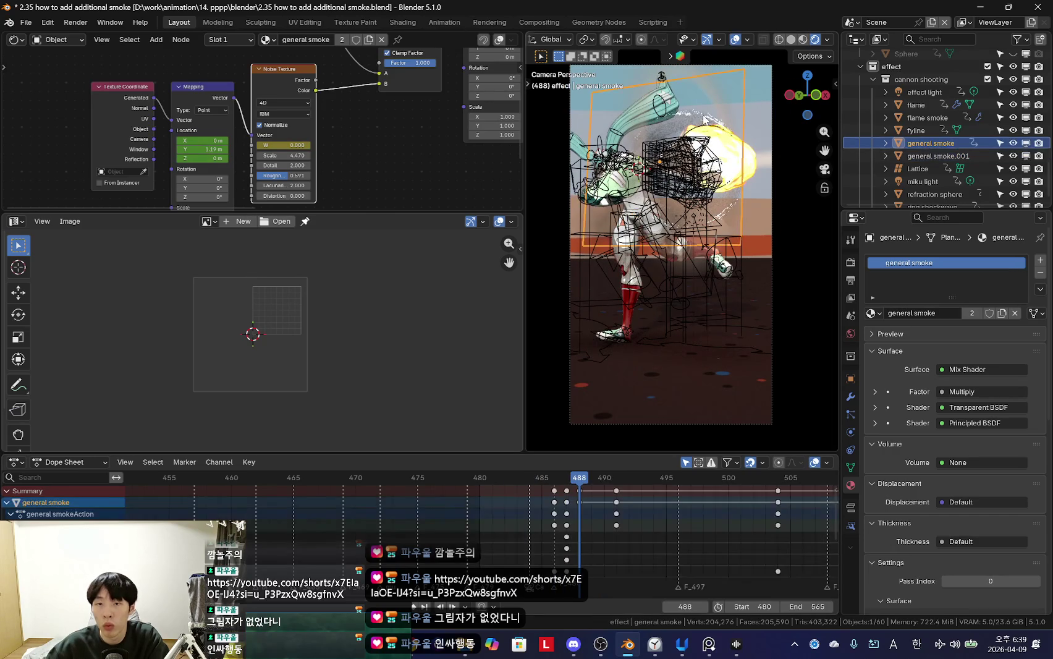
{"action": "left_click", "coordinate": [944, 154]}
{"action": "key", "text": "shift+alt+z"}
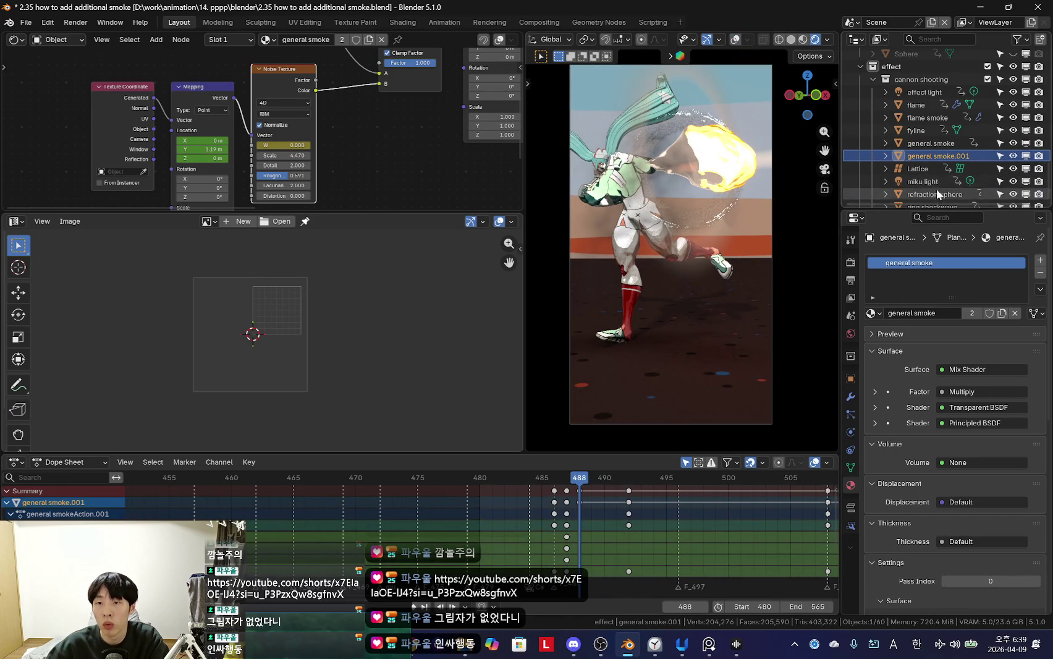
{"action": "scroll", "coordinate": [936, 186], "scroll_direction": "down", "scroll_amount": 1}
Step: Select the refraction sphere to show its material nodes, and unhide it with Alt+H
{"action": "left_click", "coordinate": [943, 182]}
{"action": "scroll", "coordinate": [553, 543], "scroll_direction": "down", "scroll_amount": 5, "text": "alt"}
{"action": "scroll", "coordinate": [567, 516], "scroll_direction": "up", "scroll_amount": 6, "text": "alt"}
{"action": "scroll", "coordinate": [636, 506], "scroll_direction": "down", "scroll_amount": 2, "text": "alt"}
{"action": "scroll", "coordinate": [517, 514], "scroll_direction": "down", "scroll_amount": 2, "text": "alt"}
{"action": "scroll", "coordinate": [571, 529], "scroll_direction": "up", "scroll_amount": 3, "text": "alt"}
{"action": "scroll", "coordinate": [571, 528], "scroll_direction": "up", "scroll_amount": 2, "text": "alt"}
{"action": "key", "text": "alt+h"}
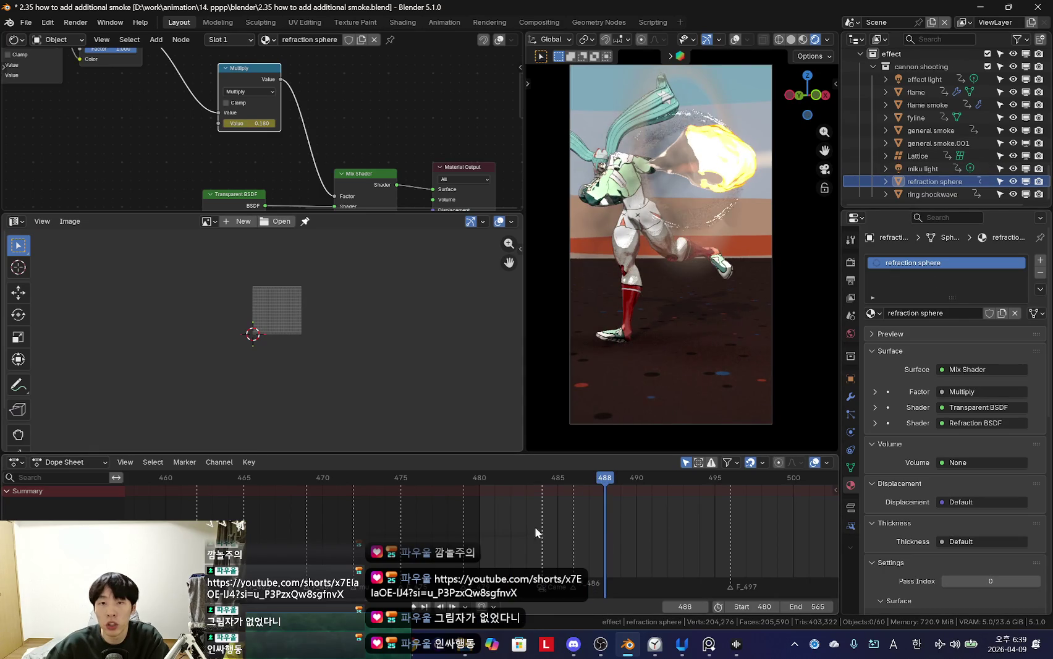
{"action": "scroll", "coordinate": [564, 521], "scroll_direction": "up", "scroll_amount": 2, "text": "alt"}
{"action": "scroll", "coordinate": [545, 523], "scroll_direction": "down", "scroll_amount": 3, "text": "alt"}
{"action": "scroll", "coordinate": [550, 522], "scroll_direction": "up", "scroll_amount": 4, "text": "alt"}
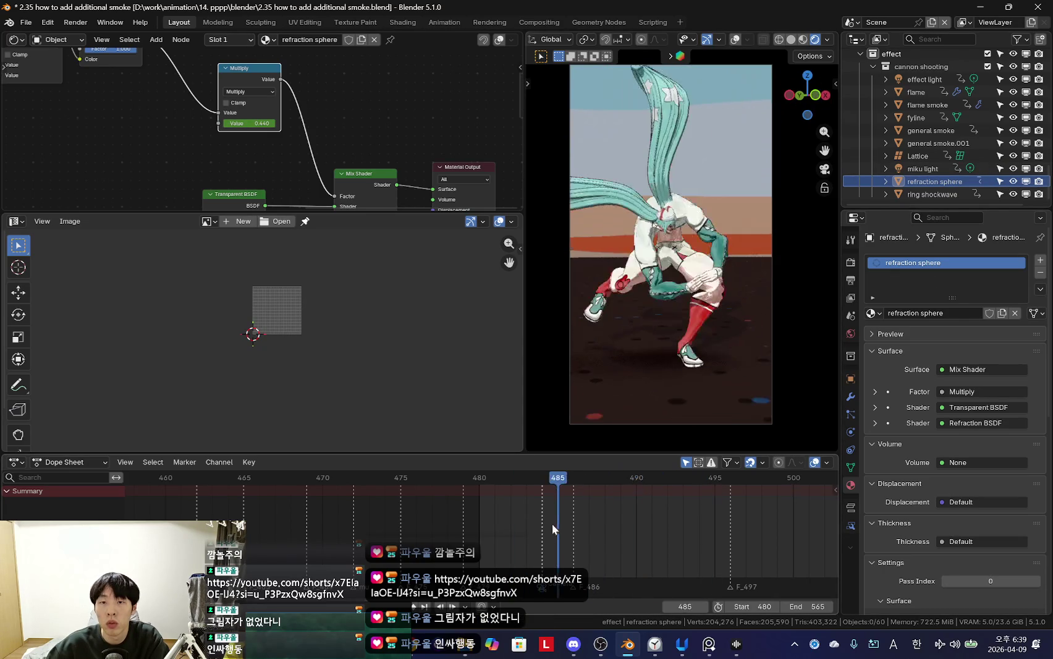
{"action": "scroll", "coordinate": [550, 522], "scroll_direction": "down", "scroll_amount": 1, "text": "alt"}
{"action": "scroll", "coordinate": [733, 224], "scroll_direction": "down", "scroll_amount": 2, "text": "alt"}
{"action": "scroll", "coordinate": [731, 237], "scroll_direction": "down", "scroll_amount": 1, "text": "alt"}
{"action": "scroll", "coordinate": [741, 256], "scroll_direction": "up", "scroll_amount": 2, "text": "alt"}
{"action": "scroll", "coordinate": [730, 268], "scroll_direction": "up", "scroll_amount": 1, "text": "alt"}
{"action": "scroll", "coordinate": [731, 268], "scroll_direction": "down", "scroll_amount": 2, "text": "alt"}
{"action": "scroll", "coordinate": [731, 268], "scroll_direction": "up", "scroll_amount": 1, "text": "alt"}
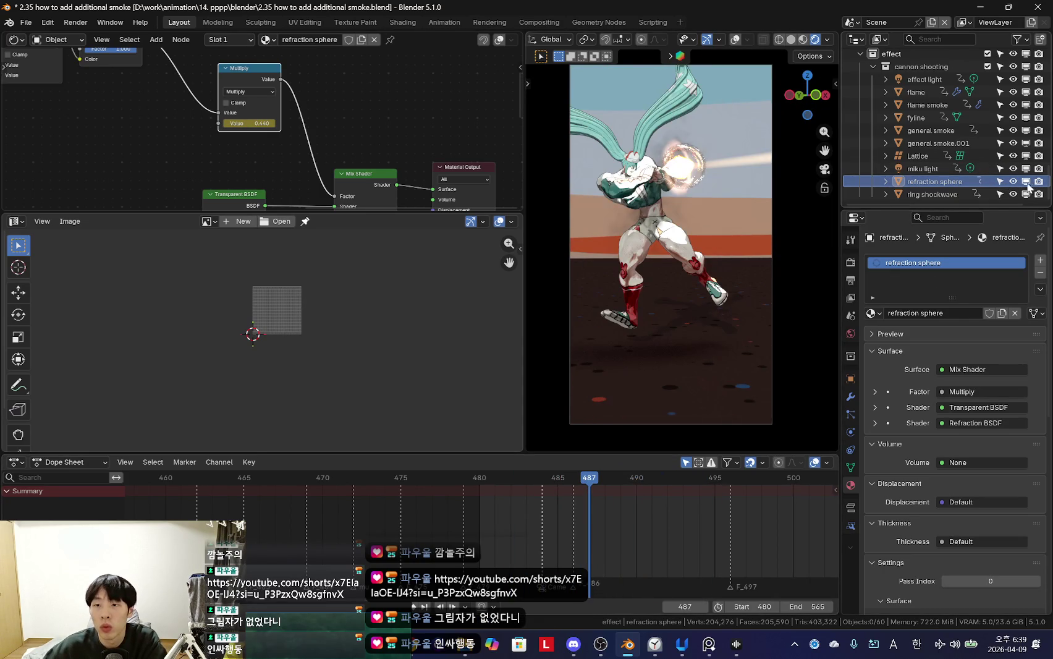
{"action": "left_click", "coordinate": [1014, 182]}
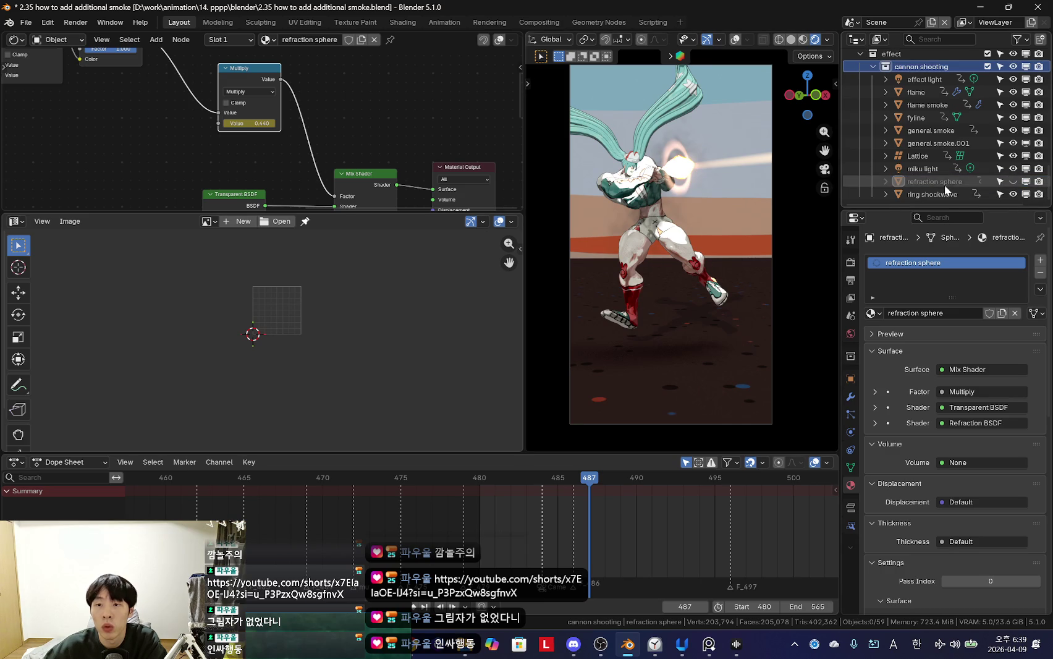
{"action": "left_click", "coordinate": [951, 184]}
{"action": "left_click", "coordinate": [1015, 179]}
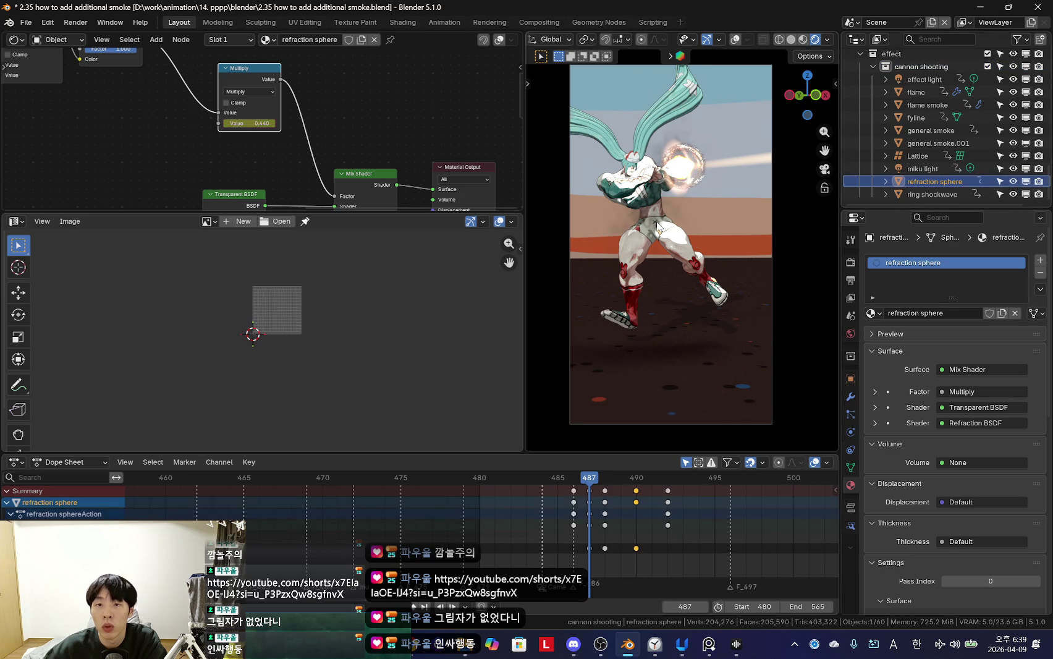
{"action": "scroll", "coordinate": [656, 278], "scroll_direction": "down", "scroll_amount": 3, "text": "alt"}
{"action": "scroll", "coordinate": [648, 286], "scroll_direction": "up", "scroll_amount": 3, "text": "alt"}
{"action": "scroll", "coordinate": [648, 286], "scroll_direction": "down", "scroll_amount": 1, "text": "alt"}
{"action": "scroll", "coordinate": [648, 286], "scroll_direction": "down", "scroll_amount": 1, "text": "alt"}
{"action": "scroll", "coordinate": [647, 286], "scroll_direction": "up", "scroll_amount": 1, "text": "alt"}
{"action": "scroll", "coordinate": [647, 286], "scroll_direction": "up", "scroll_amount": 2, "text": "alt"}
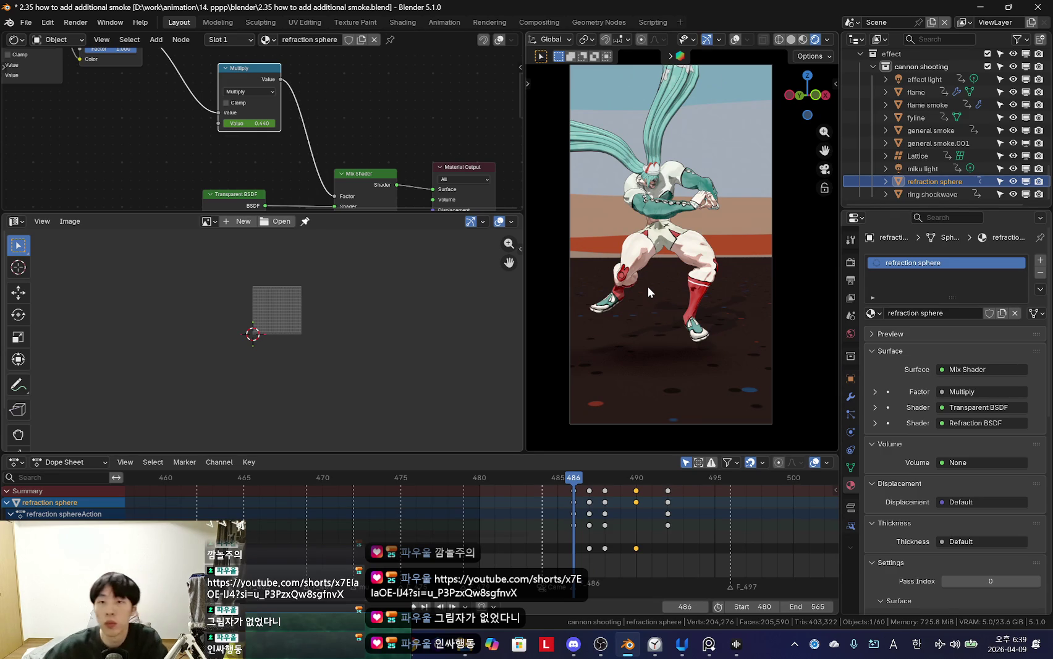
{"action": "scroll", "coordinate": [750, 273], "scroll_direction": "down", "scroll_amount": 1, "text": "alt"}
{"action": "scroll", "coordinate": [737, 270], "scroll_direction": "down", "scroll_amount": 1, "text": "alt"}
{"action": "scroll", "coordinate": [738, 270], "scroll_direction": "down", "scroll_amount": 1, "text": "alt"}
{"action": "scroll", "coordinate": [745, 271], "scroll_direction": "up", "scroll_amount": 2, "text": "alt"}
{"action": "key", "text": "h"}
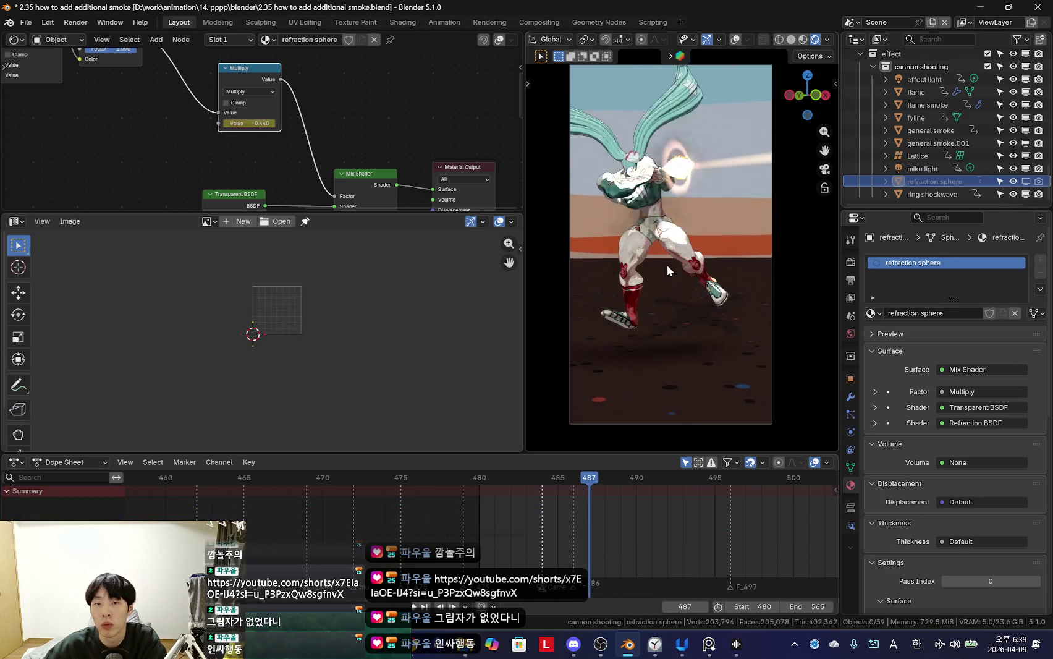
{"action": "scroll", "coordinate": [667, 267], "scroll_direction": "down", "scroll_amount": 2, "text": "alt"}
{"action": "scroll", "coordinate": [667, 267], "scroll_direction": "down", "scroll_amount": 1, "text": "alt"}
{"action": "scroll", "coordinate": [667, 267], "scroll_direction": "up", "scroll_amount": 1, "text": "alt"}
{"action": "scroll", "coordinate": [668, 265], "scroll_direction": "up", "scroll_amount": 4, "text": "alt"}
{"action": "scroll", "coordinate": [675, 307], "scroll_direction": "down", "scroll_amount": 2, "text": "alt"}
{"action": "scroll", "coordinate": [672, 305], "scroll_direction": "down", "scroll_amount": 3, "text": "alt"}
{"action": "scroll", "coordinate": [715, 270], "scroll_direction": "up", "scroll_amount": 1, "text": "alt"}
{"action": "scroll", "coordinate": [714, 272], "scroll_direction": "up", "scroll_amount": 1, "text": "alt"}
{"action": "scroll", "coordinate": [711, 265], "scroll_direction": "down", "scroll_amount": 1, "text": "alt"}
{"action": "scroll", "coordinate": [709, 261], "scroll_direction": "up", "scroll_amount": 3, "text": "alt"}
{"action": "scroll", "coordinate": [710, 263], "scroll_direction": "down", "scroll_amount": 1, "text": "alt"}
{"action": "scroll", "coordinate": [709, 261], "scroll_direction": "down", "scroll_amount": 3, "text": "alt"}
{"action": "scroll", "coordinate": [709, 260], "scroll_direction": "down", "scroll_amount": 2, "text": "alt"}
{"action": "scroll", "coordinate": [709, 261], "scroll_direction": "down", "scroll_amount": 3, "text": "alt"}
{"action": "scroll", "coordinate": [493, 525], "scroll_direction": "up", "scroll_amount": 2}
{"action": "scroll", "coordinate": [492, 524], "scroll_direction": "down", "scroll_amount": 2}
{"action": "scroll", "coordinate": [568, 541], "scroll_direction": "up", "scroll_amount": 3, "text": "alt"}
{"action": "scroll", "coordinate": [559, 525], "scroll_direction": "up", "scroll_amount": 4, "text": "alt"}
{"action": "scroll", "coordinate": [613, 532], "scroll_direction": "down", "scroll_amount": 9, "text": "alt"}
{"action": "scroll", "coordinate": [552, 534], "scroll_direction": "up", "scroll_amount": 11, "text": "alt"}
{"action": "scroll", "coordinate": [591, 540], "scroll_direction": "down", "scroll_amount": 4, "text": "alt"}
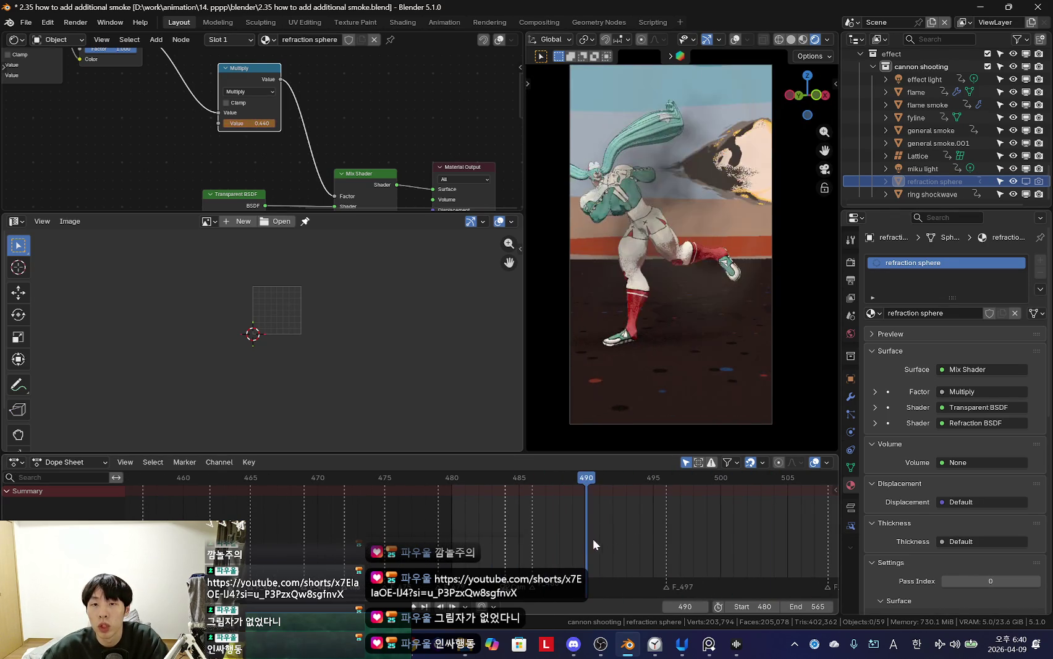
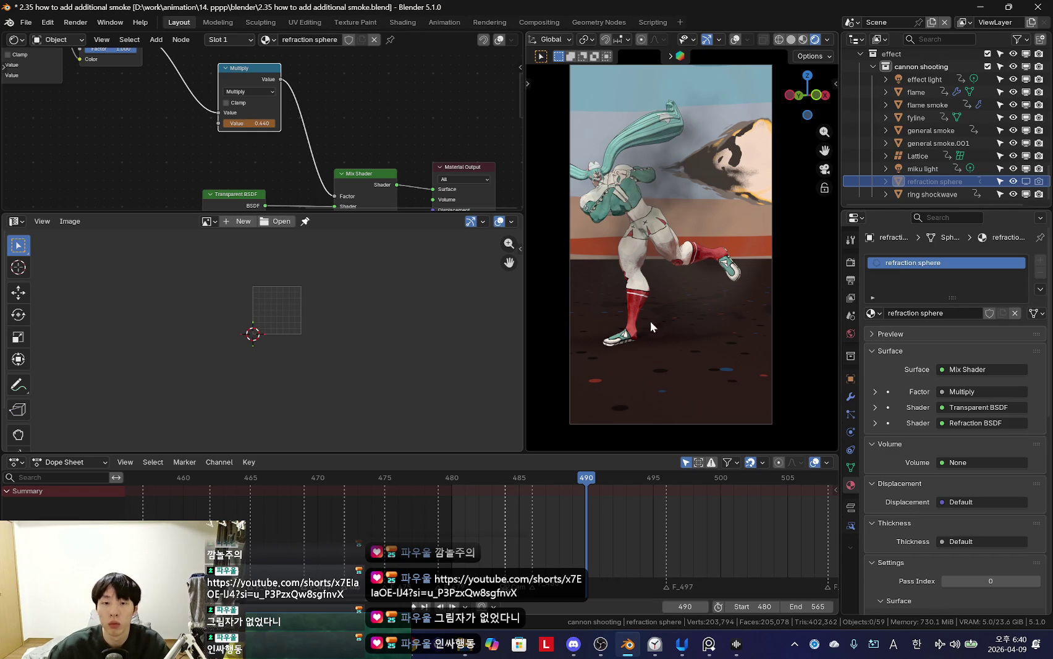
Step: Enlarge the Dope Sheet and select the effect light to show its keyframe channels
{"action": "left_click_drag", "start_coordinate": [541, 455], "coordinate": [542, 396]}
{"action": "left_click", "coordinate": [924, 79]}
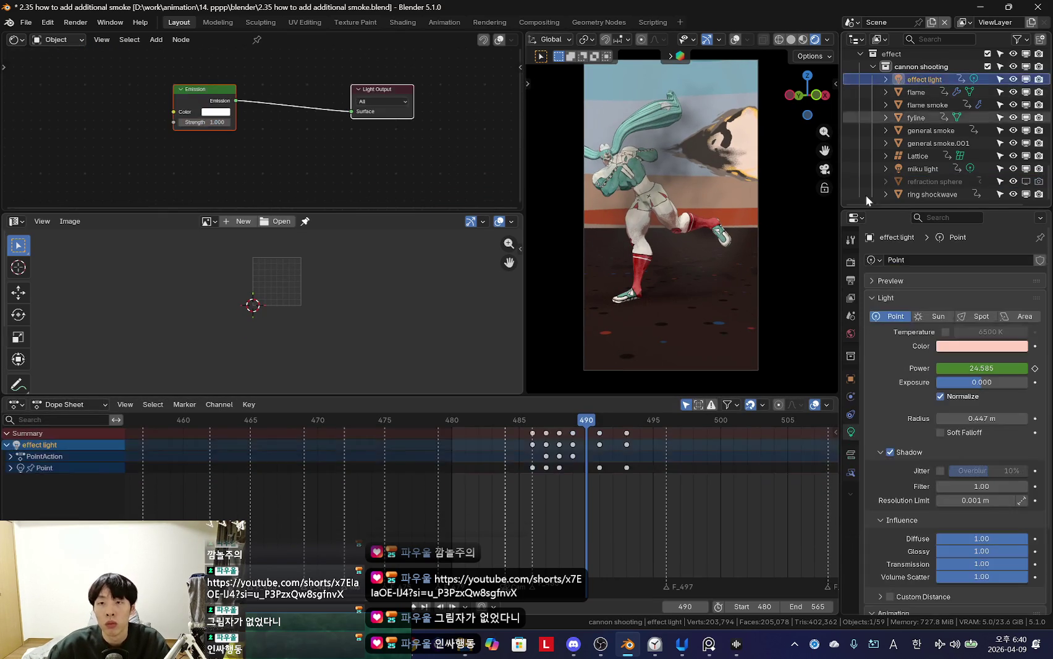
{"action": "scroll", "coordinate": [578, 497], "scroll_direction": "up", "scroll_amount": 2}
{"action": "key", "text": "Left"}
{"action": "key", "text": "Left"}
{"action": "key", "text": "Left"}
{"action": "key", "text": "alt+Tab"}
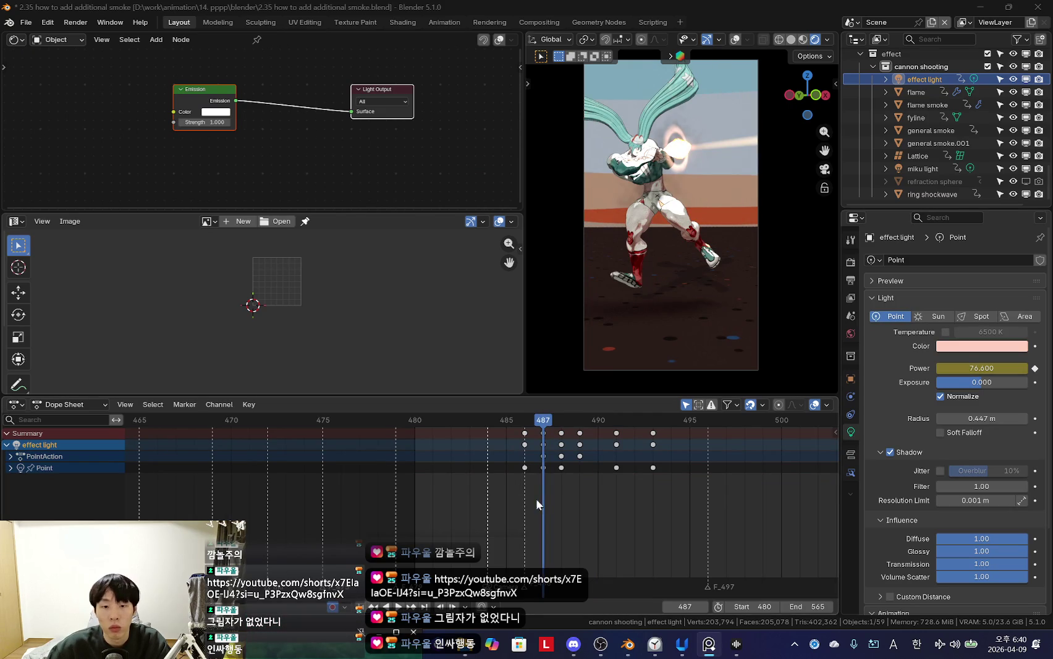
{"action": "left_click", "coordinate": [88, 404]}
{"action": "left_click", "coordinate": [74, 453]}
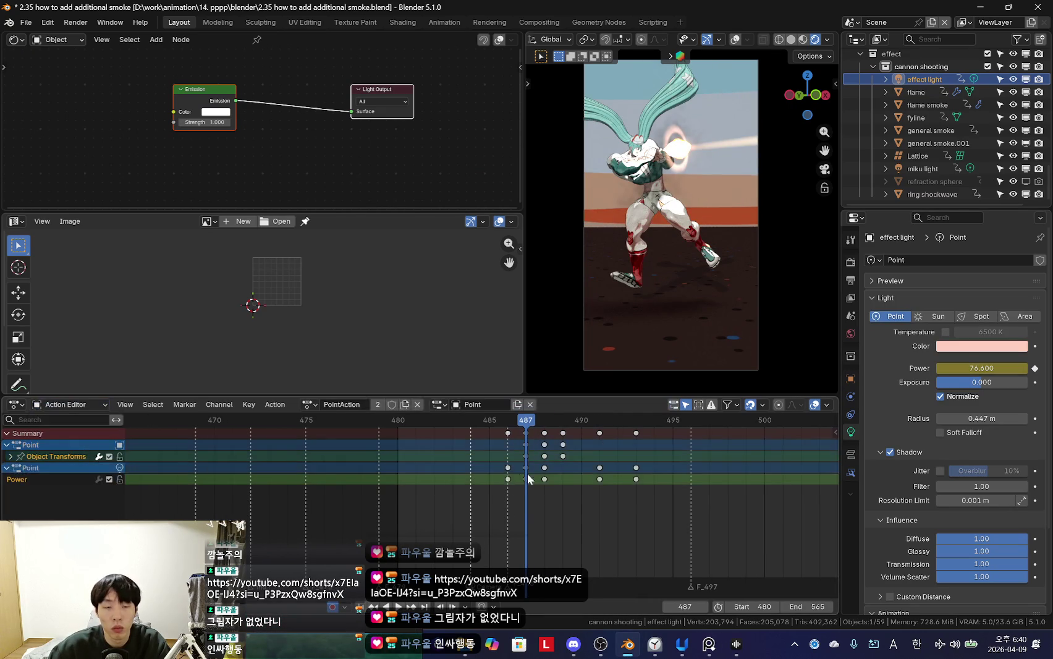
{"action": "middle_click_drag", "start_coordinate": [528, 477], "coordinate": [515, 480]}
{"action": "scroll", "coordinate": [523, 476], "scroll_direction": "down", "scroll_amount": 2}
{"action": "left_click_drag", "start_coordinate": [474, 429], "coordinate": [533, 443]}
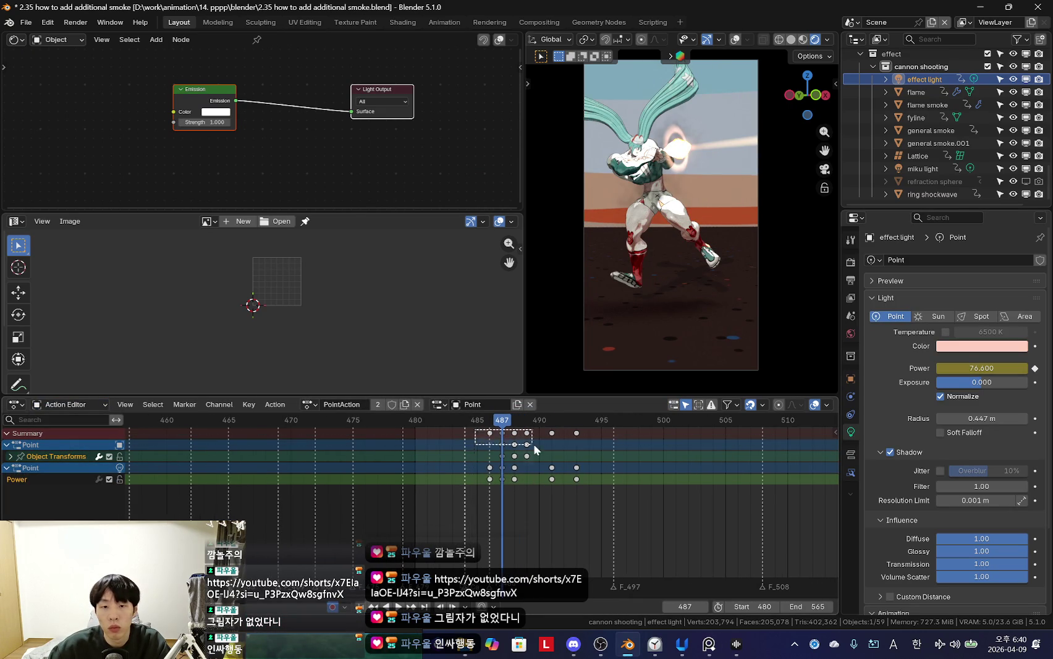
Step: Try the Action and Shape Key Editor modes, then return to the Dope Sheet
{"action": "left_click", "coordinate": [90, 408]}
{"action": "left_click", "coordinate": [80, 435]}
{"action": "left_click", "coordinate": [79, 404]}
{"action": "left_click", "coordinate": [81, 462]}
{"action": "left_click", "coordinate": [84, 405]}
{"action": "left_click", "coordinate": [82, 469]}
{"action": "left_click", "coordinate": [68, 404]}
{"action": "left_click", "coordinate": [87, 436]}
Step: Deselect all keys and step around frame 491 to check the light's power flash
{"action": "left_click", "coordinate": [507, 512]}
{"action": "scroll", "coordinate": [433, 451], "scroll_direction": "up", "scroll_amount": 2}
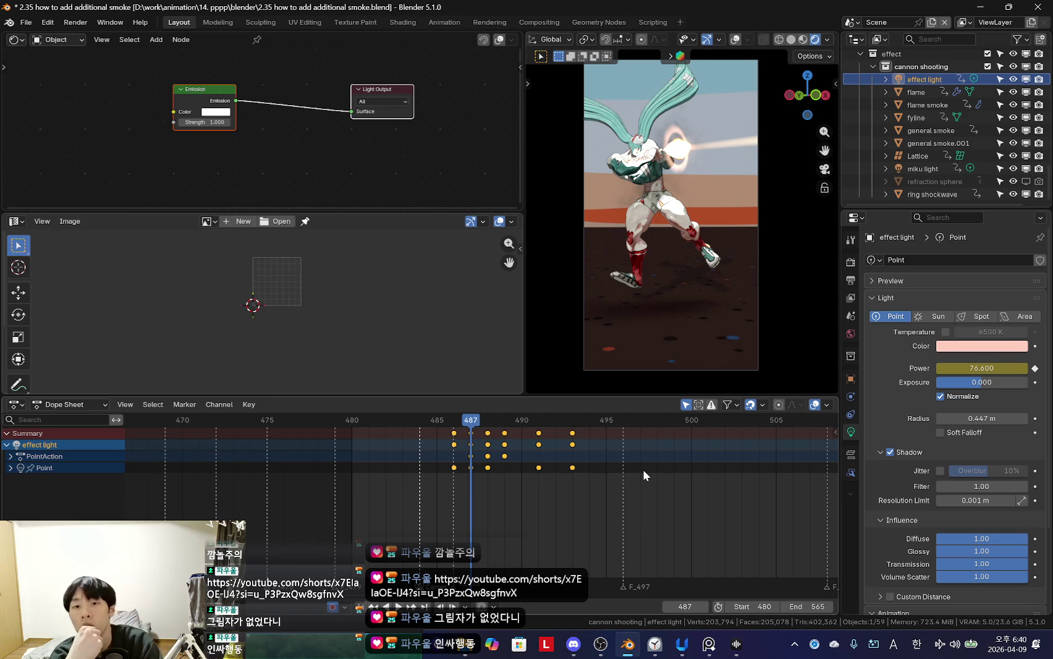
{"action": "scroll", "coordinate": [722, 327], "scroll_direction": "up", "scroll_amount": 4}
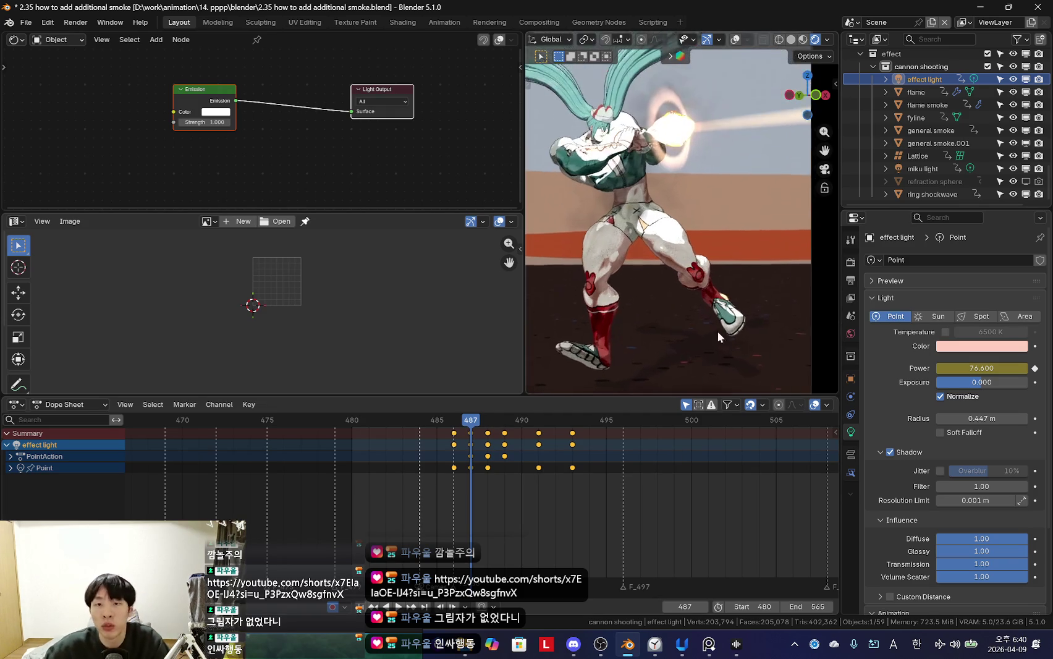
{"action": "left_click", "coordinate": [541, 472]}
{"action": "key", "text": "Right"}
{"action": "key", "text": "Left"}
{"action": "key", "text": "Left"}
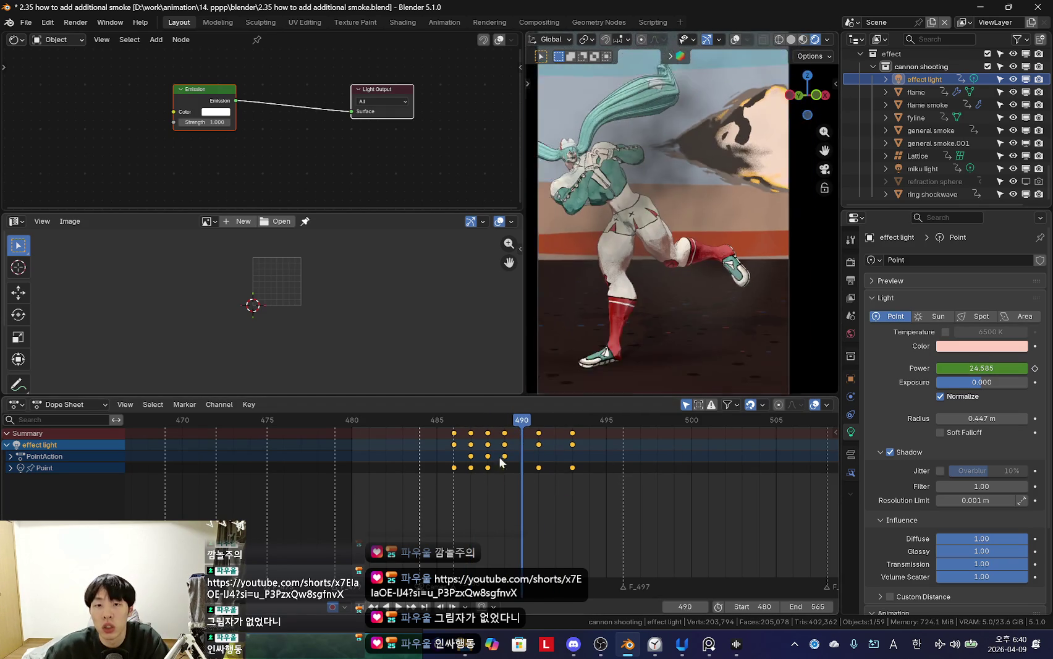
{"action": "key", "text": "Right"}
{"action": "mouse_move", "coordinate": [540, 475]}
{"action": "left_mouse_down"}
{"action": "mouse_move", "coordinate": [580, 480]}
{"action": "mouse_move", "coordinate": [474, 485]}
{"action": "mouse_move", "coordinate": [533, 497]}
{"action": "mouse_move", "coordinate": [454, 482]}
{"action": "mouse_move", "coordinate": [522, 488]}
{"action": "mouse_move", "coordinate": [439, 495]}
{"action": "mouse_move", "coordinate": [490, 505]}
{"action": "left_mouse_up"}
{"action": "scroll", "coordinate": [737, 316], "scroll_direction": "down", "scroll_amount": 3}
Step: Review the flash again from the camera view by scrubbing frames 486–490
{"action": "middle_click_drag", "start_coordinate": [668, 359], "coordinate": [700, 327]}
{"action": "left_click_drag", "start_coordinate": [469, 509], "coordinate": [522, 504]}
{"action": "mouse_move", "coordinate": [434, 498]}
{"action": "left_mouse_down"}
{"action": "mouse_move", "coordinate": [532, 502]}
{"action": "mouse_move", "coordinate": [401, 510]}
{"action": "mouse_move", "coordinate": [471, 526]}
{"action": "left_mouse_up"}
{"action": "key", "text": "KP_0"}
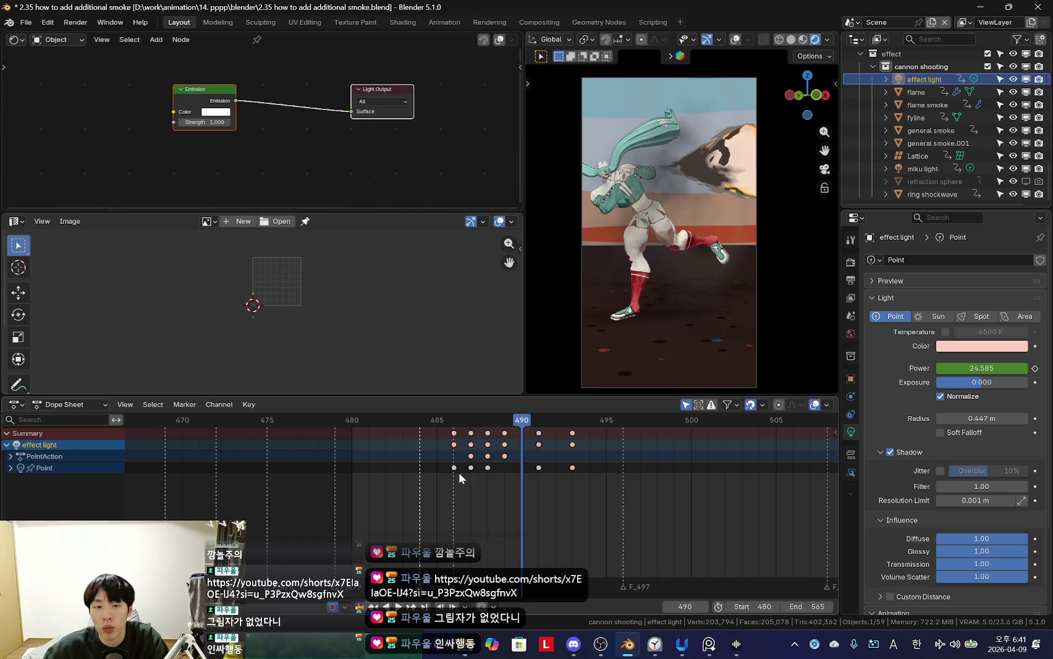
{"action": "left_click", "coordinate": [467, 474]}
{"action": "mouse_move", "coordinate": [468, 478]}
{"action": "left_mouse_down"}
{"action": "mouse_move", "coordinate": [544, 485]}
{"action": "mouse_move", "coordinate": [479, 485]}
{"action": "mouse_move", "coordinate": [521, 488]}
{"action": "left_mouse_up"}
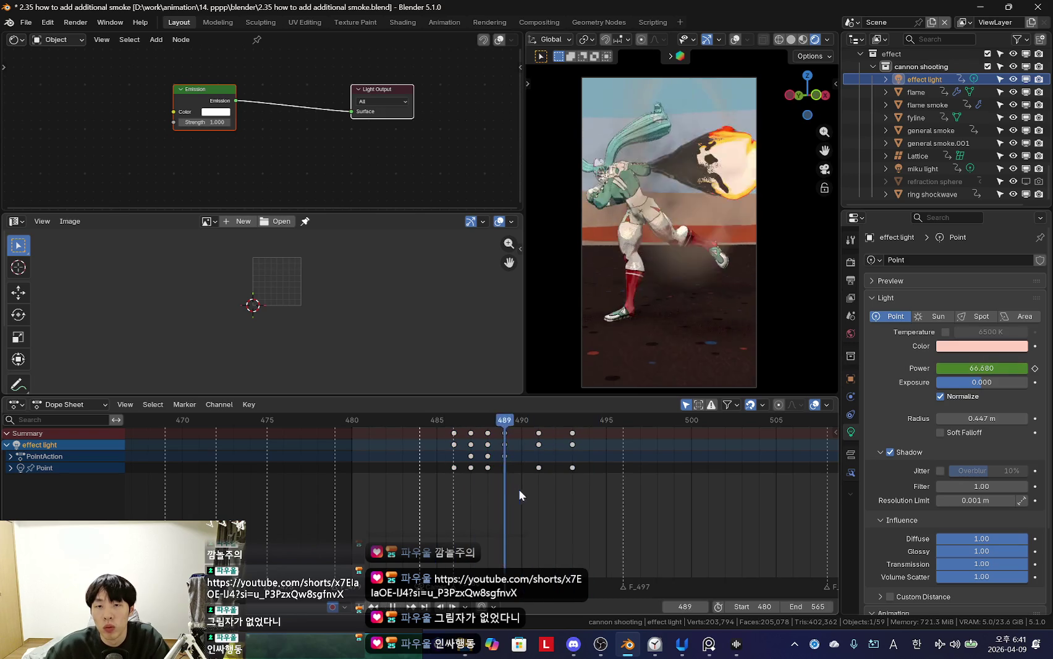
{"action": "key", "text": "alt+Tab"}
{"action": "key", "text": "alt+Tab"}
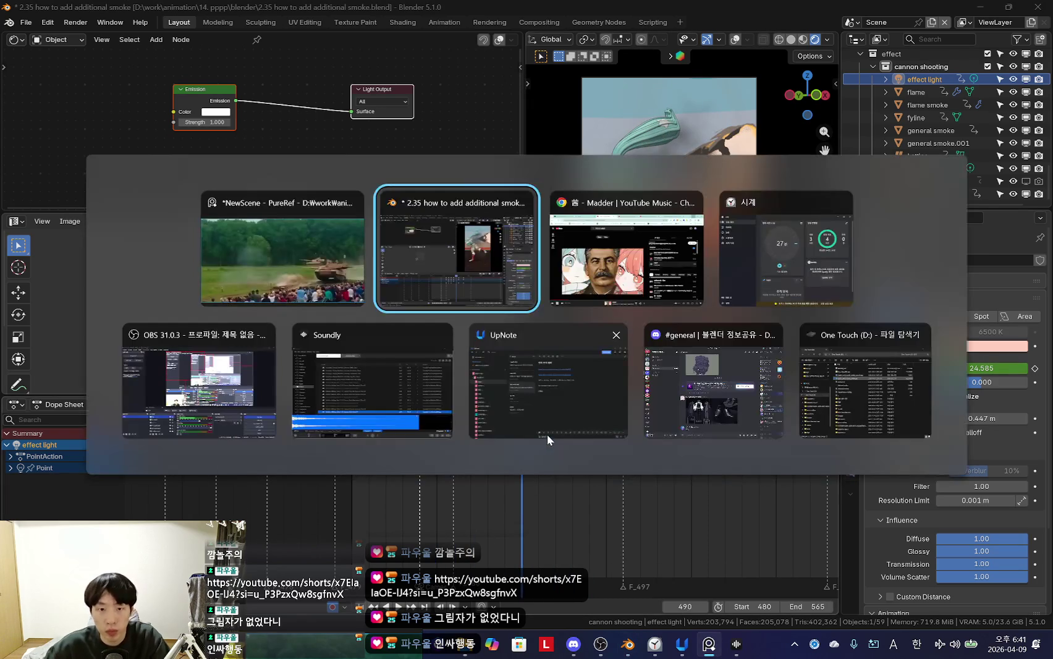
{"action": "key", "text": "alt+Tab"}
{"action": "key", "text": "Escape"}
{"action": "key", "text": "alt+Tab"}
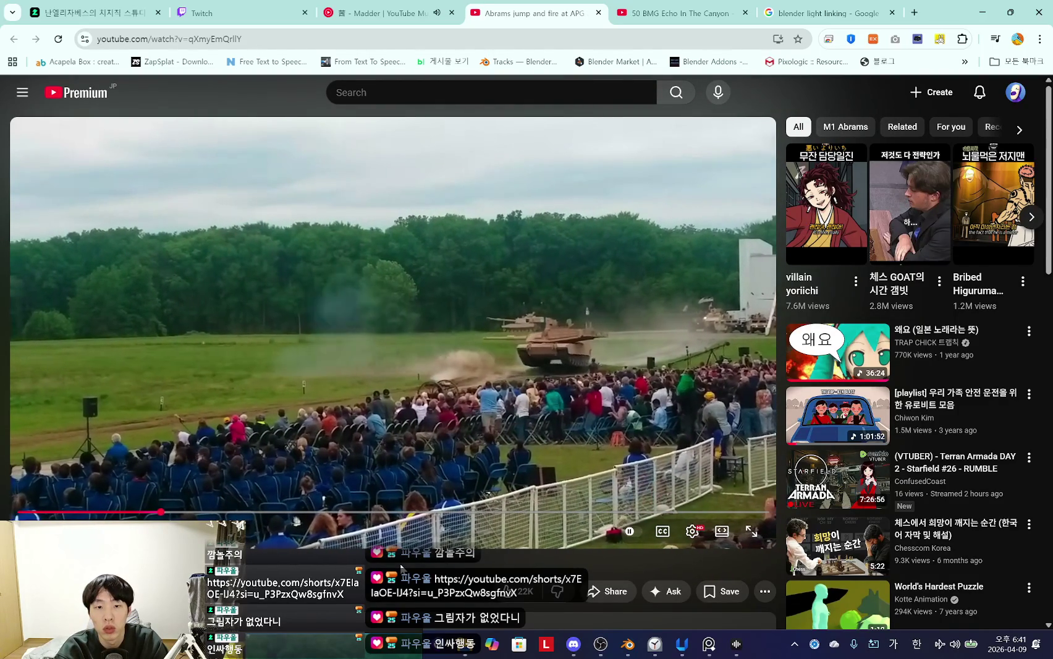
{"action": "key", "text": "Left"}
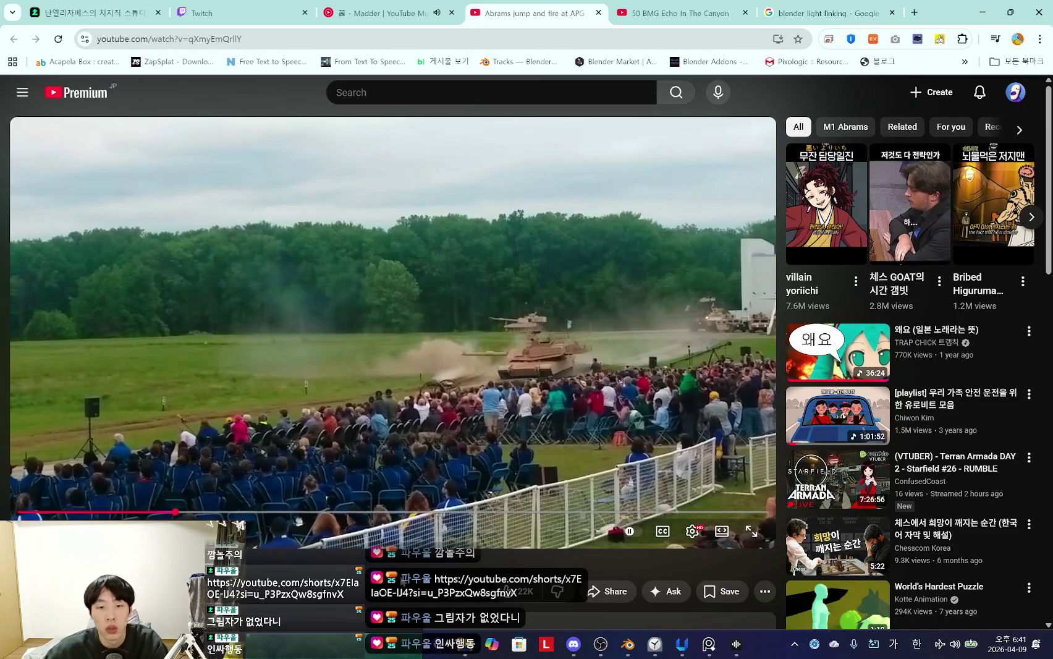
{"action": "key", "text": "alt+Tab"}
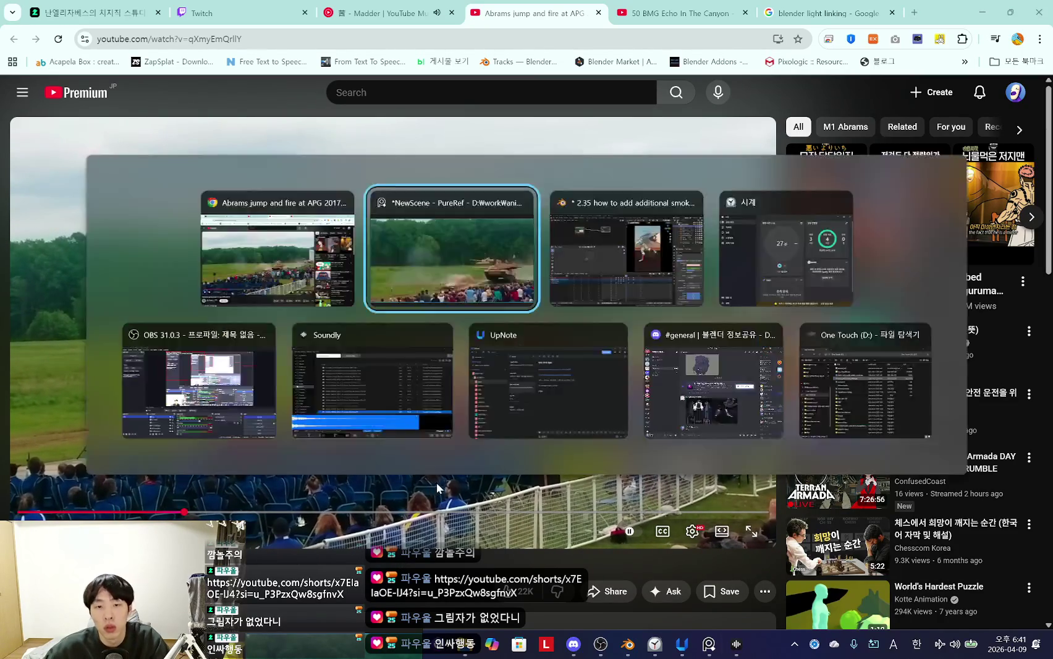
{"action": "key", "text": "alt+Tab"}
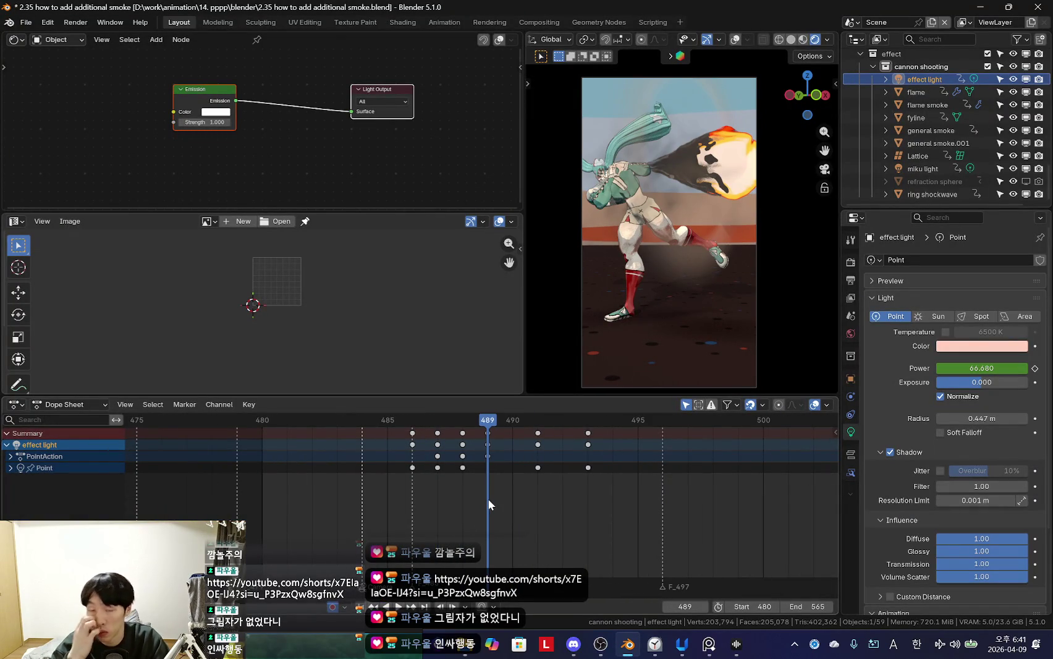
{"action": "key", "text": "space"}
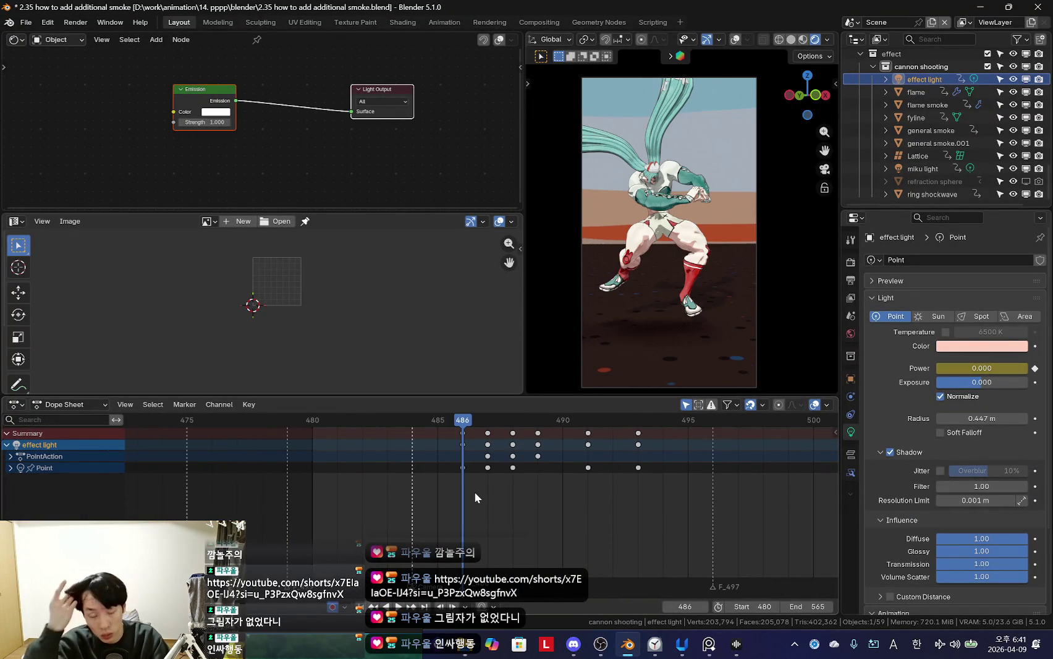
{"action": "key", "text": "space"}
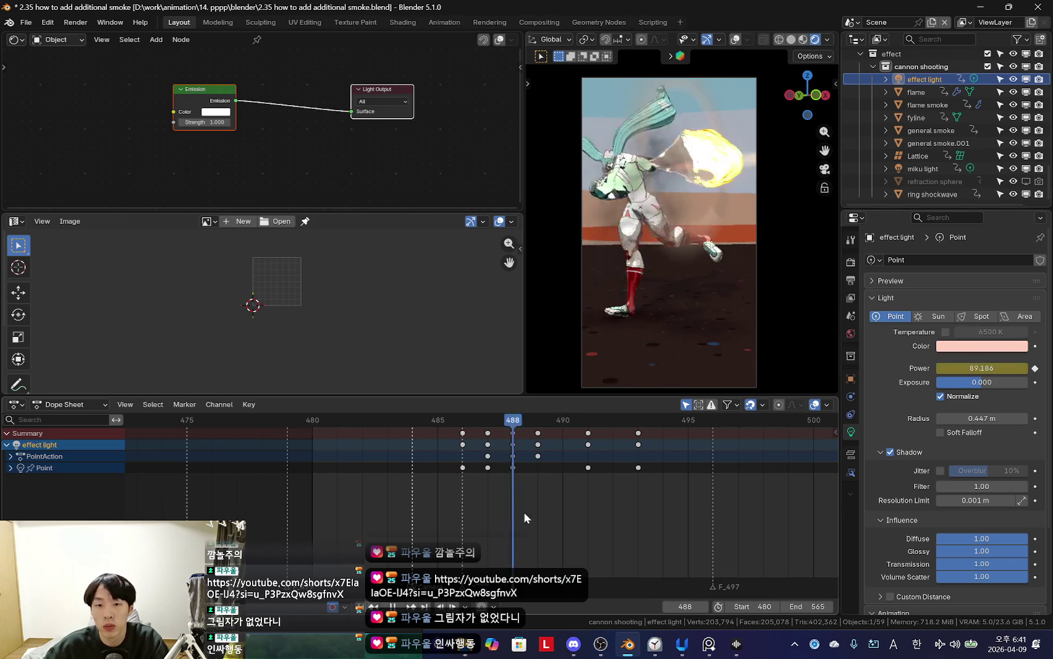
{"action": "key", "text": "space"}
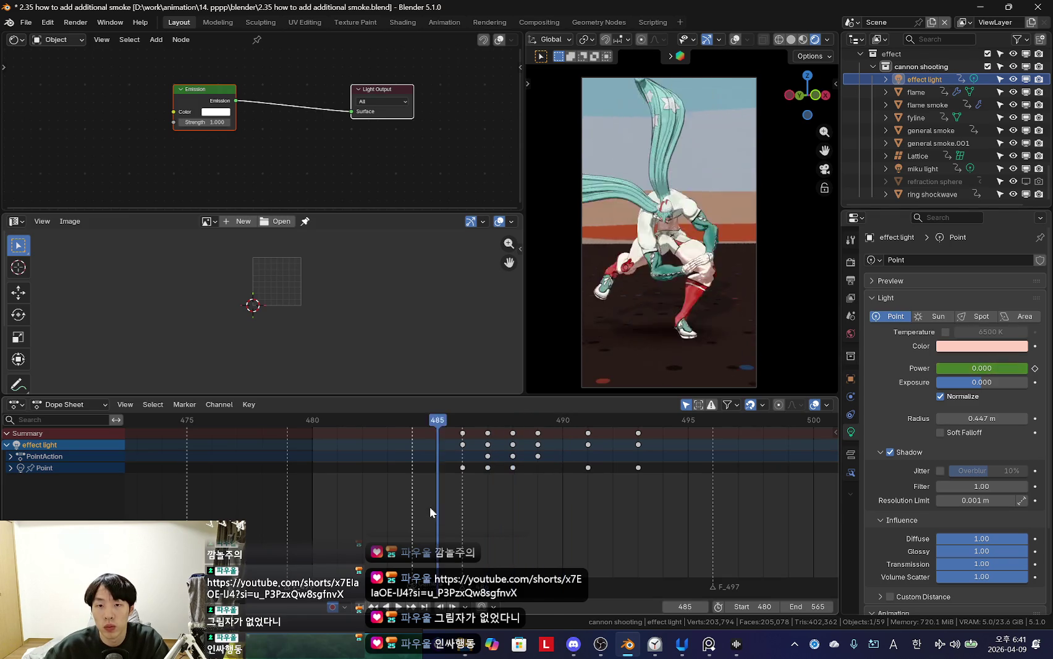
{"action": "key", "text": "space"}
{"action": "scroll", "coordinate": [395, 497], "scroll_direction": "down", "scroll_amount": 4}
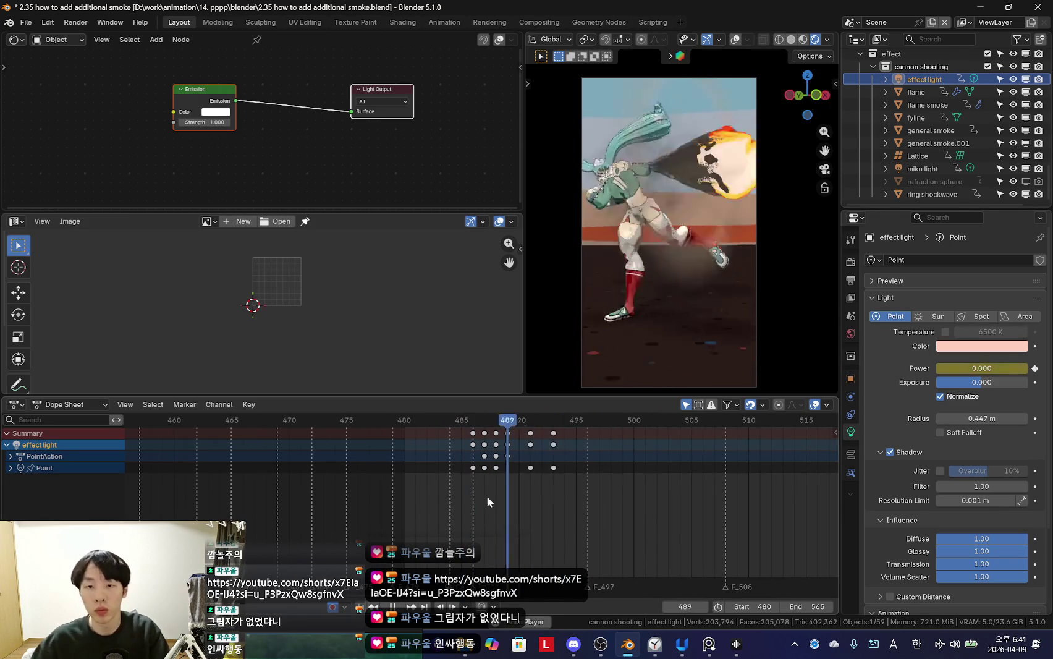
{"action": "key", "text": "space"}
{"action": "scroll", "coordinate": [529, 491], "scroll_direction": "up", "scroll_amount": 3}
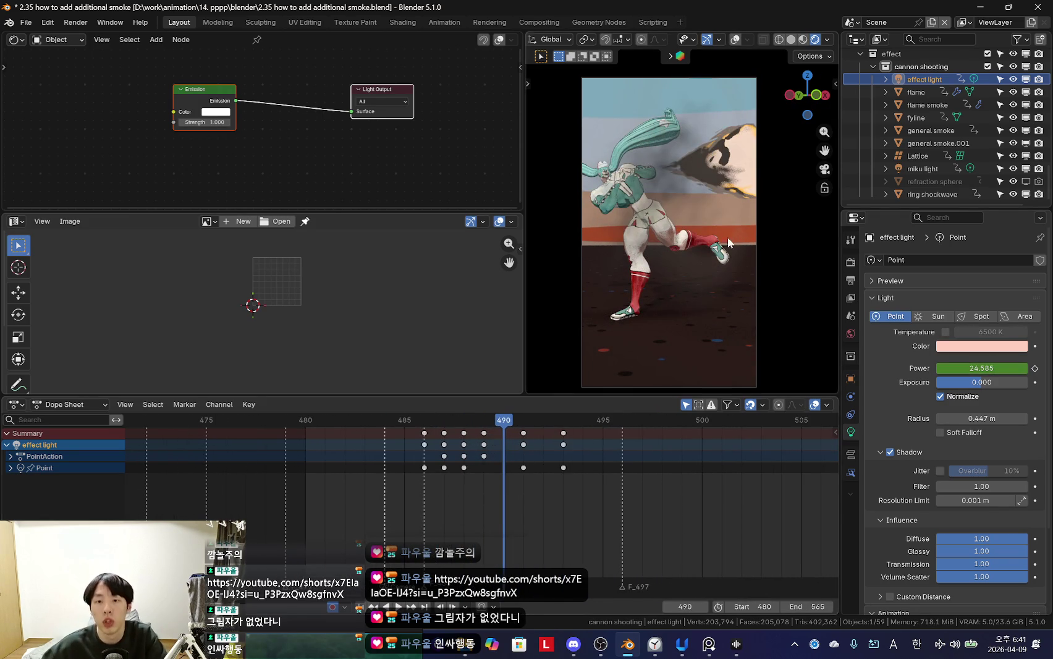
{"action": "scroll", "coordinate": [668, 298], "scroll_direction": "up", "scroll_amount": 1}
{"action": "left_click_drag", "start_coordinate": [488, 473], "coordinate": [501, 479]}
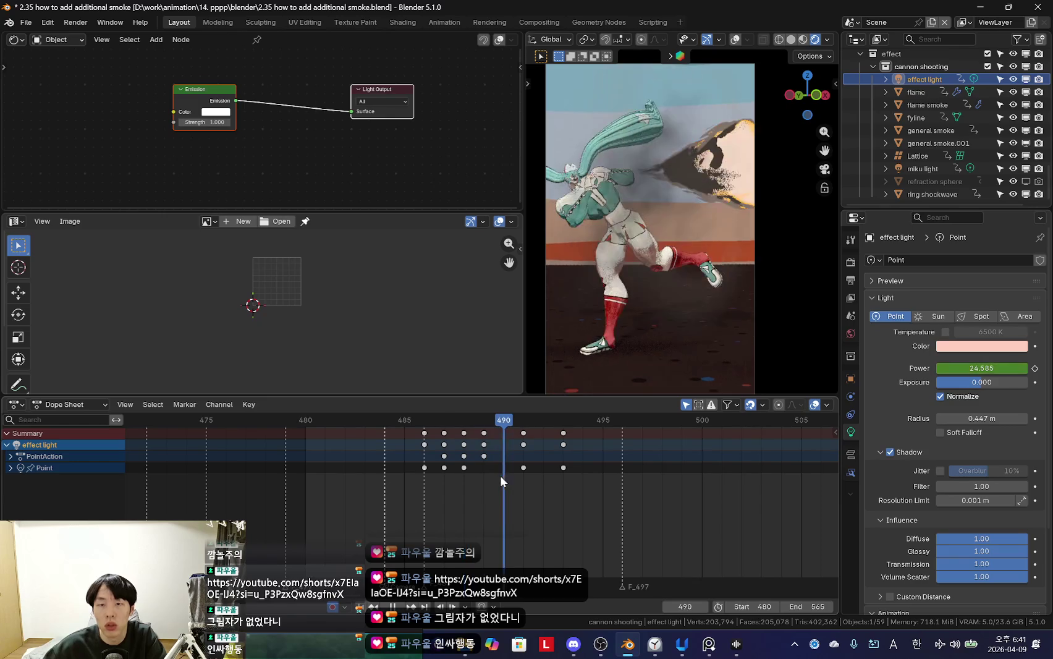
{"action": "scroll", "coordinate": [671, 291], "scroll_direction": "down", "scroll_amount": 1}
{"action": "mouse_move", "coordinate": [428, 496]}
{"action": "left_mouse_down"}
{"action": "mouse_move", "coordinate": [522, 513]}
{"action": "mouse_move", "coordinate": [429, 500]}
{"action": "mouse_move", "coordinate": [464, 531]}
{"action": "mouse_move", "coordinate": [449, 504]}
{"action": "mouse_move", "coordinate": [430, 508]}
{"action": "mouse_move", "coordinate": [443, 510]}
{"action": "left_mouse_up"}
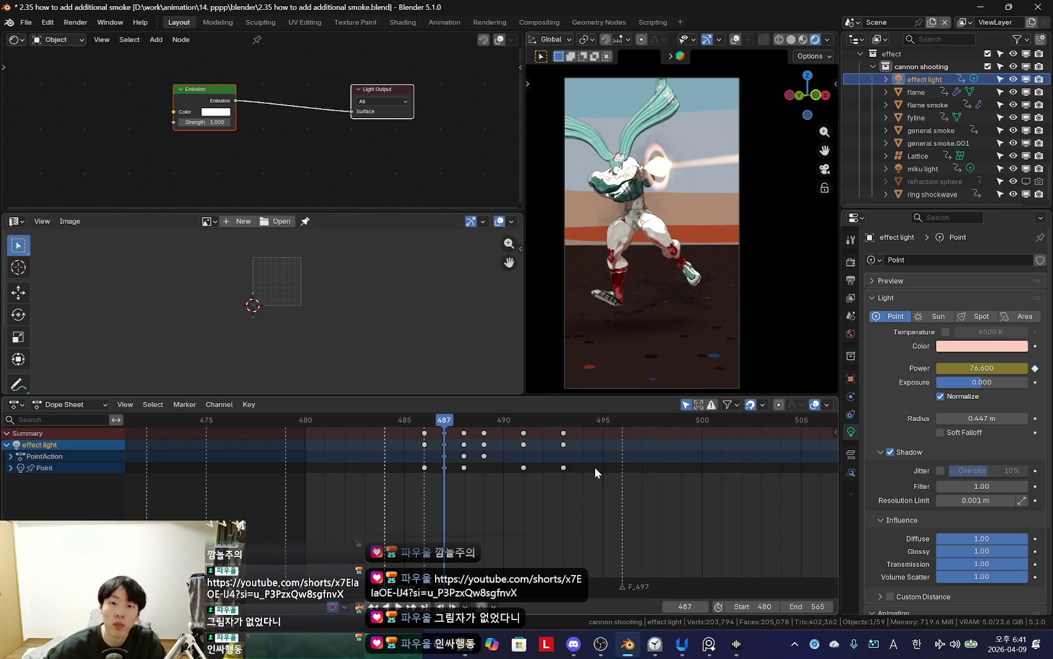
{"action": "mouse_move", "coordinate": [454, 503]}
{"action": "left_mouse_down"}
{"action": "mouse_move", "coordinate": [474, 498]}
{"action": "mouse_move", "coordinate": [453, 493]}
{"action": "mouse_move", "coordinate": [496, 468]}
{"action": "mouse_move", "coordinate": [455, 470]}
{"action": "mouse_move", "coordinate": [510, 470]}
{"action": "mouse_move", "coordinate": [465, 465]}
{"action": "mouse_move", "coordinate": [519, 475]}
{"action": "mouse_move", "coordinate": [447, 462]}
{"action": "mouse_move", "coordinate": [508, 468]}
{"action": "left_mouse_up"}
{"action": "scroll", "coordinate": [635, 306], "scroll_direction": "up", "scroll_amount": 3}
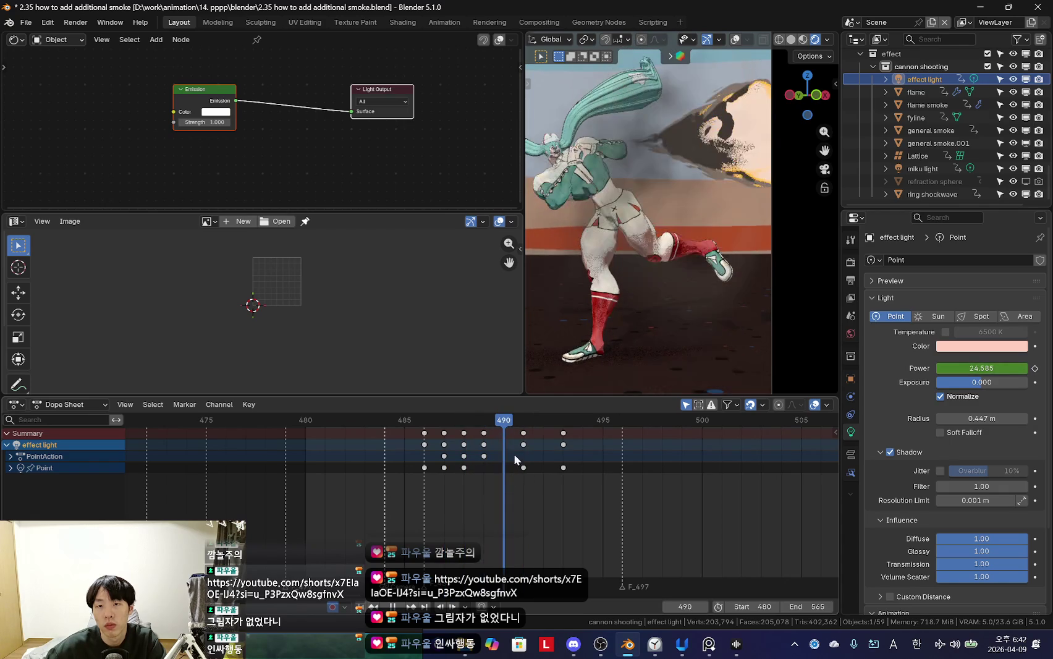
{"action": "key", "text": "shift+alt+z"}
Step: Keyframe the flame material's Multiply node Value at 0.200
{"action": "left_click", "coordinate": [758, 102]}
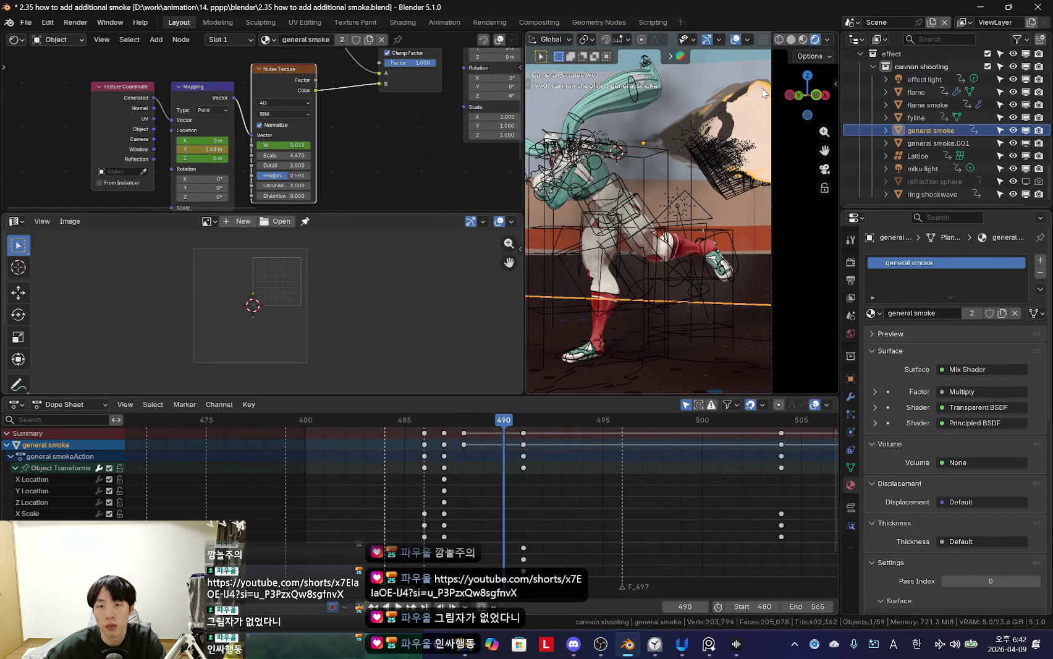
{"action": "scroll", "coordinate": [346, 124], "scroll_direction": "down", "scroll_amount": 6}
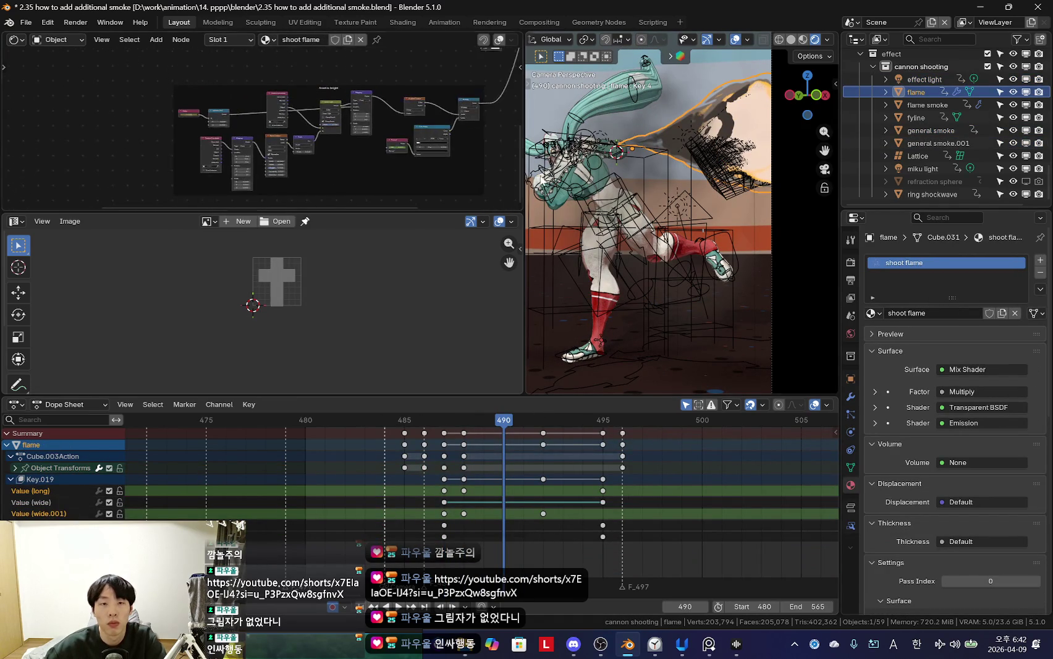
{"action": "key", "text": "shift+alt+z"}
{"action": "middle_click_drag", "start_coordinate": [396, 117], "coordinate": [341, 104]}
{"action": "scroll", "coordinate": [328, 115], "scroll_direction": "up", "scroll_amount": 2}
{"action": "scroll", "coordinate": [315, 123], "scroll_direction": "up", "scroll_amount": 2}
{"action": "scroll", "coordinate": [306, 133], "scroll_direction": "up", "scroll_amount": 2}
{"action": "scroll", "coordinate": [295, 143], "scroll_direction": "up", "scroll_amount": 2}
{"action": "scroll", "coordinate": [309, 143], "scroll_direction": "up", "scroll_amount": 2}
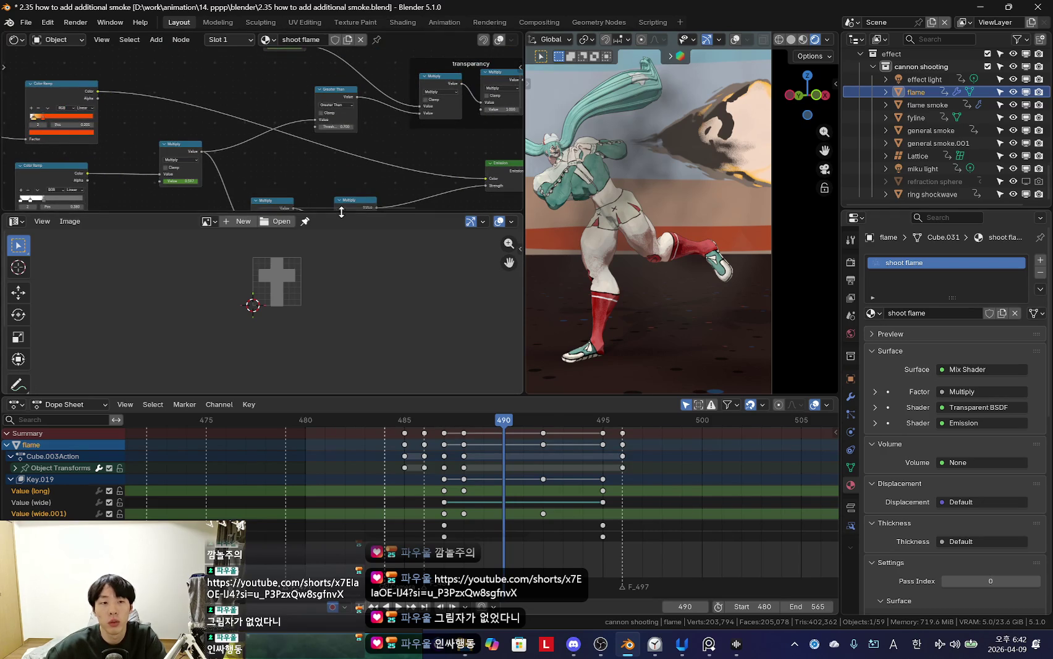
{"action": "left_click_drag", "start_coordinate": [341, 212], "coordinate": [341, 294]}
{"action": "scroll", "coordinate": [312, 150], "scroll_direction": "up", "scroll_amount": 2}
{"action": "scroll", "coordinate": [270, 241], "scroll_direction": "up", "scroll_amount": 2}
{"action": "left_click_drag", "start_coordinate": [298, 239], "coordinate": [290, 240]}
{"action": "key", "text": "i"}
Step: Play the animation and scrub frames 486–493 in the camera view
{"action": "scroll", "coordinate": [614, 536], "scroll_direction": "up", "scroll_amount": 3}
{"action": "key", "text": "space"}
{"action": "scroll", "coordinate": [547, 496], "scroll_direction": "down", "scroll_amount": 2}
{"action": "scroll", "coordinate": [512, 495], "scroll_direction": "down", "scroll_amount": 1}
{"action": "key", "text": "KP_0"}
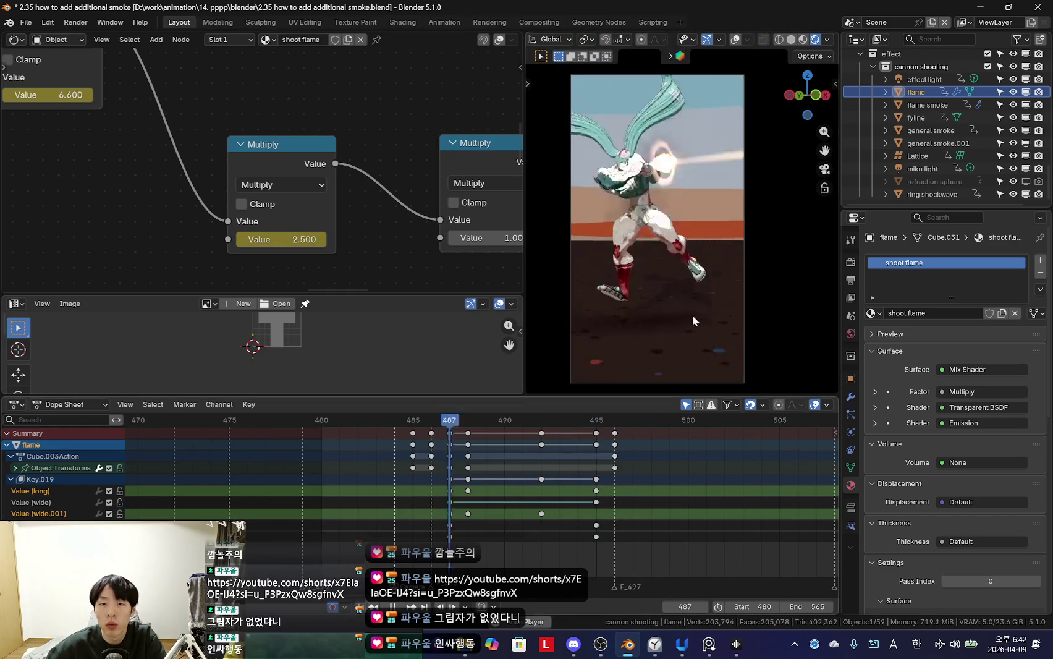
{"action": "mouse_move", "coordinate": [470, 492]}
{"action": "left_mouse_down"}
{"action": "mouse_move", "coordinate": [434, 502]}
{"action": "mouse_move", "coordinate": [472, 516]}
{"action": "mouse_move", "coordinate": [424, 516]}
{"action": "mouse_move", "coordinate": [615, 527]}
{"action": "left_mouse_up"}
Step: Inspect the effect light, flame, fyline and general smoke objects in the Outliner
{"action": "left_click", "coordinate": [924, 78]}
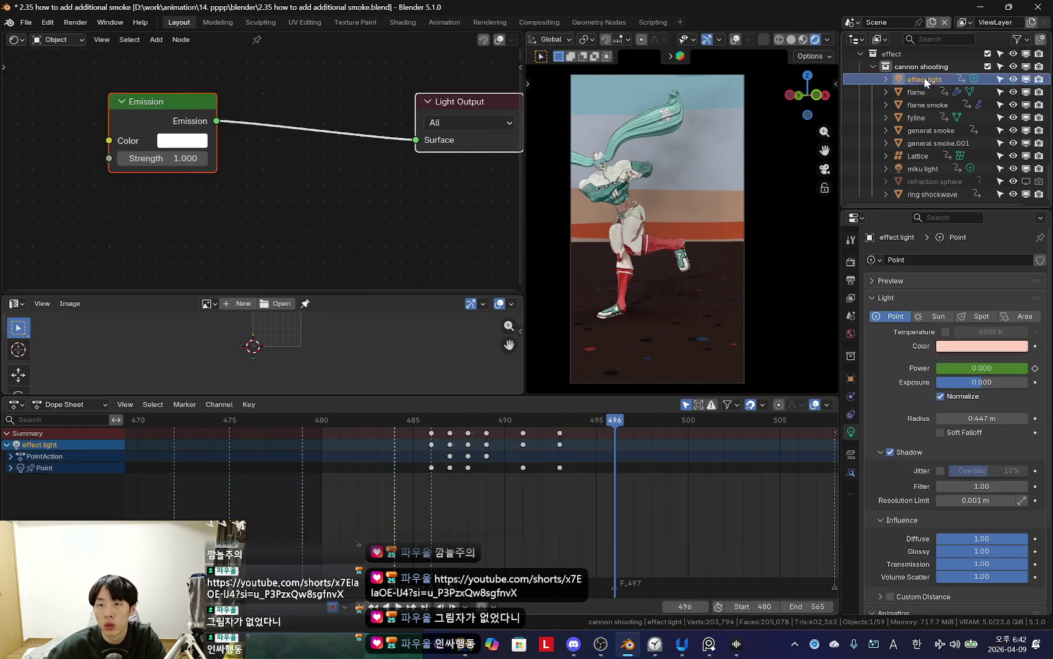
{"action": "left_click", "coordinate": [919, 104], "text": "shift"}
{"action": "left_click", "coordinate": [629, 300]}
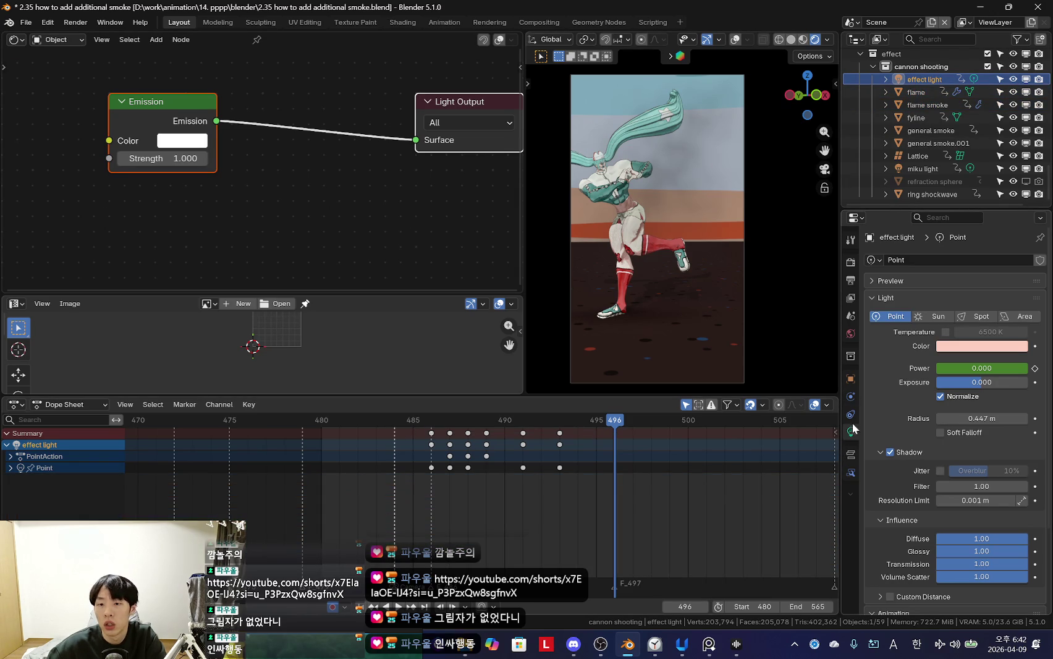
{"action": "left_click", "coordinate": [916, 91]}
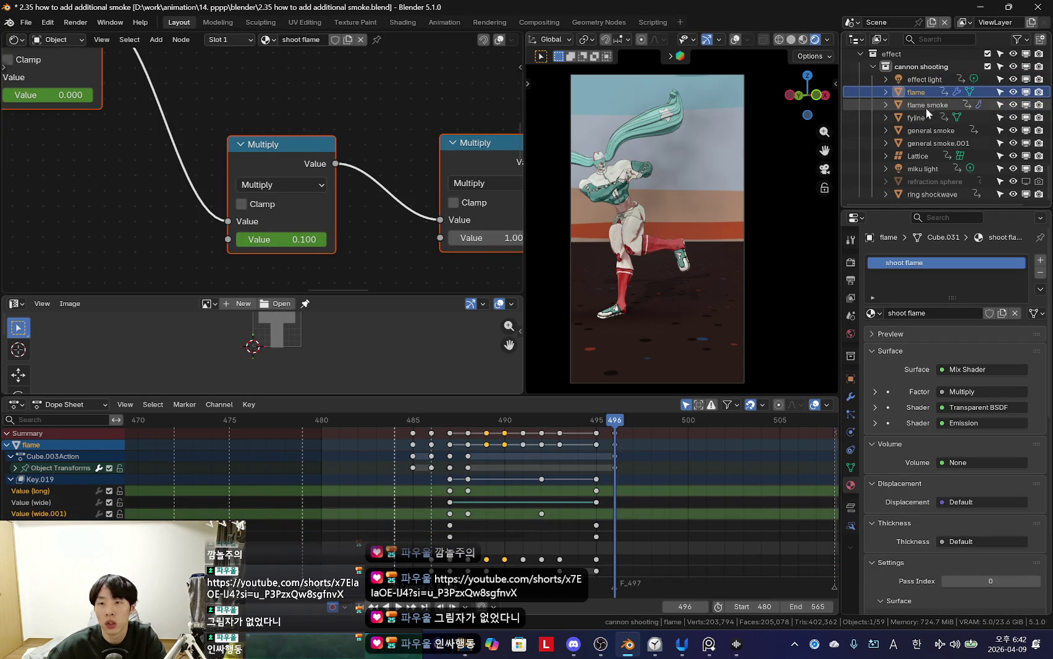
{"action": "left_click", "coordinate": [913, 118]}
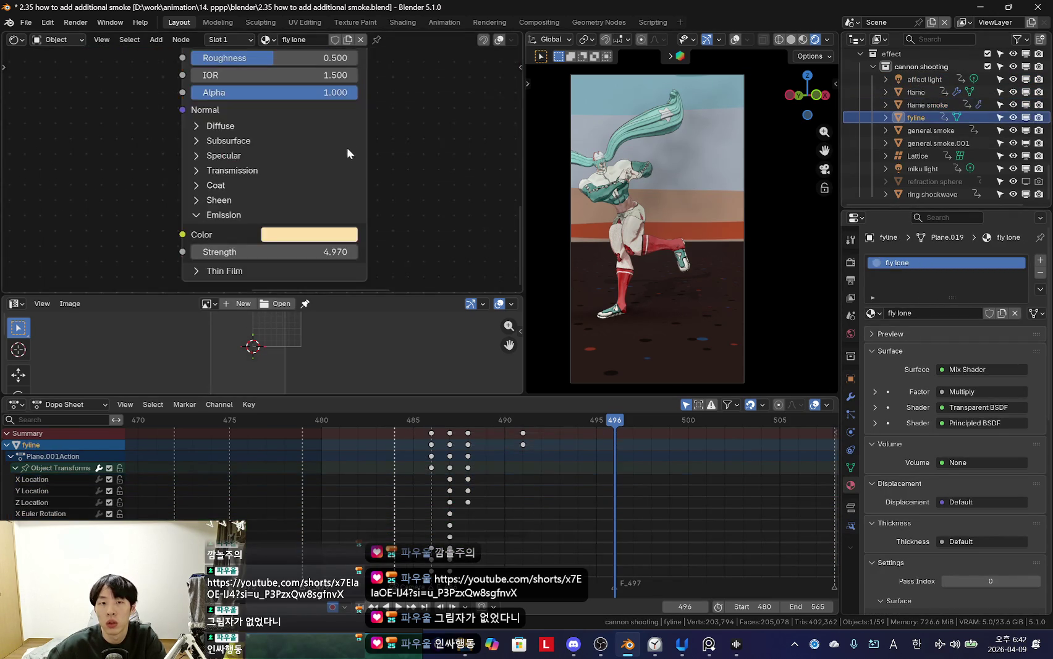
{"action": "left_click", "coordinate": [930, 130]}
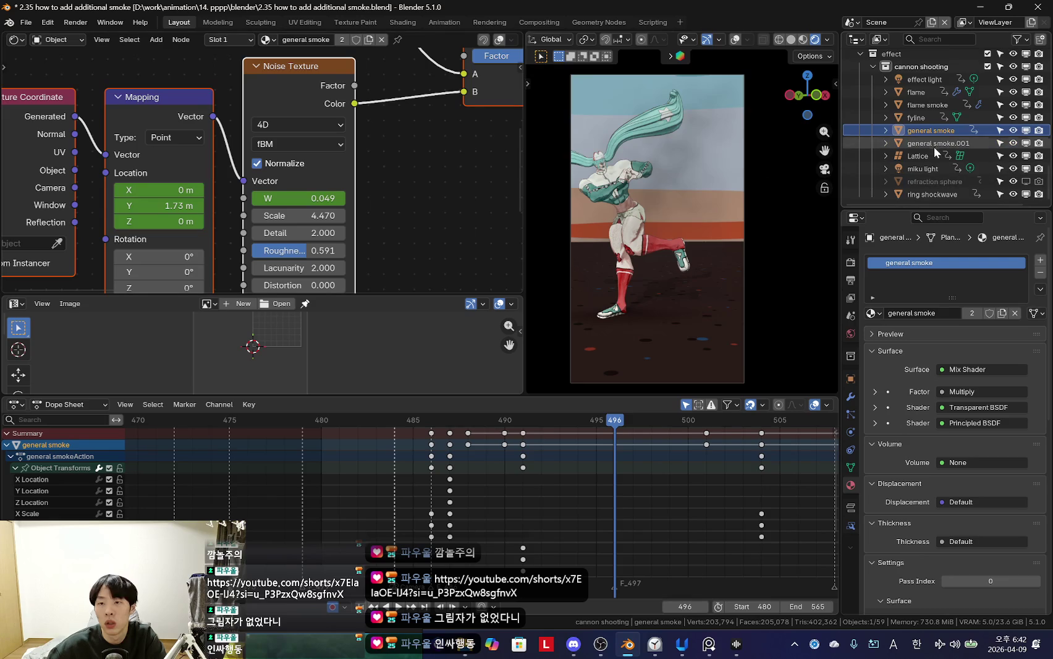
Step: Inspect general smoke.001, miku light, refraction sphere and ring shockwave, then start the range at effect light
{"action": "left_click", "coordinate": [935, 144]}
{"action": "left_click", "coordinate": [880, 155]}
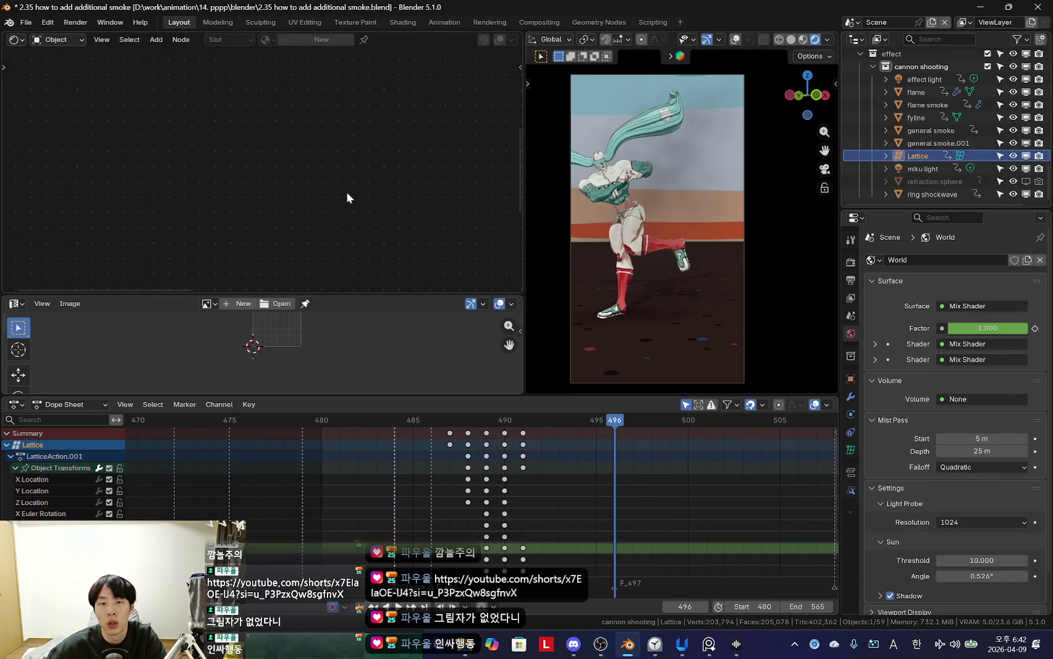
{"action": "left_click", "coordinate": [879, 170]}
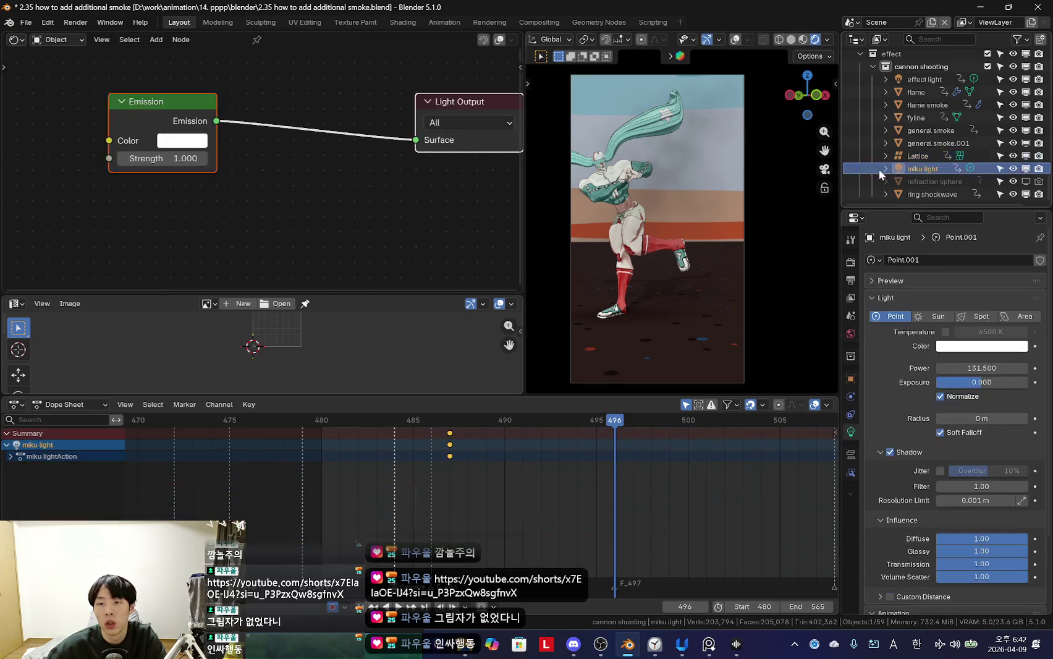
{"action": "left_click", "coordinate": [934, 181]}
{"action": "left_click", "coordinate": [932, 194]}
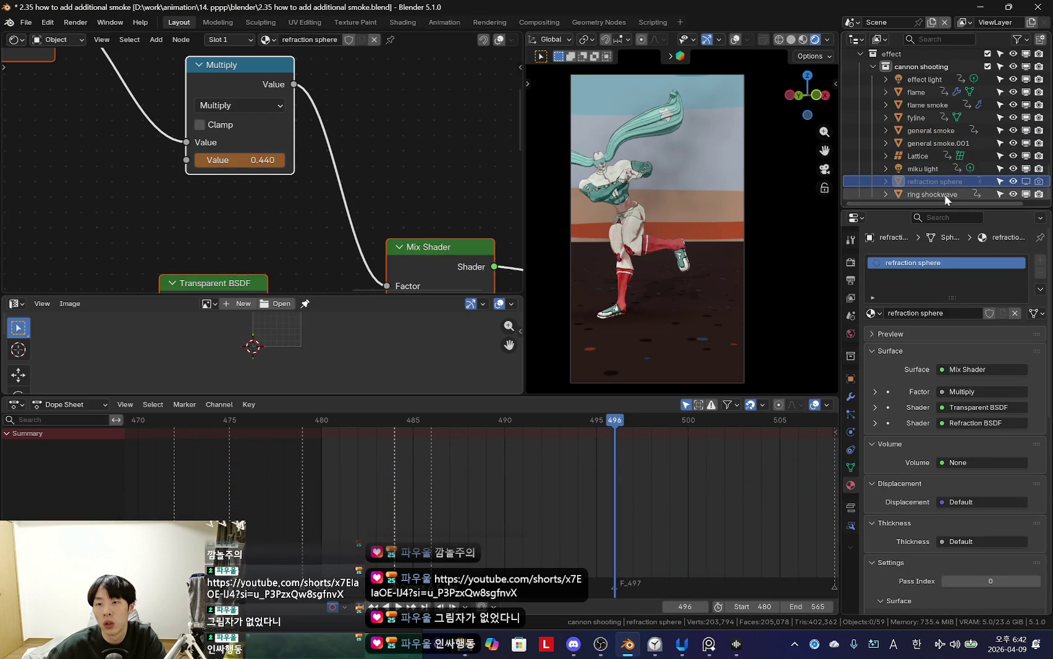
{"action": "left_click", "coordinate": [927, 79], "text": "shift"}
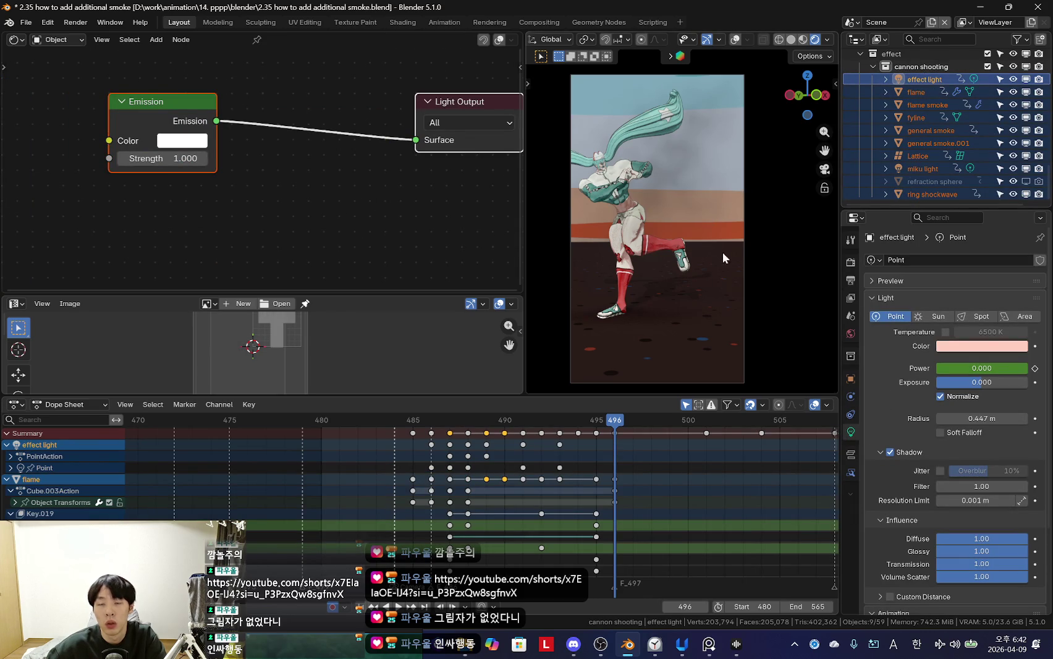
Step: Add a Plain Axes empty and move it into place
{"action": "mouse_move", "coordinate": [736, 256]}
{"action": "middle_mouse_down"}
{"action": "mouse_move", "coordinate": [690, 253]}
{"action": "mouse_move", "coordinate": [669, 222]}
{"action": "middle_mouse_up"}
{"action": "key", "text": "shift+a"}
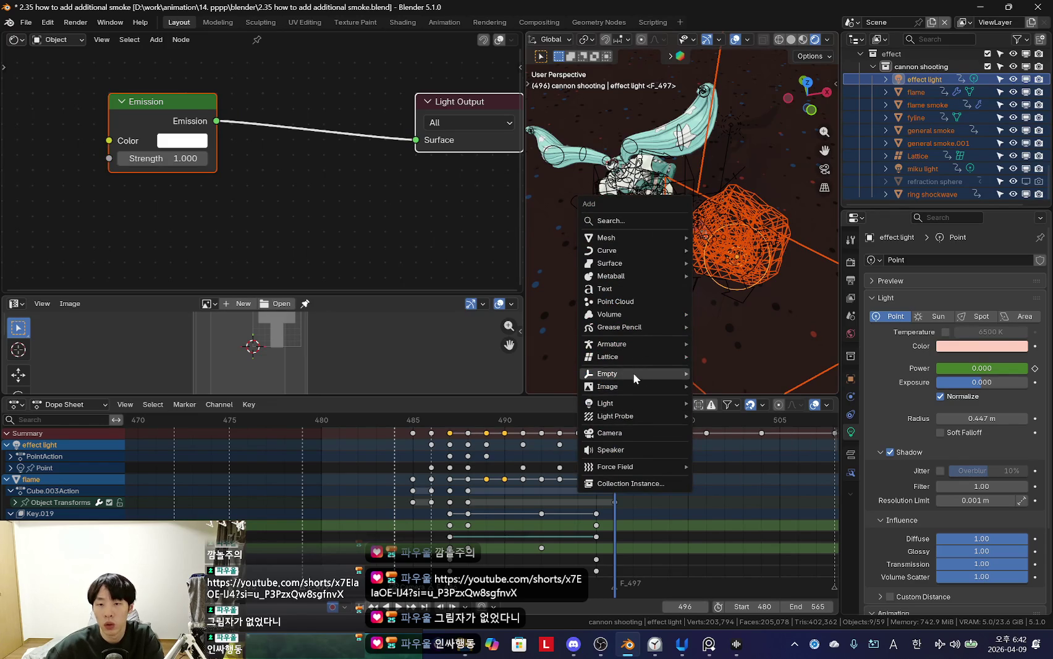
{"action": "left_click", "coordinate": [721, 372]}
{"action": "key", "text": "g"}
{"action": "left_click", "coordinate": [725, 276]}
Step: Select the general smoke object and return to the camera view with overlays hidden
{"action": "mouse_move", "coordinate": [722, 281]}
{"action": "middle_mouse_down"}
{"action": "mouse_move", "coordinate": [715, 310]}
{"action": "mouse_move", "coordinate": [765, 271]}
{"action": "mouse_move", "coordinate": [778, 193]}
{"action": "mouse_move", "coordinate": [706, 283]}
{"action": "mouse_move", "coordinate": [704, 213]}
{"action": "middle_mouse_up"}
{"action": "scroll", "coordinate": [705, 213], "scroll_direction": "up", "scroll_amount": 2}
{"action": "scroll", "coordinate": [922, 162], "scroll_direction": "down", "scroll_amount": 1}
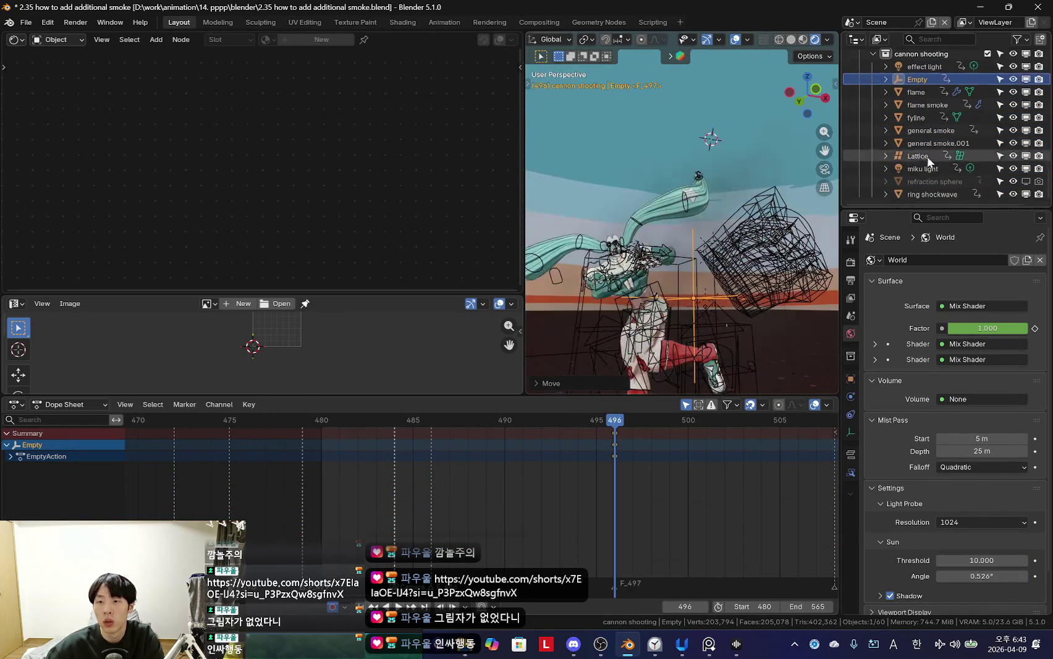
{"action": "left_click", "coordinate": [901, 131]}
{"action": "scroll", "coordinate": [183, 126], "scroll_direction": "down", "scroll_amount": 3}
{"action": "scroll", "coordinate": [182, 125], "scroll_direction": "up", "scroll_amount": 2}
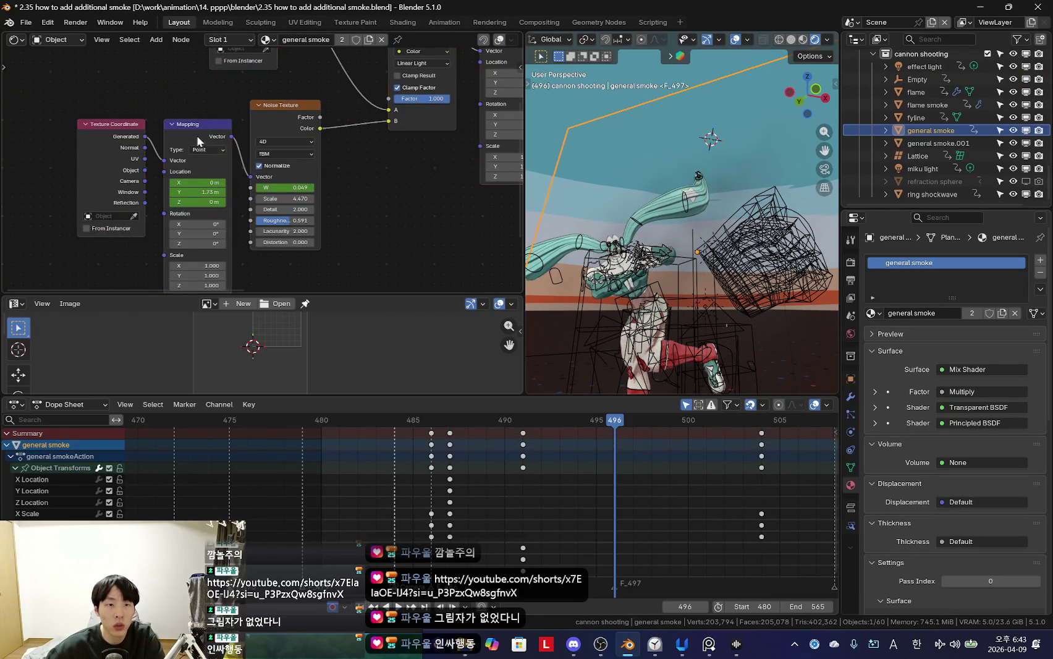
{"action": "scroll", "coordinate": [197, 133], "scroll_direction": "down", "scroll_amount": 2}
{"action": "scroll", "coordinate": [265, 188], "scroll_direction": "right", "scroll_amount": 3}
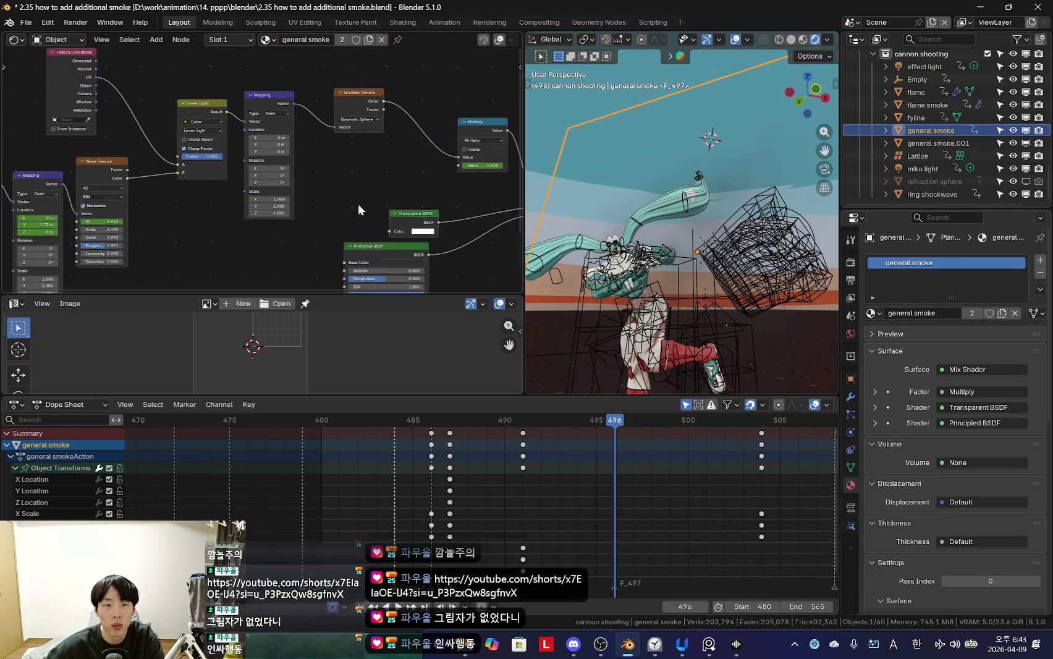
{"action": "scroll", "coordinate": [327, 193], "scroll_direction": "down", "scroll_amount": 3}
{"action": "scroll", "coordinate": [335, 197], "scroll_direction": "left", "scroll_amount": 3}
{"action": "scroll", "coordinate": [322, 196], "scroll_direction": "left", "scroll_amount": 3}
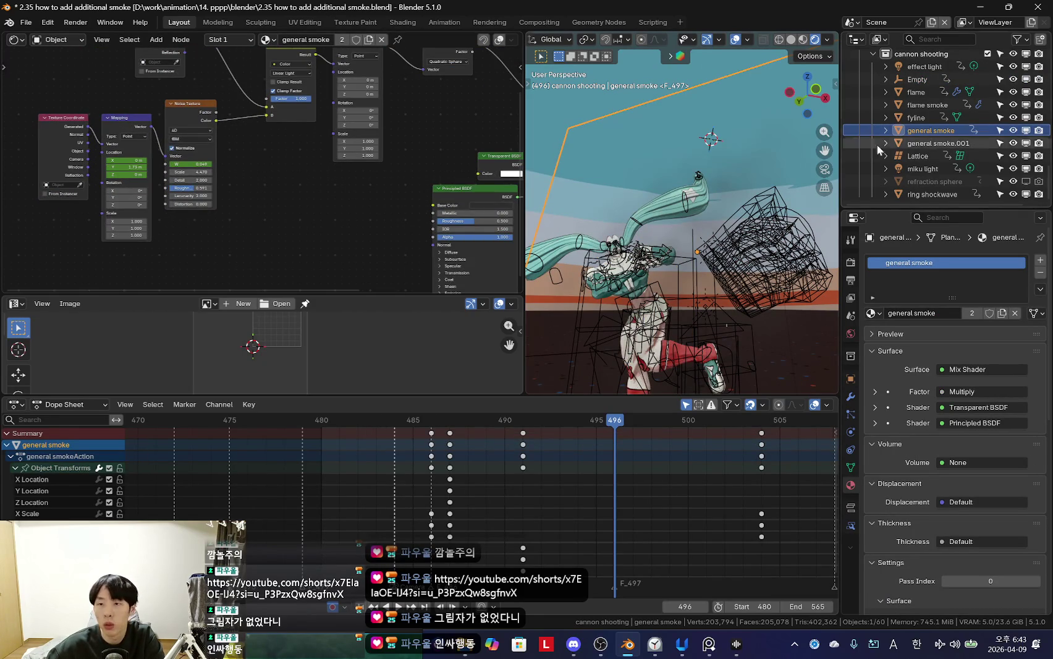
{"action": "key", "text": "shift+alt+z"}
{"action": "middle_click_drag", "start_coordinate": [656, 260], "coordinate": [715, 254]}
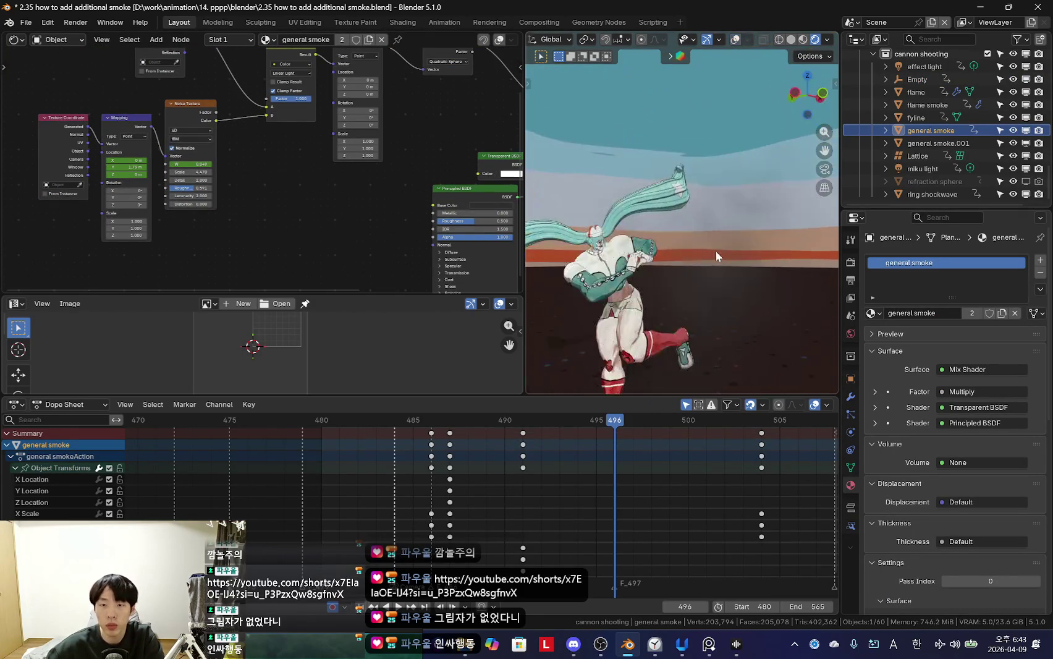
{"action": "key", "text": "KP_0"}
{"action": "scroll", "coordinate": [322, 175], "scroll_direction": "down", "scroll_amount": 2}
{"action": "scroll", "coordinate": [271, 216], "scroll_direction": "up", "scroll_amount": 1}
{"action": "scroll", "coordinate": [210, 147], "scroll_direction": "up", "scroll_amount": 3}
{"action": "scroll", "coordinate": [134, 111], "scroll_direction": "down", "scroll_amount": 3}
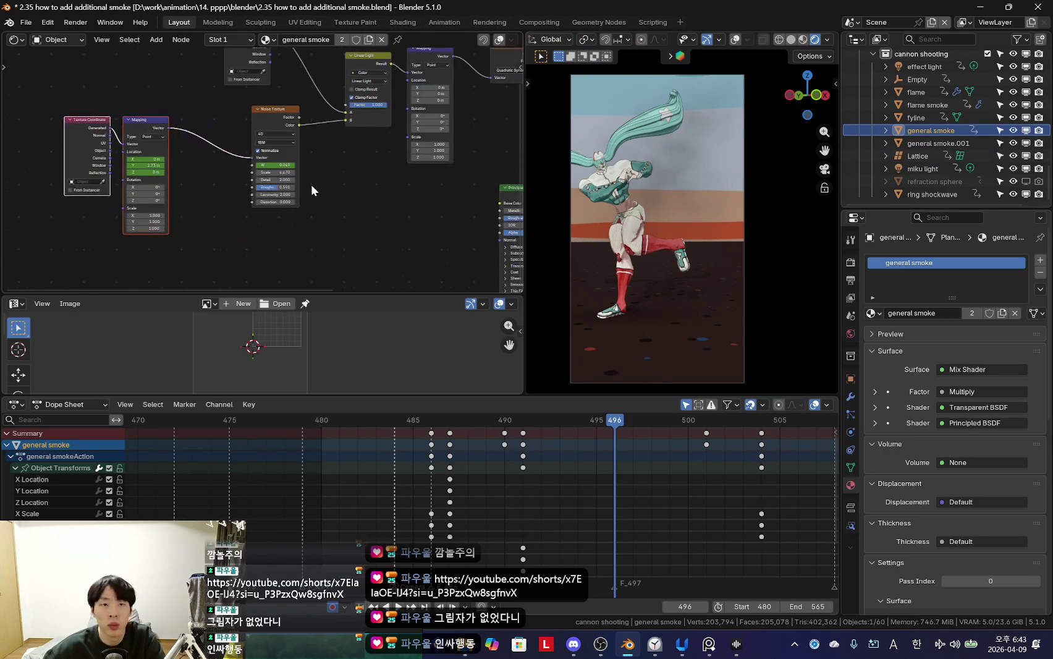
Step: Add a Bump node and link the Noise Texture Color to its Height
{"action": "key", "text": "shift+a"}
{"action": "type", "text": "bump"}
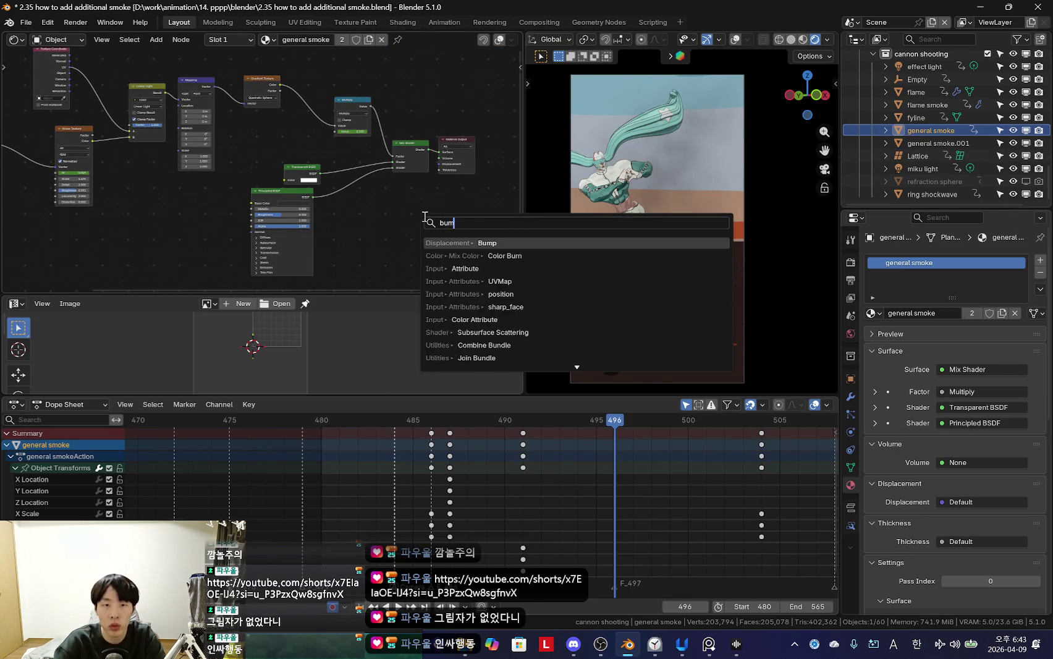
{"action": "key", "text": "Return"}
{"action": "left_click", "coordinate": [220, 196]}
{"action": "scroll", "coordinate": [226, 232], "scroll_direction": "up", "scroll_amount": 2}
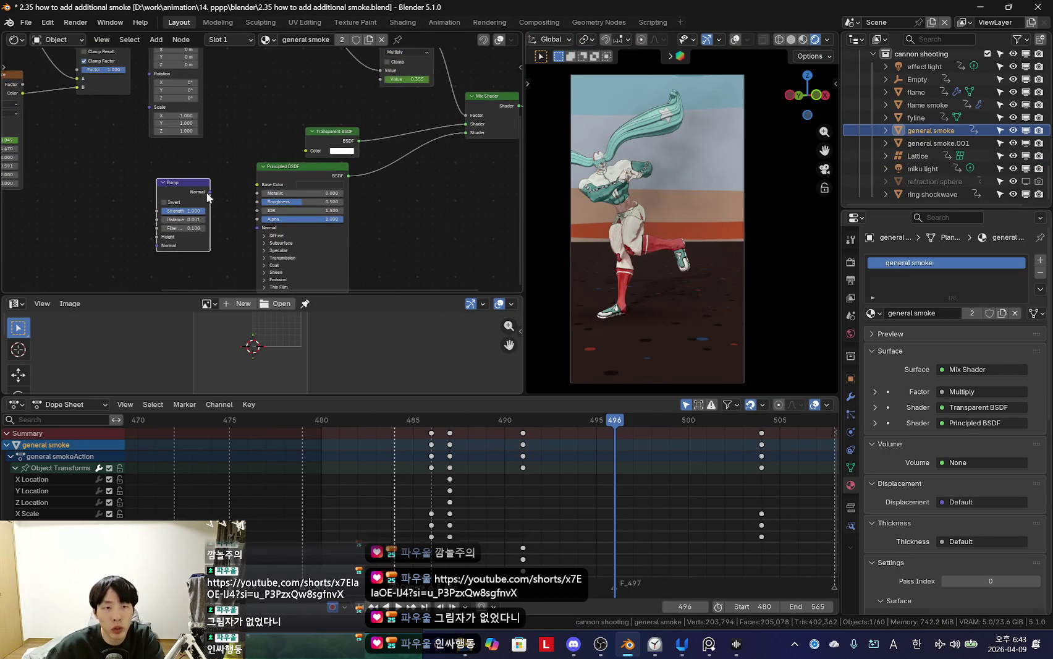
{"action": "middle_click_drag", "start_coordinate": [239, 222], "coordinate": [244, 163]}
{"action": "left_click_drag", "start_coordinate": [314, 87], "coordinate": [279, 68]}
{"action": "middle_click_drag", "start_coordinate": [279, 68], "coordinate": [242, 145]}
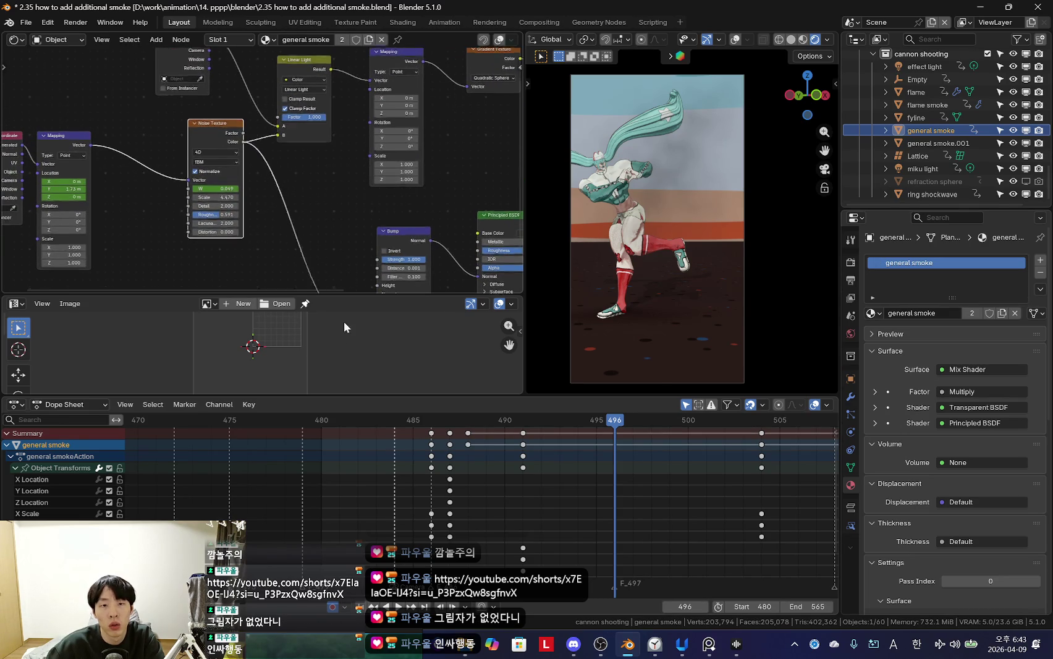
{"action": "left_click_drag", "start_coordinate": [243, 143], "coordinate": [377, 247]}
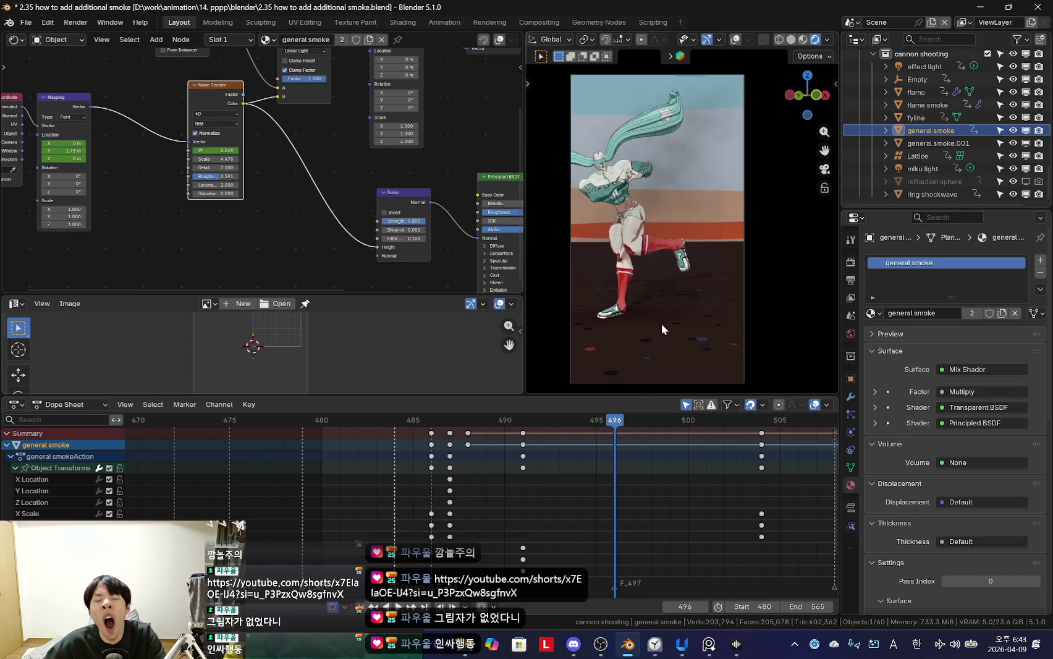
Step: Scrub back and play the animation to preview the bumped smoke
{"action": "scroll", "coordinate": [623, 477], "scroll_direction": "up", "scroll_amount": 3}
{"action": "mouse_move", "coordinate": [623, 477]}
{"action": "left_mouse_down"}
{"action": "mouse_move", "coordinate": [568, 478]}
{"action": "mouse_move", "coordinate": [629, 483]}
{"action": "mouse_move", "coordinate": [577, 482]}
{"action": "left_mouse_up"}
{"action": "scroll", "coordinate": [422, 242], "scroll_direction": "up", "scroll_amount": 3}
{"action": "key", "text": "space"}
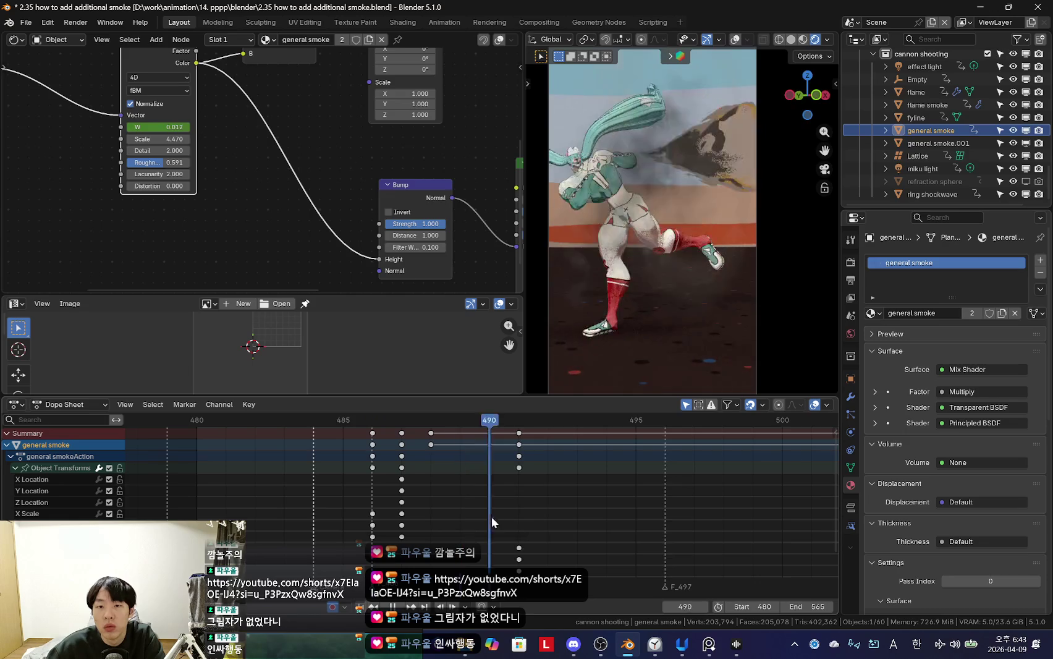
Step: Set the smoke's Principled BSDF Metallic to 1.000
{"action": "scroll", "coordinate": [336, 200], "scroll_direction": "up", "scroll_amount": 2}
{"action": "middle_click_drag", "start_coordinate": [337, 200], "coordinate": [62, 204]}
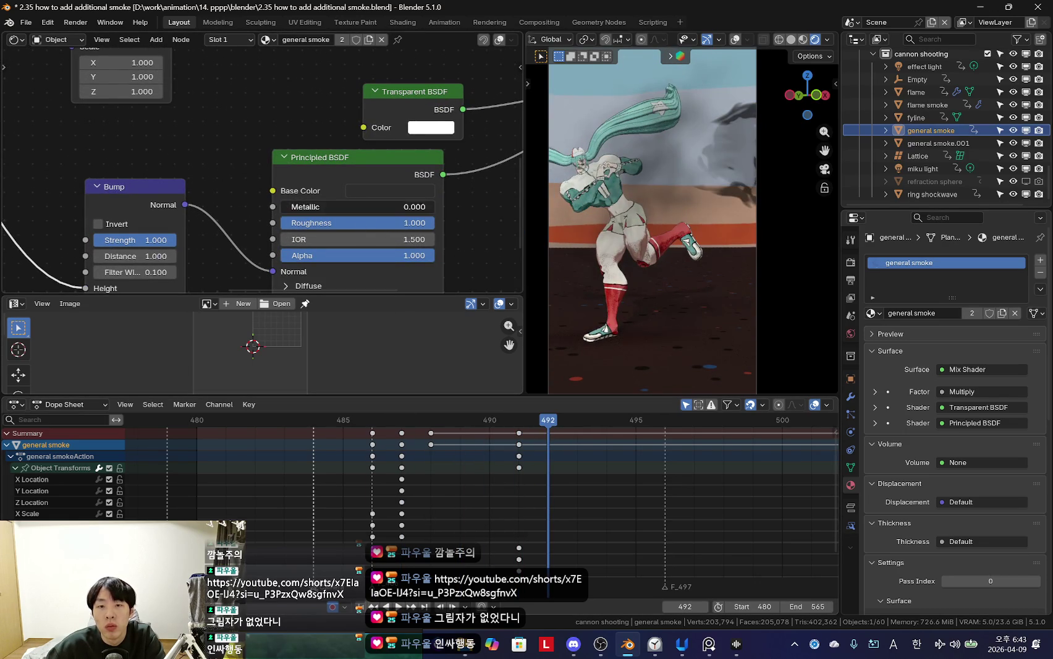
{"action": "left_click_drag", "start_coordinate": [352, 207], "coordinate": [435, 206]}
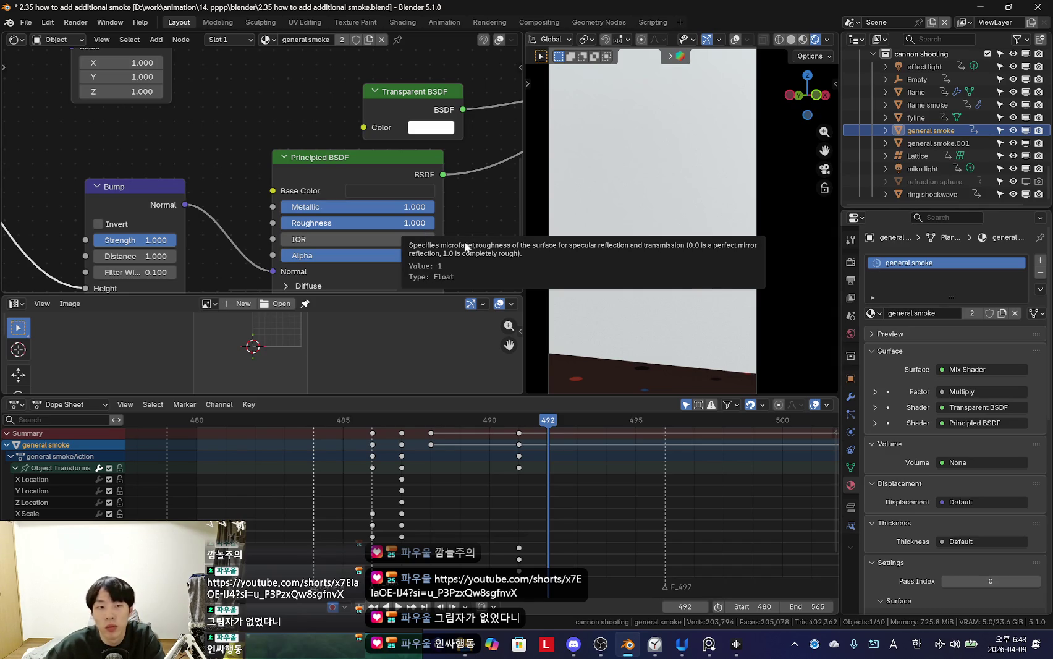
{"action": "scroll", "coordinate": [475, 231], "scroll_direction": "up", "scroll_amount": 2}
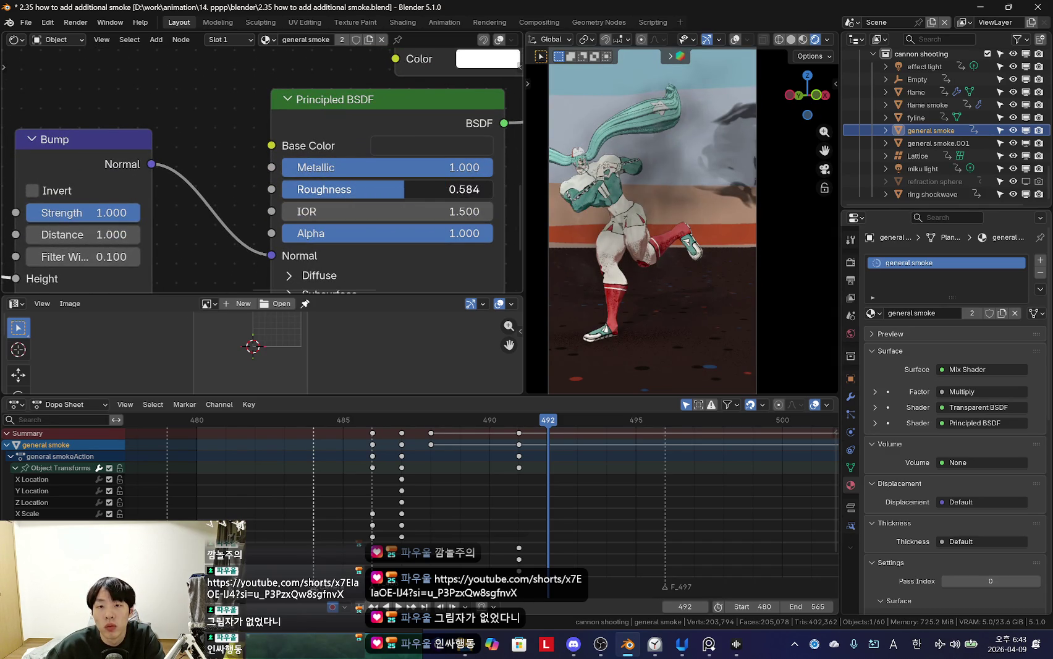
Step: Check the smoke BSDF's Subsurface and Specular panels and rotate the general smoke object
{"action": "mouse_move", "coordinate": [711, 198]}
{"action": "middle_mouse_down"}
{"action": "mouse_move", "coordinate": [723, 222]}
{"action": "mouse_move", "coordinate": [692, 260]}
{"action": "mouse_move", "coordinate": [741, 261]}
{"action": "mouse_move", "coordinate": [663, 296]}
{"action": "mouse_move", "coordinate": [676, 236]}
{"action": "middle_mouse_up"}
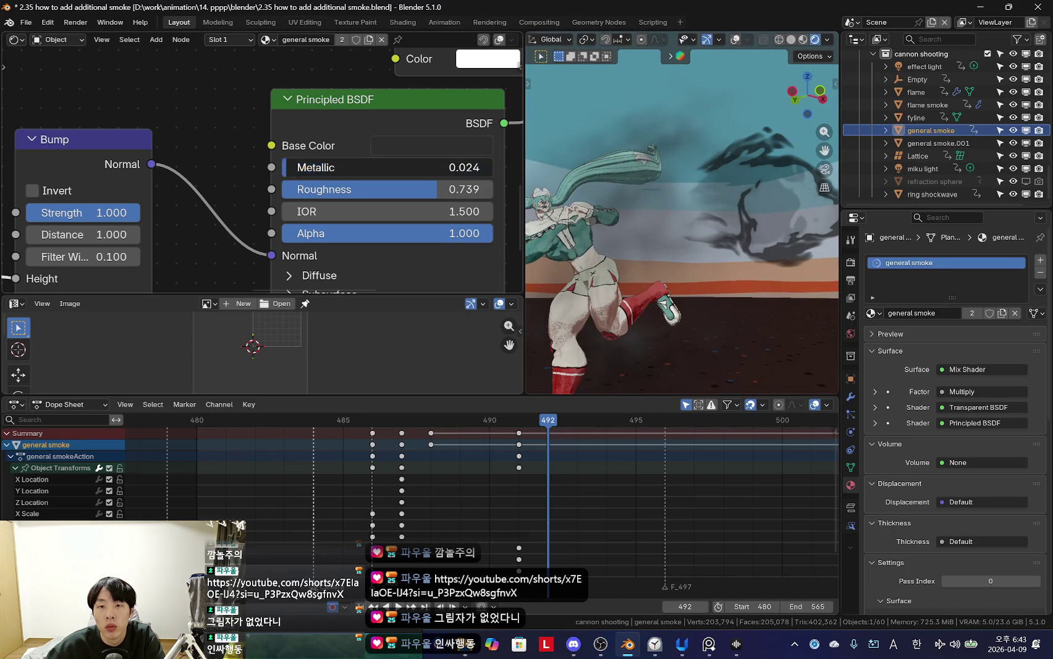
{"action": "scroll", "coordinate": [367, 233], "scroll_direction": "down", "scroll_amount": 5, "text": "shift"}
{"action": "left_click", "coordinate": [316, 146]}
{"action": "left_click", "coordinate": [316, 146]}
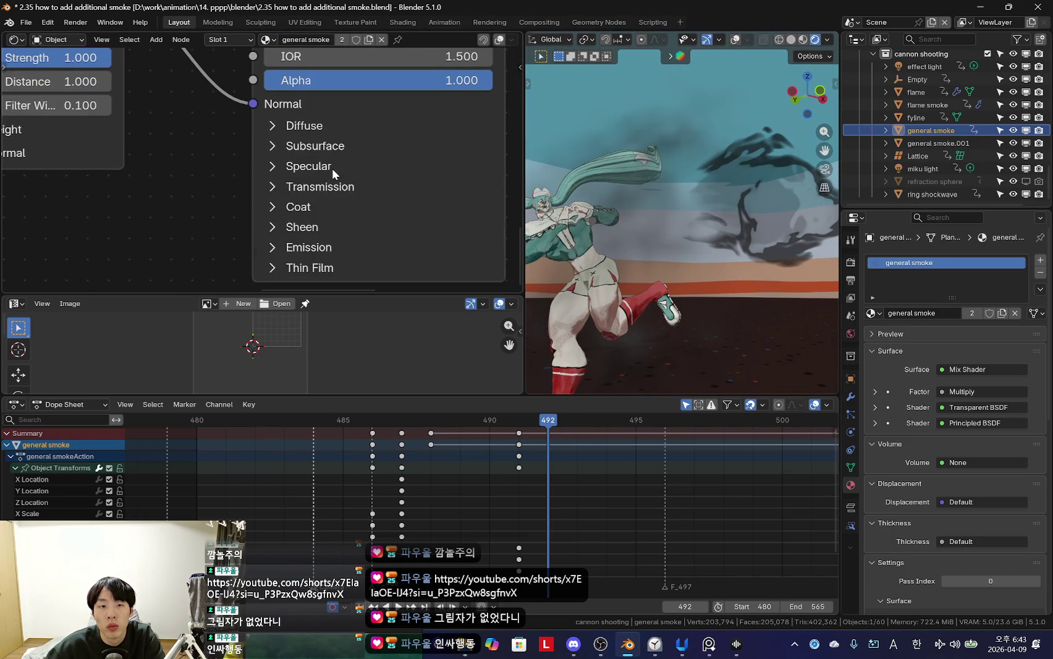
{"action": "left_click", "coordinate": [331, 168]}
{"action": "scroll", "coordinate": [336, 170], "scroll_direction": "down", "scroll_amount": 1}
{"action": "scroll", "coordinate": [335, 170], "scroll_direction": "down", "scroll_amount": 3, "text": "shift"}
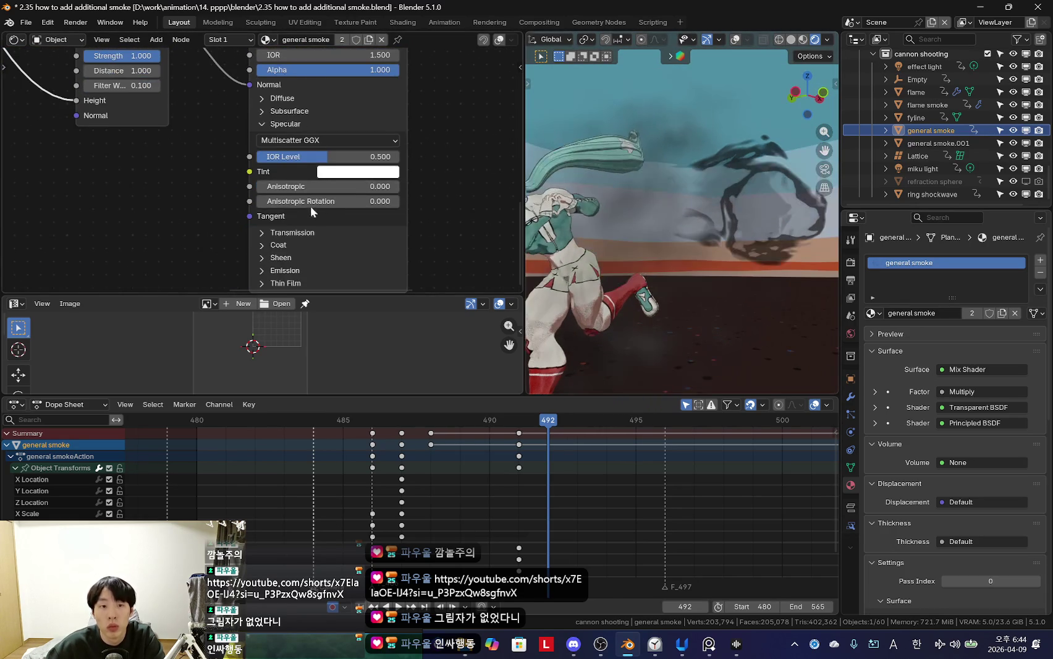
{"action": "scroll", "coordinate": [293, 194], "scroll_direction": "down", "scroll_amount": 1}
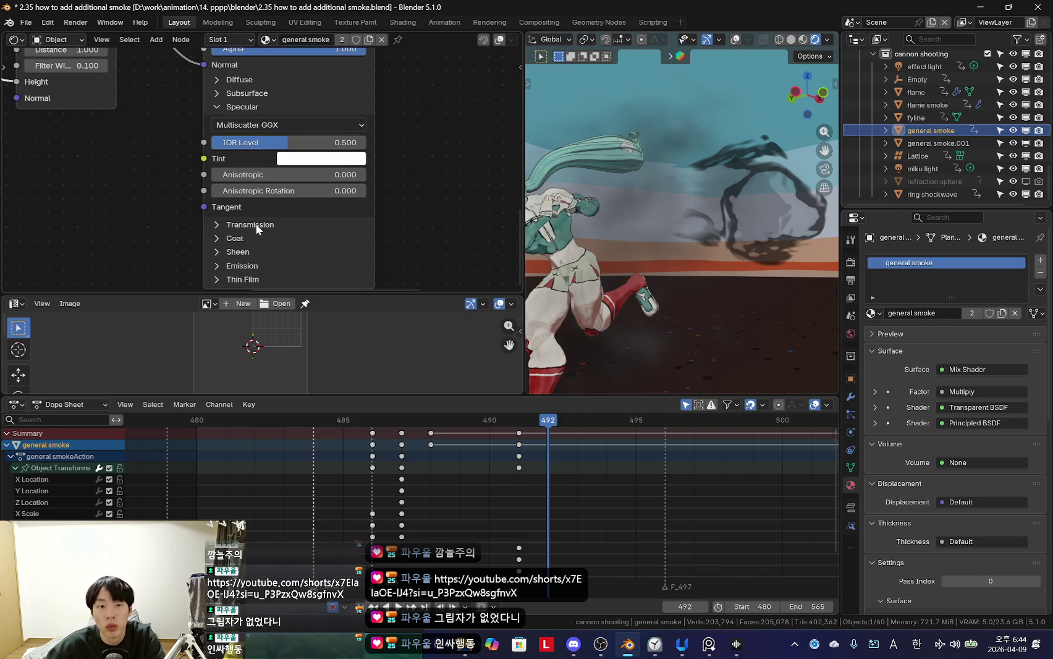
{"action": "middle_click_drag", "start_coordinate": [255, 223], "coordinate": [250, 237]}
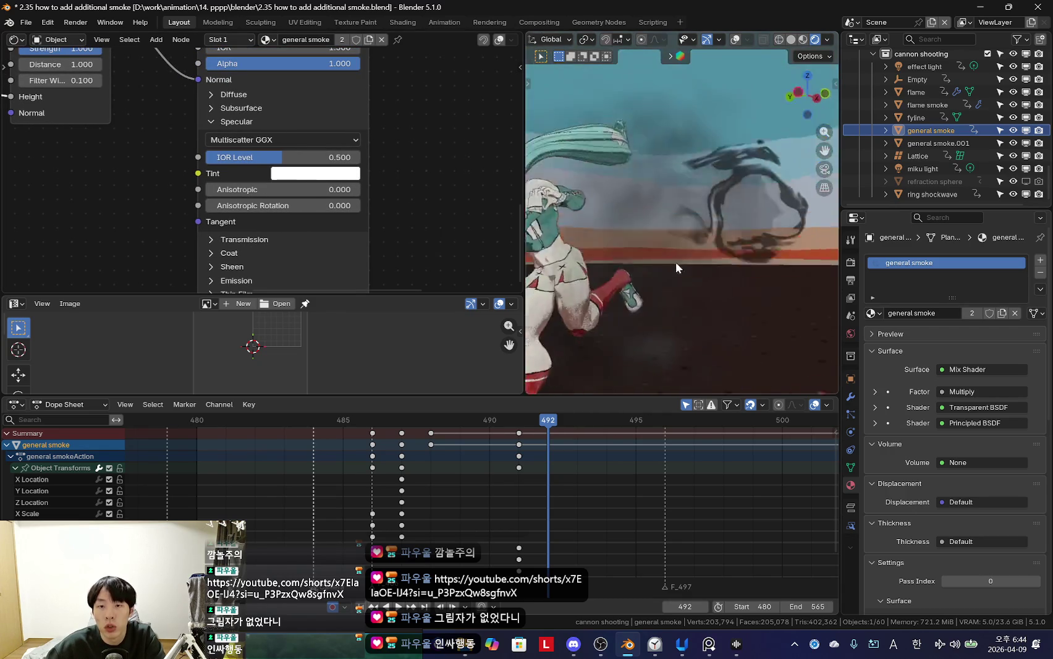
{"action": "key", "text": "r"}
{"action": "key", "text": "r"}
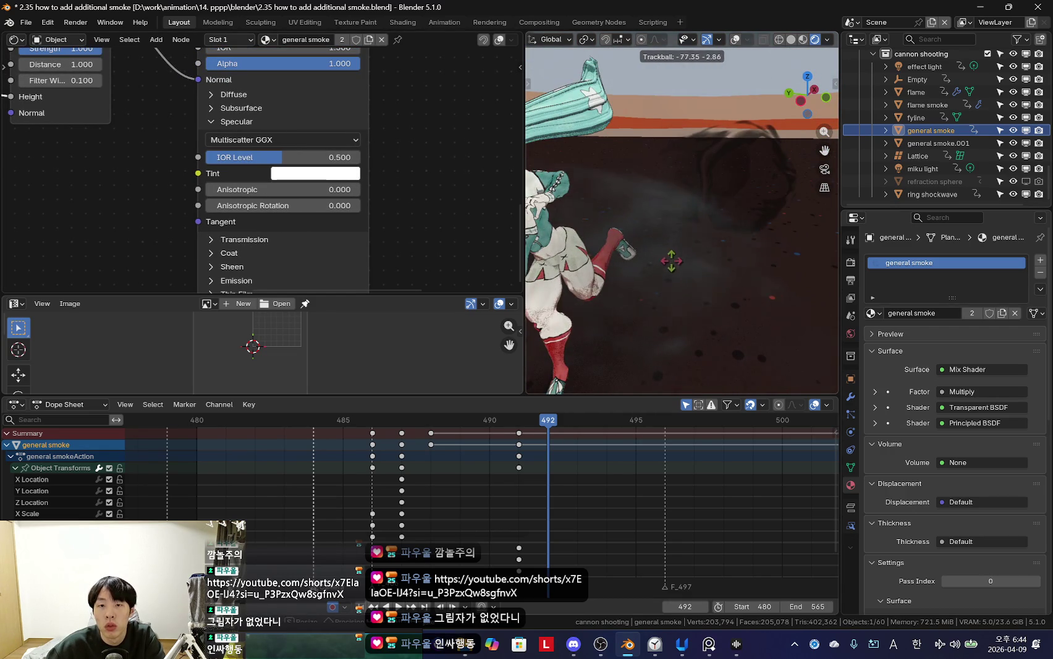
{"action": "key", "text": "KP_0"}
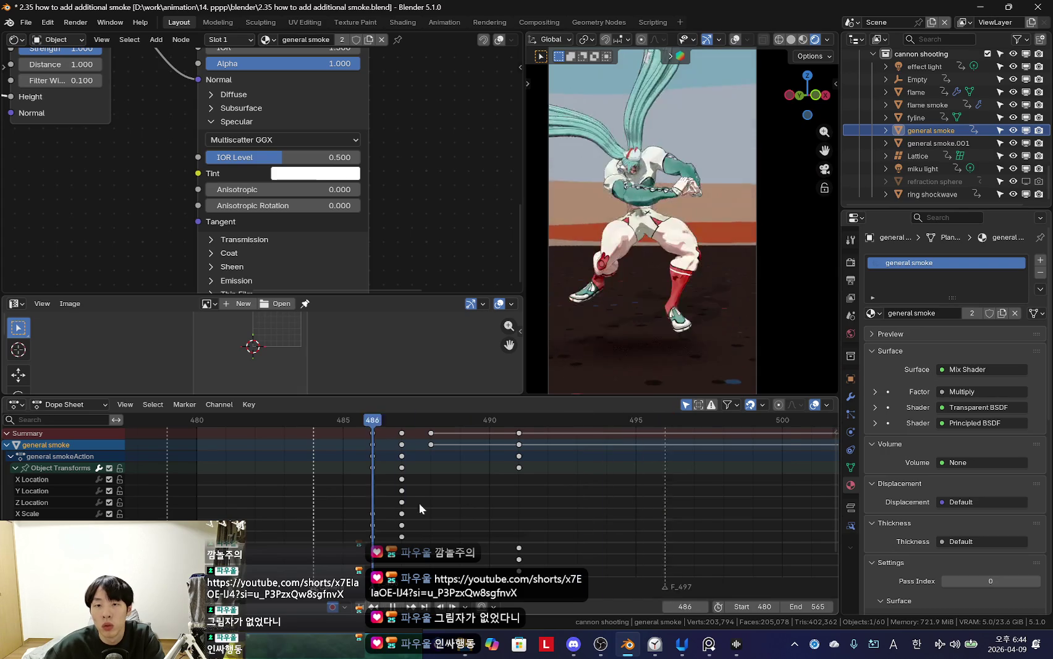
{"action": "scroll", "coordinate": [518, 493], "scroll_direction": "down", "scroll_amount": 4}
Step: Replay the smoke burst twice, scrub back to frame 492, and open the File menu
{"action": "key", "text": "Escape"}
{"action": "key", "text": "space"}
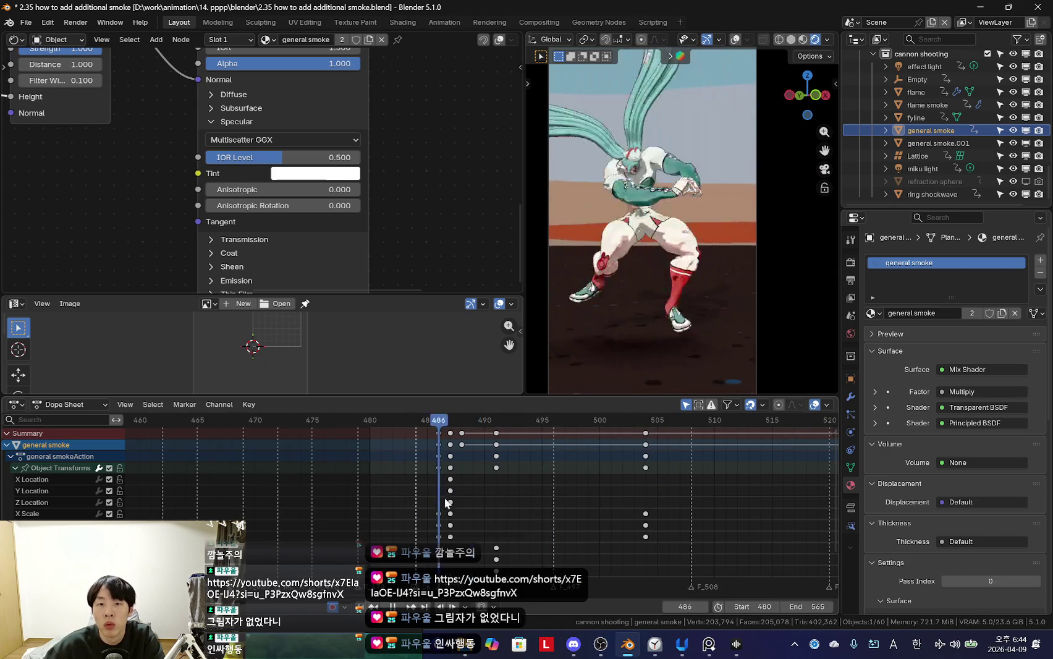
{"action": "scroll", "coordinate": [502, 507], "scroll_direction": "down", "scroll_amount": 3}
{"action": "key", "text": "Escape"}
{"action": "key", "text": "space"}
{"action": "scroll", "coordinate": [432, 510], "scroll_direction": "down", "scroll_amount": 4}
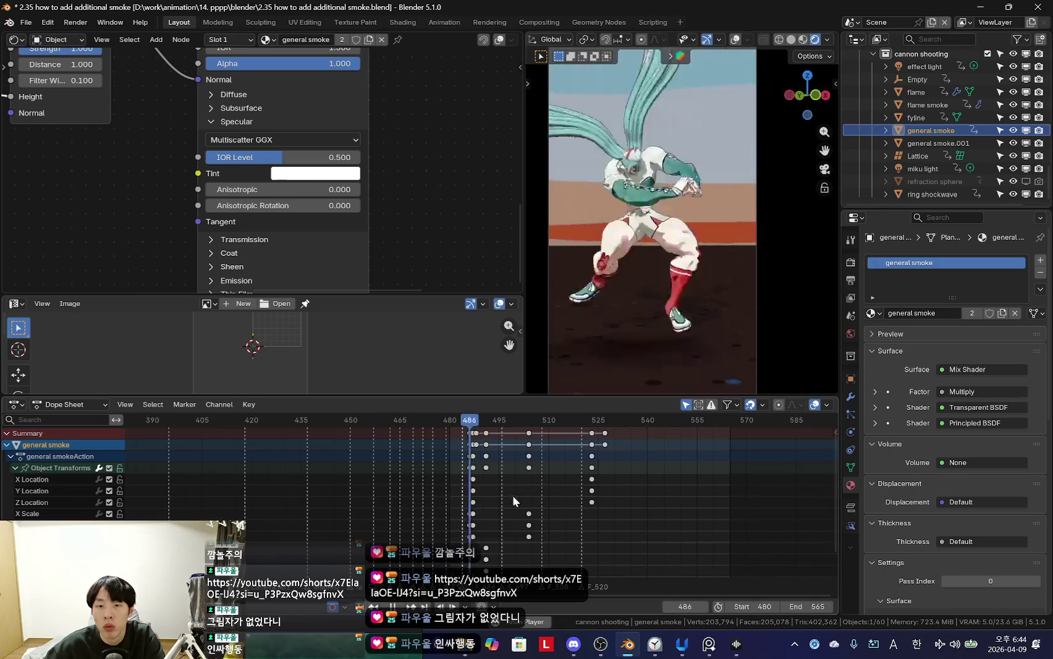
{"action": "left_click_drag", "start_coordinate": [468, 488], "coordinate": [494, 496]}
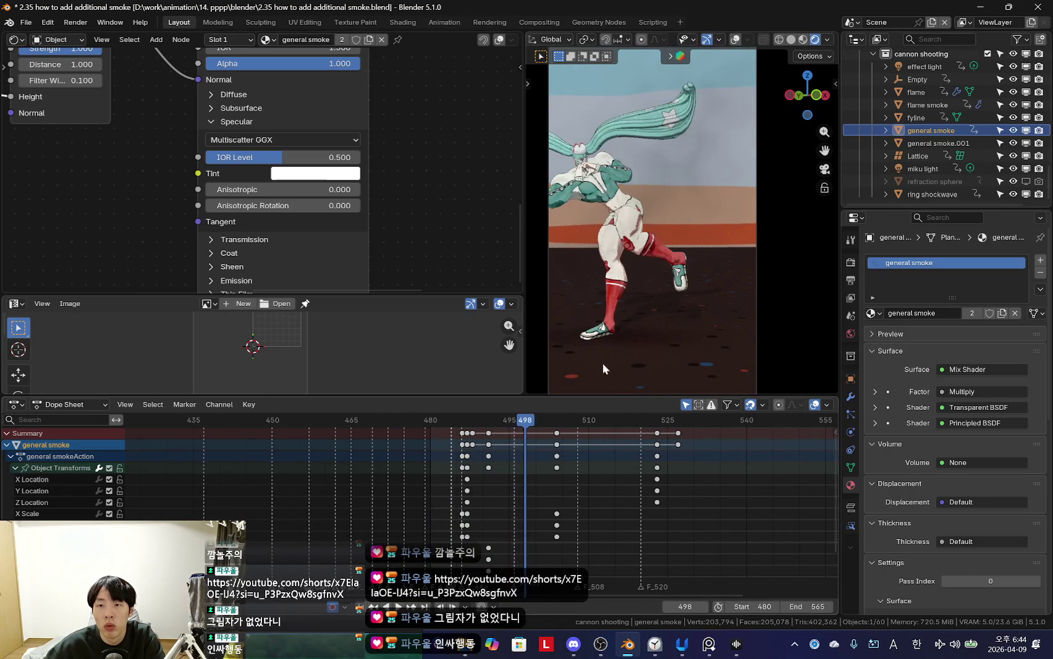
{"action": "left_click", "coordinate": [27, 22]}
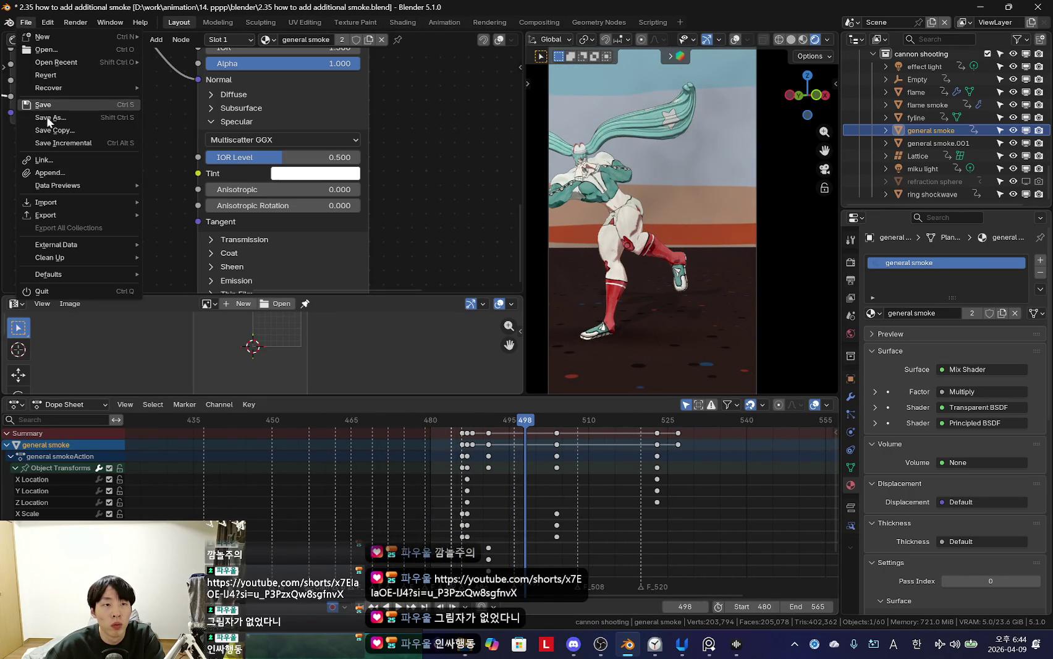
Step: Replay the shot from around frame 490 and scrub back to frame 497
{"action": "scroll", "coordinate": [336, 191], "scroll_direction": "down", "scroll_amount": 2}
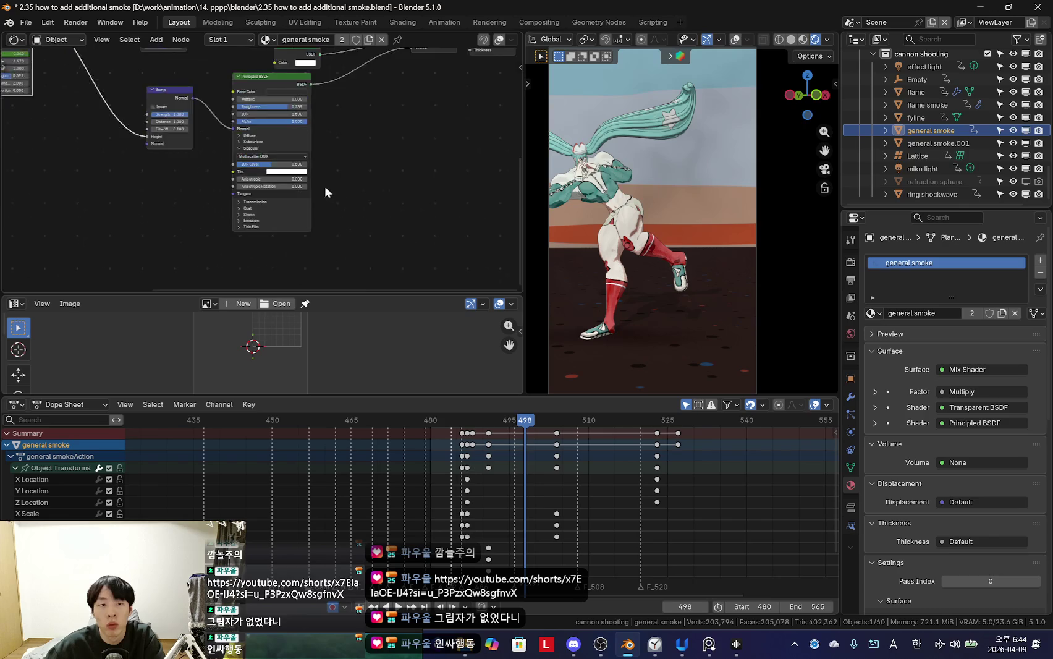
{"action": "scroll", "coordinate": [322, 225], "scroll_direction": "down", "scroll_amount": 1}
{"action": "scroll", "coordinate": [296, 204], "scroll_direction": "down", "scroll_amount": 1}
{"action": "scroll", "coordinate": [245, 184], "scroll_direction": "down", "scroll_amount": 1}
{"action": "scroll", "coordinate": [245, 184], "scroll_direction": "up", "scroll_amount": 2}
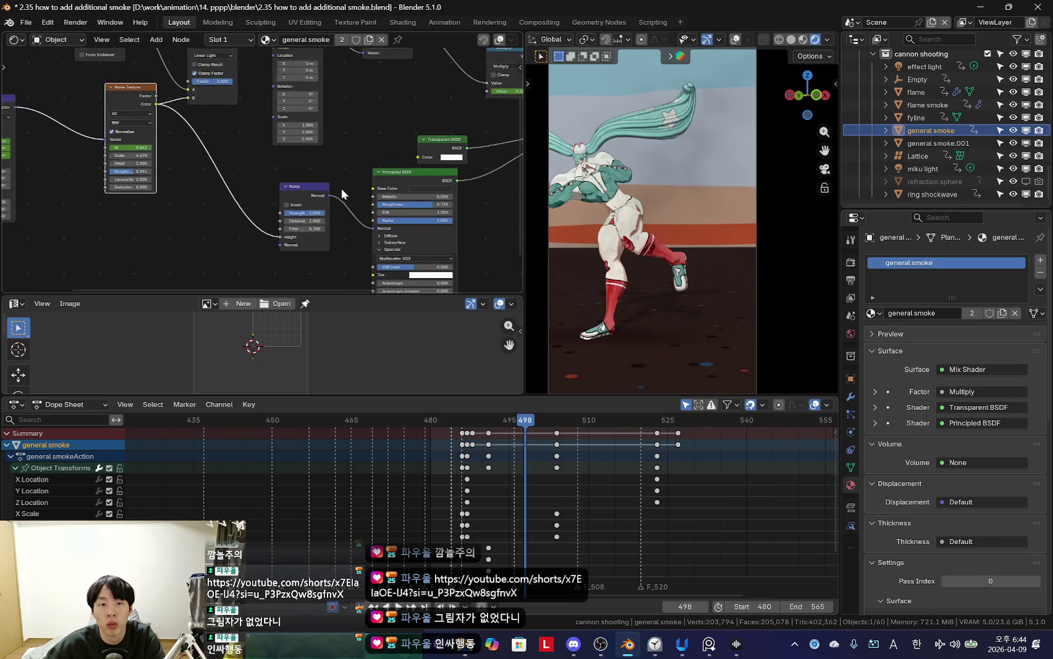
{"action": "key", "text": "Down"}
{"action": "key", "text": "Right"}
{"action": "key", "text": "Right"}
{"action": "key", "text": "Right"}
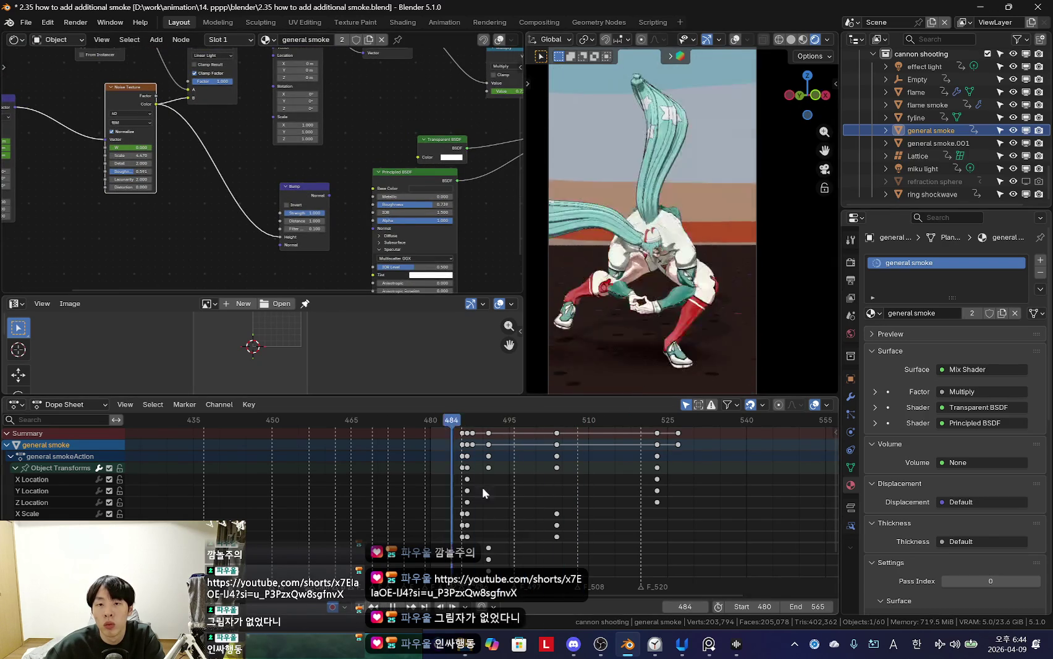
{"action": "key", "text": "space"}
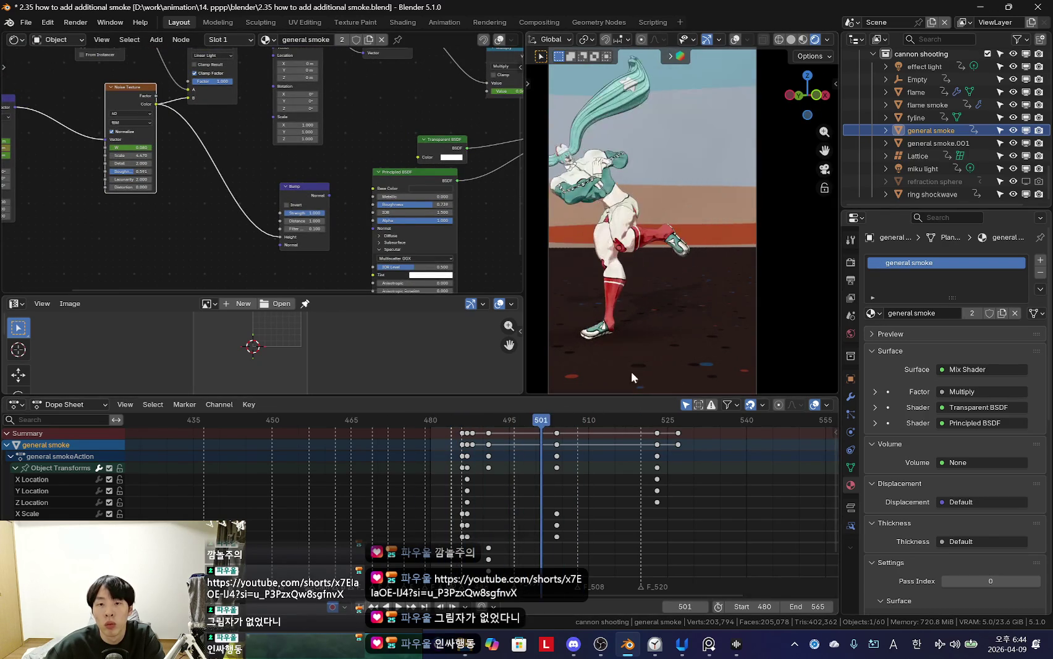
{"action": "left_click_drag", "start_coordinate": [540, 500], "coordinate": [518, 499]}
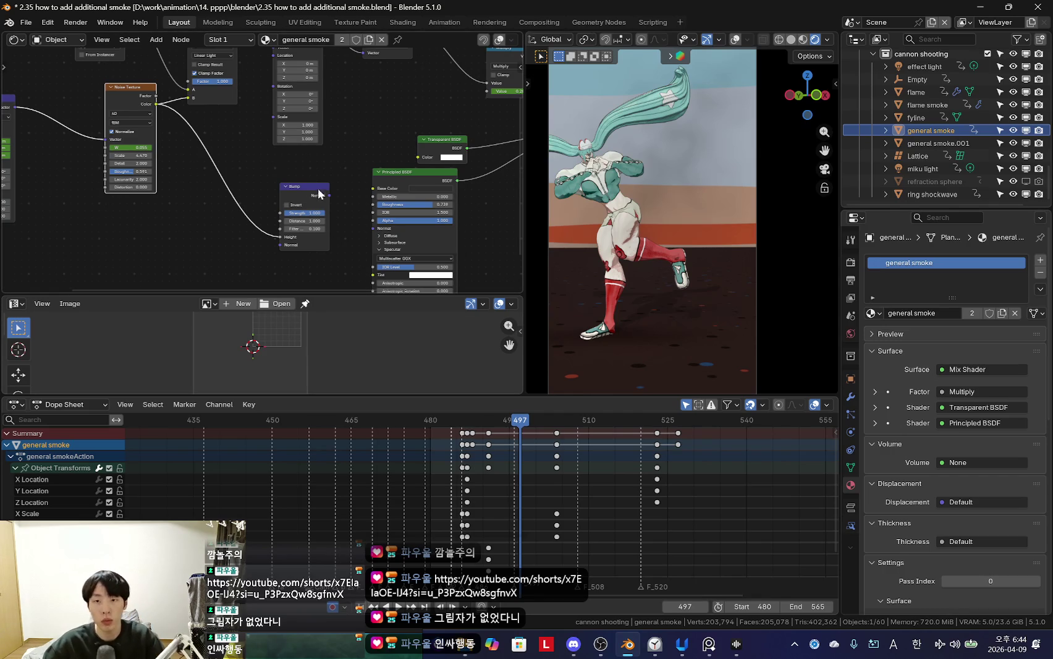
Step: Hide both general smoke copies for a playback, then show general smoke again with overlays restored
{"action": "left_click", "coordinate": [1024, 145]}
{"action": "key", "text": "space"}
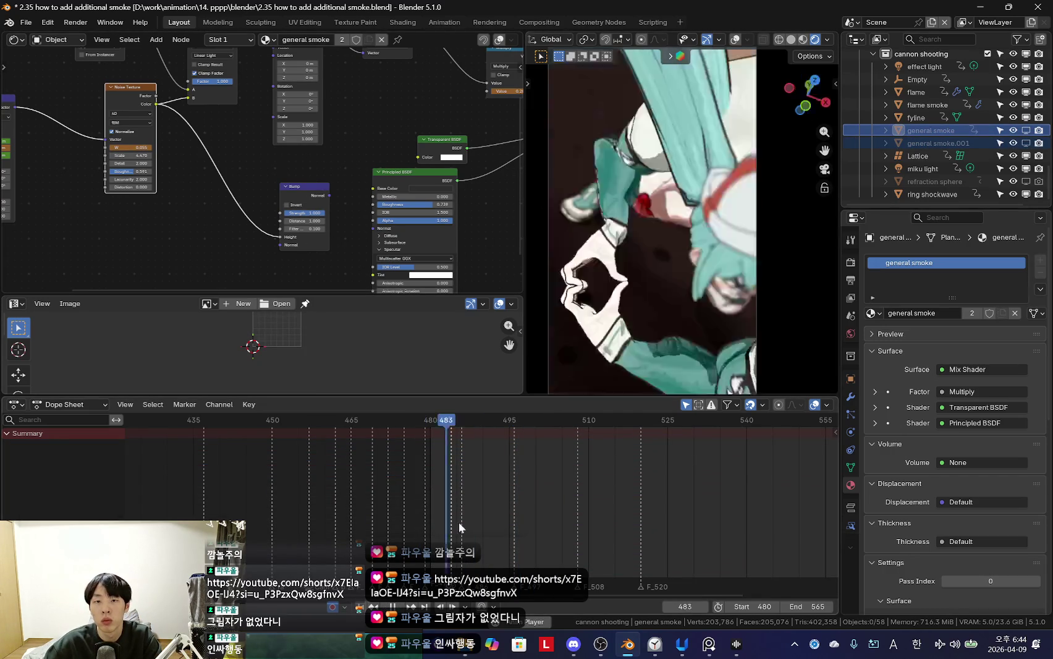
{"action": "left_click_drag", "start_coordinate": [488, 531], "coordinate": [478, 529]}
{"action": "mouse_move", "coordinate": [652, 283]}
{"action": "middle_mouse_down"}
{"action": "mouse_move", "coordinate": [646, 300]}
{"action": "mouse_move", "coordinate": [667, 291]}
{"action": "middle_mouse_up"}
{"action": "left_click", "coordinate": [936, 143]}
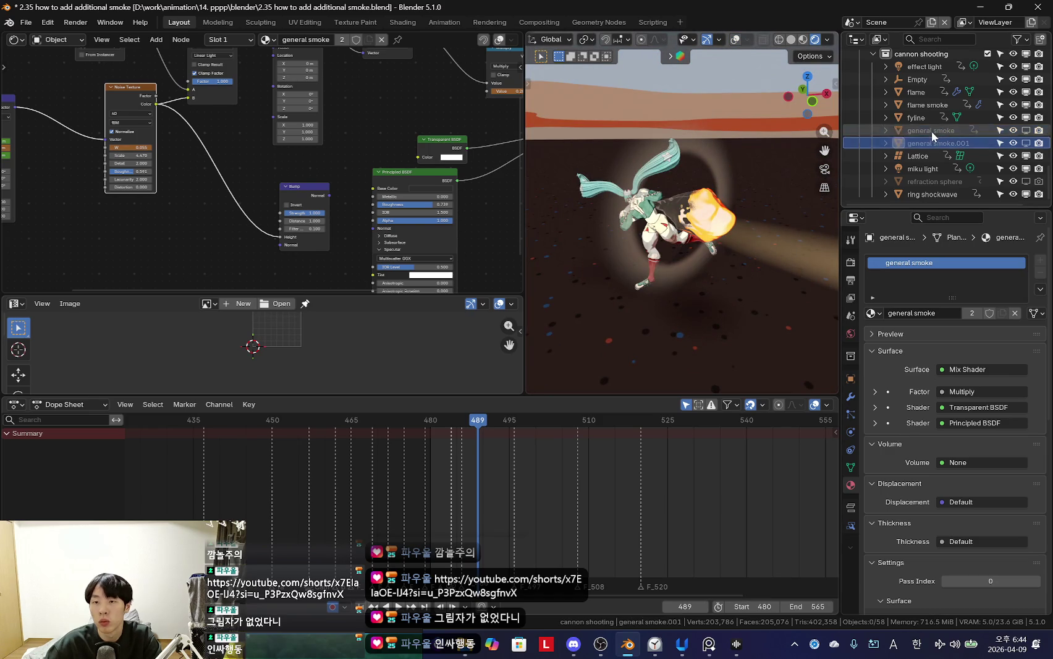
{"action": "left_click", "coordinate": [1025, 130]}
{"action": "left_click", "coordinate": [930, 130]}
{"action": "scroll", "coordinate": [702, 259], "scroll_direction": "up", "scroll_amount": 3}
{"action": "key", "text": "shift+alt+z"}
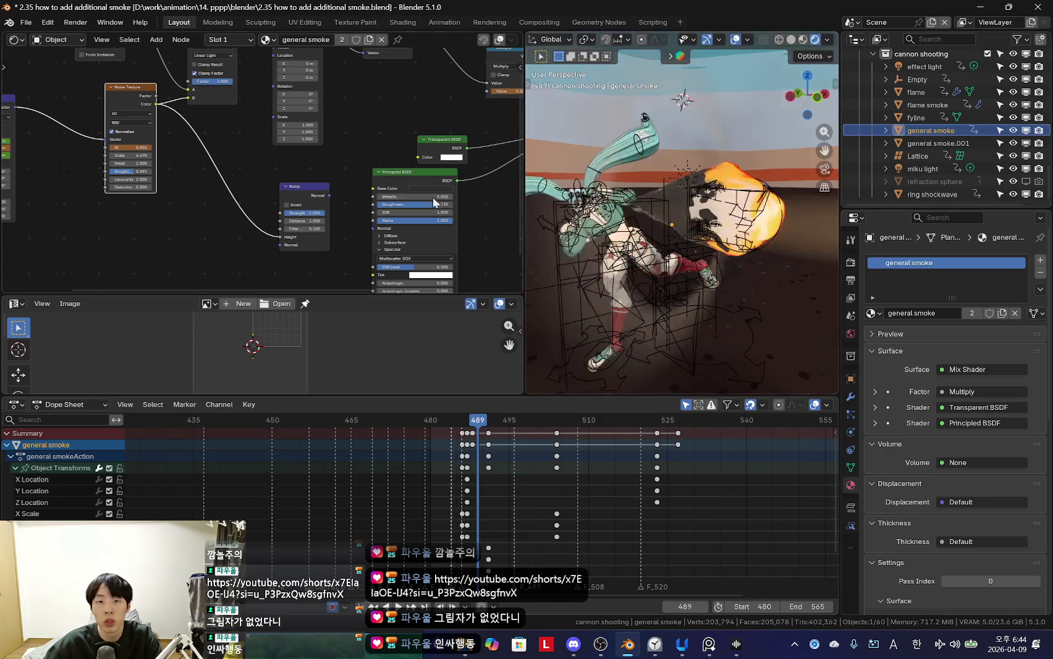
Step: Frame the Noise Texture node and scrub the smoke burst through the scene camera
{"action": "key", "text": "KP_Decimal"}
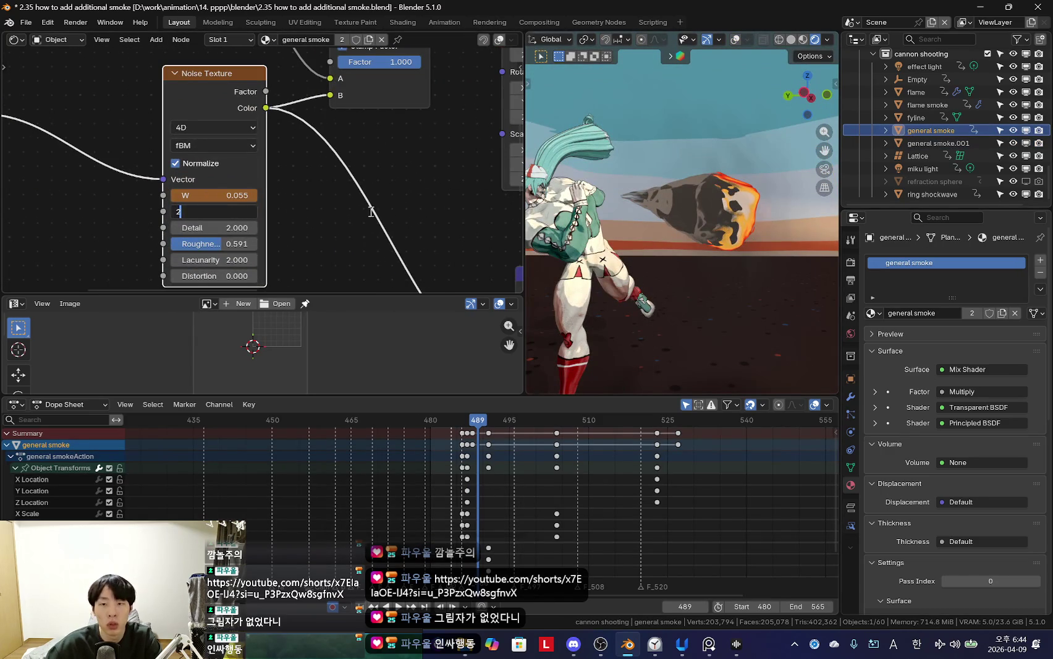
{"action": "key", "text": "Escape"}
{"action": "middle_click_drag", "start_coordinate": [302, 222], "coordinate": [234, 198]}
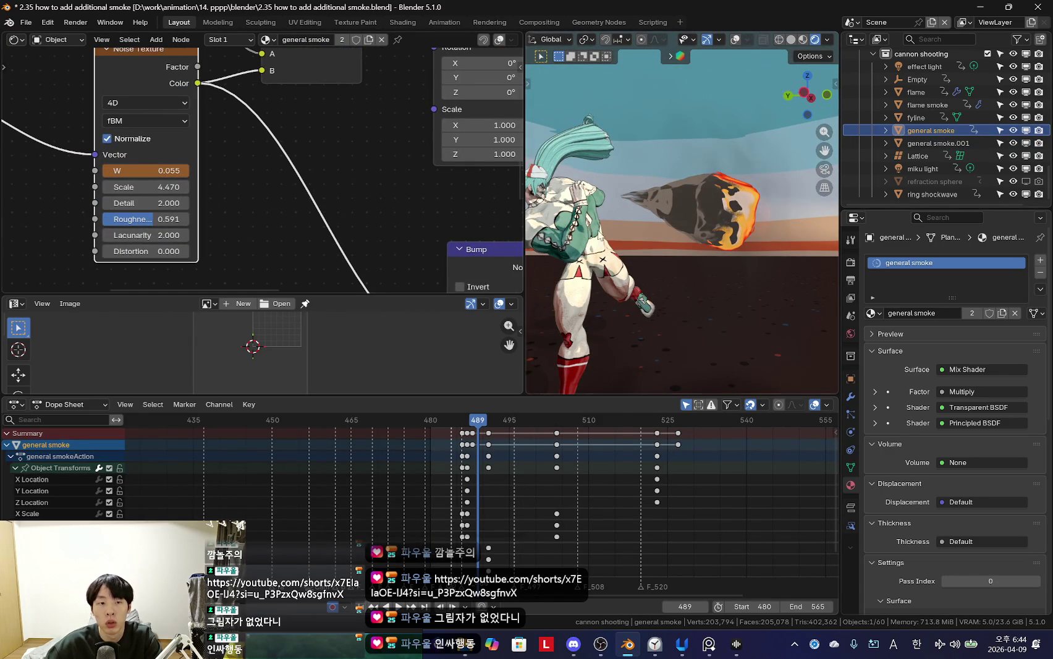
{"action": "key", "text": "KP_0"}
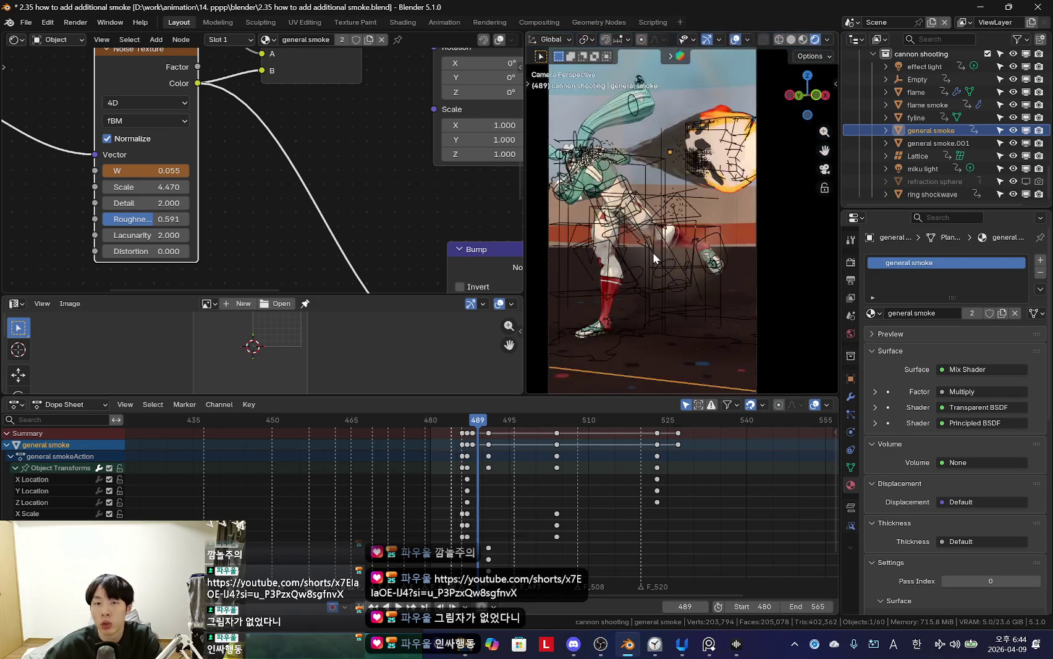
{"action": "scroll", "coordinate": [248, 235], "scroll_direction": "up", "scroll_amount": 1}
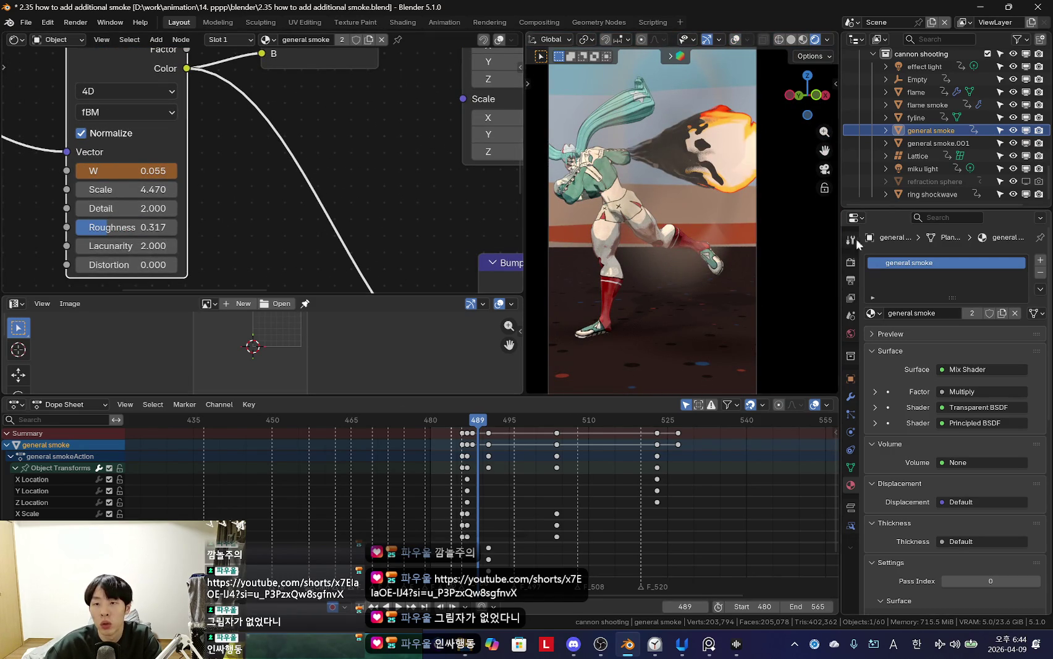
{"action": "scroll", "coordinate": [136, 208], "scroll_direction": "down", "scroll_amount": 1, "text": "ctrl"}
{"action": "scroll", "coordinate": [136, 208], "scroll_direction": "down", "scroll_amount": 1, "text": "ctrl"}
{"action": "key", "text": "Left"}
{"action": "key", "text": "Left"}
{"action": "left_click_drag", "start_coordinate": [524, 419], "coordinate": [451, 426]}
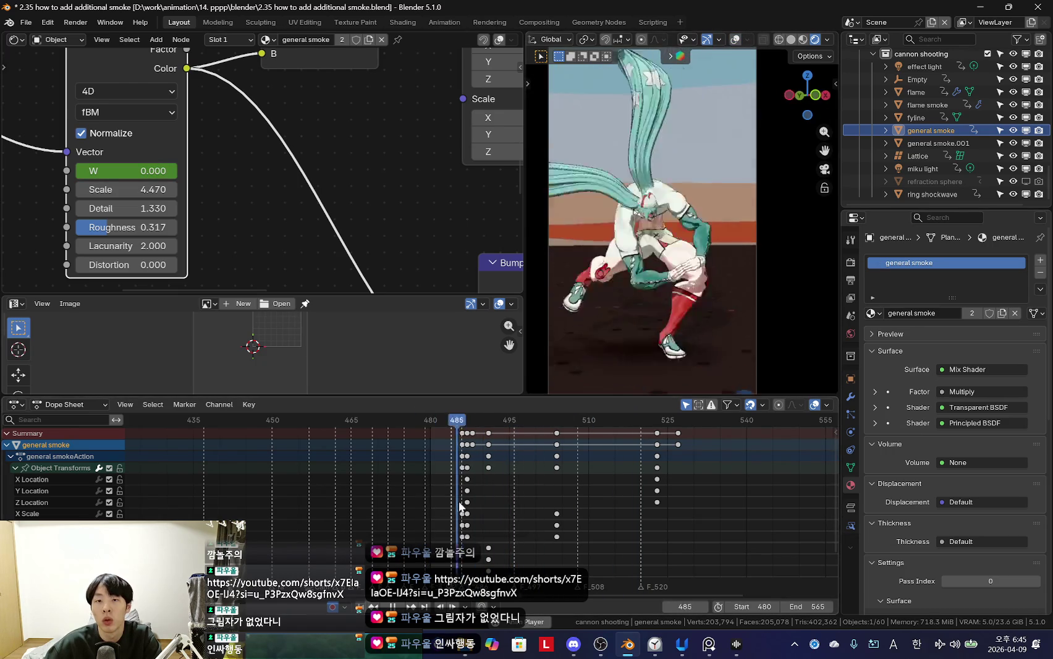
{"action": "key", "text": "space"}
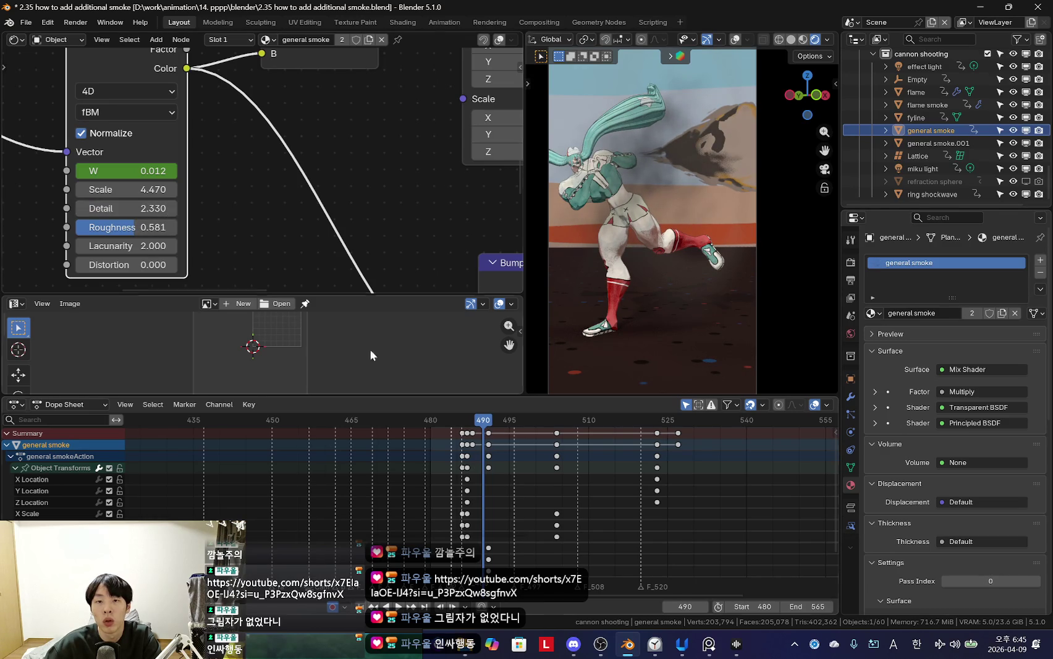
Step: Lower the Noise Texture Scale to 3.030 and preview the burst in playback
{"action": "scroll", "coordinate": [478, 479], "scroll_direction": "up", "scroll_amount": 2}
{"action": "key", "text": "space"}
{"action": "scroll", "coordinate": [535, 491], "scroll_direction": "up", "scroll_amount": 2}
{"action": "scroll", "coordinate": [196, 215], "scroll_direction": "up", "scroll_amount": 2}
{"action": "left_click_drag", "start_coordinate": [189, 198], "coordinate": [155, 198]}
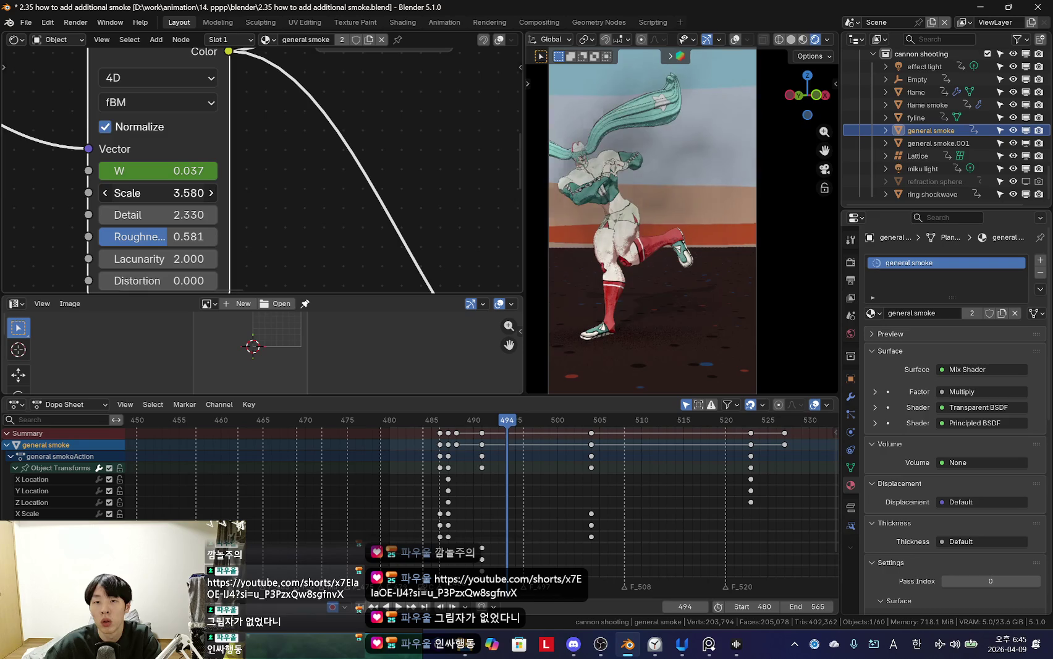
{"action": "key", "text": "Escape"}
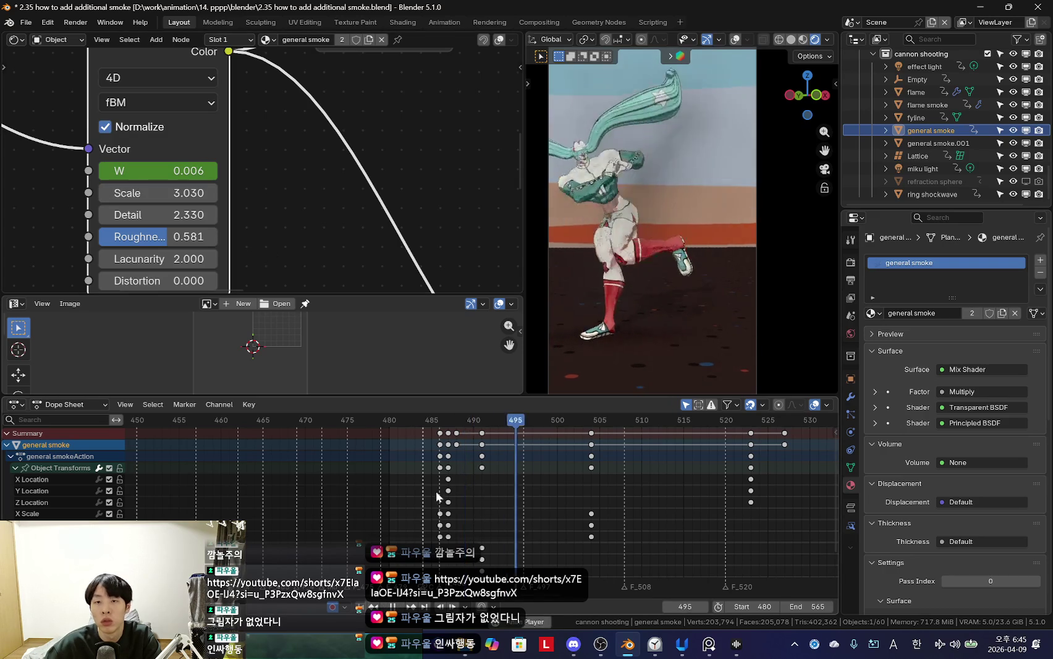
{"action": "scroll", "coordinate": [497, 477], "scroll_direction": "down", "scroll_amount": 2}
{"action": "scroll", "coordinate": [509, 504], "scroll_direction": "up", "scroll_amount": 2}
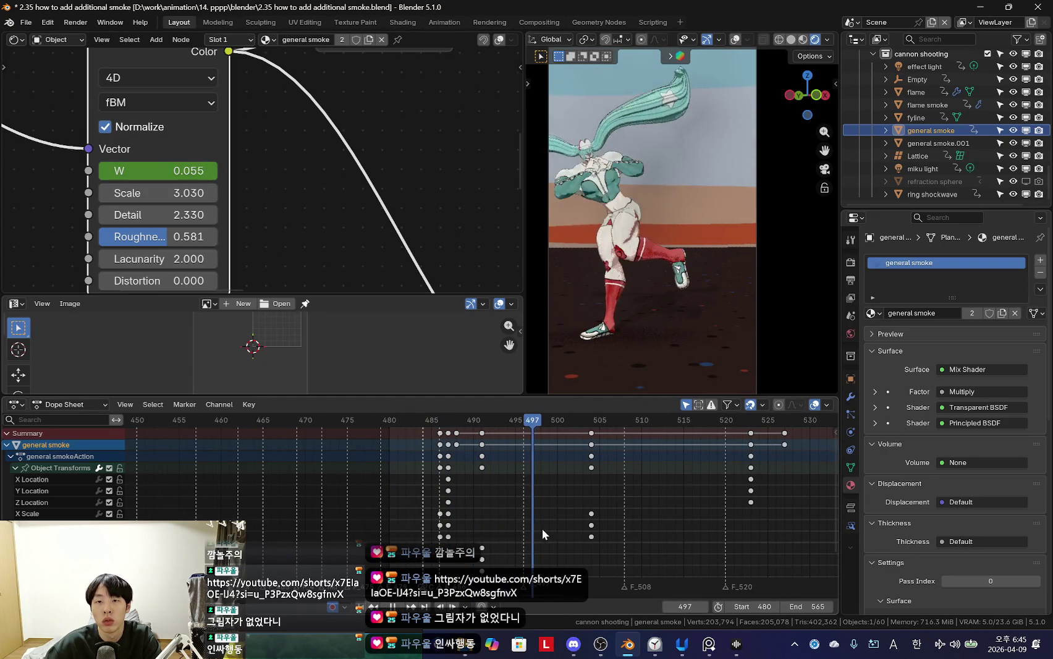
{"action": "key", "text": "Escape"}
{"action": "scroll", "coordinate": [202, 207], "scroll_direction": "down", "scroll_amount": 2}
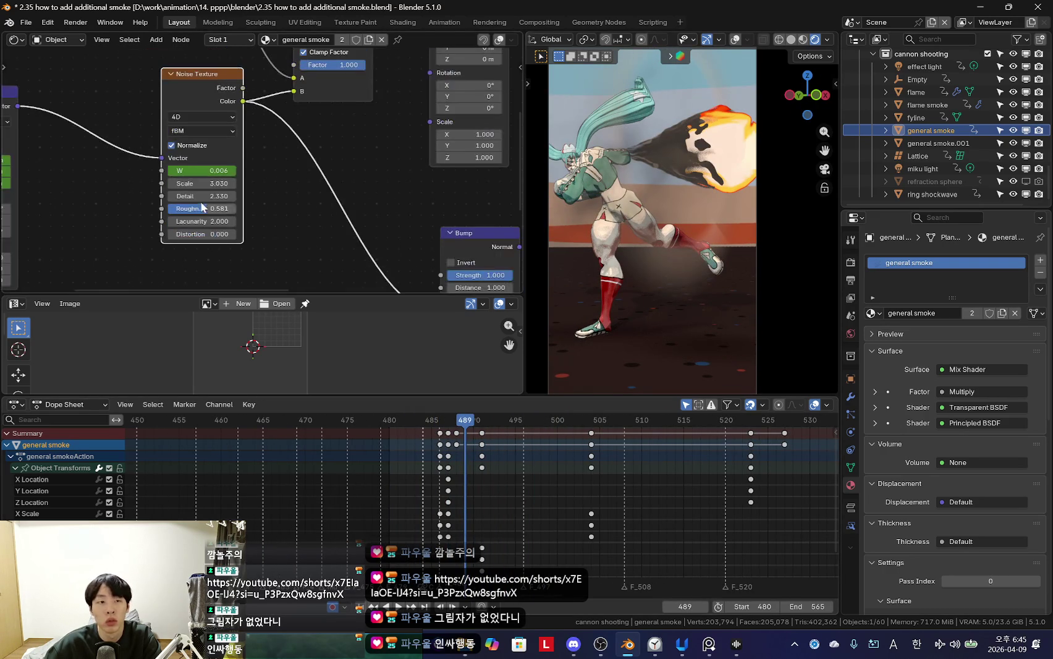
{"action": "scroll", "coordinate": [548, 526], "scroll_direction": "down", "scroll_amount": 4}
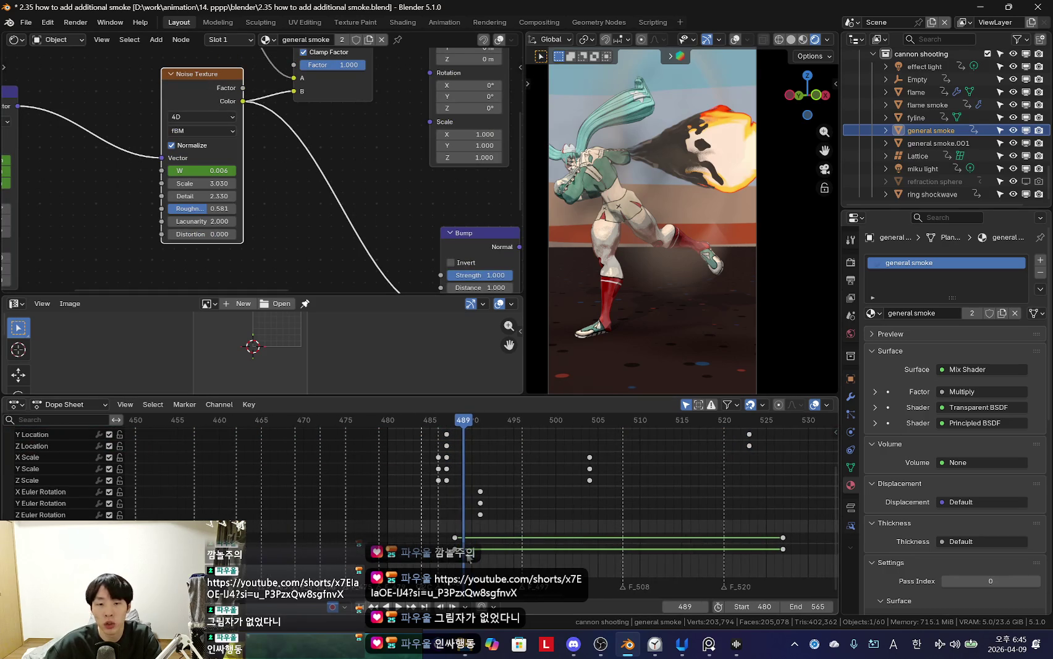
Step: Delete the stray smoke keyframes and play back the result
{"action": "left_click_drag", "start_coordinate": [755, 560], "coordinate": [807, 563]}
{"action": "key", "text": "x"}
{"action": "left_click", "coordinate": [804, 564]}
{"action": "key", "text": "space"}
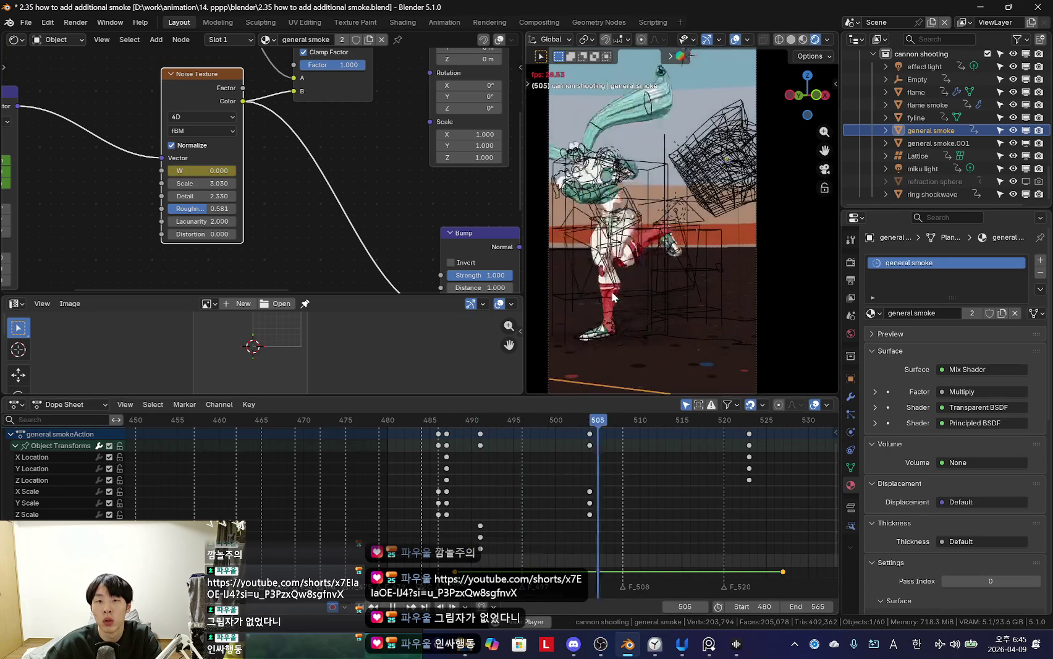
{"action": "scroll", "coordinate": [580, 480], "scroll_direction": "down", "scroll_amount": 2}
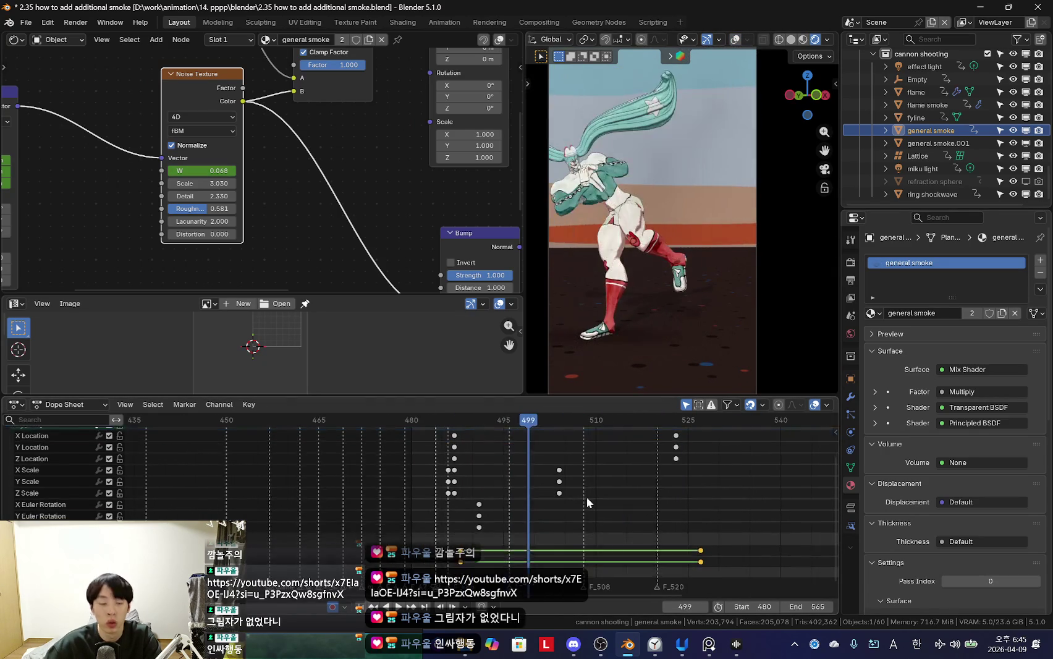
{"action": "scroll", "coordinate": [563, 501], "scroll_direction": "down", "scroll_amount": 2, "text": "shift"}
{"action": "scroll", "coordinate": [574, 500], "scroll_direction": "up", "scroll_amount": 2}
{"action": "key", "text": "Escape"}
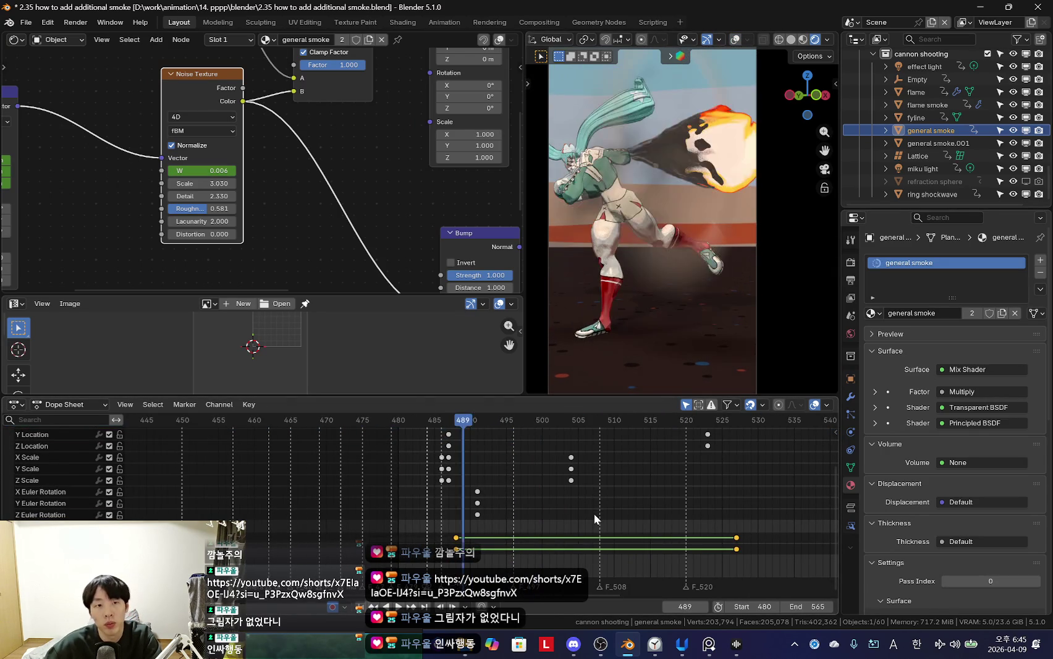
{"action": "key", "text": "space"}
Step: Scrub and replay the frames around 490, stopping at frame 492
{"action": "mouse_move", "coordinate": [491, 548]}
{"action": "left_mouse_down"}
{"action": "mouse_move", "coordinate": [505, 552]}
{"action": "mouse_move", "coordinate": [470, 552]}
{"action": "left_mouse_up"}
{"action": "scroll", "coordinate": [293, 201], "scroll_direction": "up", "scroll_amount": 3}
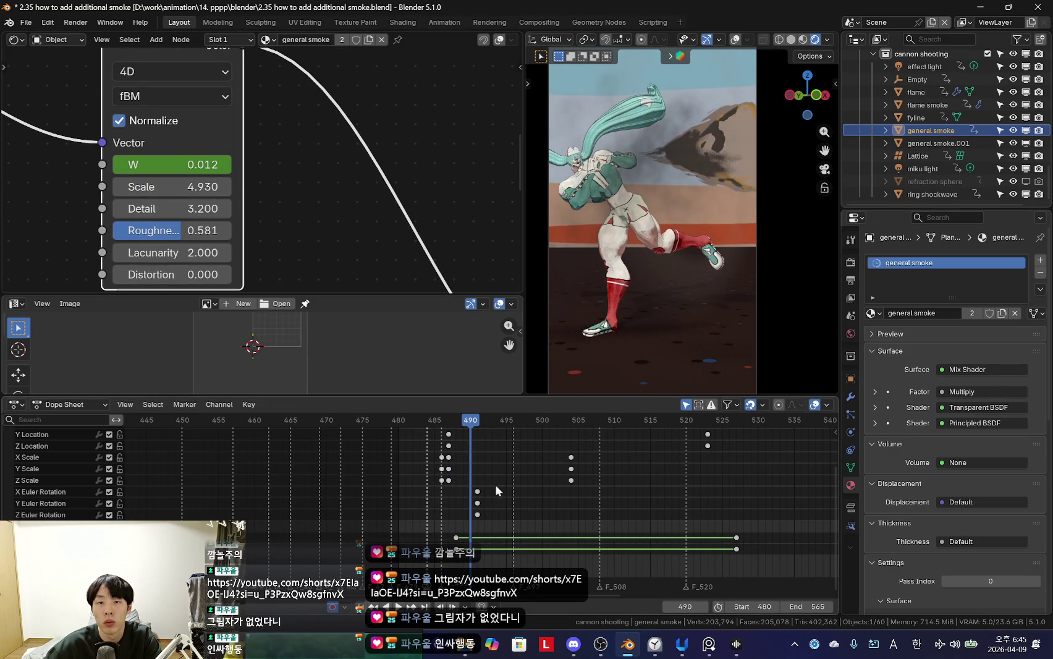
{"action": "key", "text": "space"}
{"action": "scroll", "coordinate": [473, 500], "scroll_direction": "down", "scroll_amount": 3}
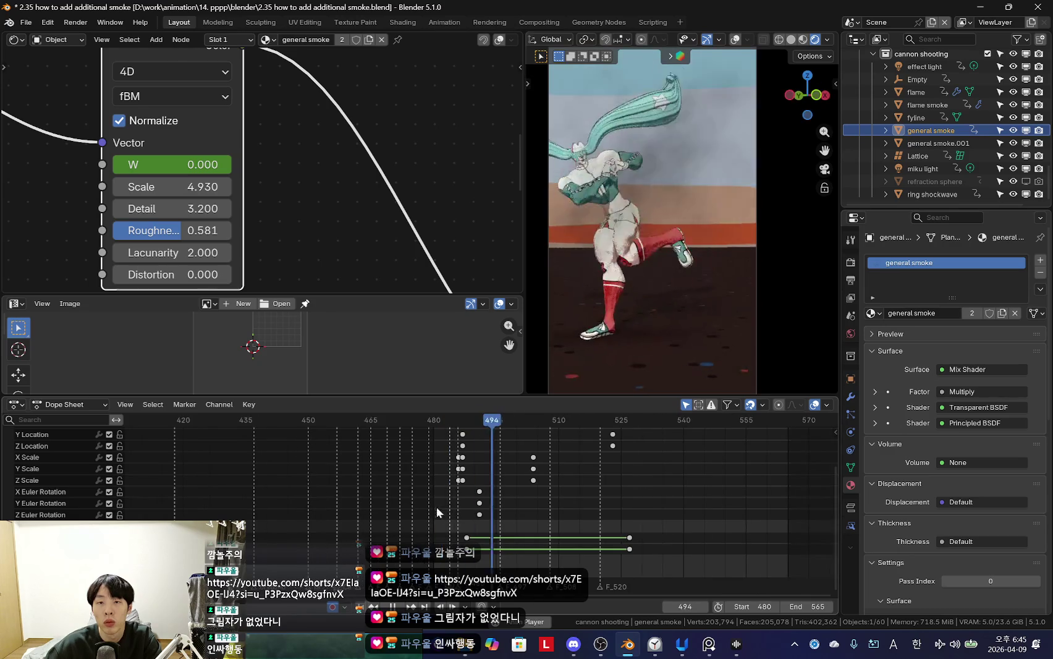
{"action": "mouse_move", "coordinate": [452, 506]}
{"action": "left_mouse_down"}
{"action": "mouse_move", "coordinate": [475, 513]}
{"action": "mouse_move", "coordinate": [460, 530]}
{"action": "left_mouse_up"}
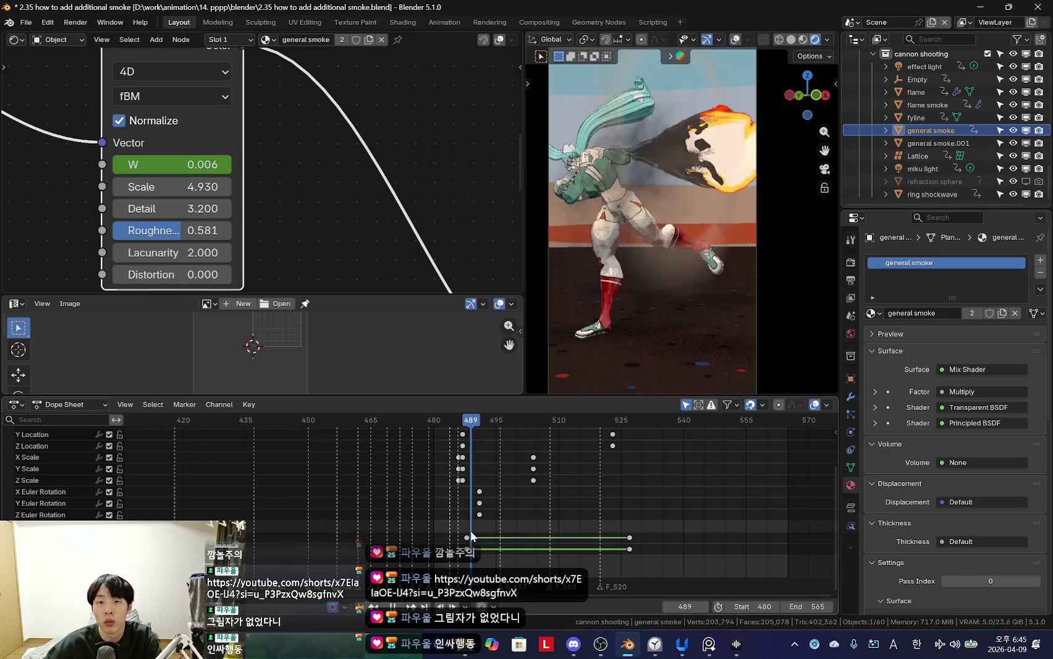
{"action": "scroll", "coordinate": [471, 535], "scroll_direction": "up", "scroll_amount": 2}
{"action": "mouse_move", "coordinate": [490, 537]}
{"action": "left_mouse_down"}
{"action": "mouse_move", "coordinate": [436, 537]}
{"action": "mouse_move", "coordinate": [463, 538]}
{"action": "left_mouse_up"}
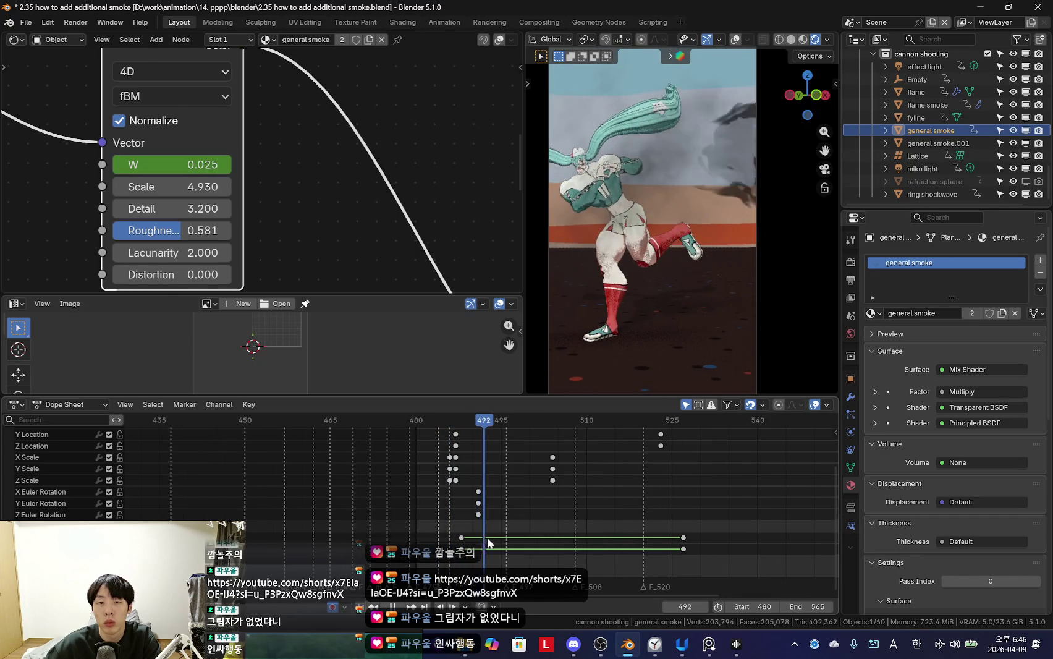
{"action": "mouse_move", "coordinate": [451, 533]}
{"action": "left_mouse_down"}
{"action": "mouse_move", "coordinate": [485, 539]}
{"action": "mouse_move", "coordinate": [424, 507]}
{"action": "mouse_move", "coordinate": [446, 501]}
{"action": "left_mouse_up"}
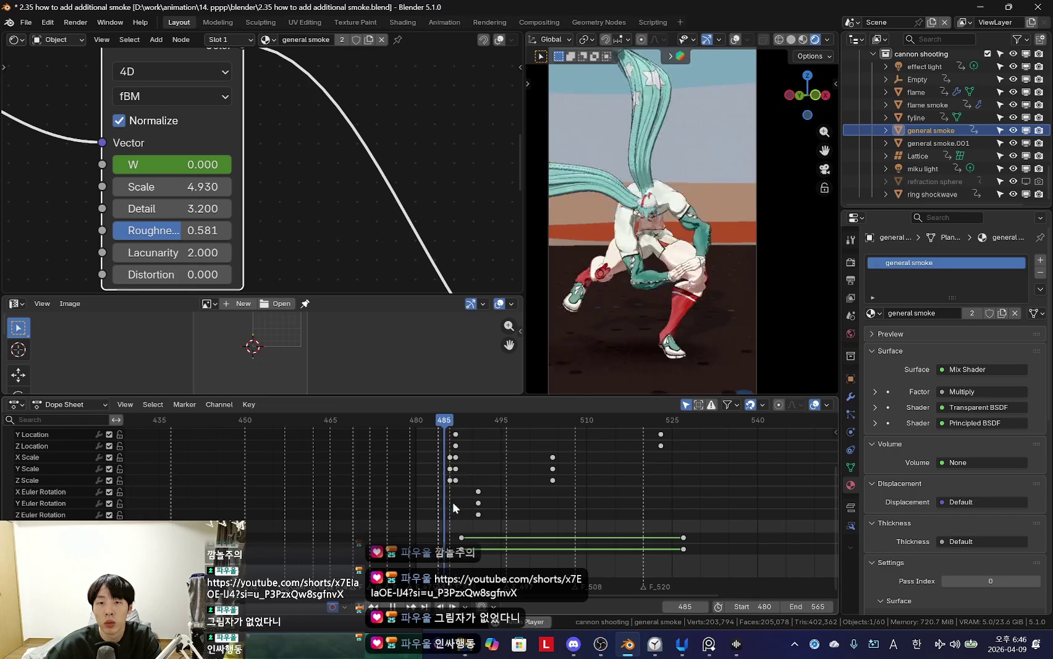
{"action": "key", "text": "space"}
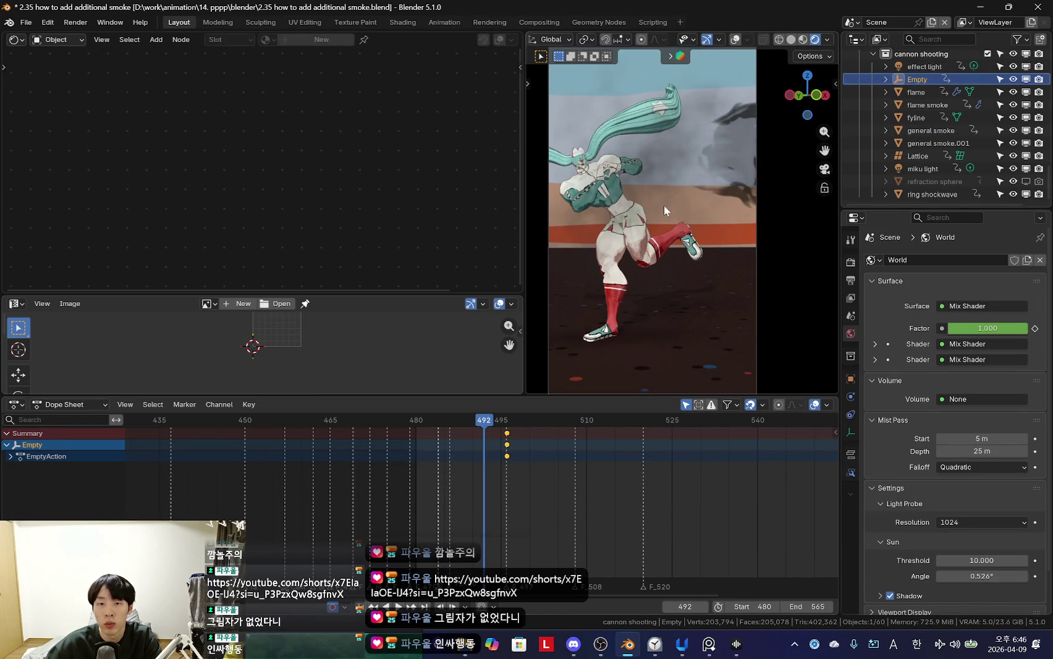
Step: Restore overlays, rename the Empty 'cannon shooting parent', and select ring shockwave
{"action": "key", "text": "shift+alt+z"}
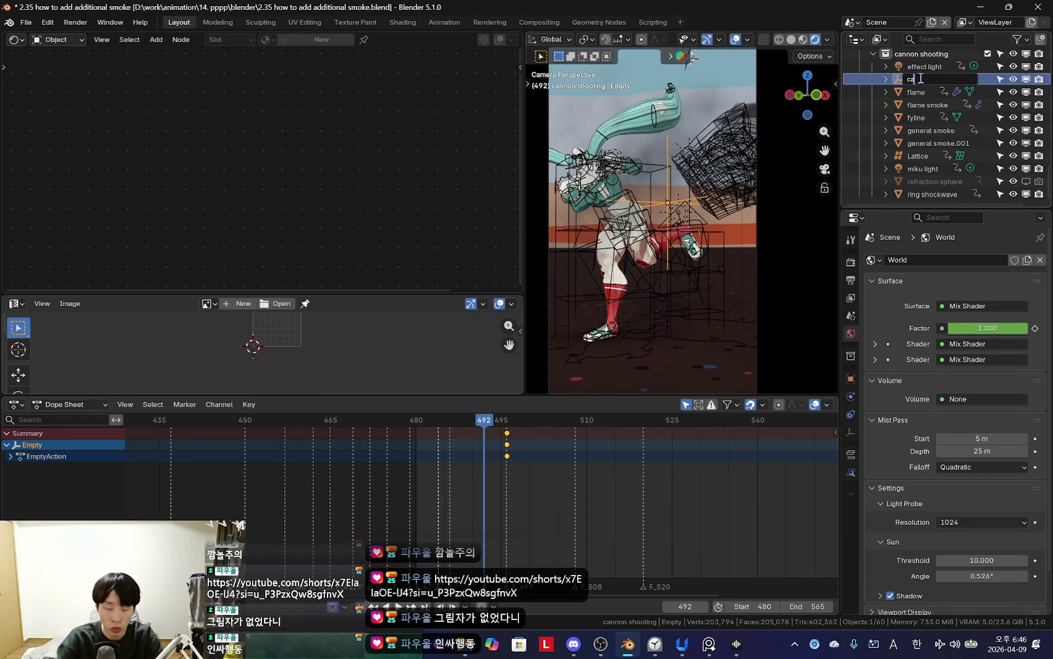
{"action": "type", "text": "cannon shooting par"}
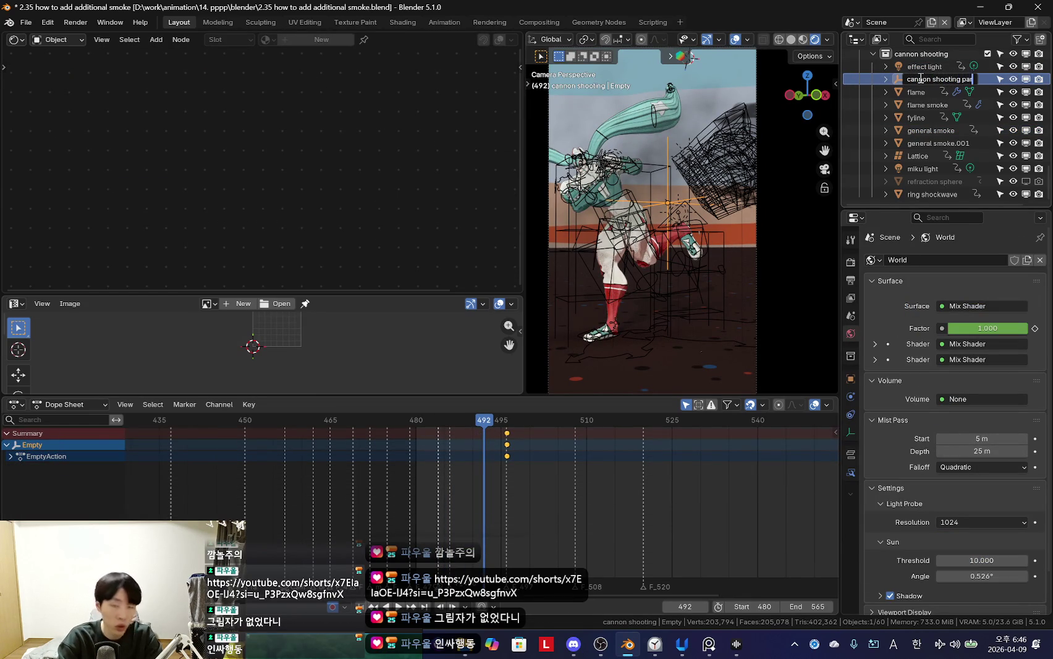
{"action": "type", "text": "ent"}
{"action": "key", "text": "Return"}
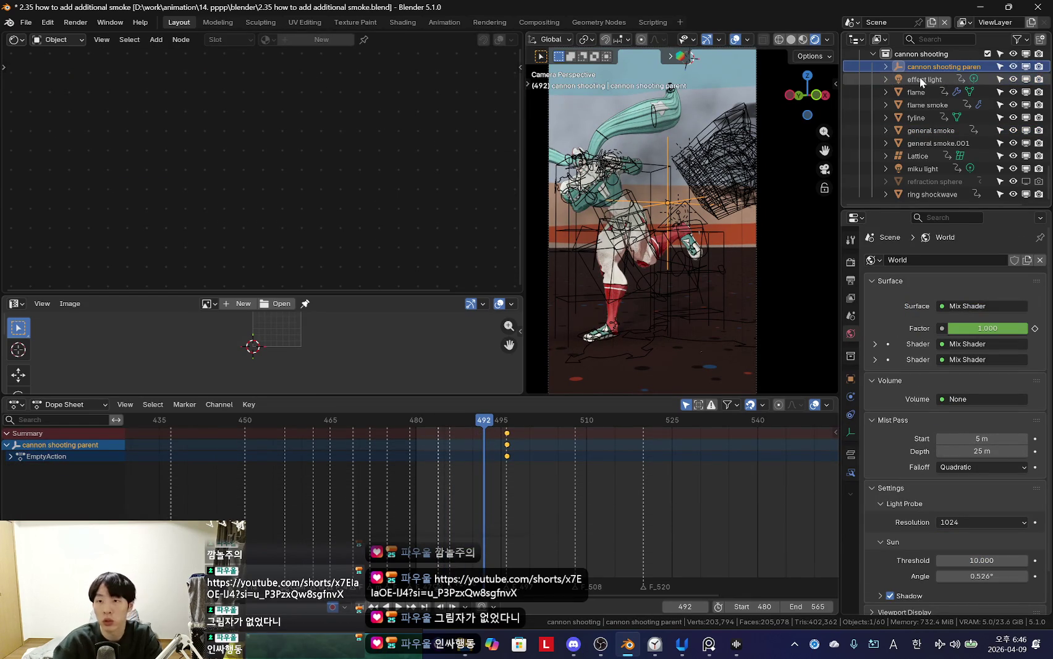
{"action": "right_click", "coordinate": [531, 472]}
{"action": "left_click", "coordinate": [943, 192]}
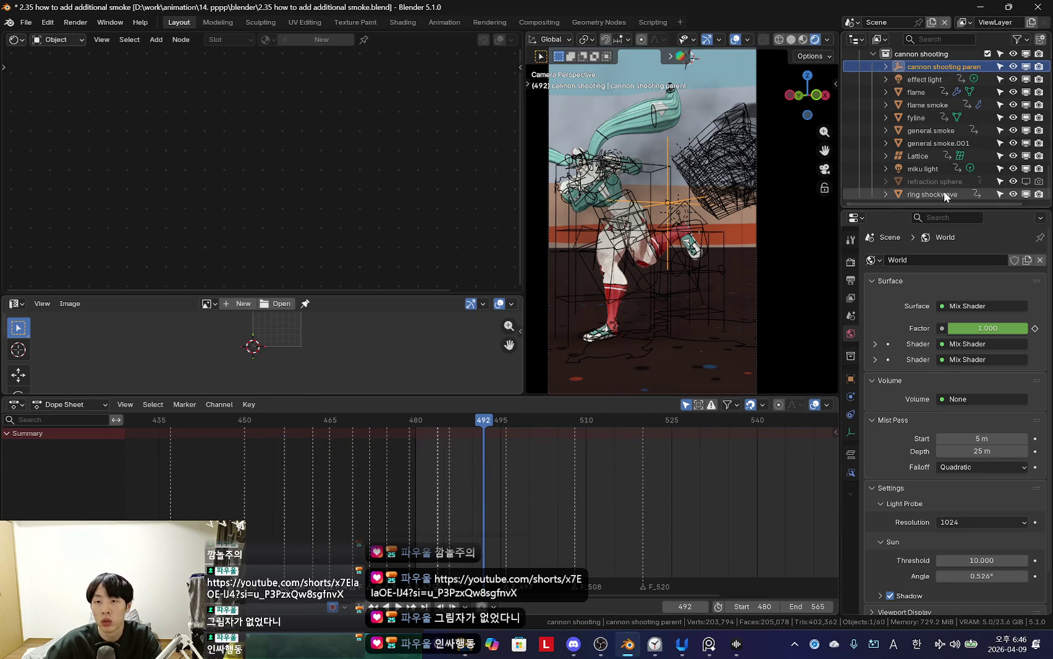
Step: Unhide the refraction sphere and select every effect from effect light to ring shockwave
{"action": "left_click", "coordinate": [931, 83]}
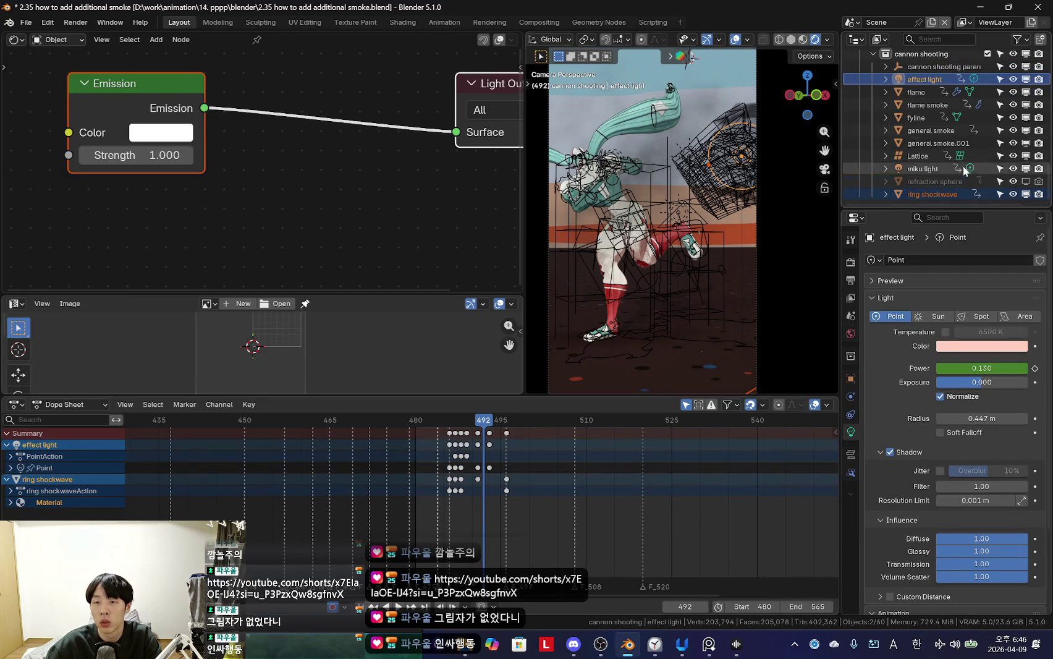
{"action": "left_click", "coordinate": [926, 192]}
{"action": "key", "text": "alt+h"}
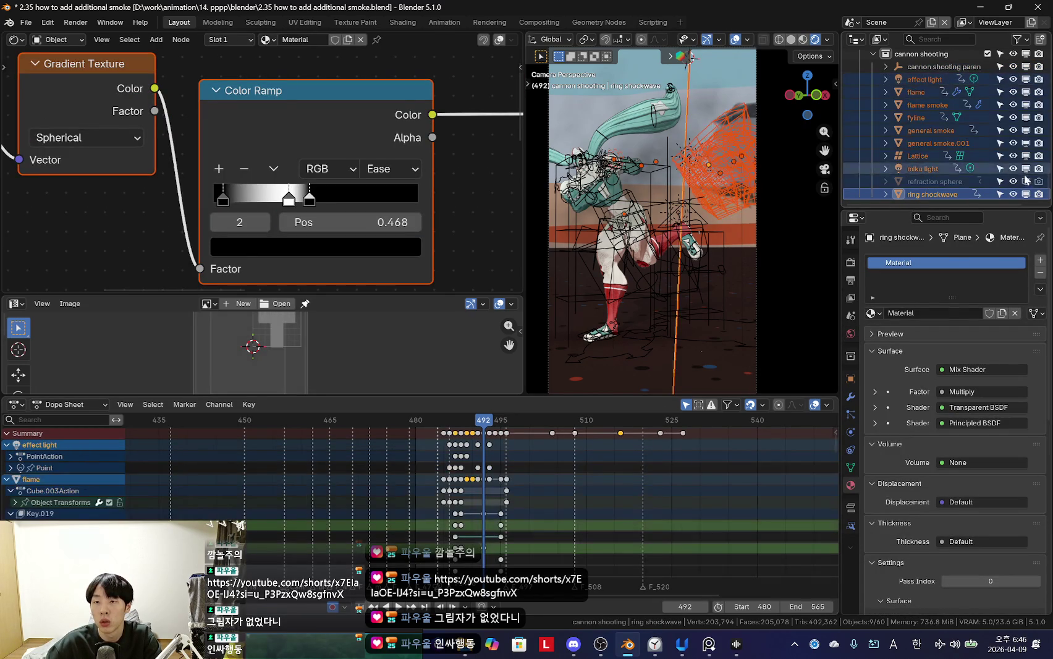
{"action": "left_click", "coordinate": [927, 79], "text": "shift"}
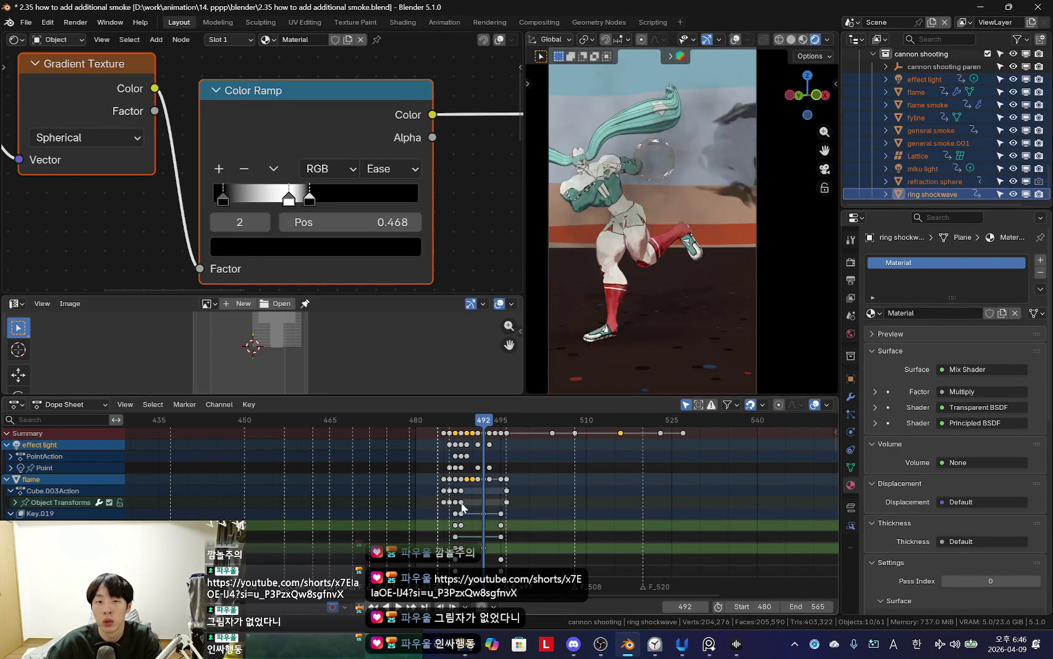
{"action": "scroll", "coordinate": [473, 500], "scroll_direction": "down", "scroll_amount": 5, "text": "alt"}
{"action": "scroll", "coordinate": [475, 493], "scroll_direction": "up", "scroll_amount": 4, "text": "alt"}
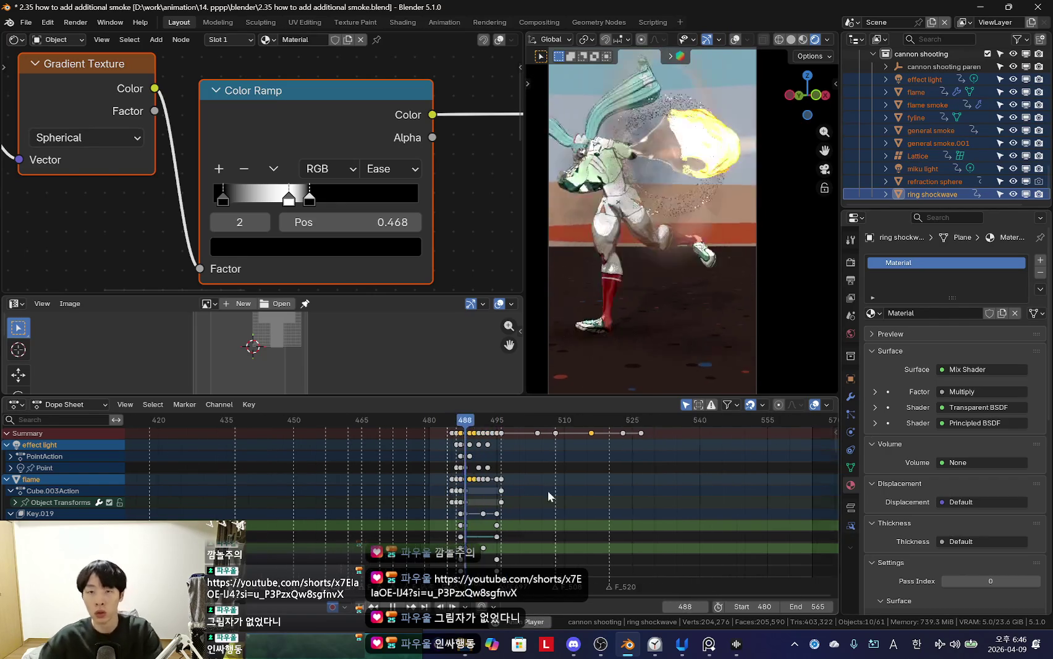
{"action": "scroll", "coordinate": [480, 492], "scroll_direction": "down", "scroll_amount": 2, "text": "alt"}
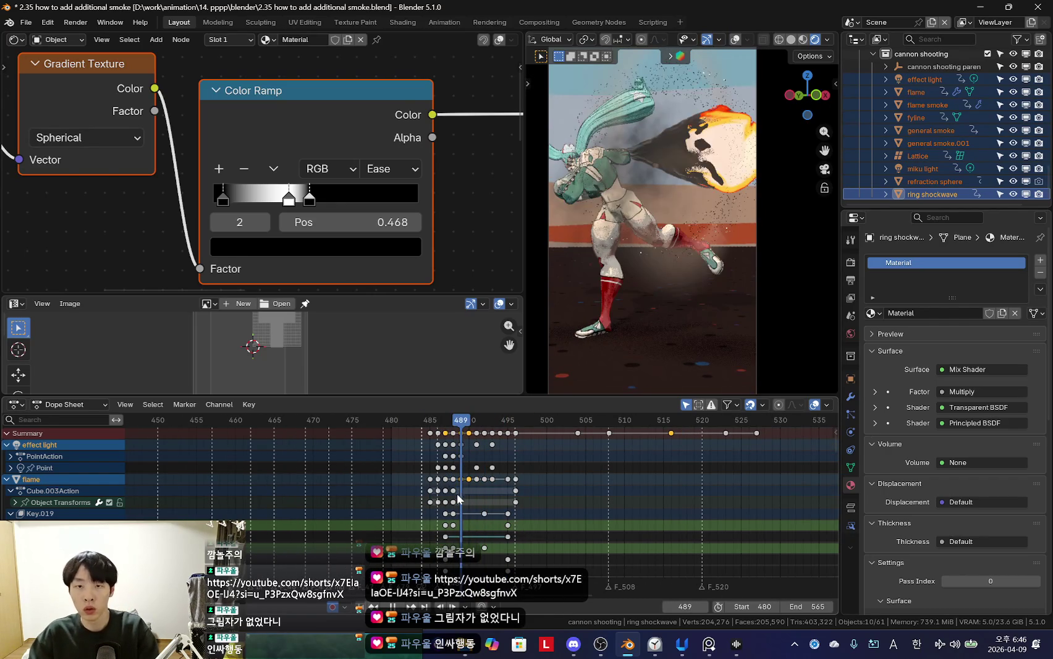
{"action": "scroll", "coordinate": [511, 480], "scroll_direction": "down", "scroll_amount": 1, "text": "alt"}
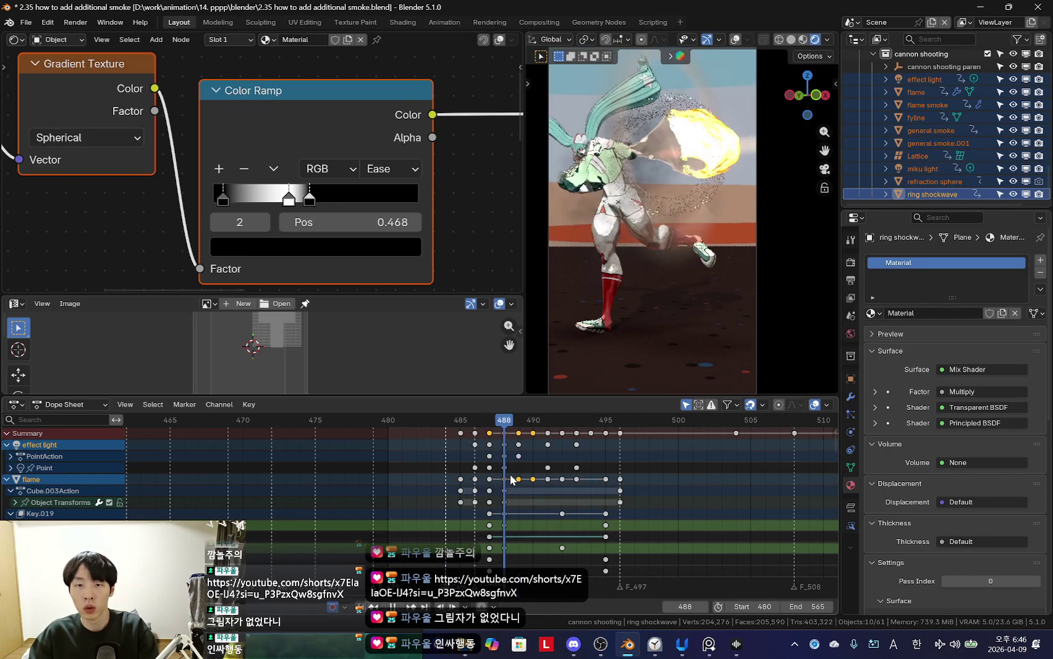
{"action": "scroll", "coordinate": [493, 479], "scroll_direction": "down", "scroll_amount": 1, "text": "alt"}
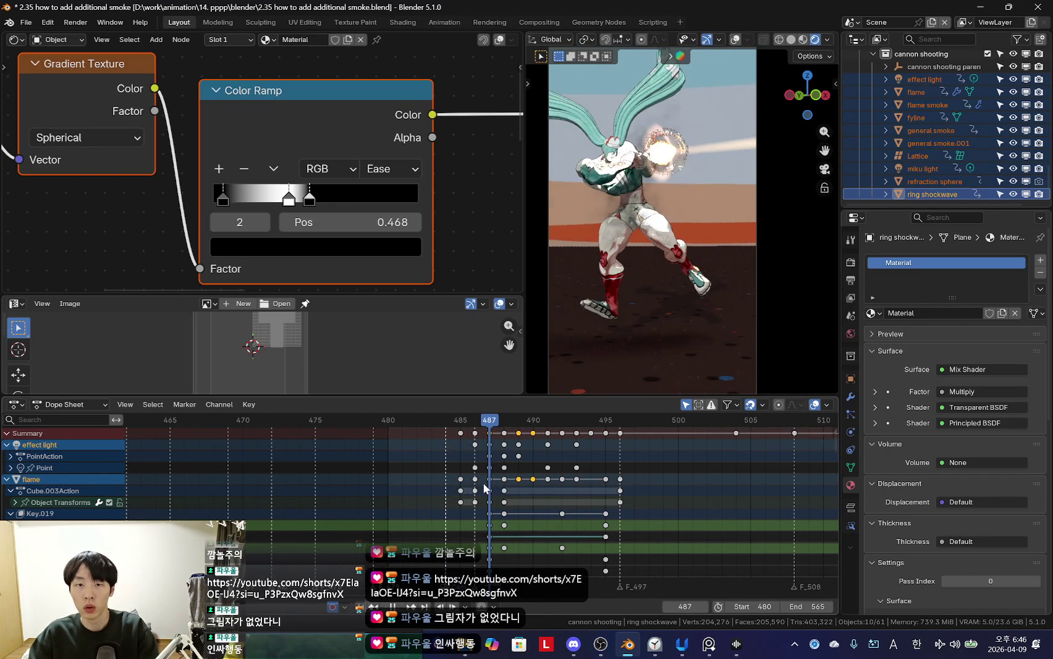
{"action": "scroll", "coordinate": [488, 481], "scroll_direction": "up", "scroll_amount": 6, "text": "alt"}
{"action": "scroll", "coordinate": [469, 482], "scroll_direction": "down", "scroll_amount": 7, "text": "alt"}
{"action": "scroll", "coordinate": [495, 483], "scroll_direction": "up", "scroll_amount": 3, "text": "alt"}
Step: Add cannon shooting parent as the active object and leave camera view
{"action": "left_click", "coordinate": [912, 183], "text": "shift"}
{"action": "left_click", "coordinate": [925, 67], "text": "shift"}
{"action": "left_click", "coordinate": [923, 77], "text": "shift"}
{"action": "left_click", "coordinate": [933, 66], "text": "shift"}
{"action": "key", "text": "KP_0"}
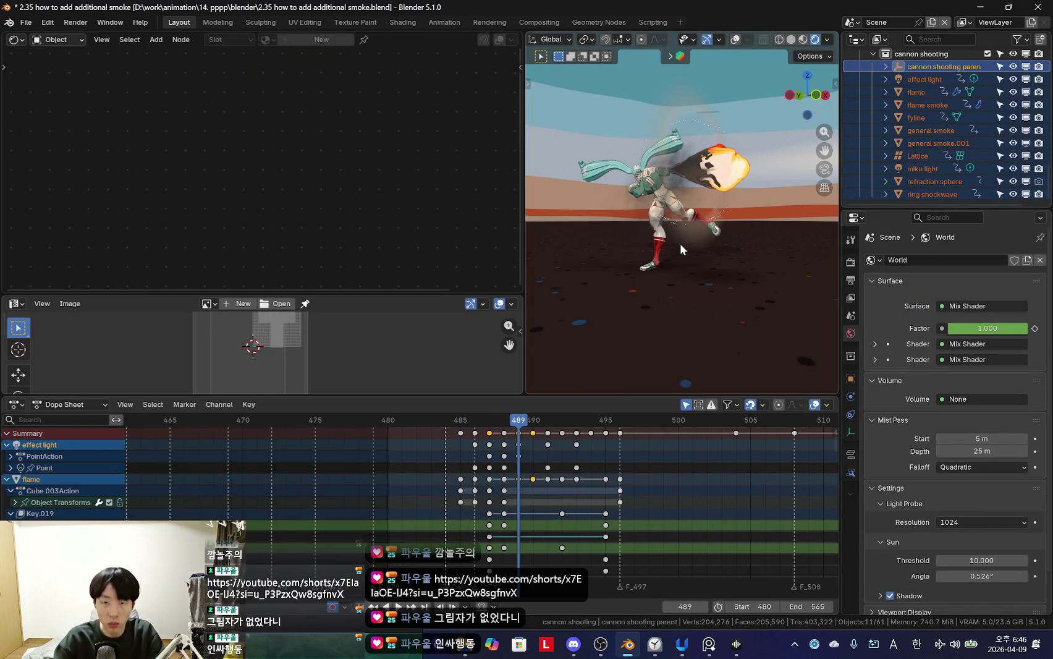
Step: Parent the effects to cannon shooting parent with Object (Keep Transform)
{"action": "key", "text": "ctrl+p"}
{"action": "left_click", "coordinate": [672, 255]}
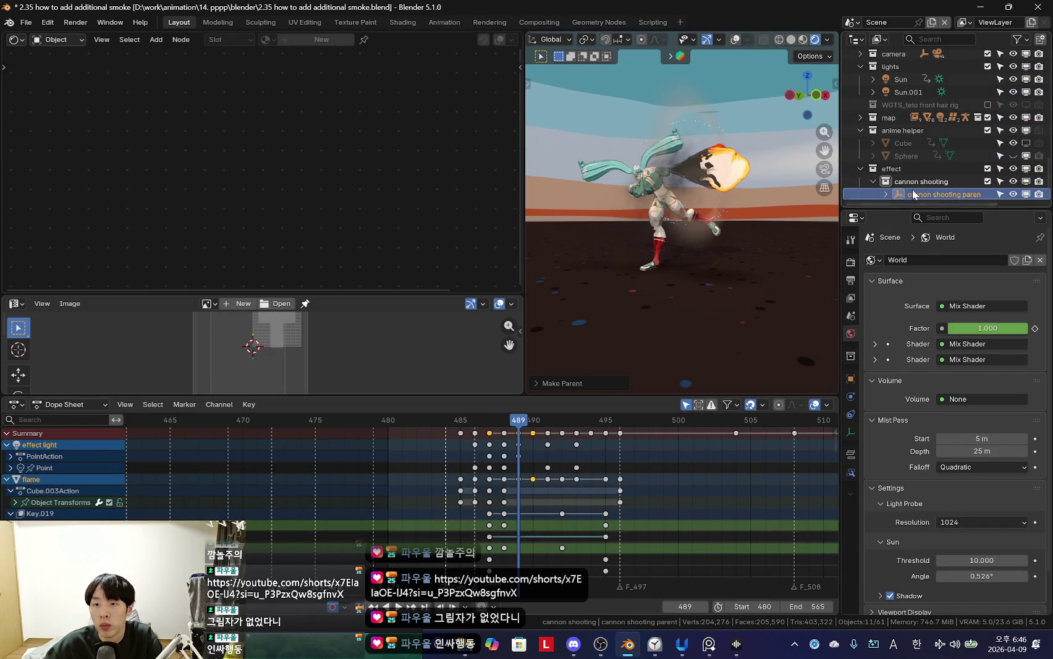
{"action": "left_click", "coordinate": [909, 184]}
{"action": "key", "text": "g"}
{"action": "middle_click_drag", "start_coordinate": [611, 229], "coordinate": [754, 261]}
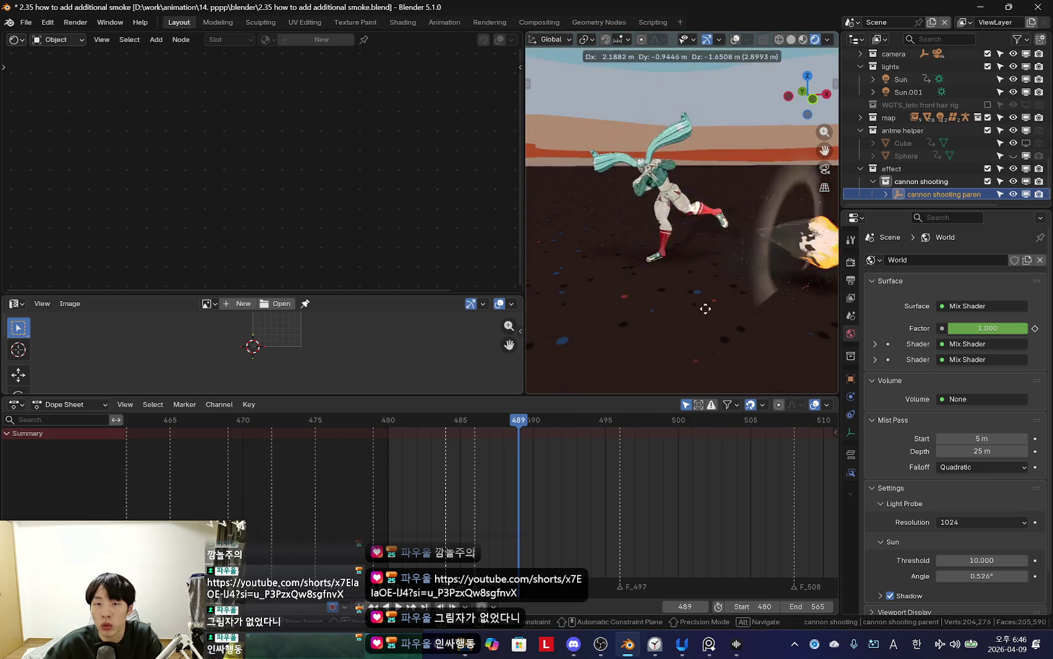
{"action": "right_click", "coordinate": [734, 240]}
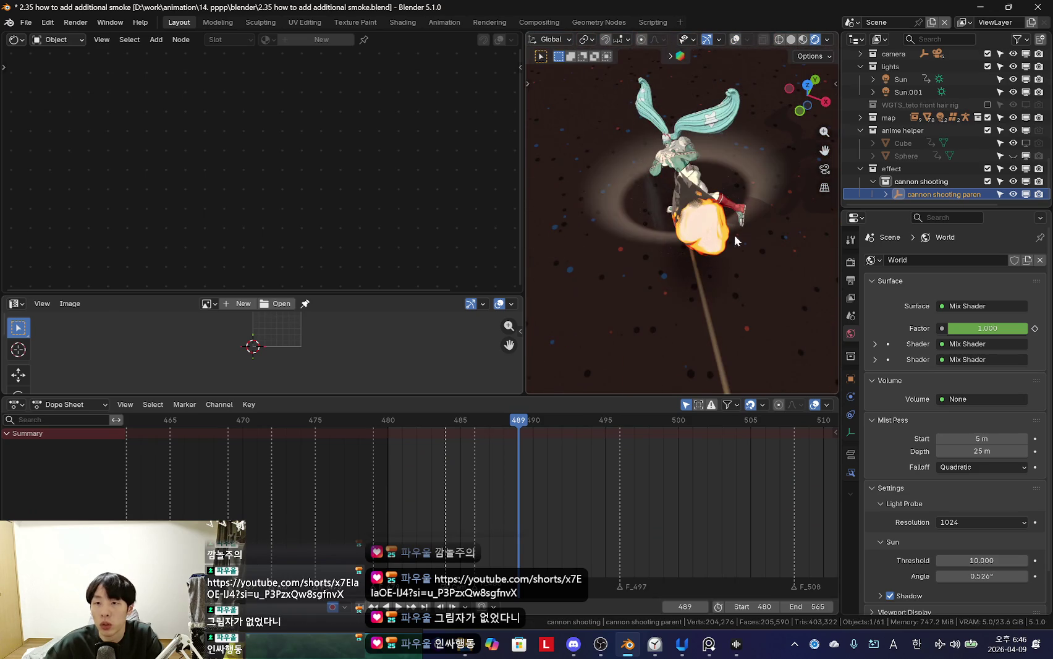
Step: Expand cannon shooting parent and select its children from effect light to ring shockwave
{"action": "left_click", "coordinate": [886, 194]}
{"action": "scroll", "coordinate": [939, 142], "scroll_direction": "down", "scroll_amount": 3}
{"action": "left_click", "coordinate": [935, 78]}
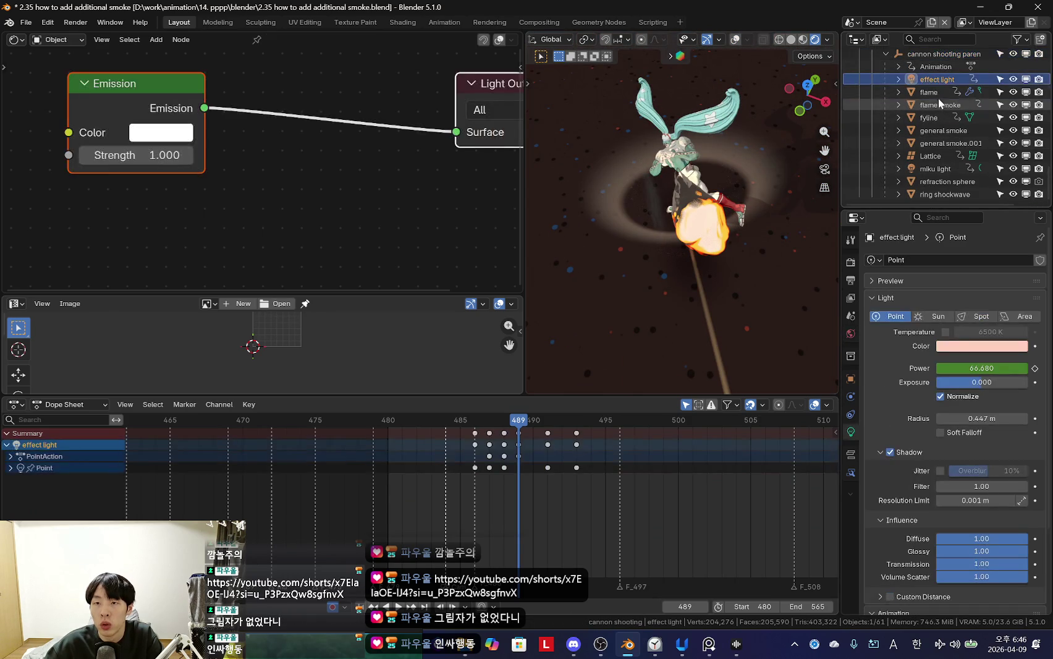
{"action": "left_click", "coordinate": [941, 192], "text": "shift"}
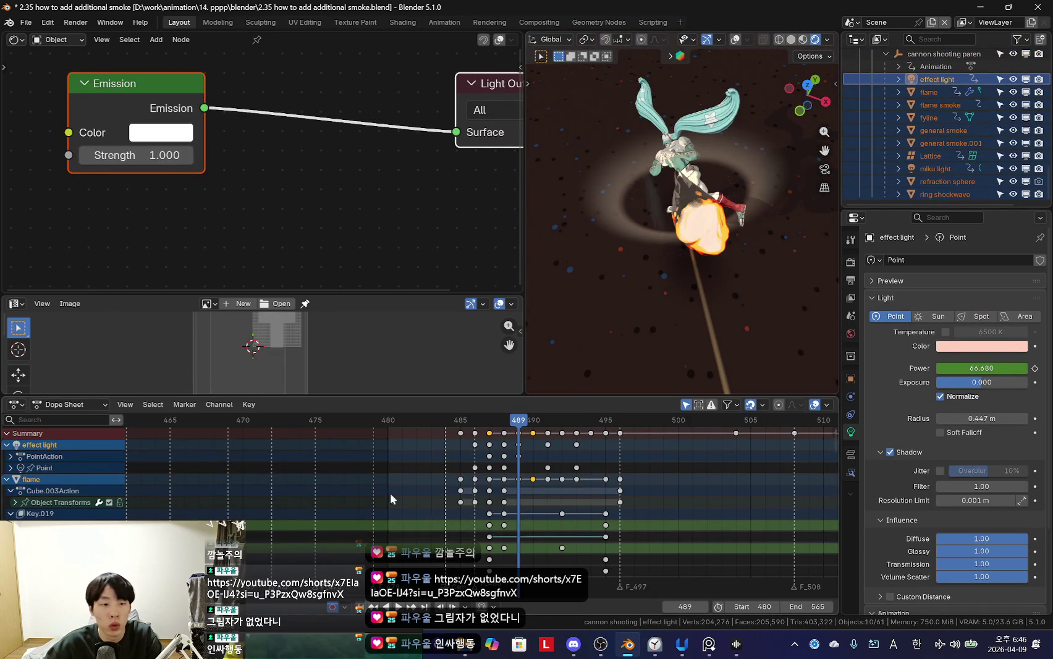
{"action": "scroll", "coordinate": [590, 559], "scroll_direction": "down", "scroll_amount": 5}
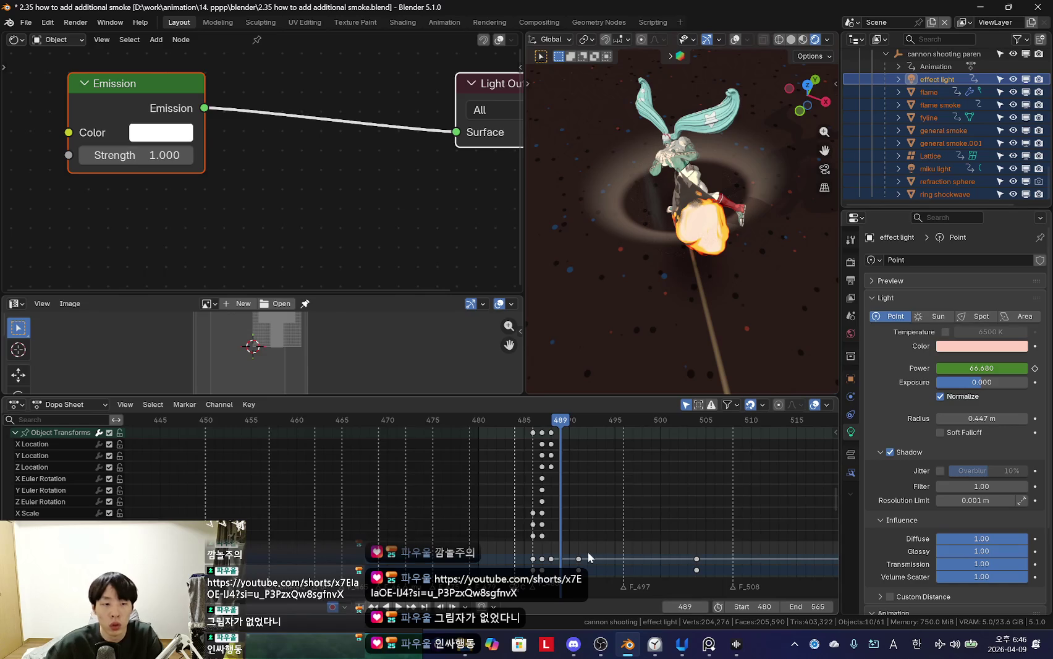
{"action": "scroll", "coordinate": [591, 559], "scroll_direction": "up", "scroll_amount": 5}
{"action": "scroll", "coordinate": [592, 560], "scroll_direction": "down", "scroll_amount": 2, "text": "ctrl"}
{"action": "mouse_move", "coordinate": [746, 199]}
{"action": "middle_mouse_down"}
{"action": "mouse_move", "coordinate": [668, 323]}
{"action": "mouse_move", "coordinate": [629, 336]}
{"action": "middle_mouse_up"}
{"action": "scroll", "coordinate": [667, 322], "scroll_direction": "down", "scroll_amount": 4}
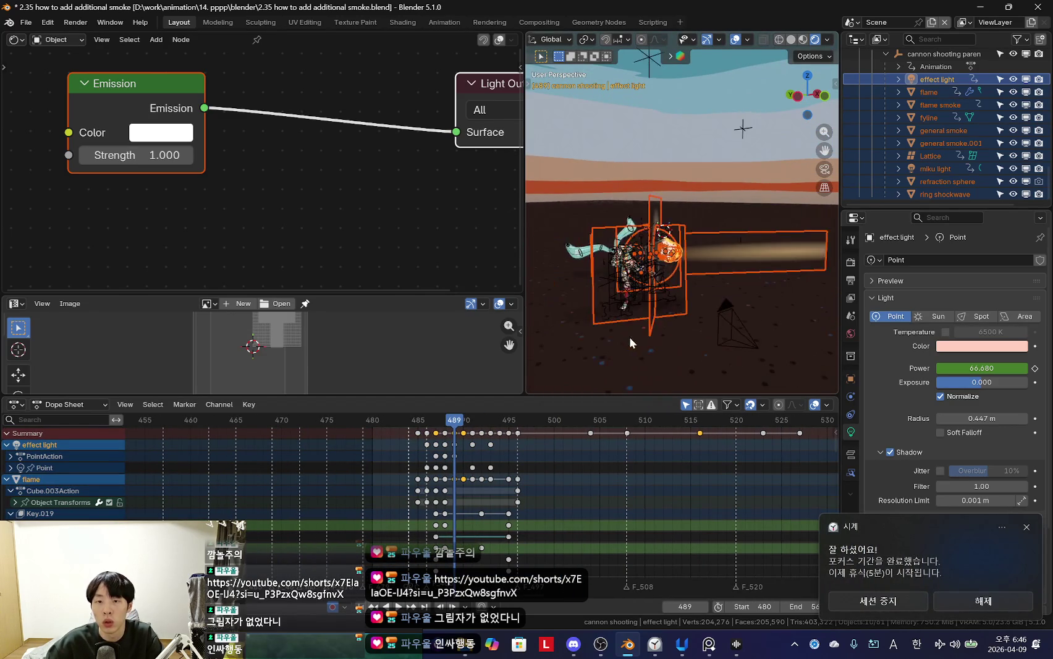
{"action": "key", "text": "shift+d"}
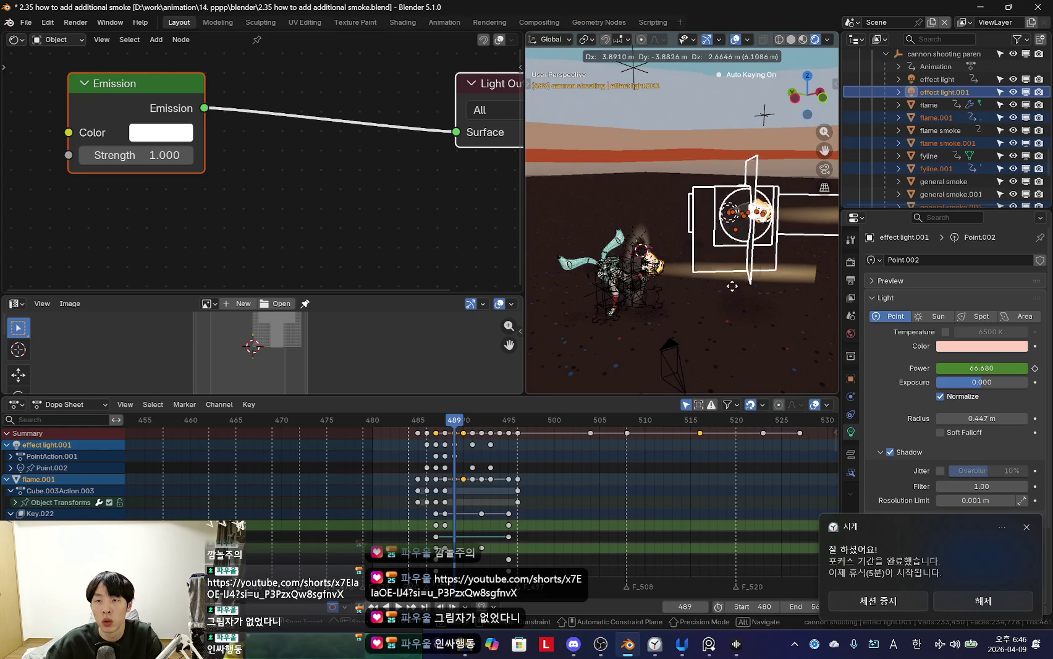
Step: Place the duplicated rig and make its objects, data and materials single-user via F3 search
{"action": "left_click", "coordinate": [731, 286]}
{"action": "middle_click_drag", "start_coordinate": [721, 291], "coordinate": [706, 292]}
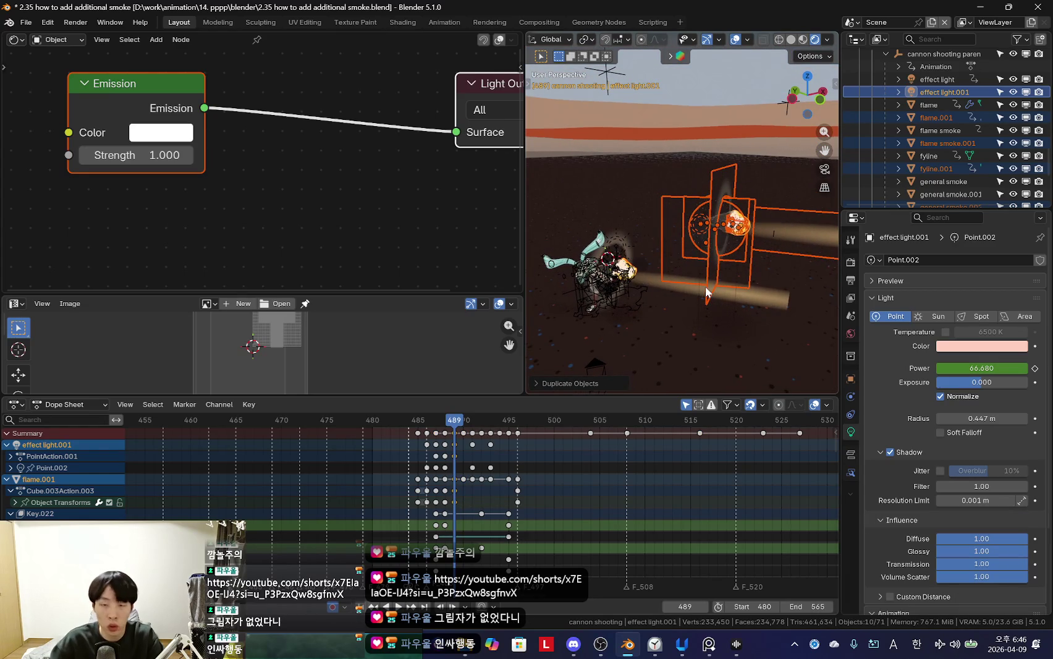
{"action": "key", "text": "F3"}
{"action": "type", "text": "clear"}
{"action": "key", "text": "BackSpace"}
{"action": "key", "text": "BackSpace"}
{"action": "key", "text": "BackSpace"}
{"action": "type", "text": "make inc"}
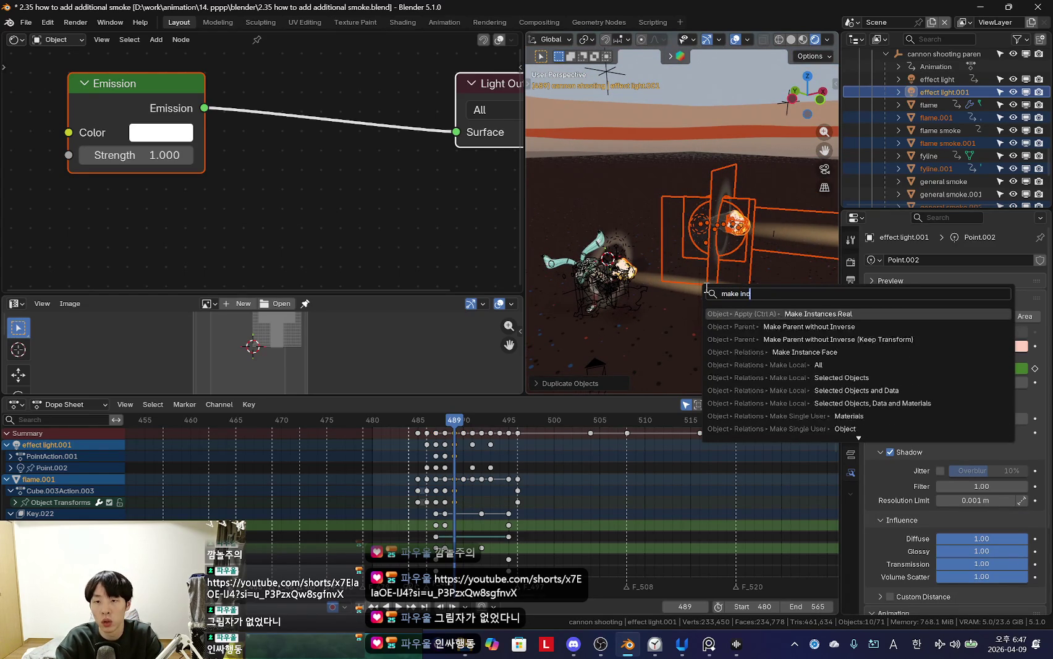
{"action": "key", "text": "BackSpace"}
{"action": "key", "text": "BackSpace"}
{"action": "key", "text": "BackSpace"}
{"action": "key", "text": "BackSpace"}
{"action": "key", "text": "BackSpace"}
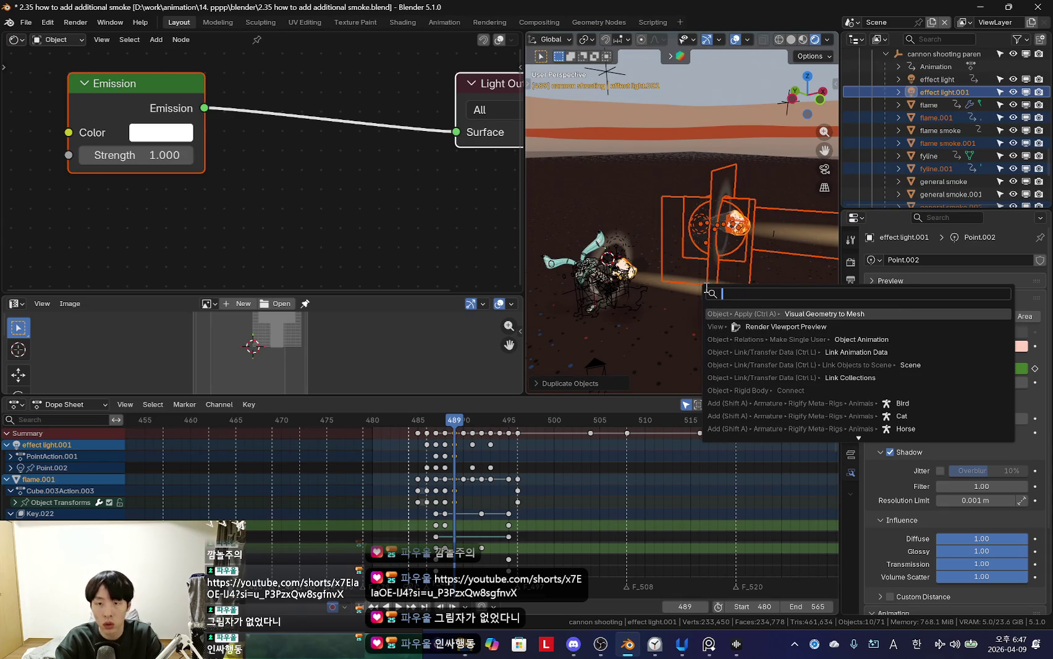
{"action": "type", "text": "set "}
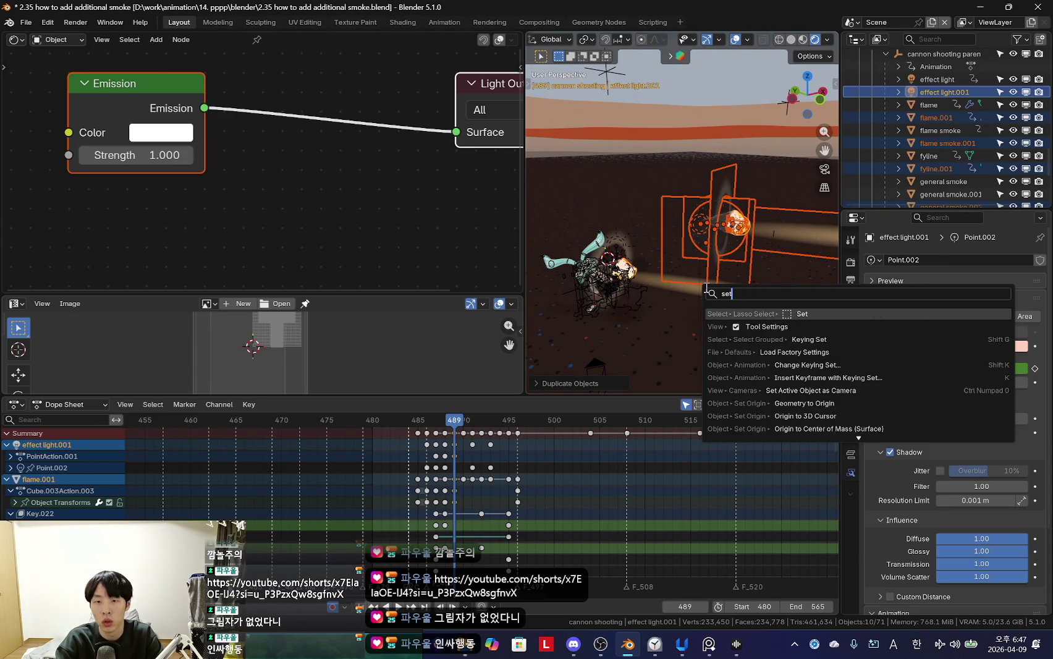
{"action": "type", "text": "single"}
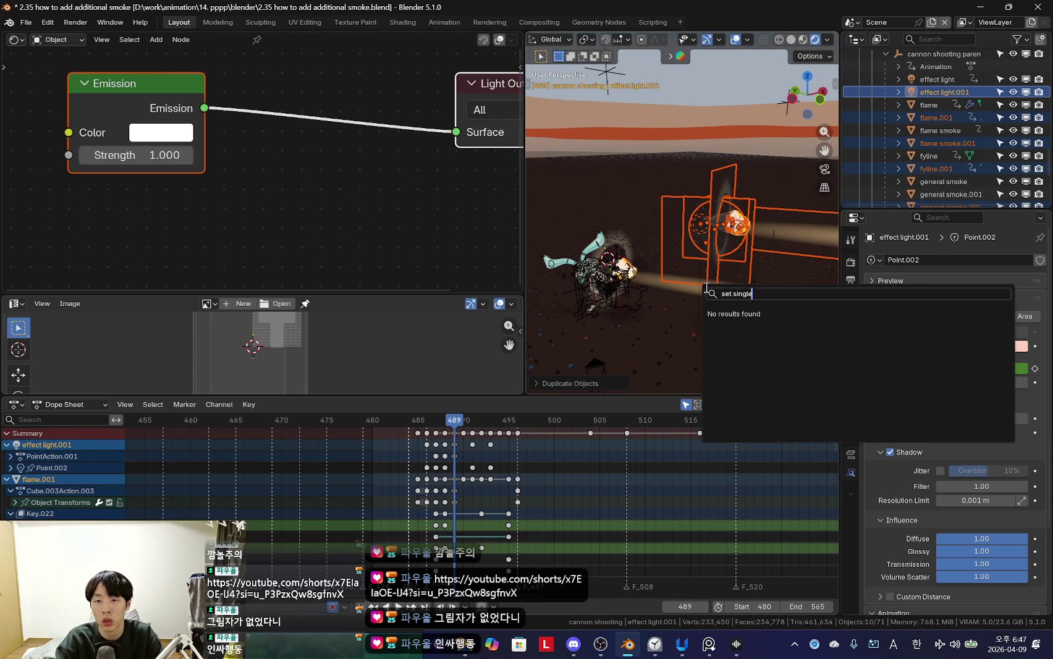
{"action": "key", "text": "BackSpace"}
{"action": "key", "text": "BackSpace"}
{"action": "key", "text": "BackSpace"}
{"action": "type", "text": "indiv"}
{"action": "key", "text": "BackSpace"}
{"action": "key", "text": "BackSpace"}
{"action": "key", "text": "BackSpace"}
{"action": "type", "text": "s"}
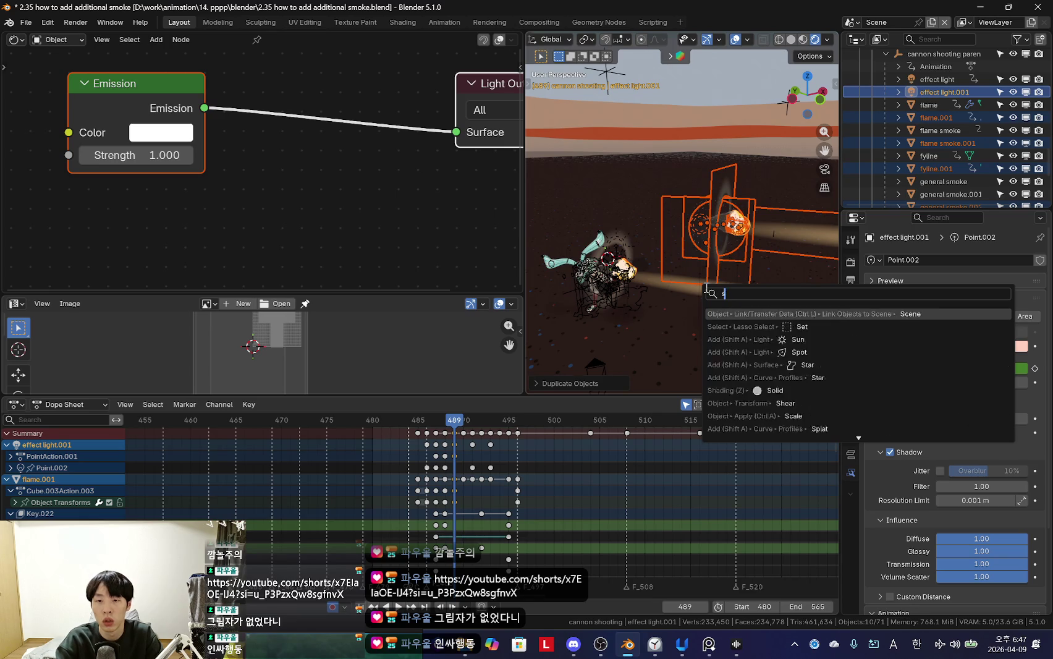
{"action": "type", "text": "ingle data"}
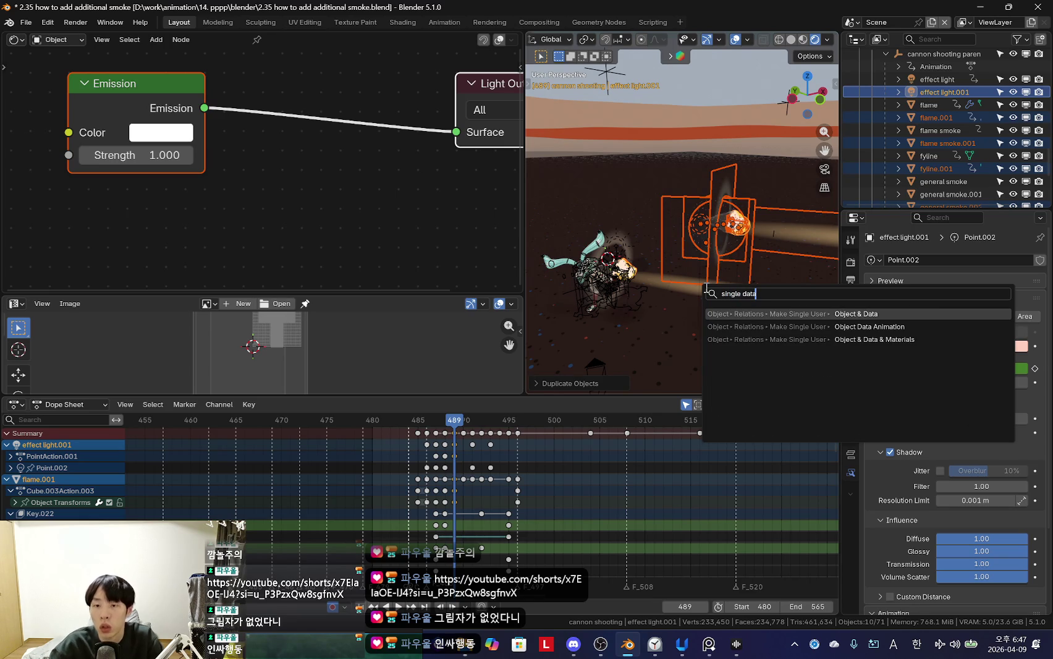
{"action": "left_click", "coordinate": [914, 339]}
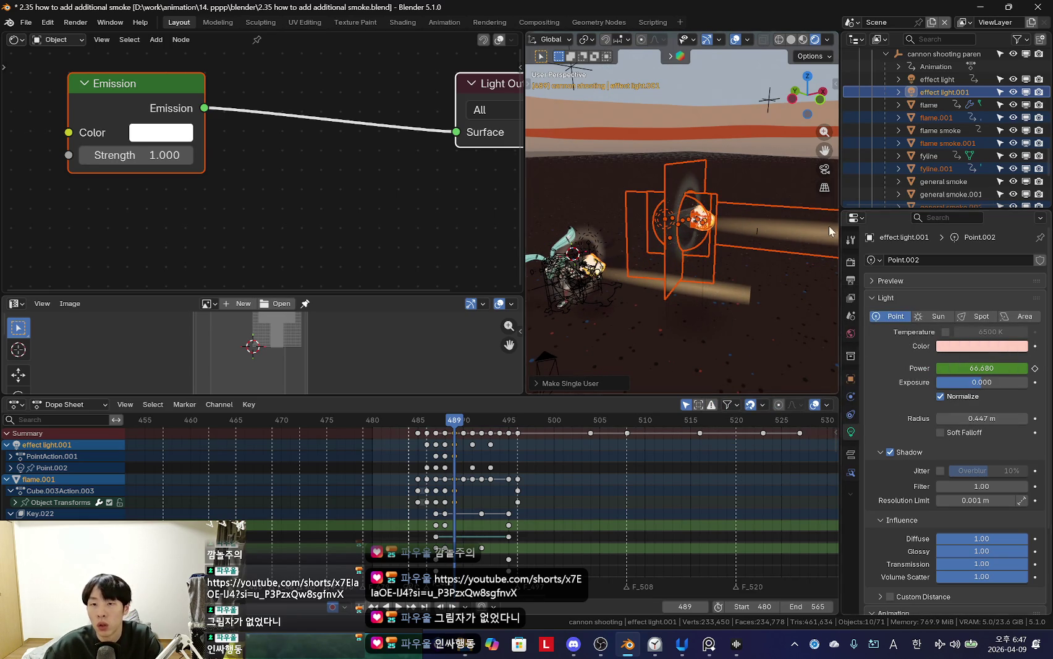
{"action": "scroll", "coordinate": [946, 154], "scroll_direction": "down", "scroll_amount": 5}
Step: Move the duplicated objects into a new collection named cannon2
{"action": "key", "text": "m"}
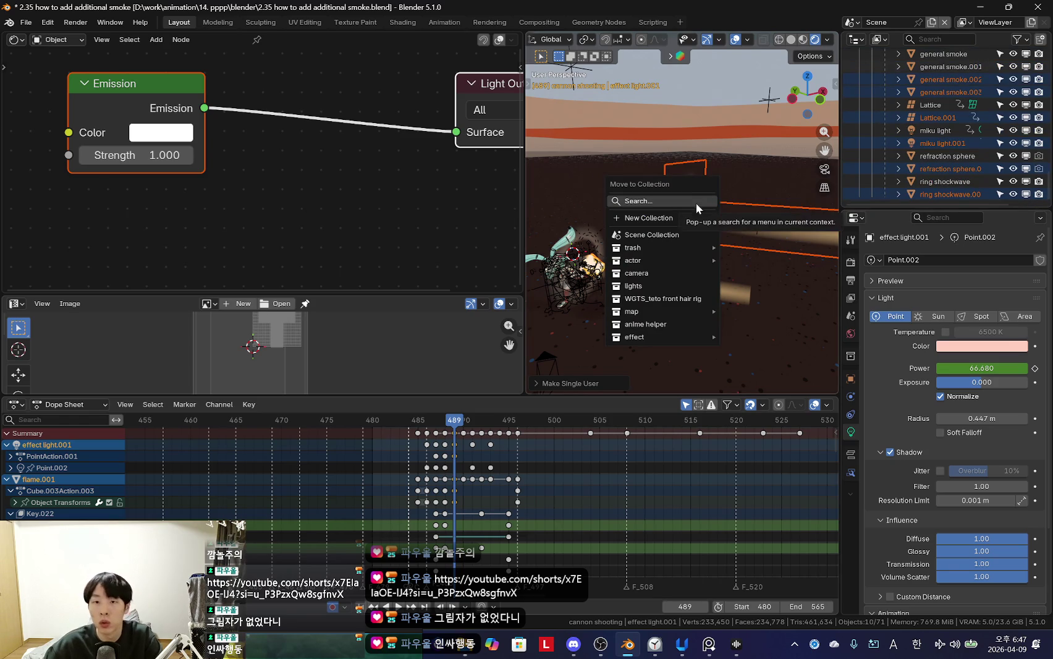
{"action": "left_click", "coordinate": [692, 218]}
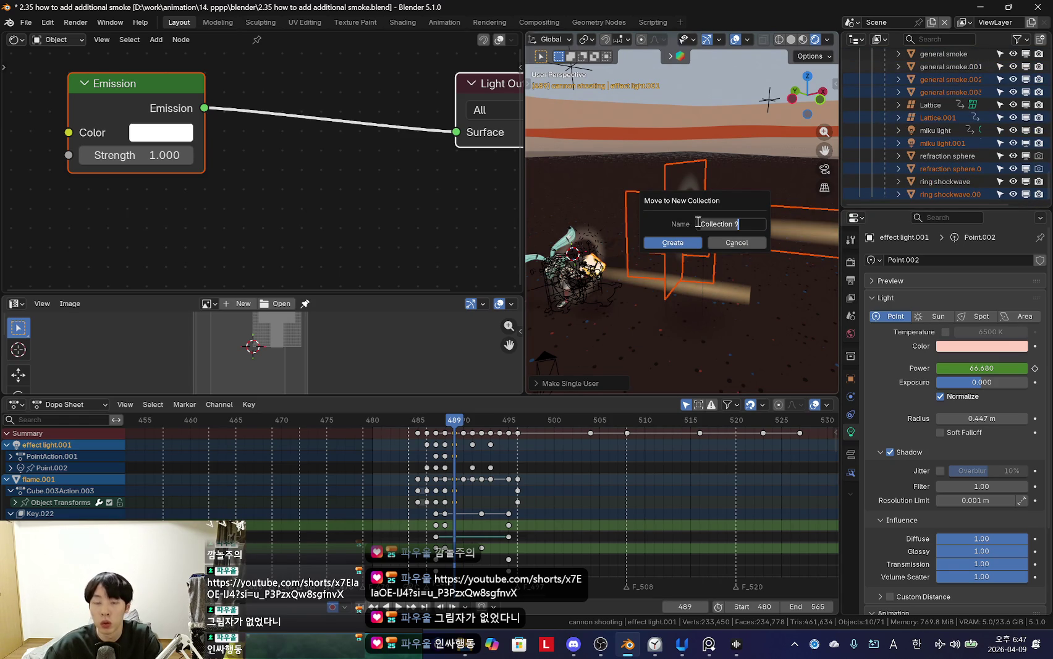
{"action": "key", "text": "Return"}
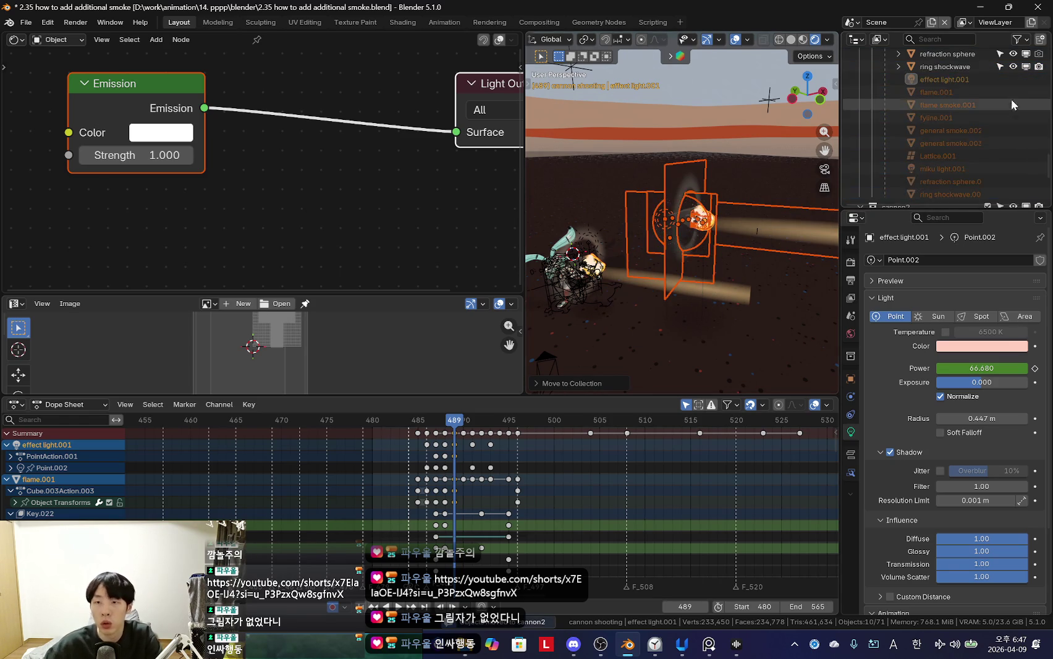
{"action": "scroll", "coordinate": [941, 132], "scroll_direction": "up", "scroll_amount": 3}
Step: Select effect light.001, then the cannon shooting parent, and orbit closer to the rig
{"action": "left_click", "coordinate": [920, 145]}
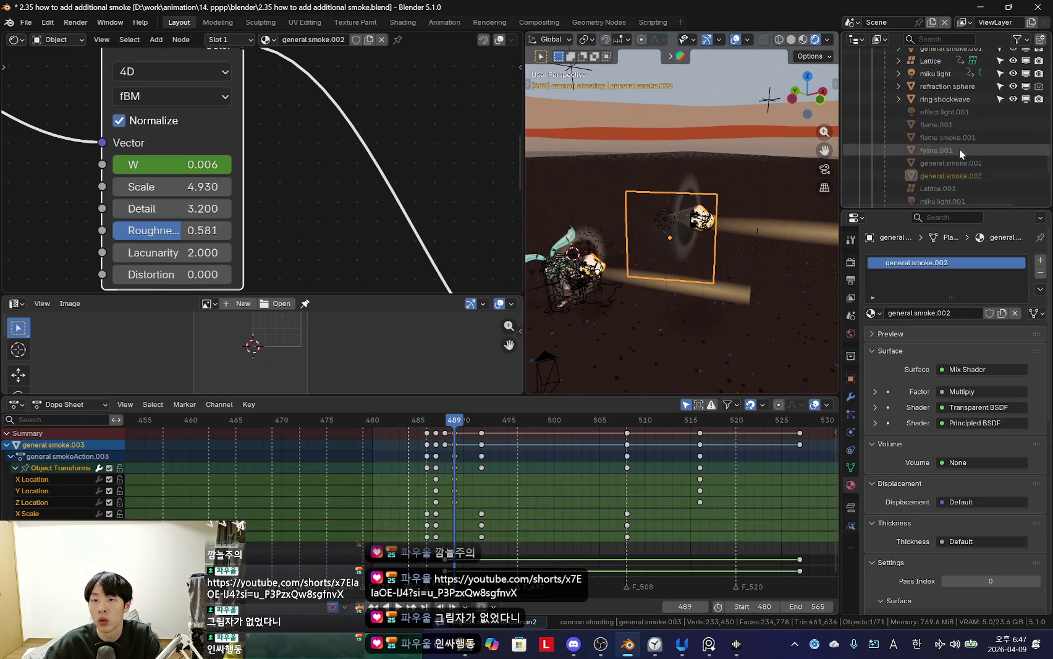
{"action": "left_click", "coordinate": [918, 79]}
{"action": "scroll", "coordinate": [930, 162], "scroll_direction": "up", "scroll_amount": 5}
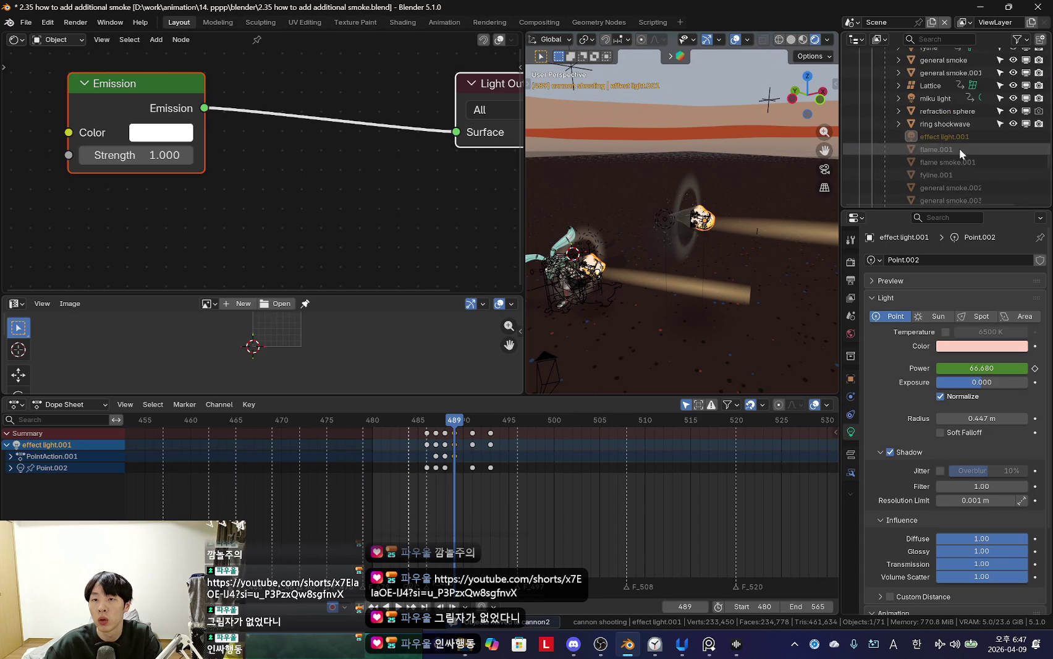
{"action": "scroll", "coordinate": [919, 119], "scroll_direction": "up", "scroll_amount": 3}
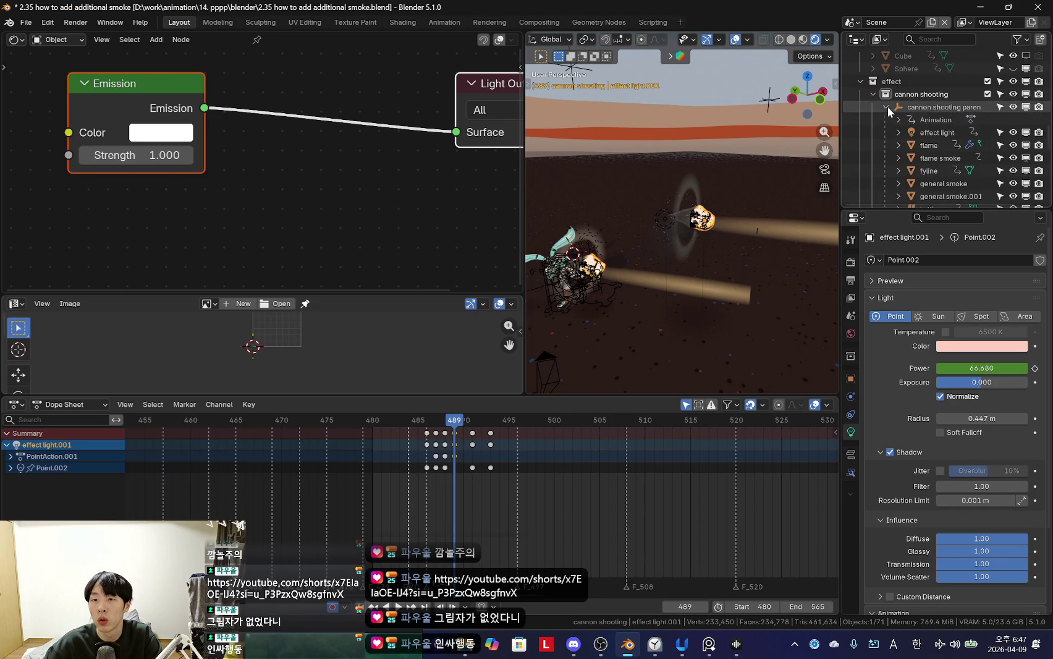
{"action": "left_click", "coordinate": [939, 105]}
{"action": "scroll", "coordinate": [951, 146], "scroll_direction": "down", "scroll_amount": 4}
{"action": "mouse_move", "coordinate": [722, 211]}
{"action": "middle_mouse_down"}
{"action": "mouse_move", "coordinate": [714, 238]}
{"action": "mouse_move", "coordinate": [743, 234]}
{"action": "mouse_move", "coordinate": [772, 254]}
{"action": "middle_mouse_up"}
{"action": "key", "text": "shift+alt+z"}
{"action": "key", "text": "shift+alt+z"}
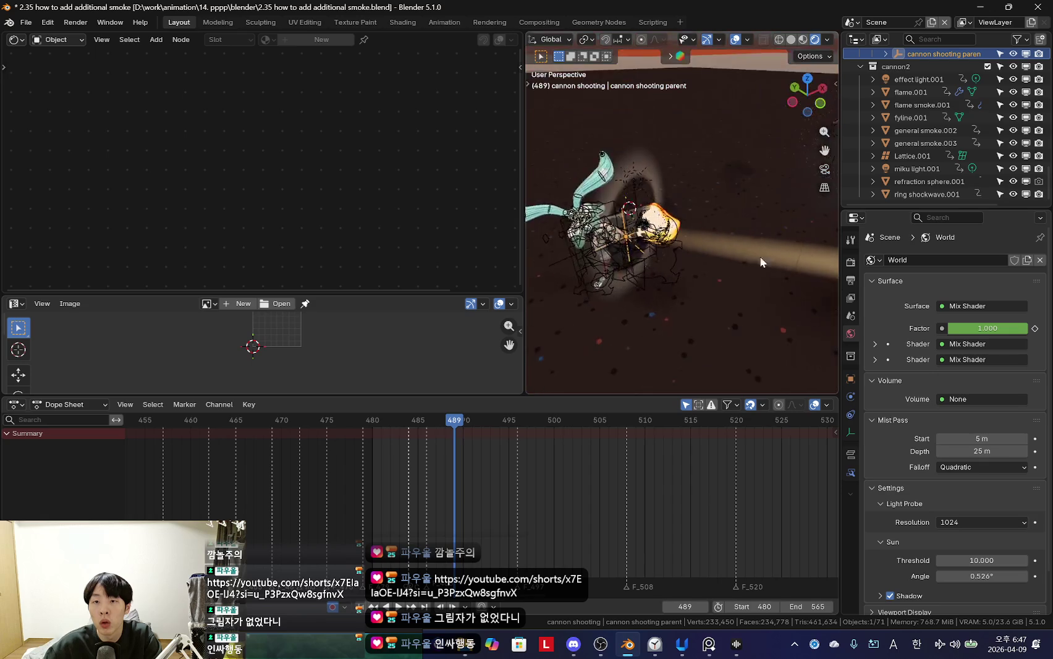
Step: Select the effect light, miku light and flame .001 copies in the Outliner
{"action": "scroll", "coordinate": [948, 107], "scroll_direction": "up", "scroll_amount": 2}
{"action": "left_click", "coordinate": [927, 103]}
{"action": "scroll", "coordinate": [926, 168], "scroll_direction": "up", "scroll_amount": 2}
{"action": "left_click", "coordinate": [883, 102]}
{"action": "scroll", "coordinate": [939, 122], "scroll_direction": "down", "scroll_amount": 2}
{"action": "scroll", "coordinate": [940, 123], "scroll_direction": "down", "scroll_amount": 2}
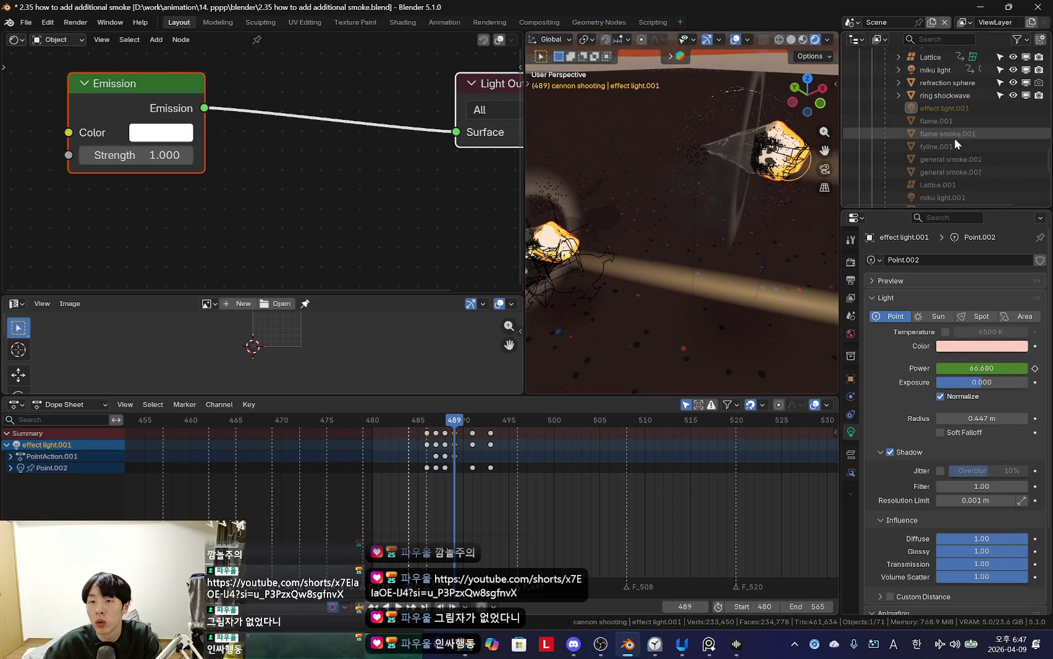
{"action": "left_click", "coordinate": [958, 109]}
{"action": "scroll", "coordinate": [963, 125], "scroll_direction": "up", "scroll_amount": 2}
{"action": "left_click", "coordinate": [891, 105]}
{"action": "left_click", "coordinate": [916, 168]}
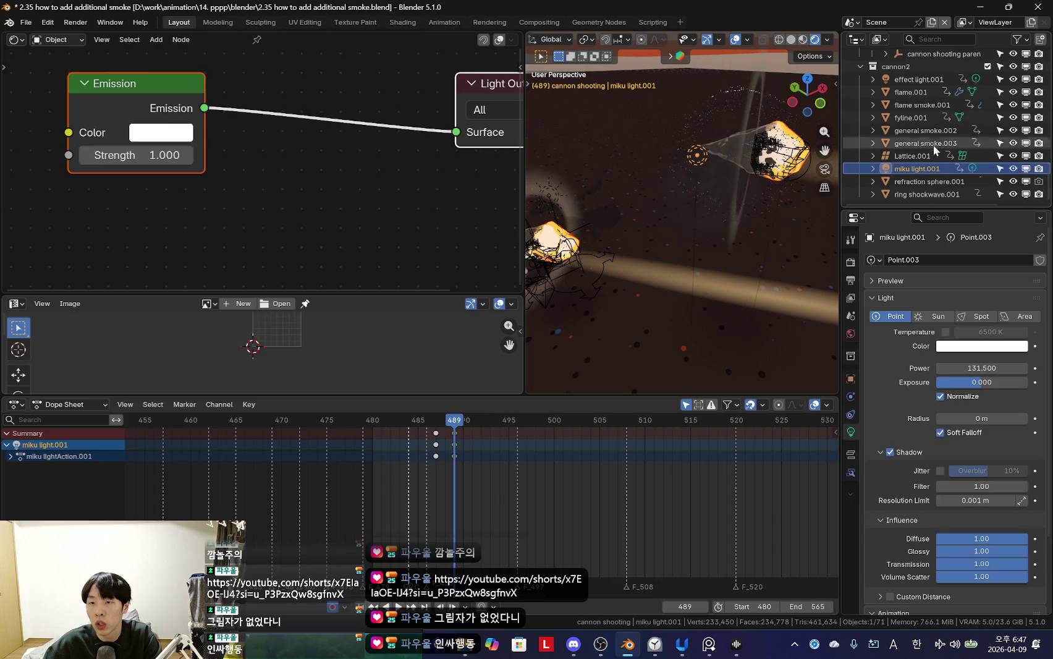
{"action": "left_click", "coordinate": [921, 102]}
{"action": "left_click", "coordinate": [914, 92]}
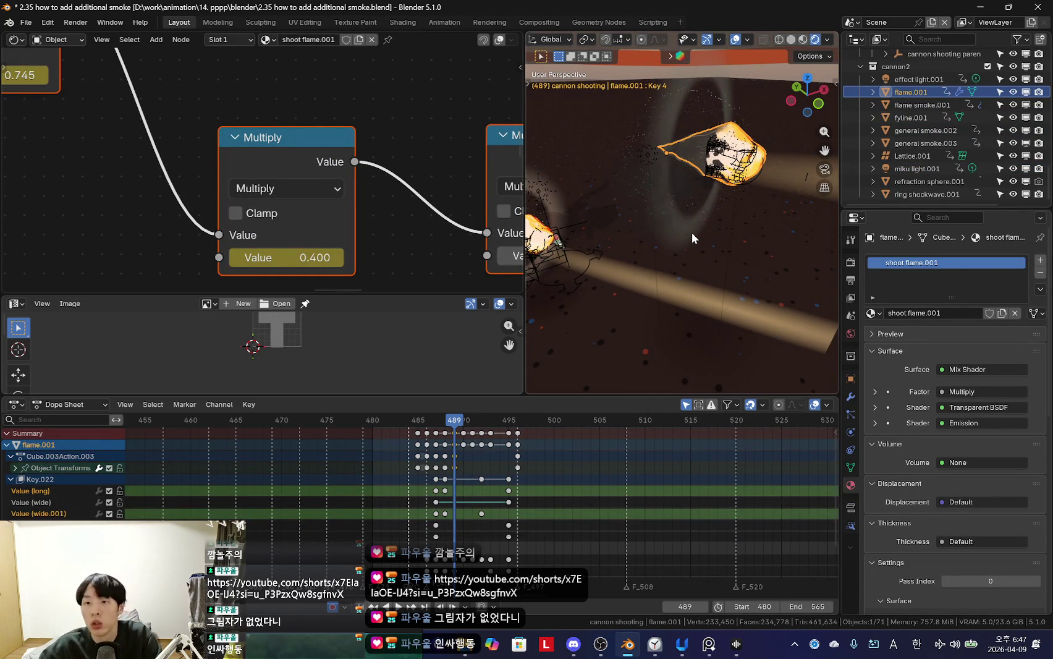
Step: Add the overlapping general smoke copies to the selection and delete all ten duplicates
{"action": "left_click", "coordinate": [701, 208]}
{"action": "left_click", "coordinate": [735, 188]}
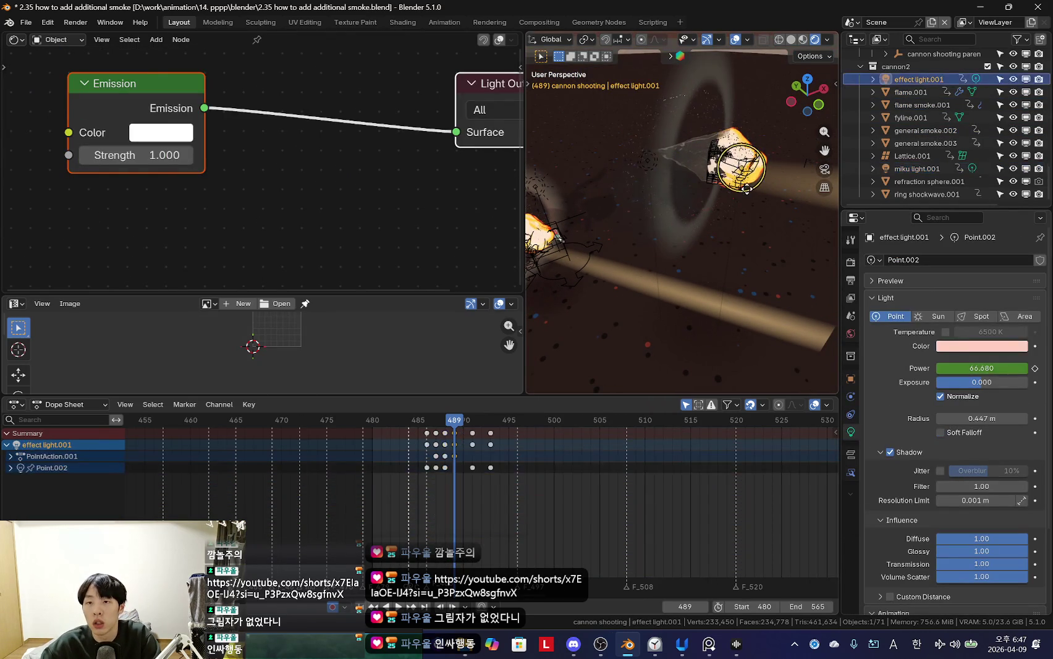
{"action": "left_click", "coordinate": [742, 189]}
{"action": "left_click", "coordinate": [745, 188]}
{"action": "left_click", "coordinate": [746, 188]}
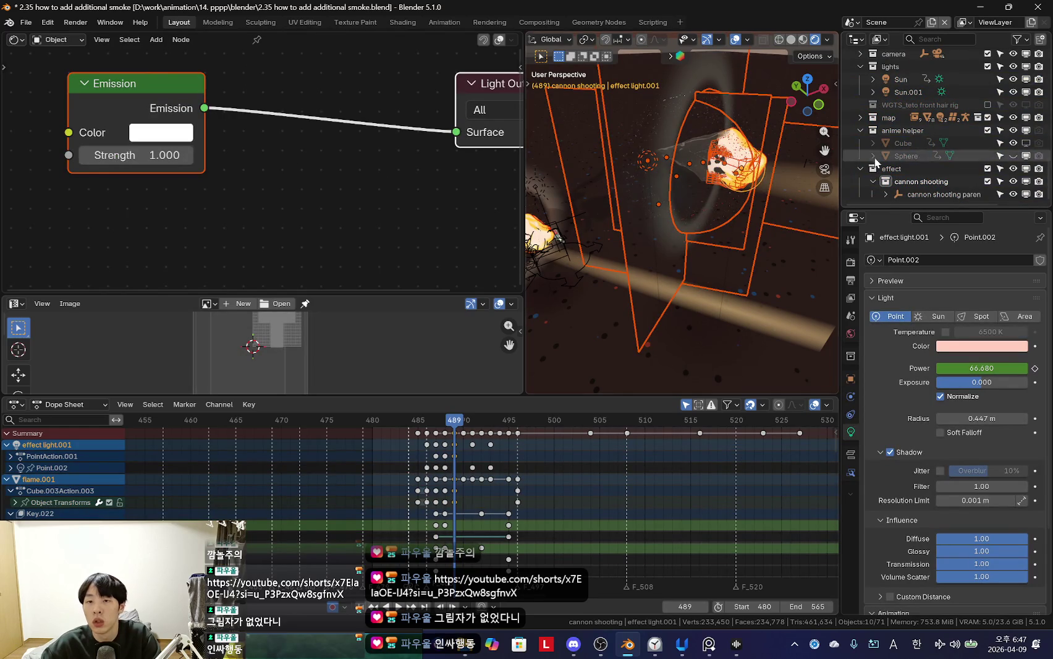
{"action": "key", "text": "Delete"}
{"action": "scroll", "coordinate": [927, 167], "scroll_direction": "down", "scroll_amount": 5}
{"action": "key", "text": "KP_Decimal"}
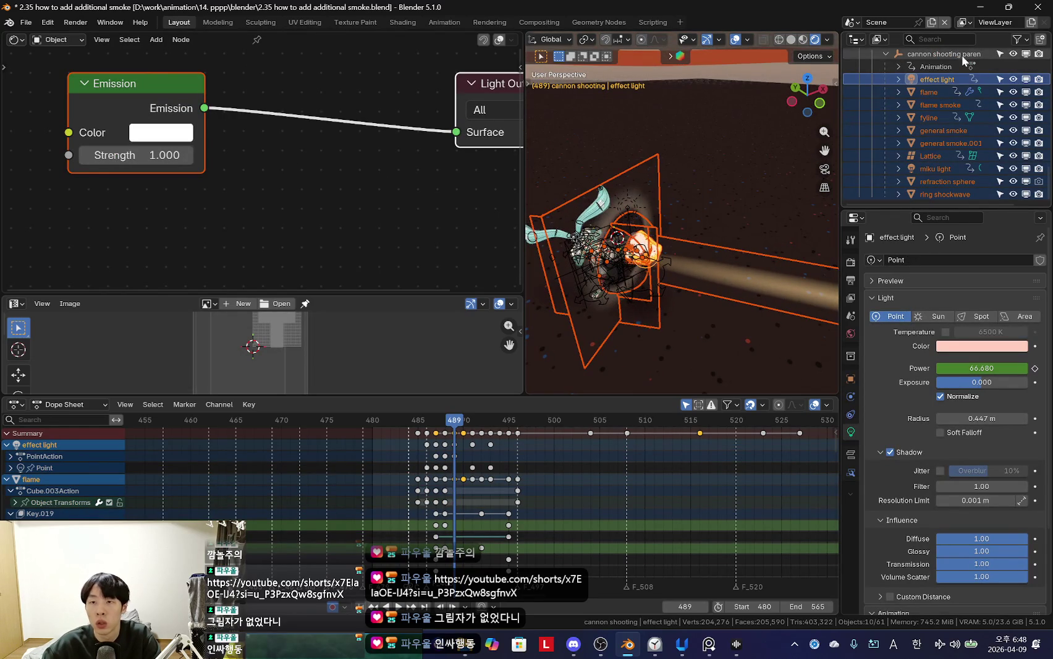
Step: Duplicate the cannon shooting parent rig with its children in place
{"action": "left_click", "coordinate": [943, 54]}
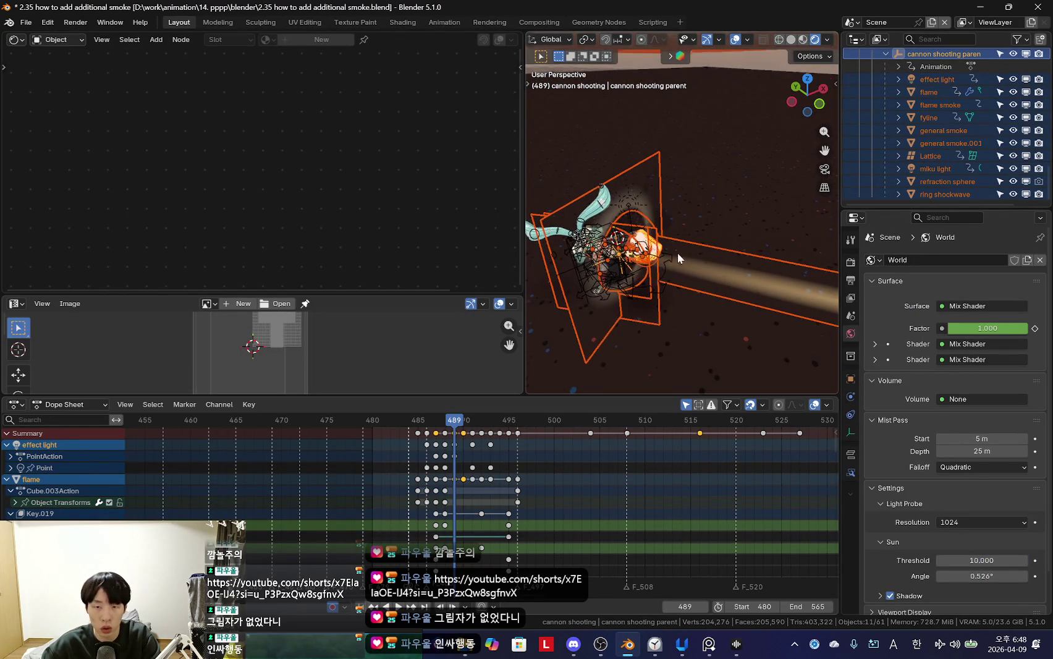
{"action": "middle_click_drag", "start_coordinate": [675, 254], "coordinate": [688, 250]}
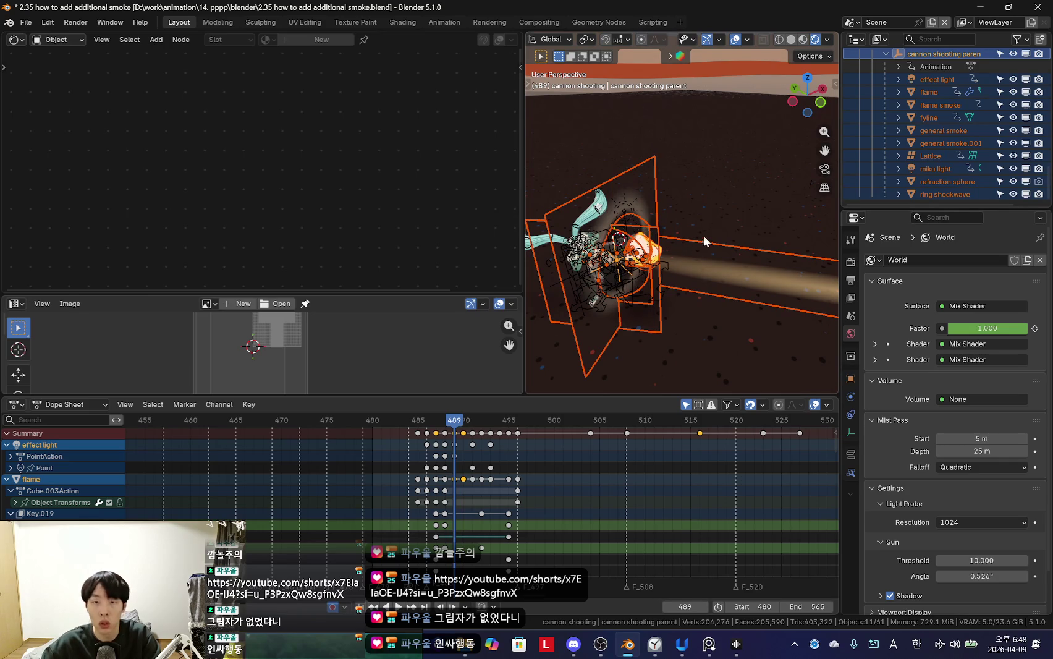
{"action": "key", "text": "shift+d"}
{"action": "right_click", "coordinate": [730, 214]}
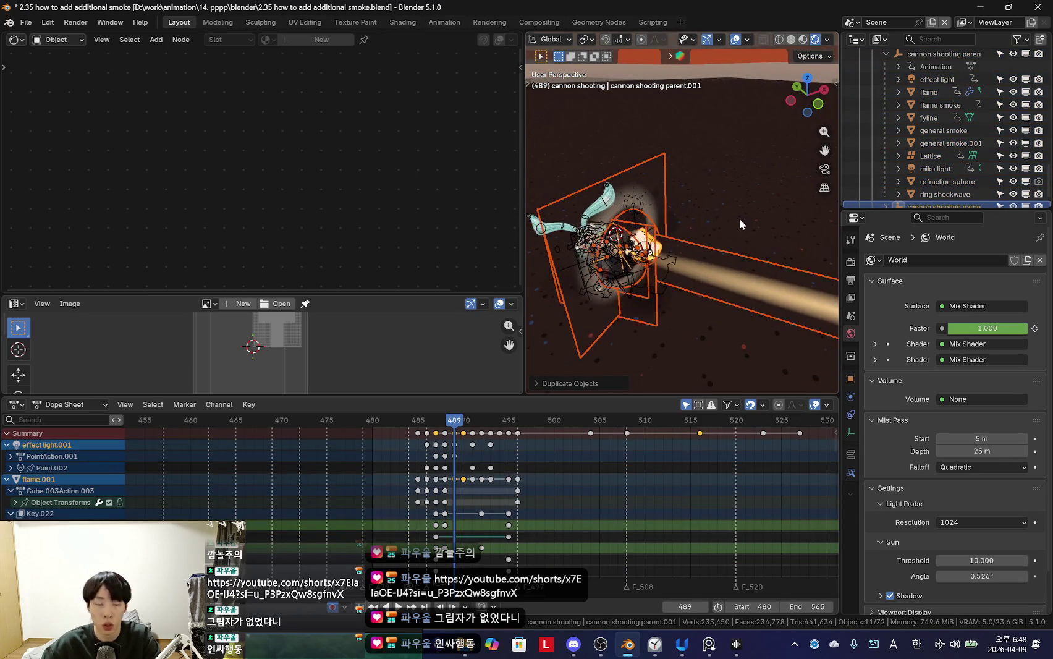
{"action": "key", "text": "F2"}
Step: Make the copies single-user, including Object Animation and Object Data Animation
{"action": "key", "text": "F3"}
{"action": "type", "text": "make single user"}
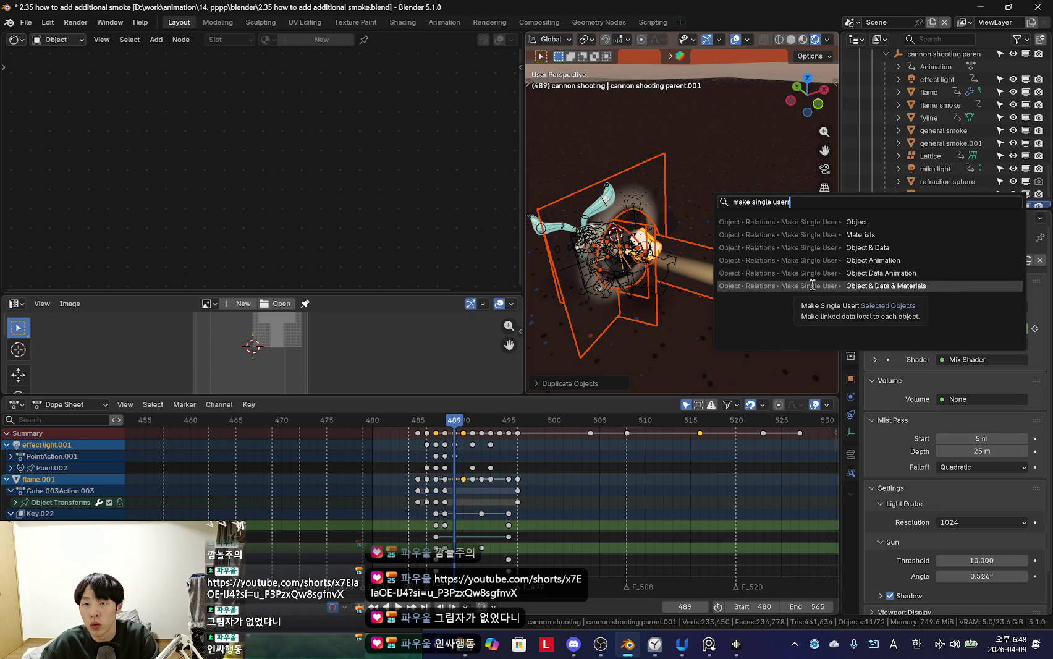
{"action": "left_click", "coordinate": [812, 285]}
{"action": "left_click", "coordinate": [534, 384]}
{"action": "left_click", "coordinate": [608, 366]}
{"action": "left_click", "coordinate": [608, 379]}
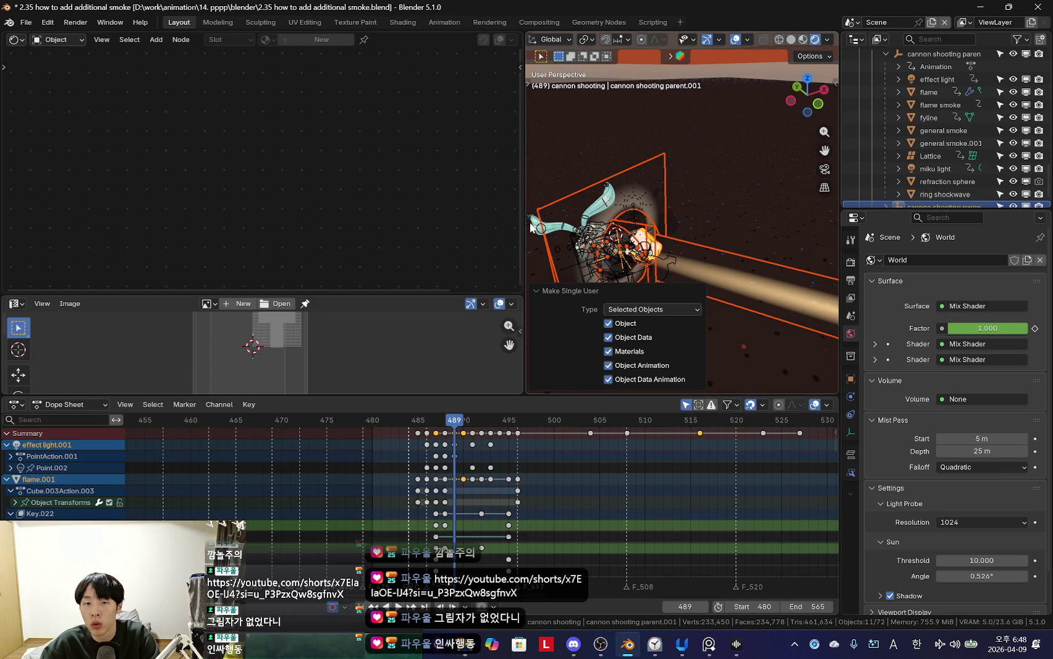
Step: Select and expand cannon shooting parent.001 to show its .001 children
{"action": "left_click_drag", "start_coordinate": [525, 228], "coordinate": [337, 227]}
{"action": "scroll", "coordinate": [953, 139], "scroll_direction": "down", "scroll_amount": 1}
{"action": "scroll", "coordinate": [905, 134], "scroll_direction": "up", "scroll_amount": 3}
{"action": "scroll", "coordinate": [904, 135], "scroll_direction": "up", "scroll_amount": 3}
{"action": "left_click", "coordinate": [888, 194]}
{"action": "left_click", "coordinate": [886, 194]}
{"action": "scroll", "coordinate": [949, 123], "scroll_direction": "down", "scroll_amount": 3}
{"action": "scroll", "coordinate": [954, 124], "scroll_direction": "down", "scroll_amount": 2}
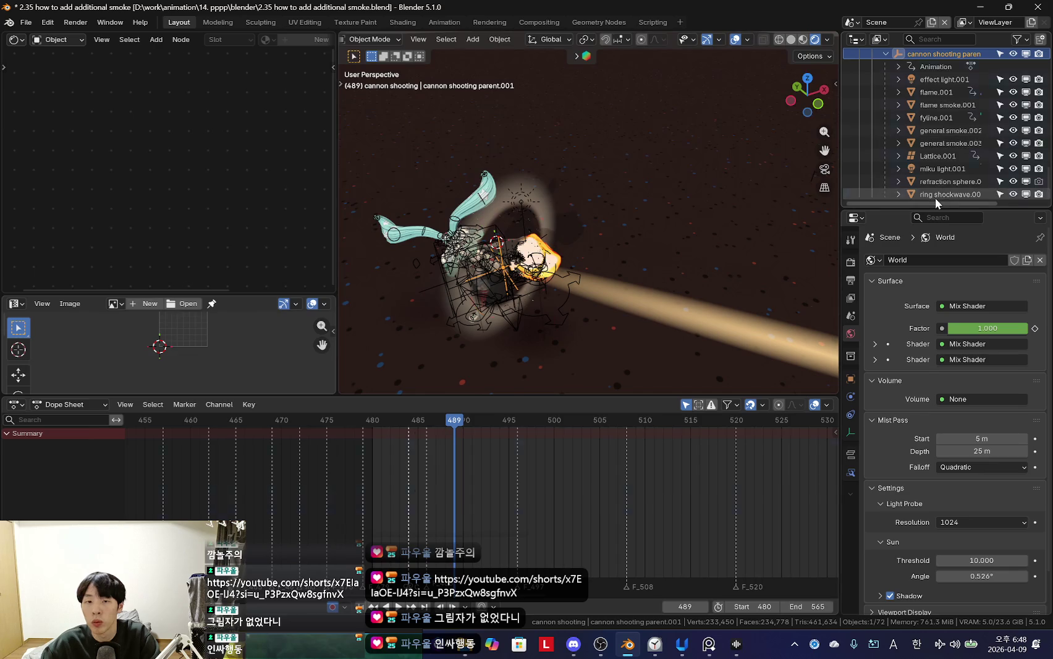
Step: Shift all of the copy's keyframes later in the Dope Sheet
{"action": "key", "text": "ctrl+z"}
{"action": "middle_click_drag", "start_coordinate": [679, 244], "coordinate": [618, 346]}
{"action": "key", "text": "a"}
{"action": "key", "text": "g"}
{"action": "left_click", "coordinate": [546, 433]}
Step: Preview playback and adjust the keys to sit about 11 frames after the original
{"action": "scroll", "coordinate": [463, 474], "scroll_direction": "up", "scroll_amount": 2}
{"action": "key", "text": "Left"}
{"action": "key", "text": "Left"}
{"action": "key", "text": "Left"}
{"action": "key", "text": "space"}
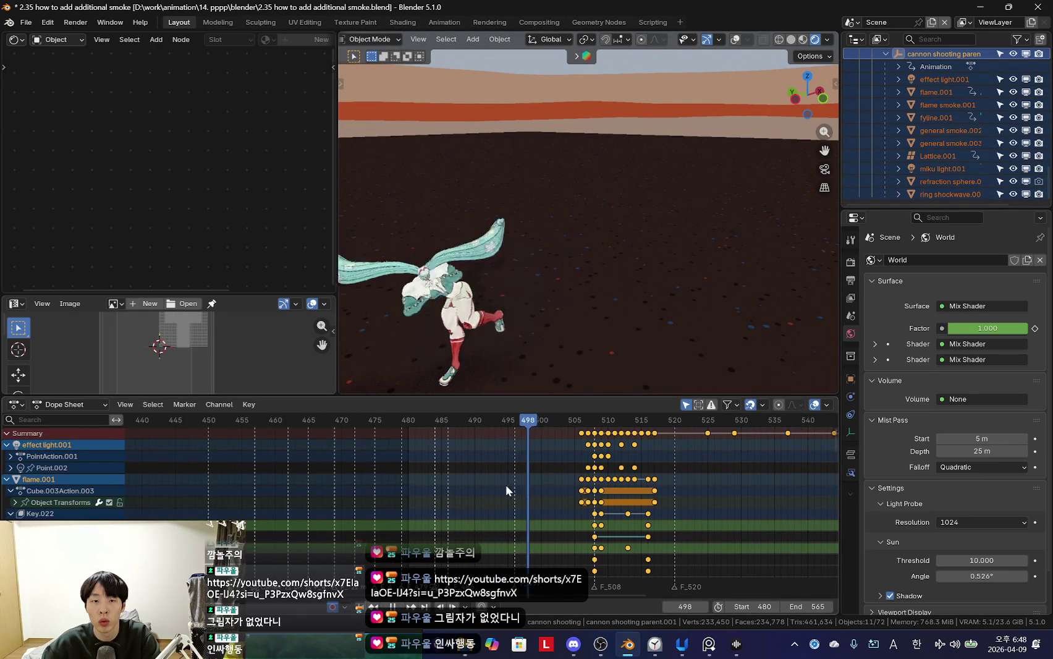
{"action": "key", "text": "Escape"}
{"action": "key", "text": "g"}
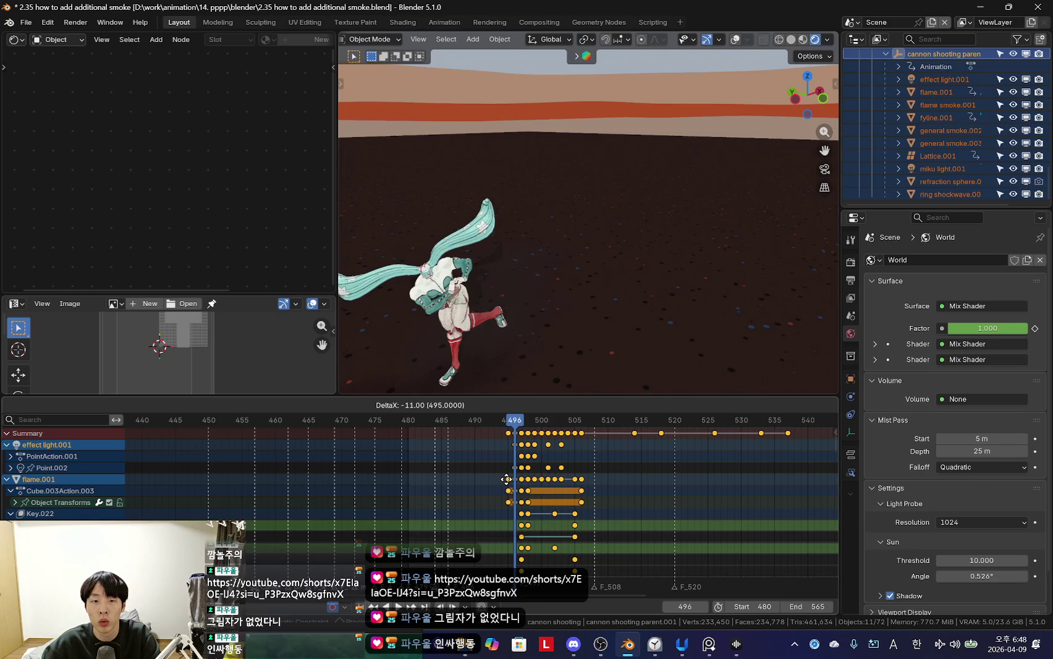
{"action": "left_click", "coordinate": [506, 479]}
{"action": "scroll", "coordinate": [550, 304], "scroll_direction": "up", "scroll_amount": 2}
{"action": "scroll", "coordinate": [539, 469], "scroll_direction": "up", "scroll_amount": 3}
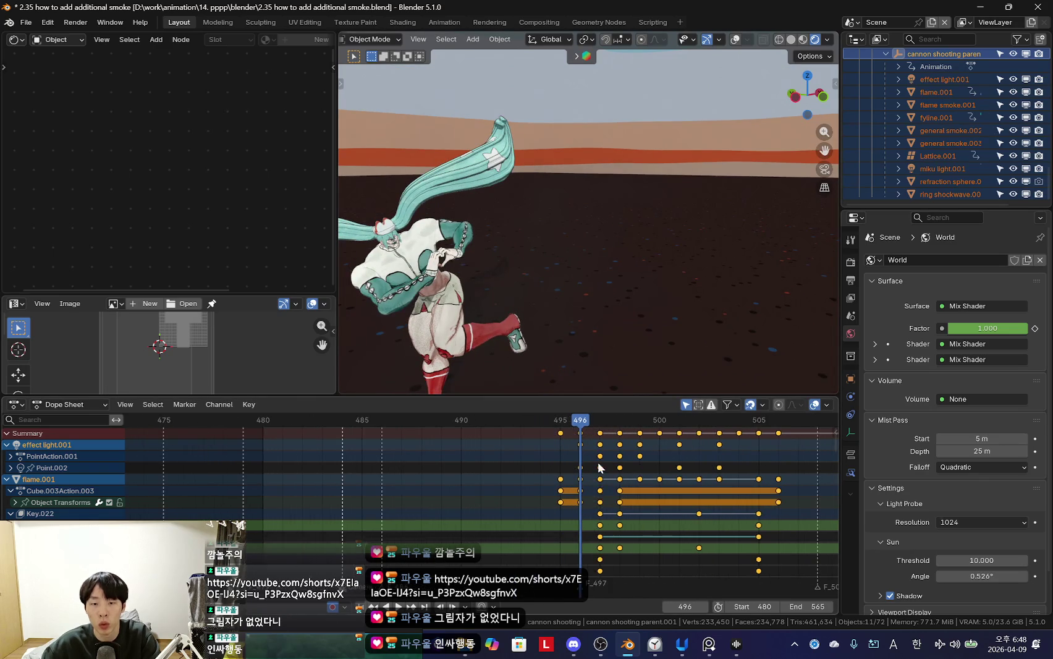
Step: Step to the cannon flash frame and play back the second blast
{"action": "key", "text": "Right"}
{"action": "key", "text": "Left"}
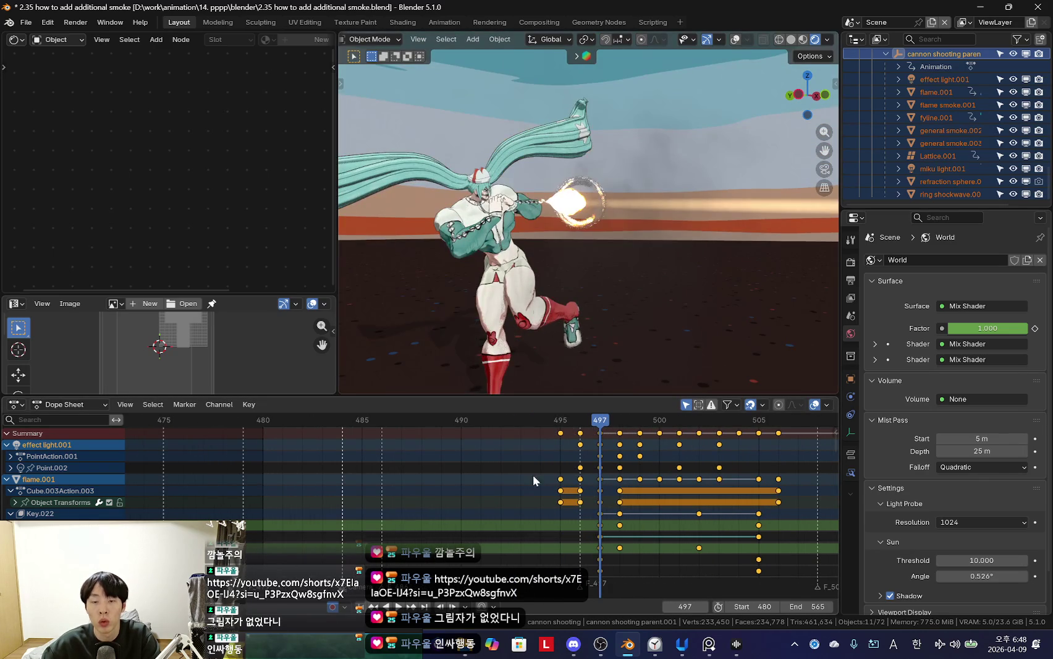
{"action": "key", "text": "Left"}
{"action": "key", "text": "space"}
{"action": "left_click", "coordinate": [351, 495]}
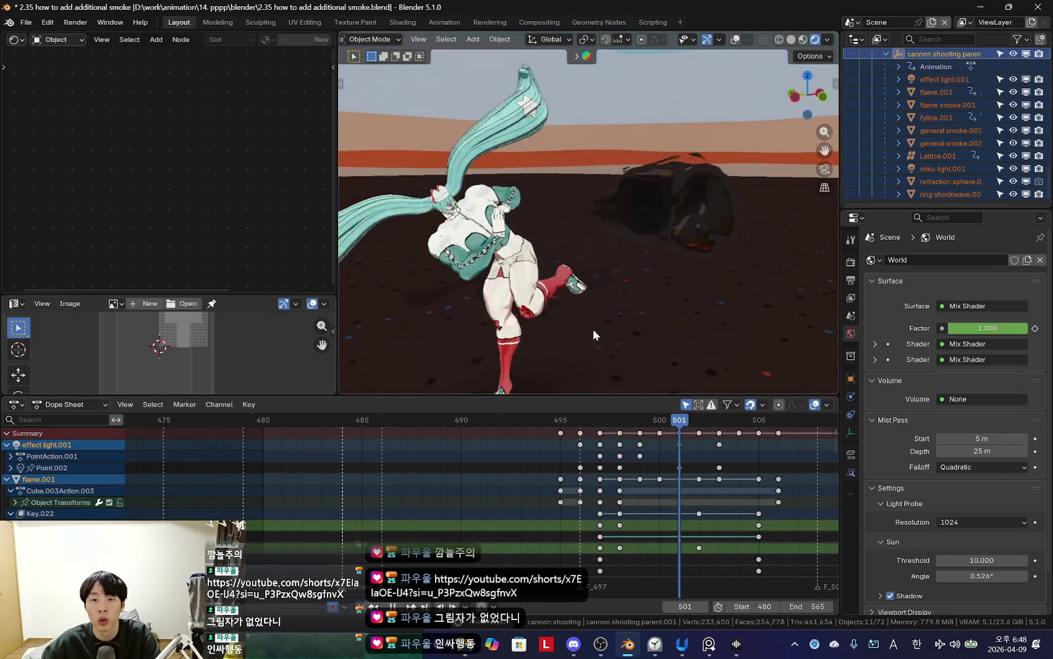
{"action": "key", "text": "Escape"}
{"action": "key", "text": "space"}
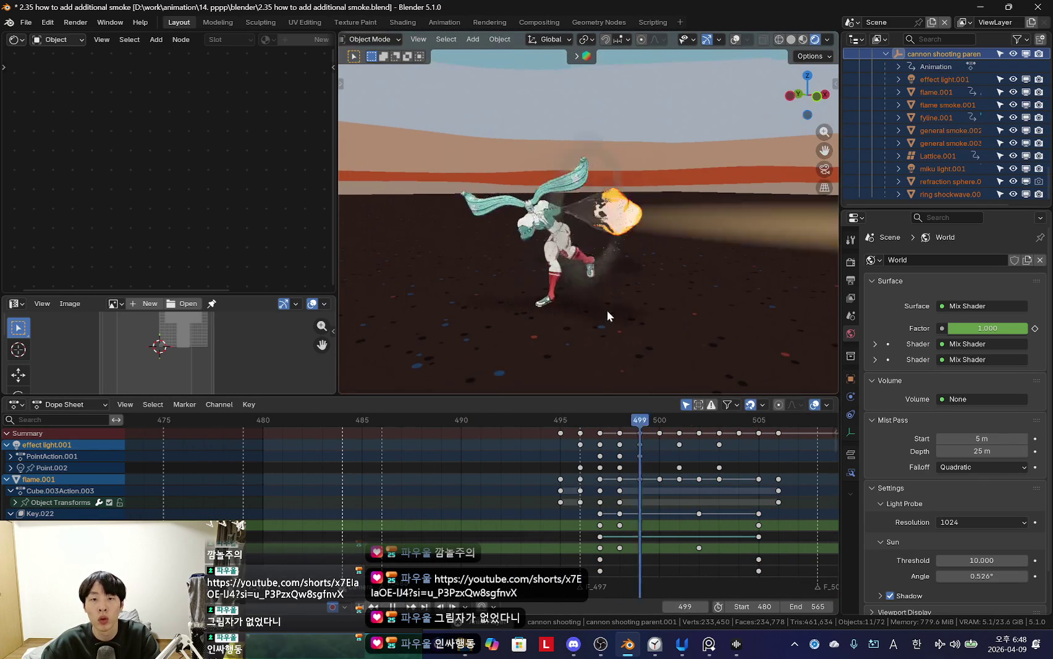
{"action": "key", "text": "shift+alt+z"}
{"action": "key", "text": "Escape"}
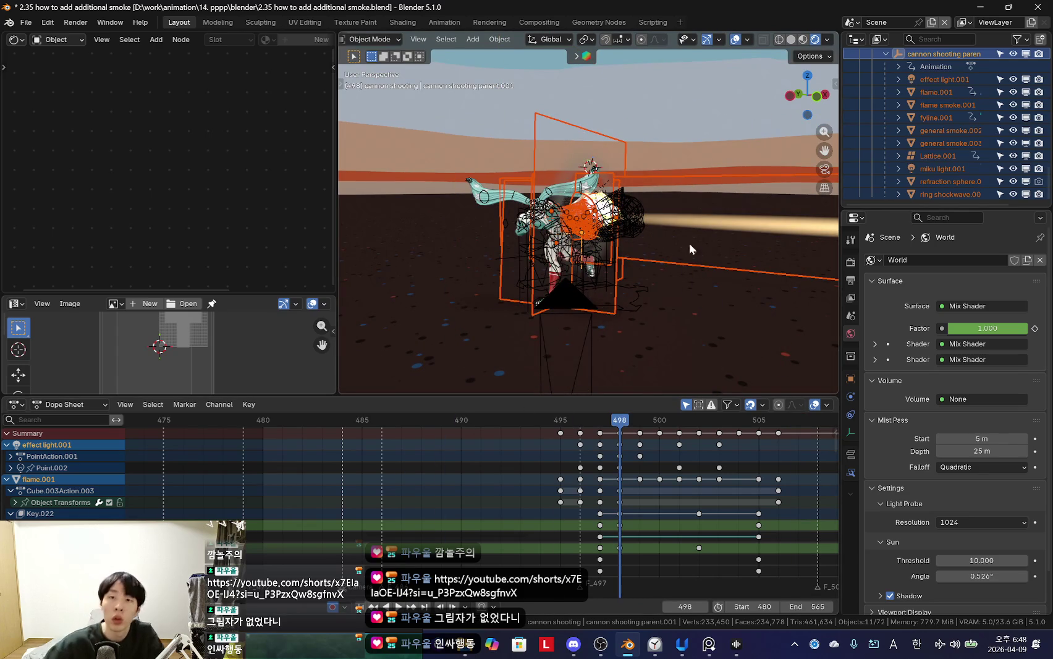
Step: Switch to solid shading, replay the loop and view through the scene camera
{"action": "left_click", "coordinate": [791, 39]}
{"action": "key", "text": "space"}
{"action": "key", "text": "shift+alt+z"}
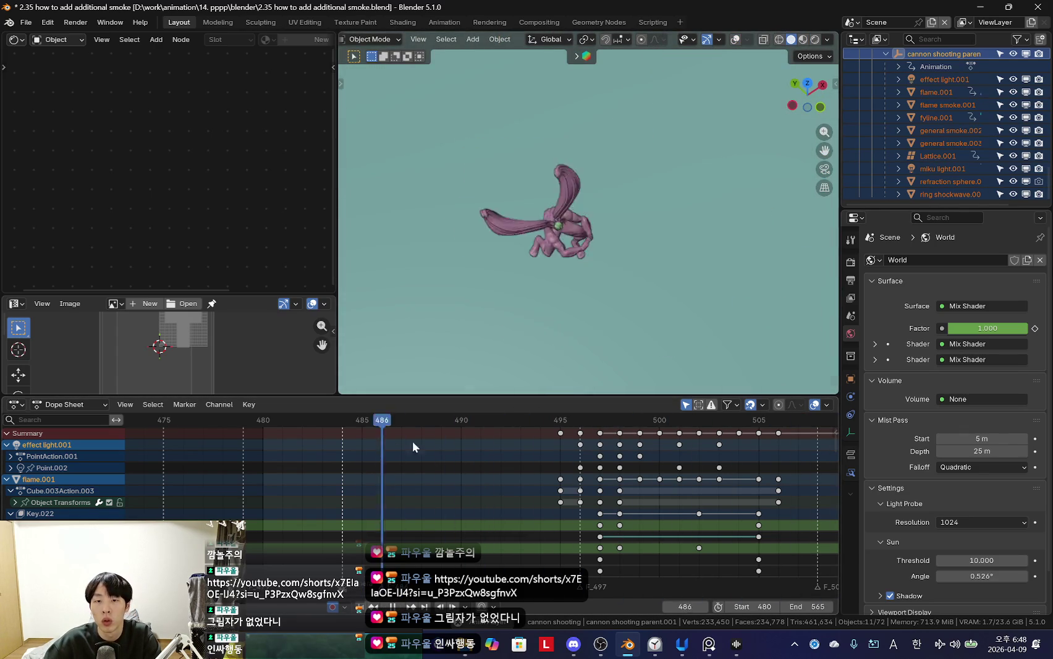
{"action": "middle_click_drag", "start_coordinate": [608, 289], "coordinate": [594, 272]}
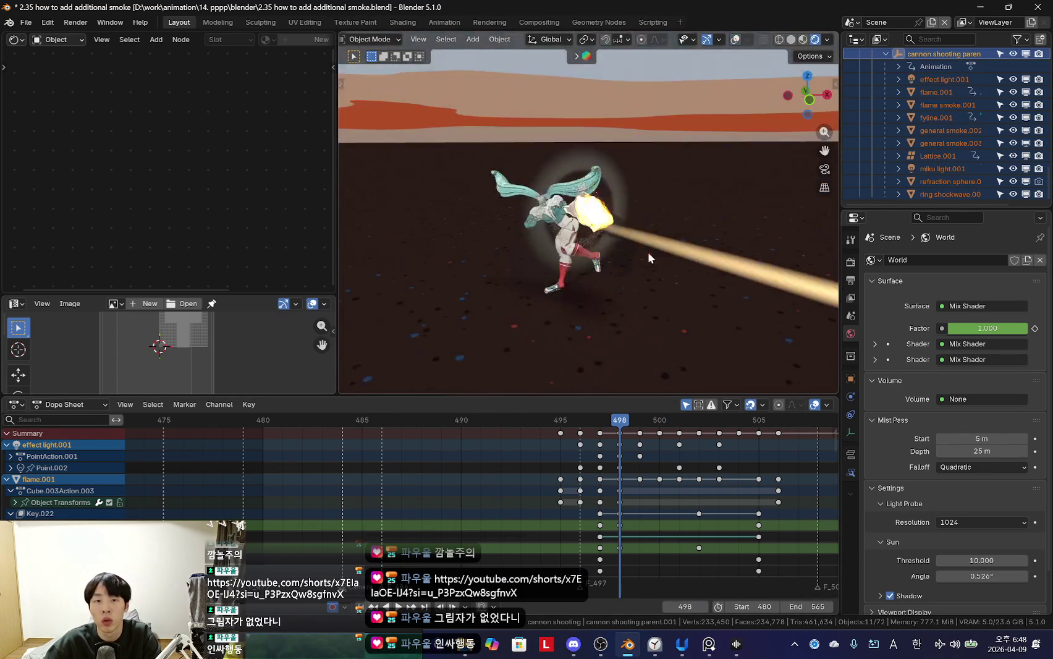
{"action": "key", "text": "KP_0"}
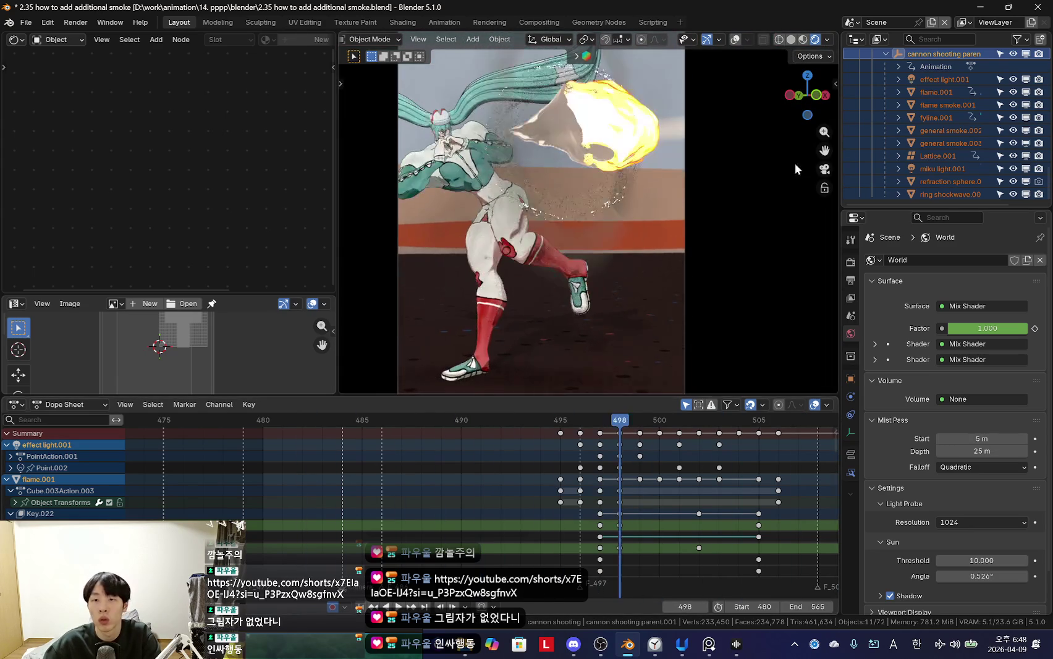
{"action": "left_click_drag", "start_coordinate": [909, 207], "coordinate": [909, 358]}
{"action": "scroll", "coordinate": [938, 226], "scroll_direction": "up", "scroll_amount": 3}
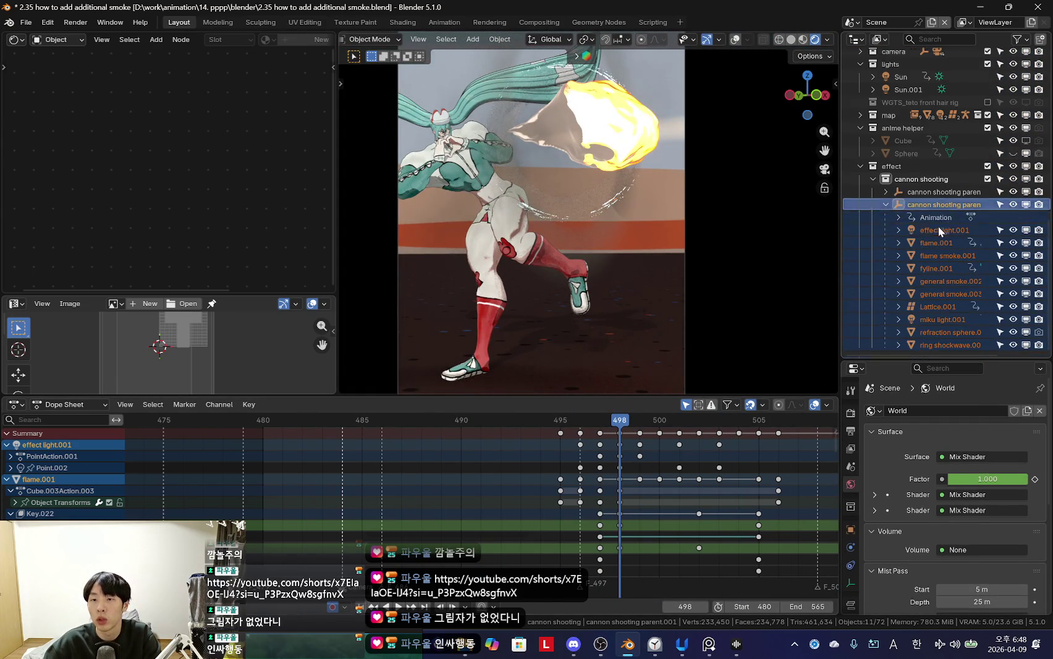
{"action": "scroll", "coordinate": [937, 241], "scroll_direction": "up", "scroll_amount": 5}
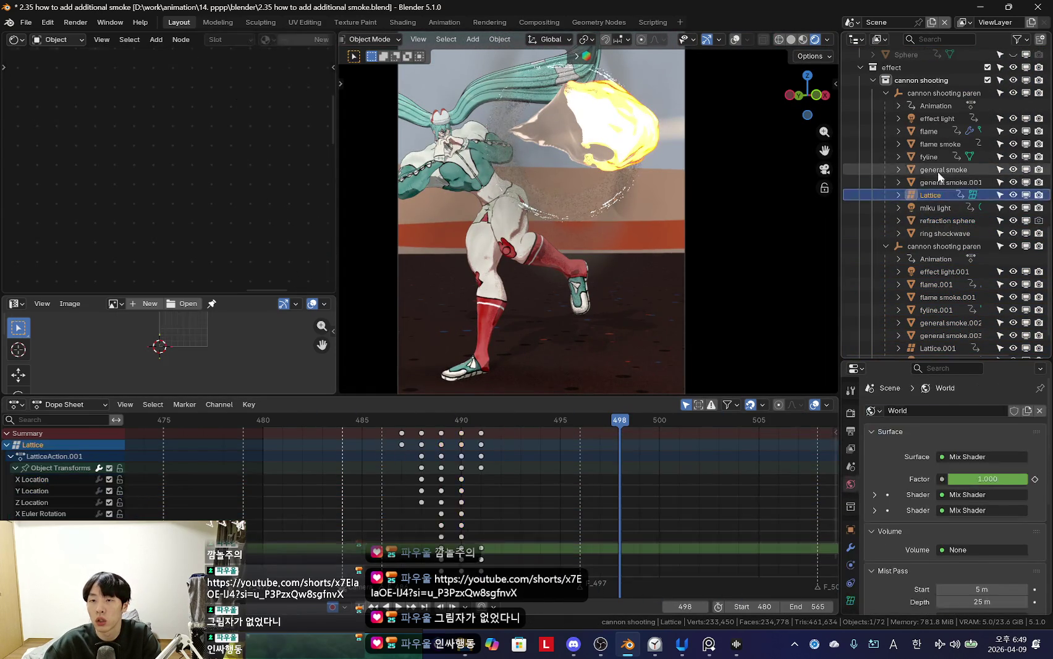
{"action": "left_click", "coordinate": [938, 170]}
{"action": "left_click", "coordinate": [1027, 183]}
{"action": "scroll", "coordinate": [1028, 186], "scroll_direction": "down", "scroll_amount": 3}
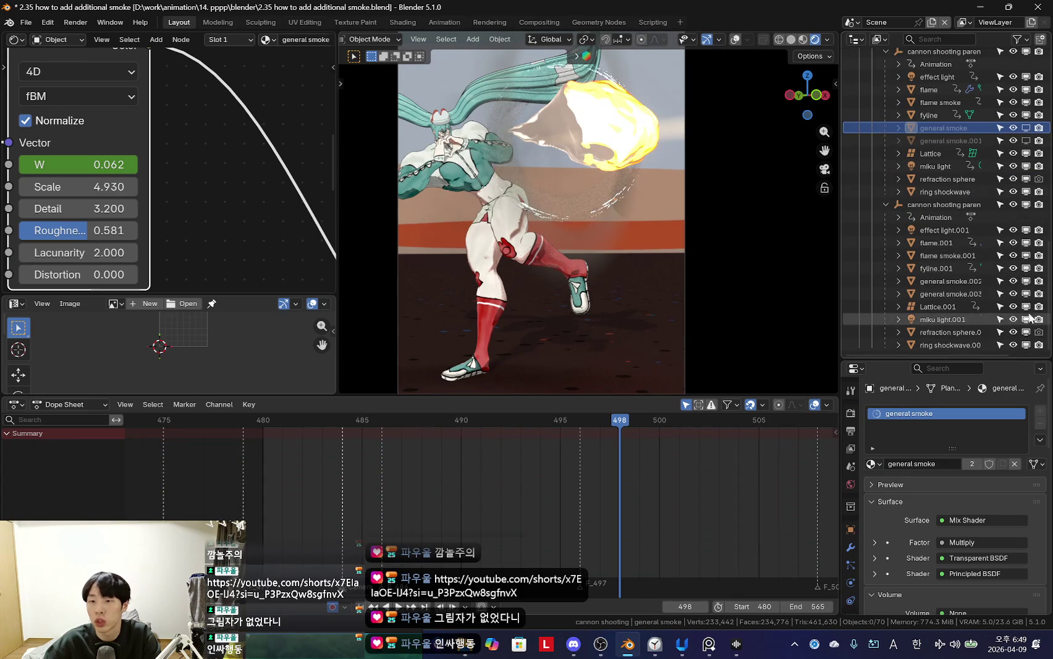
{"action": "left_click_drag", "start_coordinate": [1026, 295], "coordinate": [1026, 281]}
{"action": "key", "text": "space"}
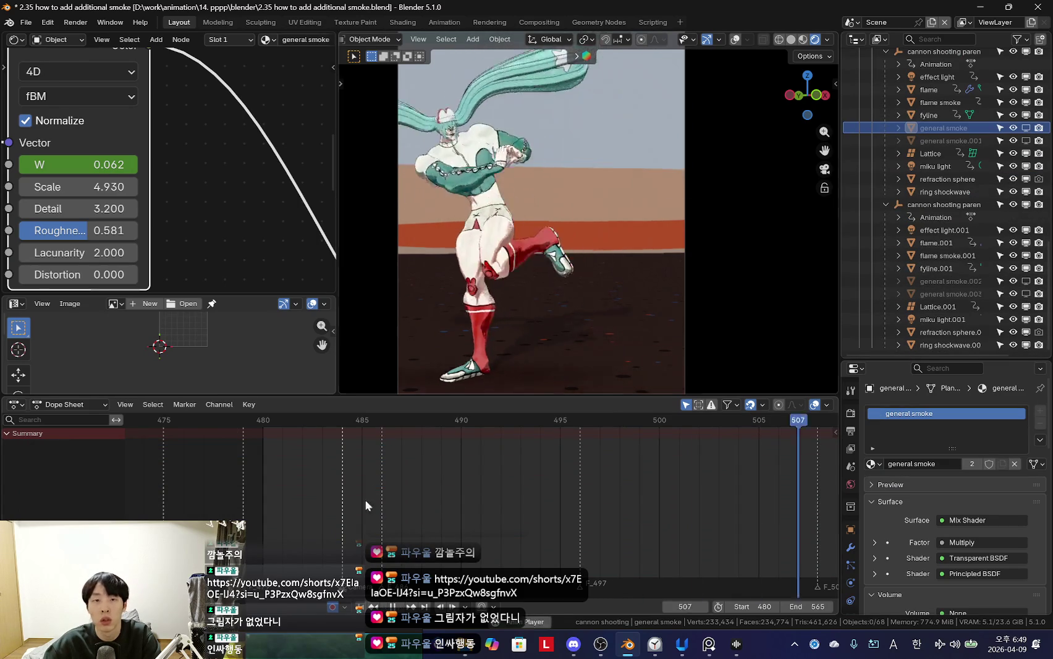
{"action": "key", "text": "shift+alt+z"}
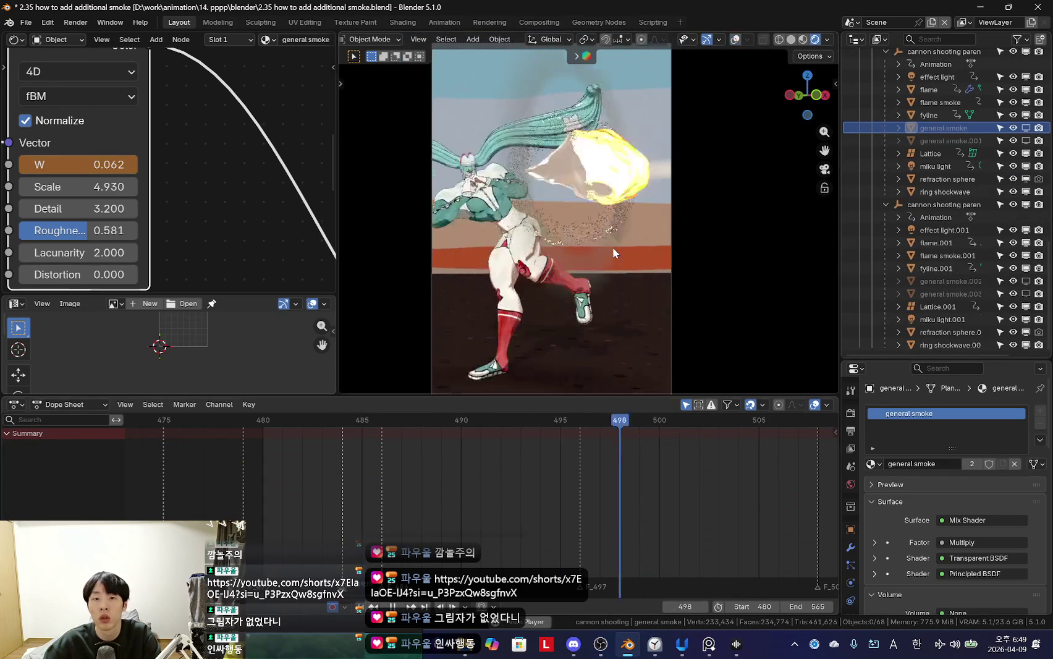
{"action": "left_click", "coordinate": [1027, 294]}
{"action": "left_click", "coordinate": [1027, 281]}
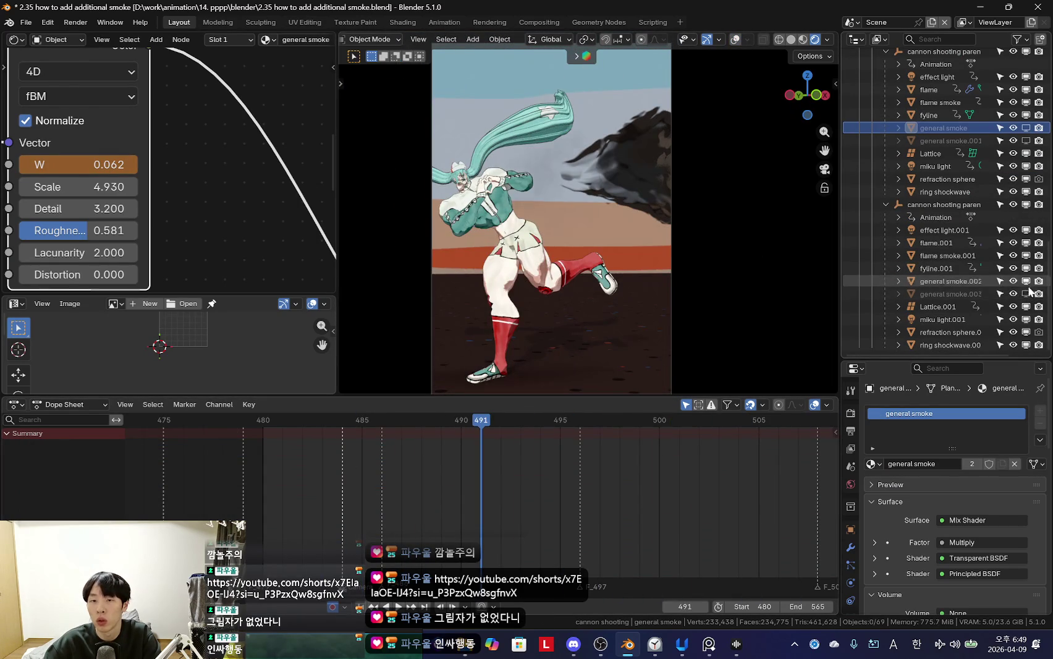
{"action": "left_click_drag", "start_coordinate": [1024, 140], "coordinate": [1026, 128]}
{"action": "left_click_drag", "start_coordinate": [377, 517], "coordinate": [561, 511]}
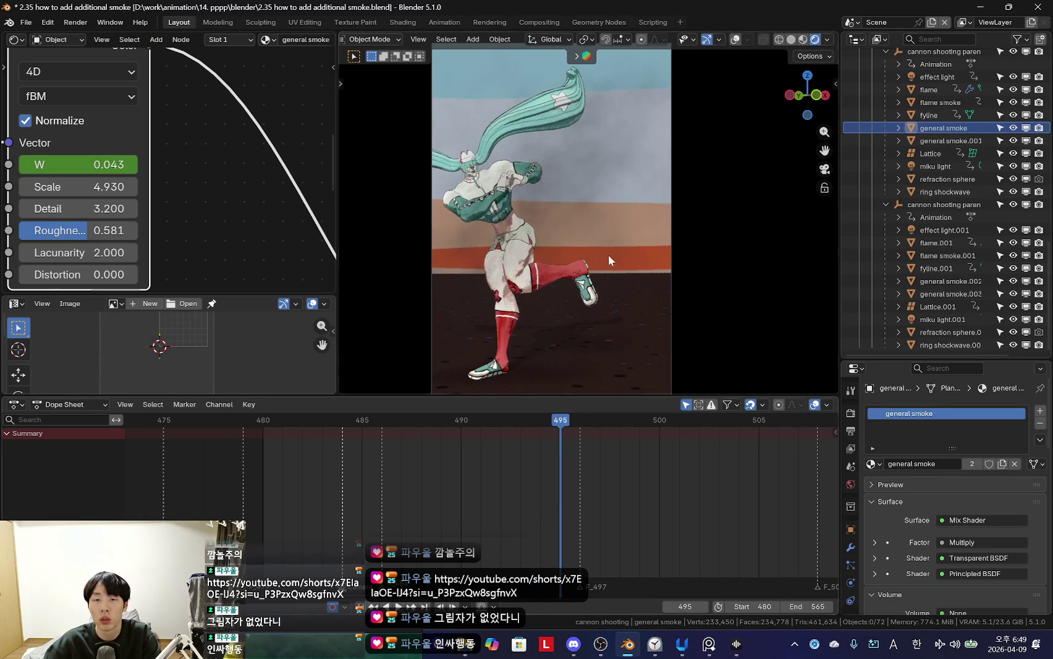
{"action": "middle_click_drag", "start_coordinate": [598, 303], "coordinate": [696, 267]}
{"action": "middle_click_drag", "start_coordinate": [556, 275], "coordinate": [788, 305]}
{"action": "key", "text": "space"}
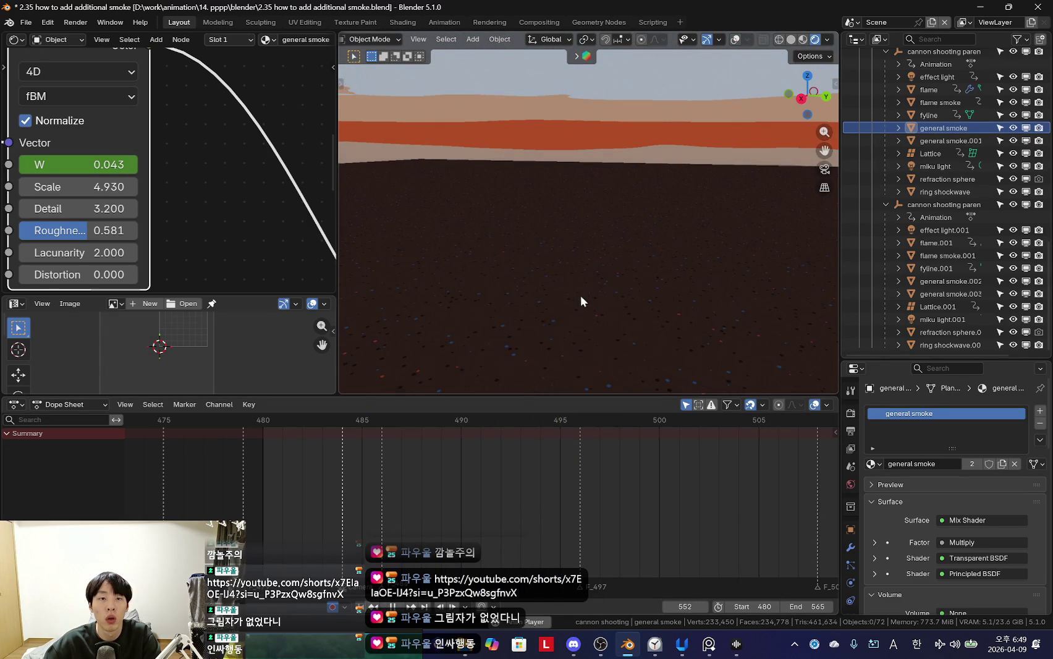
{"action": "middle_click_drag", "start_coordinate": [571, 292], "coordinate": [538, 301]}
{"action": "key", "text": "KP_0"}
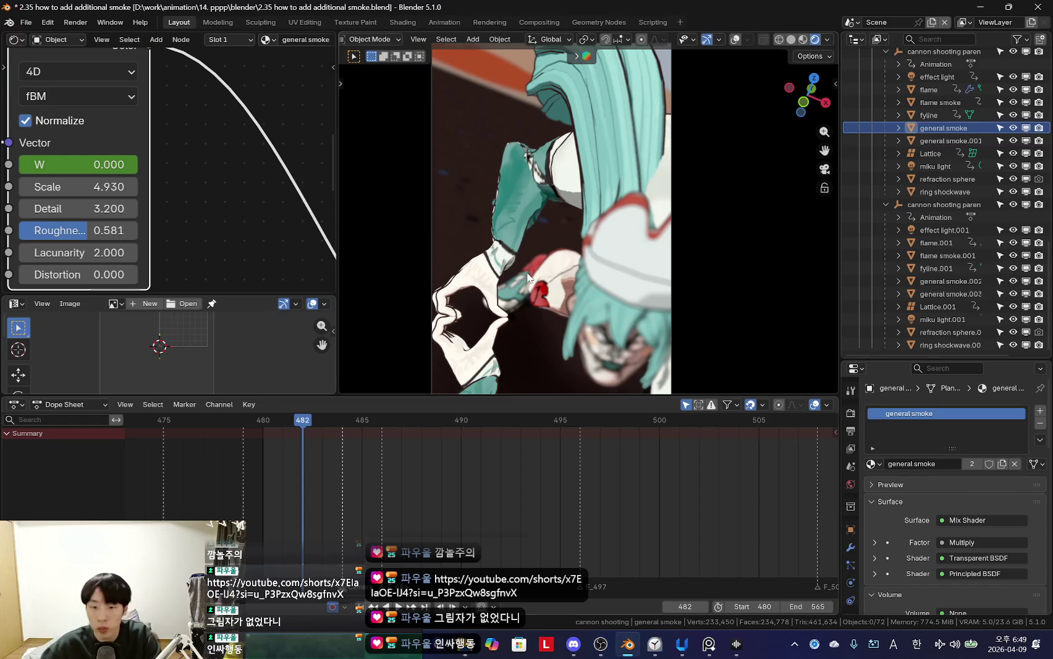
{"action": "left_click", "coordinate": [655, 645]}
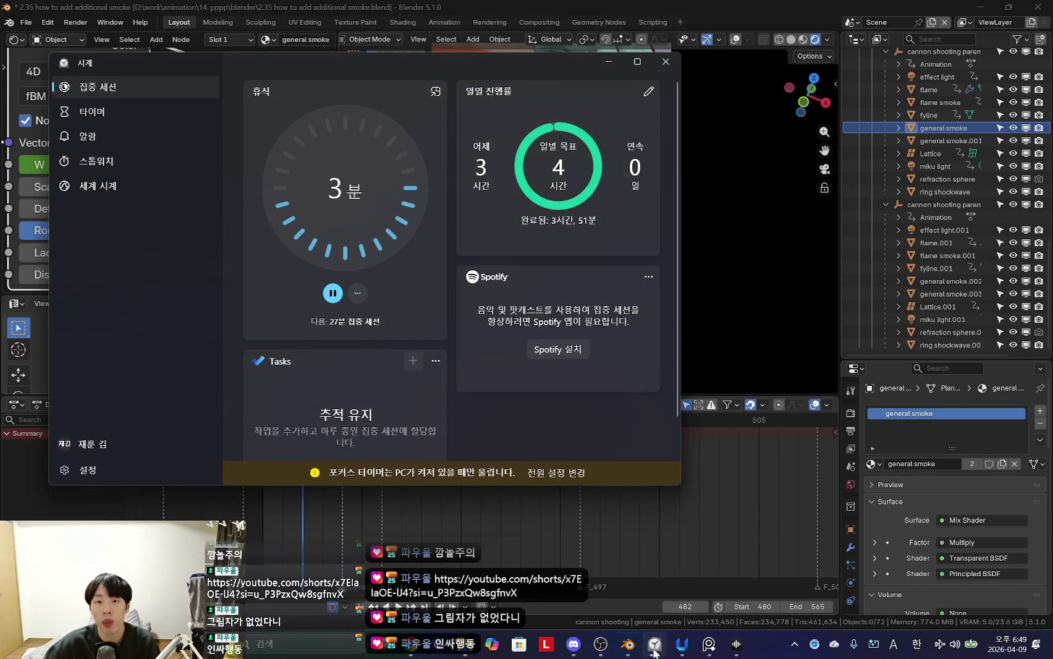
{"action": "left_click", "coordinate": [654, 645]}
{"action": "scroll", "coordinate": [928, 222], "scroll_direction": "up", "scroll_amount": 3}
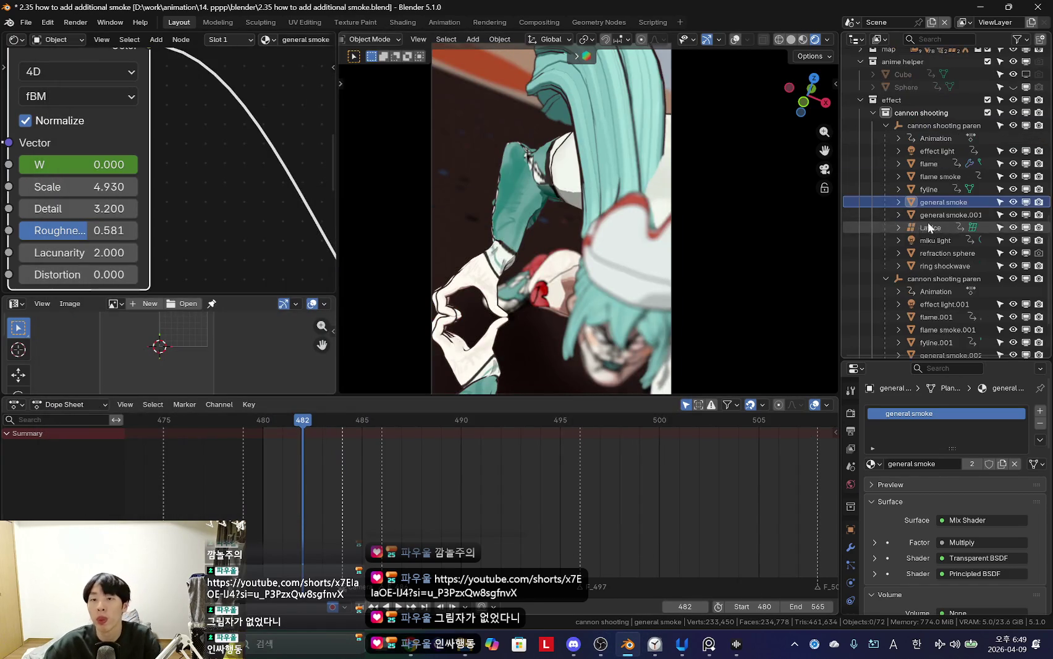
{"action": "left_click", "coordinate": [1026, 202]}
{"action": "left_click", "coordinate": [1026, 215]}
{"action": "scroll", "coordinate": [932, 251], "scroll_direction": "down", "scroll_amount": 3}
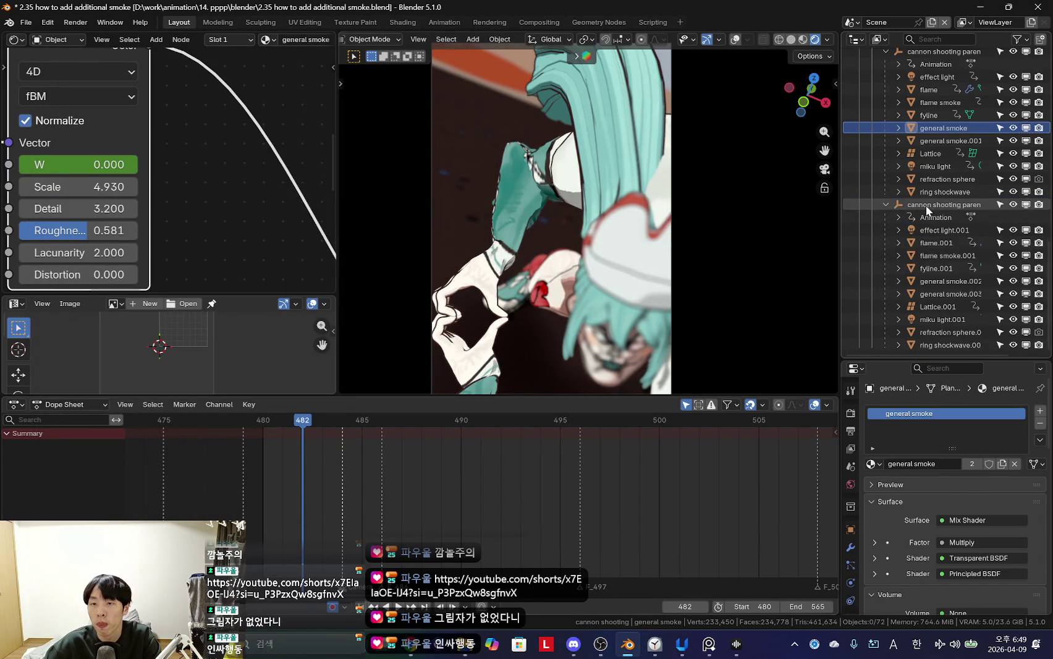
{"action": "left_click", "coordinate": [925, 204]}
{"action": "key", "text": "KP_Decimal"}
{"action": "key", "text": "shift+alt+z"}
{"action": "scroll", "coordinate": [710, 229], "scroll_direction": "down", "scroll_amount": 8}
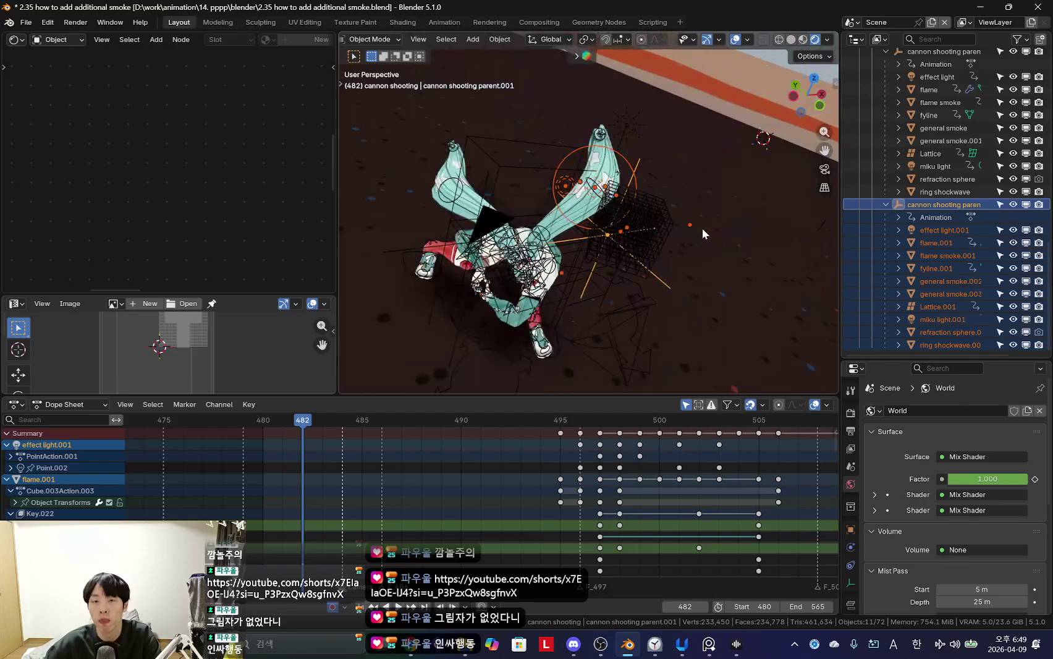
Step: Duplicate the selected cannon-shot rig in place as a .002 copy
{"action": "scroll", "coordinate": [647, 495], "scroll_direction": "down", "scroll_amount": 3}
{"action": "scroll", "coordinate": [538, 491], "scroll_direction": "down", "scroll_amount": 3}
{"action": "middle_click_drag", "start_coordinate": [574, 281], "coordinate": [598, 254]}
{"action": "key", "text": "shift+d"}
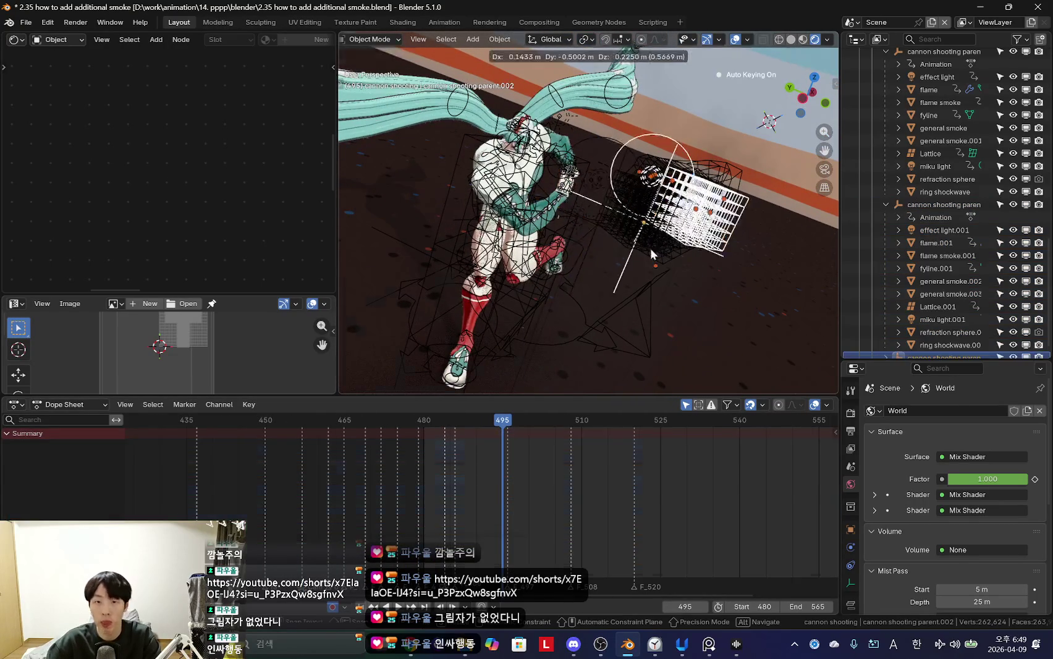
{"action": "right_click", "coordinate": [650, 248]}
Step: Make the .002 copies single-user, including object and object data animation
{"action": "key", "text": "F3"}
{"action": "type", "text": "make single user"}
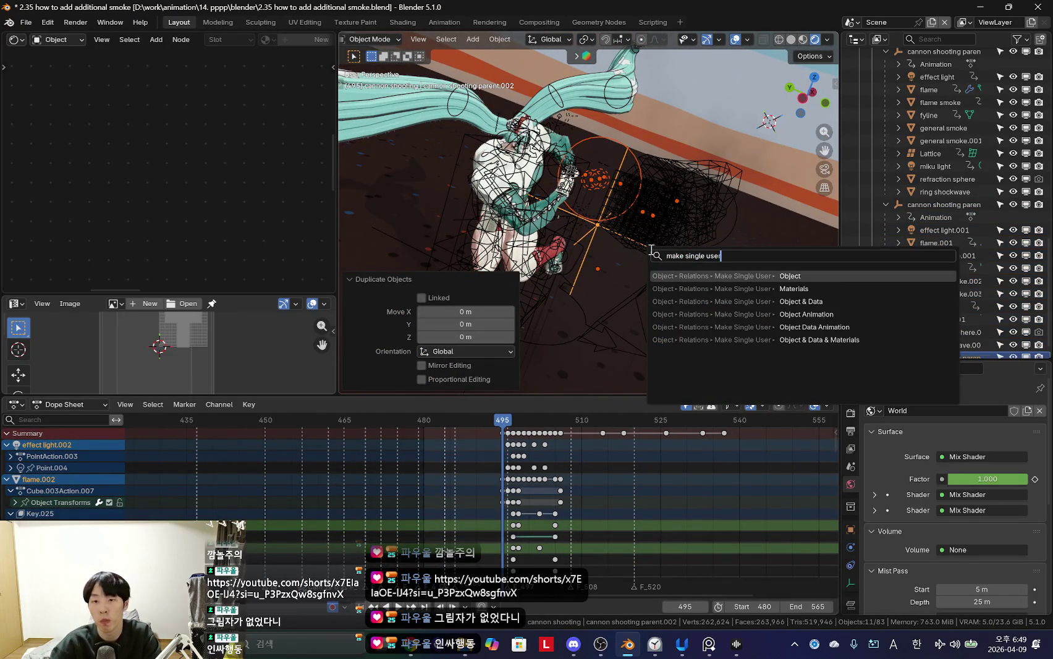
{"action": "left_click", "coordinate": [818, 340]}
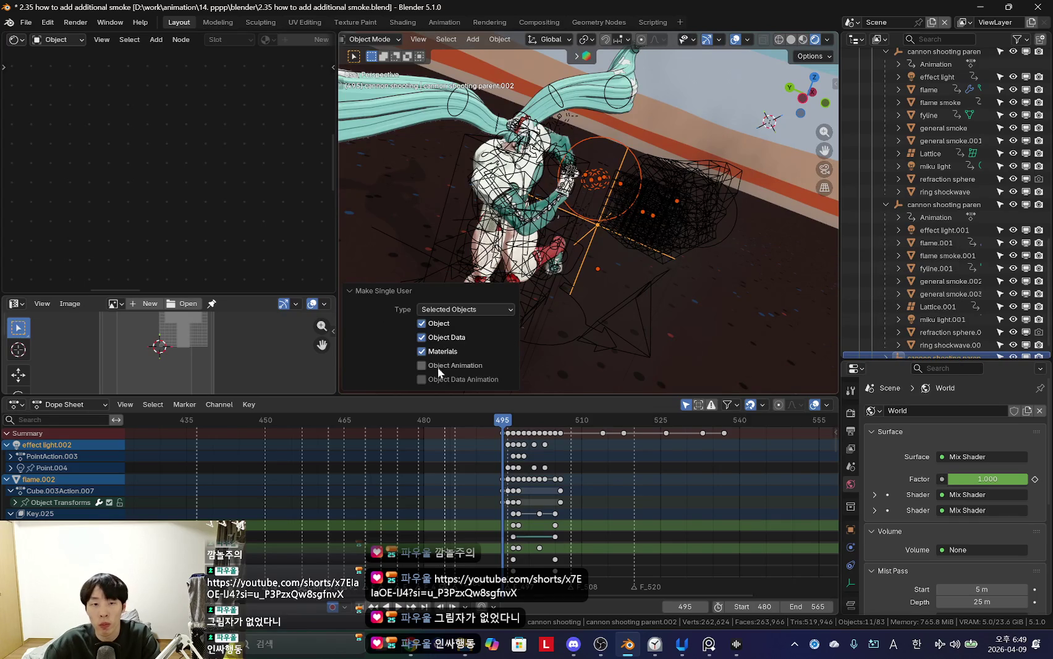
{"action": "left_click_drag", "start_coordinate": [425, 378], "coordinate": [426, 364]}
{"action": "scroll", "coordinate": [939, 334], "scroll_direction": "down", "scroll_amount": 1}
{"action": "left_click", "coordinate": [894, 195]}
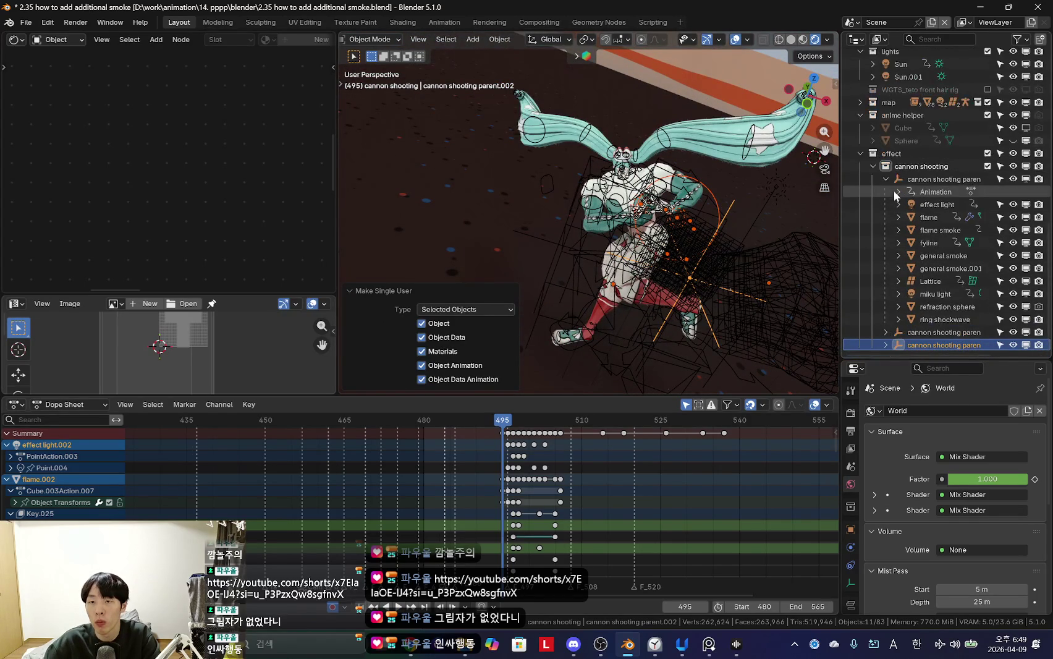
Step: Select the third copy's hierarchy and box-select all its keyframes
{"action": "left_click", "coordinate": [891, 179]}
{"action": "left_click", "coordinate": [887, 180]}
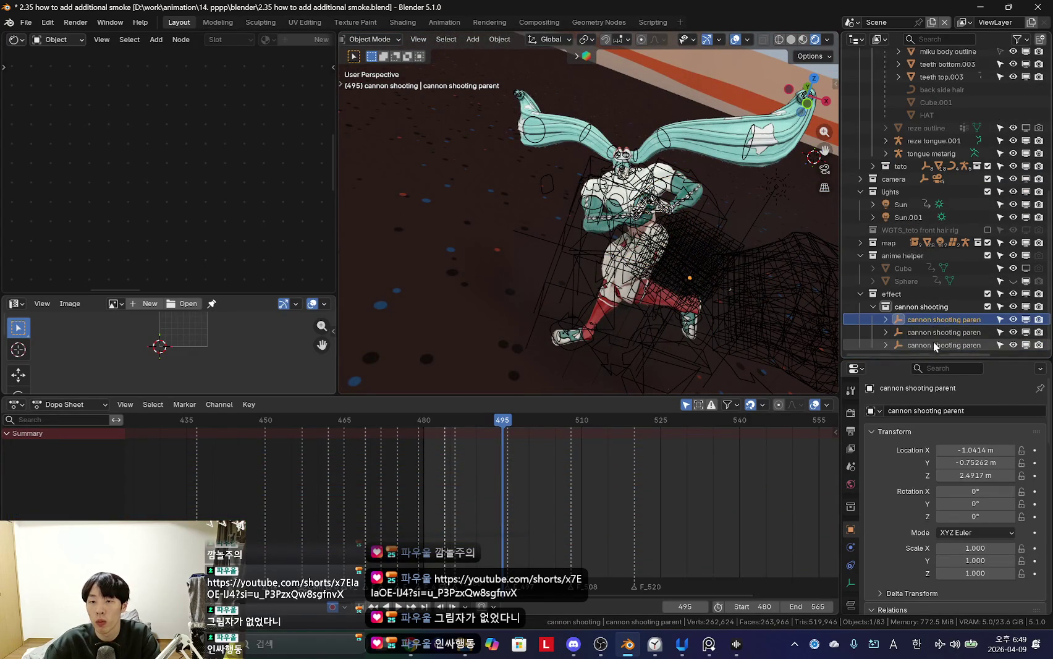
{"action": "left_click", "coordinate": [885, 345]}
{"action": "scroll", "coordinate": [938, 309], "scroll_direction": "down", "scroll_amount": 4}
{"action": "scroll", "coordinate": [938, 310], "scroll_direction": "down", "scroll_amount": 1}
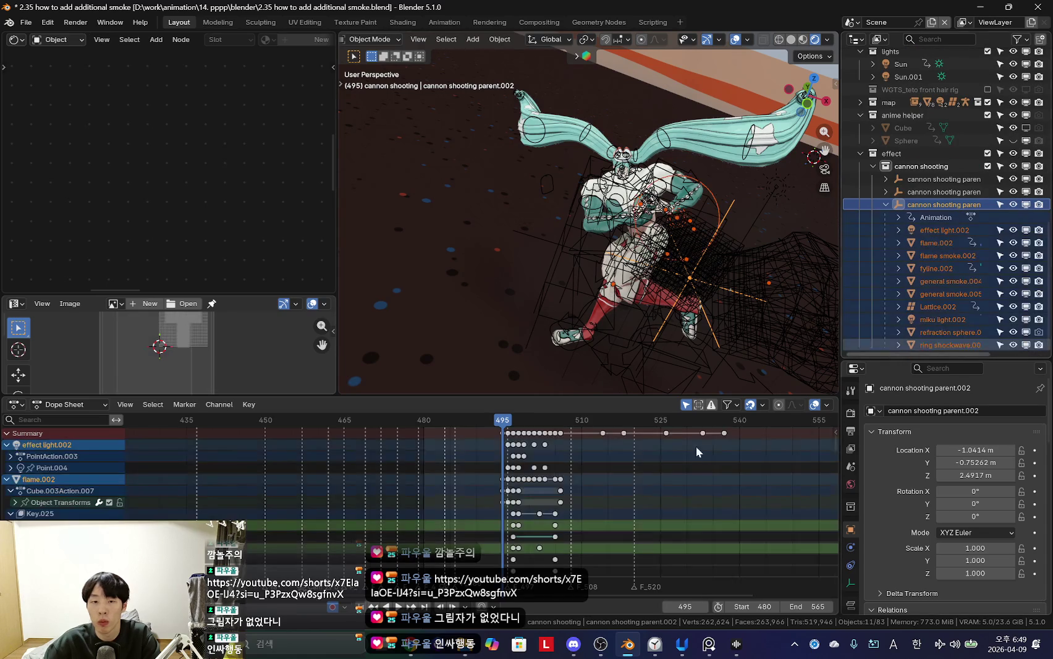
{"action": "left_click_drag", "start_coordinate": [458, 463], "coordinate": [764, 426]}
{"action": "scroll", "coordinate": [522, 484], "scroll_direction": "up", "scroll_amount": 5}
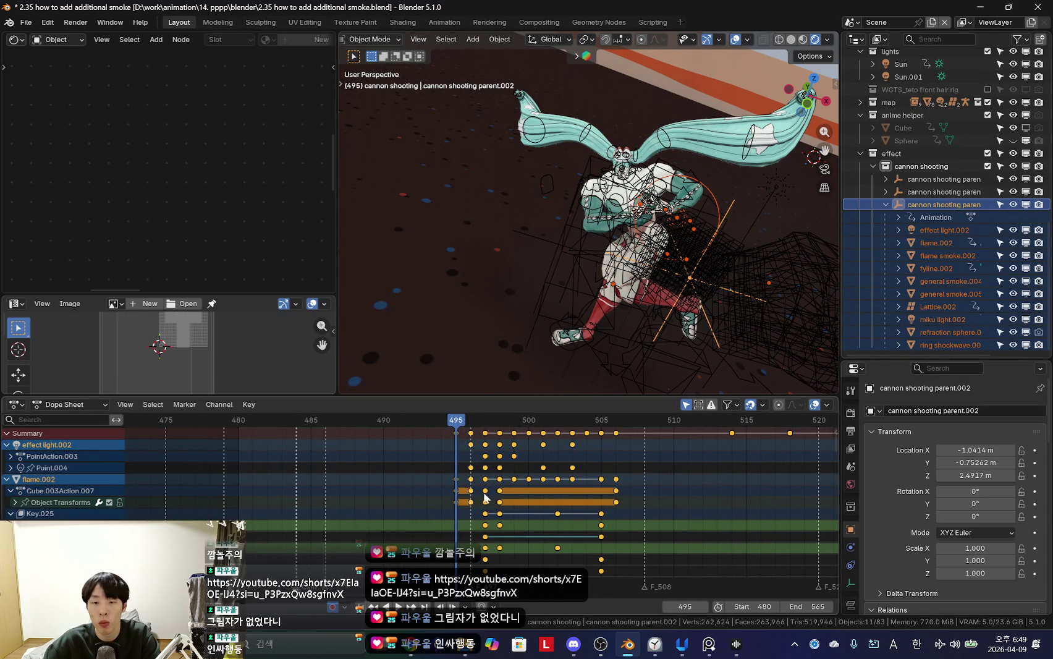
Step: Move the selected keyframes 12 frames later and play back the retimed shot
{"action": "key", "text": "space"}
{"action": "key", "text": "space"}
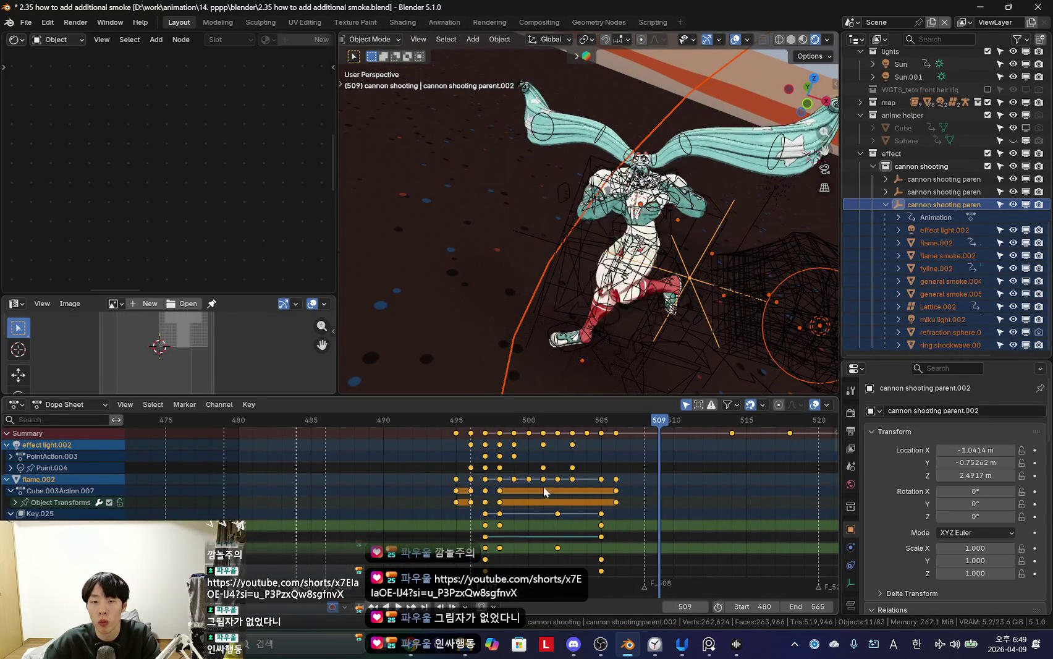
{"action": "key", "text": "Left"}
{"action": "key", "text": "g"}
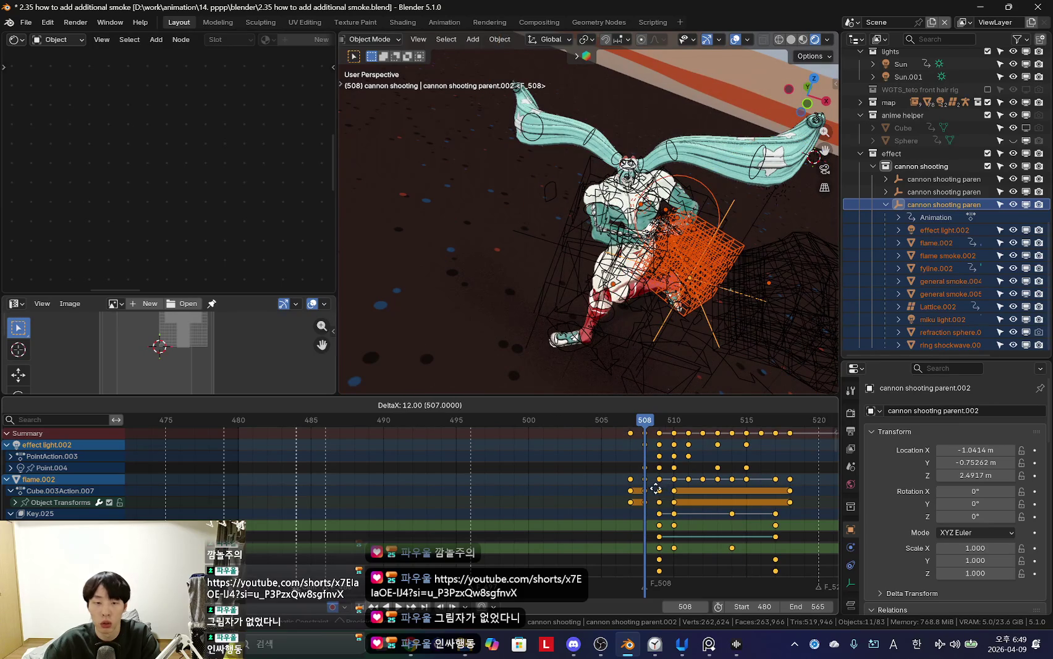
{"action": "left_click", "coordinate": [651, 295]}
{"action": "key", "text": "space"}
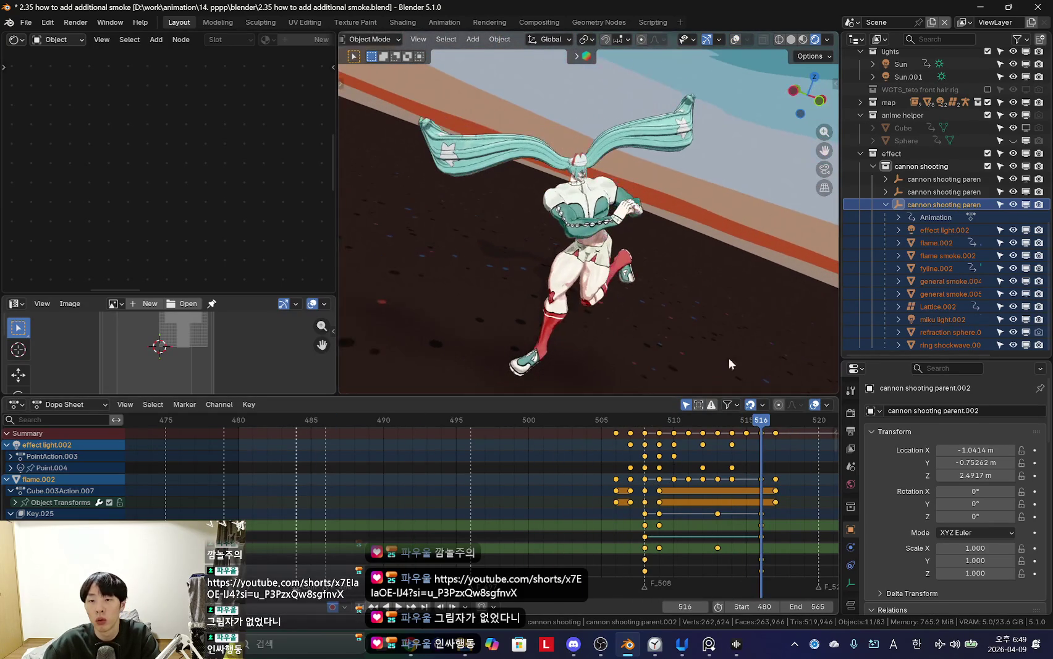
Step: Expand both rig copies and delete the original refraction sphere
{"action": "left_click", "coordinate": [885, 192]}
{"action": "left_click", "coordinate": [886, 179]}
{"action": "scroll", "coordinate": [927, 198], "scroll_direction": "down", "scroll_amount": 3}
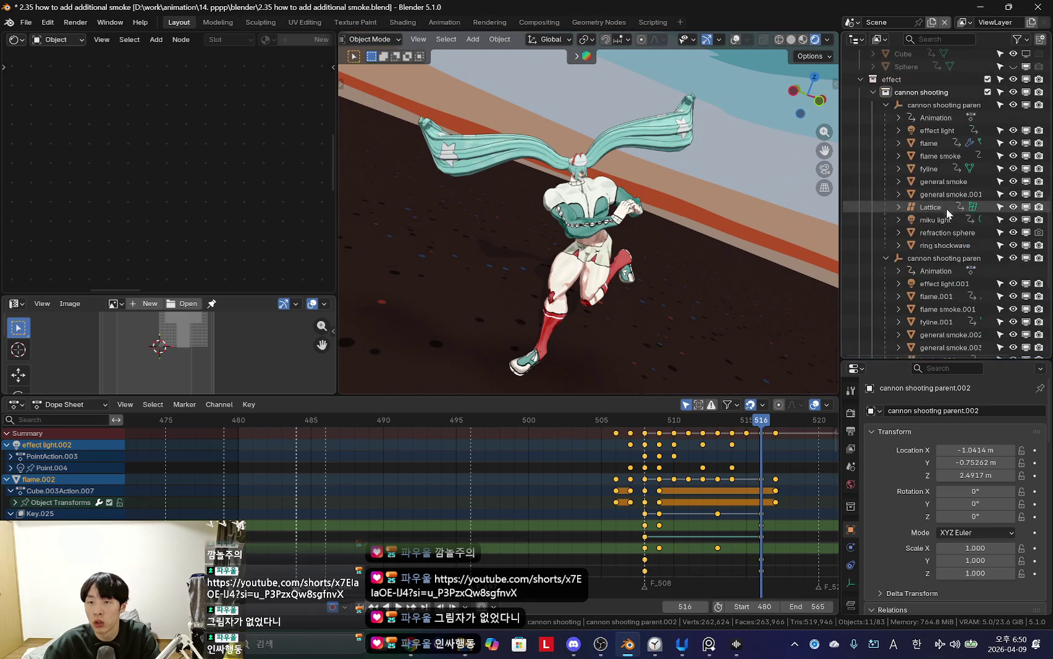
{"action": "left_click", "coordinate": [943, 232]}
{"action": "key", "text": "Delete"}
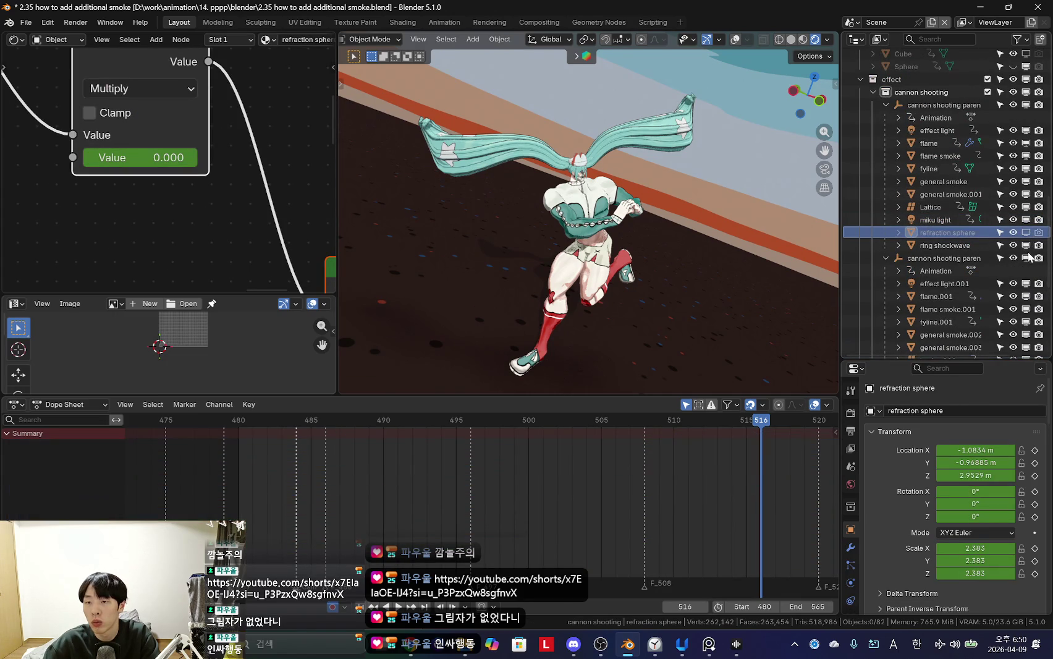
Step: Hide both refraction sphere copies, general smoke.004 and general smoke in the viewport
{"action": "scroll", "coordinate": [1031, 222], "scroll_direction": "down", "scroll_amount": 6}
{"action": "left_click", "coordinate": [1026, 188]}
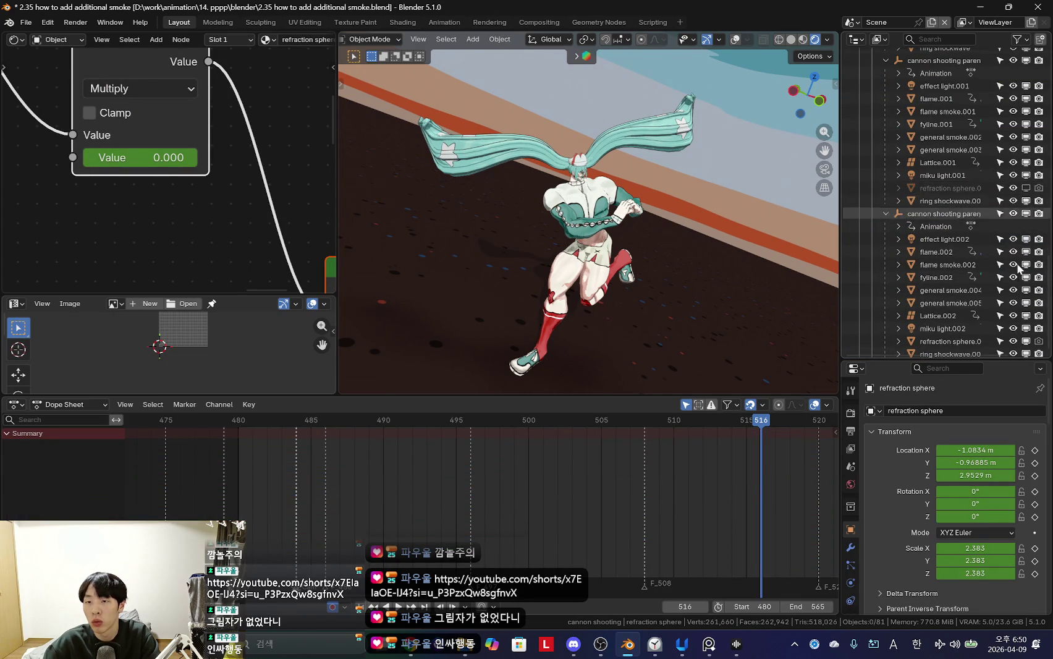
{"action": "scroll", "coordinate": [1027, 309], "scroll_direction": "down", "scroll_amount": 1}
{"action": "left_click", "coordinate": [1025, 332]}
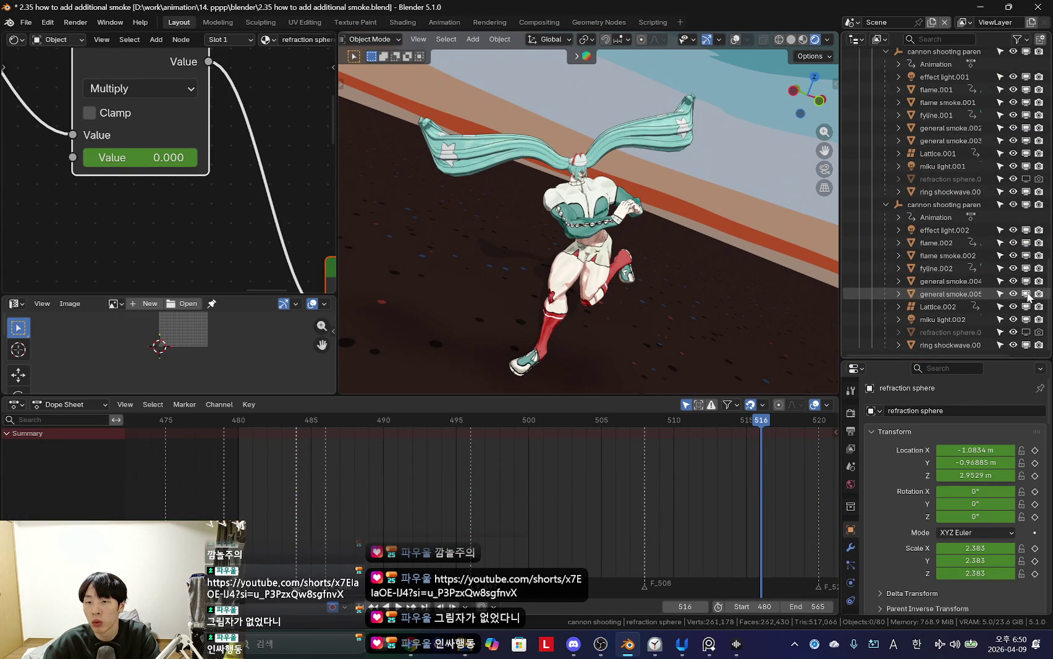
{"action": "left_click", "coordinate": [1026, 281]}
{"action": "scroll", "coordinate": [1027, 281], "scroll_direction": "up", "scroll_amount": 3}
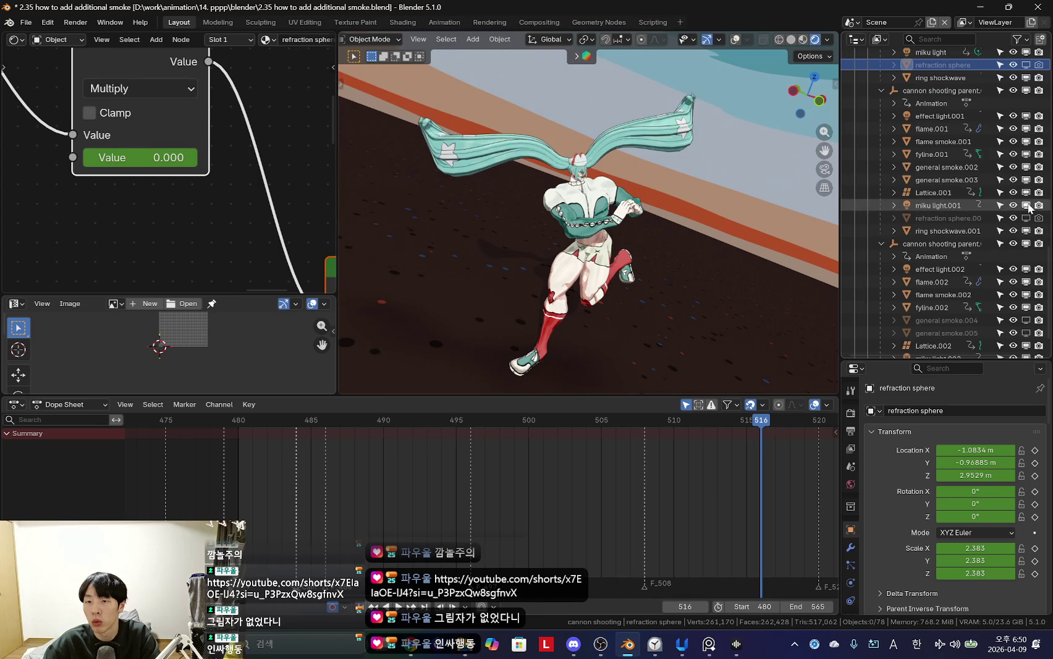
{"action": "scroll", "coordinate": [1016, 162], "scroll_direction": "up", "scroll_amount": 5}
{"action": "scroll", "coordinate": [1023, 153], "scroll_direction": "up", "scroll_amount": 4}
{"action": "left_click", "coordinate": [1025, 130]}
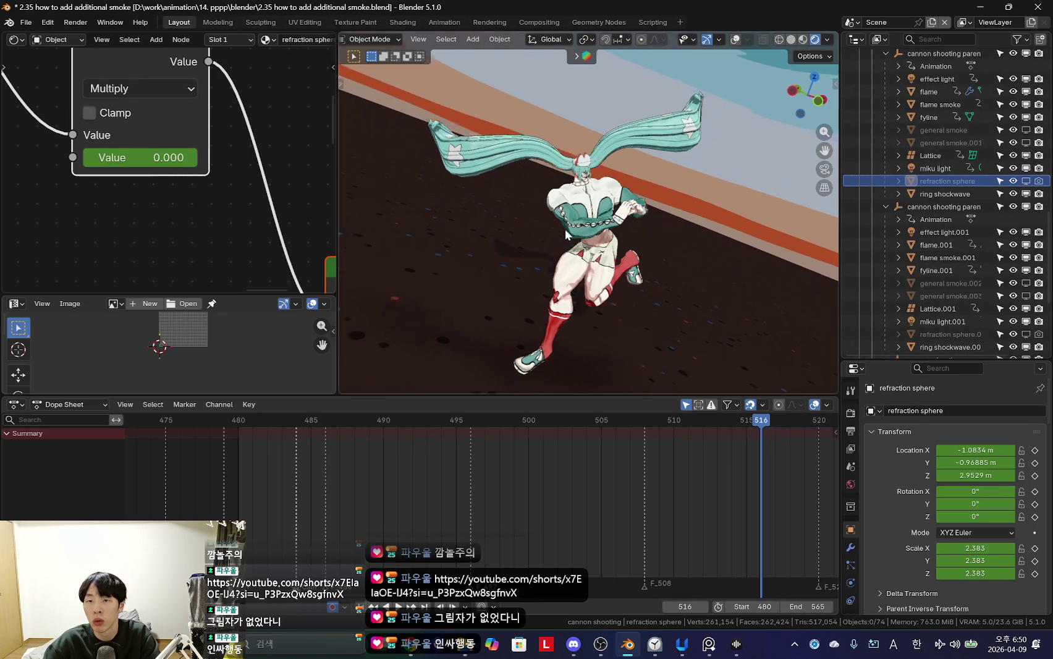
Step: Play the shot through the scene camera with overlays hidden
{"action": "middle_click_drag", "start_coordinate": [500, 200], "coordinate": [641, 295]}
{"action": "key", "text": "shift+alt+z"}
{"action": "key", "text": "shift+Left"}
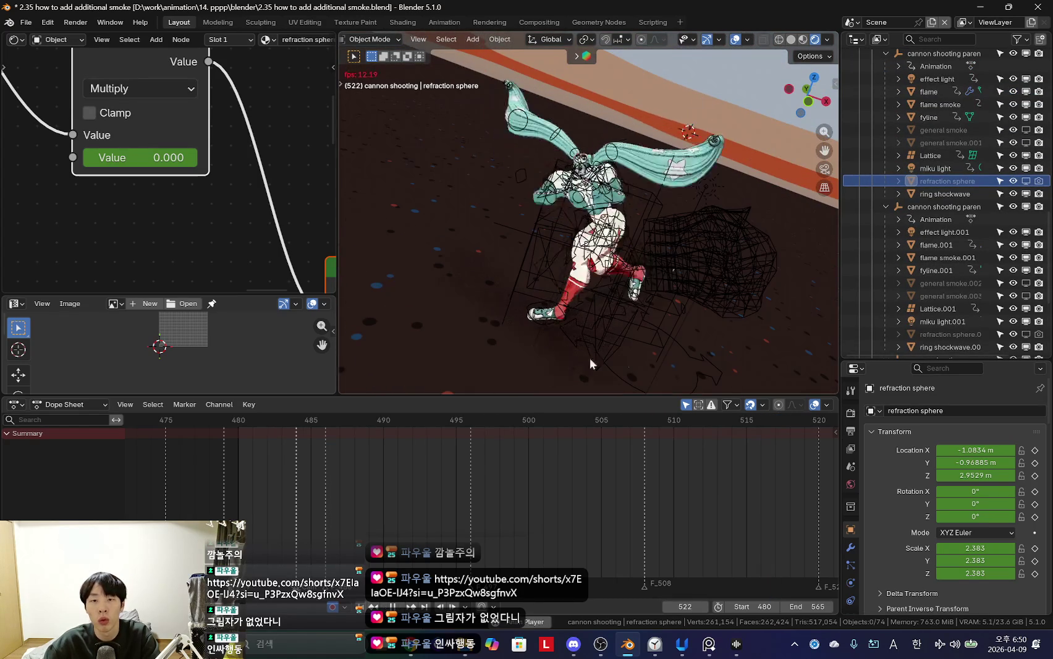
{"action": "key", "text": "space"}
{"action": "key", "text": "KP_0"}
{"action": "key", "text": "shift+alt+z"}
{"action": "key", "text": "space"}
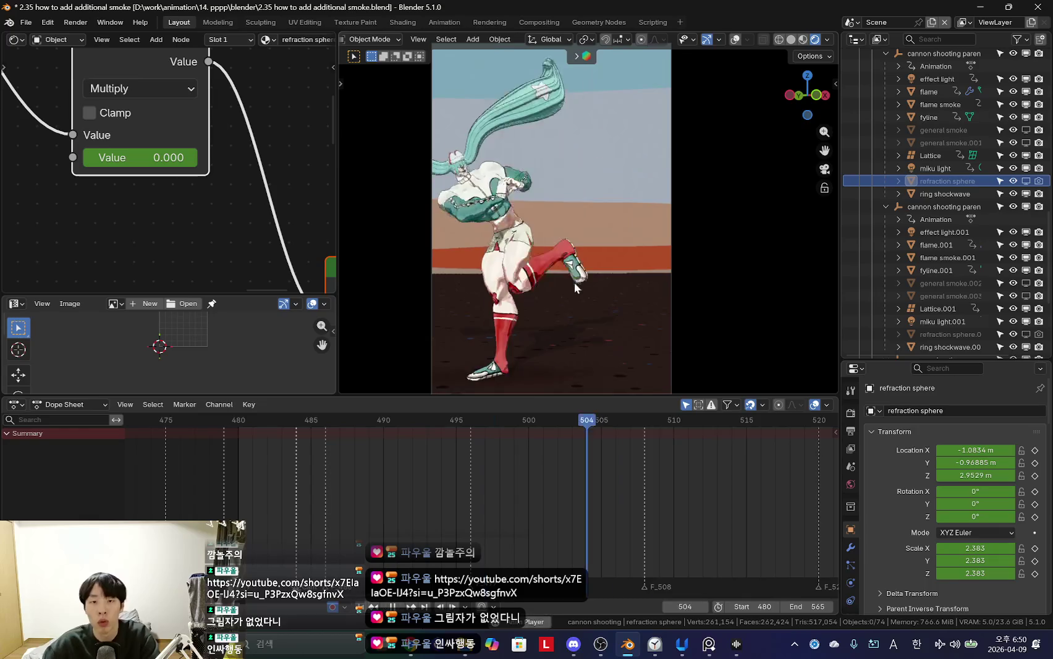
Step: Replay the shot from the start, then orbit out of the camera view
{"action": "scroll", "coordinate": [551, 254], "scroll_direction": "down", "scroll_amount": 2}
{"action": "scroll", "coordinate": [365, 472], "scroll_direction": "down", "scroll_amount": 3}
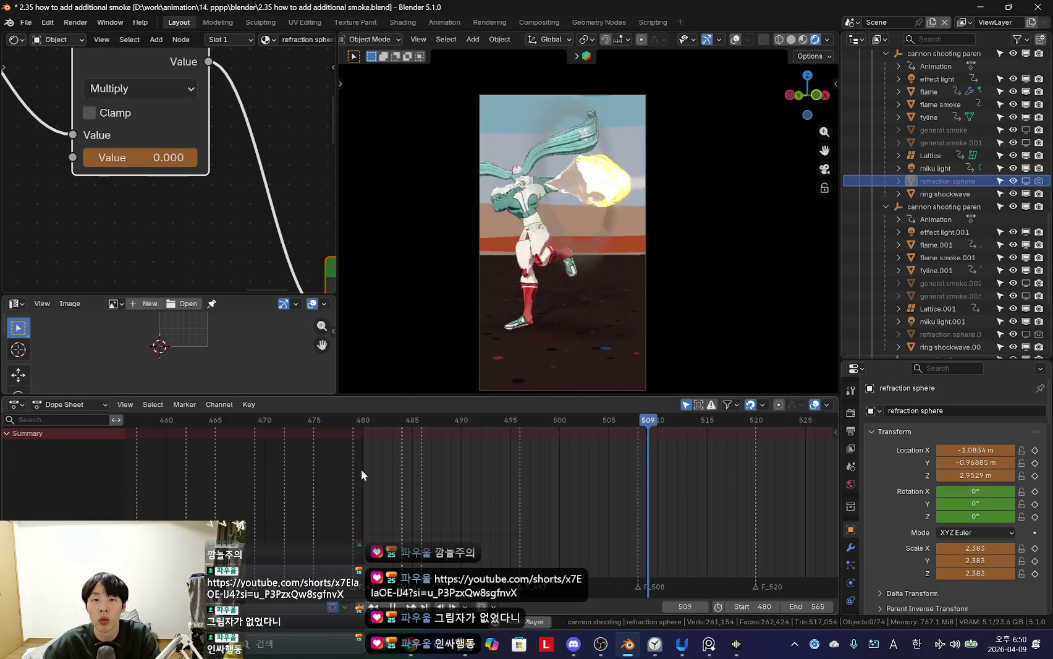
{"action": "scroll", "coordinate": [362, 469], "scroll_direction": "down", "scroll_amount": 2}
{"action": "key", "text": "shift+Left"}
{"action": "key", "text": "shift+Left"}
{"action": "scroll", "coordinate": [429, 475], "scroll_direction": "up", "scroll_amount": 3}
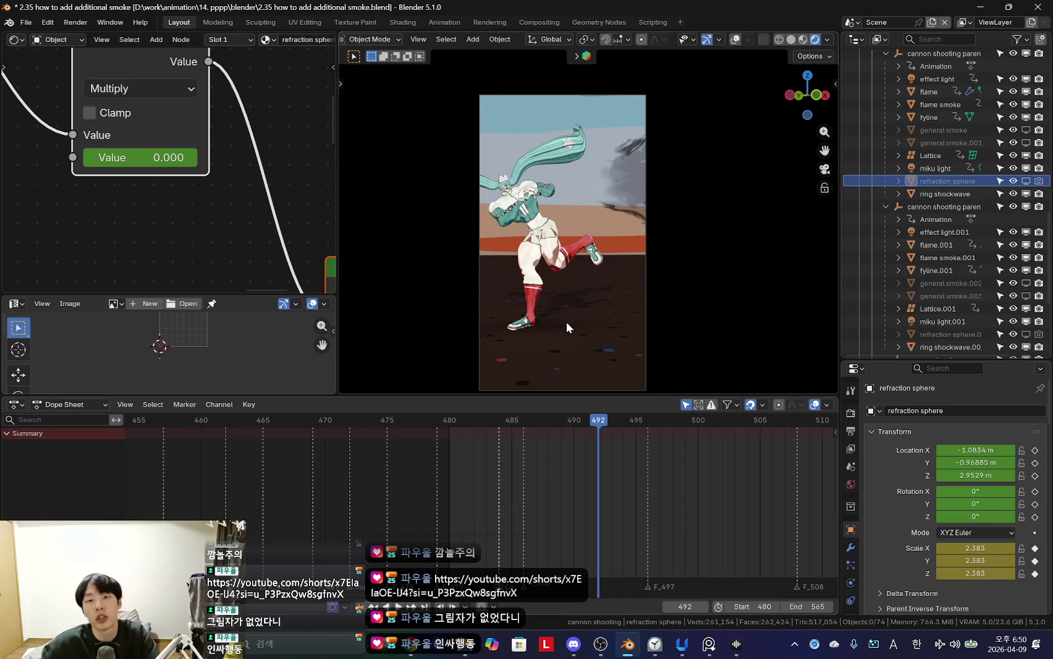
{"action": "scroll", "coordinate": [556, 330], "scroll_direction": "up", "scroll_amount": 2}
{"action": "mouse_move", "coordinate": [606, 310]}
{"action": "middle_mouse_down"}
{"action": "mouse_move", "coordinate": [643, 222]}
{"action": "mouse_move", "coordinate": [641, 336]}
{"action": "mouse_move", "coordinate": [630, 249]}
{"action": "mouse_move", "coordinate": [702, 198]}
{"action": "mouse_move", "coordinate": [654, 201]}
{"action": "mouse_move", "coordinate": [686, 195]}
{"action": "middle_mouse_up"}
Step: Select fyline and scrub frames 487–491 to check its timing
{"action": "key", "text": "shift+alt+z"}
{"action": "left_click", "coordinate": [653, 195]}
{"action": "key", "text": "Left"}
{"action": "key", "text": "Left"}
{"action": "key", "text": "Left"}
{"action": "scroll", "coordinate": [502, 502], "scroll_direction": "up", "scroll_amount": 2}
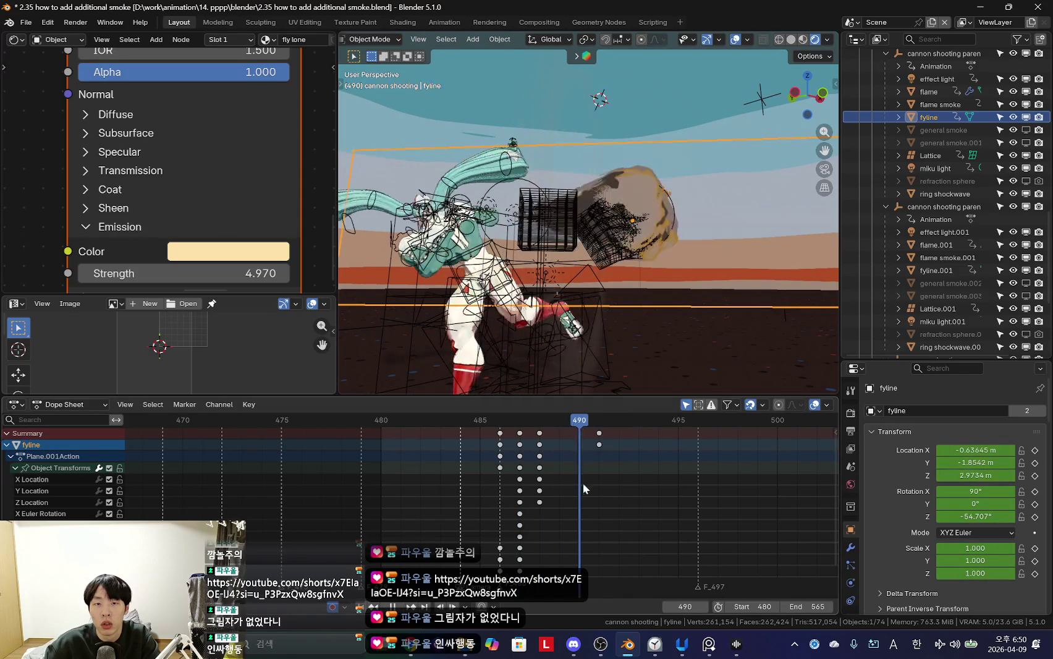
{"action": "left_click_drag", "start_coordinate": [516, 468], "coordinate": [602, 486]}
{"action": "middle_click_drag", "start_coordinate": [621, 383], "coordinate": [644, 303]}
{"action": "mouse_move", "coordinate": [601, 463]}
{"action": "left_mouse_down"}
{"action": "mouse_move", "coordinate": [470, 461]}
{"action": "mouse_move", "coordinate": [536, 479]}
{"action": "left_mouse_up"}
{"action": "middle_click_drag", "start_coordinate": [705, 325], "coordinate": [711, 296]}
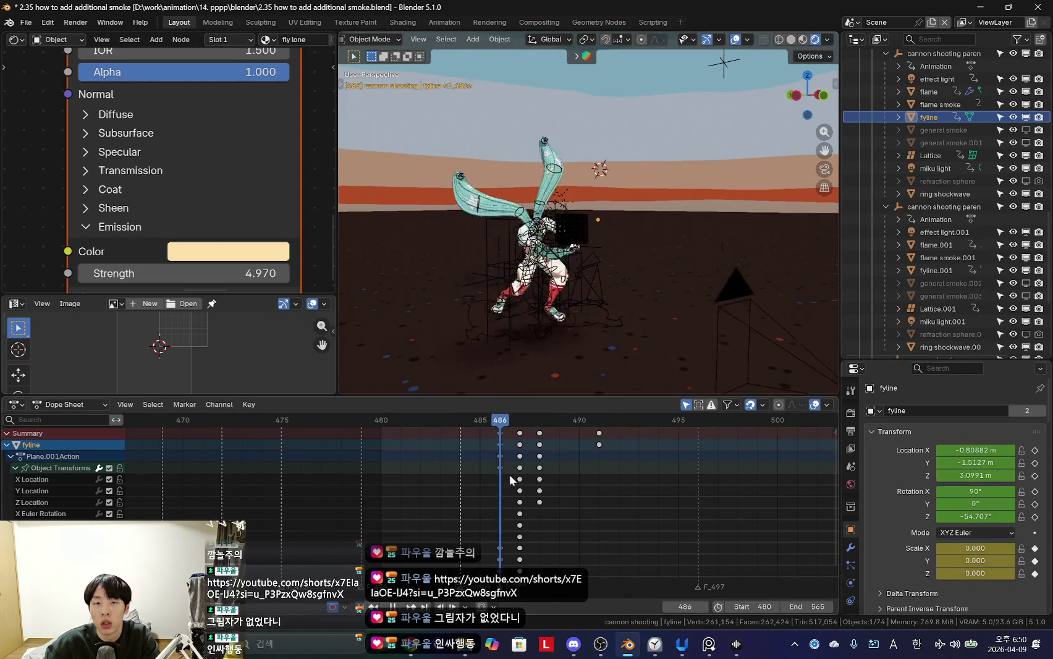
{"action": "left_click_drag", "start_coordinate": [500, 482], "coordinate": [564, 484]}
Step: Select every object in the second cannon shooting copy, then play the shot through the camera
{"action": "left_click", "coordinate": [927, 209]}
{"action": "scroll", "coordinate": [952, 236], "scroll_direction": "down", "scroll_amount": 5}
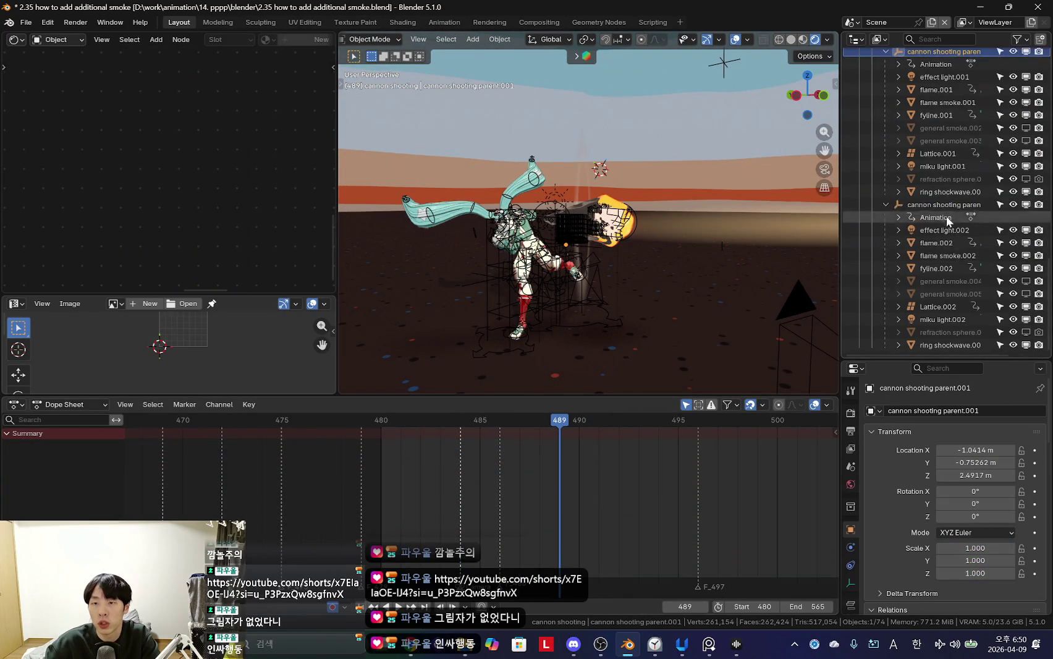
{"action": "left_click", "coordinate": [952, 192], "text": "shift"}
{"action": "left_click", "coordinate": [944, 344], "text": "shift"}
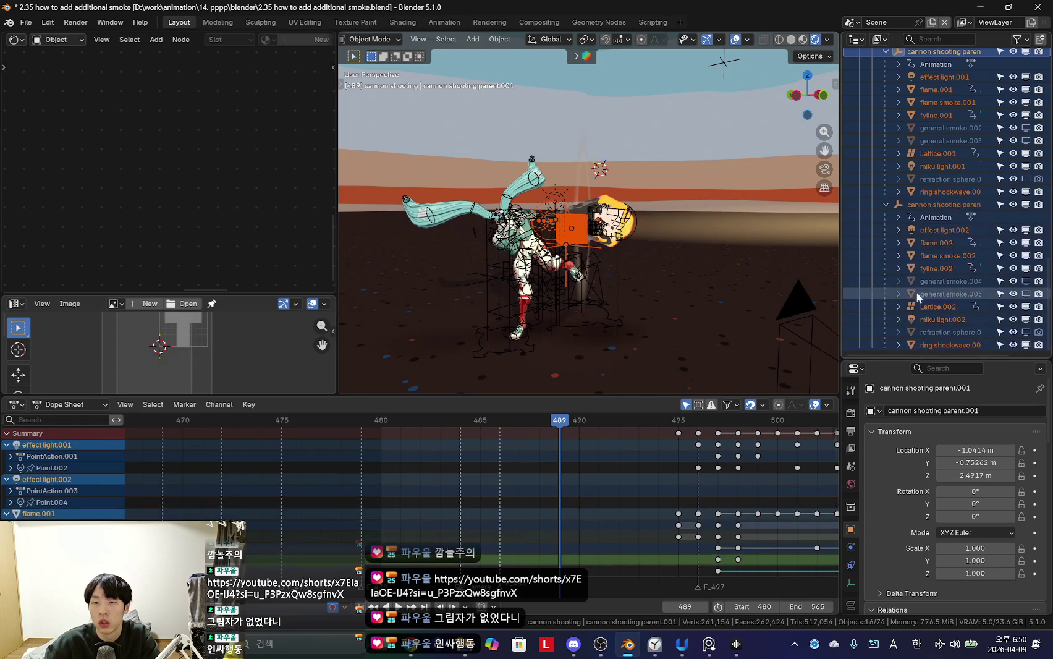
{"action": "scroll", "coordinate": [951, 193], "scroll_direction": "up", "scroll_amount": 10}
{"action": "left_click", "coordinate": [950, 193]}
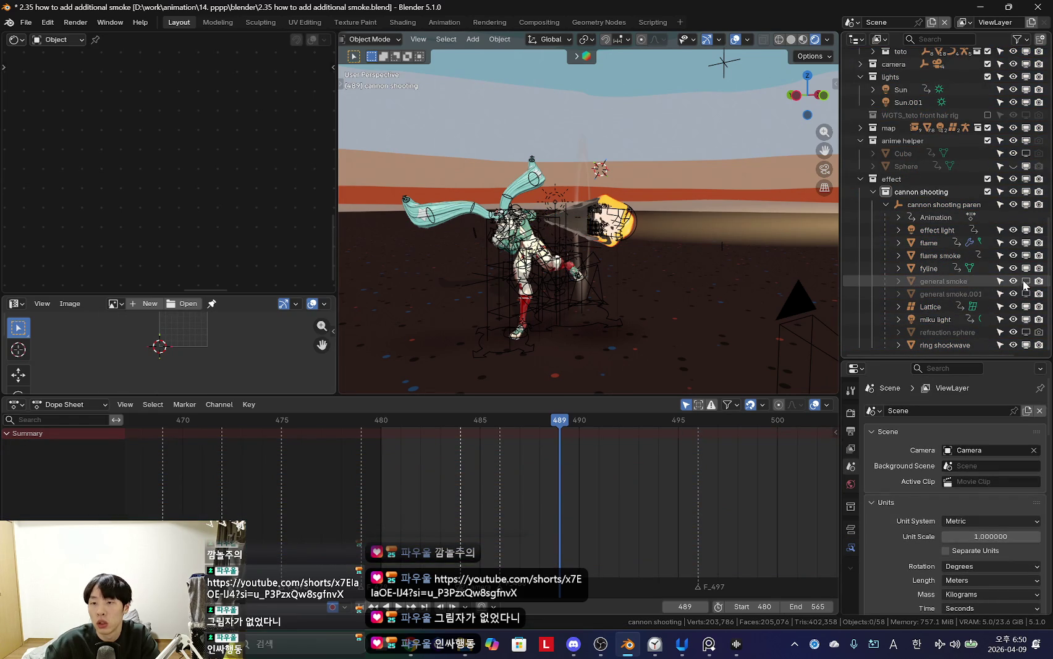
{"action": "key", "text": "space"}
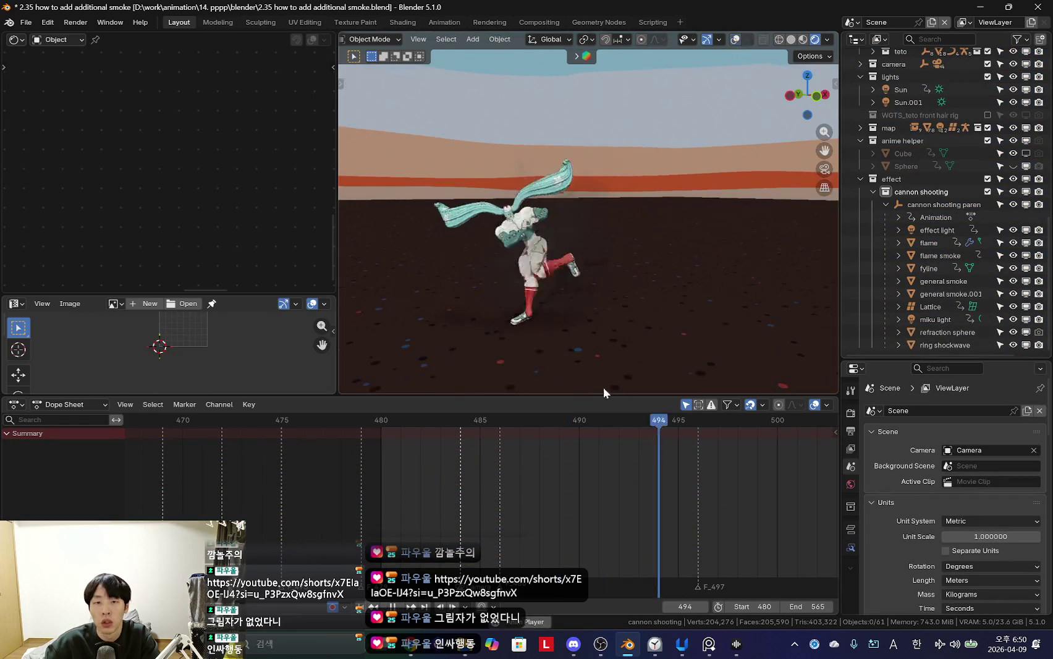
{"action": "key", "text": "space"}
{"action": "middle_click_drag", "start_coordinate": [553, 331], "coordinate": [661, 305]}
Step: Play the effect light from frame 485 and hide it from the viewport
{"action": "left_click", "coordinate": [956, 206]}
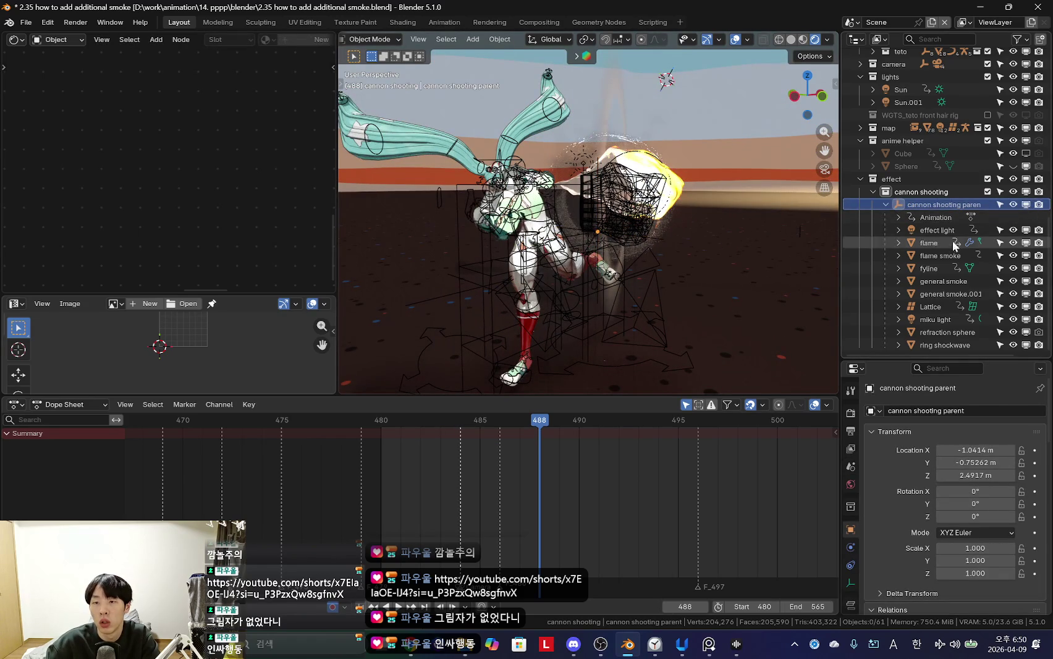
{"action": "left_click", "coordinate": [937, 230]}
{"action": "key", "text": "Left"}
{"action": "scroll", "coordinate": [577, 437], "scroll_direction": "up", "scroll_amount": 2}
{"action": "key", "text": "Right"}
{"action": "key", "text": "Left"}
{"action": "key", "text": "Left"}
{"action": "key", "text": "Left"}
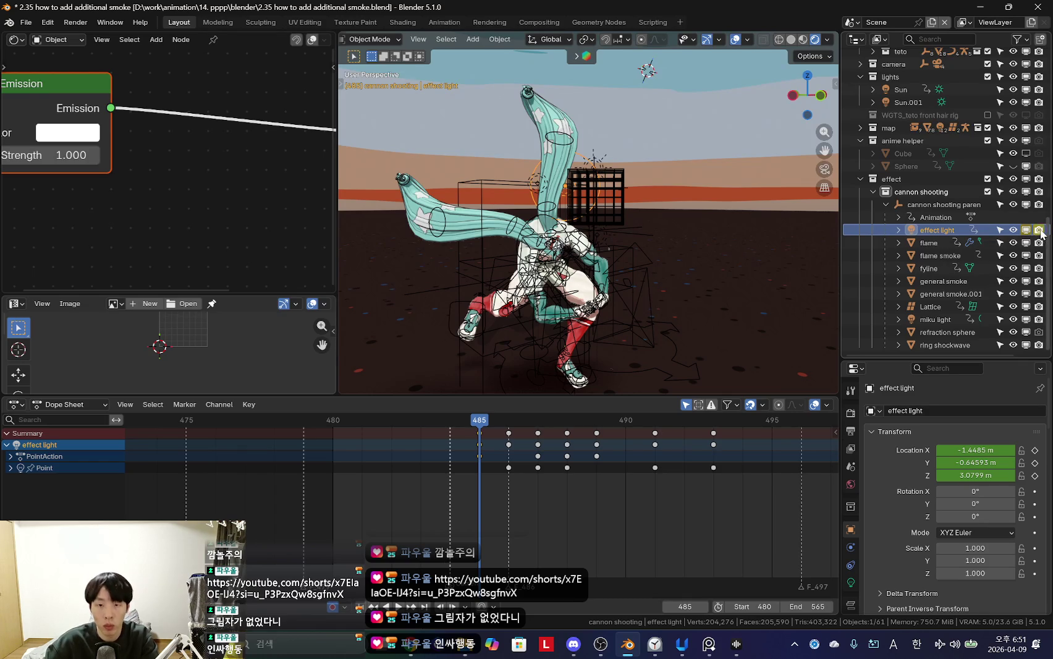
{"action": "key", "text": "space"}
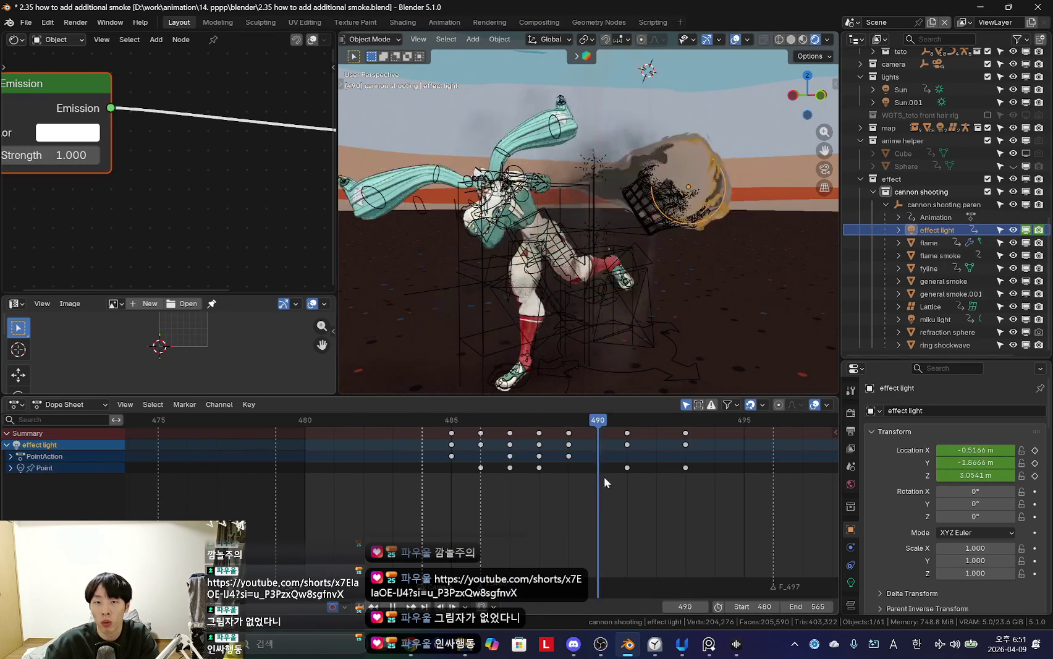
{"action": "left_click", "coordinate": [1026, 230]}
{"action": "mouse_move", "coordinate": [818, 422]}
{"action": "left_mouse_down"}
{"action": "mouse_move", "coordinate": [660, 495]}
{"action": "mouse_move", "coordinate": [597, 495]}
{"action": "left_mouse_up"}
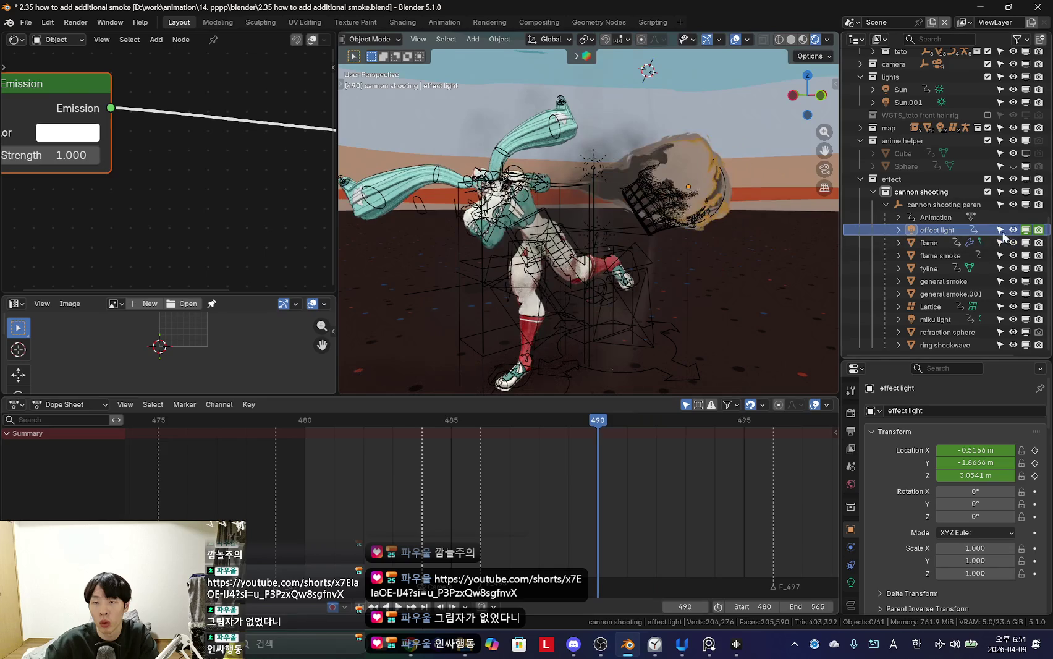
Step: Select the flame at frame 485 and bring up Save As for a new version
{"action": "left_click", "coordinate": [929, 243]}
{"action": "scroll", "coordinate": [489, 497], "scroll_direction": "up", "scroll_amount": 2}
{"action": "left_click", "coordinate": [438, 469]}
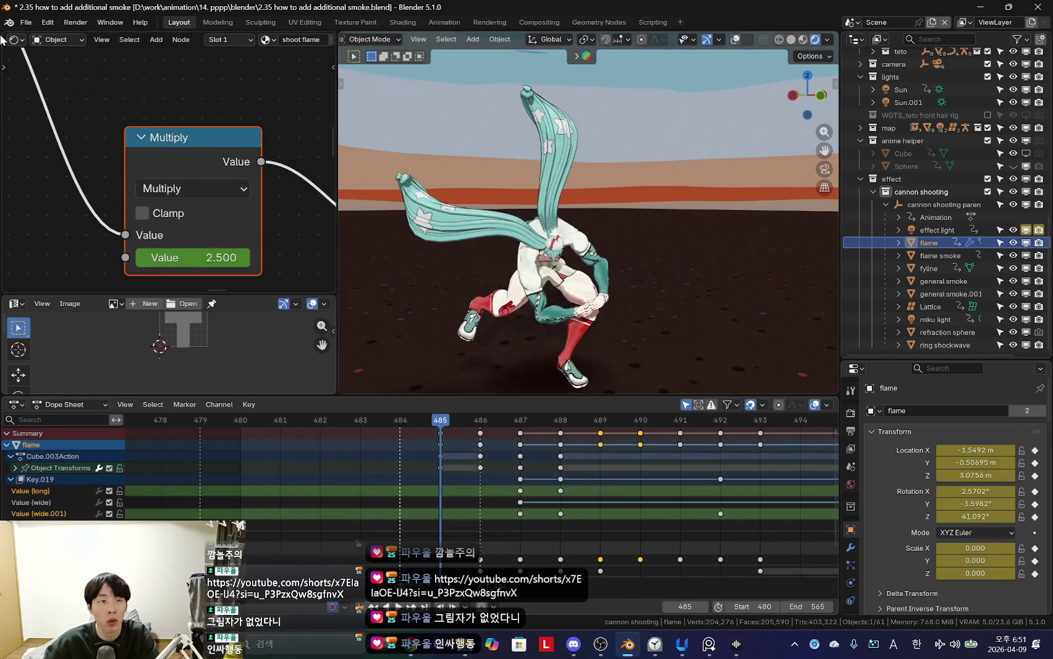
{"action": "left_click", "coordinate": [26, 22]}
{"action": "left_click", "coordinate": [50, 117]}
{"action": "type", "text": "2.36 lets make effect c"}
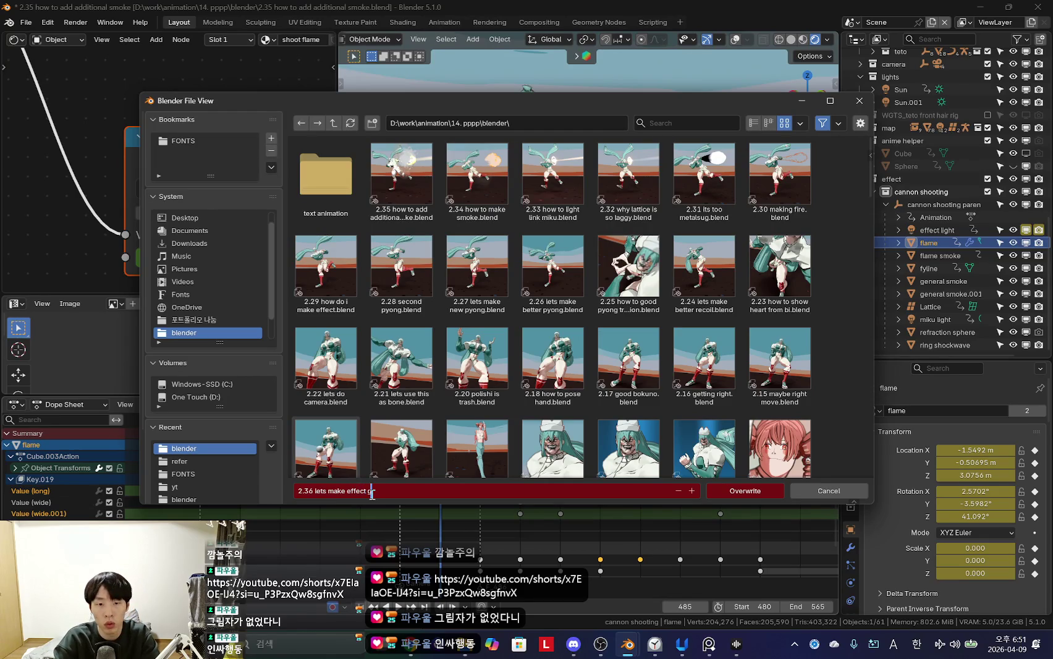
Step: Save as '2.36 lets make effect good.blend' and keyframe the flame's viewport and render visibility
{"action": "key", "text": "Return"}
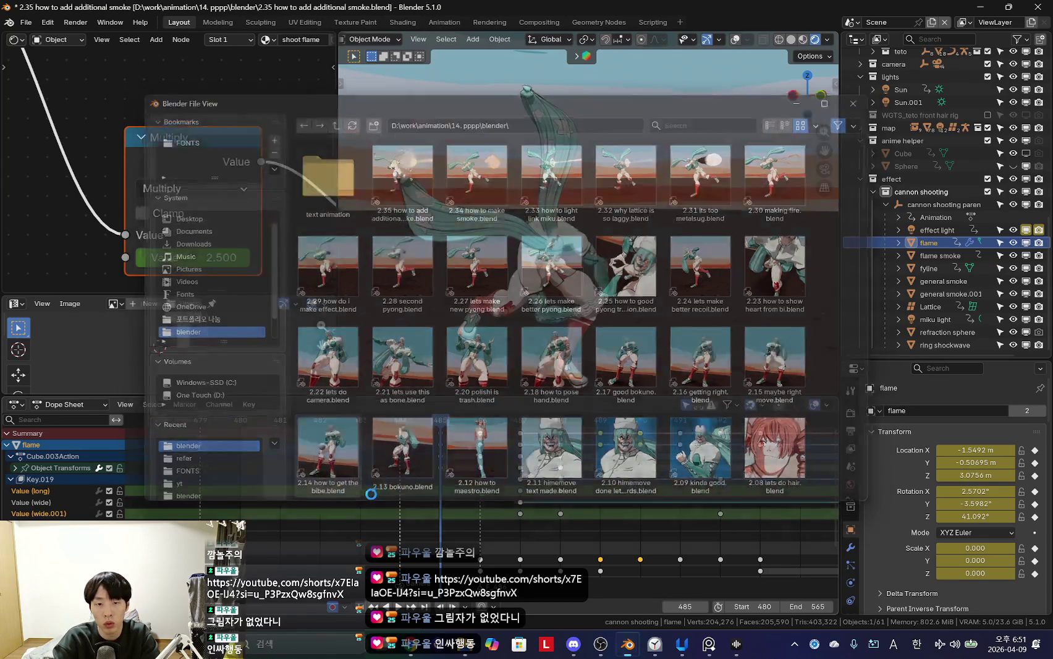
{"action": "scroll", "coordinate": [420, 489], "scroll_direction": "down", "scroll_amount": 2}
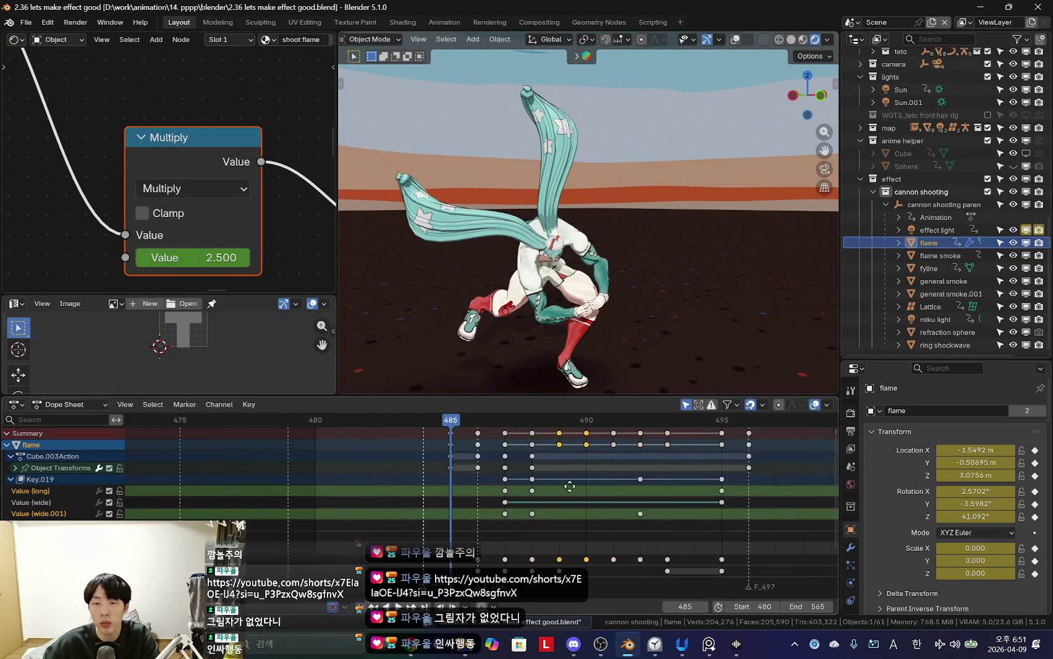
{"action": "key", "text": "i"}
{"action": "key", "text": "i"}
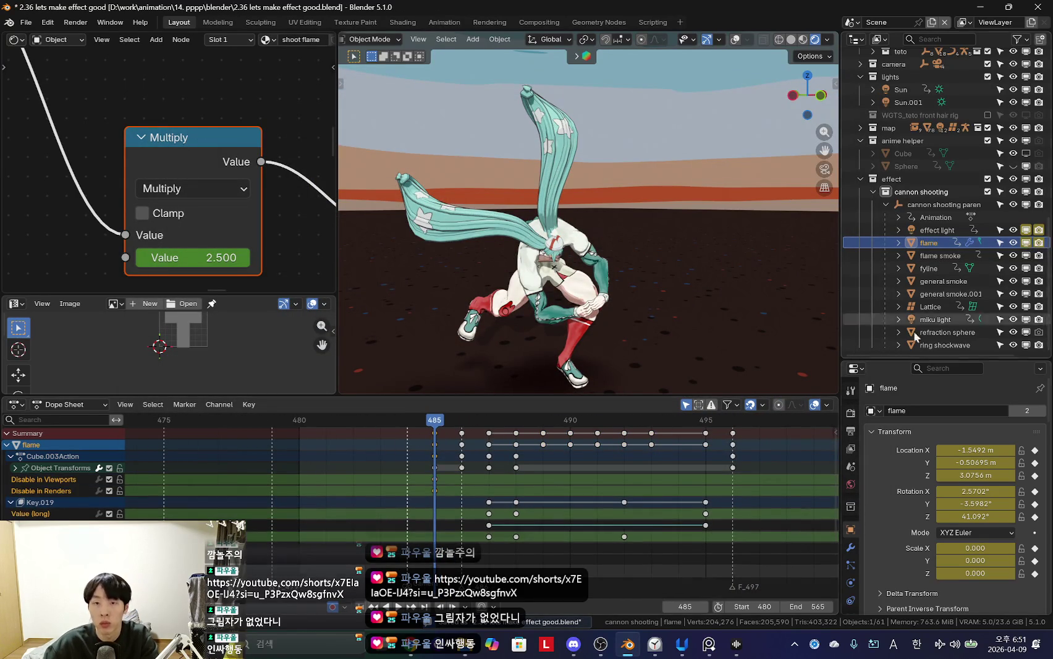
{"action": "scroll", "coordinate": [389, 463], "scroll_direction": "up", "scroll_amount": 1}
Step: Key the flame hidden at frames 484 and 492 so it shows only briefly
{"action": "key", "text": "Left"}
{"action": "left_click", "coordinate": [1026, 243]}
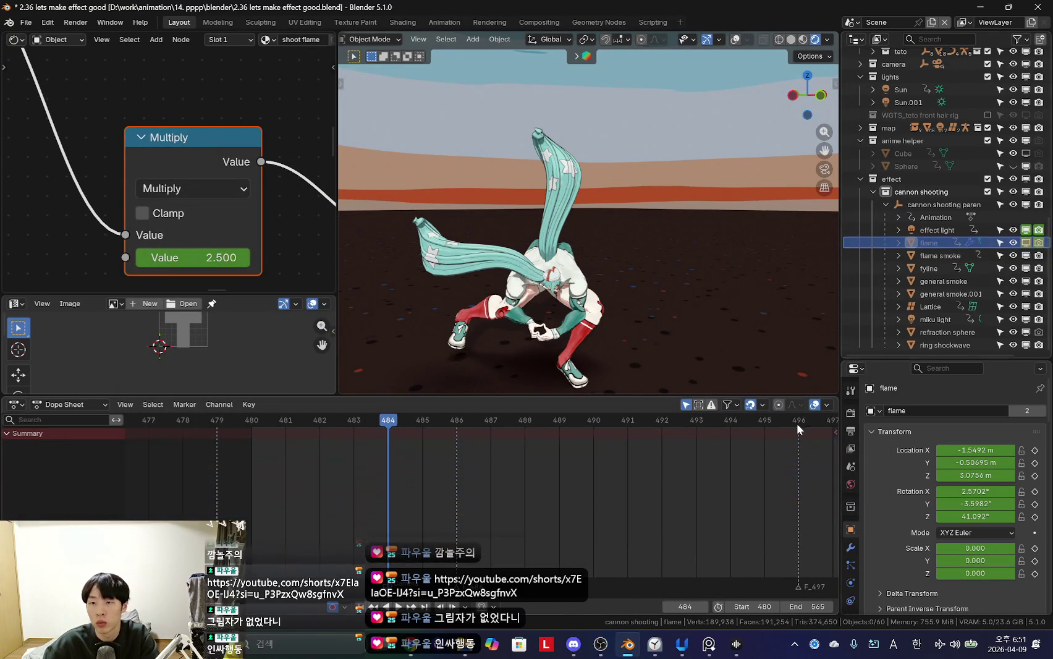
{"action": "key", "text": "space"}
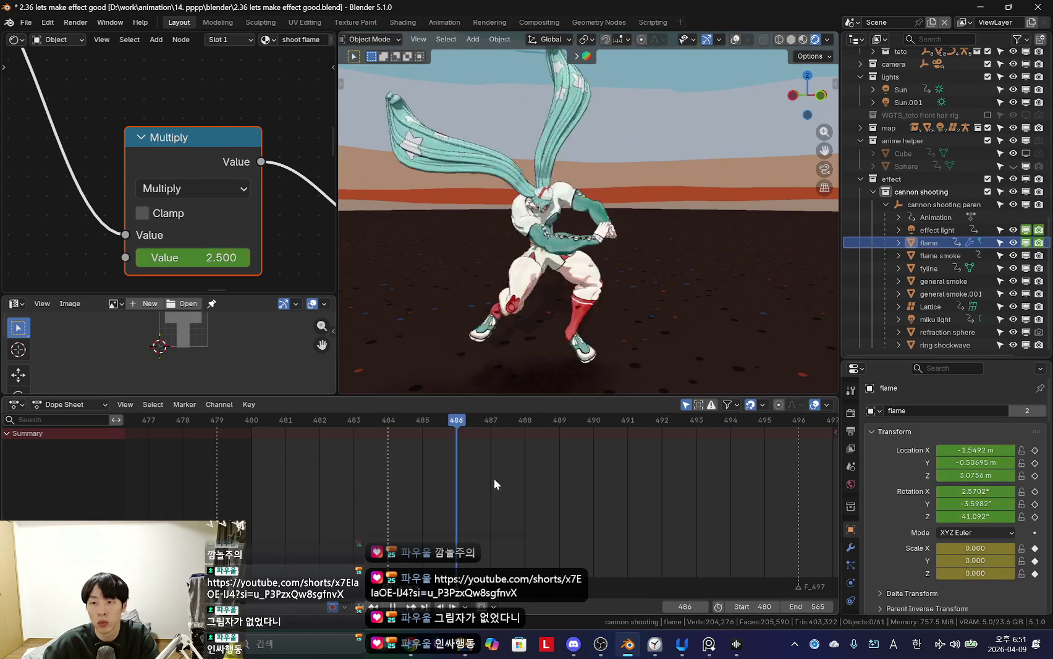
{"action": "scroll", "coordinate": [551, 494], "scroll_direction": "down", "scroll_amount": 1}
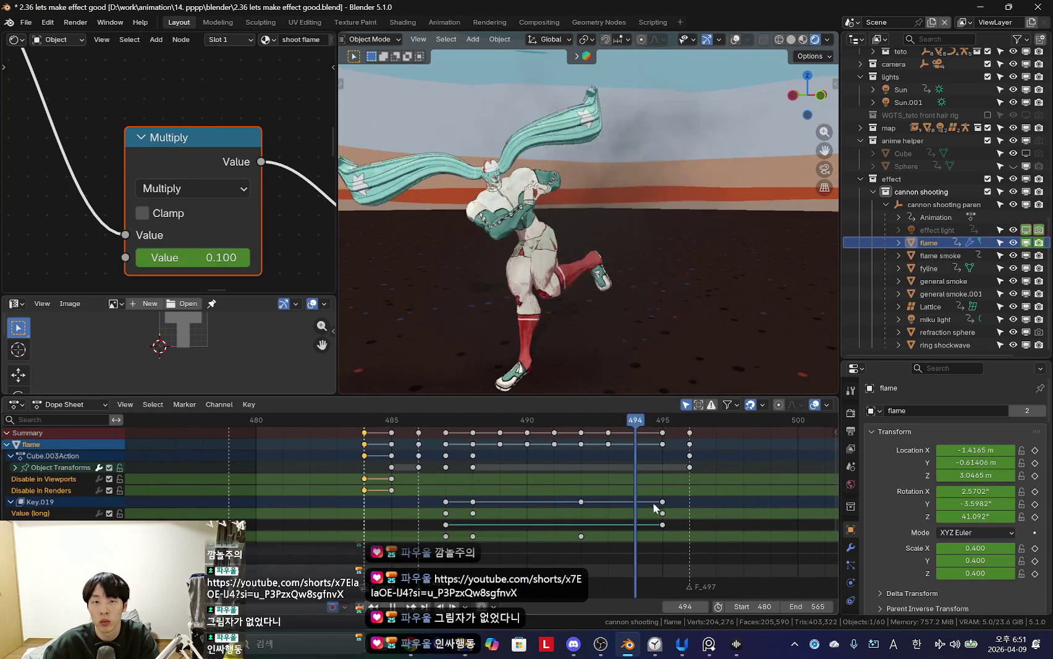
{"action": "key", "text": "Left"}
{"action": "key", "text": "Left"}
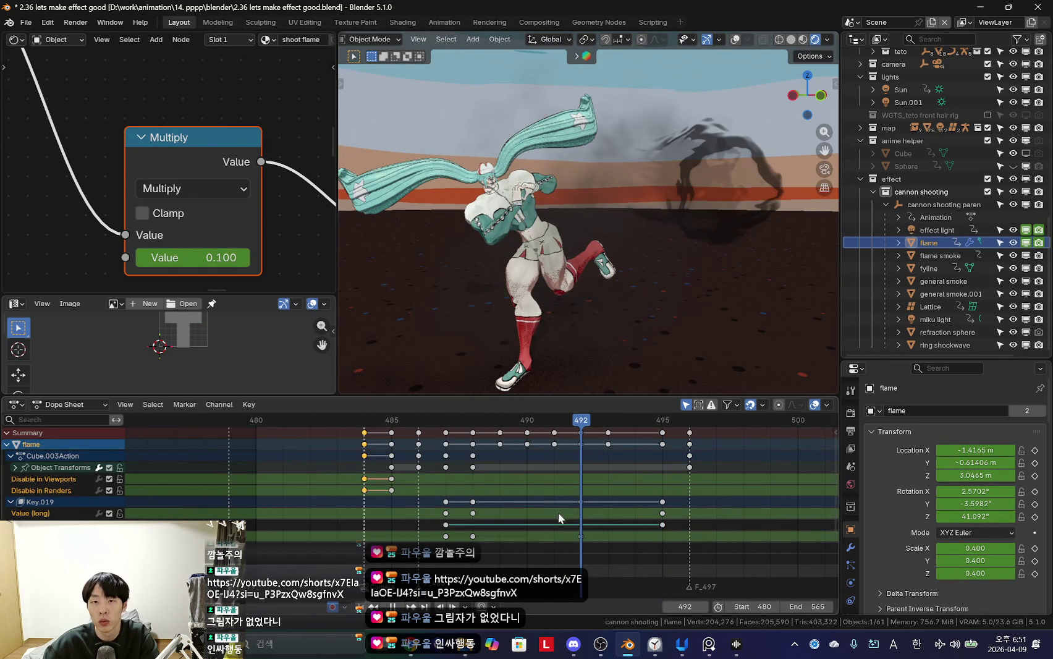
{"action": "left_click", "coordinate": [1026, 243]}
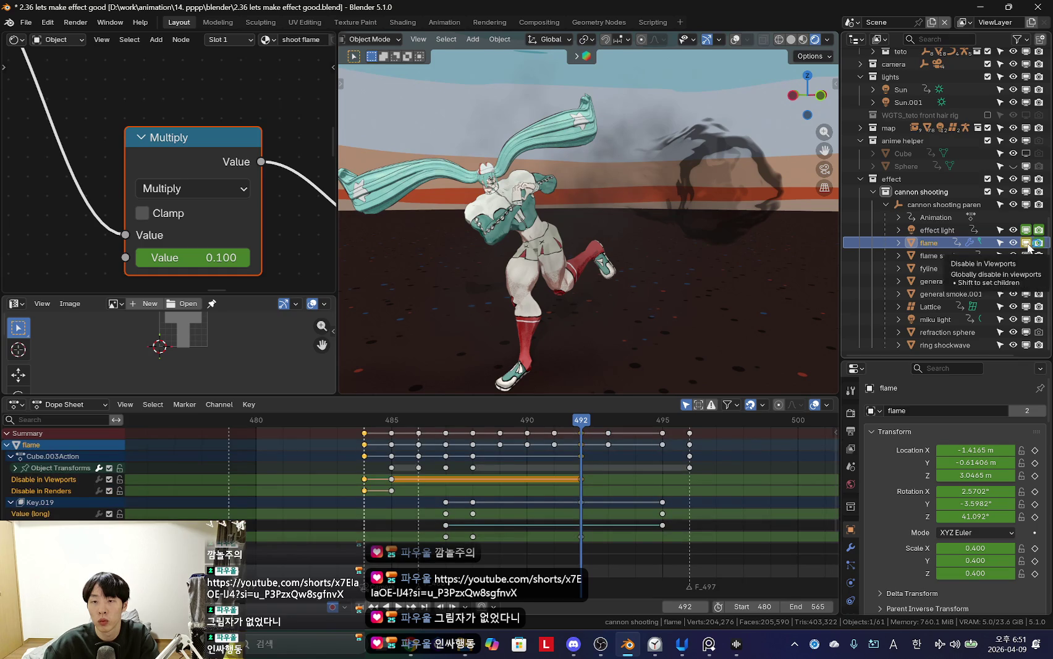
{"action": "left_click", "coordinate": [1029, 243]}
{"action": "key", "text": "Left"}
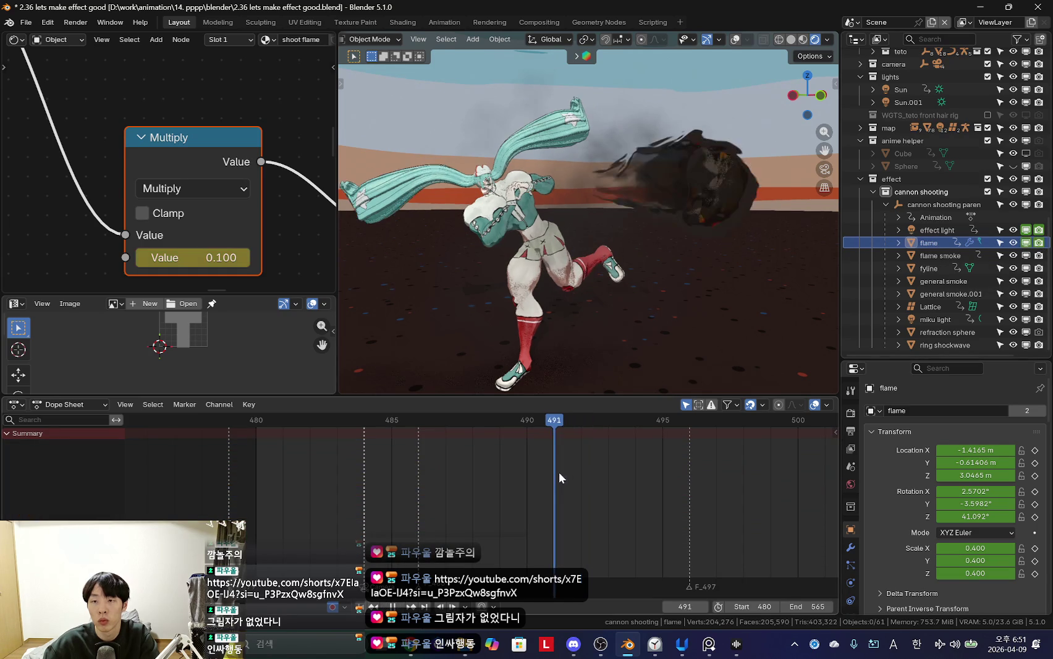
{"action": "mouse_move", "coordinate": [409, 475]}
{"action": "left_mouse_down"}
{"action": "mouse_move", "coordinate": [609, 490]}
{"action": "mouse_move", "coordinate": [545, 489]}
{"action": "mouse_move", "coordinate": [578, 493]}
{"action": "left_mouse_up"}
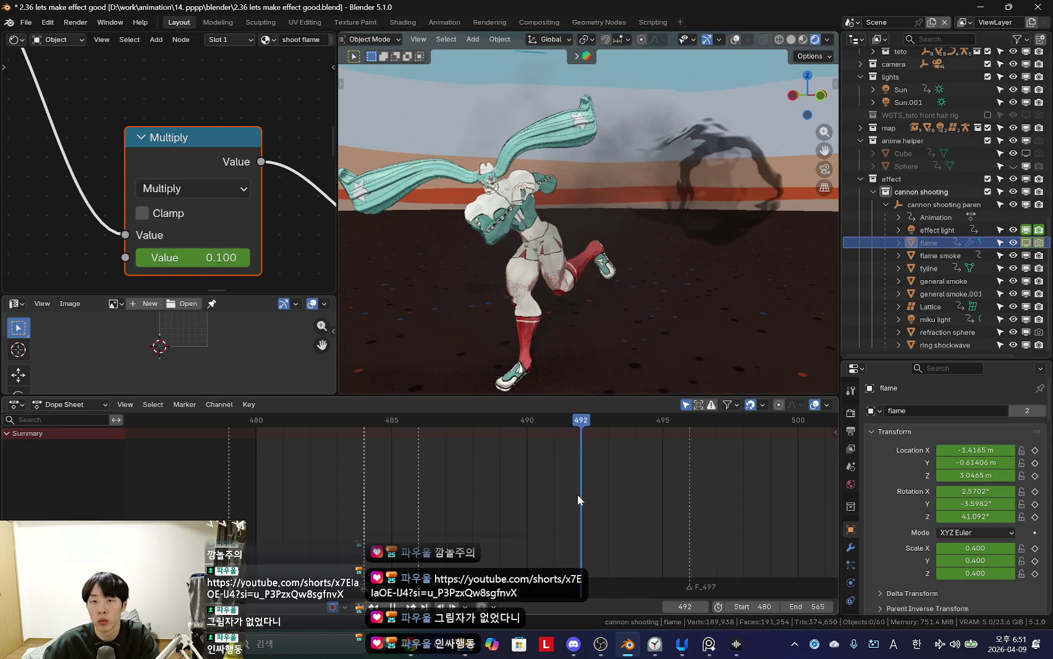
{"action": "left_click", "coordinate": [946, 255]}
{"action": "left_click_drag", "start_coordinate": [376, 463], "coordinate": [409, 472]}
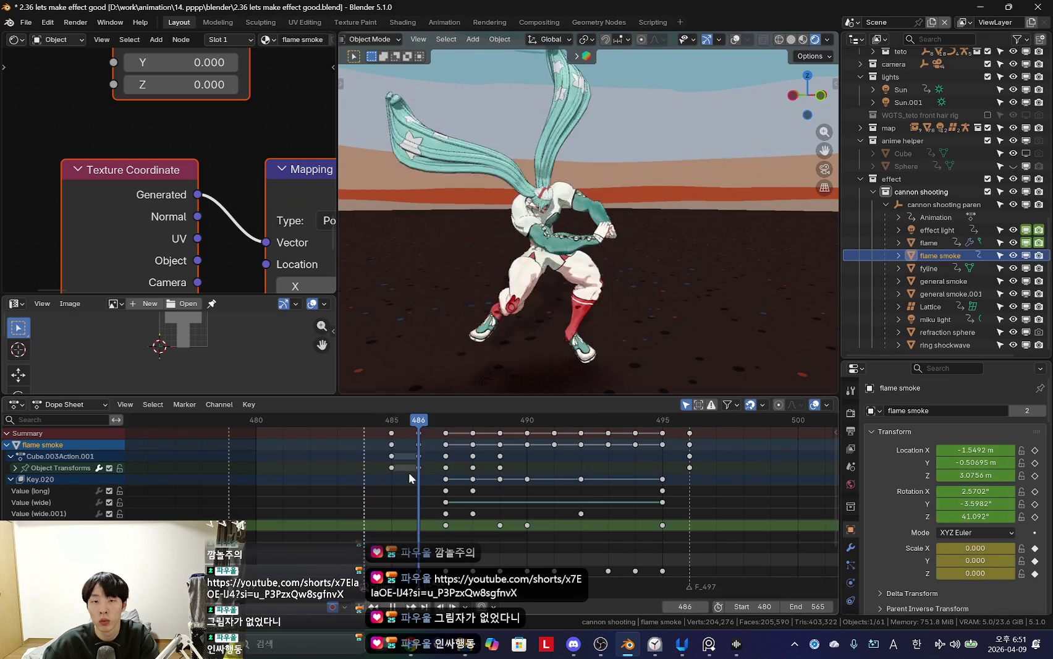
{"action": "left_click", "coordinate": [442, 480]}
{"action": "key", "text": "i"}
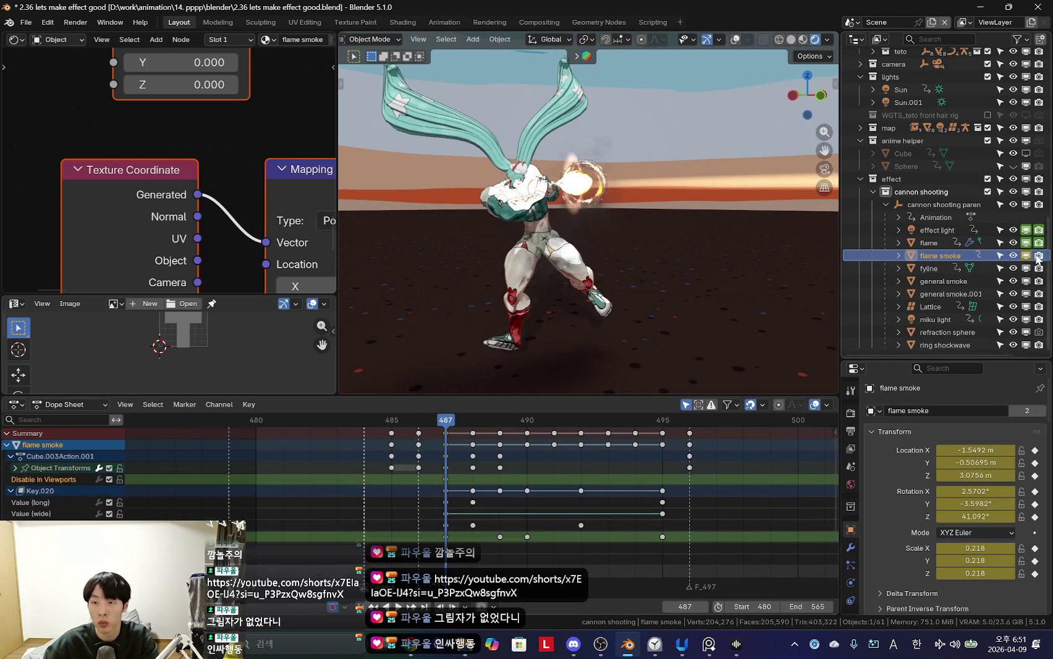
{"action": "key", "text": "i"}
{"action": "key", "text": "Left"}
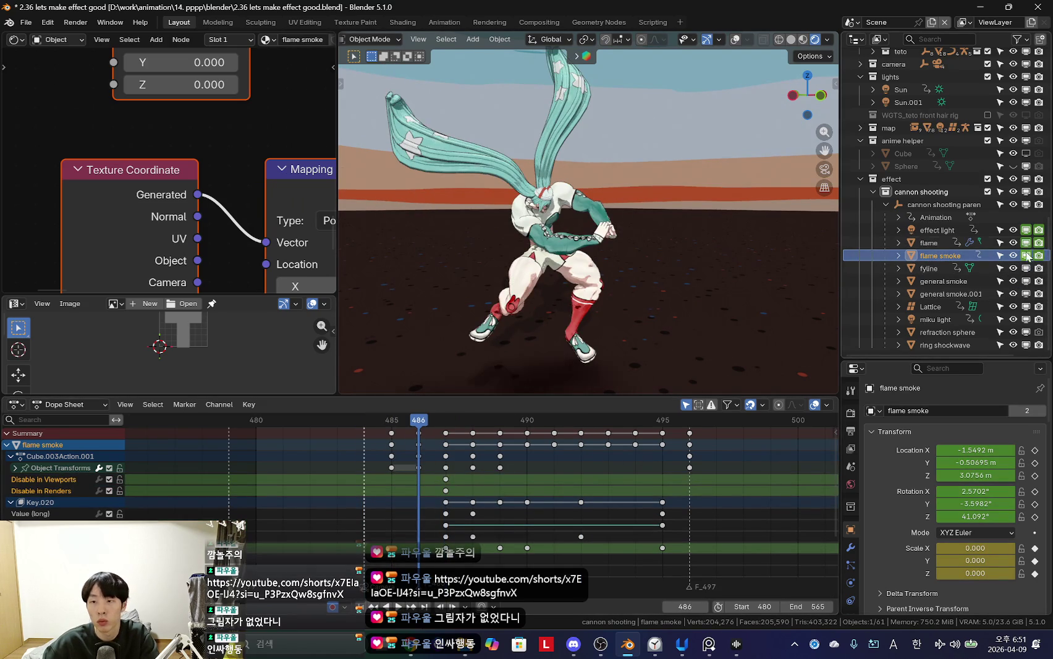
{"action": "left_click", "coordinate": [1026, 255]}
{"action": "key", "text": "space"}
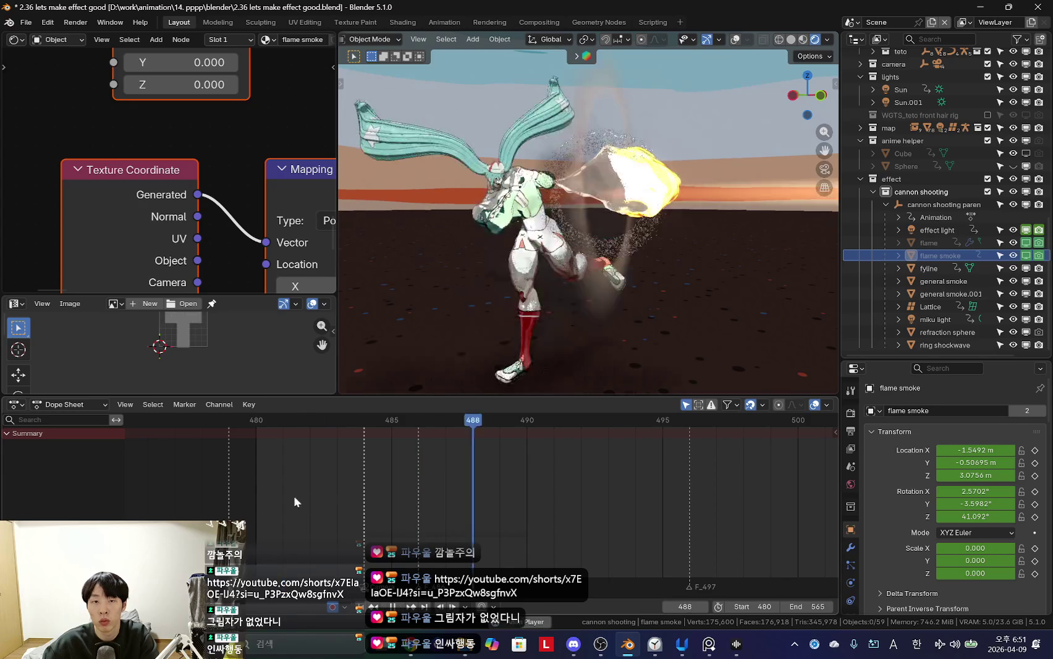
{"action": "key", "text": "Right"}
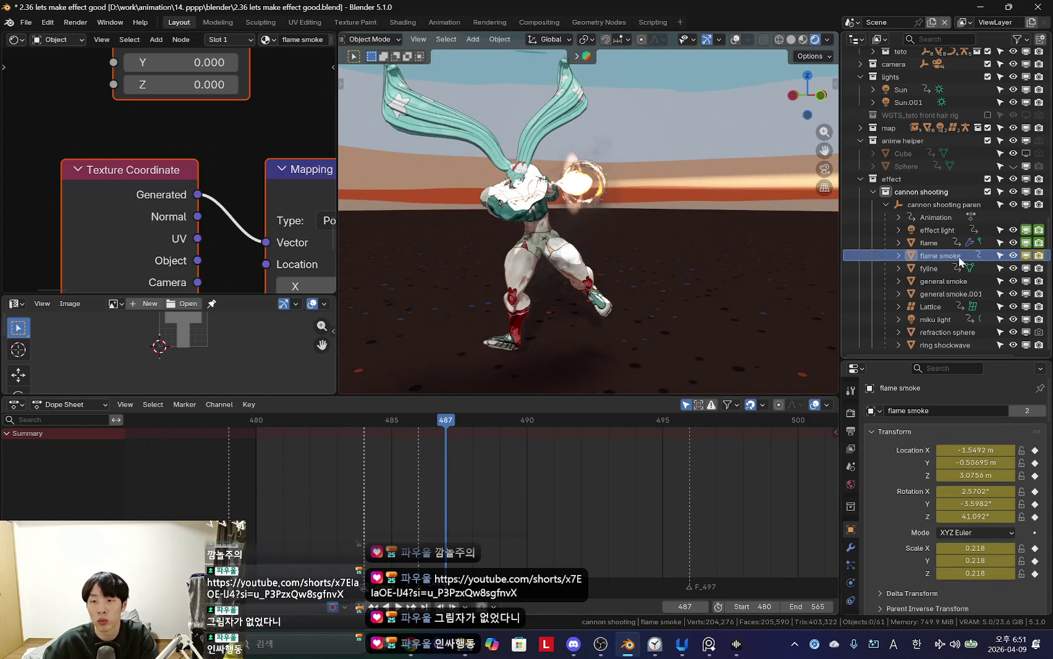
{"action": "left_click", "coordinate": [960, 262]}
{"action": "left_click_drag", "start_coordinate": [411, 485], "coordinate": [364, 494]}
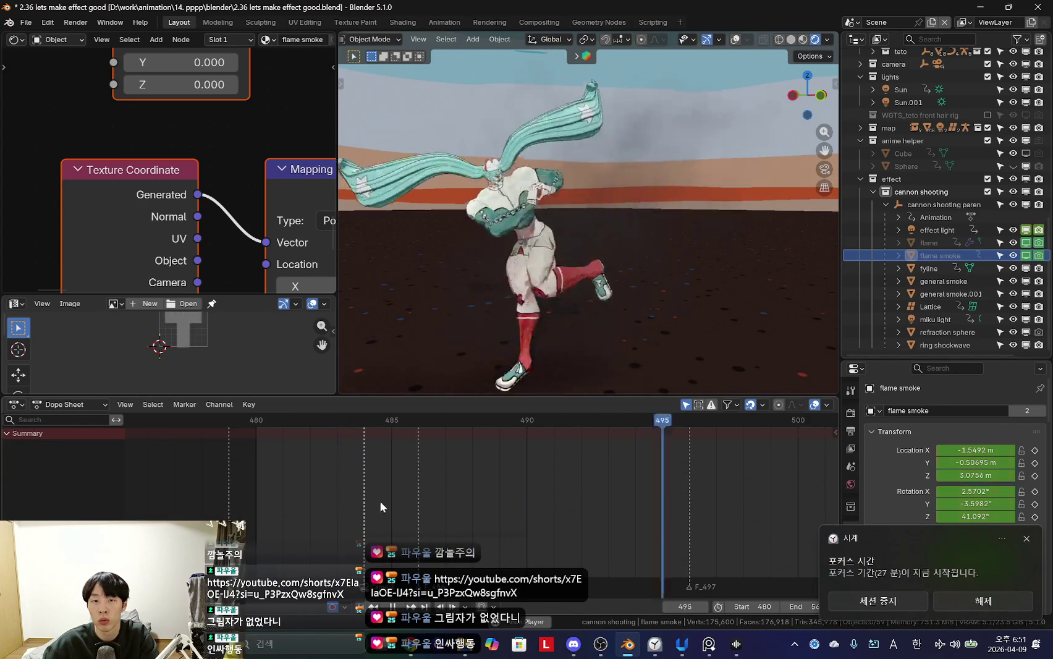
{"action": "left_click", "coordinate": [391, 502]}
{"action": "key", "text": "shift+alt+z"}
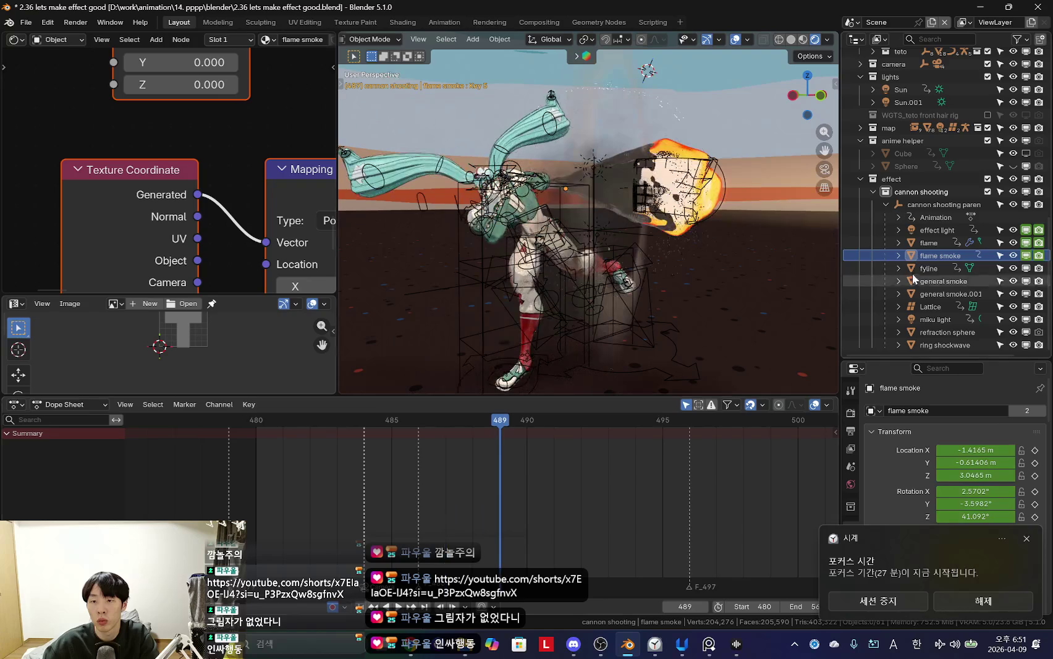
{"action": "left_click", "coordinate": [934, 254]}
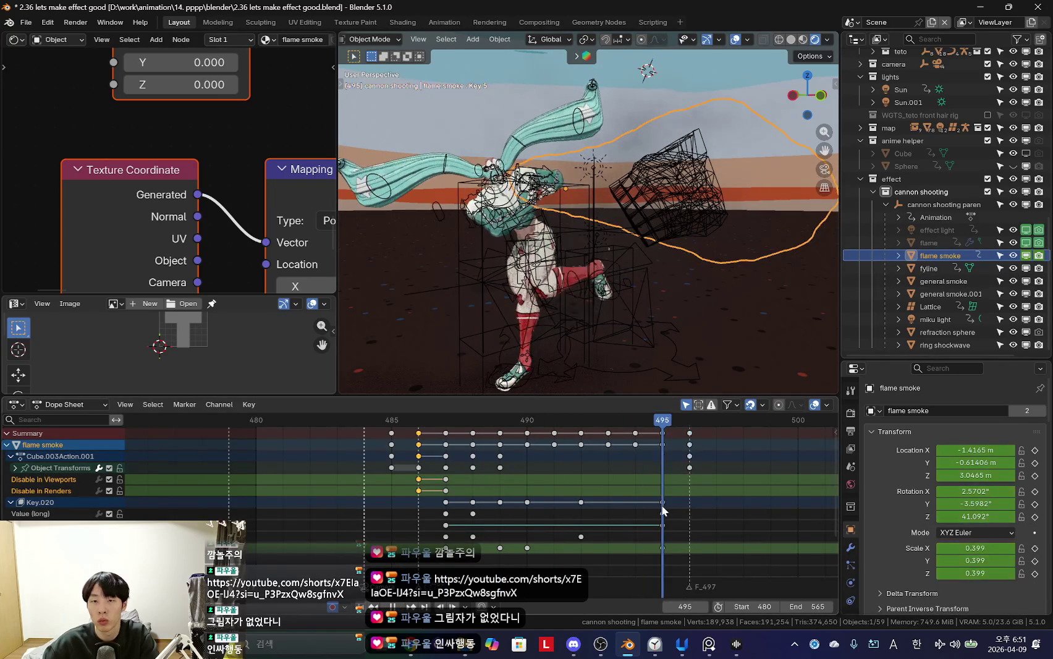
{"action": "left_click_drag", "start_coordinate": [607, 519], "coordinate": [588, 528]}
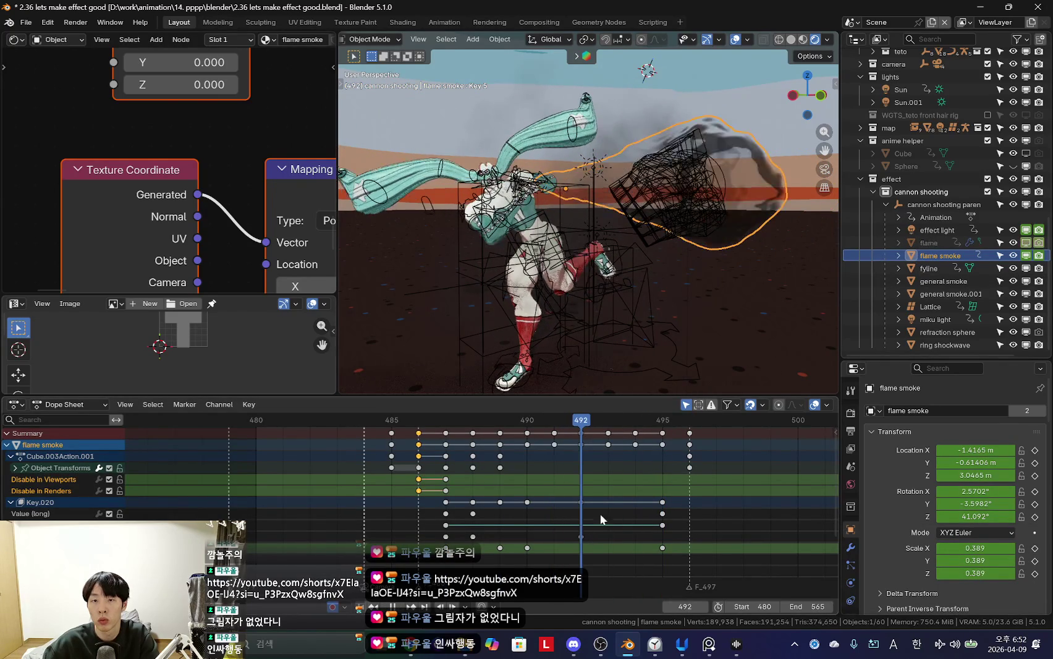
{"action": "left_click_drag", "start_coordinate": [602, 497], "coordinate": [612, 501]}
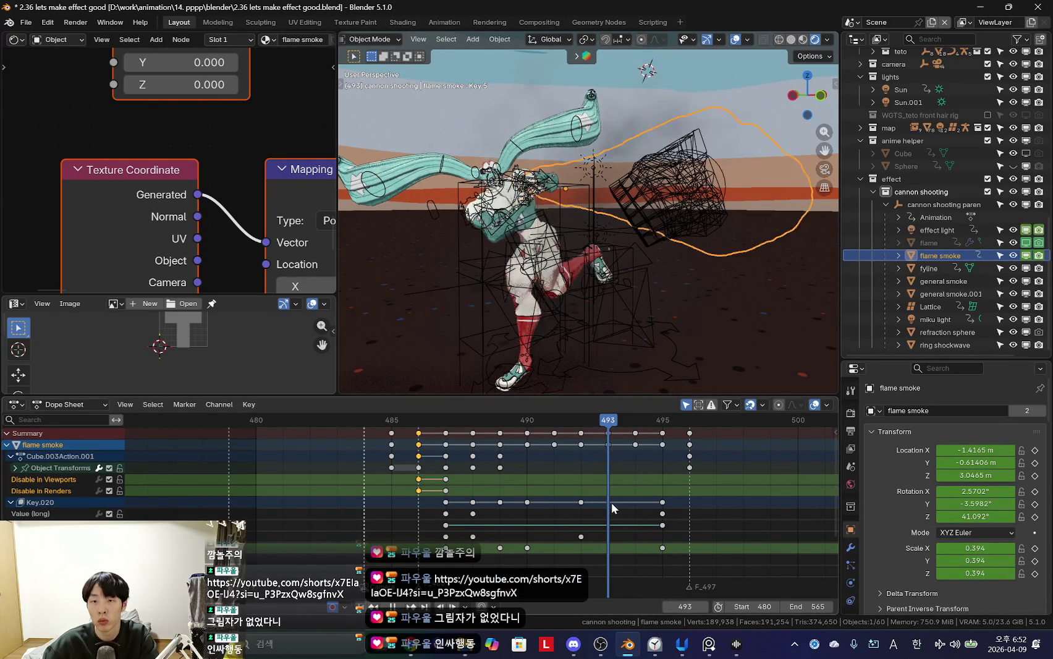
{"action": "key", "text": "shift+alt+z"}
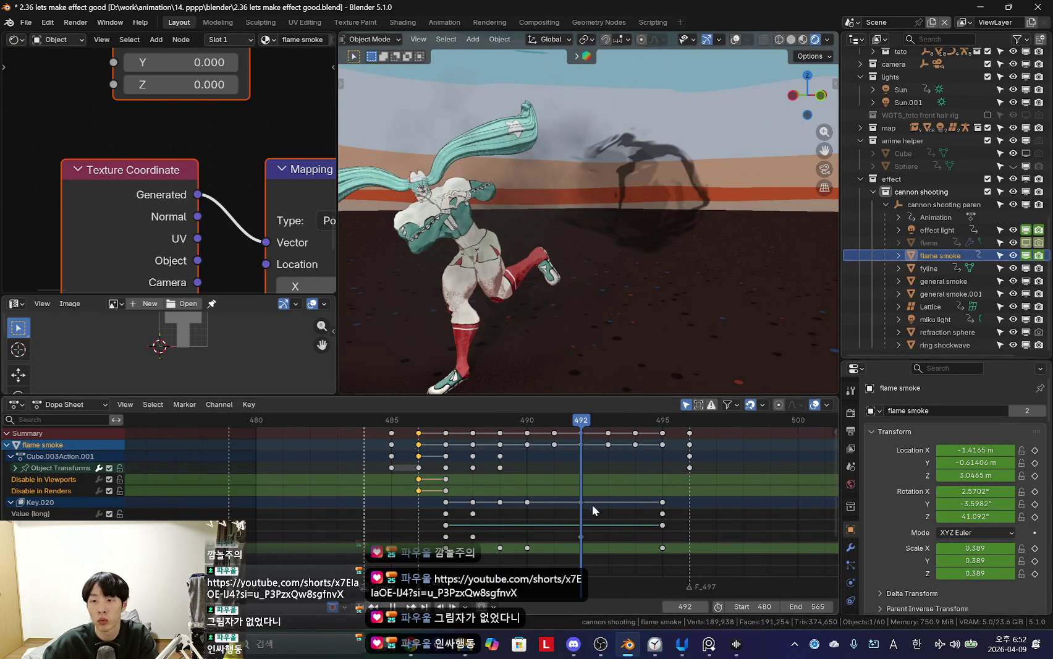
{"action": "left_click", "coordinate": [1027, 256]}
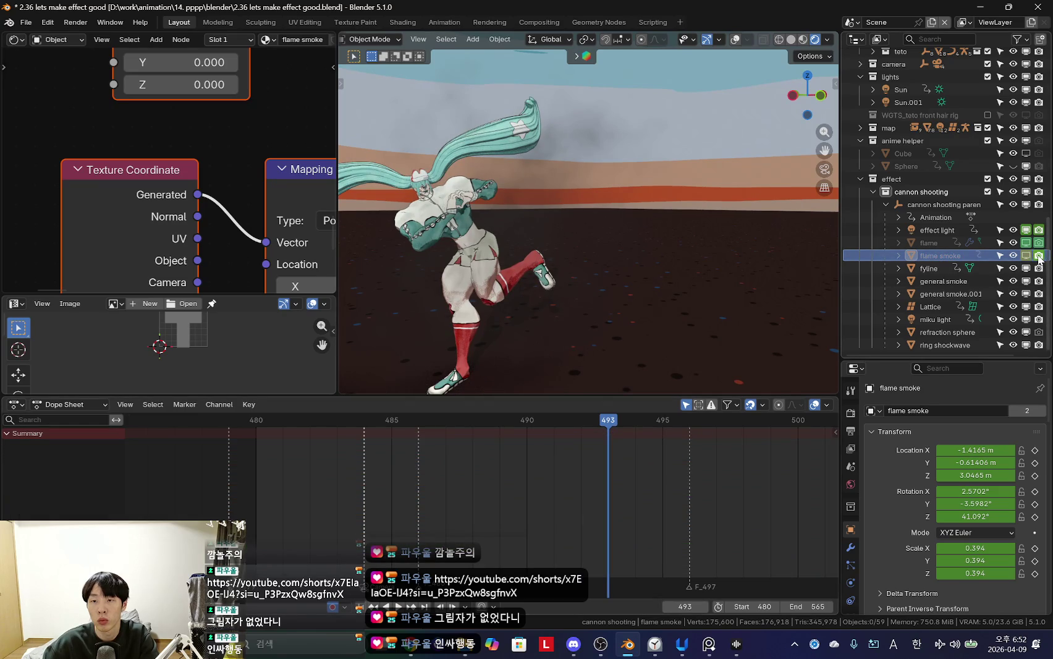
{"action": "left_click", "coordinate": [929, 268]}
{"action": "left_click_drag", "start_coordinate": [492, 522], "coordinate": [412, 480]}
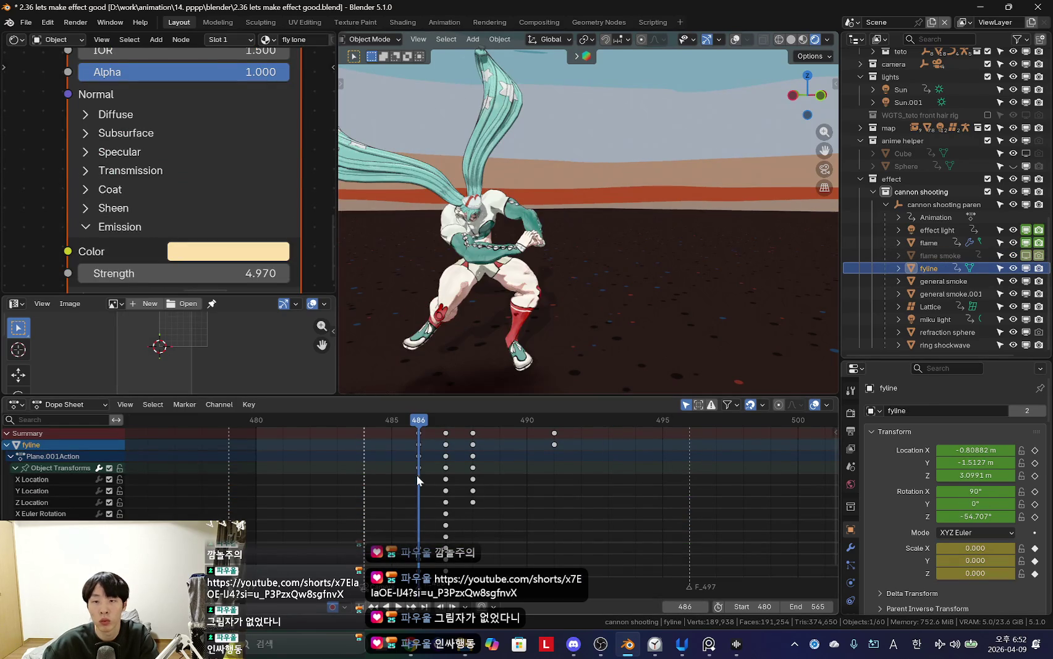
{"action": "key", "text": "Right"}
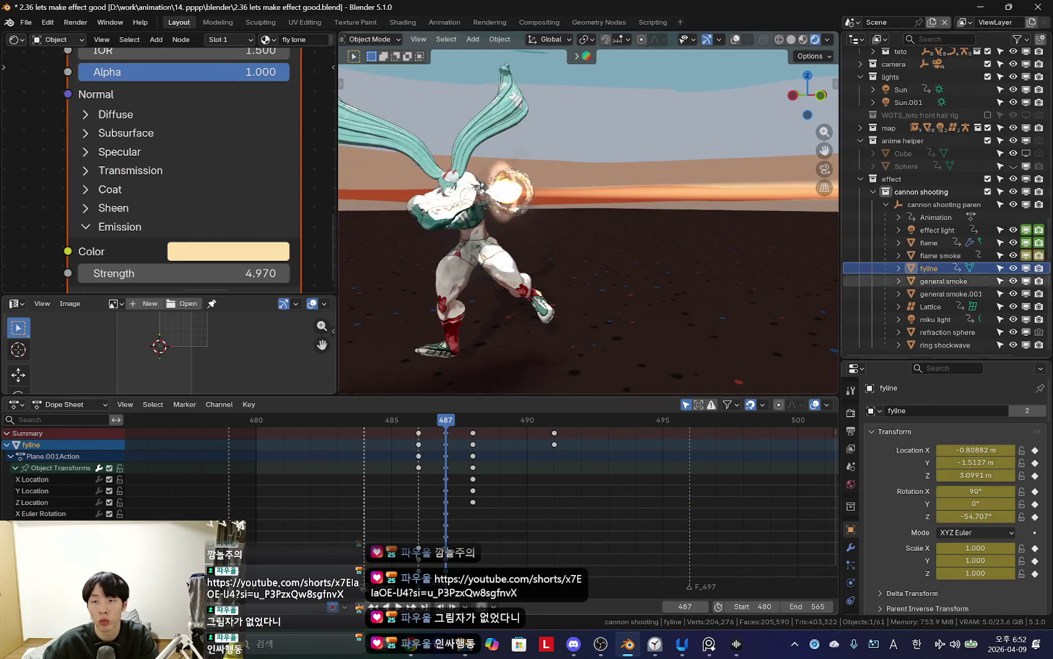
{"action": "left_click", "coordinate": [1026, 255]}
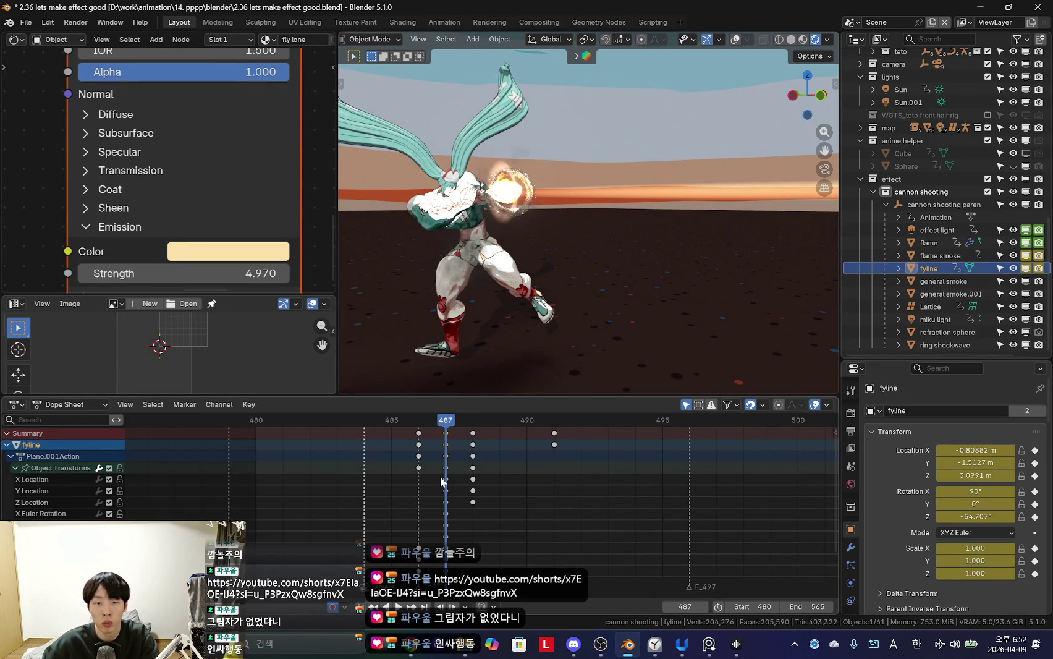
{"action": "key", "text": "Left"}
{"action": "left_click", "coordinate": [1026, 255]}
{"action": "left_click", "coordinate": [1026, 268]}
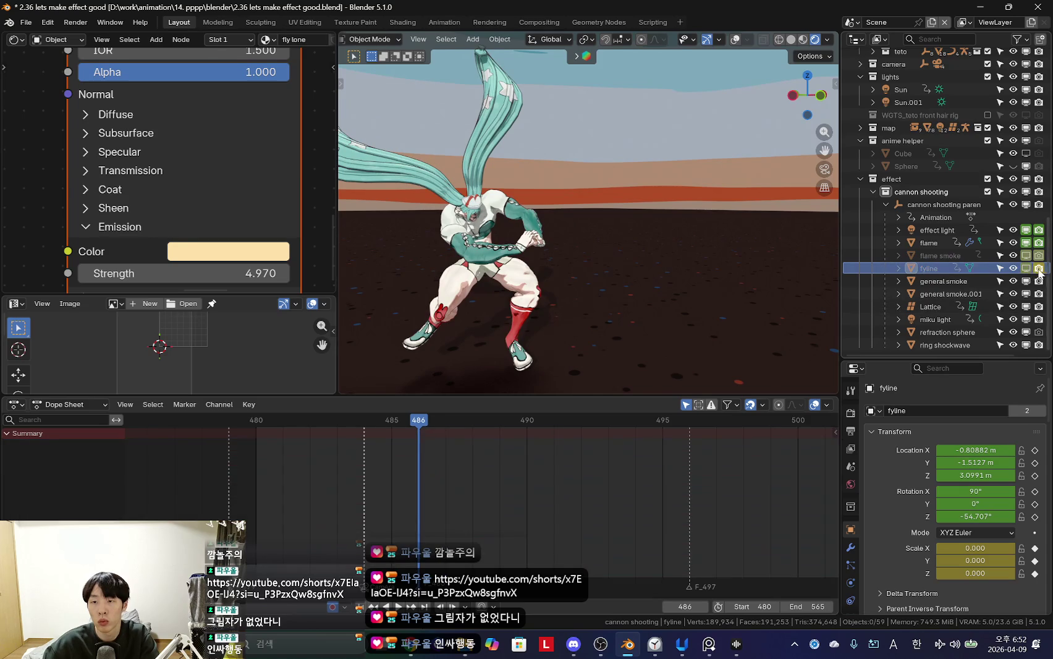
{"action": "key", "text": "space"}
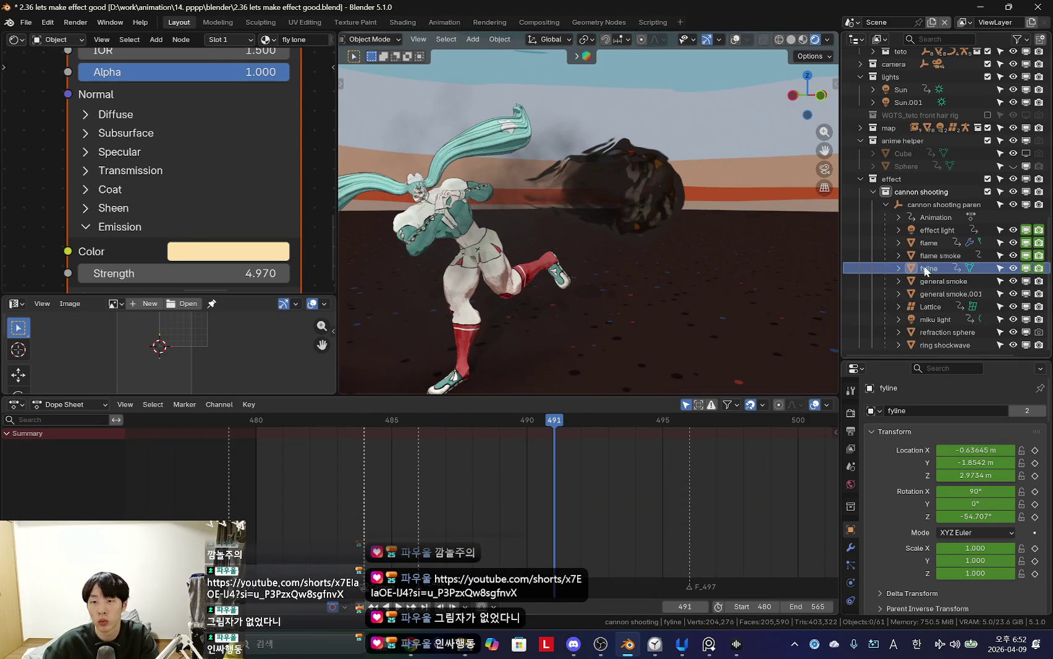
{"action": "left_click", "coordinate": [924, 268]}
{"action": "left_click", "coordinate": [1025, 268]}
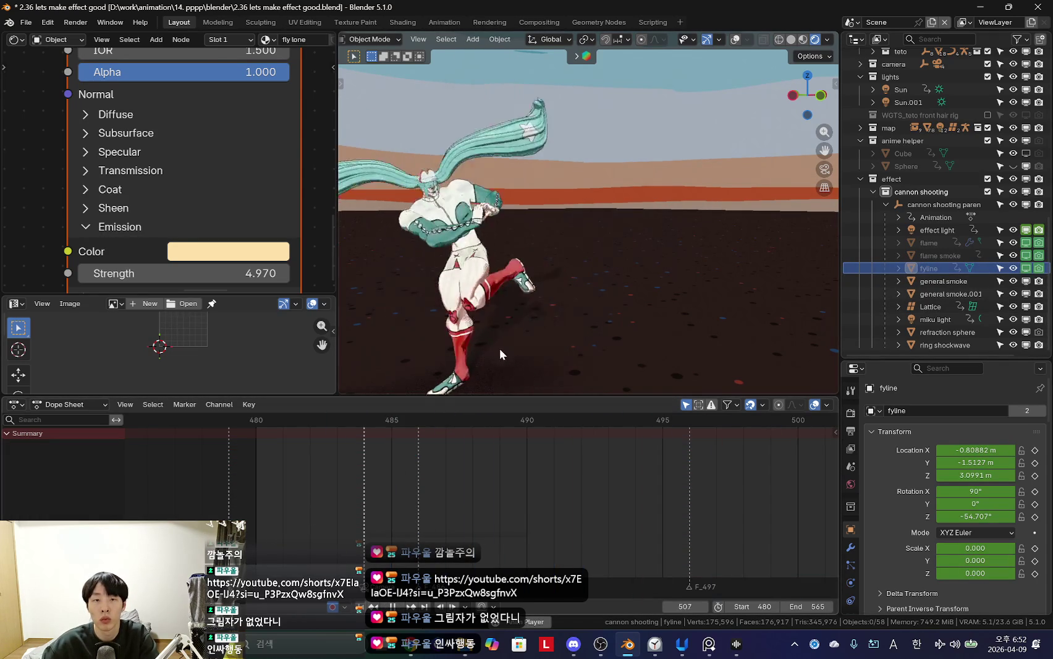
{"action": "key", "text": "shift+alt+z"}
{"action": "left_click", "coordinate": [459, 423]}
{"action": "key", "text": "shift+alt+z"}
{"action": "left_click_drag", "start_coordinate": [365, 498], "coordinate": [527, 500]}
{"action": "mouse_move", "coordinate": [664, 255]}
{"action": "middle_mouse_down"}
{"action": "mouse_move", "coordinate": [680, 272]}
{"action": "mouse_move", "coordinate": [670, 335]}
{"action": "middle_mouse_up"}
{"action": "key", "text": "shift+alt+z"}
{"action": "left_click", "coordinate": [945, 293]}
Step: Preview the shot through the camera and select general smoke.001 at frame 486
{"action": "key", "text": "shift+alt+z"}
{"action": "left_click", "coordinate": [670, 335]}
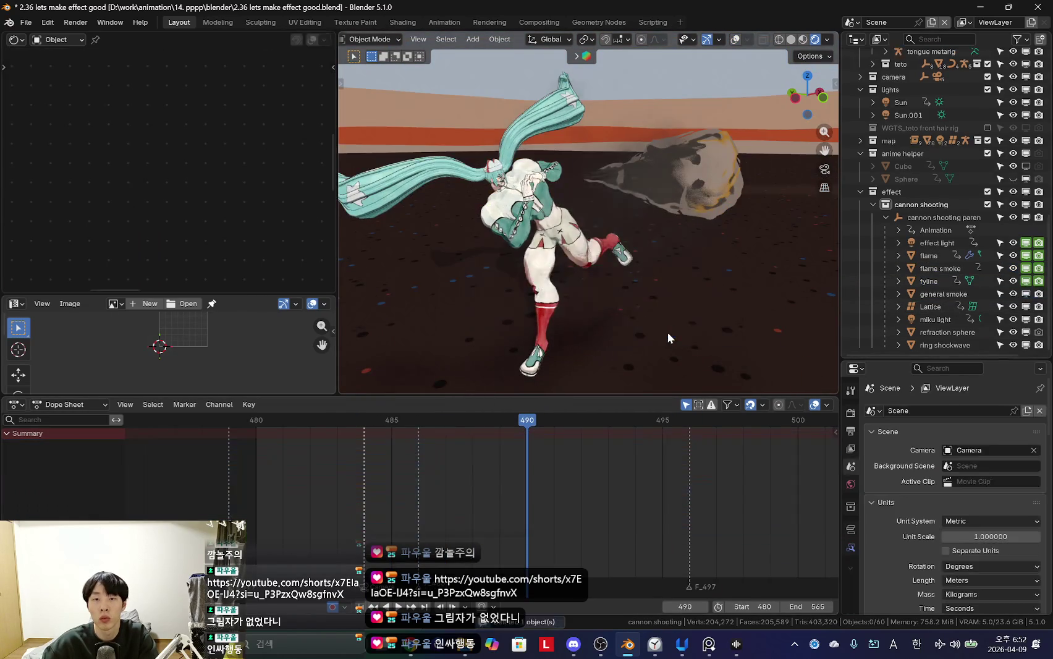
{"action": "key", "text": "space"}
{"action": "key", "text": "KP_0"}
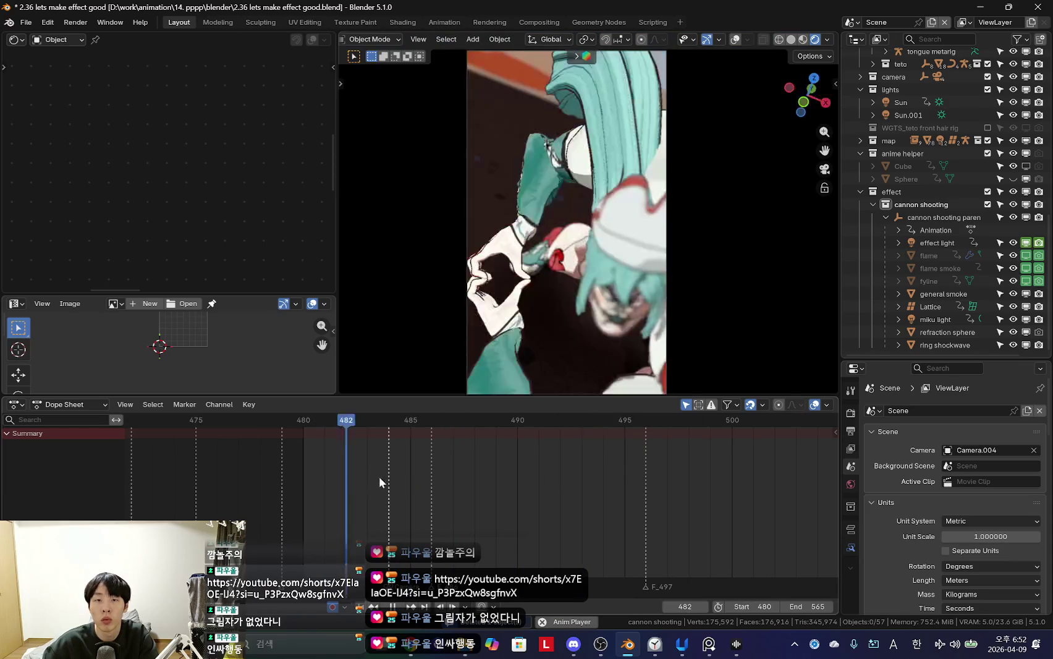
{"action": "left_click", "coordinate": [590, 315]}
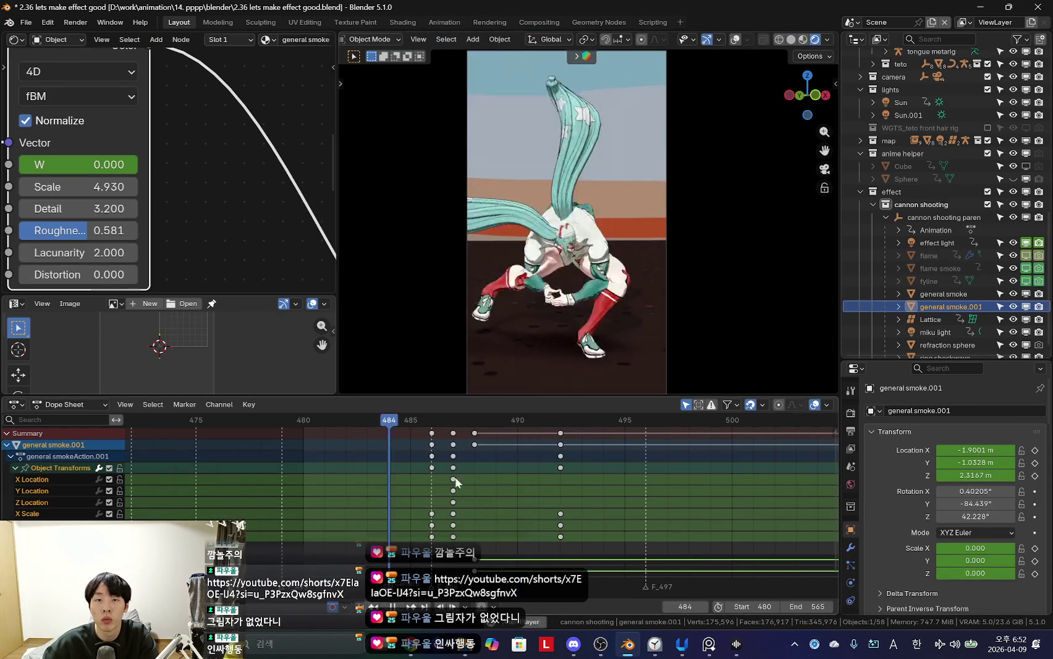
{"action": "key", "text": "space"}
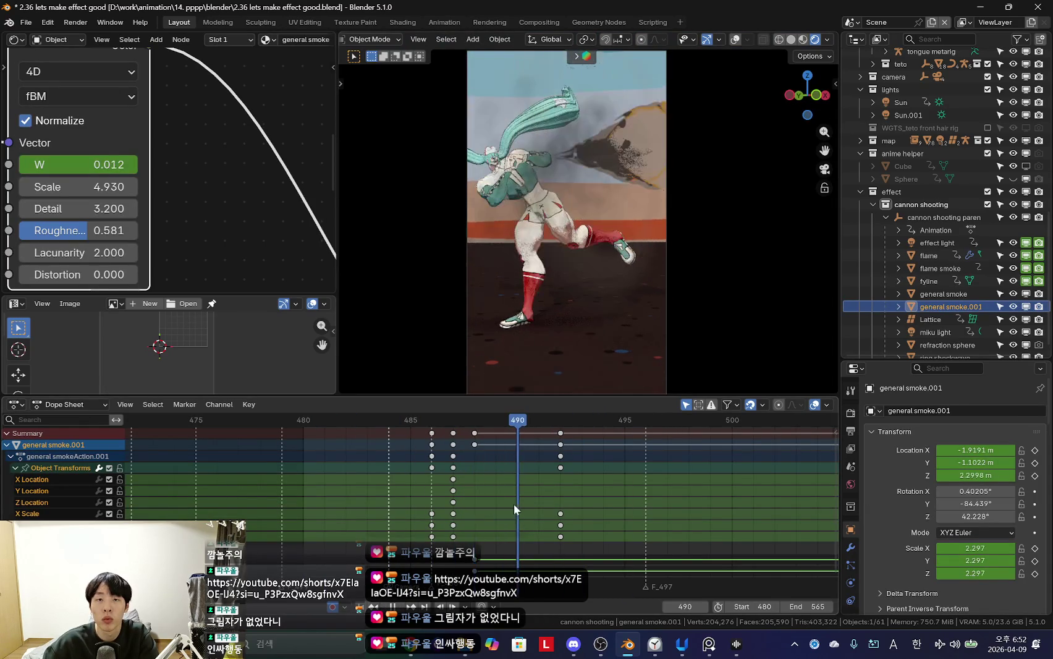
{"action": "key", "text": "g"}
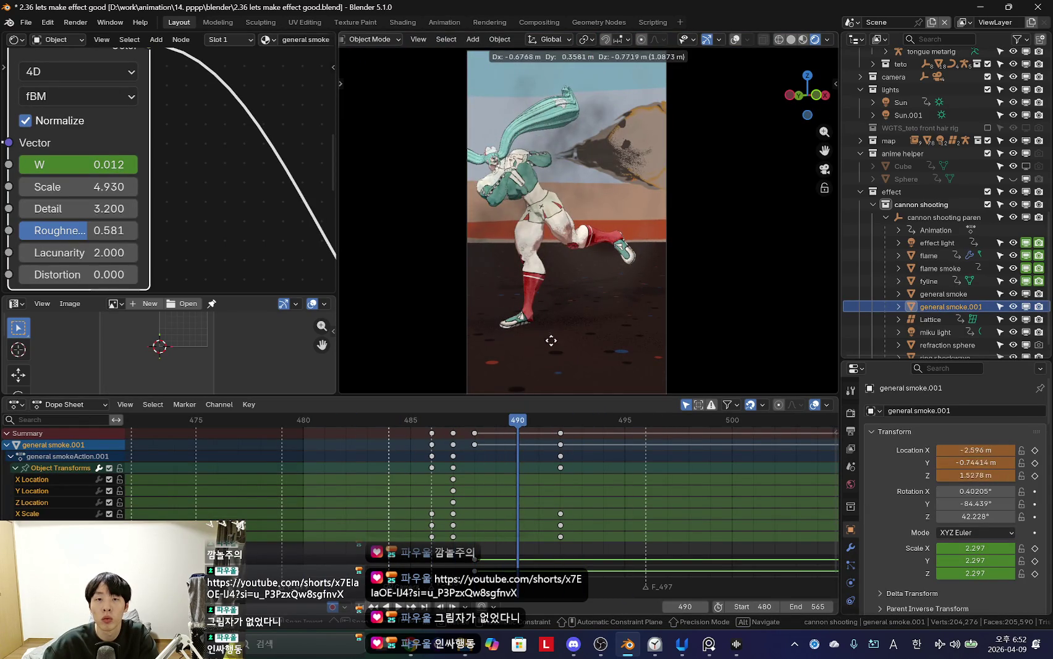
{"action": "key", "text": "Escape"}
{"action": "key", "text": "space"}
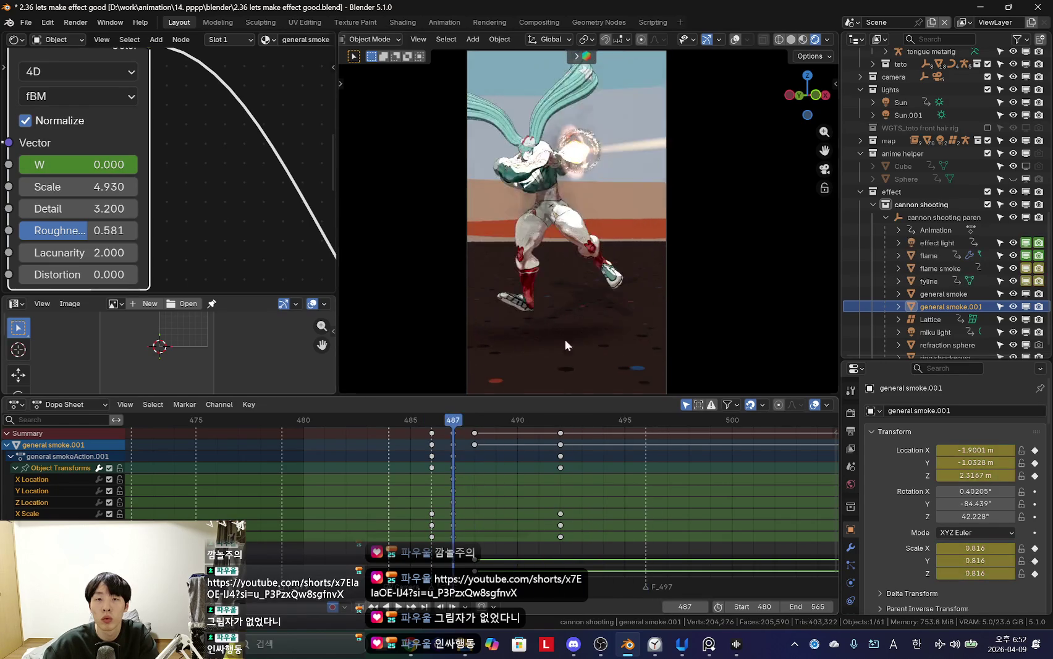
{"action": "middle_click_drag", "start_coordinate": [603, 343], "coordinate": [653, 313]}
{"action": "left_click", "coordinate": [432, 485]}
{"action": "key", "text": "KP_0"}
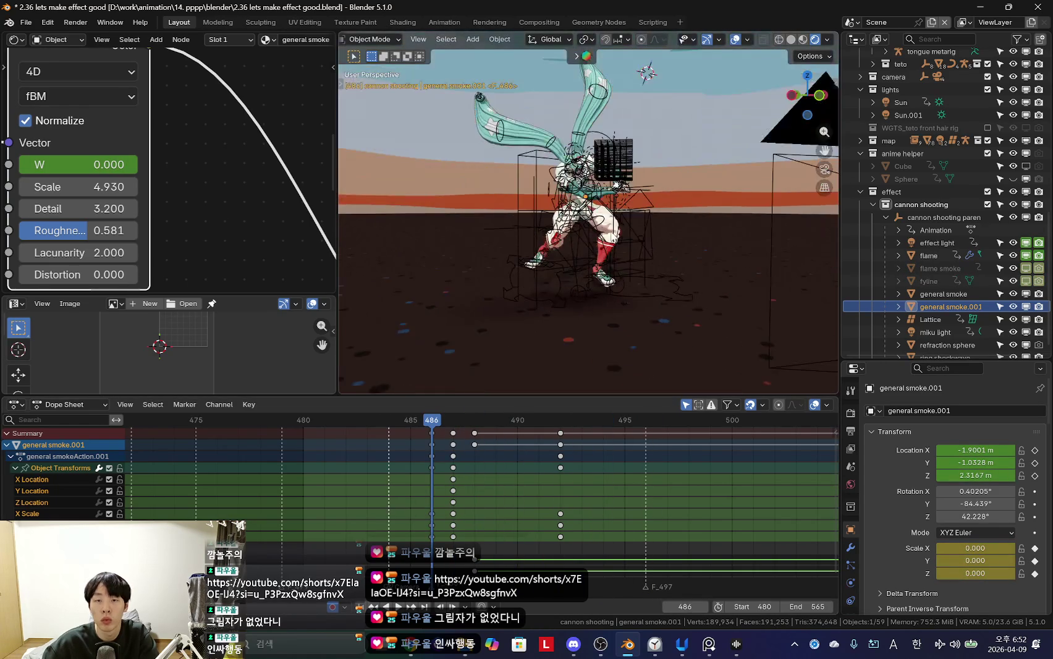
Step: Give general smoke.001 its own material, general smoke.005, and preview the smoke
{"action": "left_click", "coordinate": [853, 603]}
{"action": "left_click_drag", "start_coordinate": [944, 362], "coordinate": [951, 247]}
{"action": "scroll", "coordinate": [964, 346], "scroll_direction": "up", "scroll_amount": 3}
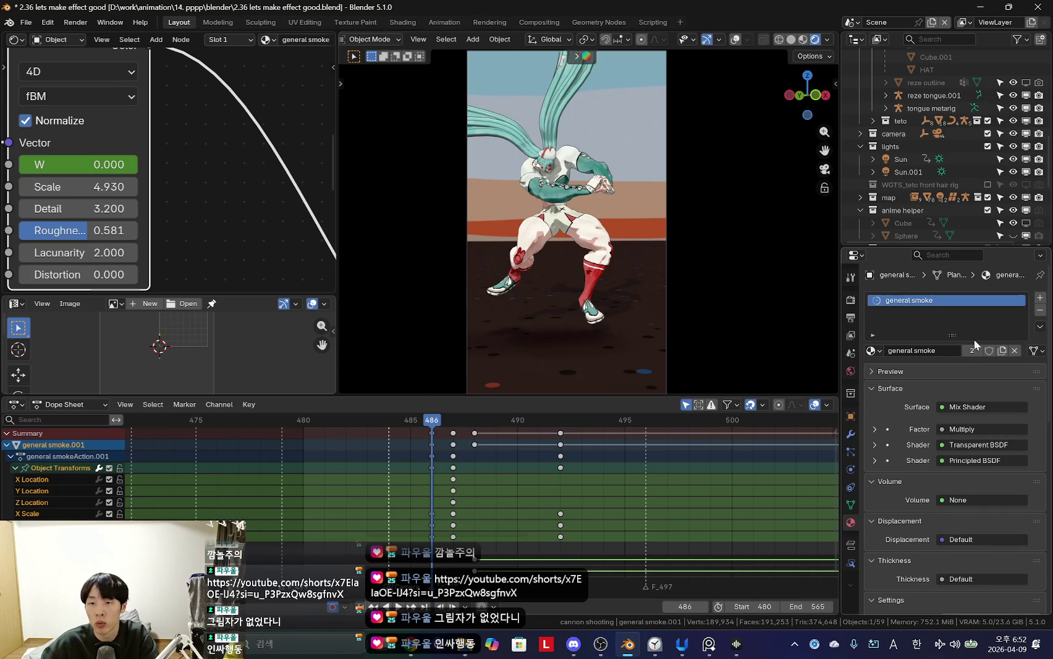
{"action": "scroll", "coordinate": [49, 177], "scroll_direction": "down", "scroll_amount": 2}
{"action": "scroll", "coordinate": [104, 199], "scroll_direction": "up", "scroll_amount": 2}
{"action": "scroll", "coordinate": [105, 199], "scroll_direction": "up", "scroll_amount": 2}
{"action": "left_click_drag", "start_coordinate": [338, 200], "coordinate": [451, 204]}
{"action": "scroll", "coordinate": [225, 209], "scroll_direction": "up", "scroll_amount": 2}
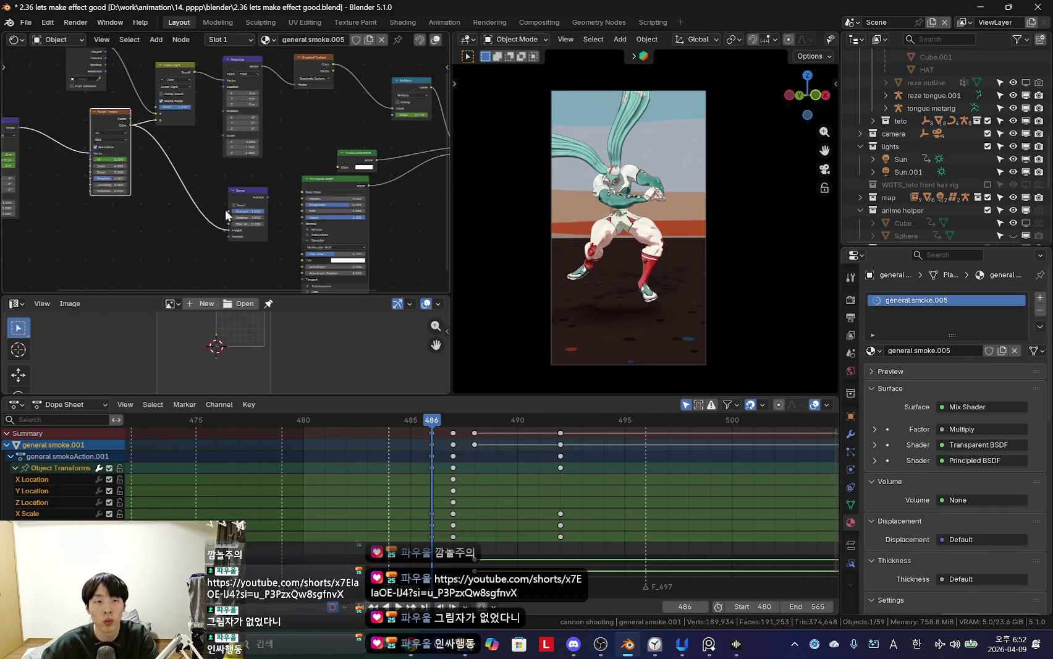
{"action": "scroll", "coordinate": [279, 153], "scroll_direction": "up", "scroll_amount": 2}
{"action": "scroll", "coordinate": [279, 186], "scroll_direction": "up", "scroll_amount": 2}
{"action": "scroll", "coordinate": [277, 234], "scroll_direction": "up", "scroll_amount": 1}
{"action": "scroll", "coordinate": [278, 236], "scroll_direction": "down", "scroll_amount": 2}
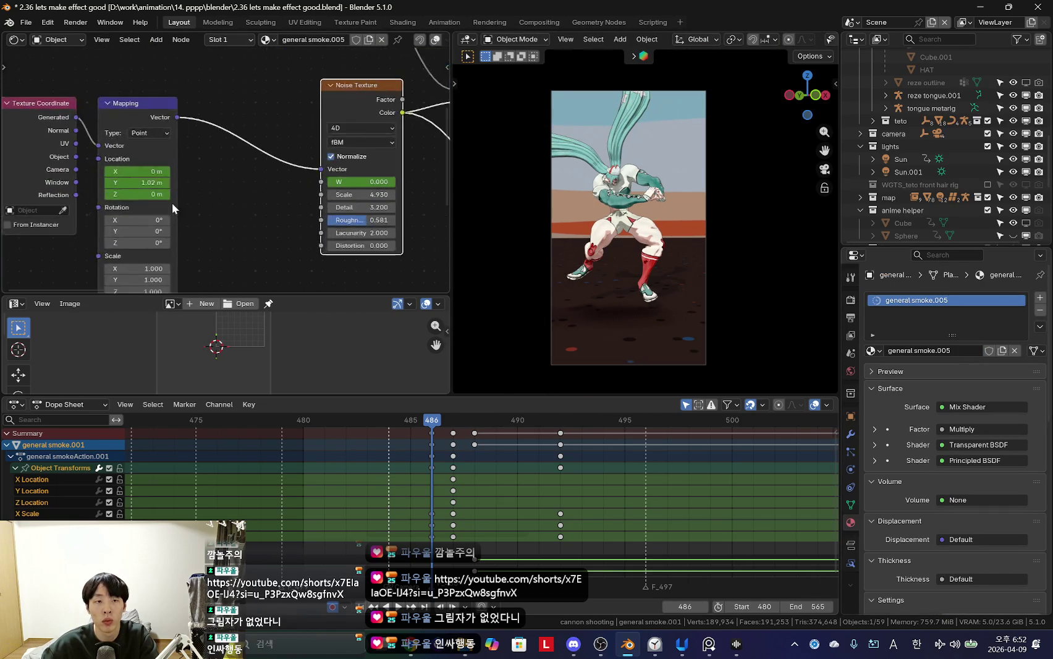
{"action": "key", "text": "space"}
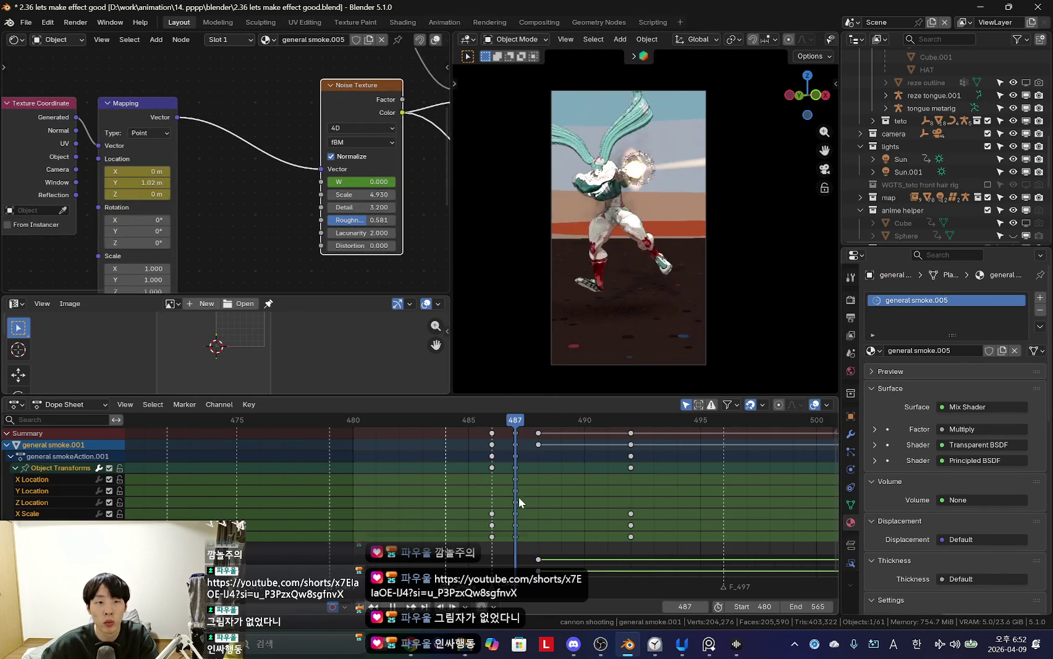
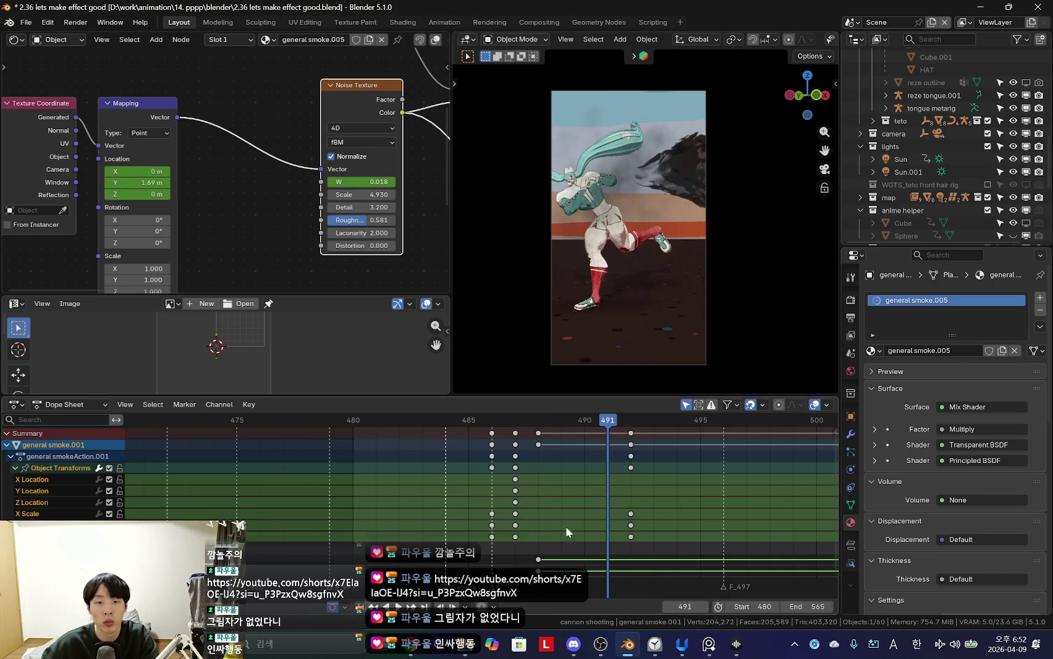
Step: Offset the smoke mapping Y location by +3, then raise it to 11.7 m at frame 492
{"action": "key", "text": "Escape"}
{"action": "double_click", "coordinate": [147, 182]}
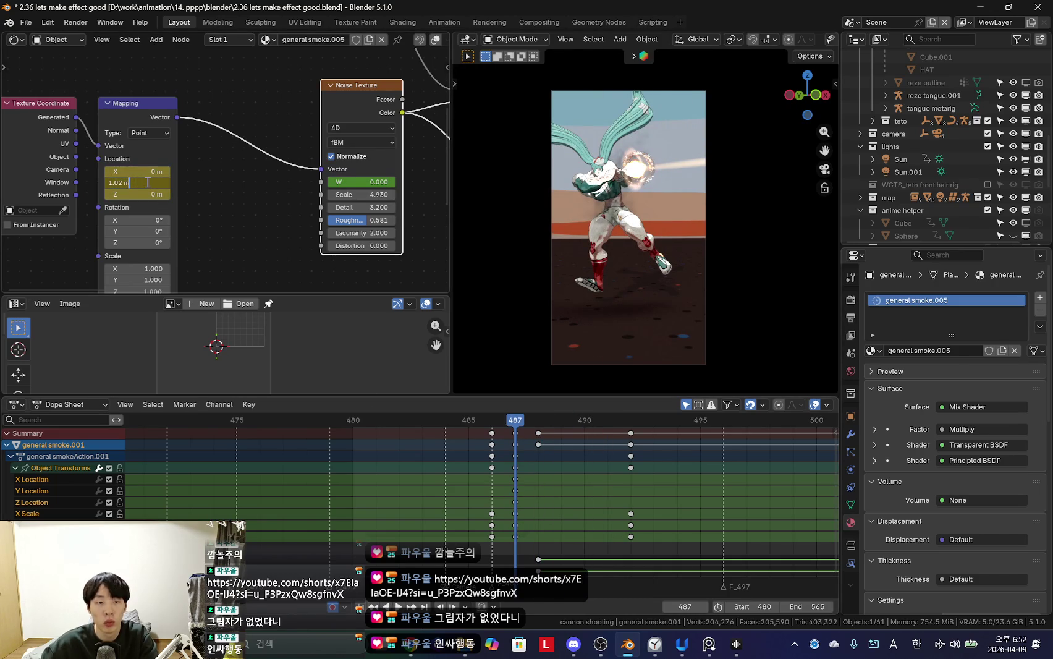
{"action": "type", "text": "+3"}
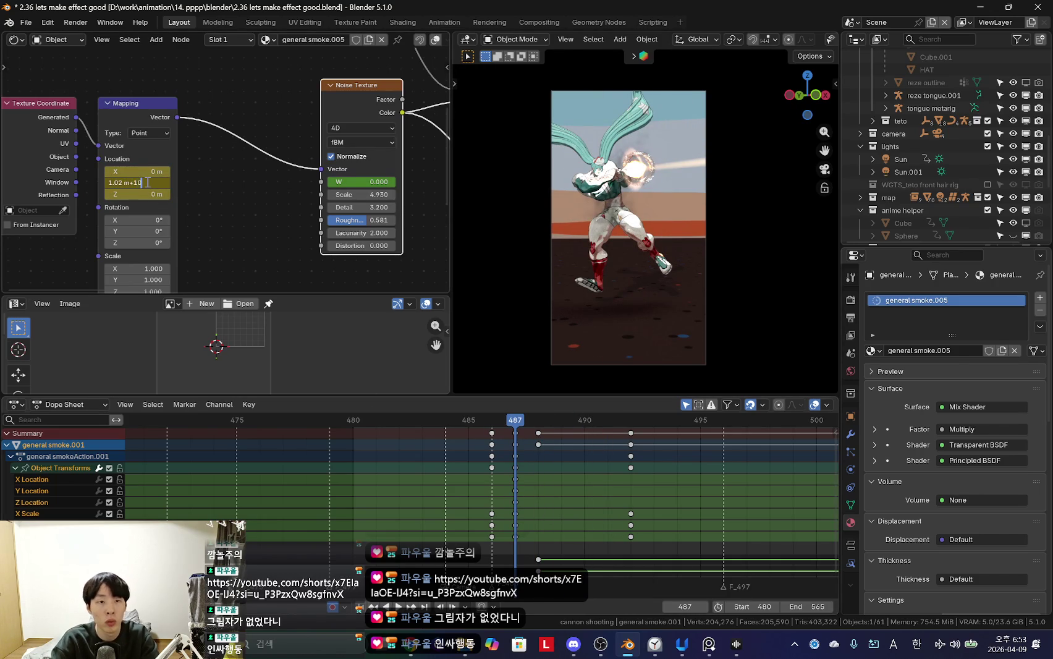
{"action": "key", "text": "Return"}
{"action": "left_click", "coordinate": [631, 522]}
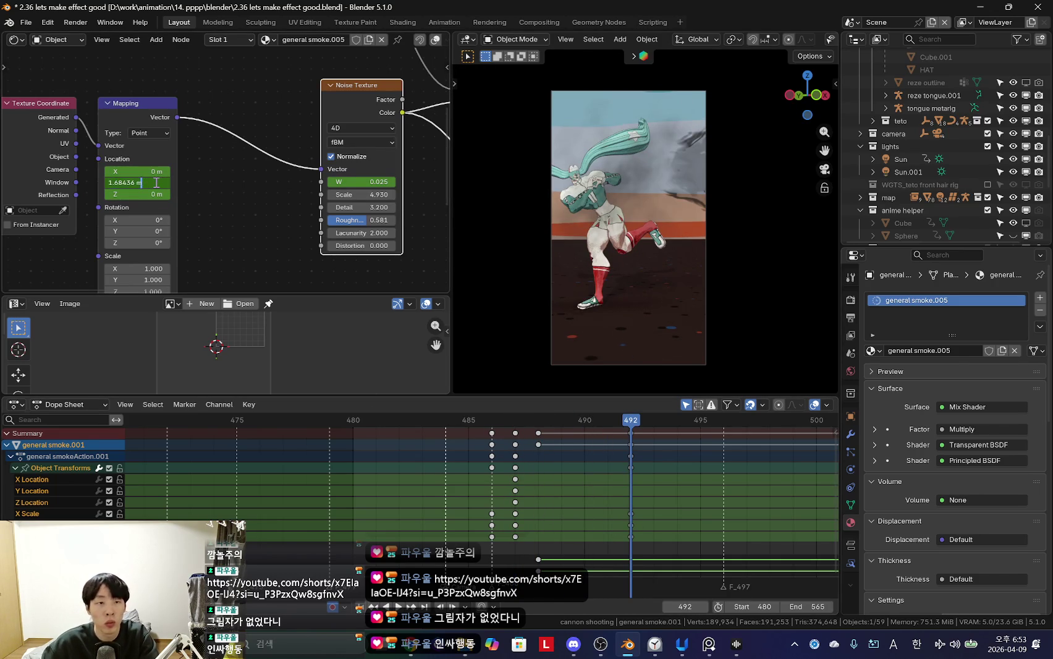
{"action": "left_click_drag", "start_coordinate": [149, 183], "coordinate": [383, 369]}
Step: Insert mapping keyframes at frame 487 and shift the middle keys from 489 to 490
{"action": "key", "text": "space"}
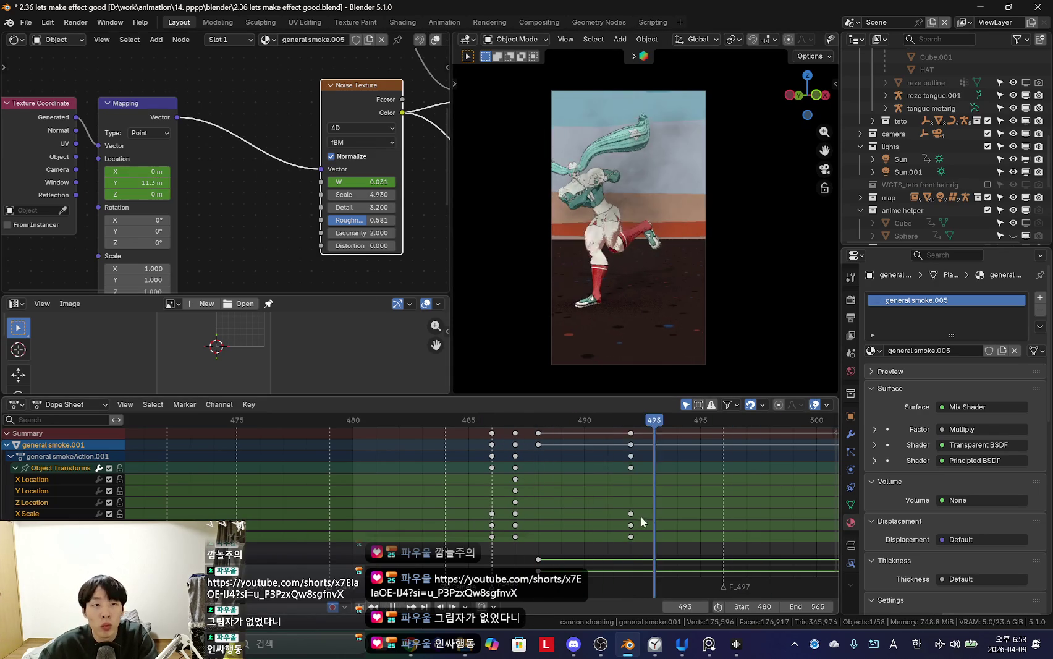
{"action": "key", "text": "Escape"}
{"action": "key", "text": "i"}
{"action": "key", "text": "space"}
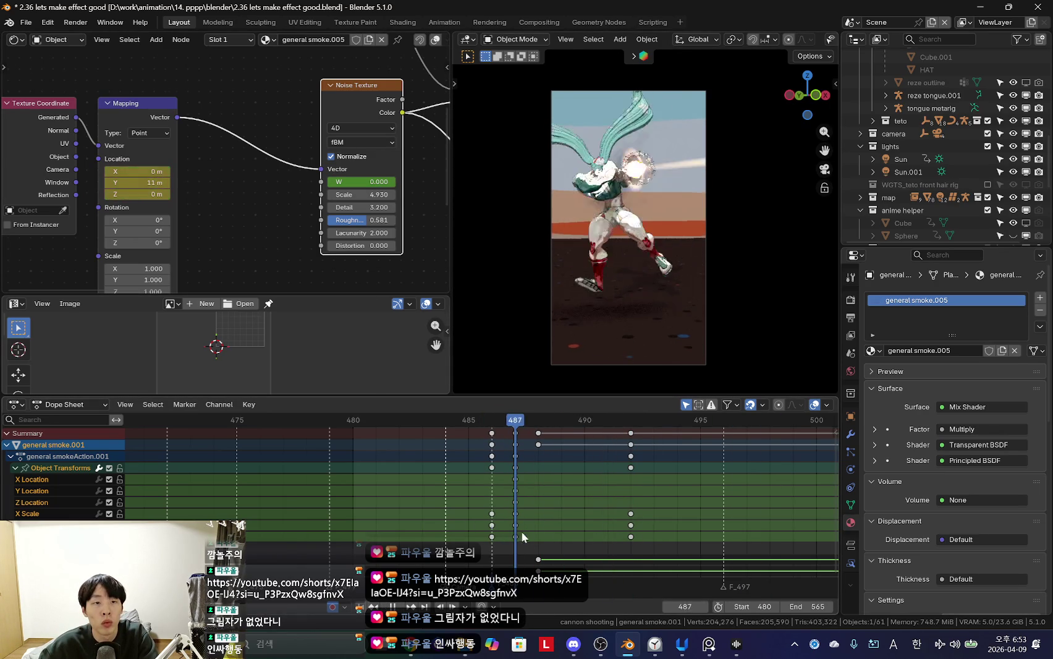
{"action": "key", "text": "Escape"}
{"action": "key", "text": "ctrl+z"}
{"action": "key", "text": "Left"}
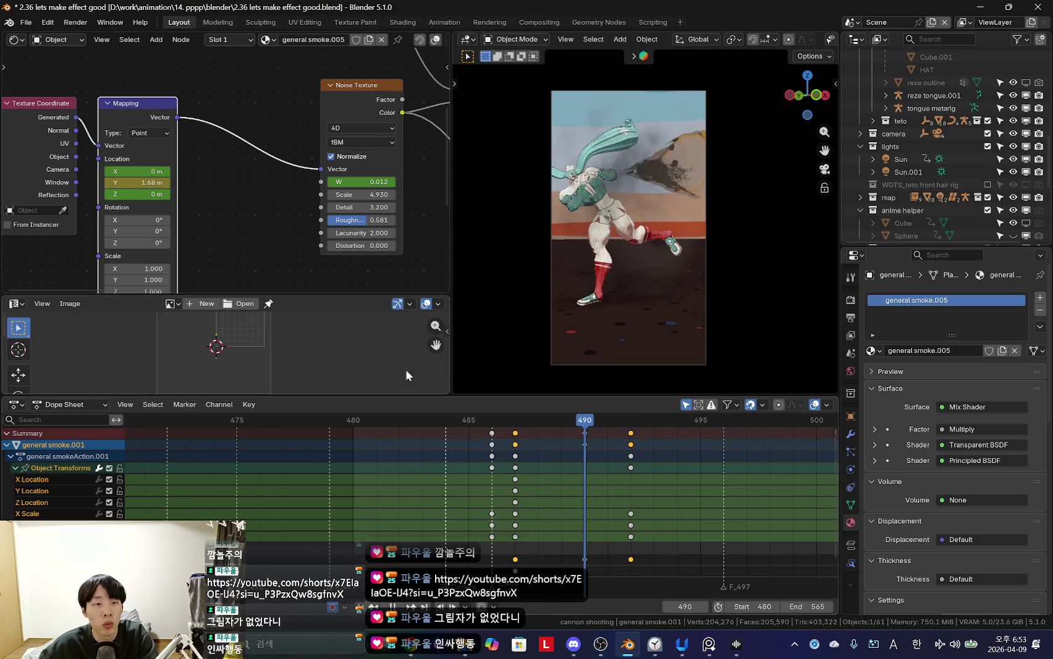
Step: Review the Y offset animation by scrubbing and playing from frame 492 to 501
{"action": "left_click", "coordinate": [142, 183]}
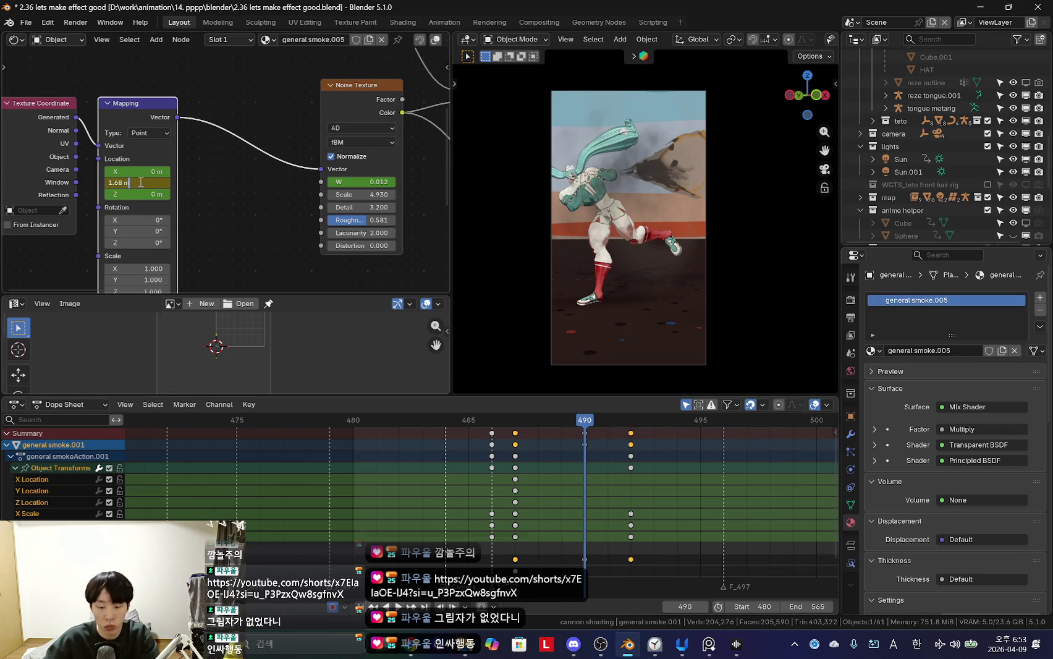
{"action": "key", "text": "Escape"}
{"action": "left_click_drag", "start_coordinate": [531, 494], "coordinate": [638, 535]}
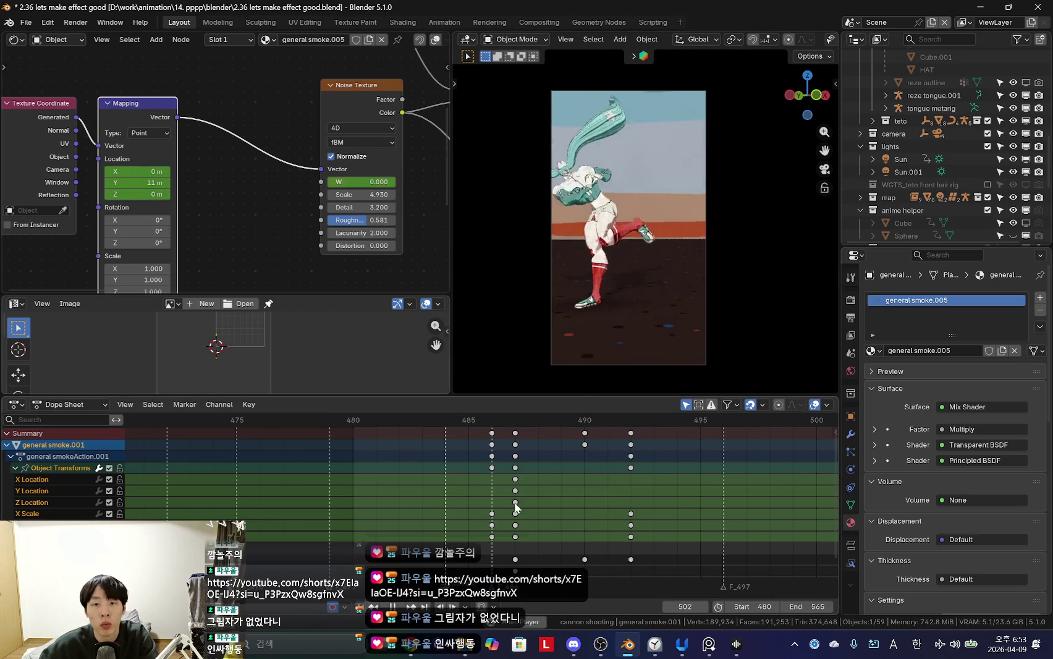
{"action": "key", "text": "space"}
{"action": "key", "text": "space"}
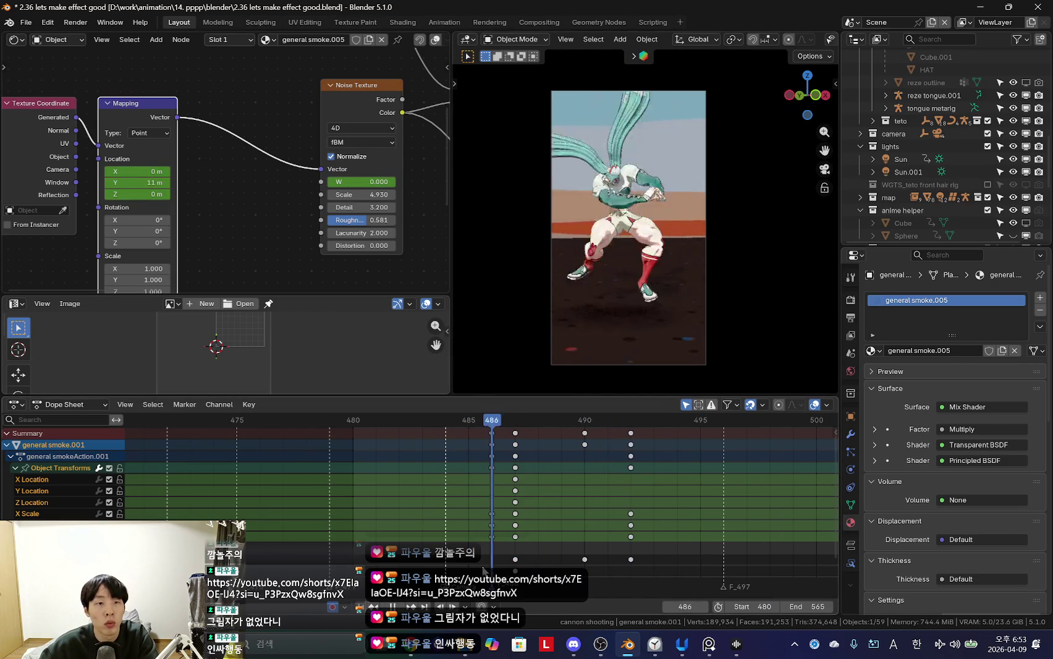
{"action": "key", "text": "space"}
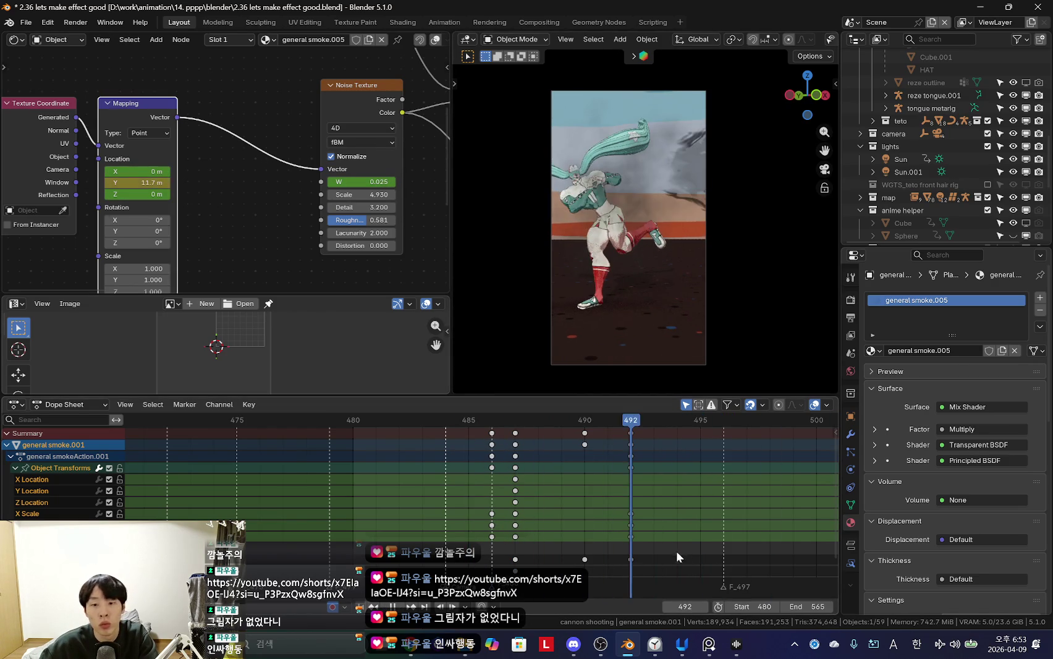
{"action": "scroll", "coordinate": [662, 558], "scroll_direction": "down", "scroll_amount": 2}
{"action": "key", "text": "space"}
{"action": "scroll", "coordinate": [684, 561], "scroll_direction": "down", "scroll_amount": 2}
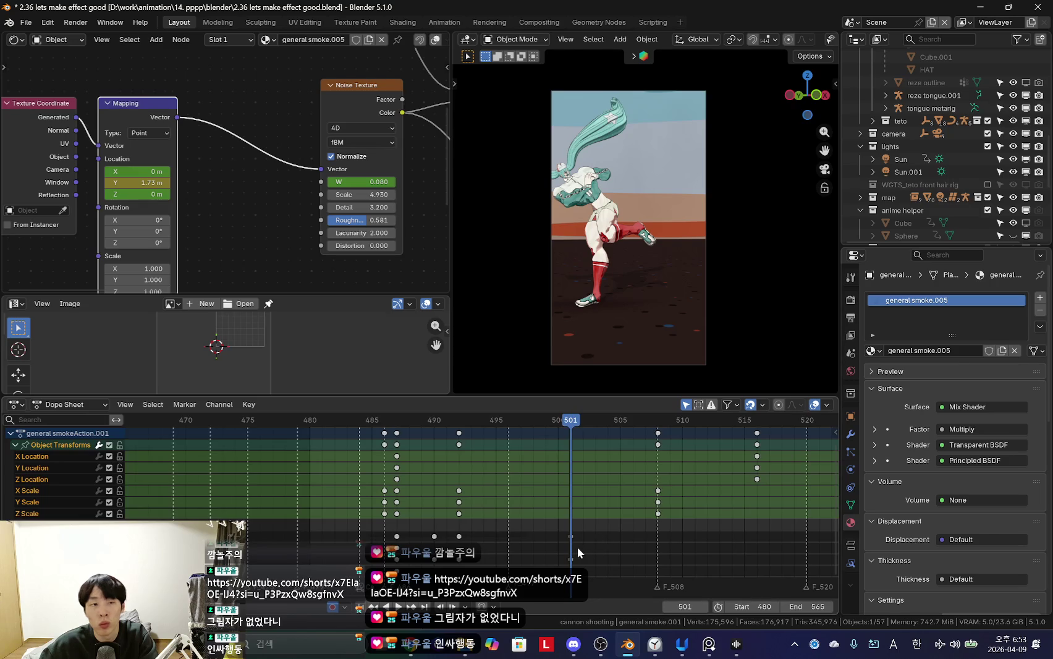
Step: Add +10 to the second smoke's mapping Y offset, making it 11.7 m
{"action": "double_click", "coordinate": [148, 183]}
{"action": "type", "text": "+10"}
{"action": "key", "text": "Return"}
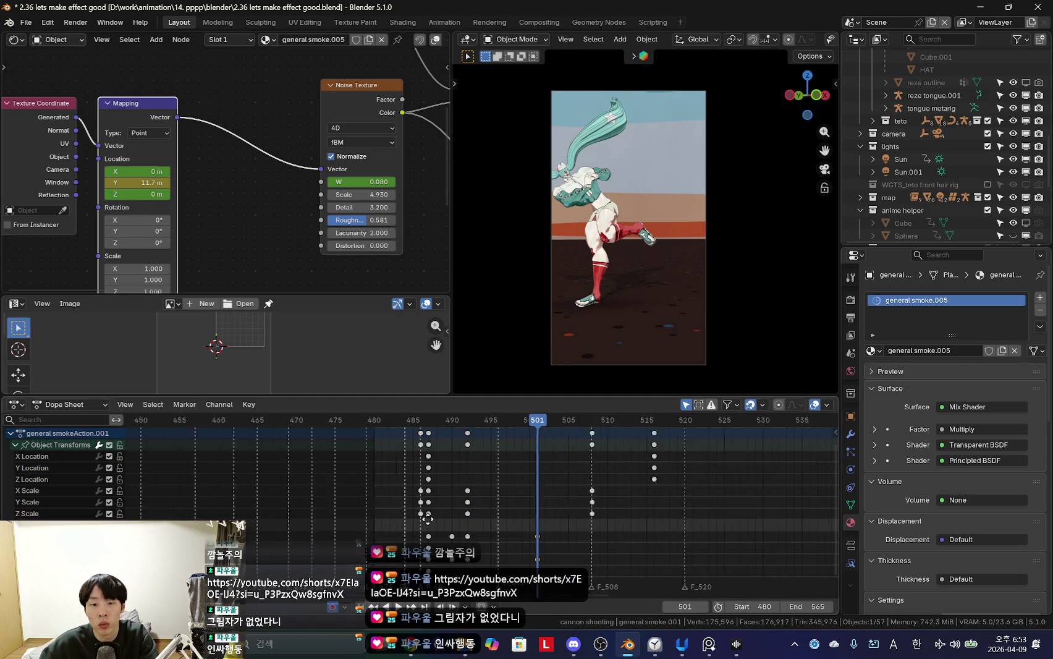
{"action": "scroll", "coordinate": [427, 518], "scroll_direction": "down", "scroll_amount": 3}
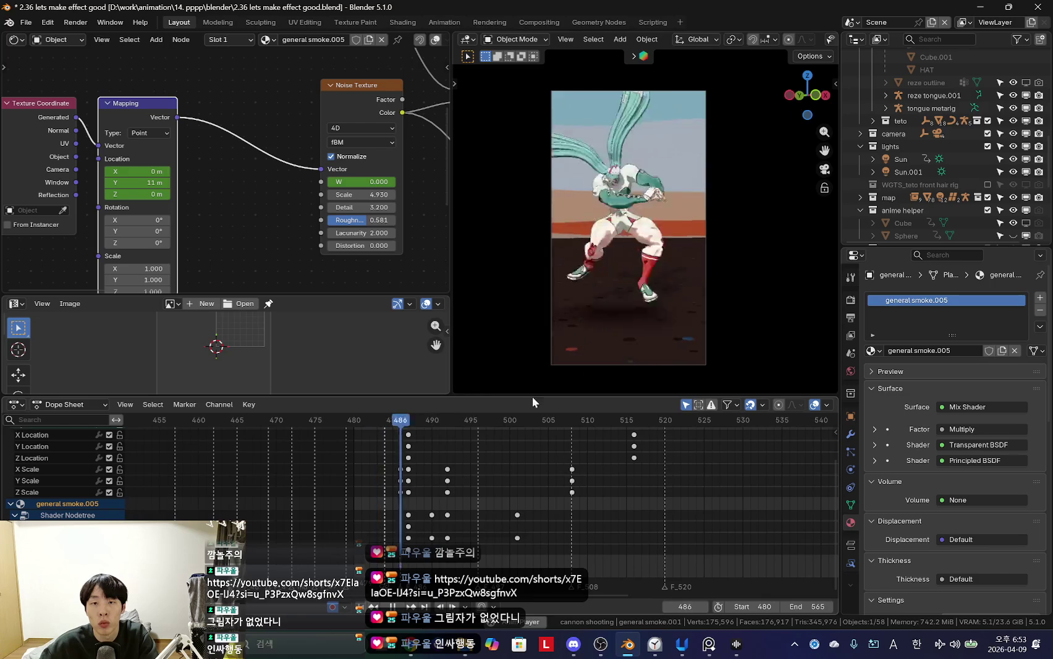
{"action": "scroll", "coordinate": [420, 505], "scroll_direction": "up", "scroll_amount": 2}
{"action": "left_click_drag", "start_coordinate": [420, 505], "coordinate": [456, 514]}
Step: Lower the general smoke.001 noise texture Detail from 3.2 to 2.5
{"action": "middle_click_drag", "start_coordinate": [662, 307], "coordinate": [760, 302]}
{"action": "scroll", "coordinate": [946, 186], "scroll_direction": "down", "scroll_amount": 5}
{"action": "middle_click_drag", "start_coordinate": [636, 315], "coordinate": [626, 274]}
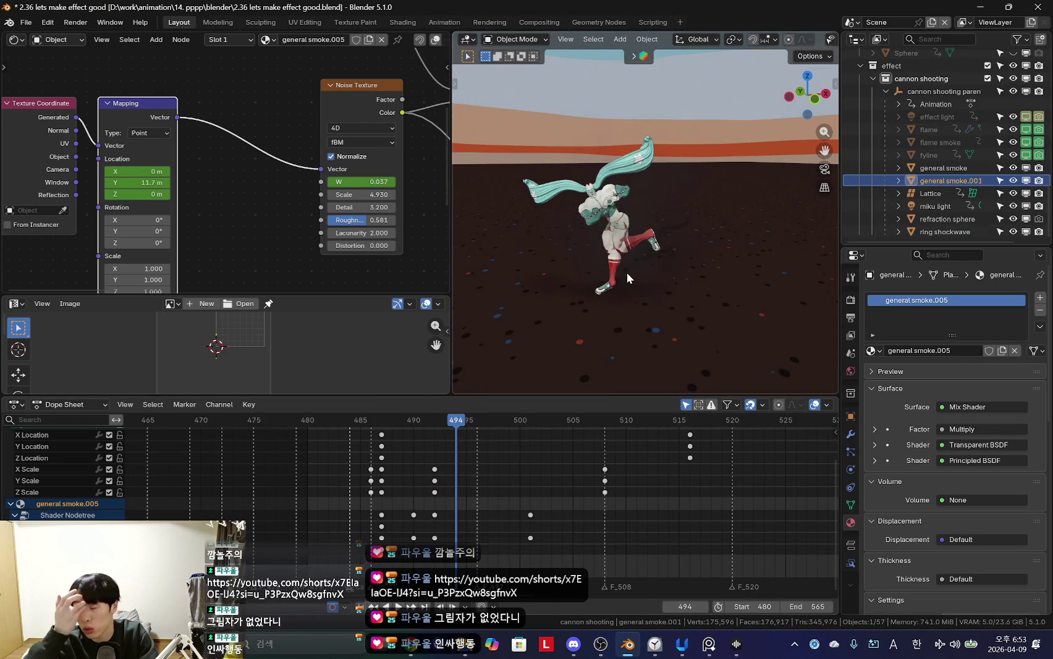
{"action": "scroll", "coordinate": [631, 261], "scroll_direction": "up", "scroll_amount": 1}
{"action": "scroll", "coordinate": [661, 253], "scroll_direction": "up", "scroll_amount": 2}
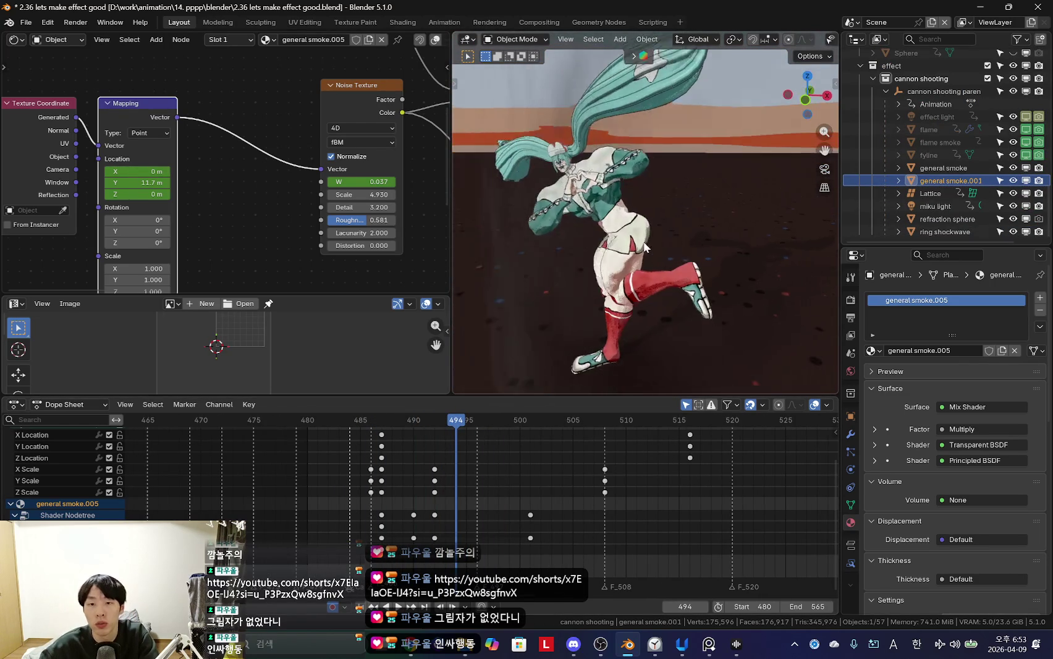
{"action": "scroll", "coordinate": [695, 244], "scroll_direction": "up", "scroll_amount": 2}
{"action": "middle_click_drag", "start_coordinate": [696, 250], "coordinate": [567, 360]}
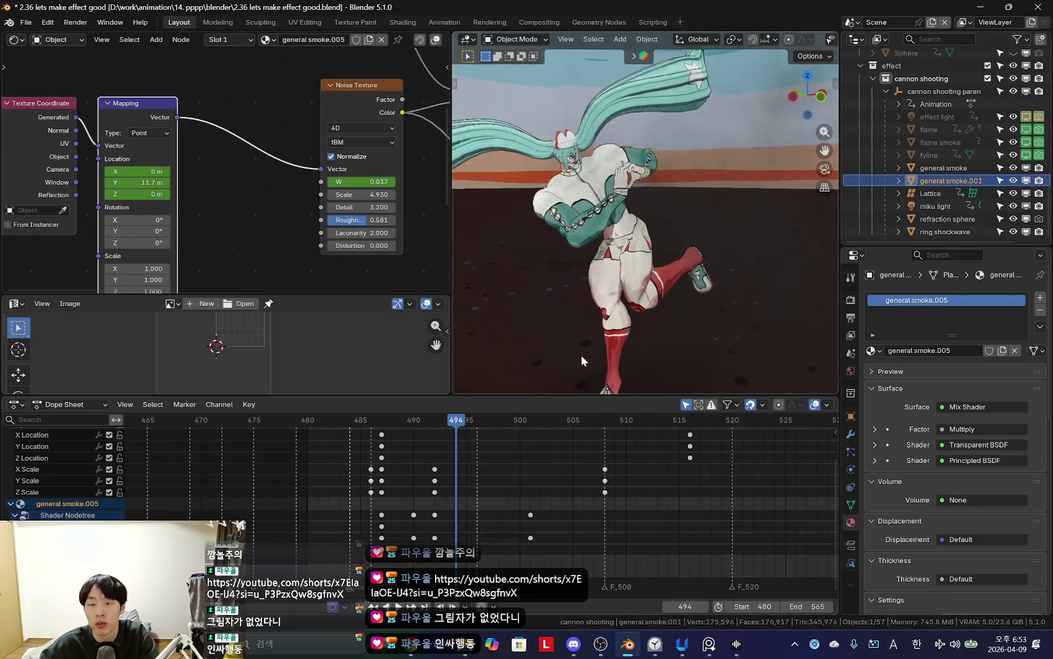
{"action": "scroll", "coordinate": [467, 500], "scroll_direction": "up", "scroll_amount": 3}
{"action": "middle_click_drag", "start_coordinate": [397, 250], "coordinate": [350, 215]}
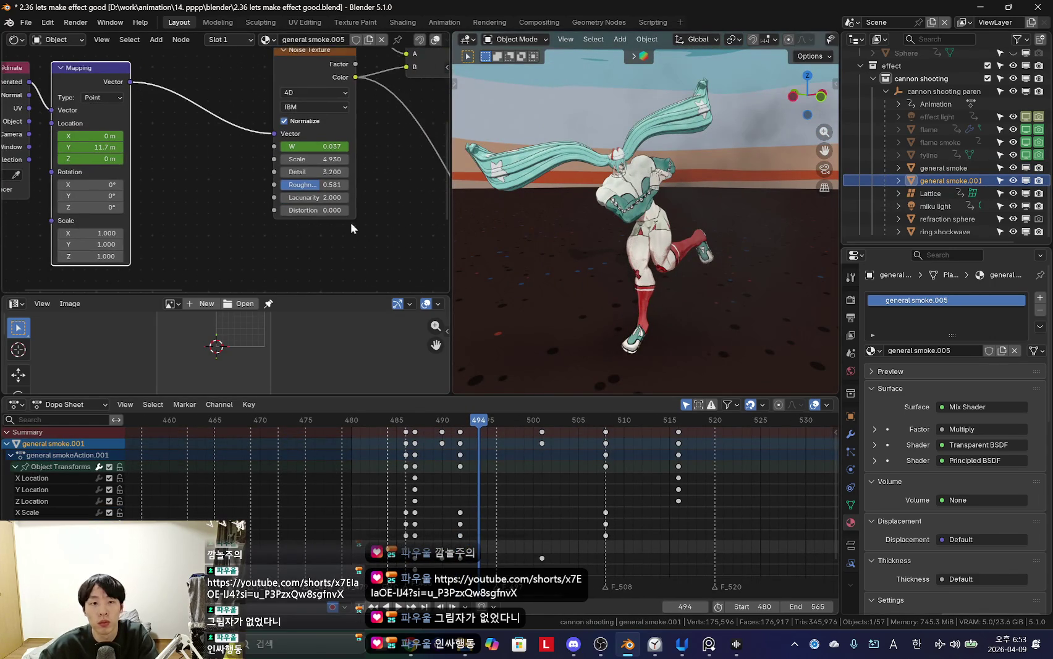
{"action": "left_click", "coordinate": [325, 173]}
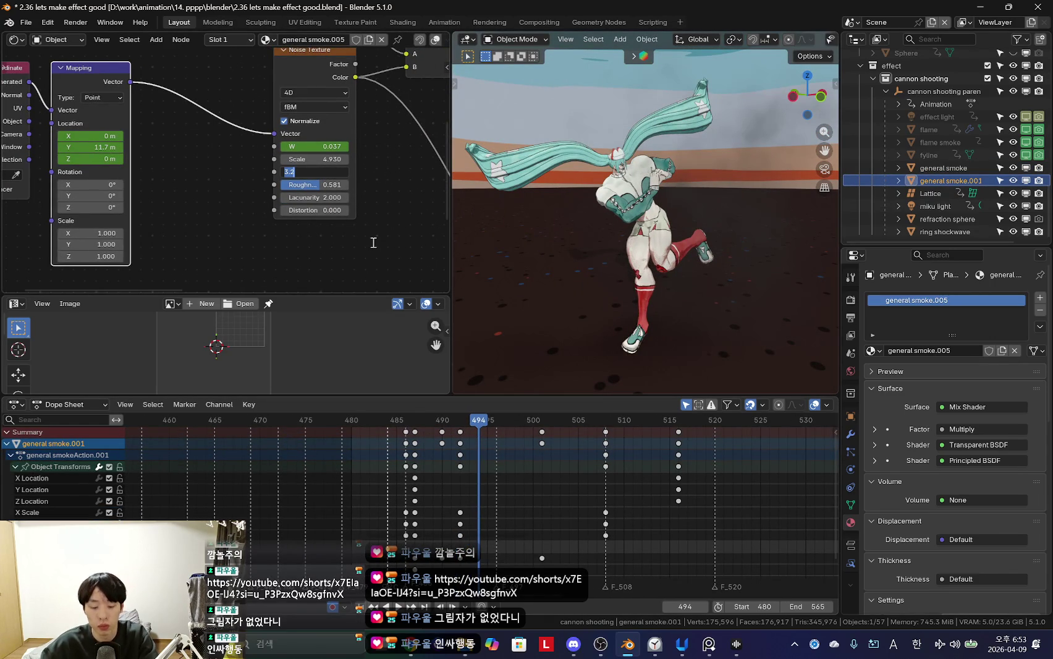
{"action": "type", "text": "2.5"}
{"action": "key", "text": "Return"}
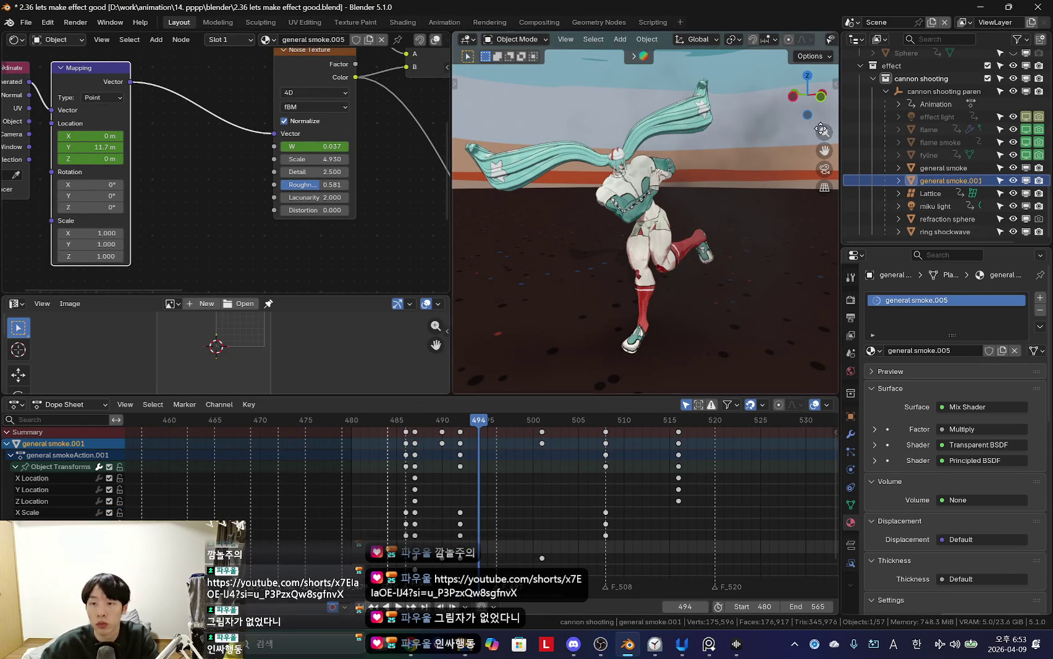
Step: Set the general smoke material's noise Detail to 2.5 as well
{"action": "left_click", "coordinate": [944, 168]}
{"action": "left_click", "coordinate": [185, 188]}
{"action": "type", "text": "2.5"}
{"action": "key", "text": "Return"}
{"action": "key", "text": "KP_0"}
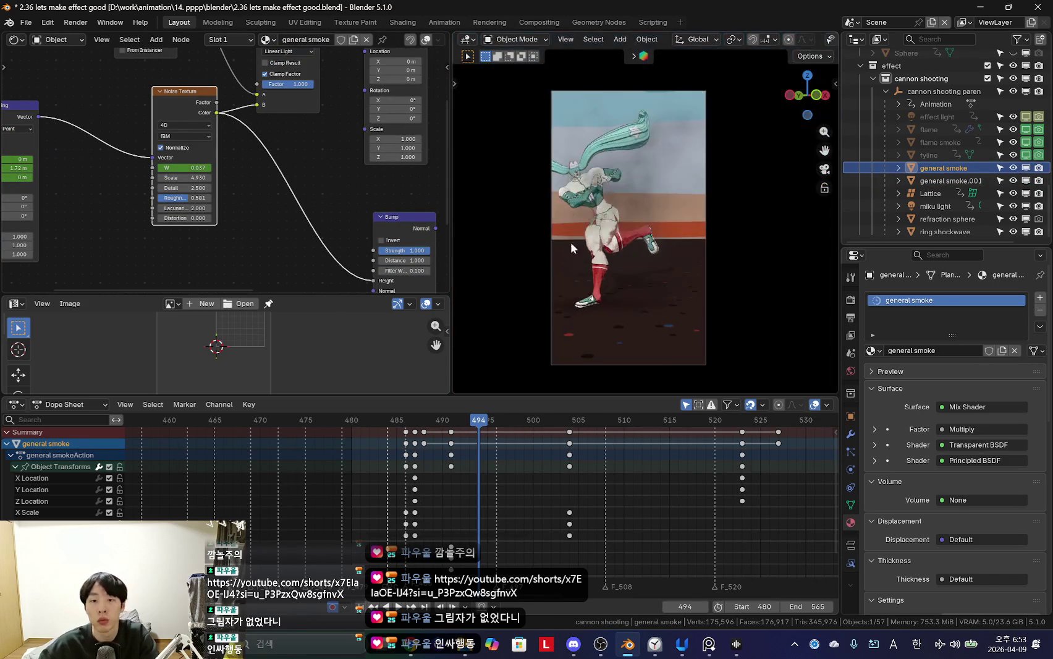
Step: Lower the general smoke noise Scale from 4.93 to about 2.86
{"action": "key", "text": "space"}
{"action": "left_click", "coordinate": [403, 490]}
{"action": "scroll", "coordinate": [403, 489], "scroll_direction": "up", "scroll_amount": 1}
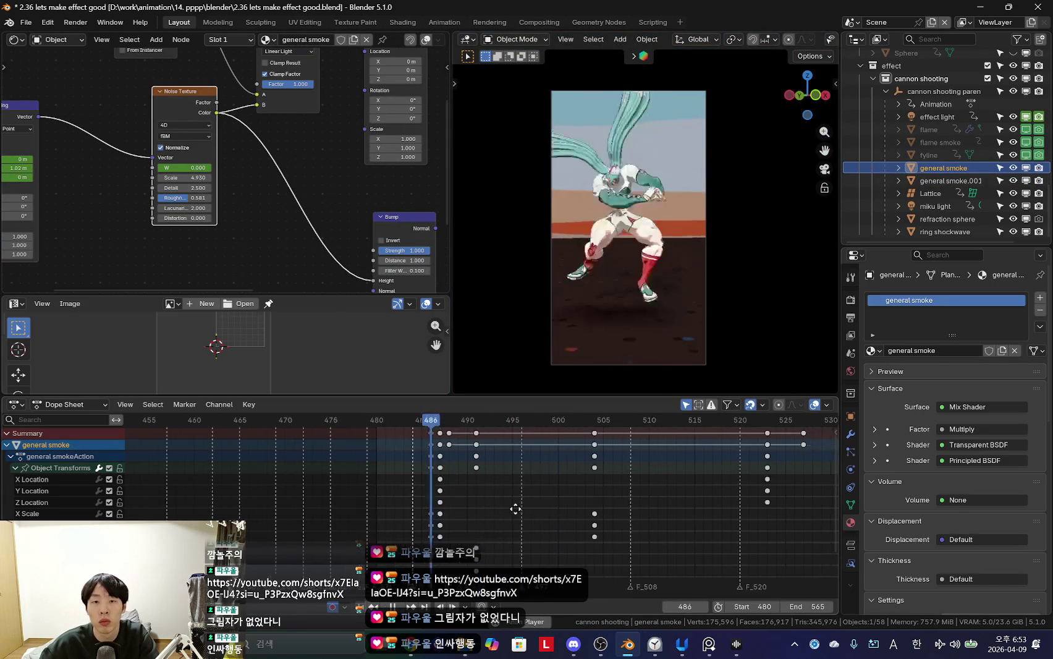
{"action": "left_click", "coordinate": [434, 497]}
{"action": "scroll", "coordinate": [646, 385], "scroll_direction": "up", "scroll_amount": 1}
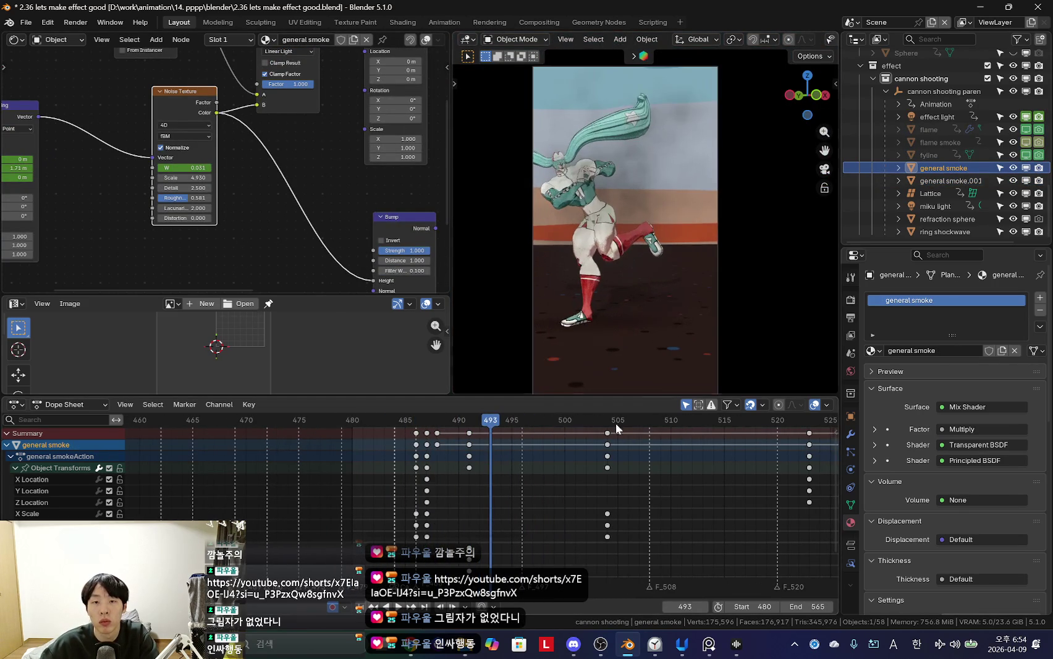
{"action": "scroll", "coordinate": [505, 495], "scroll_direction": "up", "scroll_amount": 1}
{"action": "left_click", "coordinate": [452, 500]}
{"action": "scroll", "coordinate": [259, 154], "scroll_direction": "up", "scroll_amount": 2}
{"action": "scroll", "coordinate": [290, 167], "scroll_direction": "up", "scroll_amount": 2}
{"action": "left_click_drag", "start_coordinate": [241, 165], "coordinate": [204, 164]}
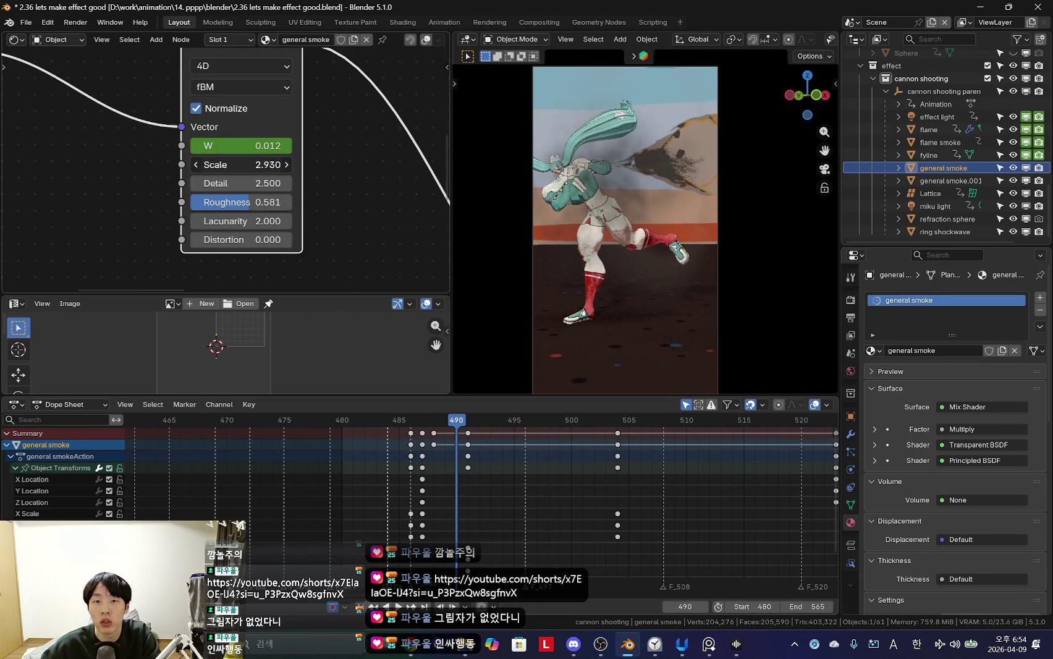
Step: Preview the lowered Scale in playback, then select general smoke.001 to compare
{"action": "key", "text": "space"}
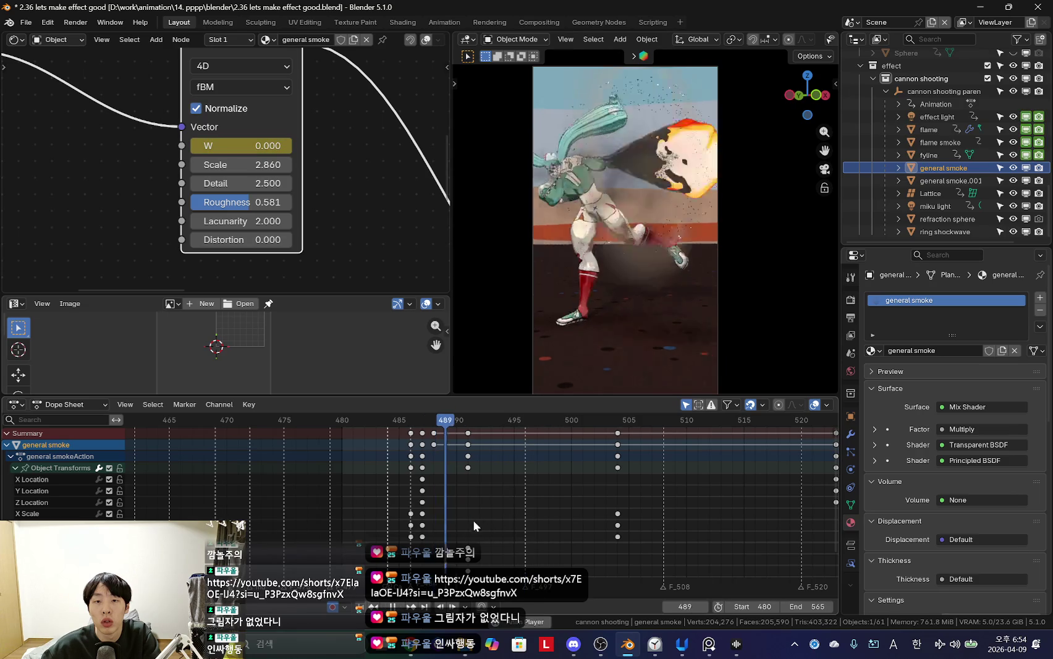
{"action": "scroll", "coordinate": [473, 508], "scroll_direction": "down", "scroll_amount": 2}
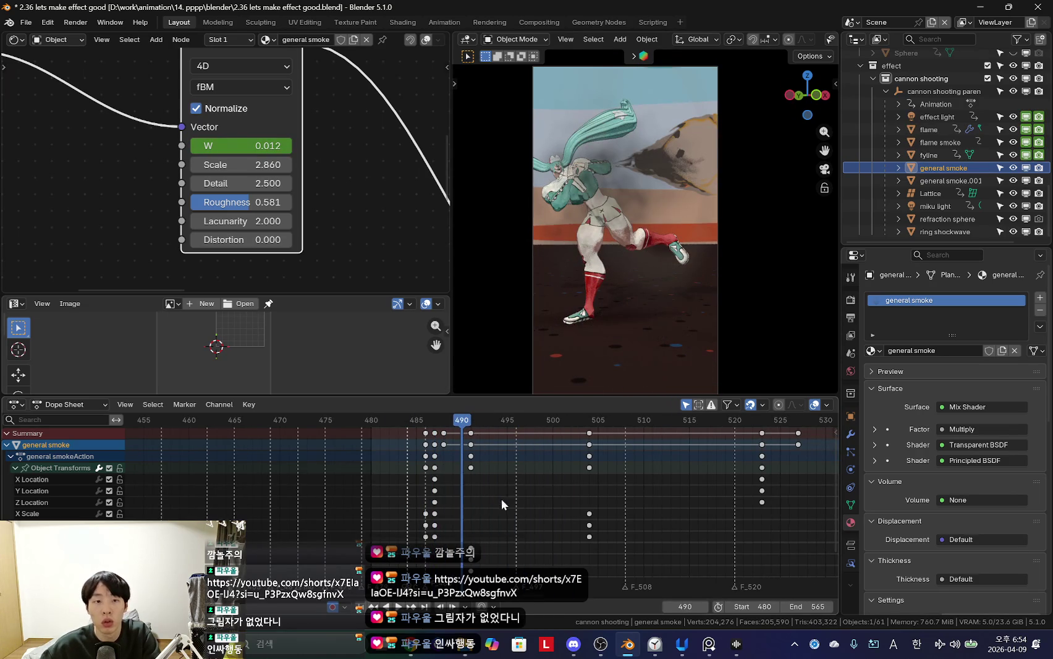
{"action": "scroll", "coordinate": [498, 494], "scroll_direction": "up", "scroll_amount": 2}
{"action": "left_click", "coordinate": [939, 180]}
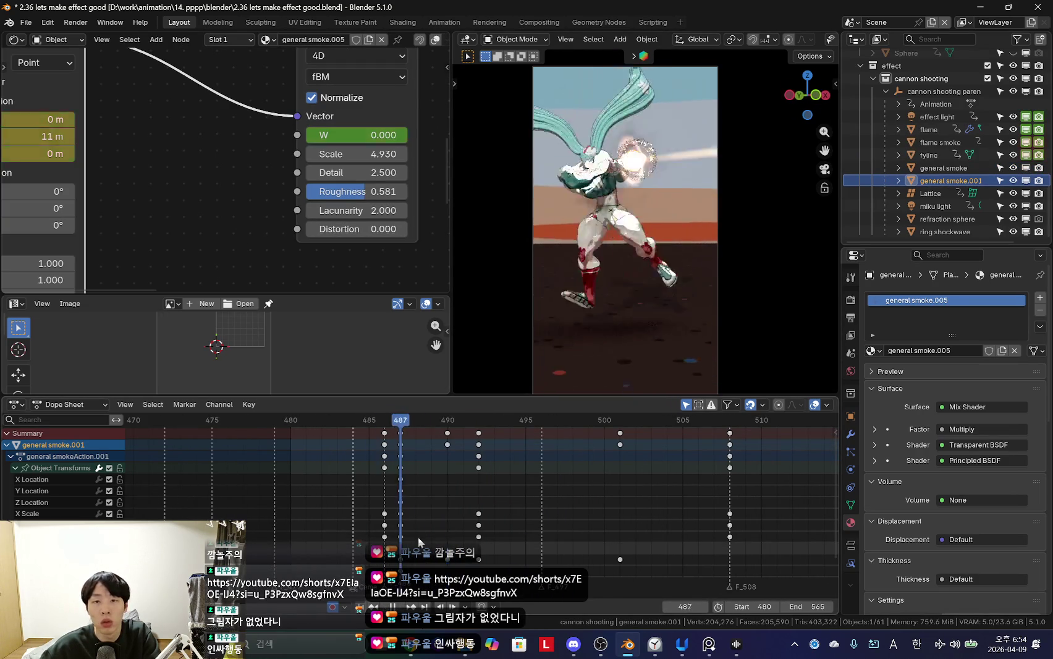
{"action": "left_click", "coordinate": [373, 506]}
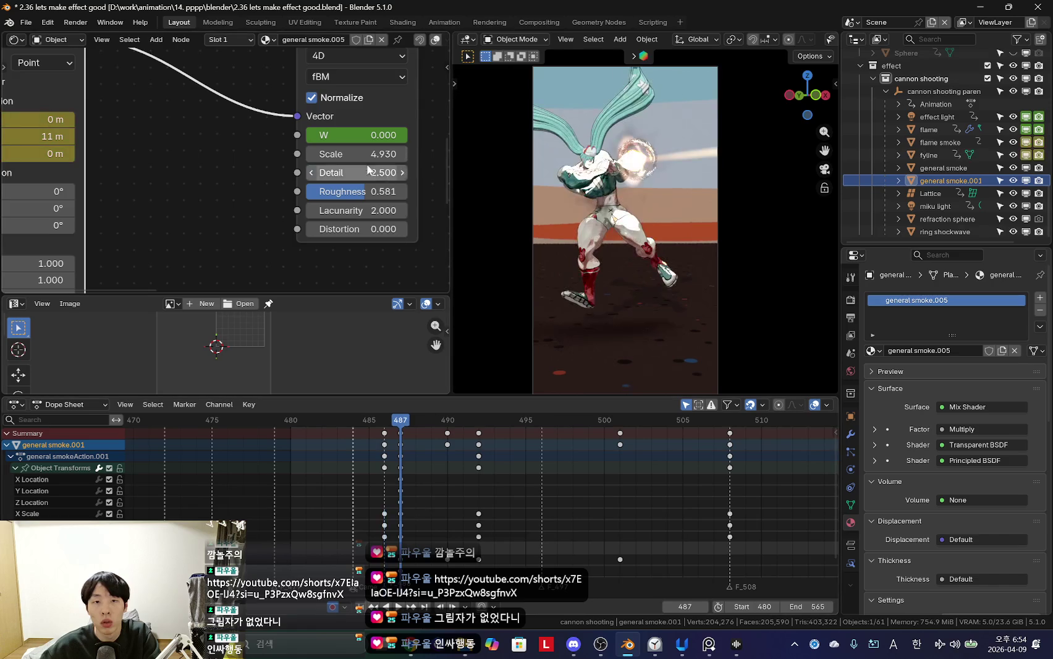
{"action": "scroll", "coordinate": [428, 509], "scroll_direction": "down", "scroll_amount": 1}
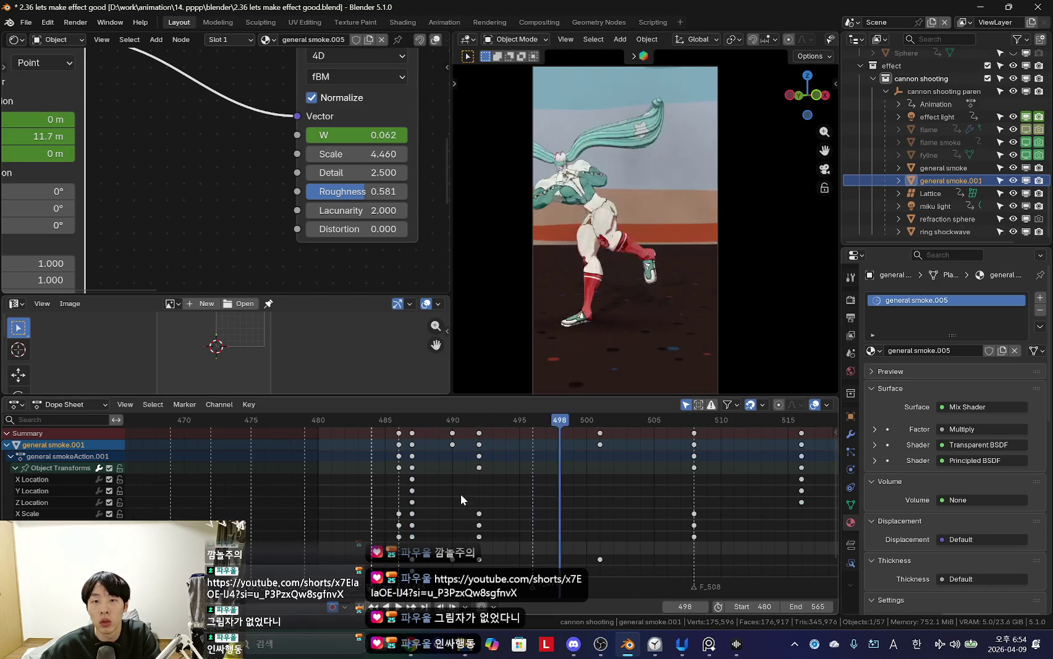
{"action": "key", "text": "Escape"}
Step: Reselect general smoke and step through frames 492 to 502 comparing the shots
{"action": "left_click", "coordinate": [688, 242]}
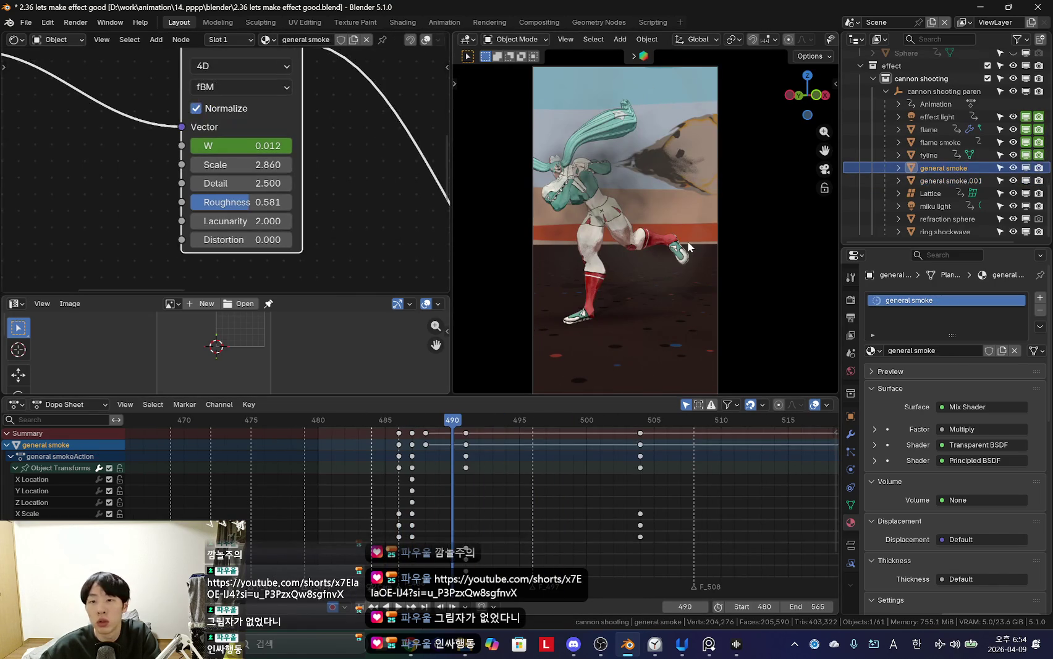
{"action": "key", "text": "Right"}
{"action": "key", "text": "Right"}
{"action": "scroll", "coordinate": [336, 249], "scroll_direction": "down", "scroll_amount": 3}
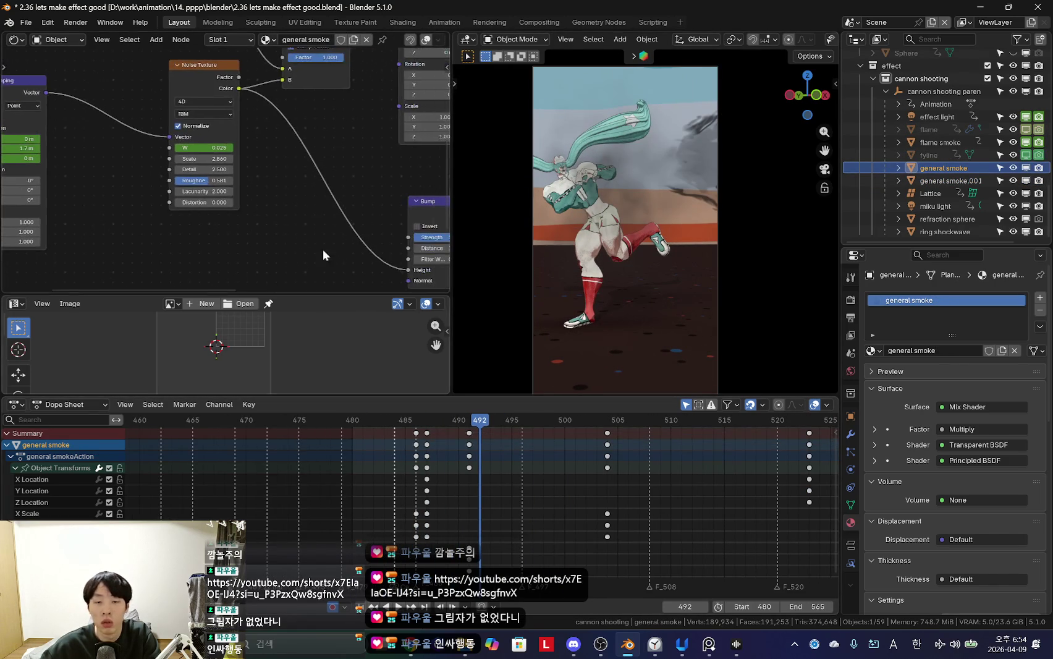
{"action": "scroll", "coordinate": [445, 496], "scroll_direction": "down", "scroll_amount": 3}
{"action": "key", "text": "Right"}
{"action": "key", "text": "Right"}
{"action": "key", "text": "Right"}
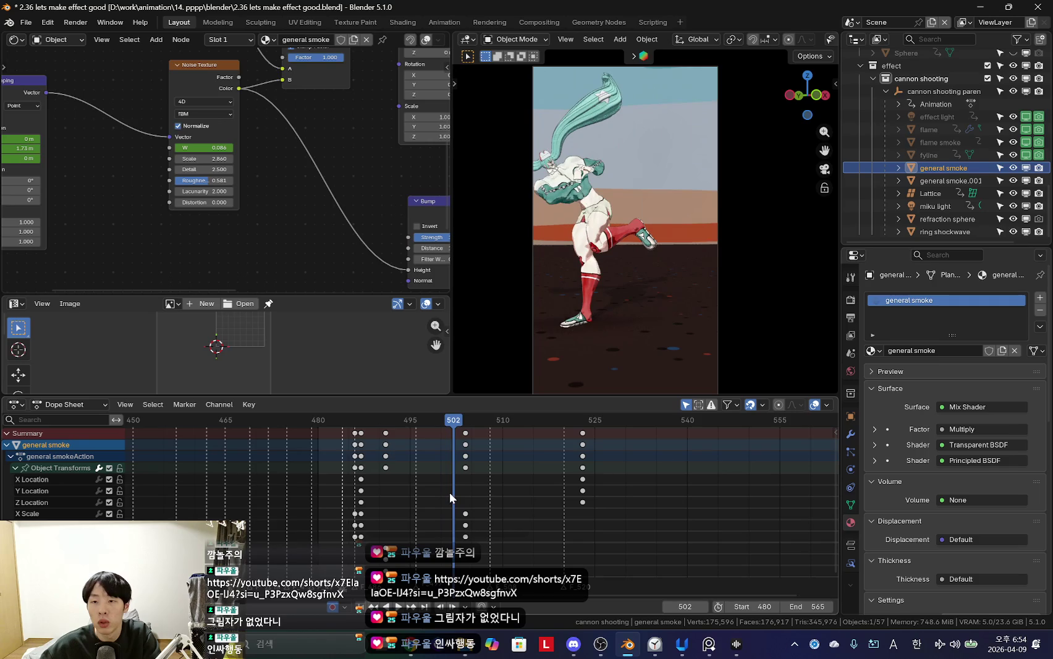
{"action": "scroll", "coordinate": [328, 232], "scroll_direction": "down", "scroll_amount": 2}
{"action": "scroll", "coordinate": [195, 221], "scroll_direction": "down", "scroll_amount": 2}
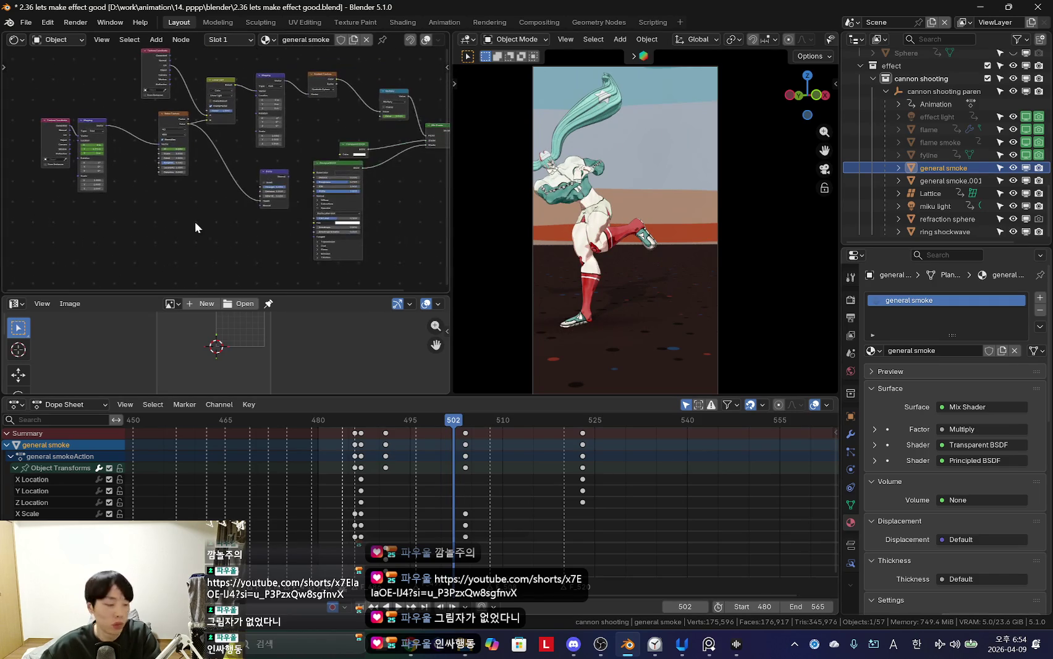
Step: Return to frame 491 and select the general smoke.001 copy
{"action": "scroll", "coordinate": [216, 220], "scroll_direction": "down", "scroll_amount": 2}
{"action": "scroll", "coordinate": [228, 213], "scroll_direction": "up", "scroll_amount": 2}
{"action": "scroll", "coordinate": [341, 185], "scroll_direction": "up", "scroll_amount": 2}
{"action": "scroll", "coordinate": [301, 138], "scroll_direction": "up", "scroll_amount": 2}
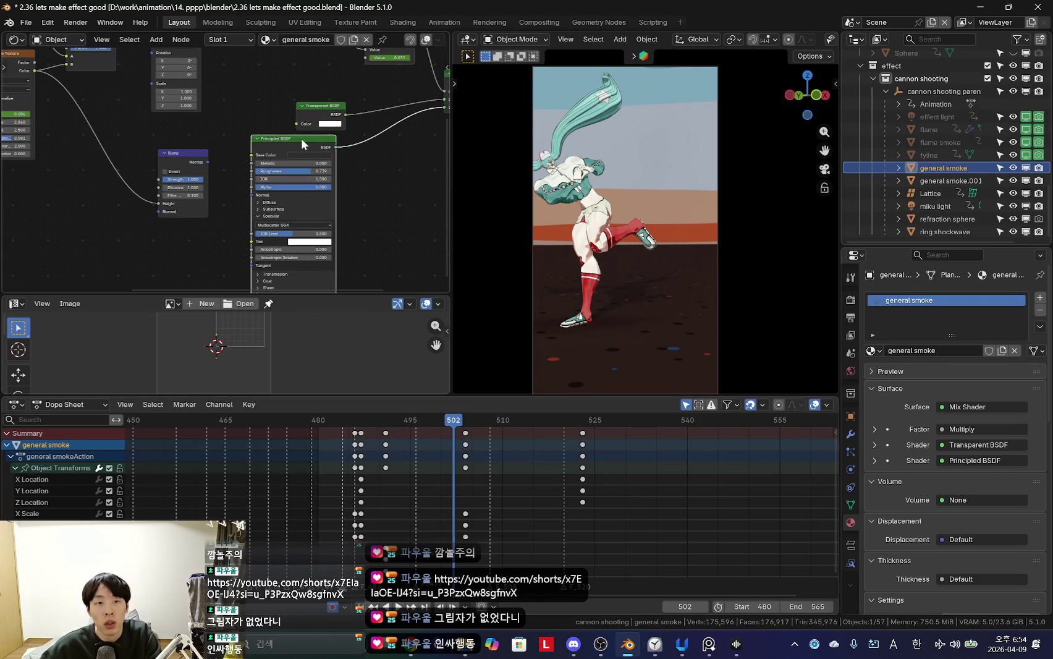
{"action": "scroll", "coordinate": [301, 138], "scroll_direction": "up", "scroll_amount": 1}
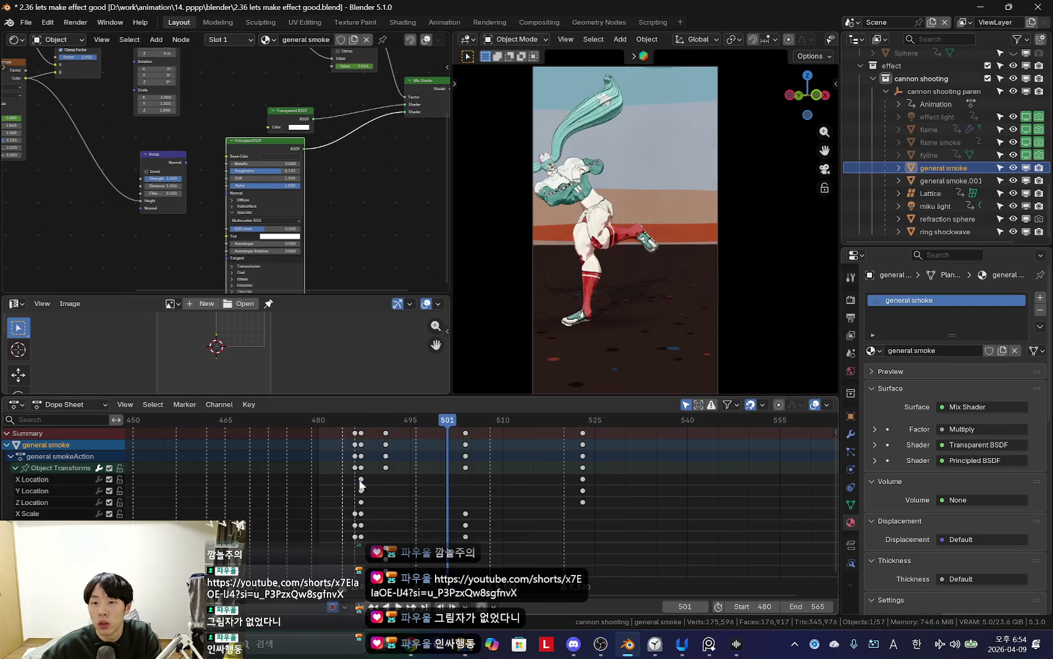
{"action": "left_click_drag", "start_coordinate": [451, 478], "coordinate": [383, 483]}
{"action": "left_click", "coordinate": [933, 181]}
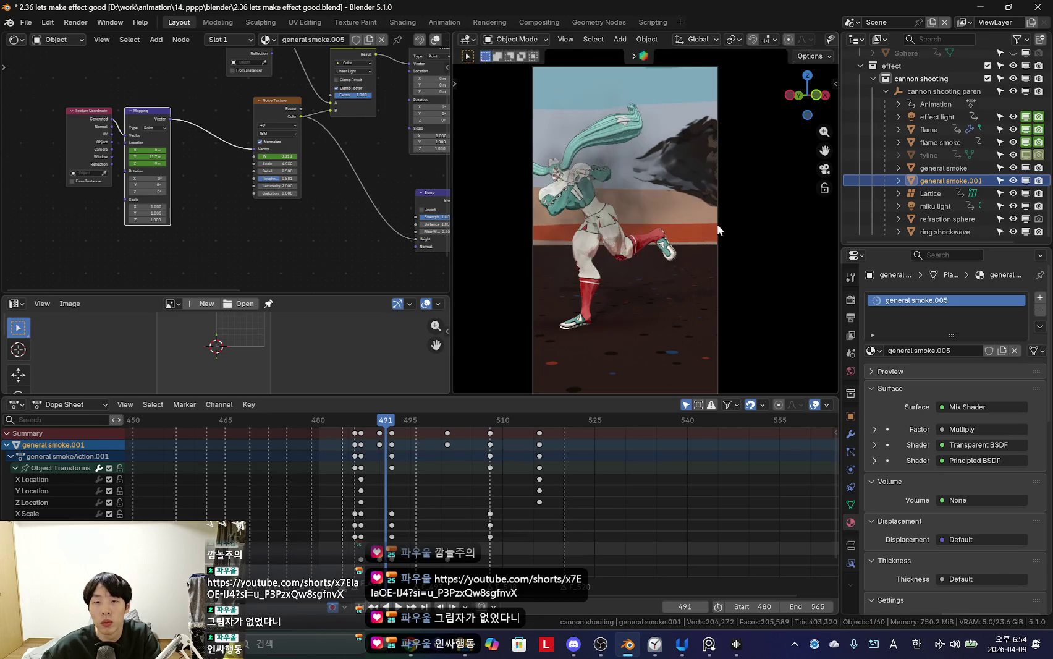
Step: Delete the Bump node and reframe the node tree around the Mix Shader
{"action": "key", "text": "Home"}
{"action": "left_click", "coordinate": [324, 192]}
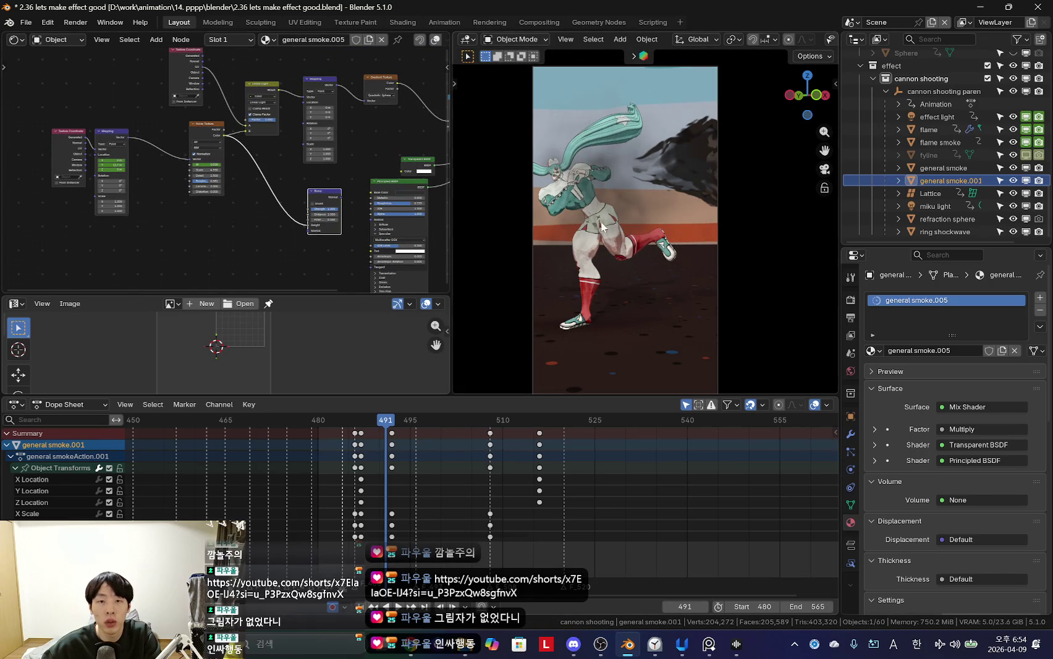
{"action": "key", "text": "x"}
{"action": "key", "text": "x"}
{"action": "key", "text": "Home"}
{"action": "scroll", "coordinate": [227, 228], "scroll_direction": "up", "scroll_amount": 2}
{"action": "scroll", "coordinate": [250, 144], "scroll_direction": "up", "scroll_amount": 2}
{"action": "middle_click_drag", "start_coordinate": [254, 154], "coordinate": [321, 159]}
{"action": "scroll", "coordinate": [290, 151], "scroll_direction": "up", "scroll_amount": 2}
{"action": "scroll", "coordinate": [257, 141], "scroll_direction": "up", "scroll_amount": 1}
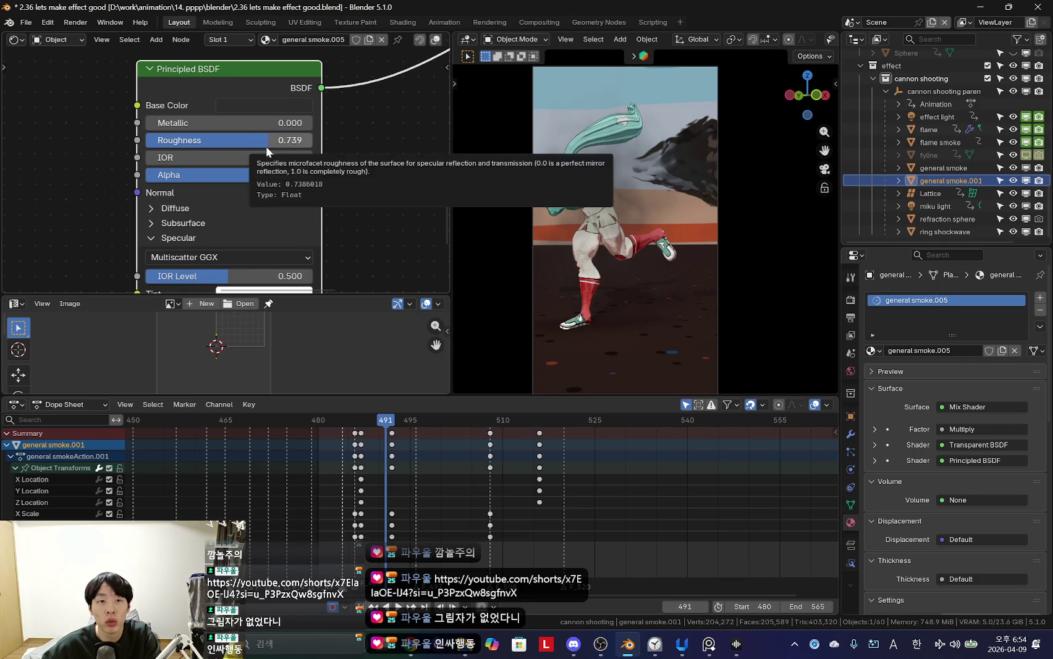
{"action": "scroll", "coordinate": [335, 178], "scroll_direction": "down", "scroll_amount": 3}
{"action": "scroll", "coordinate": [344, 162], "scroll_direction": "down", "scroll_amount": 3}
{"action": "scroll", "coordinate": [354, 169], "scroll_direction": "up", "scroll_amount": 2}
{"action": "mouse_move", "coordinate": [355, 169]}
{"action": "middle_mouse_down"}
{"action": "mouse_move", "coordinate": [258, 214]}
{"action": "mouse_move", "coordinate": [200, 198]}
{"action": "middle_mouse_up"}
Step: Add an Emission node and wire it into the Mix Shader's second shader input
{"action": "right_click", "coordinate": [159, 185]}
{"action": "middle_click_drag", "start_coordinate": [290, 195], "coordinate": [337, 191]}
{"action": "key", "text": "shift+a"}
{"action": "type", "text": "emission"}
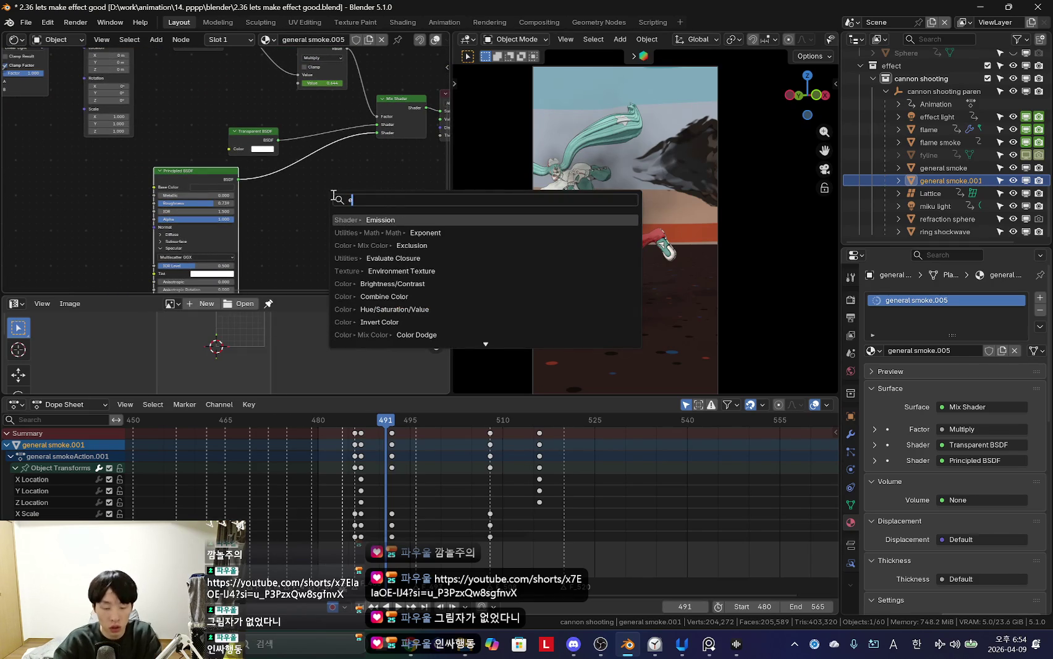
{"action": "key", "text": "Return"}
{"action": "left_click", "coordinate": [328, 208]}
{"action": "left_click_drag", "start_coordinate": [322, 210], "coordinate": [378, 133]}
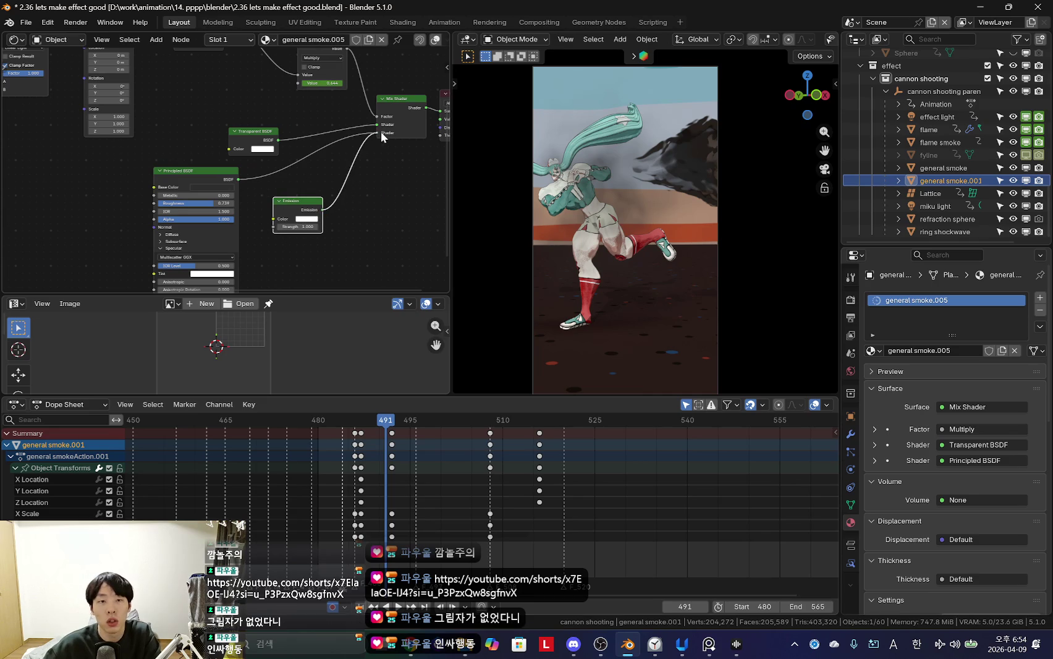
Step: Darken the Emission colour to grey and preview the smoke in playback
{"action": "left_click", "coordinate": [307, 218]}
{"action": "left_click_drag", "start_coordinate": [358, 97], "coordinate": [359, 134]}
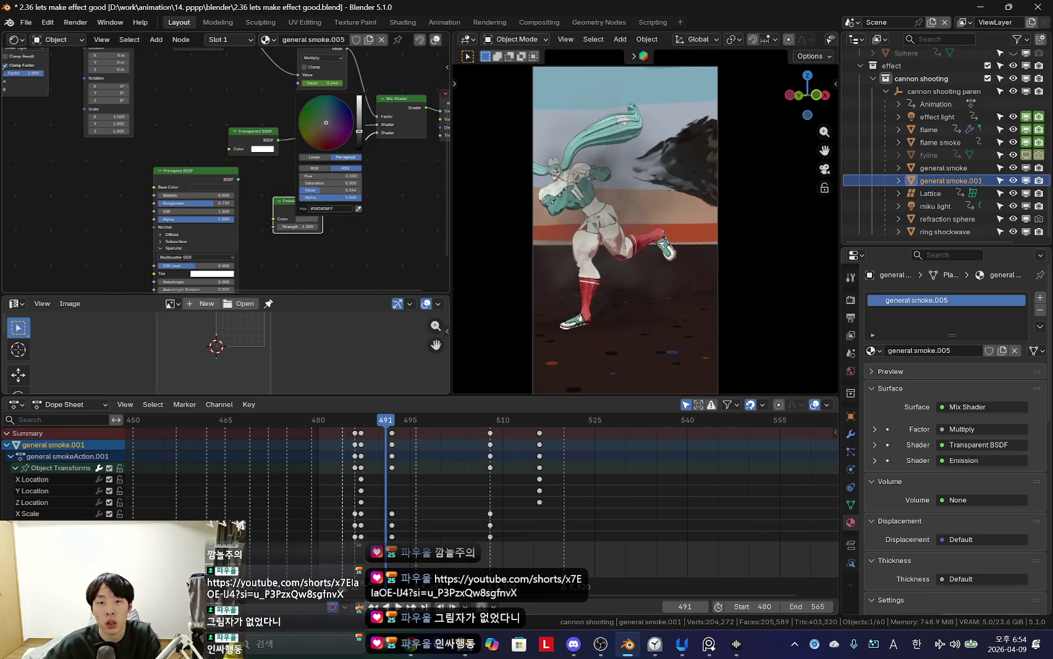
{"action": "scroll", "coordinate": [473, 509], "scroll_direction": "up", "scroll_amount": 2}
{"action": "key", "text": "space"}
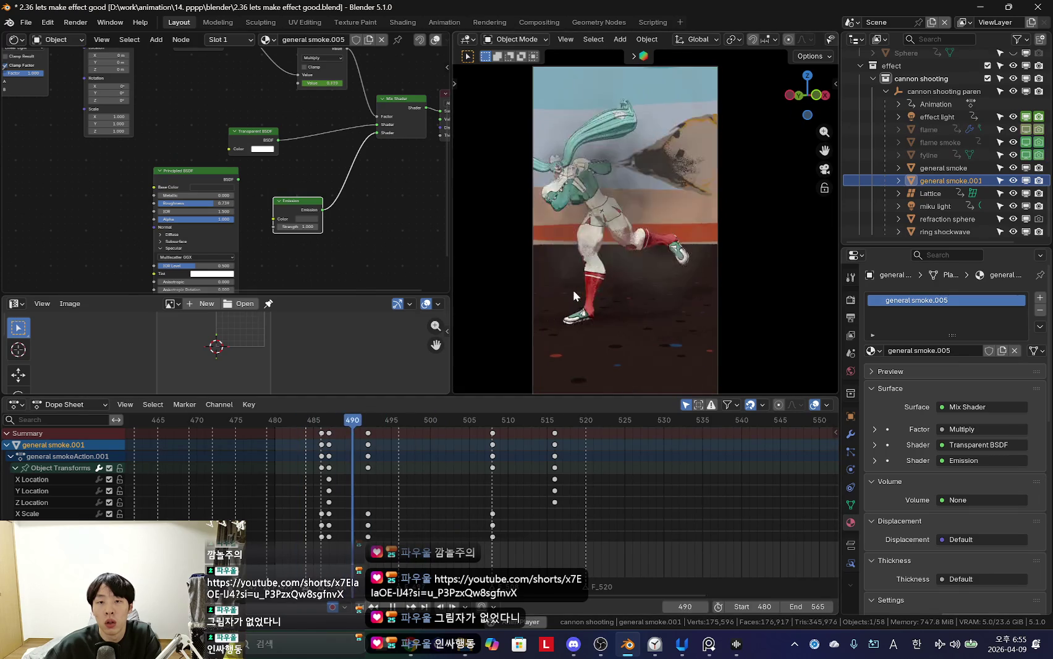
{"action": "key", "text": "Escape"}
Step: Remove the Principled BSDF node, leaving Emission as the mixed shader
{"action": "left_click", "coordinate": [214, 185]}
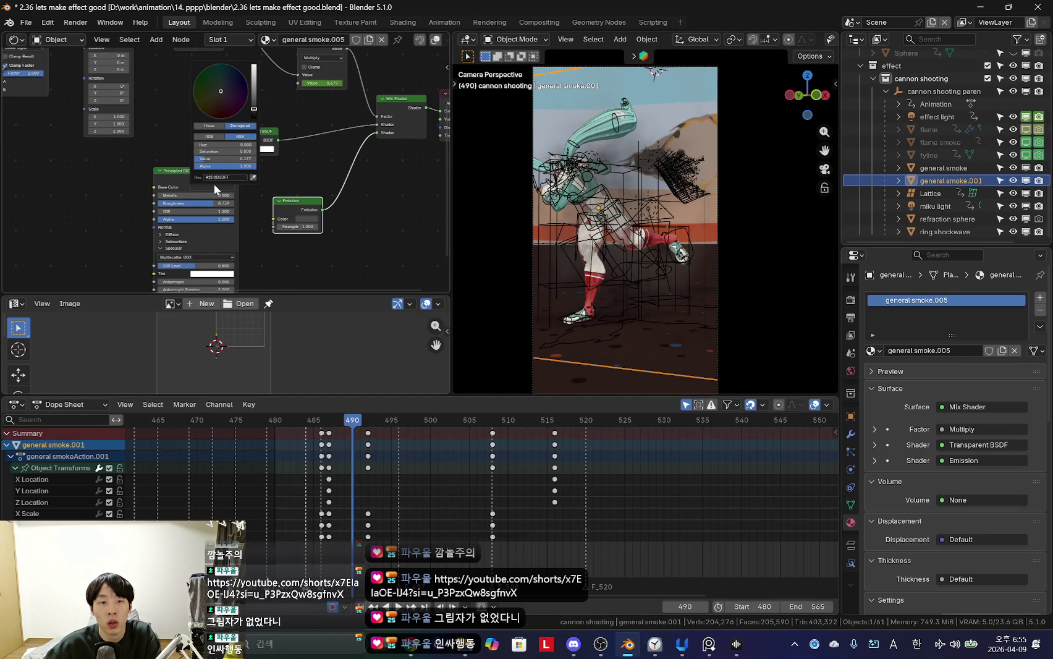
{"action": "left_click", "coordinate": [178, 173]}
{"action": "key", "text": "x"}
{"action": "left_click", "coordinate": [300, 202]}
{"action": "key", "text": "shift+alt+z"}
Step: Paste the Emission node into general smoke and connect it to the Mix Shader
{"action": "left_click", "coordinate": [939, 168]}
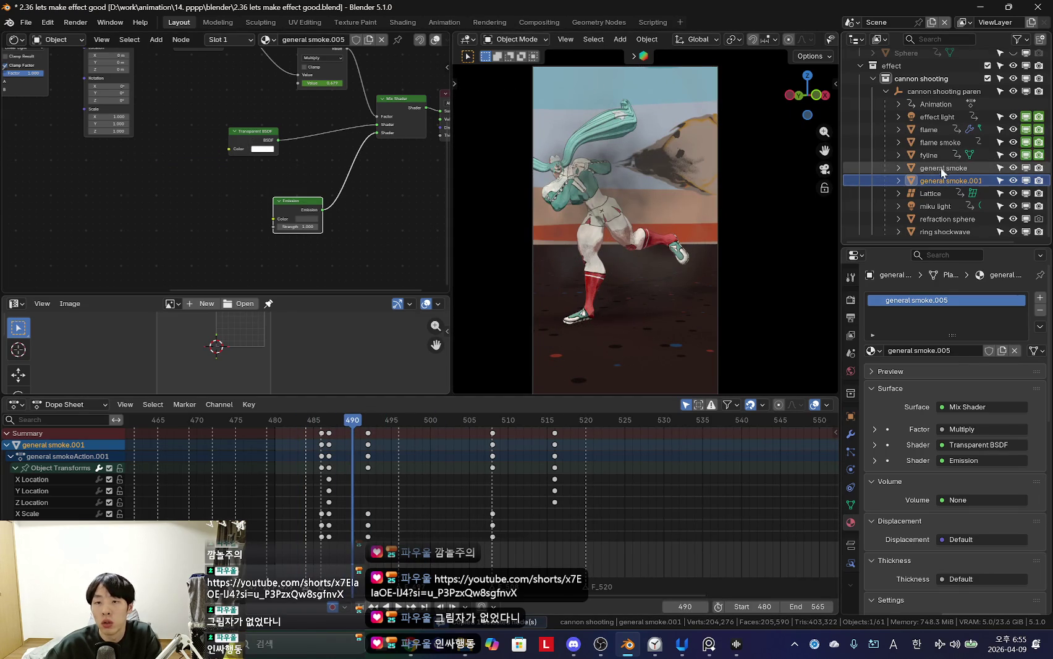
{"action": "key", "text": "ctrl+v"}
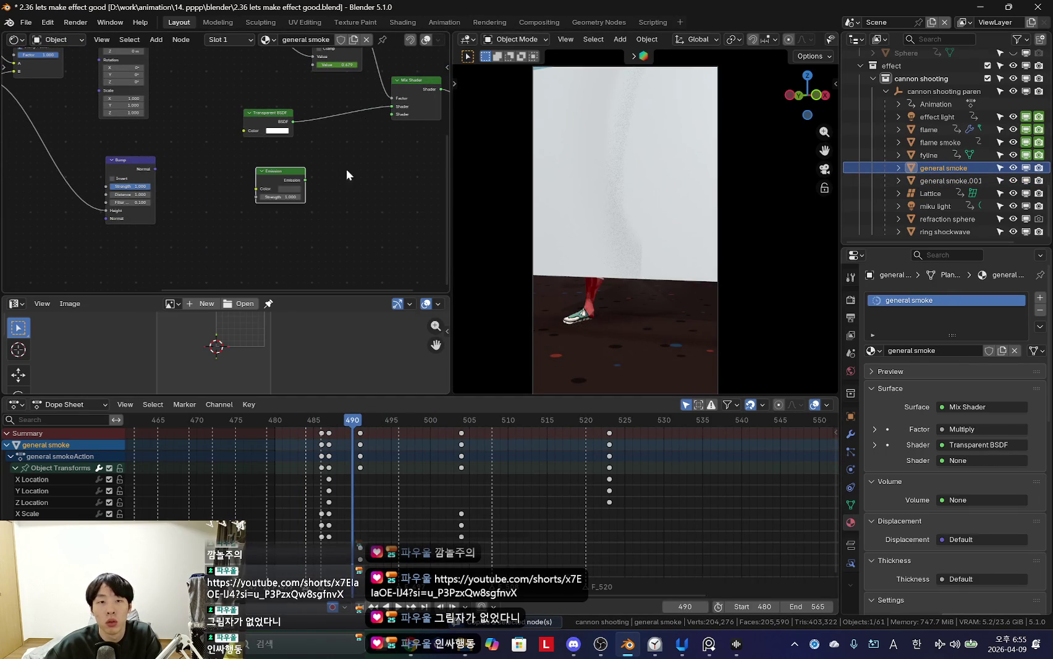
{"action": "left_click_drag", "start_coordinate": [338, 158], "coordinate": [392, 114]}
{"action": "key", "text": "space"}
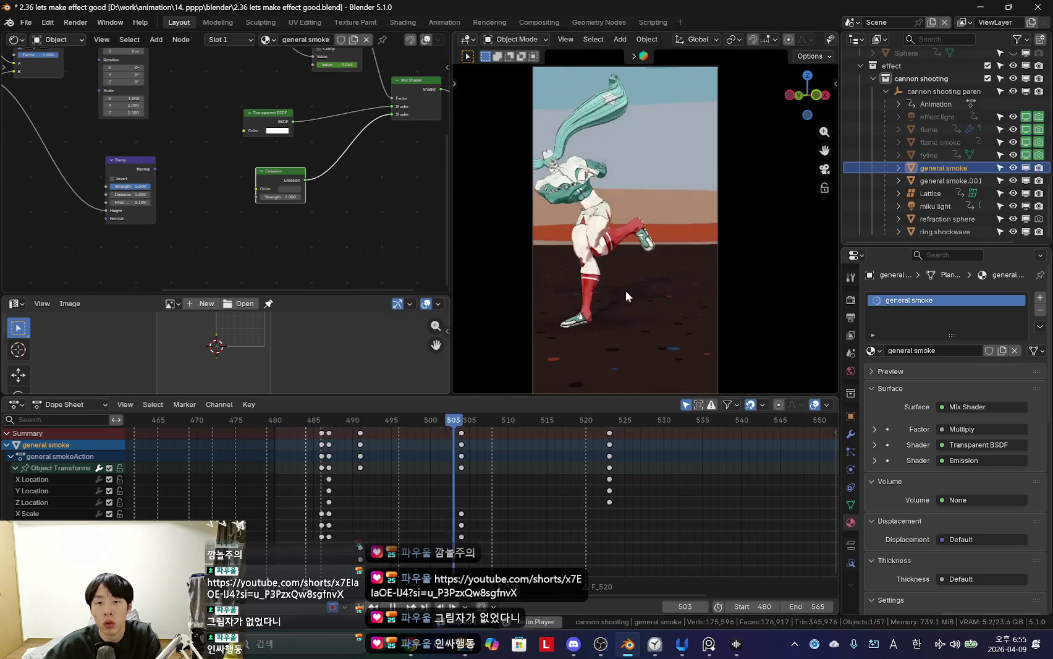
{"action": "scroll", "coordinate": [546, 502], "scroll_direction": "down", "scroll_amount": 3}
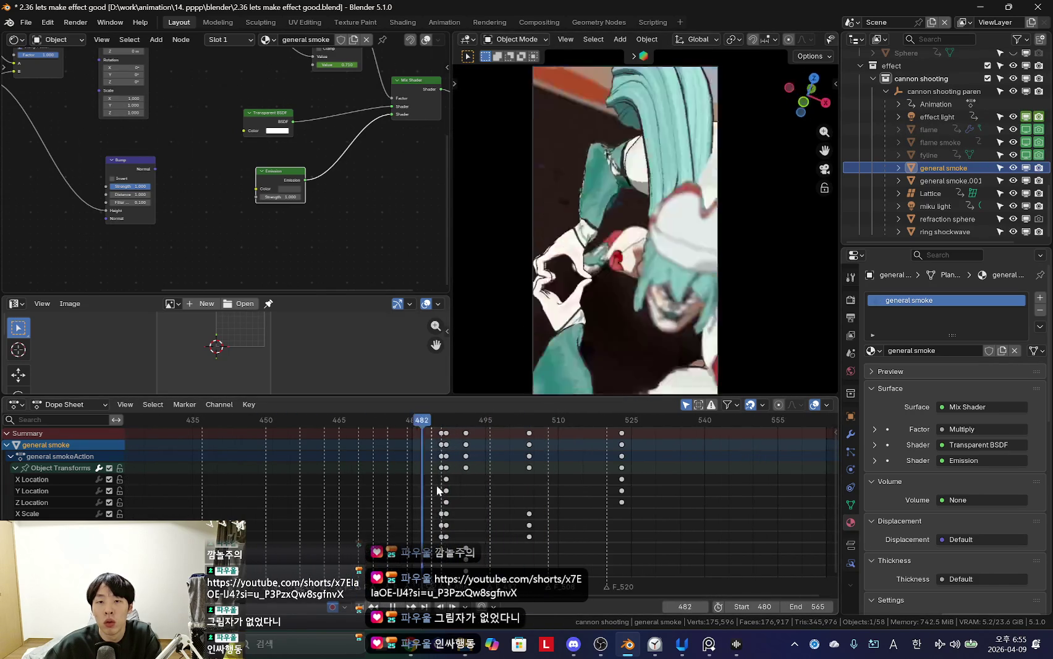
{"action": "mouse_move", "coordinate": [458, 487]}
{"action": "left_mouse_down"}
{"action": "mouse_move", "coordinate": [491, 495]}
{"action": "mouse_move", "coordinate": [444, 511]}
{"action": "left_mouse_up"}
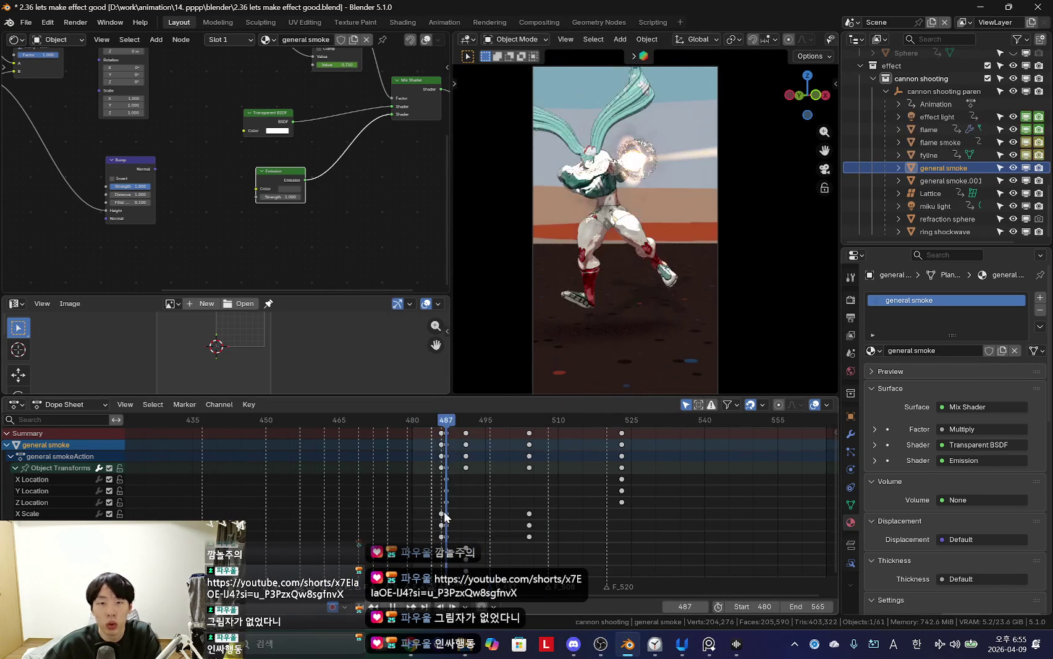
Step: Inspect the emissive smoke from orbit and camera views around frame 490
{"action": "middle_click_drag", "start_coordinate": [618, 278], "coordinate": [678, 253]}
{"action": "scroll", "coordinate": [722, 246], "scroll_direction": "up", "scroll_amount": 3}
{"action": "key", "text": "KP_0"}
{"action": "scroll", "coordinate": [426, 470], "scroll_direction": "up", "scroll_amount": 2}
{"action": "left_click_drag", "start_coordinate": [426, 470], "coordinate": [446, 480]}
{"action": "mouse_move", "coordinate": [618, 290]}
{"action": "middle_mouse_down"}
{"action": "mouse_move", "coordinate": [691, 313]}
{"action": "mouse_move", "coordinate": [643, 277]}
{"action": "mouse_move", "coordinate": [720, 290]}
{"action": "mouse_move", "coordinate": [644, 290]}
{"action": "middle_mouse_up"}
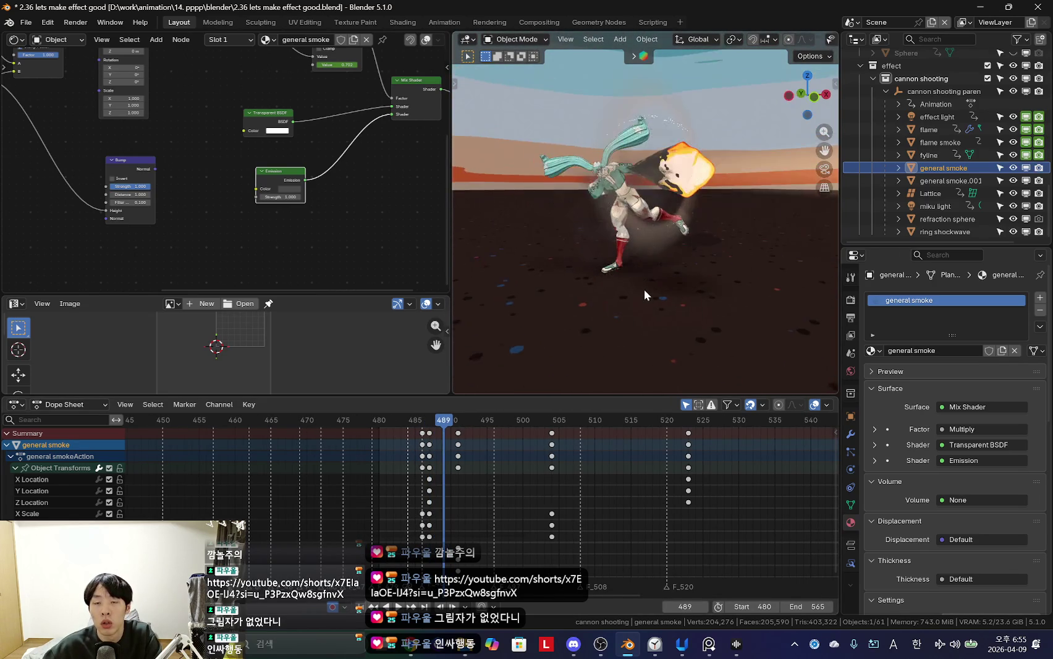
{"action": "key", "text": "KP_0"}
{"action": "key", "text": "Right"}
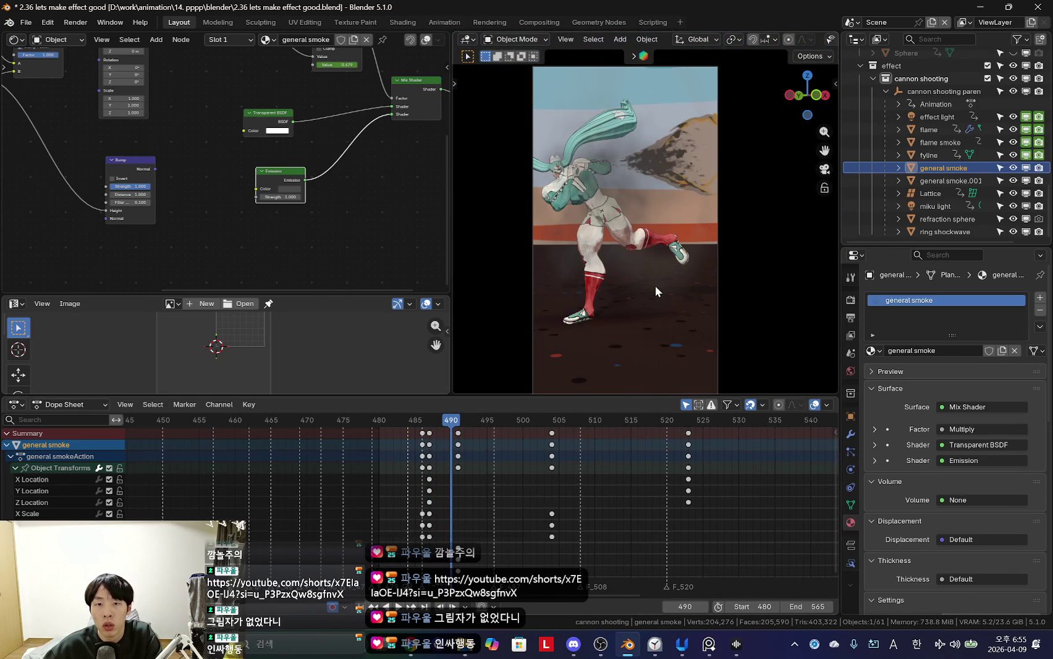
Step: Restore Principled BSDF as general smoke.001's second mixed shader
{"action": "left_click", "coordinate": [662, 273]}
{"action": "mouse_move", "coordinate": [662, 265]}
{"action": "middle_mouse_down"}
{"action": "mouse_move", "coordinate": [651, 268]}
{"action": "mouse_move", "coordinate": [687, 266]}
{"action": "mouse_move", "coordinate": [660, 268]}
{"action": "middle_mouse_up"}
{"action": "key", "text": "ctrl+z"}
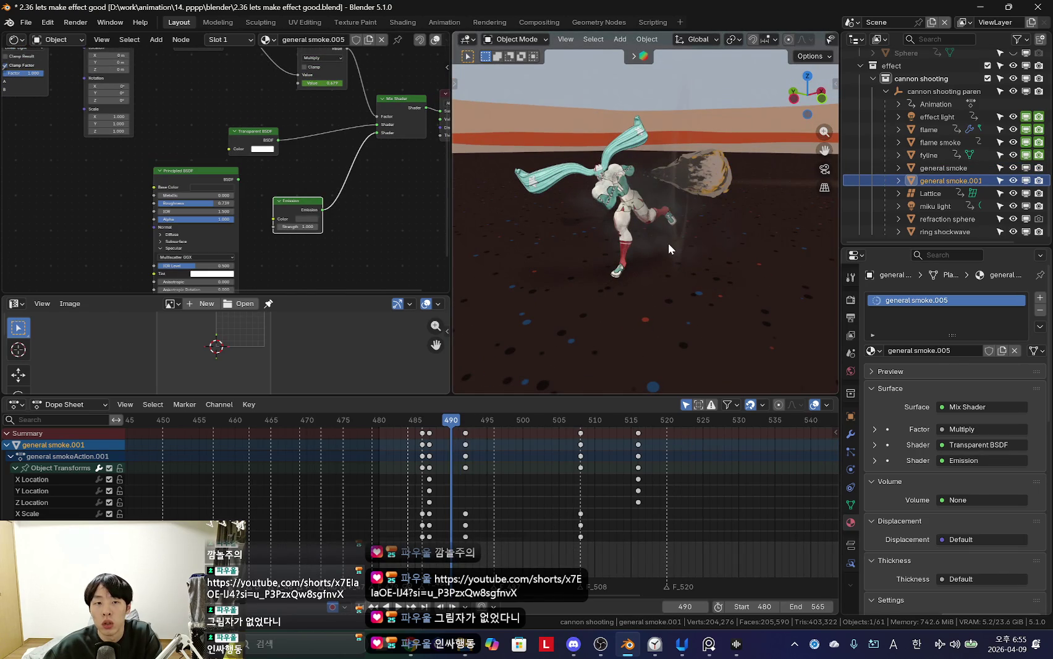
{"action": "key", "text": "Right"}
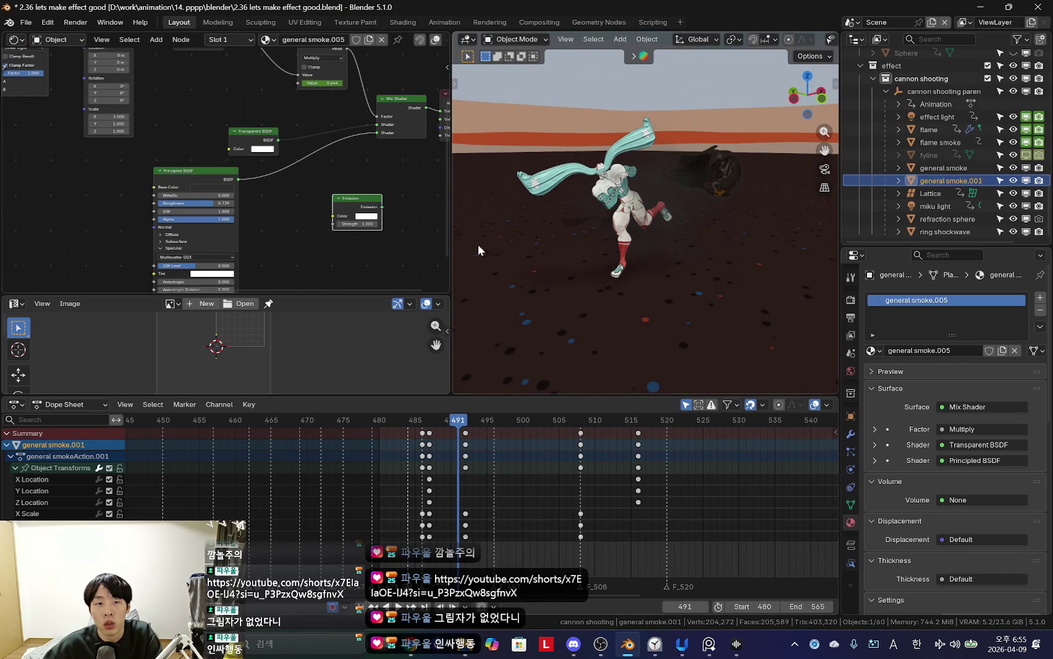
Step: Enlarge the properties panel and review the render settings
{"action": "scroll", "coordinate": [784, 263], "scroll_direction": "up", "scroll_amount": 3}
{"action": "key", "text": "Up"}
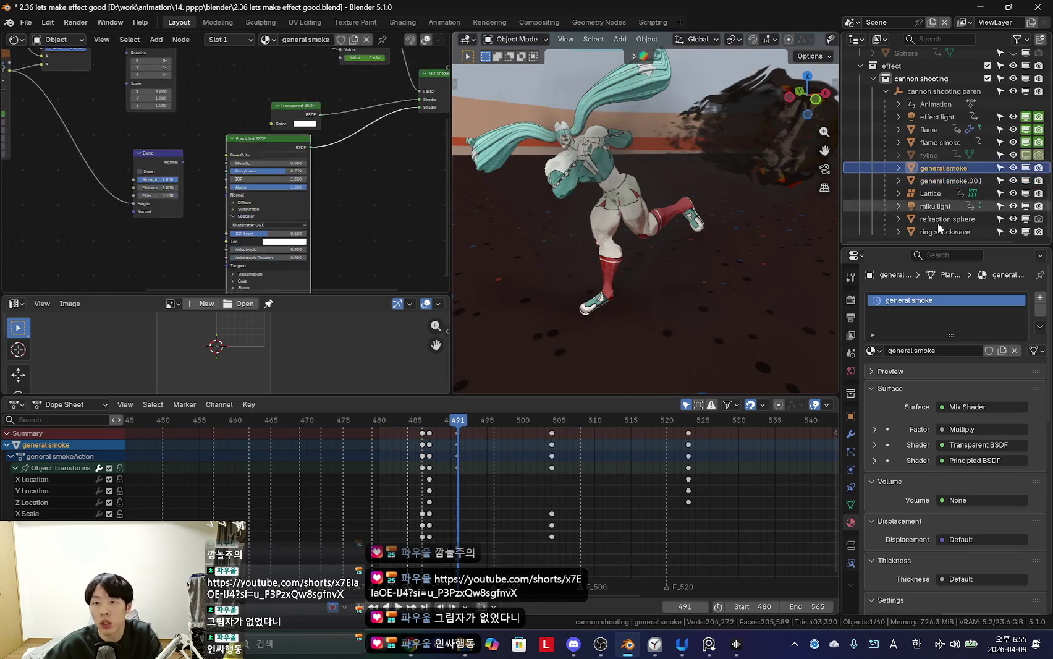
{"action": "left_click_drag", "start_coordinate": [921, 247], "coordinate": [921, 230]}
{"action": "left_click", "coordinate": [851, 282]}
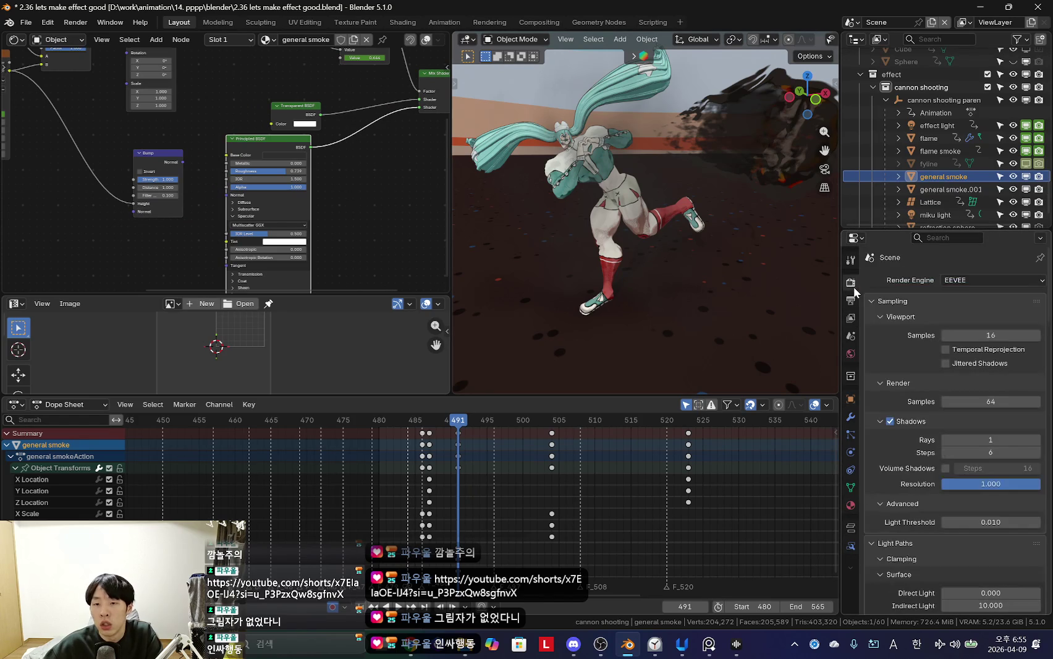
{"action": "scroll", "coordinate": [908, 383], "scroll_direction": "down", "scroll_amount": 5}
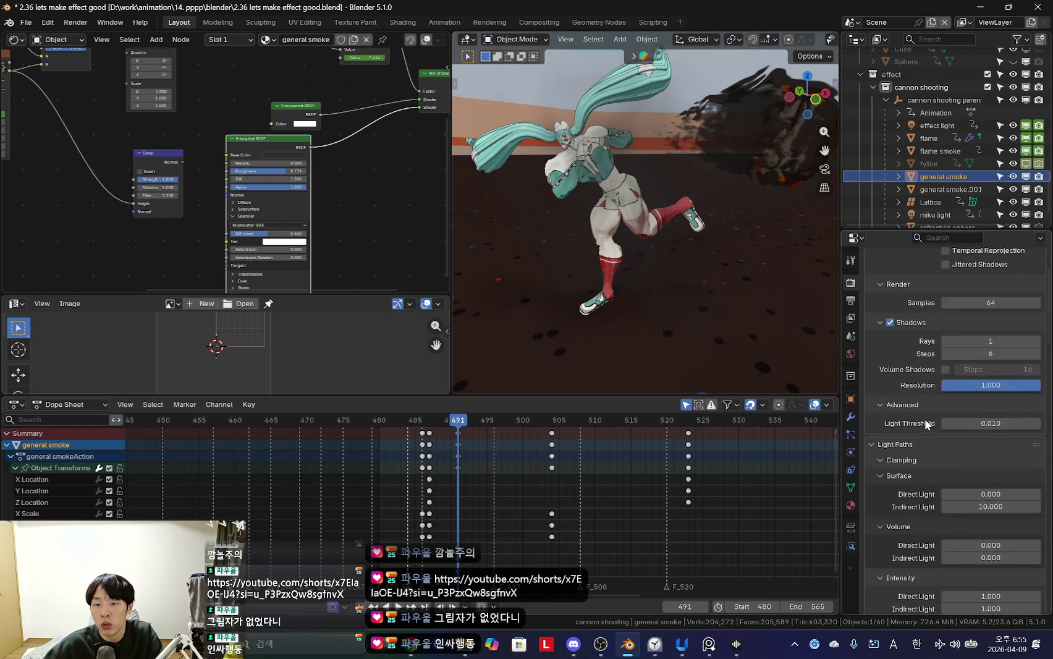
{"action": "scroll", "coordinate": [927, 411], "scroll_direction": "down", "scroll_amount": 5}
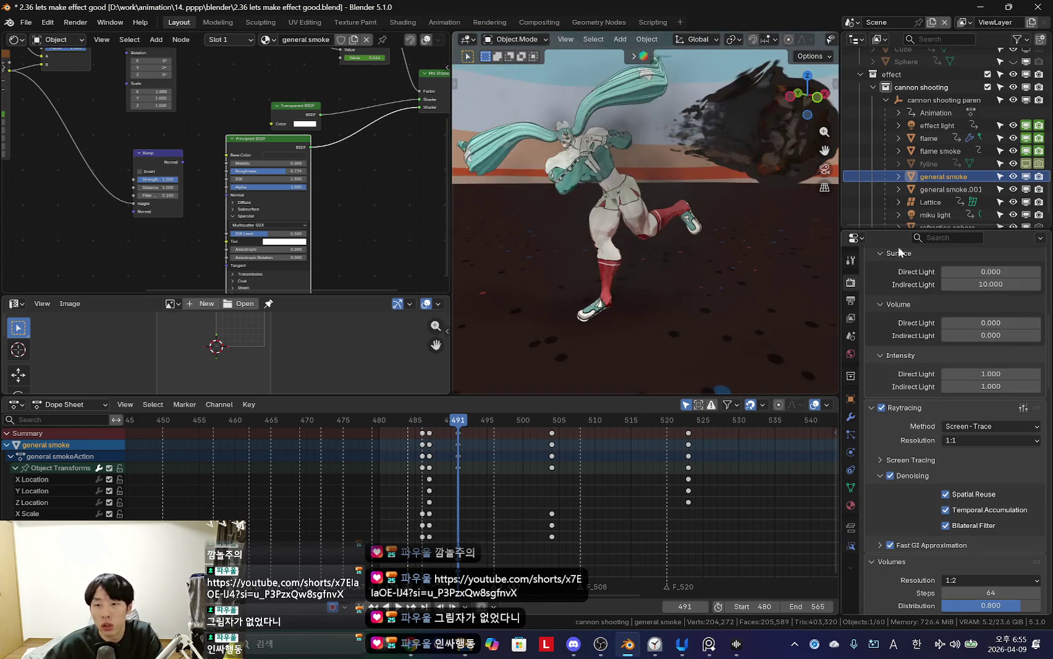
{"action": "scroll", "coordinate": [864, 446], "scroll_direction": "down", "scroll_amount": 5}
Step: Show the effect light's Light Linking list in its Object properties
{"action": "left_click", "coordinate": [851, 399]}
{"action": "scroll", "coordinate": [927, 394], "scroll_direction": "down", "scroll_amount": 5}
{"action": "scroll", "coordinate": [927, 395], "scroll_direction": "down", "scroll_amount": 3}
{"action": "scroll", "coordinate": [943, 148], "scroll_direction": "down", "scroll_amount": 2}
{"action": "left_click", "coordinate": [936, 101]}
{"action": "scroll", "coordinate": [899, 421], "scroll_direction": "up", "scroll_amount": 4}
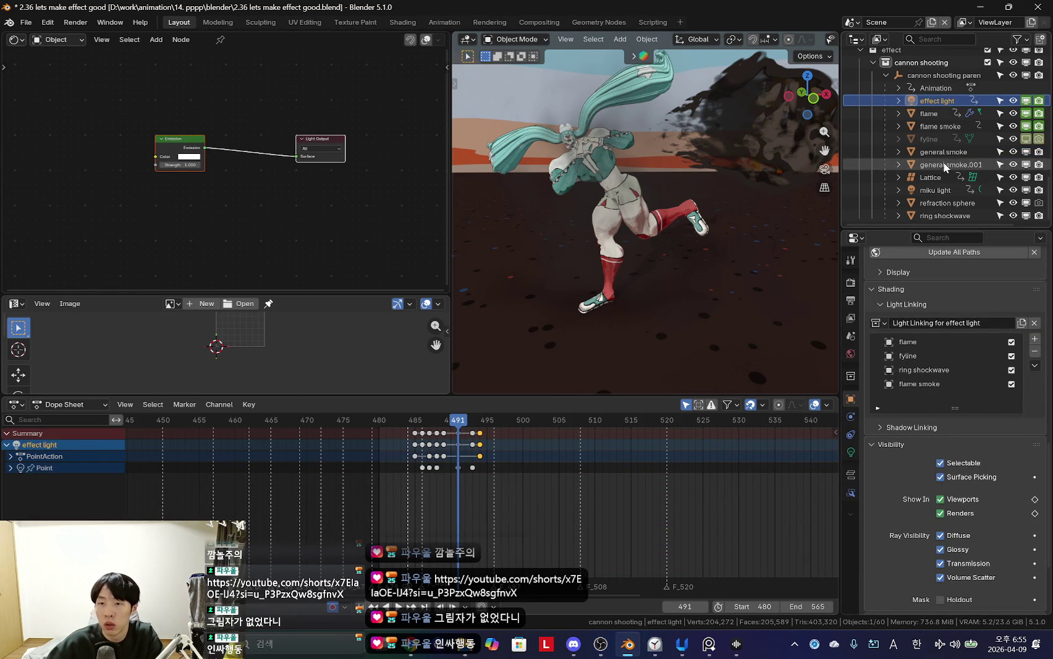
Step: Link general smoke to the effect light and view the fireball at frame 488
{"action": "left_click_drag", "start_coordinate": [944, 154], "coordinate": [923, 386]}
{"action": "middle_click_drag", "start_coordinate": [795, 319], "coordinate": [688, 256]}
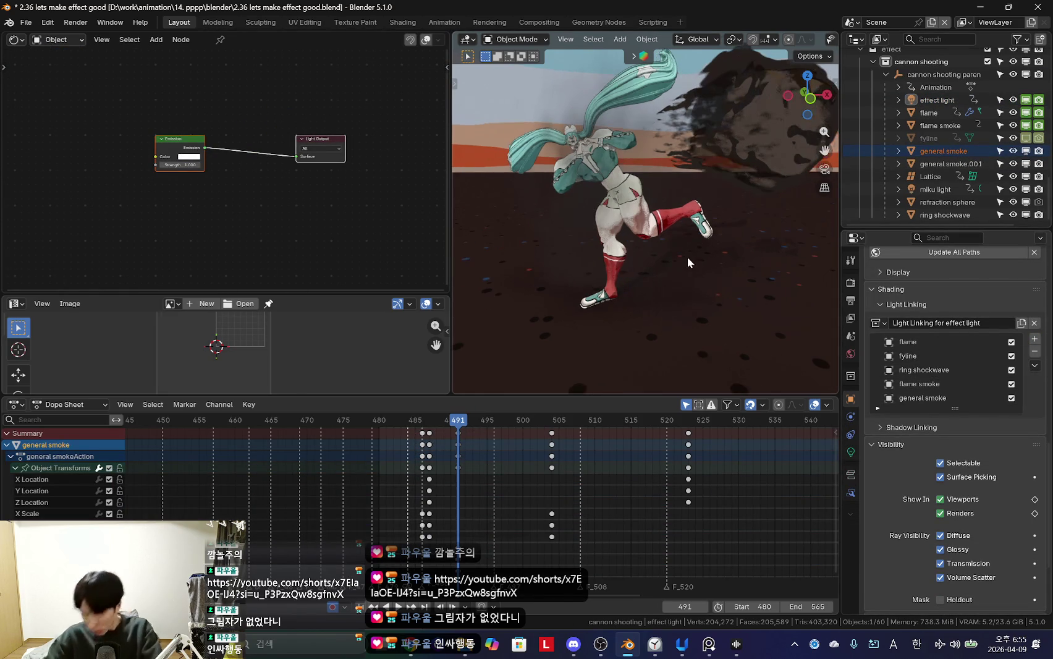
{"action": "middle_click_drag", "start_coordinate": [624, 297], "coordinate": [666, 333]}
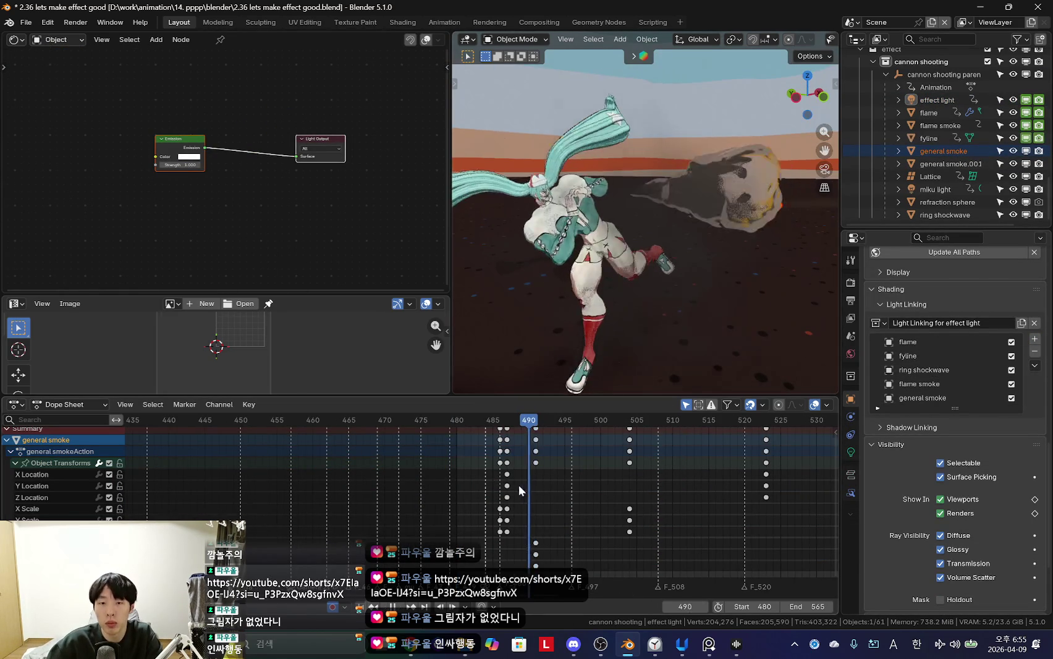
{"action": "left_click_drag", "start_coordinate": [521, 484], "coordinate": [514, 485]}
{"action": "mouse_move", "coordinate": [617, 346]}
{"action": "middle_mouse_down"}
{"action": "mouse_move", "coordinate": [680, 316]}
{"action": "mouse_move", "coordinate": [692, 214]}
{"action": "mouse_move", "coordinate": [701, 315]}
{"action": "mouse_move", "coordinate": [641, 297]}
{"action": "mouse_move", "coordinate": [798, 296]}
{"action": "middle_mouse_up"}
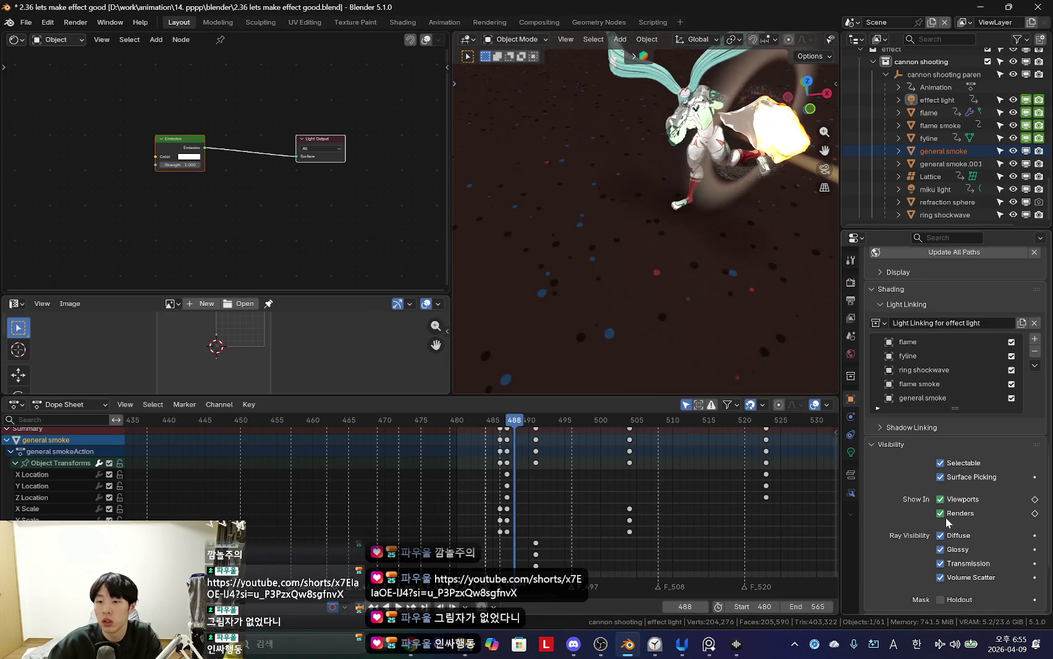
{"action": "scroll", "coordinate": [961, 417], "scroll_direction": "down", "scroll_amount": 2}
{"action": "scroll", "coordinate": [960, 417], "scroll_direction": "down", "scroll_amount": 3}
{"action": "scroll", "coordinate": [961, 418], "scroll_direction": "up", "scroll_amount": 6}
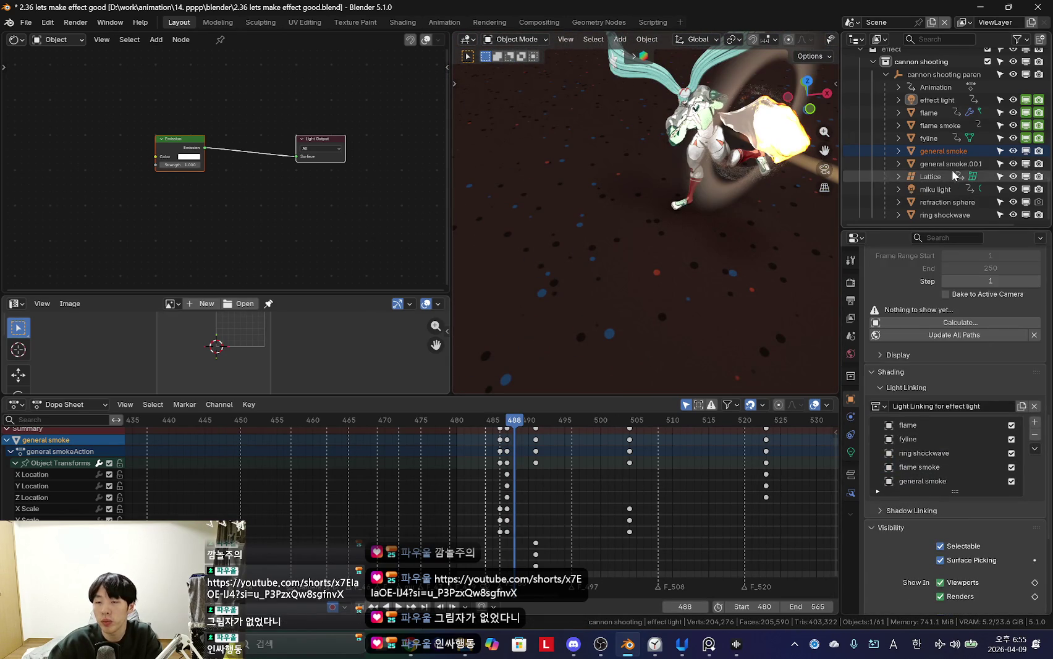
Step: Link general smoke.001 to the effect light as well, then reselect general smoke
{"action": "left_click", "coordinate": [951, 163]}
{"action": "middle_click_drag", "start_coordinate": [618, 333], "coordinate": [707, 267]}
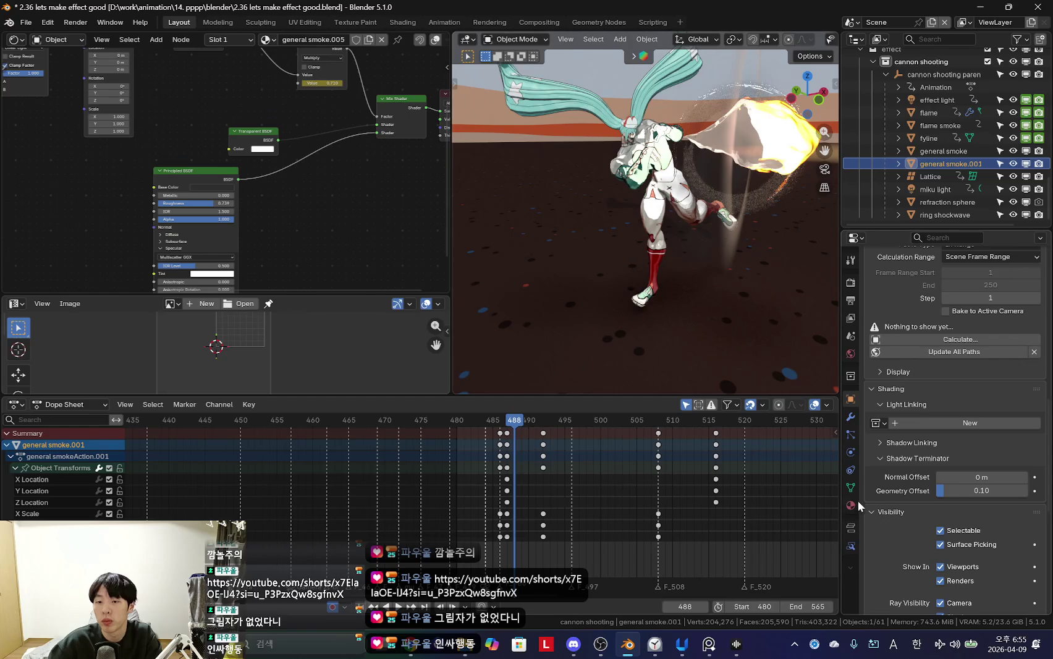
{"action": "mouse_move", "coordinate": [711, 321]}
{"action": "middle_mouse_down"}
{"action": "mouse_move", "coordinate": [668, 334]}
{"action": "mouse_move", "coordinate": [741, 296]}
{"action": "middle_mouse_up"}
{"action": "scroll", "coordinate": [924, 272], "scroll_direction": "up", "scroll_amount": 3}
{"action": "left_click", "coordinate": [934, 100]}
{"action": "left_click", "coordinate": [950, 164]}
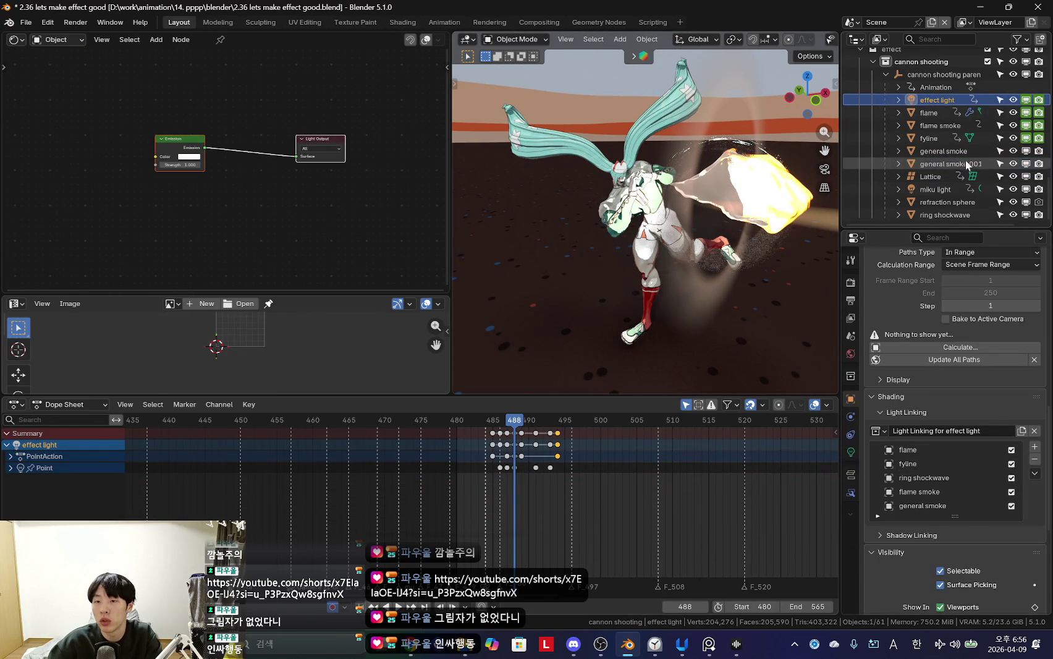
{"action": "left_click_drag", "start_coordinate": [950, 164], "coordinate": [914, 477]}
{"action": "middle_click_drag", "start_coordinate": [797, 371], "coordinate": [828, 321]}
{"action": "left_click", "coordinate": [944, 151]}
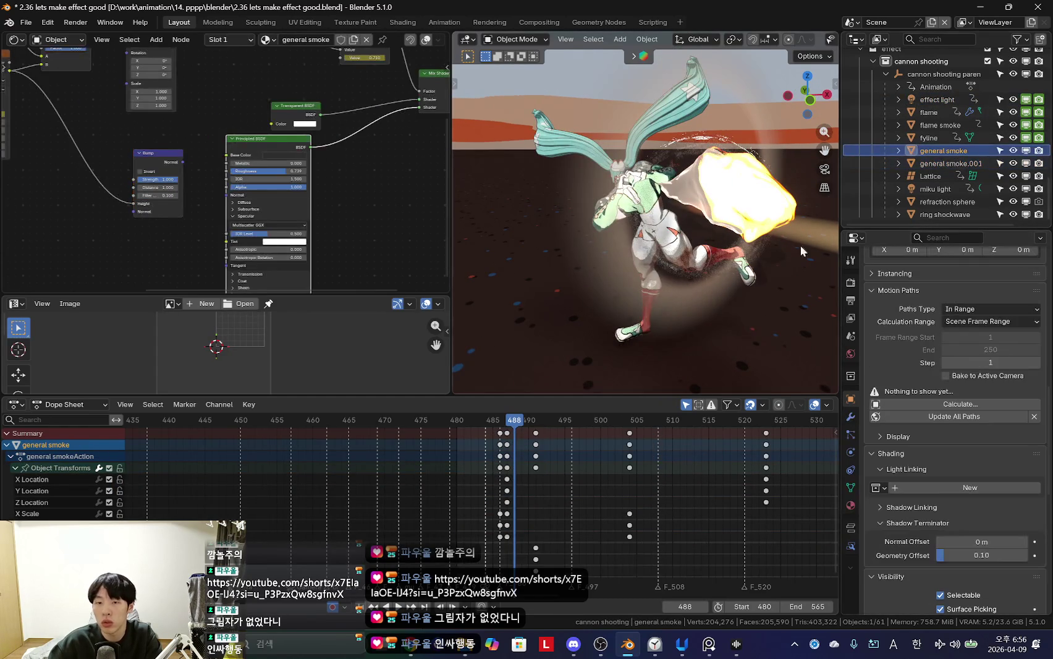
{"action": "middle_click_drag", "start_coordinate": [773, 250], "coordinate": [749, 325]}
Step: Review the render's Raytracing and Volumes settings
{"action": "left_click", "coordinate": [851, 505]}
{"action": "scroll", "coordinate": [916, 480], "scroll_direction": "down", "scroll_amount": 8}
{"action": "scroll", "coordinate": [896, 433], "scroll_direction": "down", "scroll_amount": 3}
{"action": "left_click", "coordinate": [850, 283]}
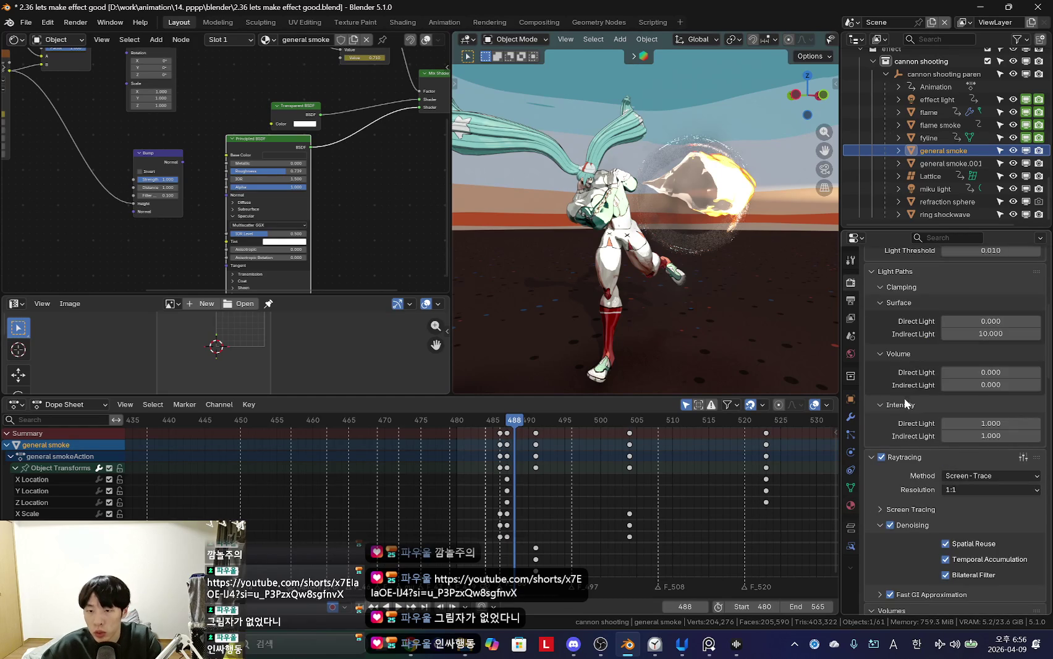
{"action": "scroll", "coordinate": [914, 419], "scroll_direction": "down", "scroll_amount": 5}
{"action": "scroll", "coordinate": [918, 441], "scroll_direction": "down", "scroll_amount": 5}
{"action": "scroll", "coordinate": [919, 446], "scroll_direction": "down", "scroll_amount": 5}
{"action": "scroll", "coordinate": [919, 446], "scroll_direction": "up", "scroll_amount": 1}
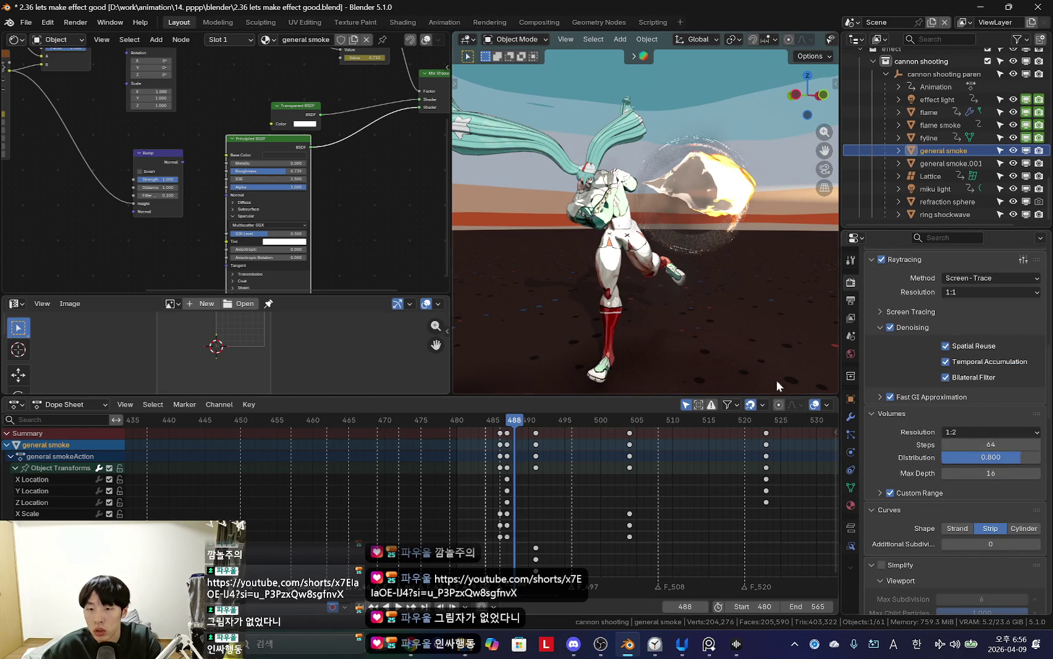
{"action": "scroll", "coordinate": [916, 412], "scroll_direction": "up", "scroll_amount": 2}
{"action": "scroll", "coordinate": [915, 412], "scroll_direction": "up", "scroll_amount": 6}
{"action": "scroll", "coordinate": [890, 445], "scroll_direction": "up", "scroll_amount": 5}
Step: Show general smoke's material Settings, with Backface Culling for Shadow turned off
{"action": "left_click", "coordinate": [851, 505]}
{"action": "scroll", "coordinate": [930, 475], "scroll_direction": "down", "scroll_amount": 5}
{"action": "scroll", "coordinate": [929, 476], "scroll_direction": "down", "scroll_amount": 3}
{"action": "middle_click_drag", "start_coordinate": [624, 266], "coordinate": [728, 335]}
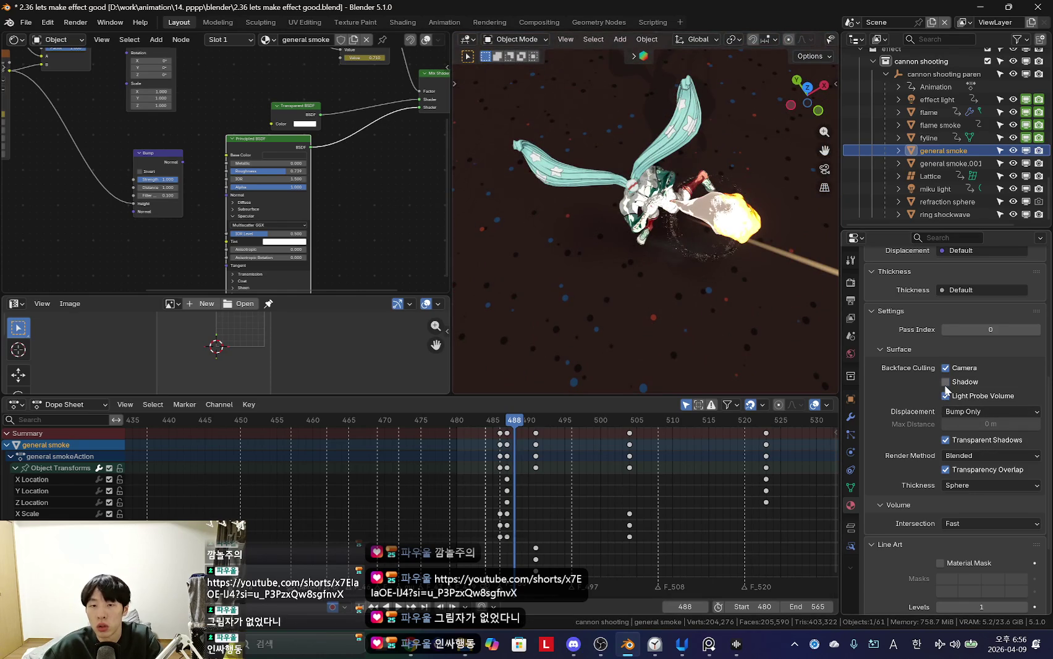
Step: Turn off transparent shadows and compare the smoke with Transparency Overlap on and off
{"action": "mouse_move", "coordinate": [649, 272]}
{"action": "middle_mouse_down"}
{"action": "mouse_move", "coordinate": [729, 321]}
{"action": "mouse_move", "coordinate": [719, 298]}
{"action": "middle_mouse_up"}
{"action": "left_click", "coordinate": [946, 440]}
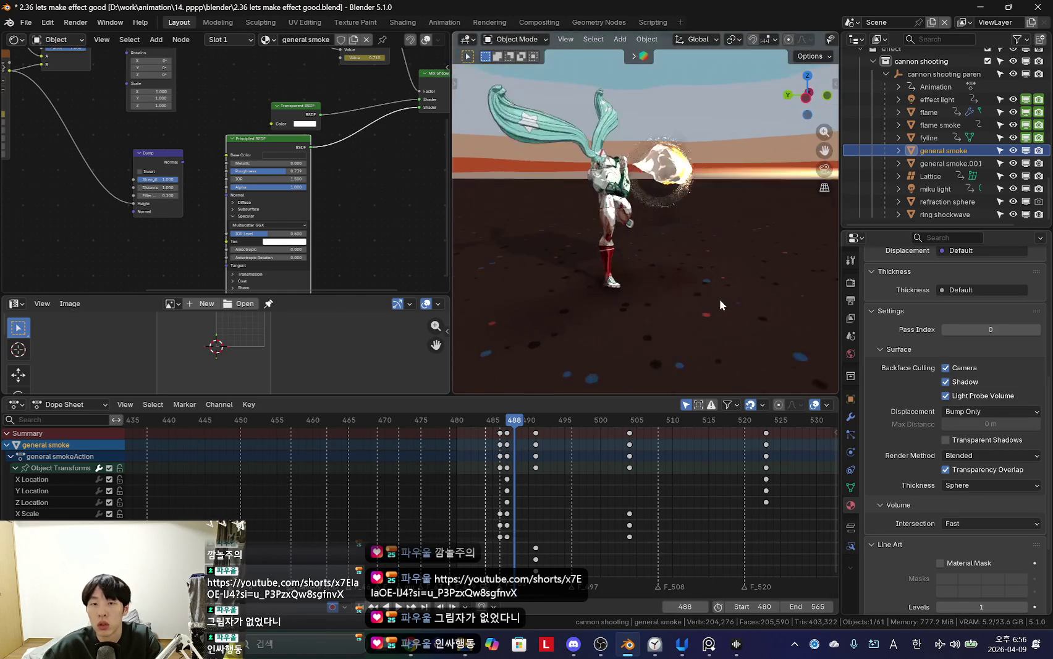
{"action": "scroll", "coordinate": [723, 301], "scroll_direction": "up", "scroll_amount": 2}
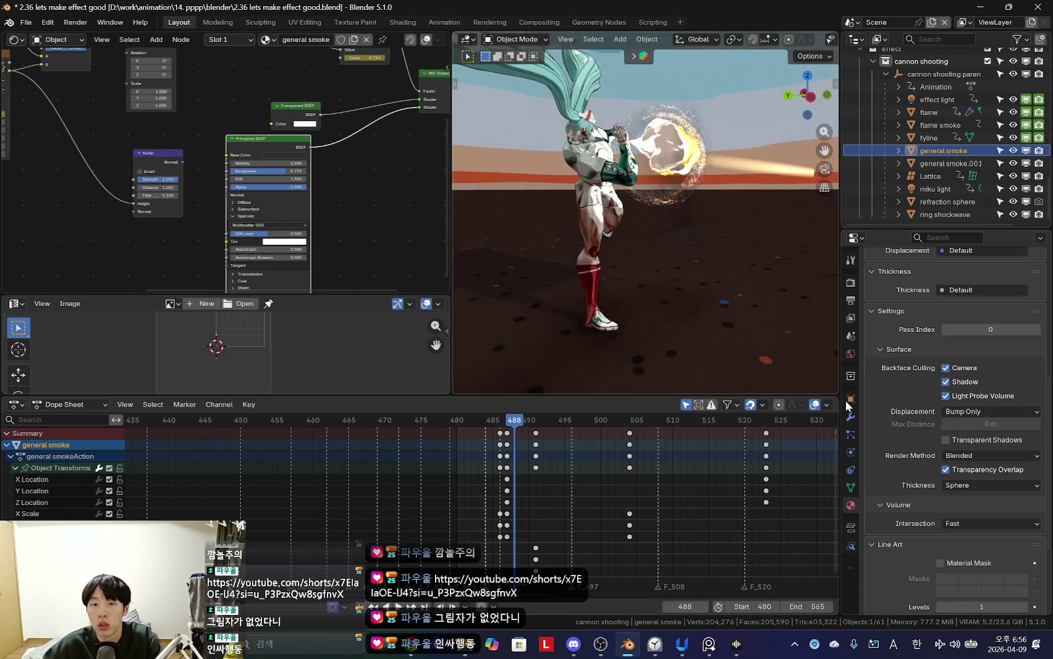
{"action": "left_click", "coordinate": [946, 469]}
{"action": "left_click", "coordinate": [945, 470]}
{"action": "left_click", "coordinate": [946, 470]}
{"action": "left_click", "coordinate": [945, 469]}
{"action": "scroll", "coordinate": [719, 306], "scroll_direction": "up", "scroll_amount": 3}
Step: Try moving general smoke, undo it, and orbit to inspect the smoke
{"action": "key", "text": "g"}
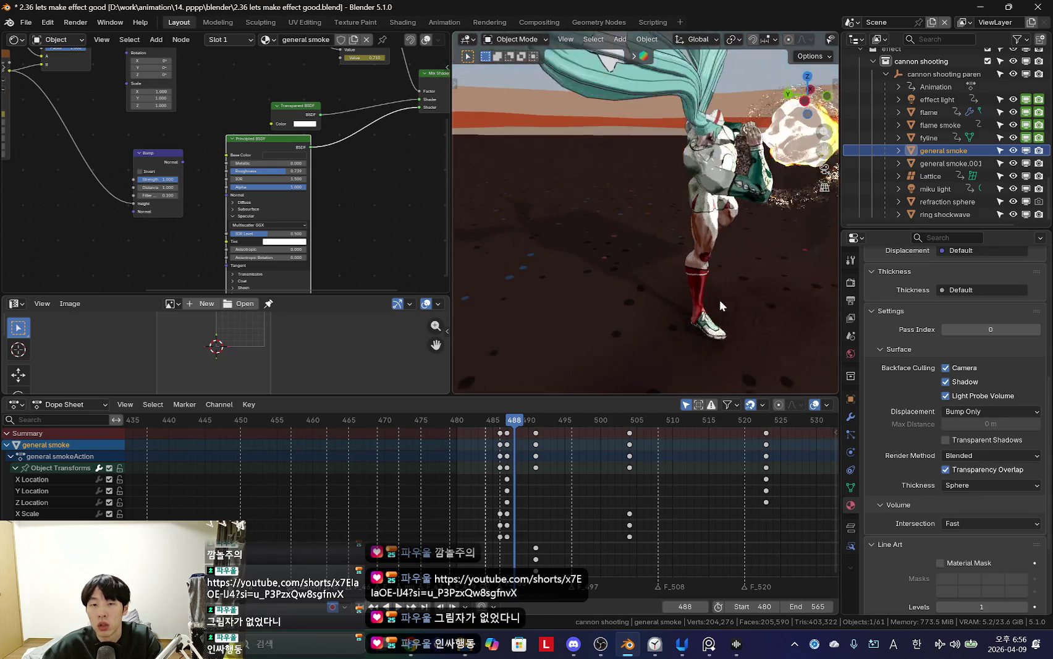
{"action": "middle_click_drag", "start_coordinate": [720, 302], "coordinate": [678, 314], "text": "alt"}
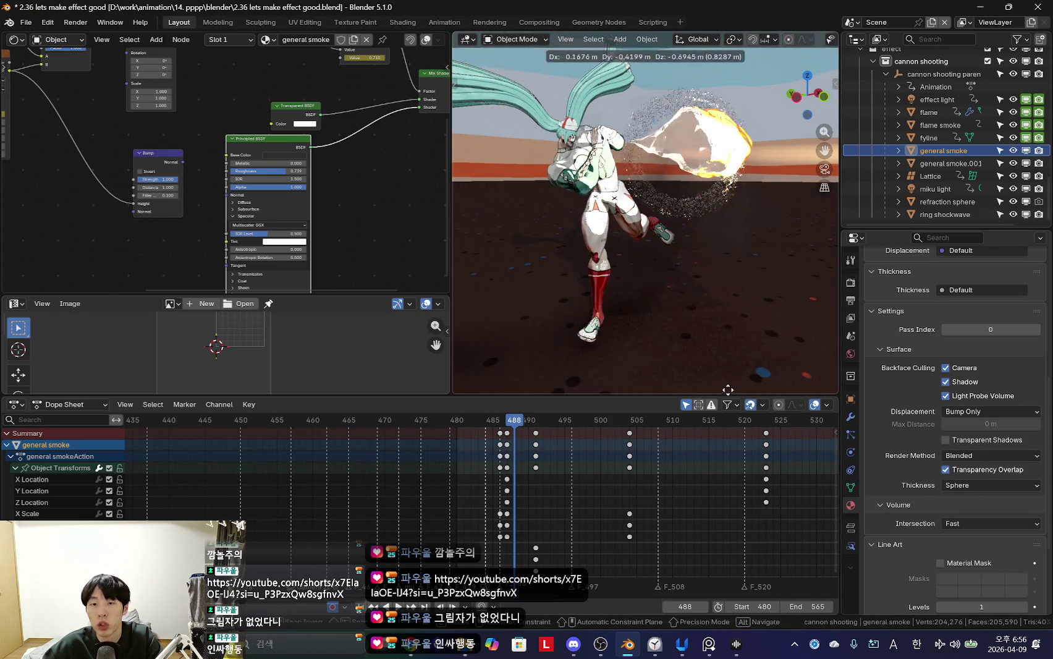
{"action": "key", "text": "Escape"}
{"action": "key", "text": "ctrl+z"}
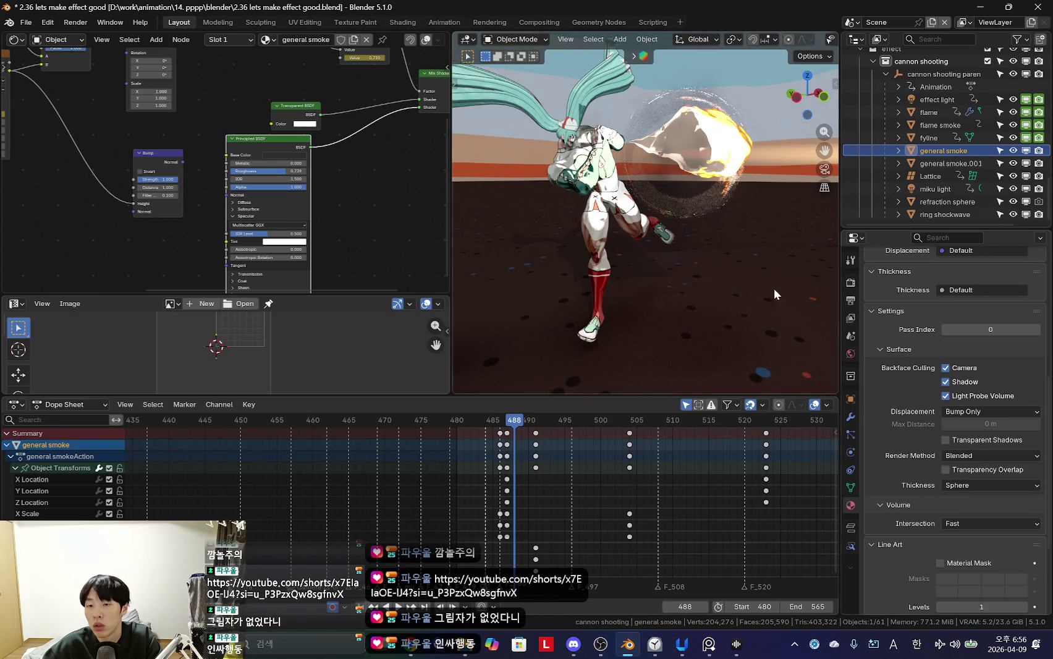
{"action": "middle_click_drag", "start_coordinate": [752, 301], "coordinate": [729, 287]}
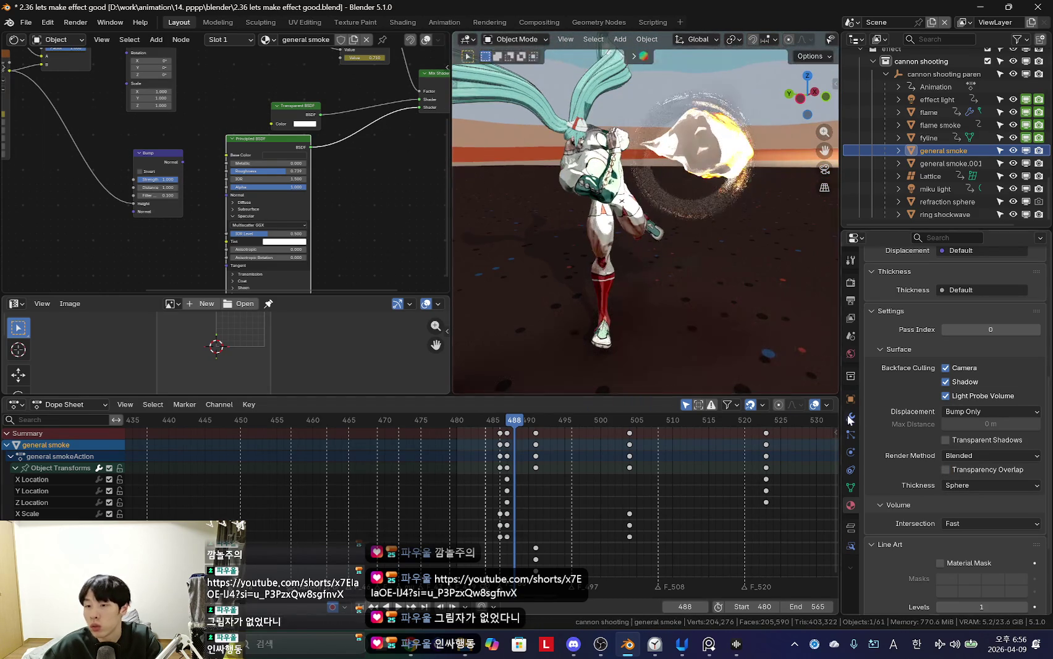
{"action": "middle_click_drag", "start_coordinate": [857, 409], "coordinate": [877, 411]}
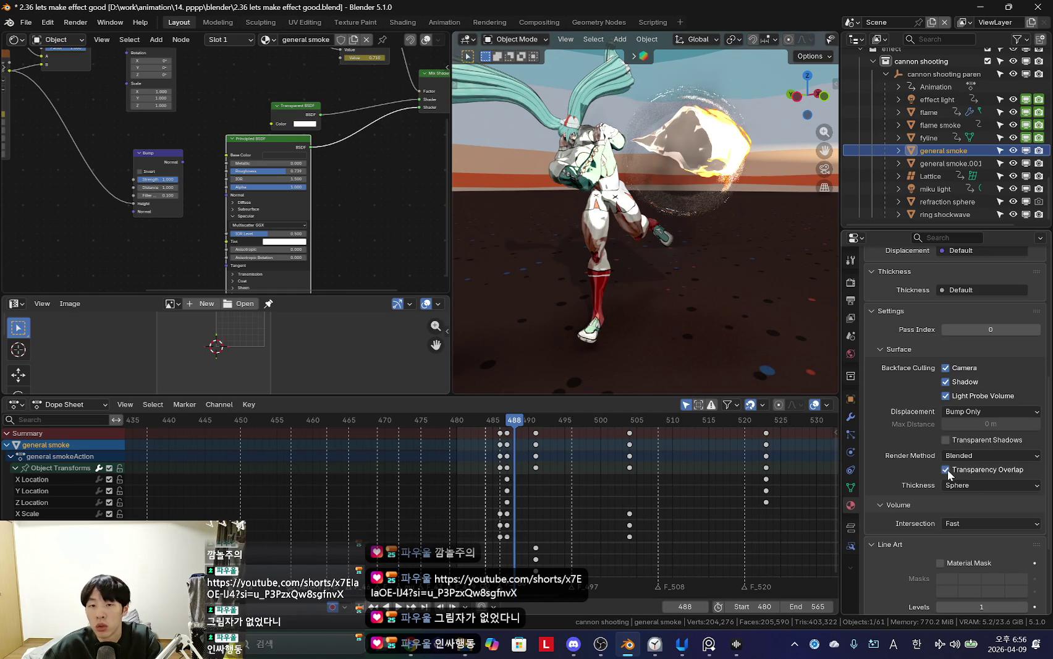
{"action": "middle_click_drag", "start_coordinate": [753, 319], "coordinate": [686, 312]}
Step: In camera view, reposition general smoke and turn transparent shadows back on
{"action": "key", "text": "KP_0"}
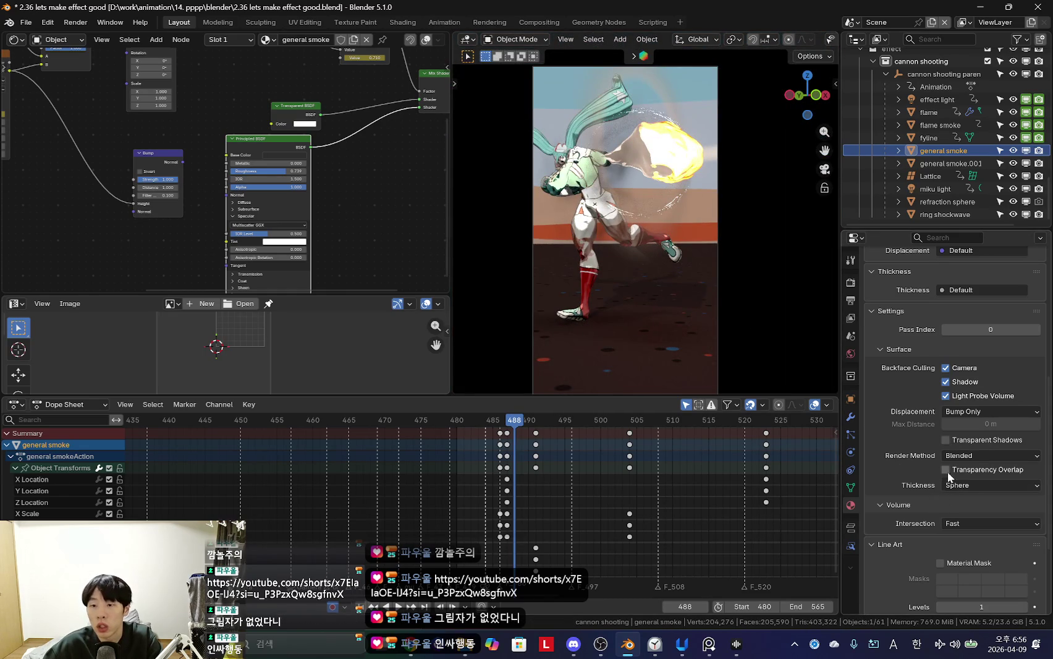
{"action": "key", "text": "g"}
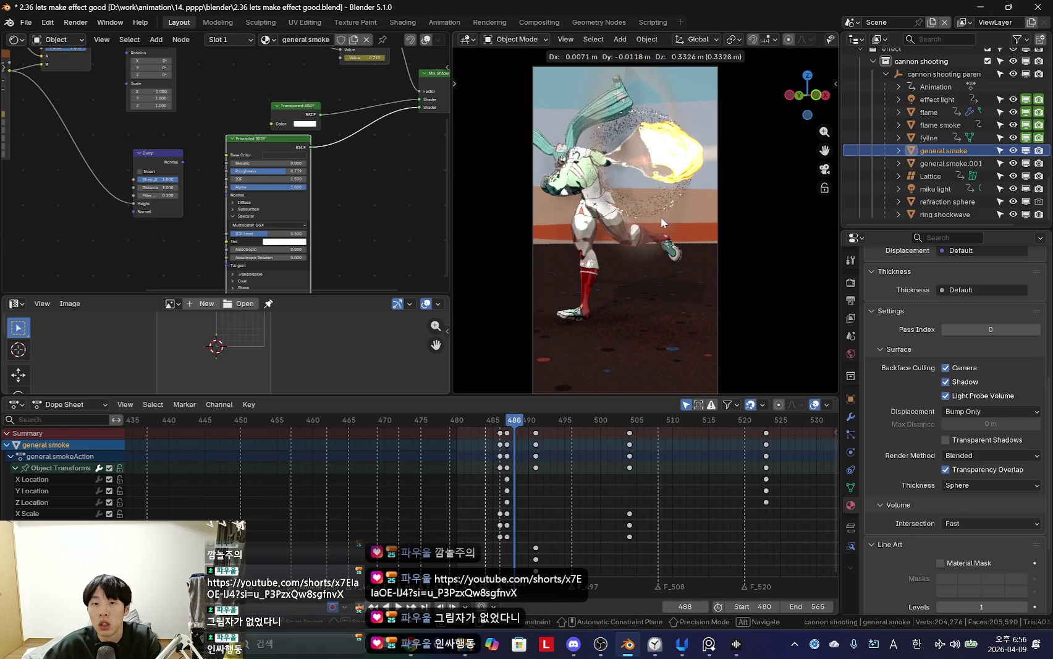
{"action": "scroll", "coordinate": [681, 320], "scroll_direction": "up", "scroll_amount": 3}
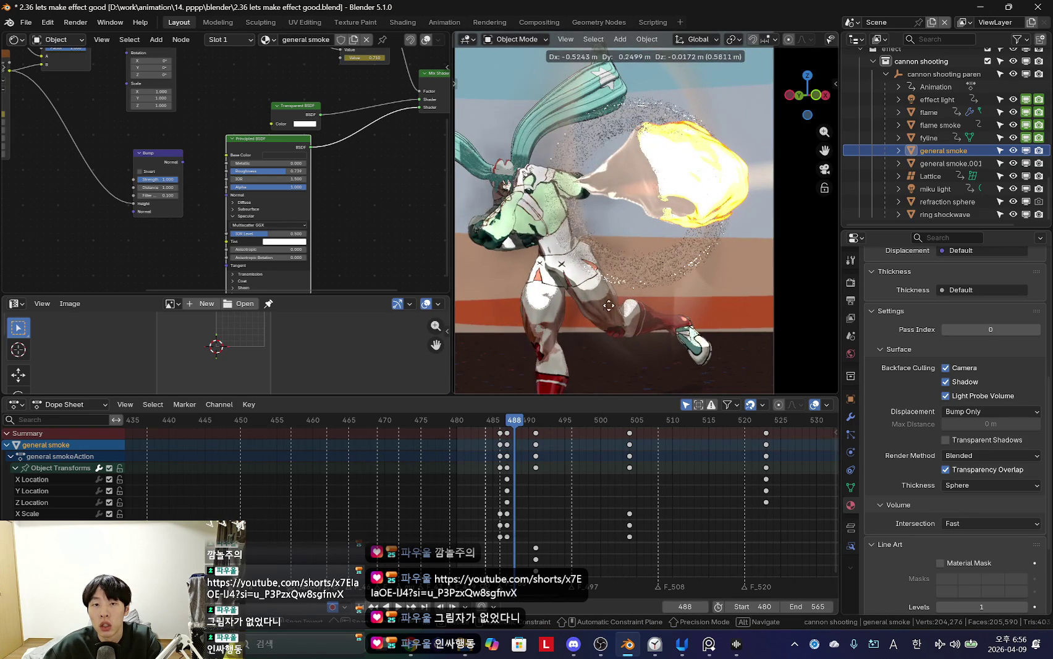
{"action": "left_click", "coordinate": [656, 333]}
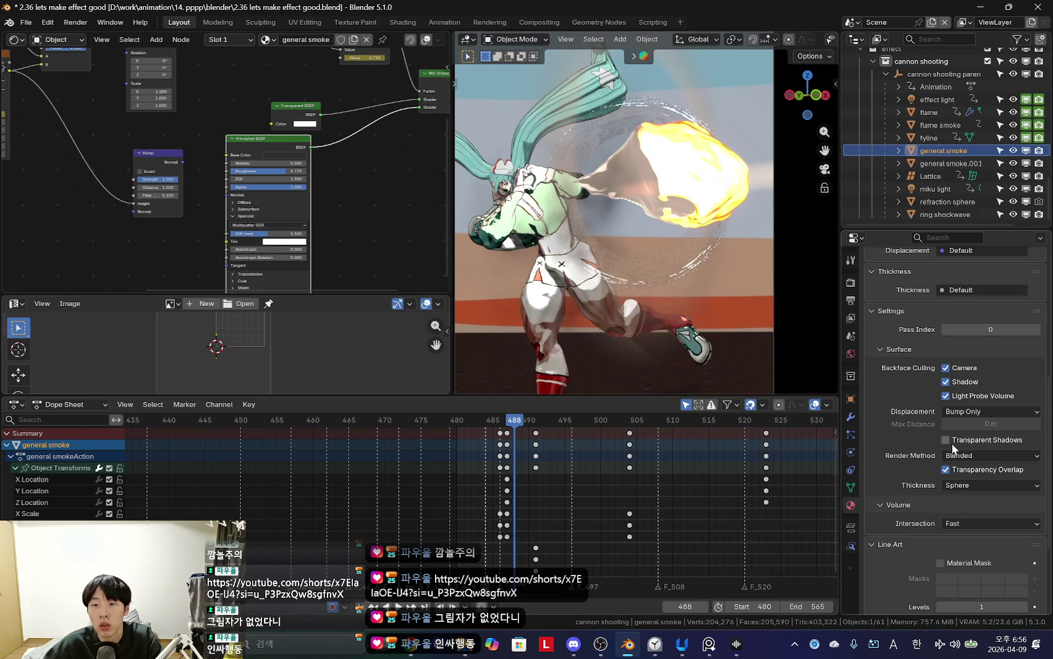
{"action": "left_click", "coordinate": [951, 442]}
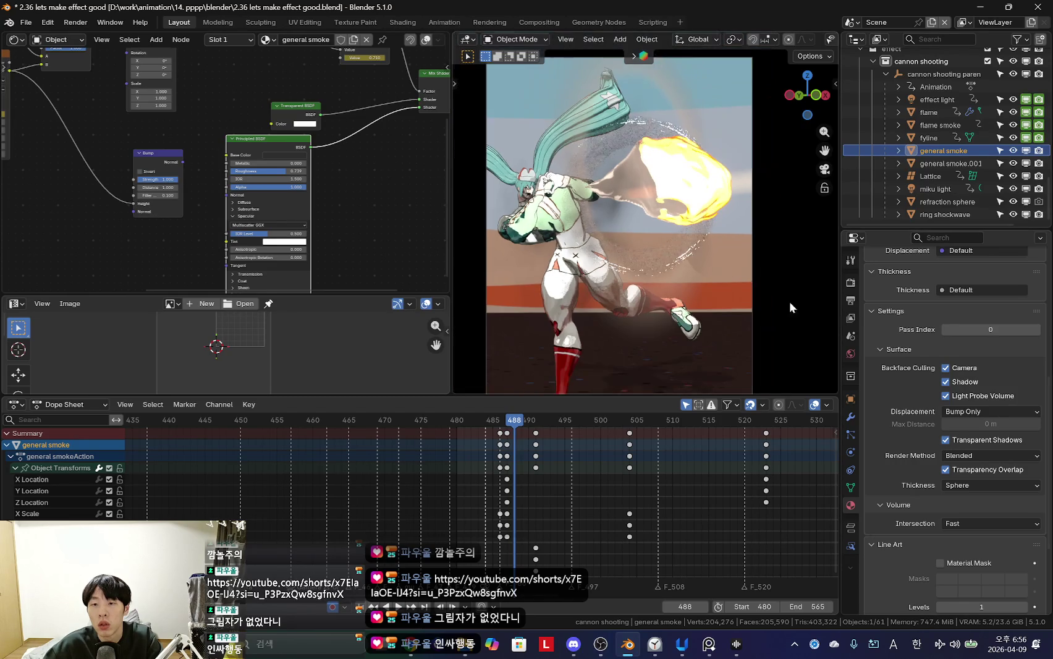
Step: Reposition general smoke.001 in the camera shot and scrub back to frame 488
{"action": "left_click", "coordinate": [940, 163]}
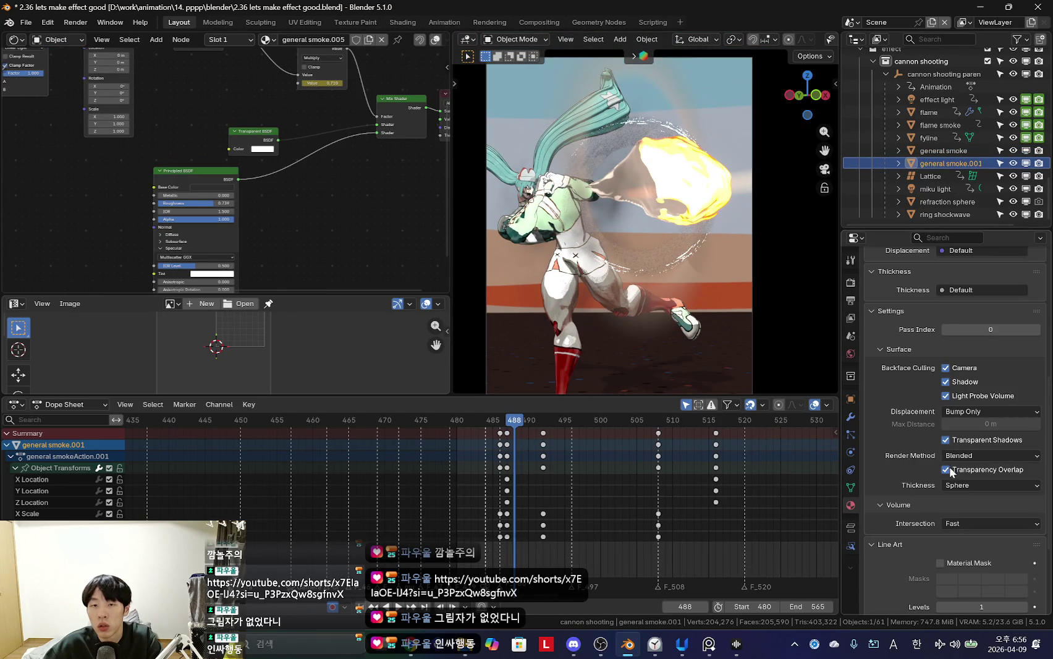
{"action": "key", "text": "g"}
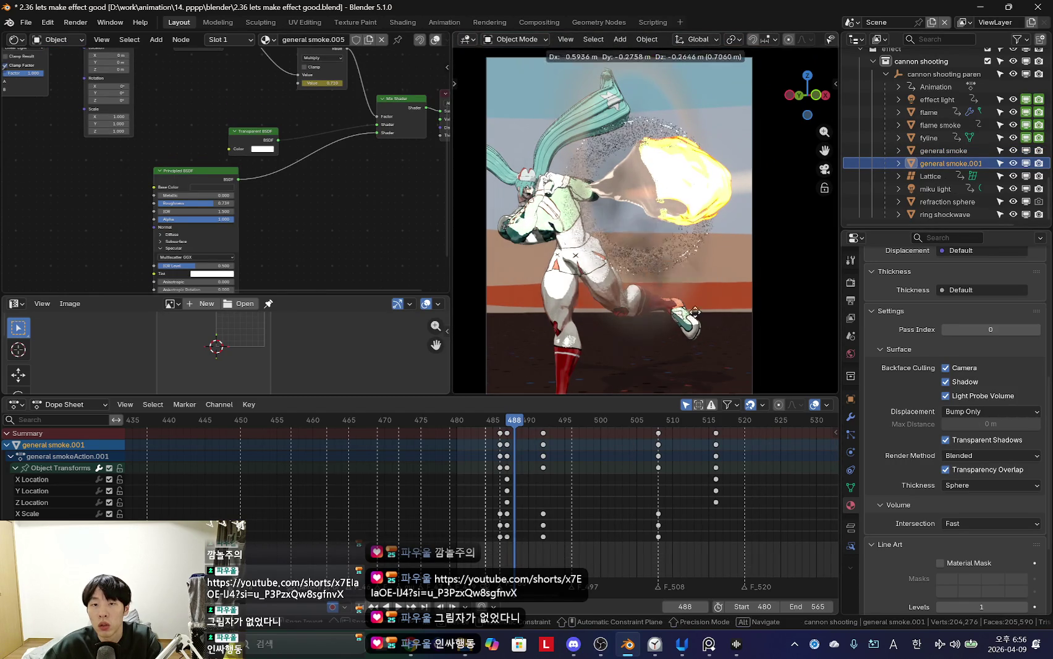
{"action": "left_click", "coordinate": [720, 301]}
{"action": "left_click", "coordinate": [587, 502]}
{"action": "left_click_drag", "start_coordinate": [528, 495], "coordinate": [517, 488]}
Step: Play back the shot to preview the smoke, stopping at frame 489
{"action": "scroll", "coordinate": [620, 286], "scroll_direction": "down", "scroll_amount": 2}
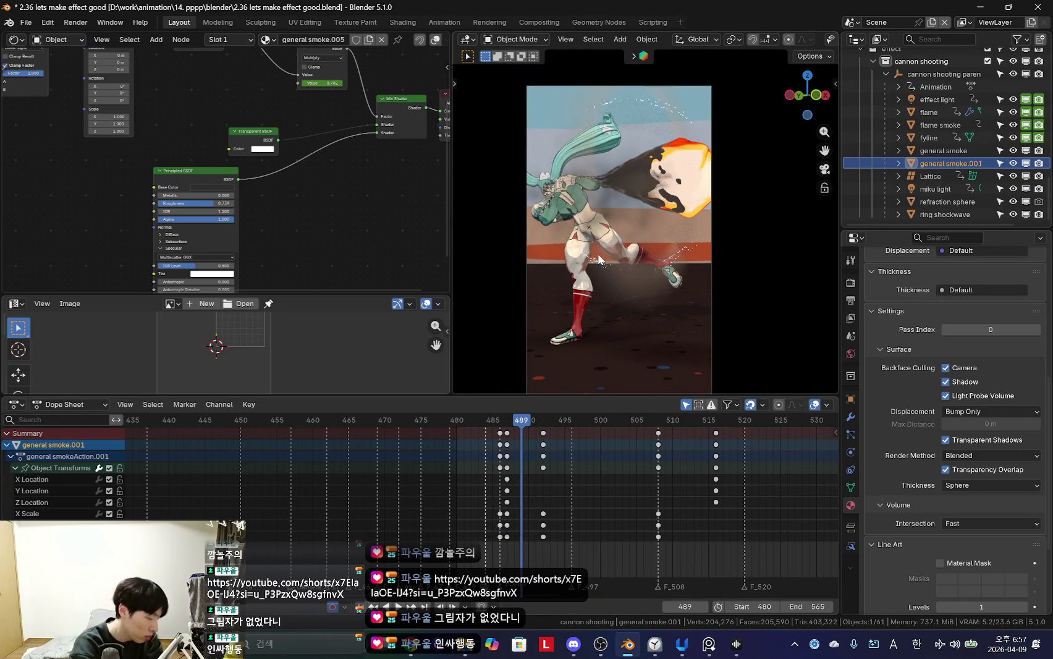
{"action": "scroll", "coordinate": [639, 227], "scroll_direction": "down", "scroll_amount": 2}
{"action": "key", "text": "shift+ctrl+space"}
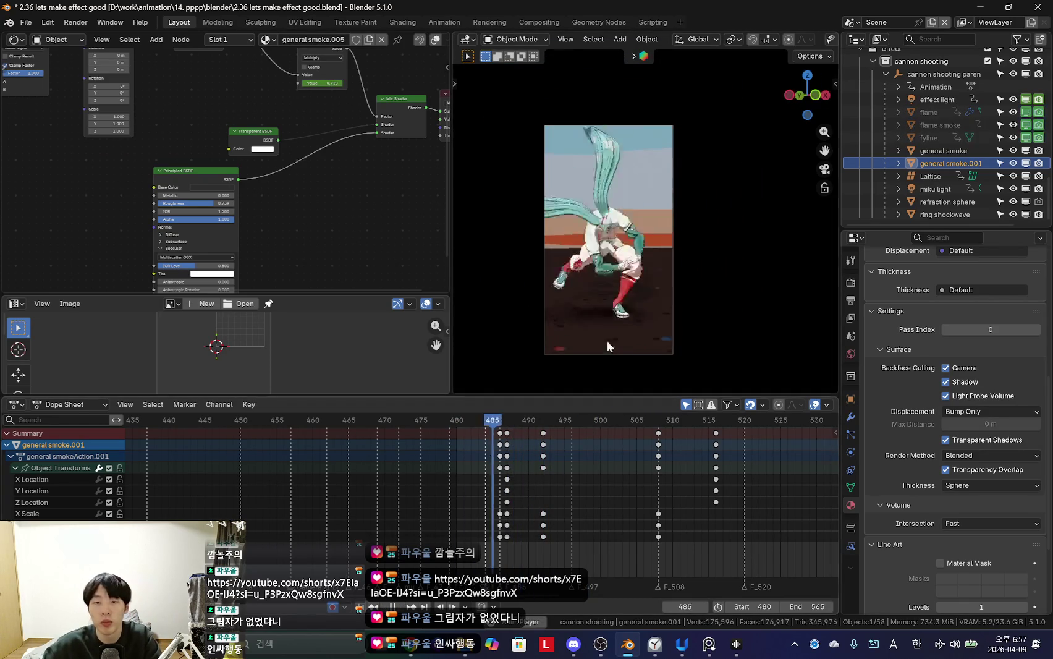
{"action": "scroll", "coordinate": [631, 311], "scroll_direction": "up", "scroll_amount": 2}
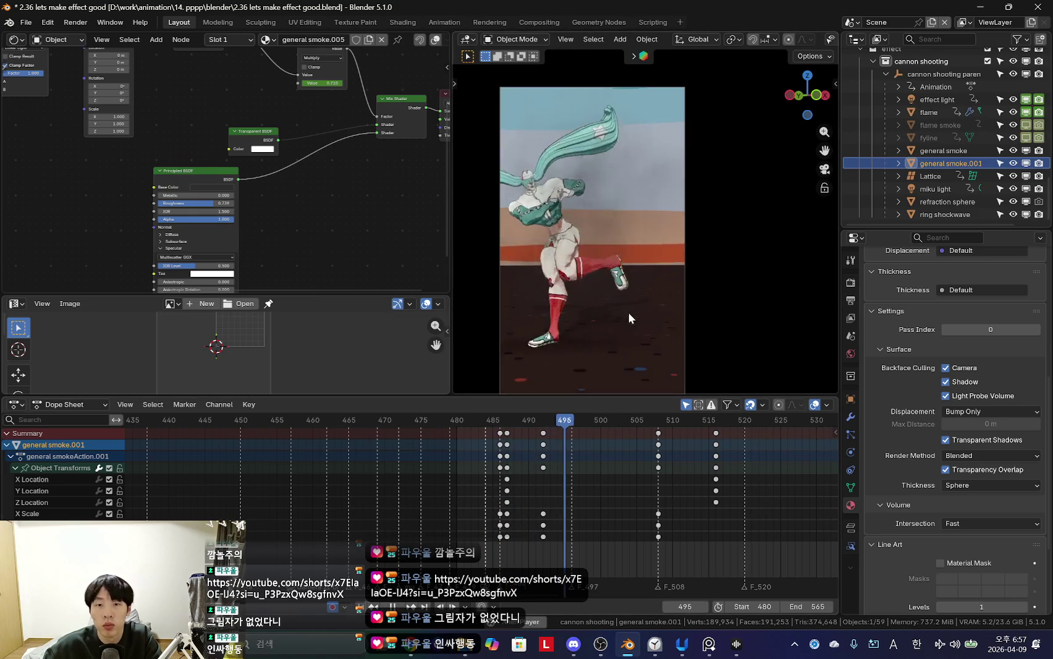
{"action": "scroll", "coordinate": [598, 527], "scroll_direction": "up", "scroll_amount": 2}
{"action": "key", "text": "Escape"}
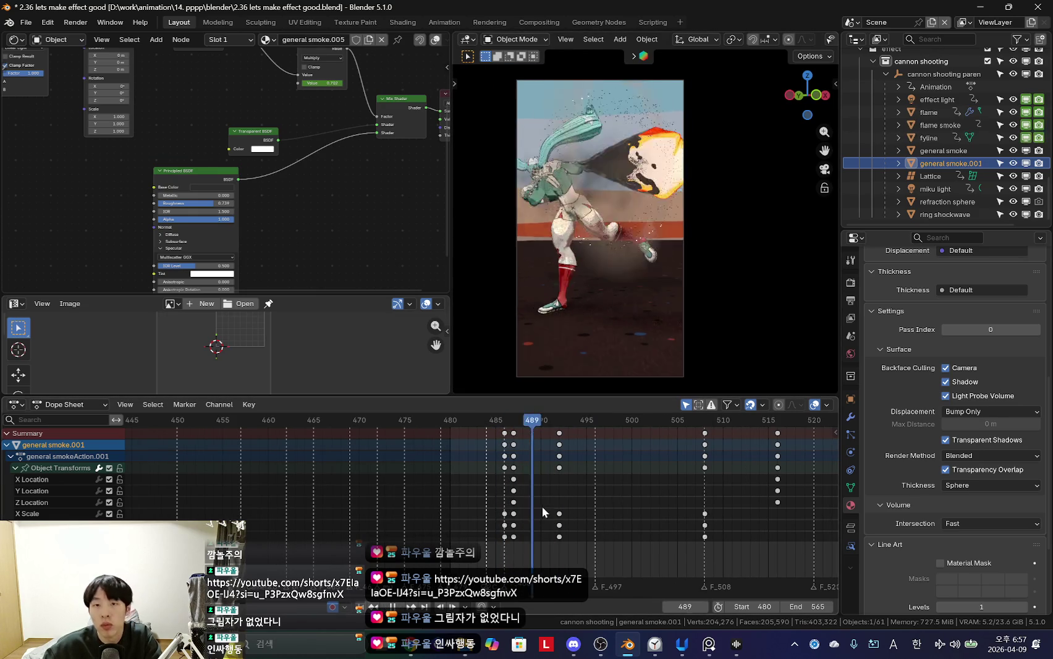
Step: At frame 493, put general smoke alone in Local View and turn the overlays back on
{"action": "left_click", "coordinate": [958, 150]}
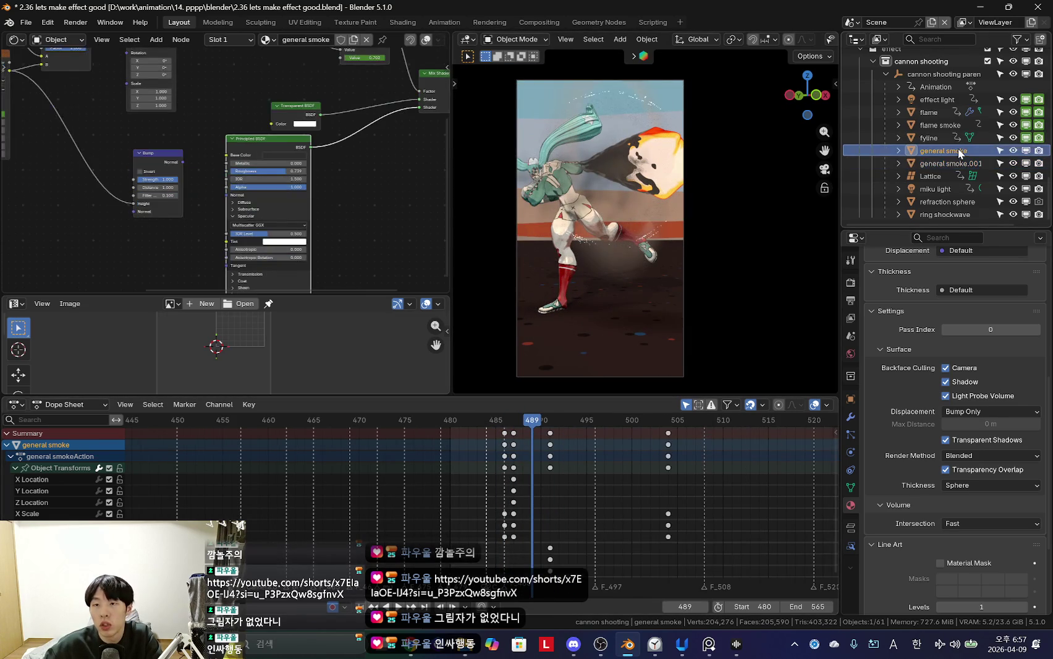
{"action": "left_click", "coordinate": [933, 100]}
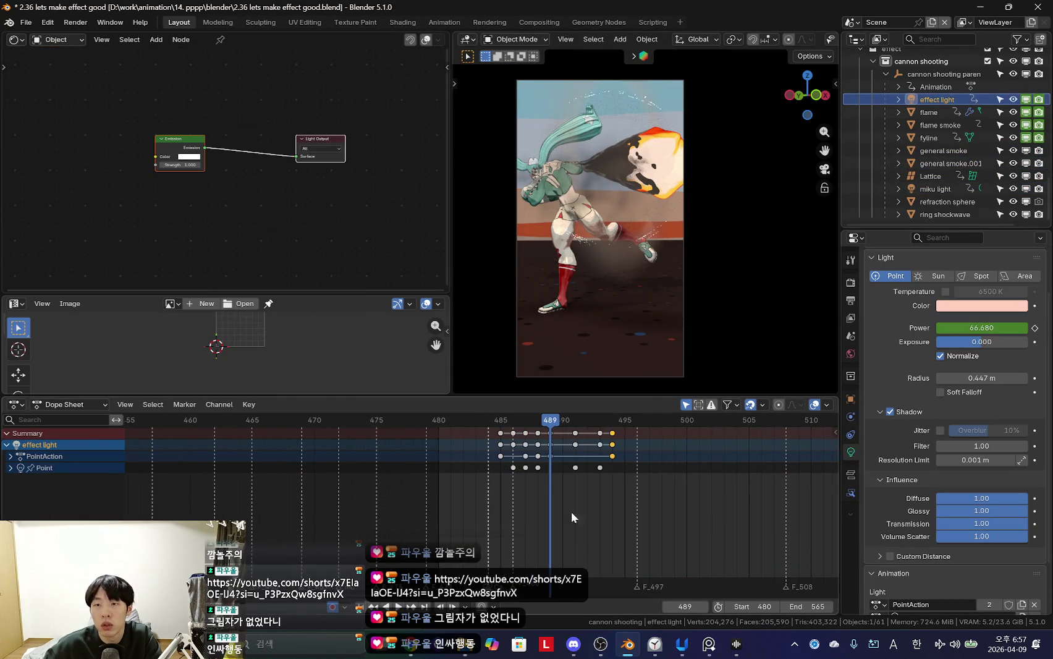
{"action": "left_click", "coordinate": [943, 150]}
{"action": "scroll", "coordinate": [592, 509], "scroll_direction": "up", "scroll_amount": 2}
{"action": "left_click", "coordinate": [728, 505]}
{"action": "scroll", "coordinate": [728, 505], "scroll_direction": "down", "scroll_amount": 2}
{"action": "middle_click_drag", "start_coordinate": [654, 323], "coordinate": [662, 338]}
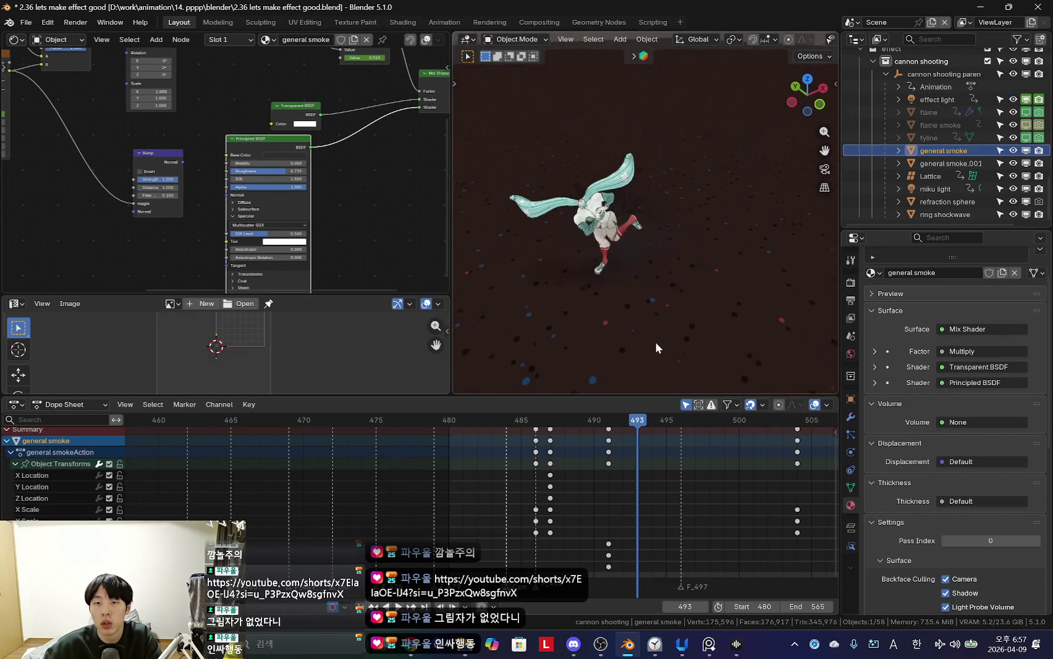
{"action": "scroll", "coordinate": [711, 39], "scroll_direction": "down", "scroll_amount": 3}
{"action": "middle_click_drag", "start_coordinate": [673, 247], "coordinate": [666, 225]}
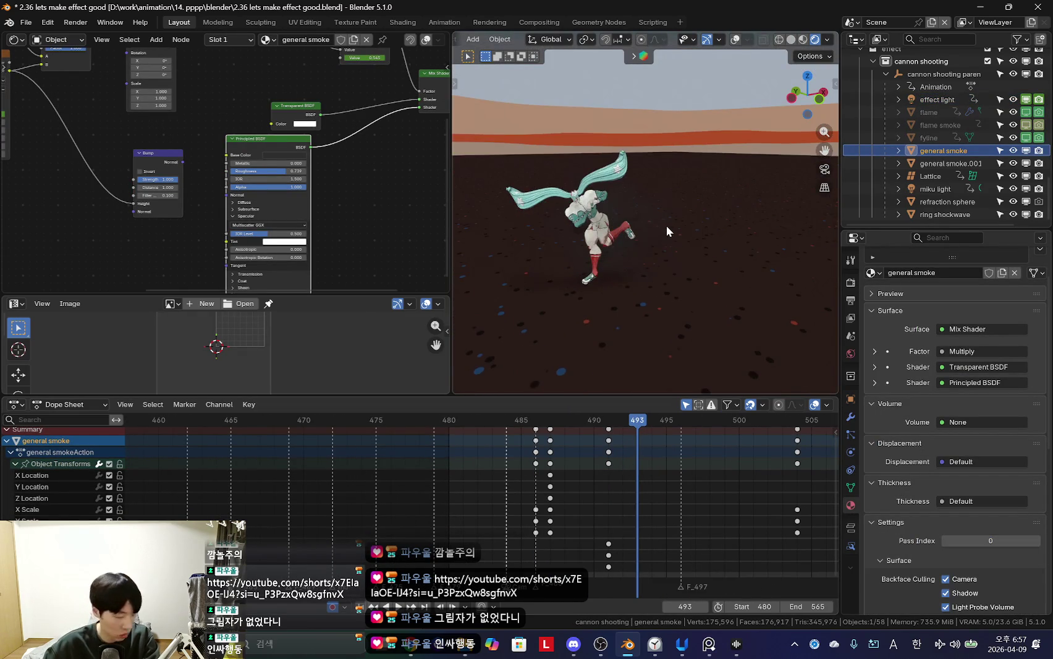
{"action": "key", "text": "KP_Divide"}
{"action": "key", "text": "shift+alt+z"}
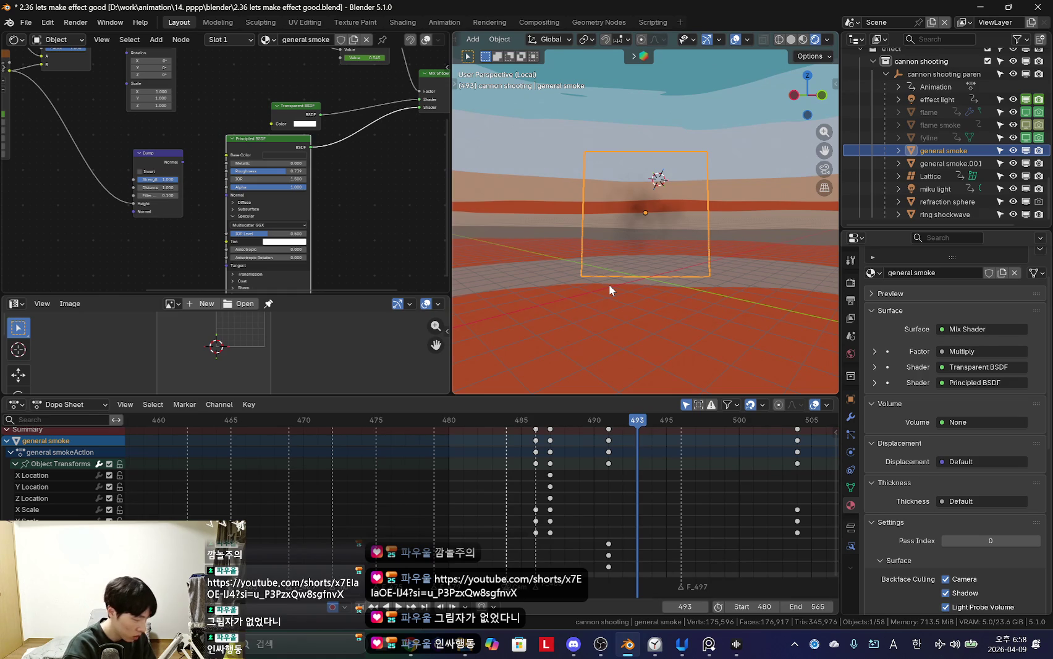
Step: Unhide general smoke at frame 485 and scrub forward to frame 491
{"action": "middle_click_drag", "start_coordinate": [609, 284], "coordinate": [645, 371]}
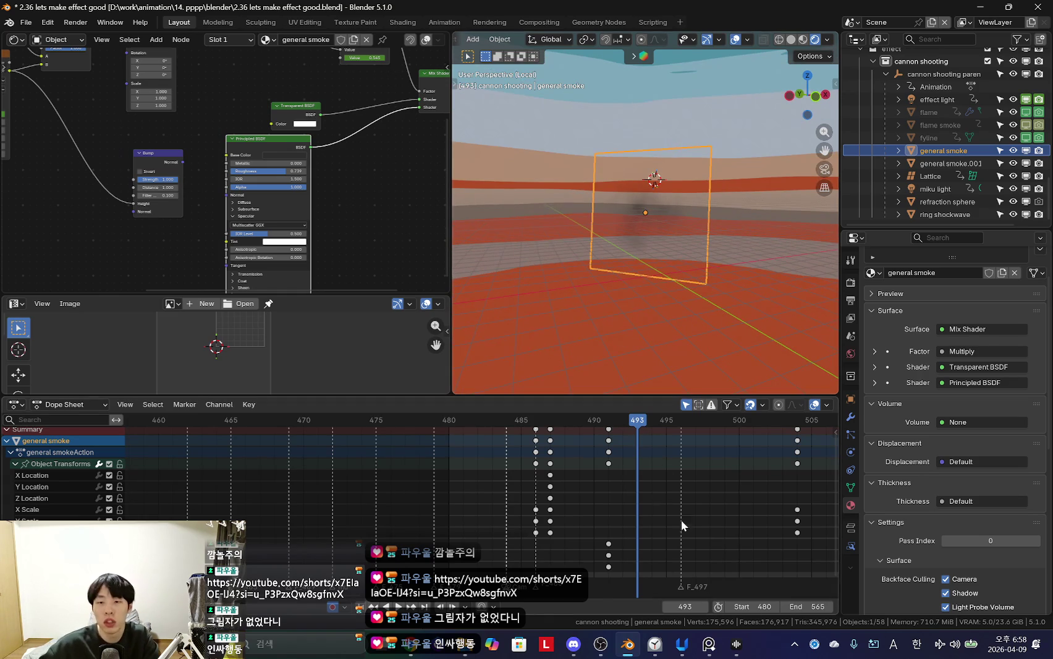
{"action": "scroll", "coordinate": [638, 531], "scroll_direction": "up", "scroll_amount": 2}
{"action": "left_click", "coordinate": [494, 478]}
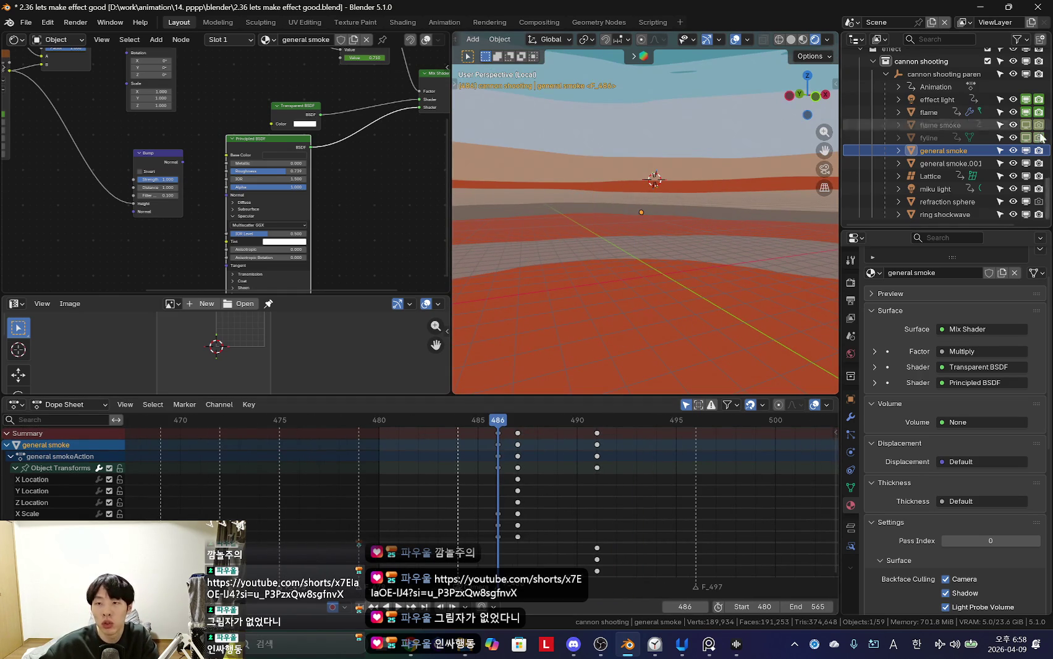
{"action": "scroll", "coordinate": [529, 492], "scroll_direction": "up", "scroll_amount": 1}
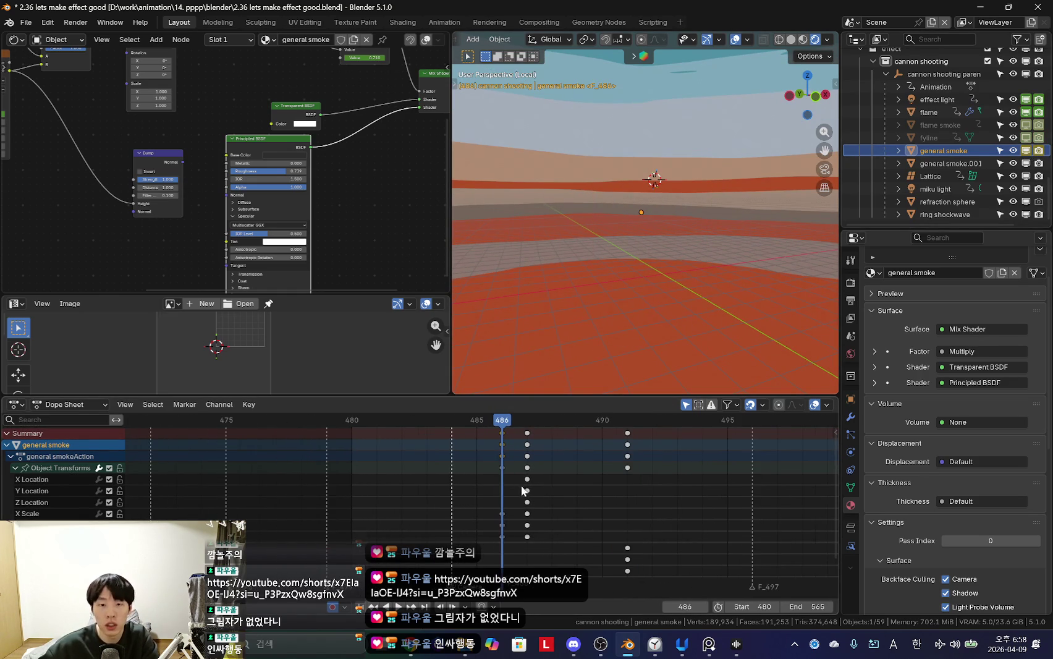
{"action": "key", "text": "Left"}
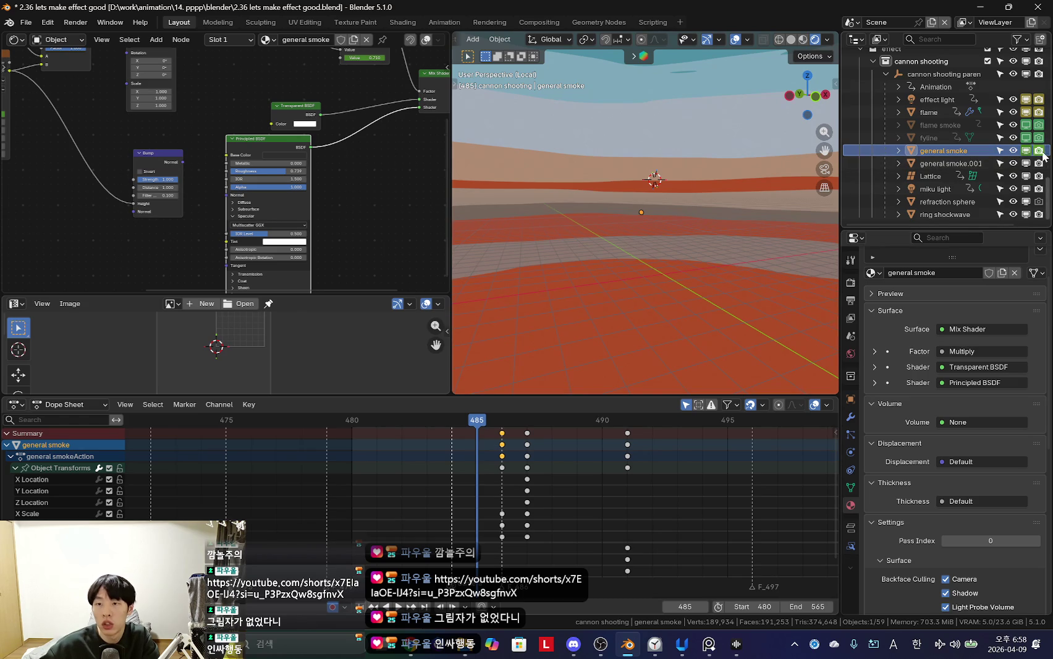
{"action": "left_click", "coordinate": [1039, 153]}
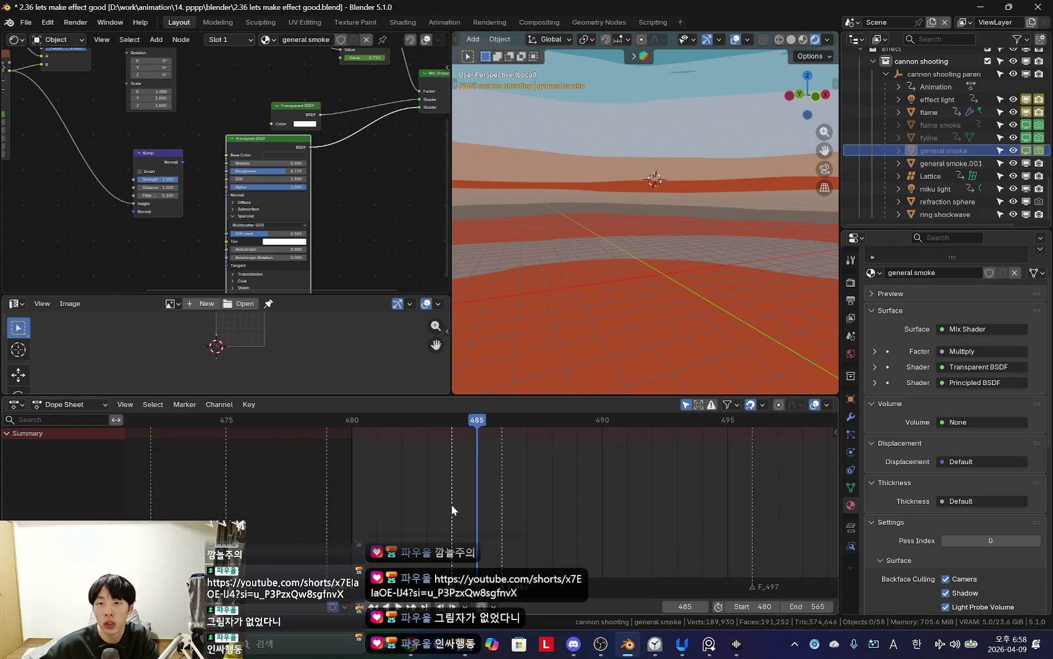
{"action": "left_click_drag", "start_coordinate": [509, 480], "coordinate": [626, 488]}
Step: Review general smoke's visibility keys, scrubbing through frames 498–505 and back to 487
{"action": "left_click", "coordinate": [927, 151]}
{"action": "left_click_drag", "start_coordinate": [556, 512], "coordinate": [715, 512]}
{"action": "middle_click_drag", "start_coordinate": [715, 517], "coordinate": [561, 522]}
{"action": "left_click_drag", "start_coordinate": [561, 522], "coordinate": [693, 505]}
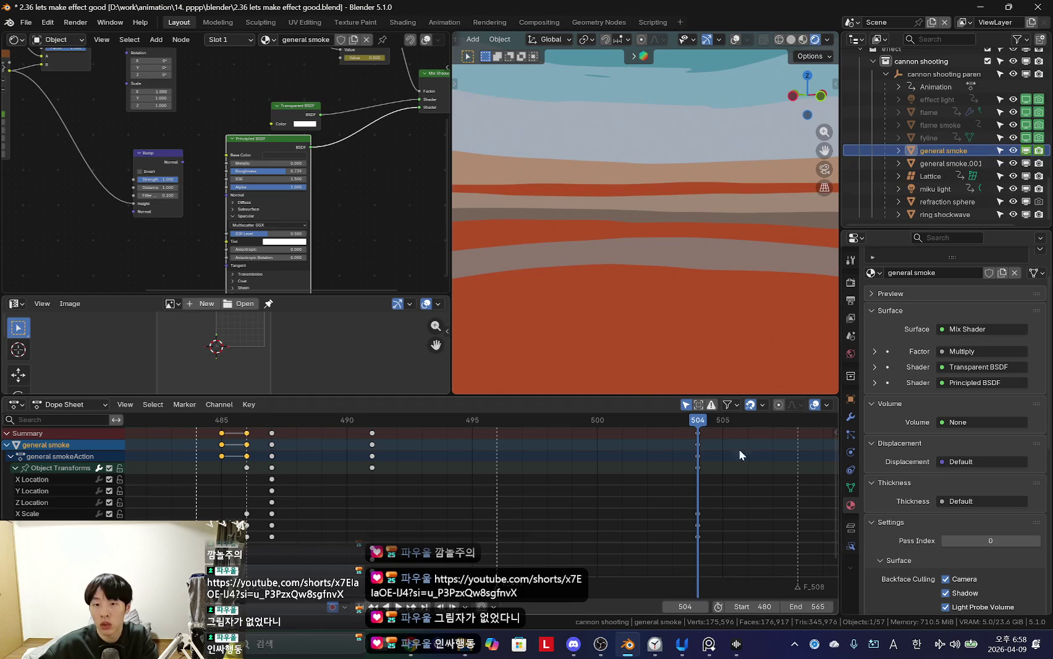
{"action": "key", "text": "Right"}
{"action": "left_click_drag", "start_coordinate": [758, 478], "coordinate": [333, 504]}
Step: Set general smoke.001's visibility keys at frames 485–488, then select and deselect the effect light
{"action": "left_click", "coordinate": [949, 163]}
{"action": "key", "text": "Right"}
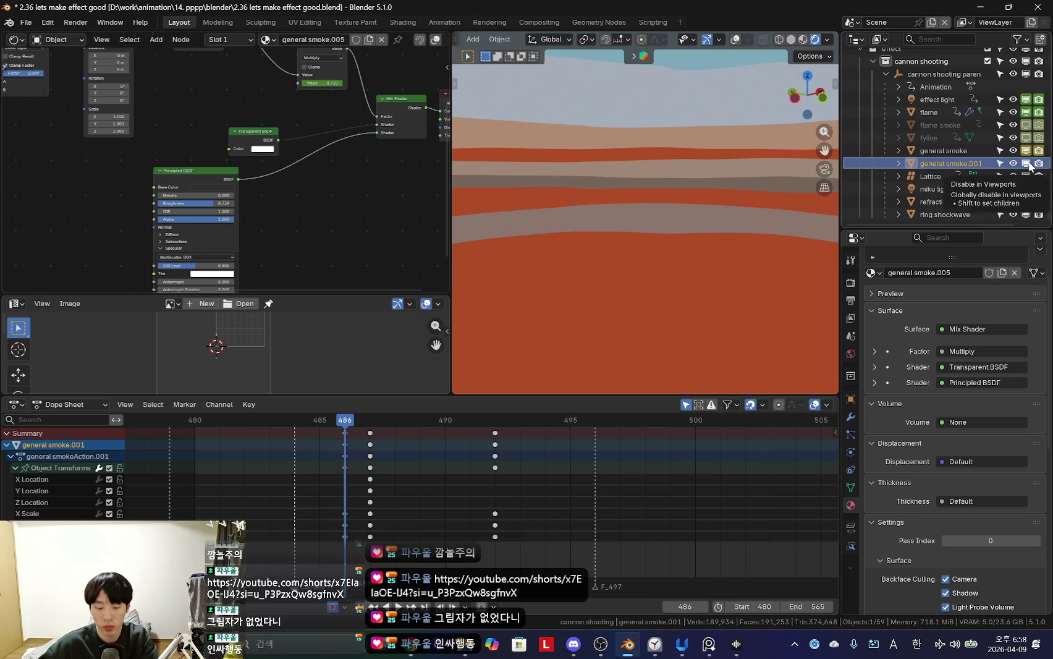
{"action": "scroll", "coordinate": [563, 461], "scroll_direction": "down", "scroll_amount": 2}
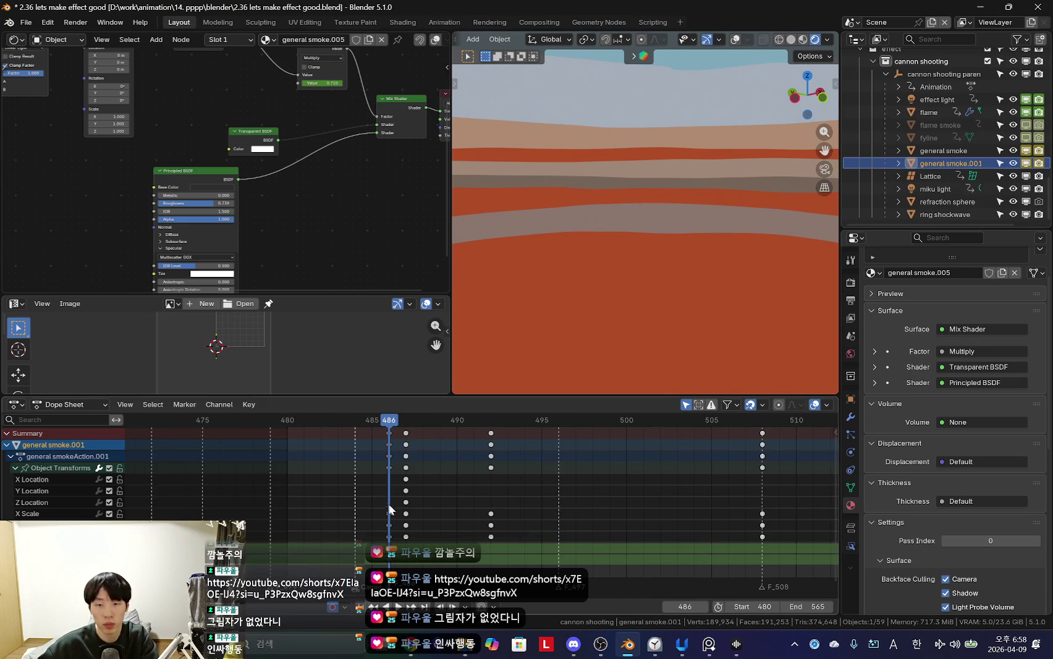
{"action": "key", "text": "Left"}
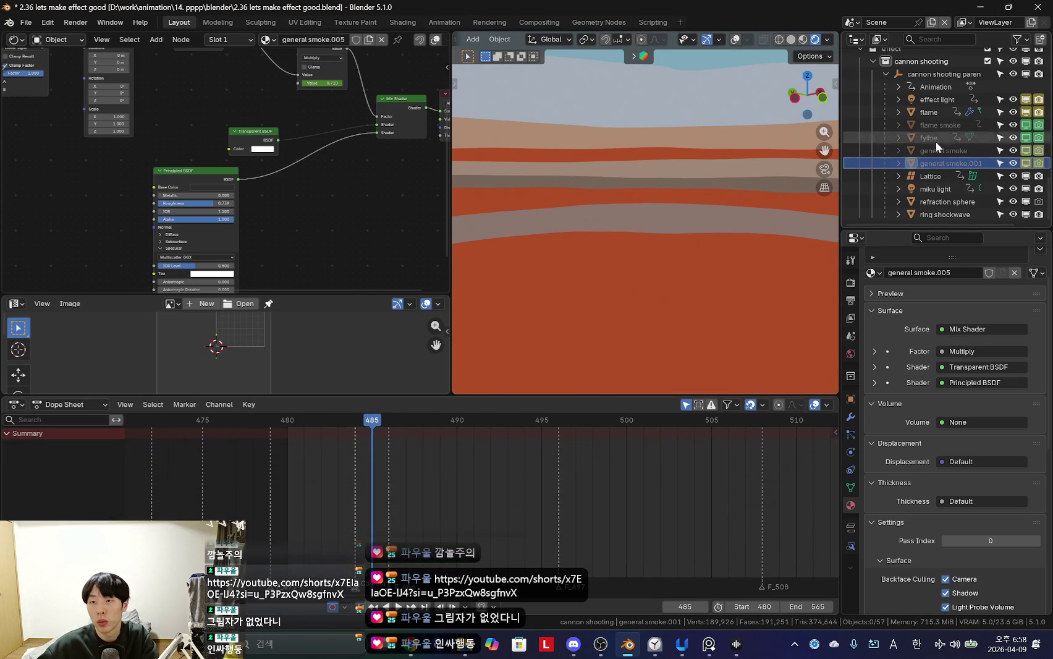
{"action": "left_click", "coordinate": [928, 100]}
{"action": "mouse_move", "coordinate": [364, 451]}
{"action": "left_mouse_down"}
{"action": "mouse_move", "coordinate": [305, 482]}
{"action": "mouse_move", "coordinate": [355, 473]}
{"action": "left_mouse_up"}
{"action": "left_click", "coordinate": [1033, 100]}
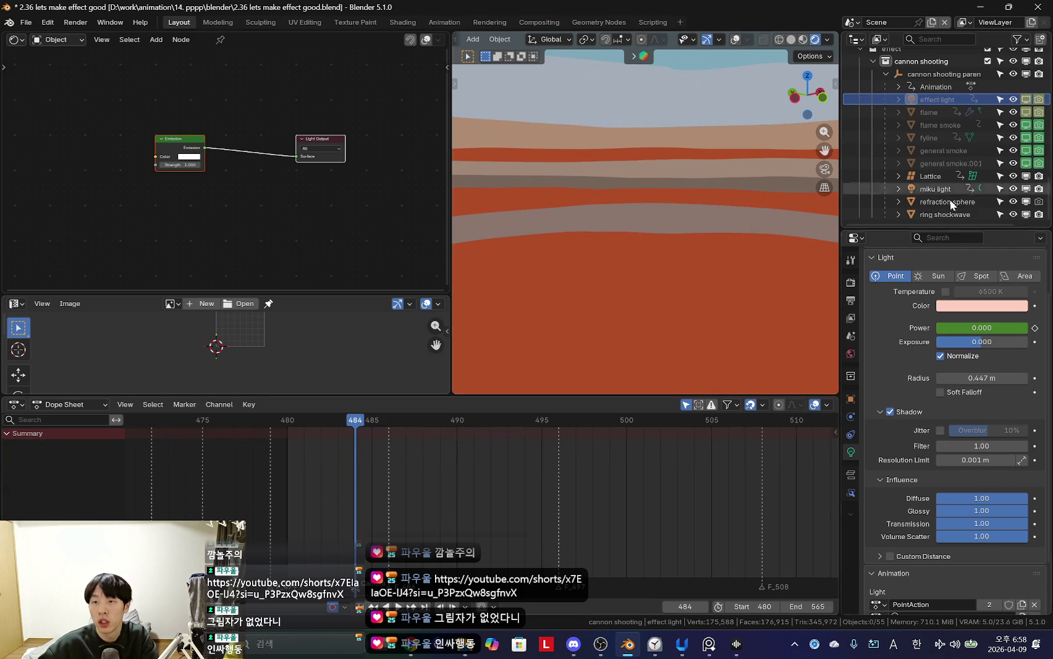
Step: Keyframe the Lattice's visibility at frames 486 and 485, then preview playback
{"action": "left_click", "coordinate": [371, 468]}
{"action": "left_click", "coordinate": [946, 162]}
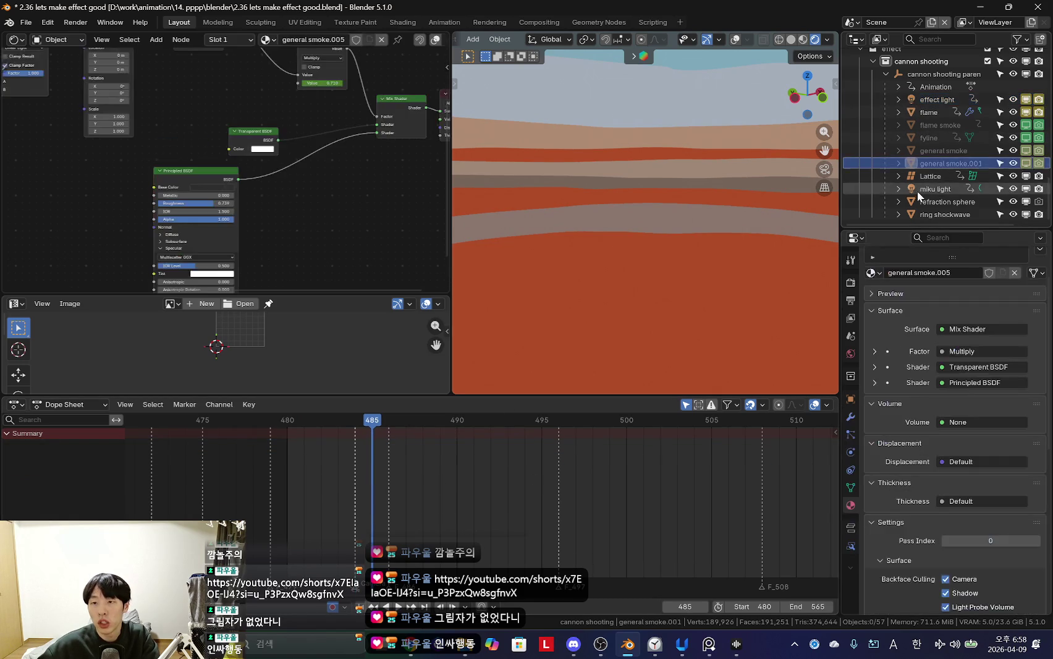
{"action": "left_click", "coordinate": [921, 177]}
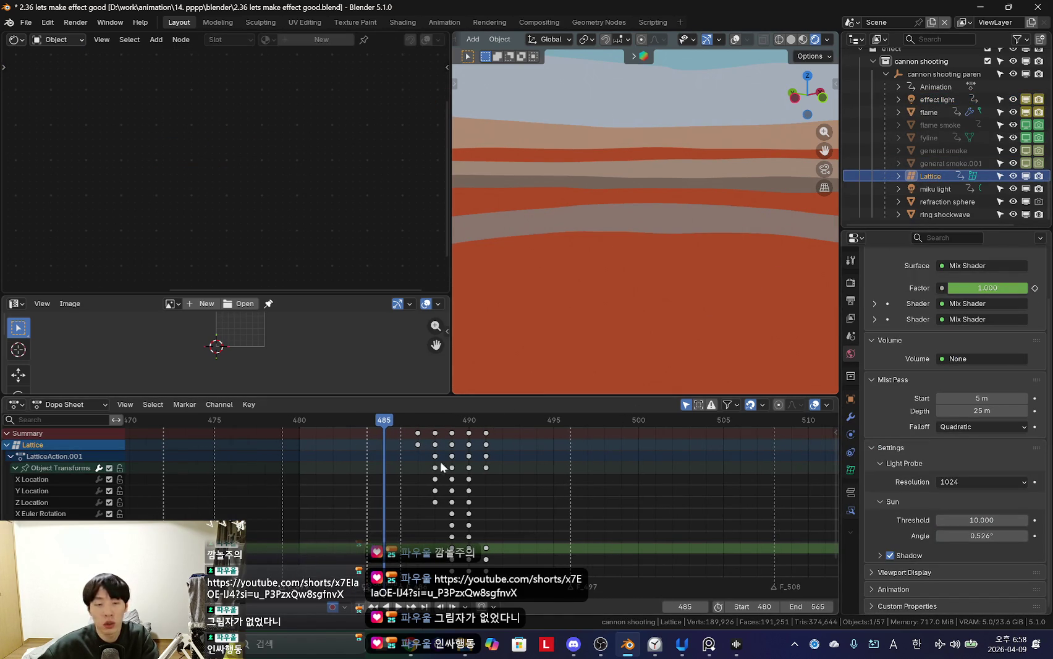
{"action": "scroll", "coordinate": [444, 464], "scroll_direction": "up", "scroll_amount": 2}
{"action": "mouse_move", "coordinate": [434, 487]}
{"action": "left_mouse_down"}
{"action": "mouse_move", "coordinate": [357, 500]}
{"action": "mouse_move", "coordinate": [433, 510]}
{"action": "left_mouse_up"}
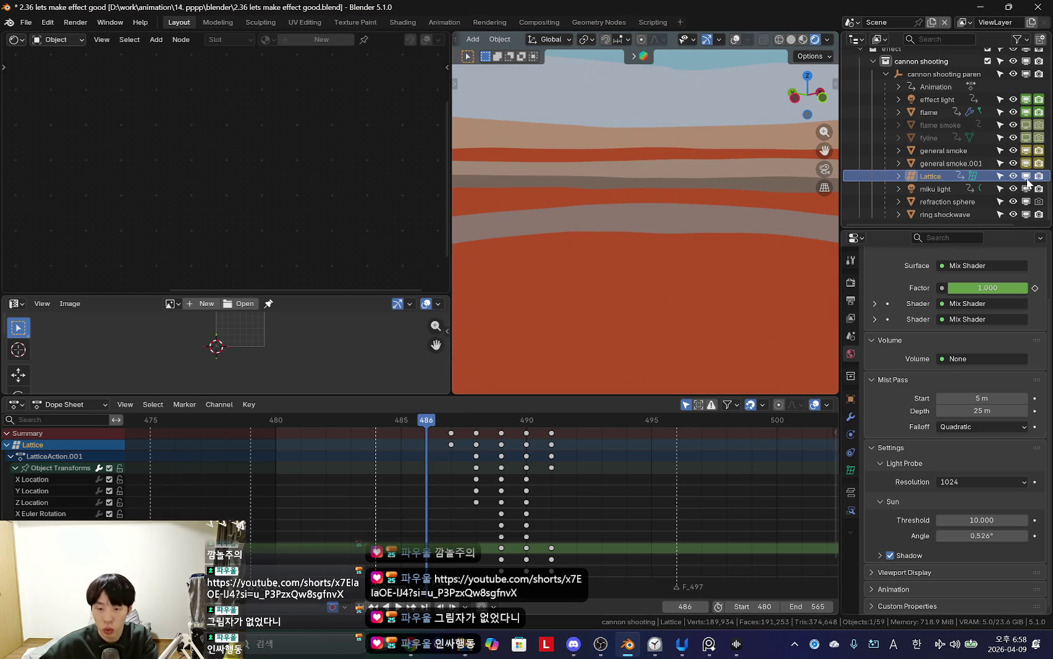
{"action": "key", "text": "i"}
{"action": "key", "text": "Left"}
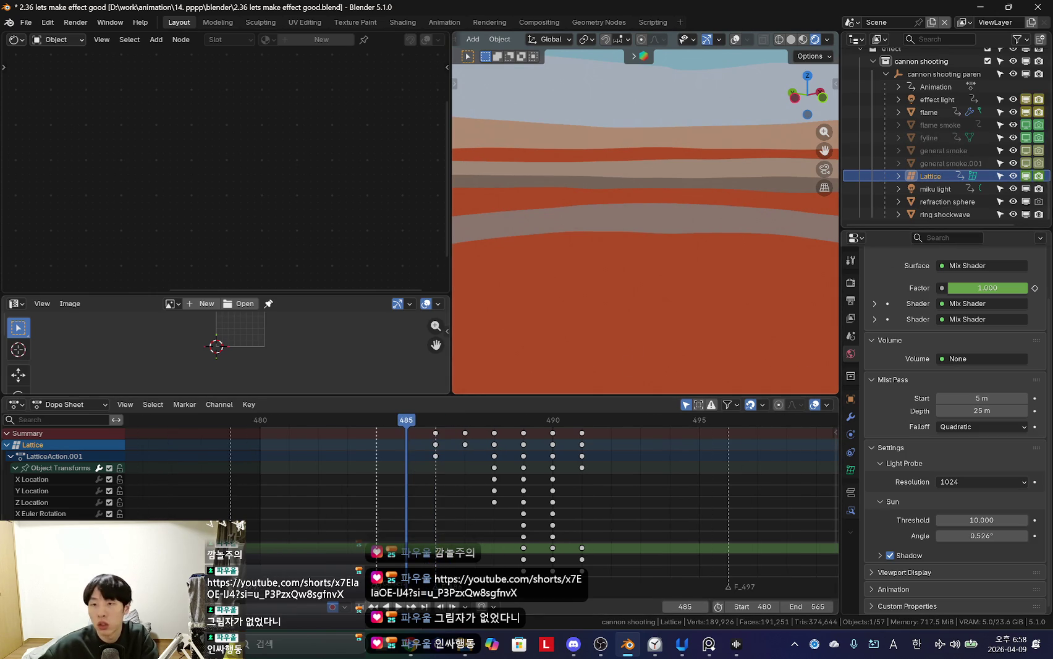
{"action": "scroll", "coordinate": [605, 446], "scroll_direction": "down", "scroll_amount": 3}
{"action": "key", "text": "space"}
Step: At frame 493, exit local view to show the whole scene and hide overlays
{"action": "left_click", "coordinate": [930, 176]}
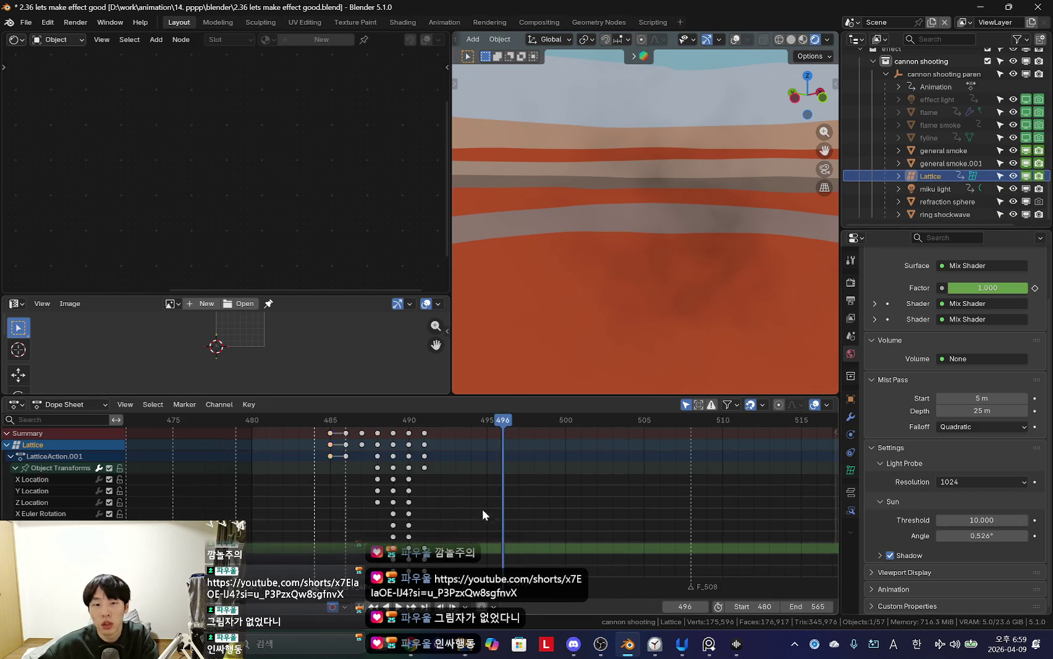
{"action": "mouse_move", "coordinate": [569, 509]}
{"action": "left_mouse_down"}
{"action": "mouse_move", "coordinate": [452, 519]}
{"action": "mouse_move", "coordinate": [474, 521]}
{"action": "left_mouse_up"}
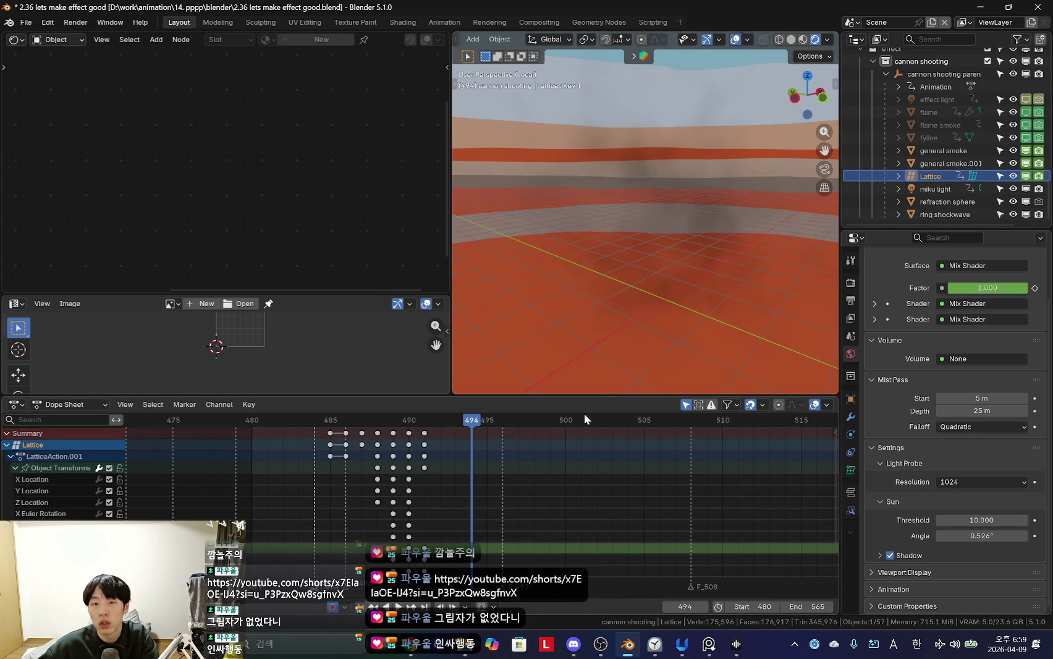
{"action": "key", "text": "KP_Divide"}
{"action": "key", "text": "shift+alt+z"}
Step: Check frames 493–494, deselect the Lattice and select the miku light
{"action": "left_click_drag", "start_coordinate": [475, 484], "coordinate": [449, 487]}
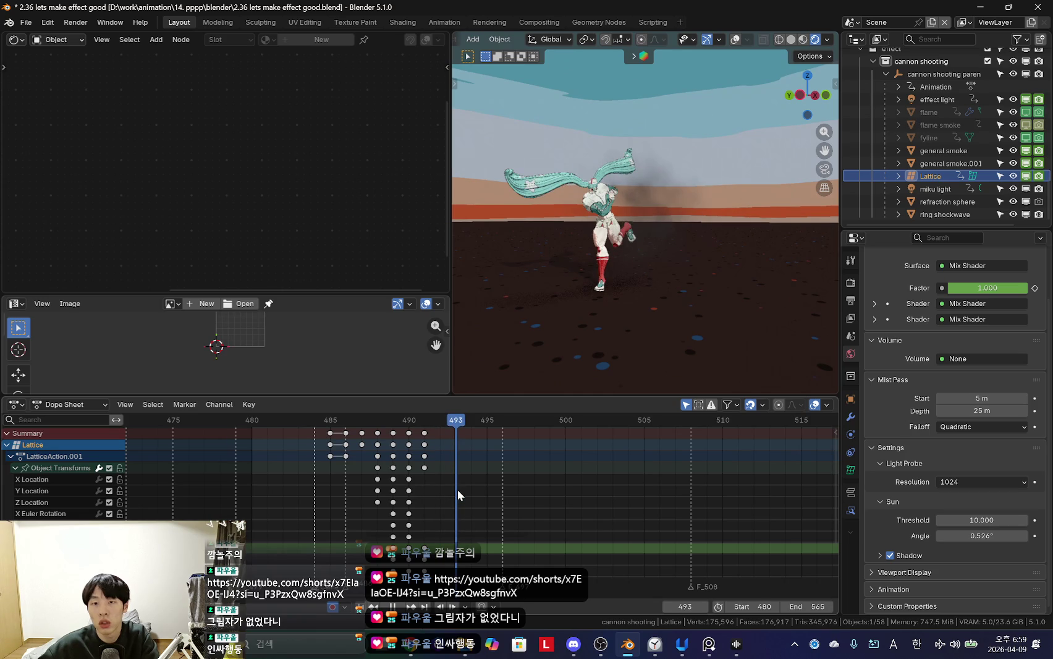
{"action": "left_click", "coordinate": [469, 459]}
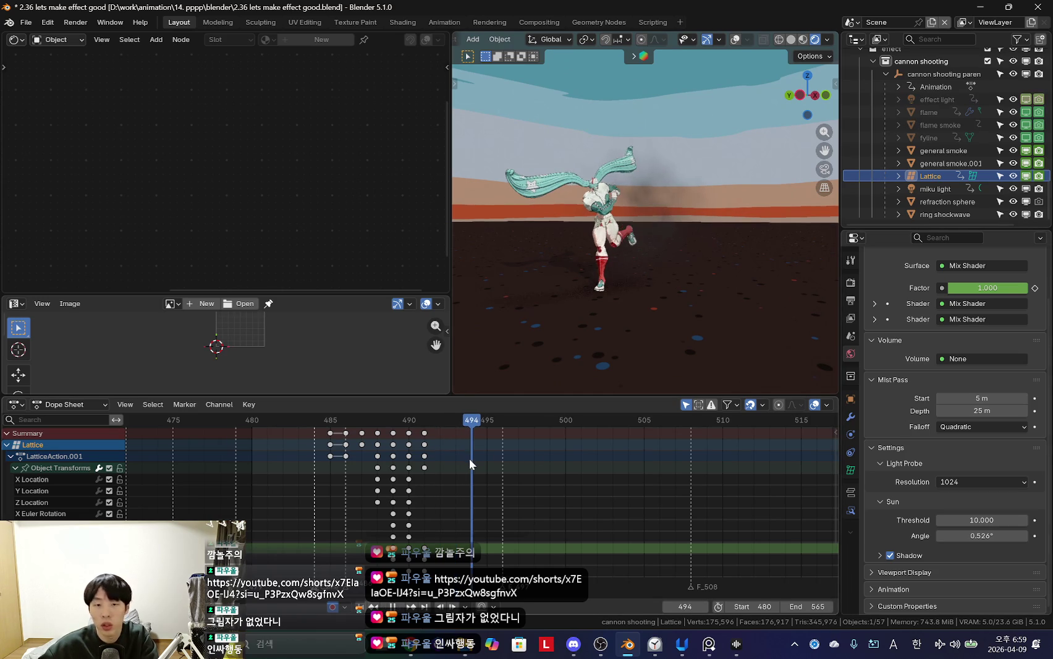
{"action": "left_click", "coordinate": [1026, 176]}
{"action": "middle_click_drag", "start_coordinate": [542, 507], "coordinate": [547, 506]}
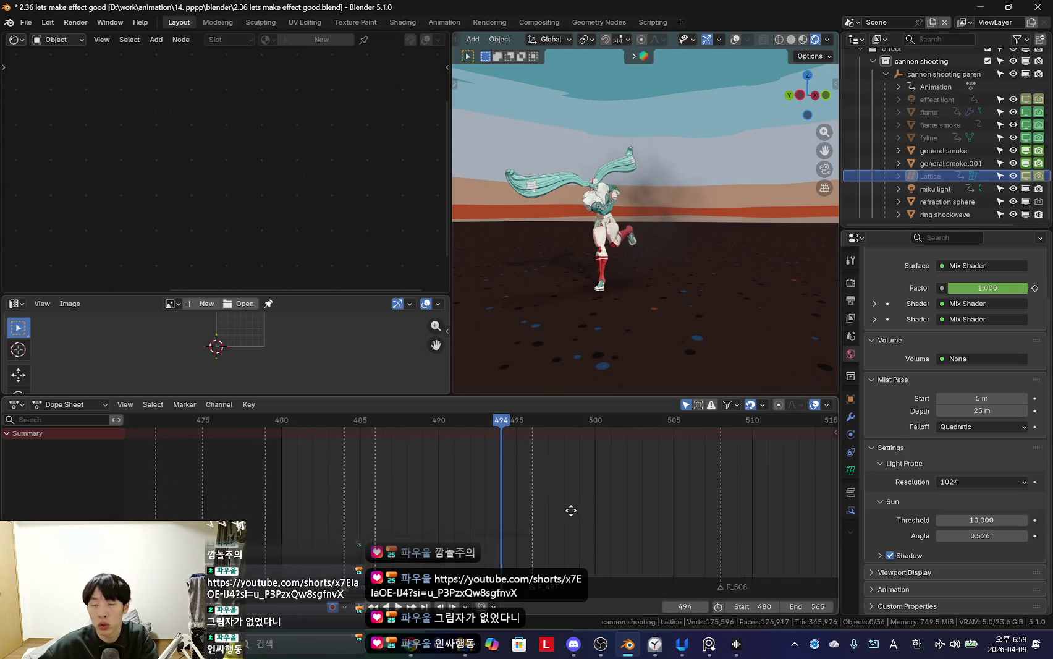
{"action": "left_click", "coordinate": [958, 188]}
{"action": "mouse_move", "coordinate": [445, 470]}
{"action": "left_mouse_down"}
{"action": "mouse_move", "coordinate": [398, 461]}
{"action": "mouse_move", "coordinate": [571, 498]}
{"action": "left_mouse_up"}
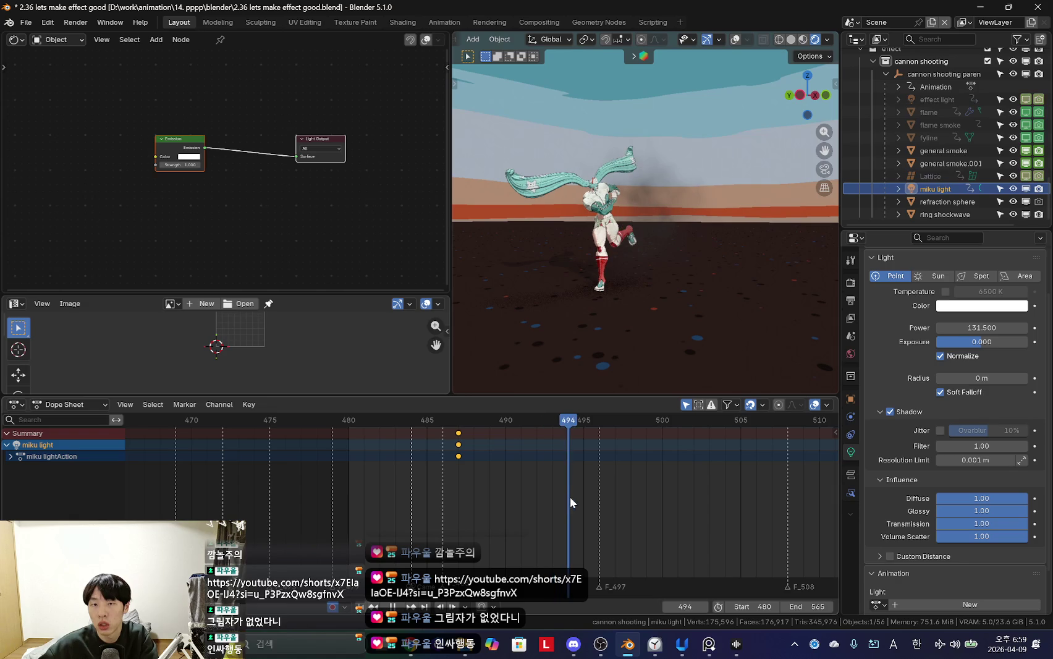
Step: At frame 487, clear the miku light's parent, then reselect the Lattice with overlays shown
{"action": "scroll", "coordinate": [972, 396], "scroll_direction": "up", "scroll_amount": 3}
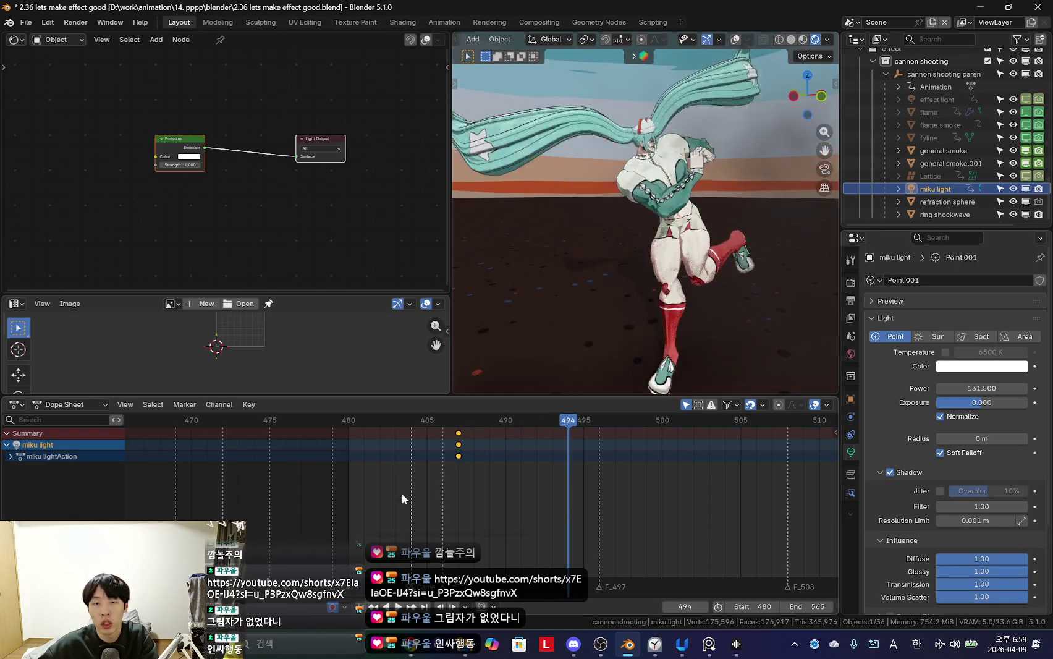
{"action": "left_click", "coordinate": [458, 494]}
{"action": "left_click_drag", "start_coordinate": [473, 500], "coordinate": [535, 506]}
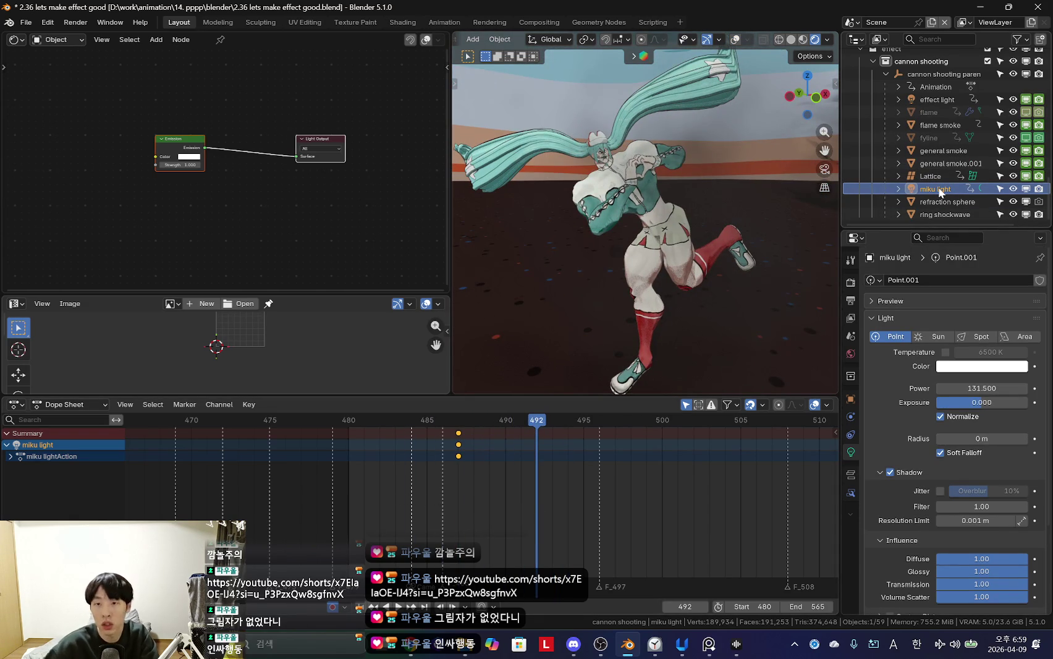
{"action": "key", "text": "ctrl+p"}
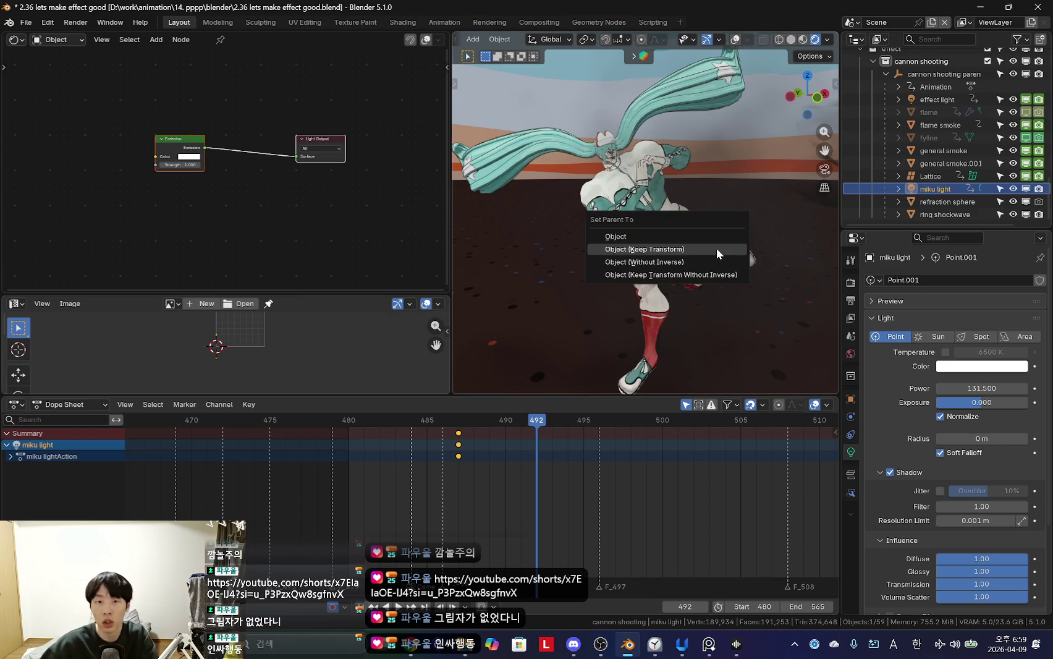
{"action": "left_click", "coordinate": [672, 242]}
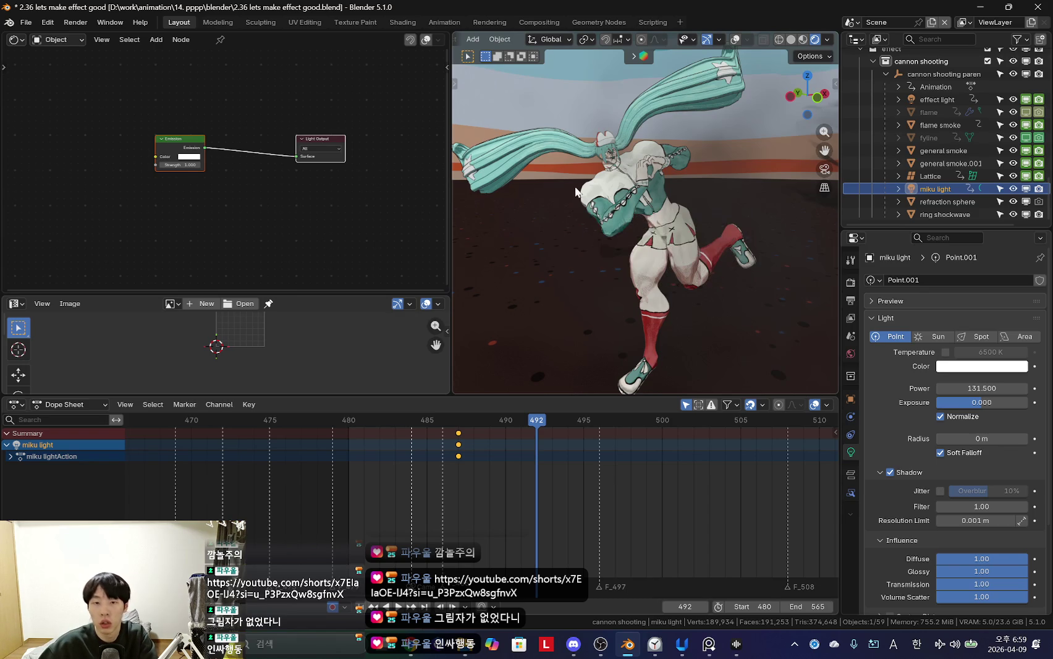
{"action": "key", "text": "alt+p"}
{"action": "left_click", "coordinate": [577, 196]}
{"action": "left_click", "coordinate": [937, 188]}
{"action": "left_click", "coordinate": [930, 176]}
{"action": "key", "text": "shift+alt+z"}
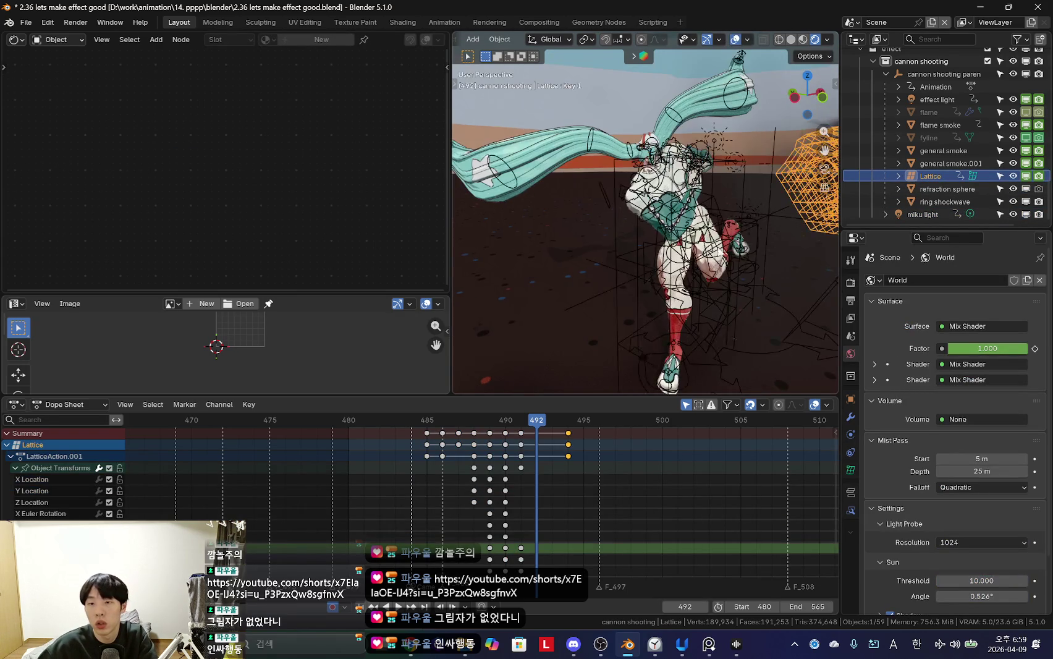
Step: Keyframe the refraction sphere's visibility on at frame 486 and off at frame 485
{"action": "left_click", "coordinate": [941, 189]}
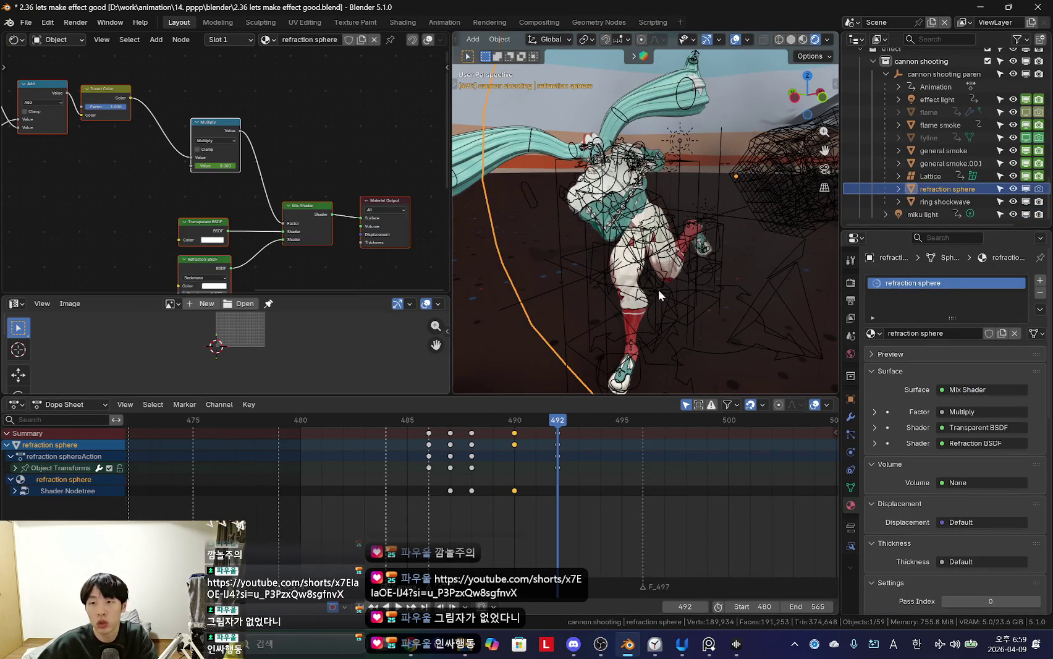
{"action": "key", "text": "shift+alt+z"}
{"action": "scroll", "coordinate": [445, 518], "scroll_direction": "up", "scroll_amount": 1}
{"action": "left_click", "coordinate": [426, 461]}
{"action": "mouse_move", "coordinate": [427, 461]}
{"action": "left_mouse_down"}
{"action": "mouse_move", "coordinate": [399, 465]}
{"action": "mouse_move", "coordinate": [424, 465]}
{"action": "left_mouse_up"}
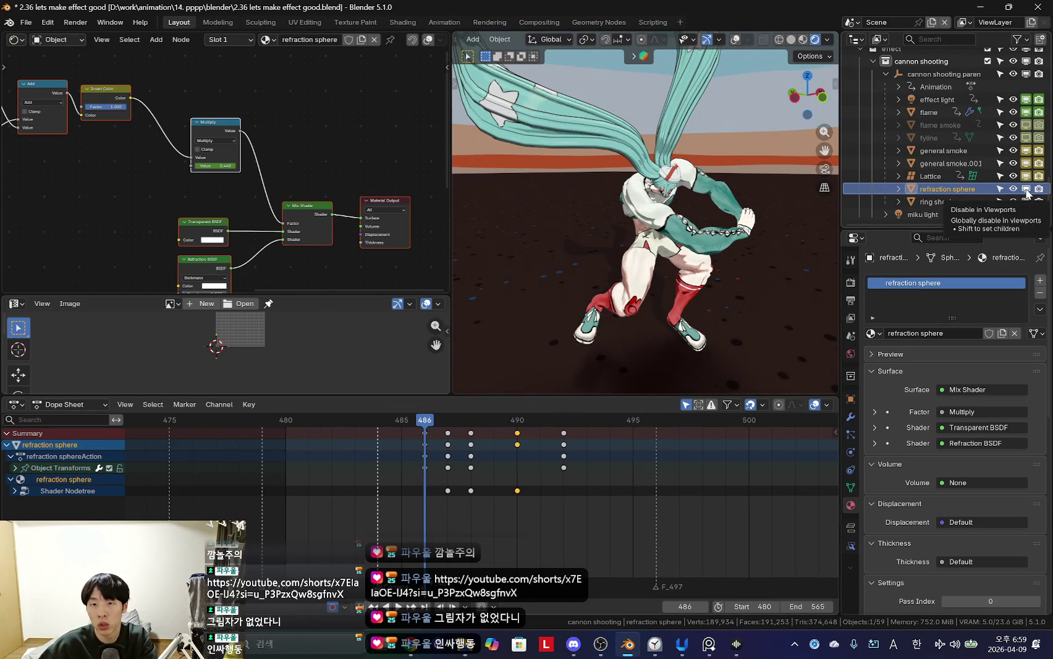
{"action": "key", "text": "i"}
{"action": "key", "text": "i"}
{"action": "key", "text": "Left"}
{"action": "key", "text": "i"}
{"action": "key", "text": "Right"}
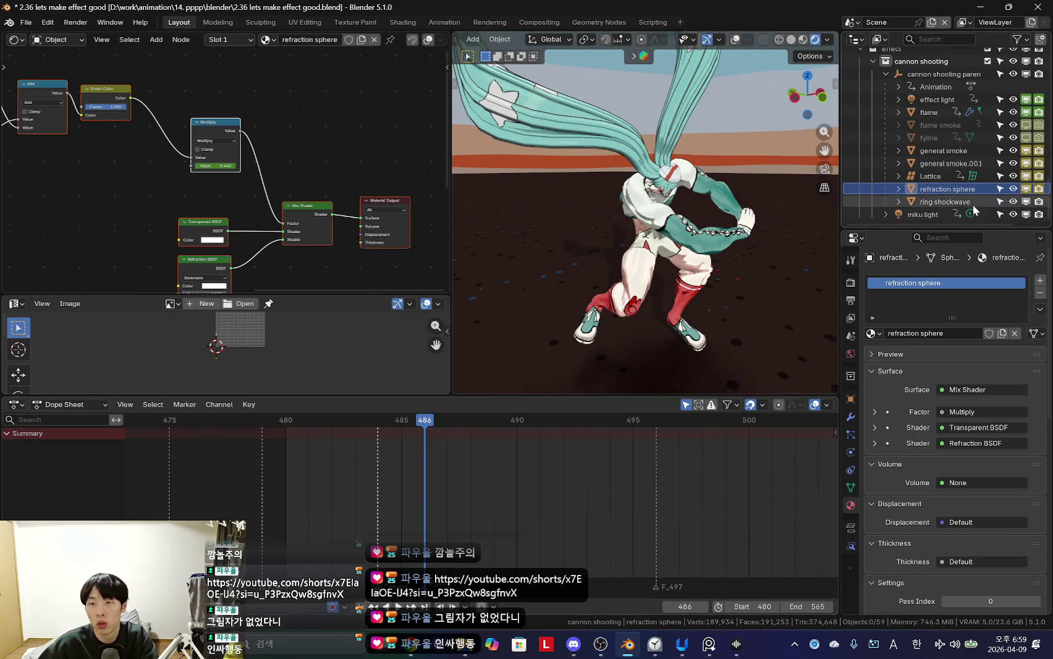
Step: Review the shot around frames 488–490, then select the ring shockwave object
{"action": "key", "text": "Right"}
{"action": "key", "text": "Right"}
{"action": "key", "text": "Right"}
{"action": "key", "text": "Right"}
{"action": "key", "text": "Left"}
{"action": "key", "text": "Left"}
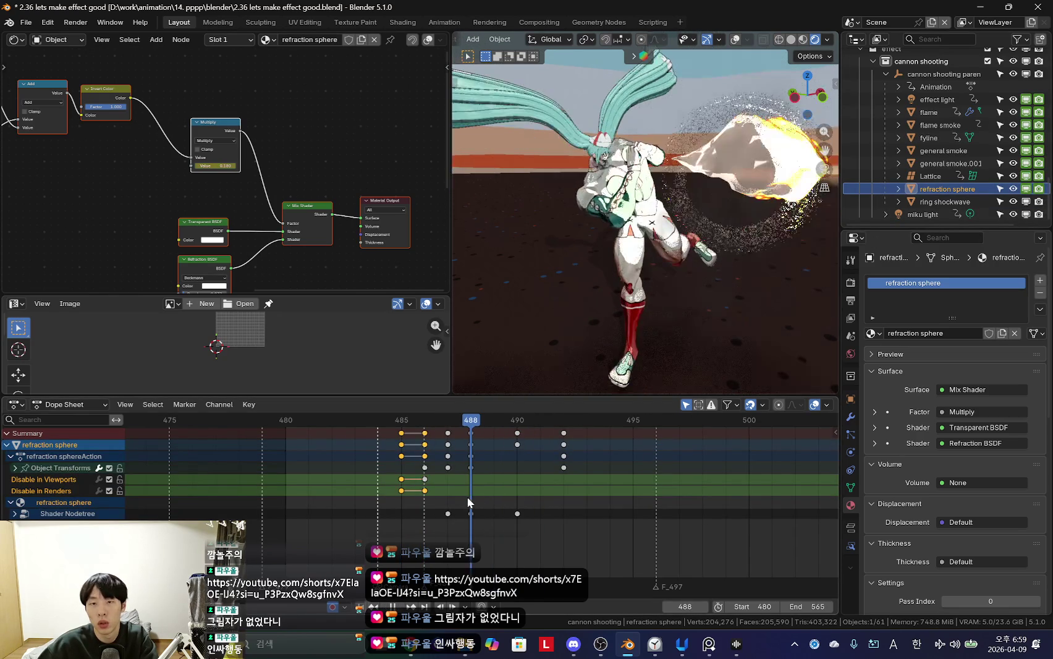
{"action": "key", "text": "Left"}
{"action": "key", "text": "Left"}
{"action": "key", "text": "Right"}
{"action": "key", "text": "Right"}
{"action": "left_click", "coordinate": [468, 493]}
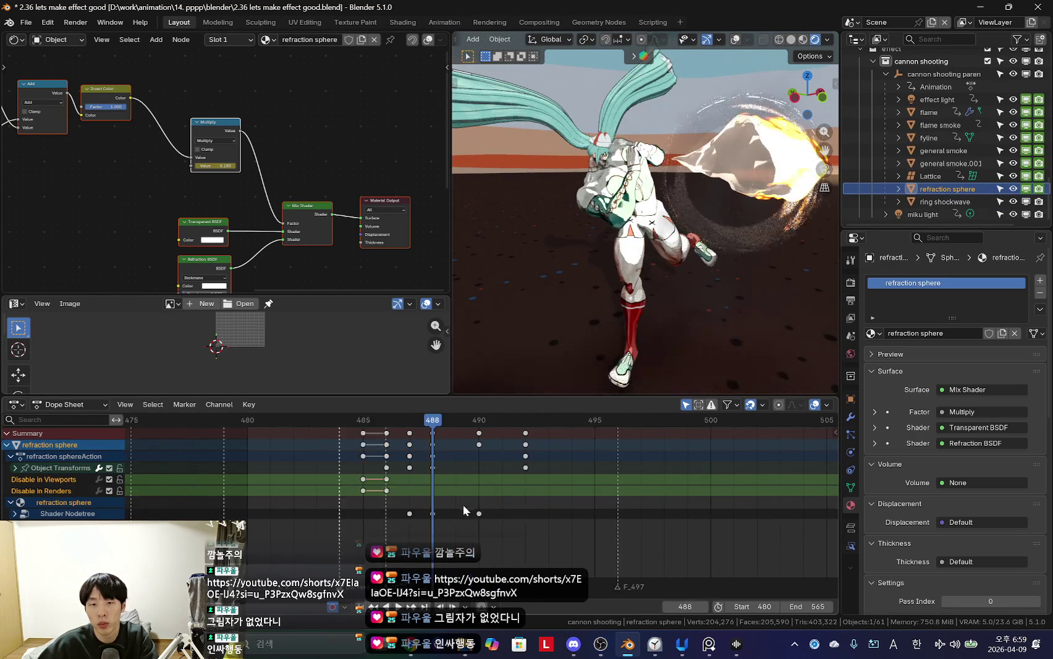
{"action": "scroll", "coordinate": [451, 485], "scroll_direction": "down", "scroll_amount": 2}
{"action": "key", "text": "Right"}
{"action": "key", "text": "Right"}
{"action": "key", "text": "Right"}
{"action": "key", "text": "Left"}
{"action": "key", "text": "Left"}
{"action": "key", "text": "Left"}
{"action": "key", "text": "Right"}
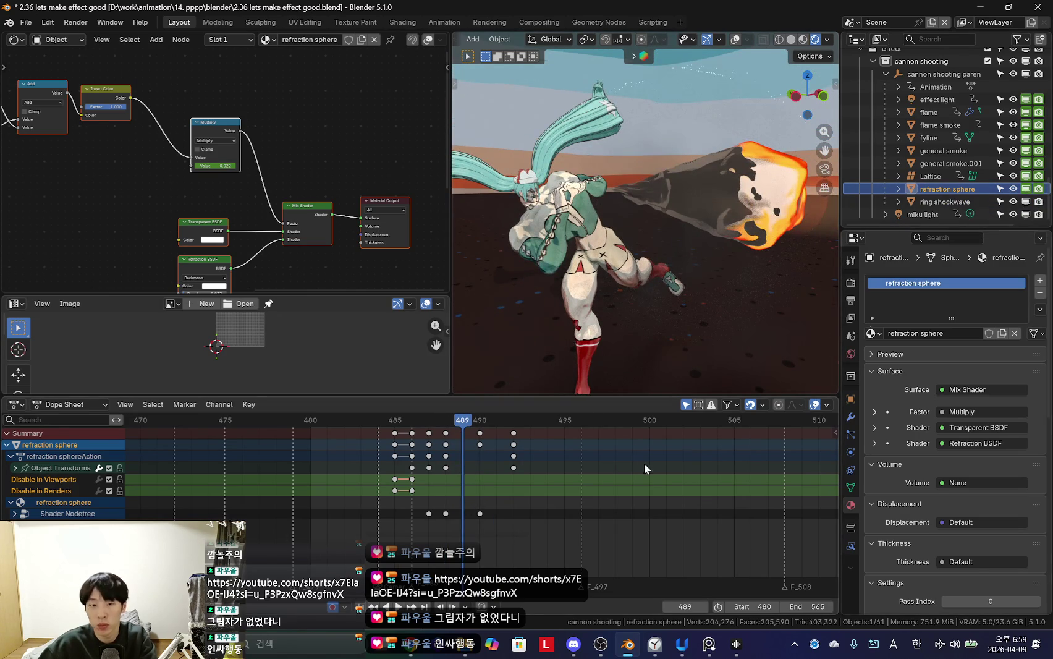
{"action": "key", "text": "Right"}
{"action": "left_click", "coordinate": [759, 354]}
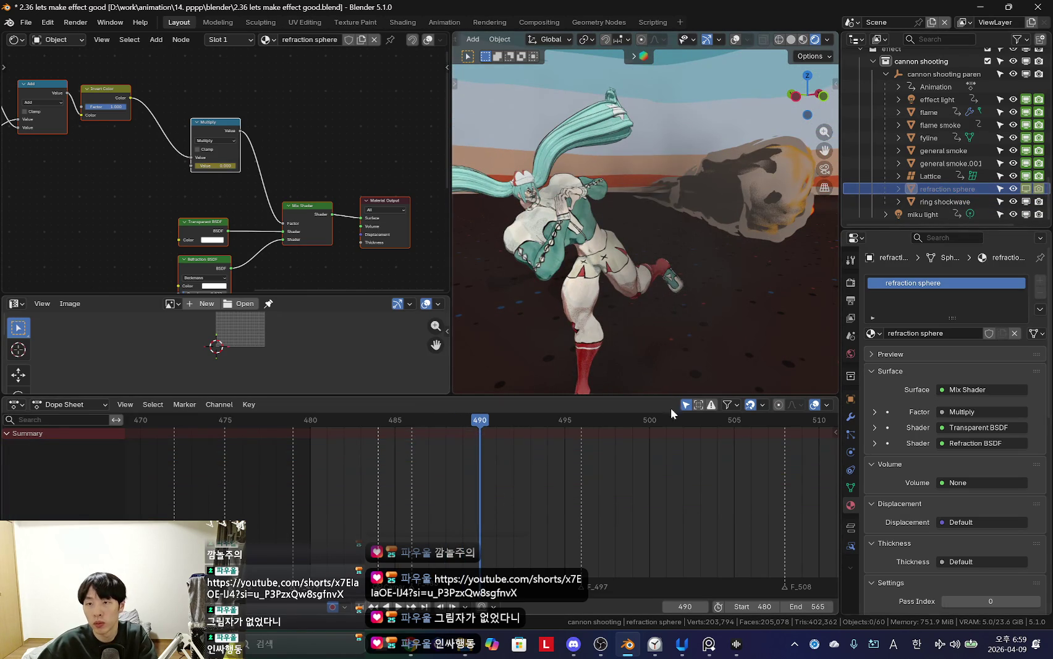
{"action": "key", "text": "Left"}
{"action": "key", "text": "Left"}
{"action": "left_click", "coordinate": [966, 202]}
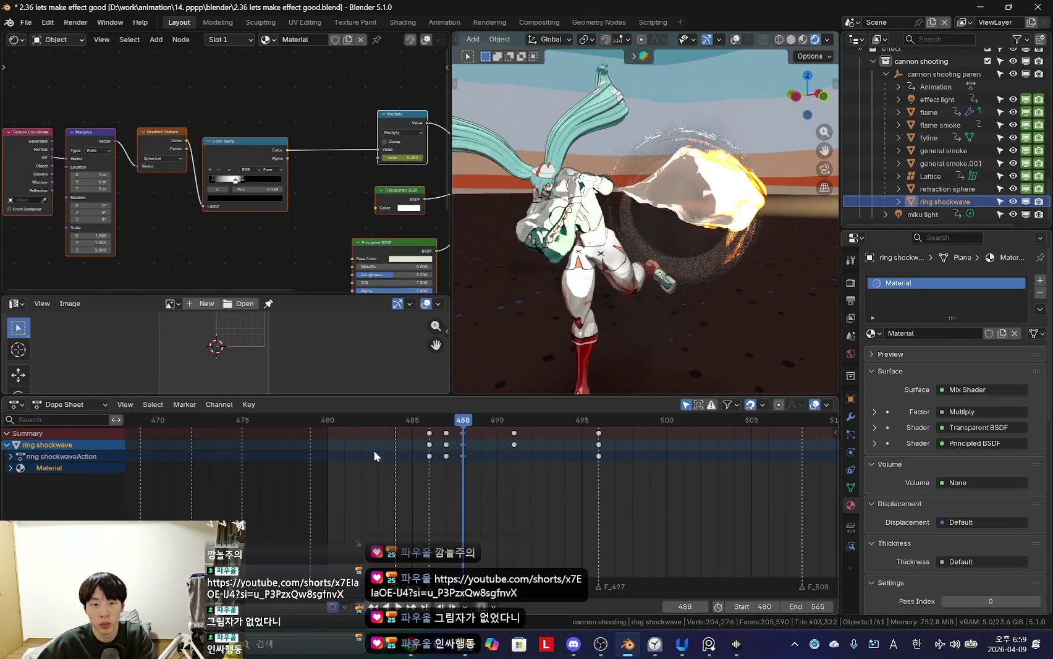
Step: Keyframe the ring shockwave at frame 496 and hide it at frame 497
{"action": "key", "text": "Left"}
{"action": "key", "text": "Left"}
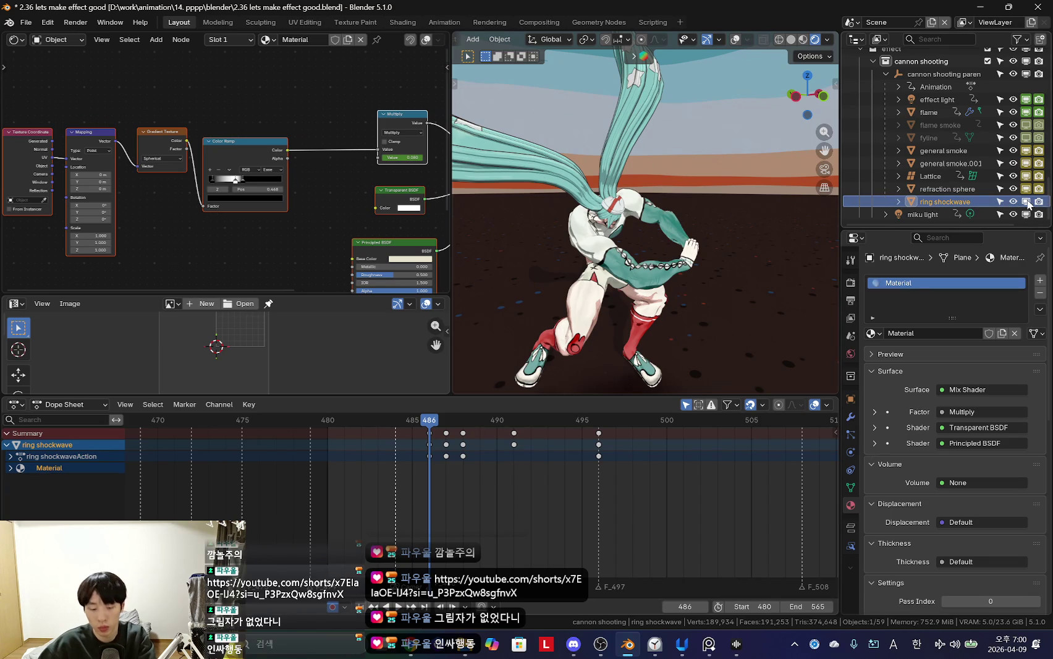
{"action": "key", "text": "Right"}
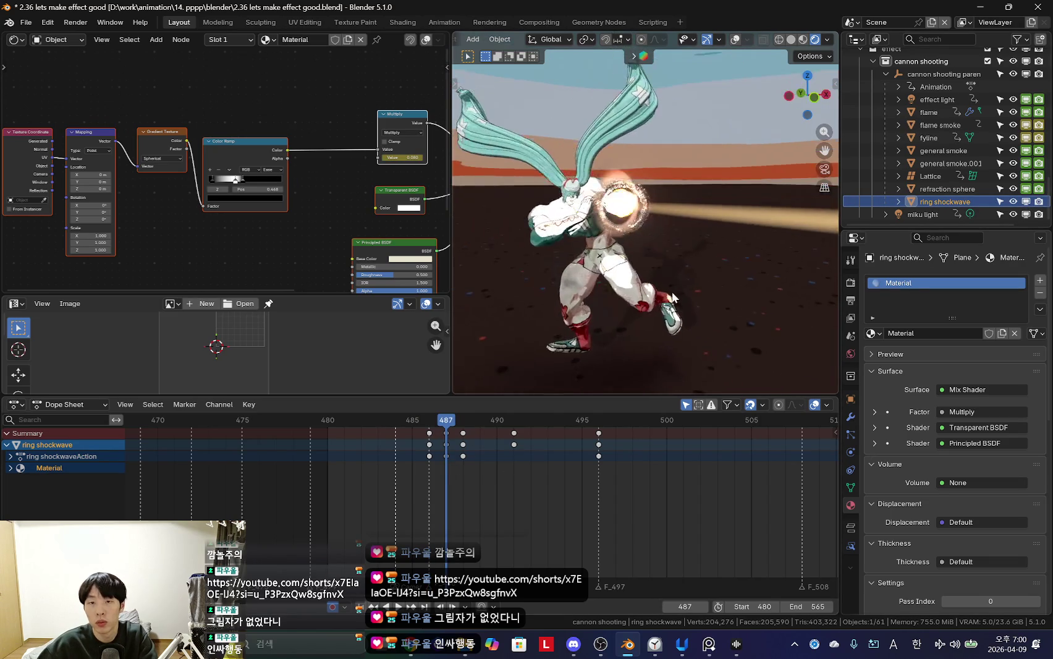
{"action": "left_click", "coordinate": [735, 39]}
{"action": "left_click_drag", "start_coordinate": [470, 475], "coordinate": [614, 488]}
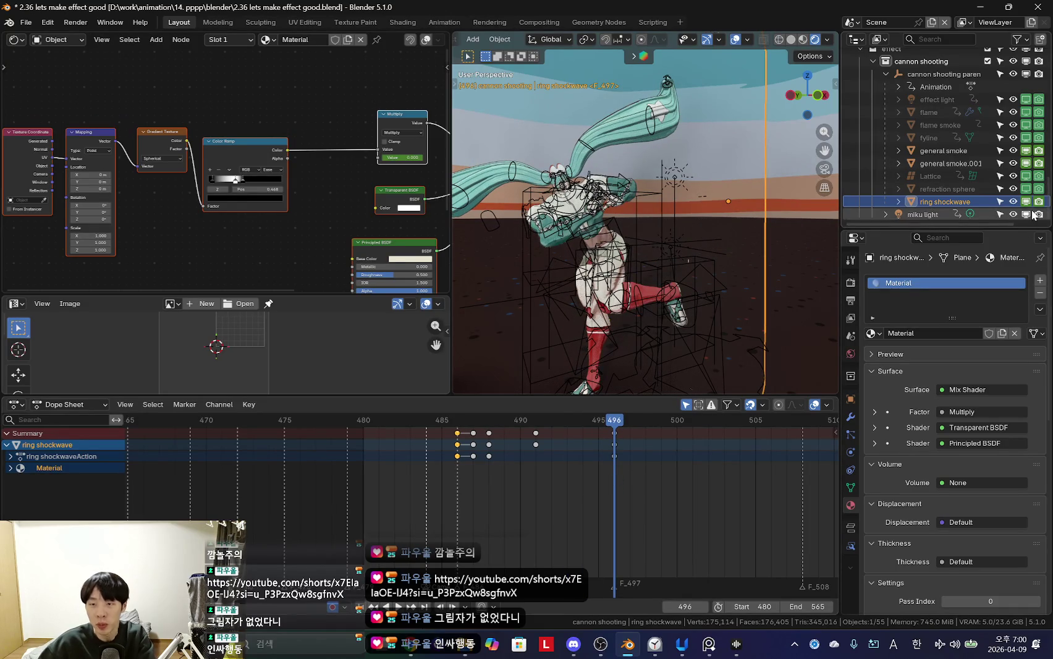
{"action": "key", "text": "i"}
{"action": "scroll", "coordinate": [665, 505], "scroll_direction": "up", "scroll_amount": 1}
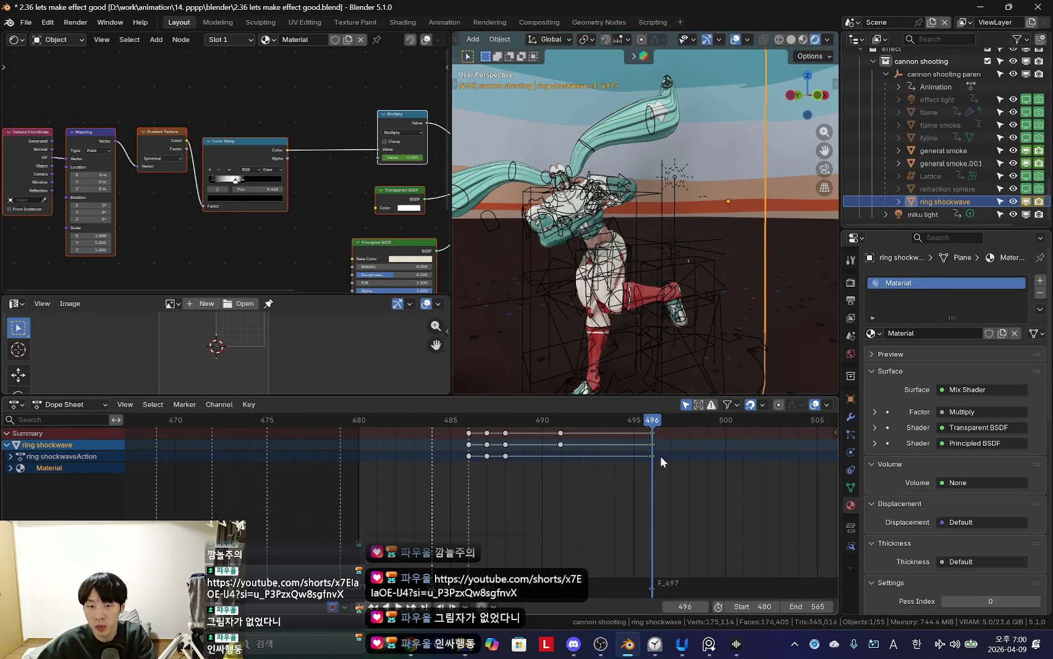
{"action": "left_click", "coordinate": [671, 462]}
{"action": "left_click", "coordinate": [1026, 202]}
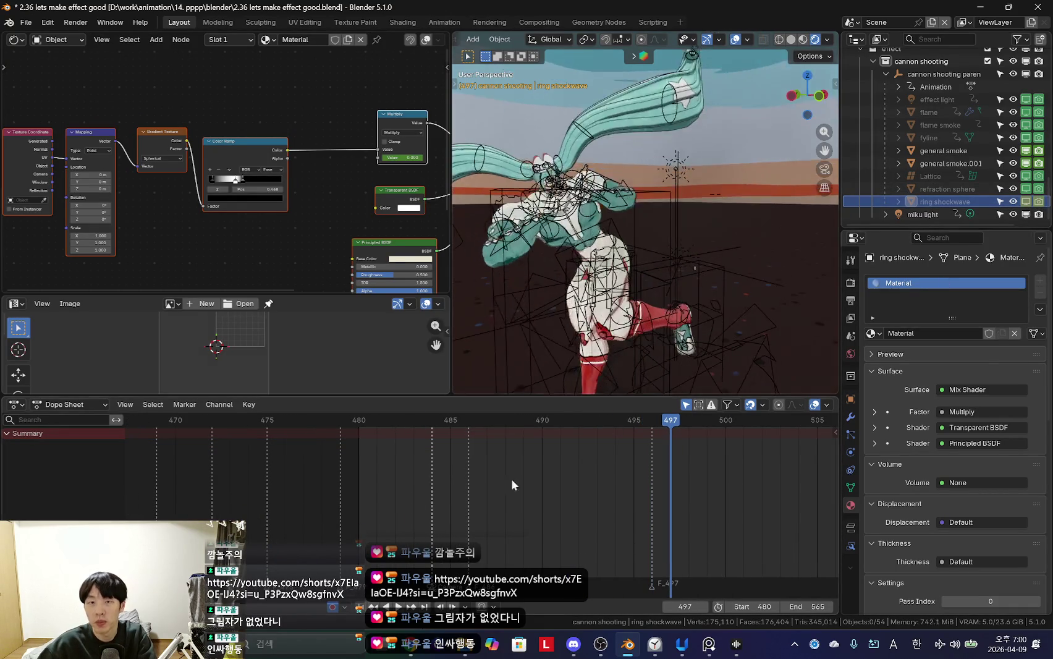
Step: Replay the shot from frame 484 and select all the cannon shooting effect objects
{"action": "key", "text": "space"}
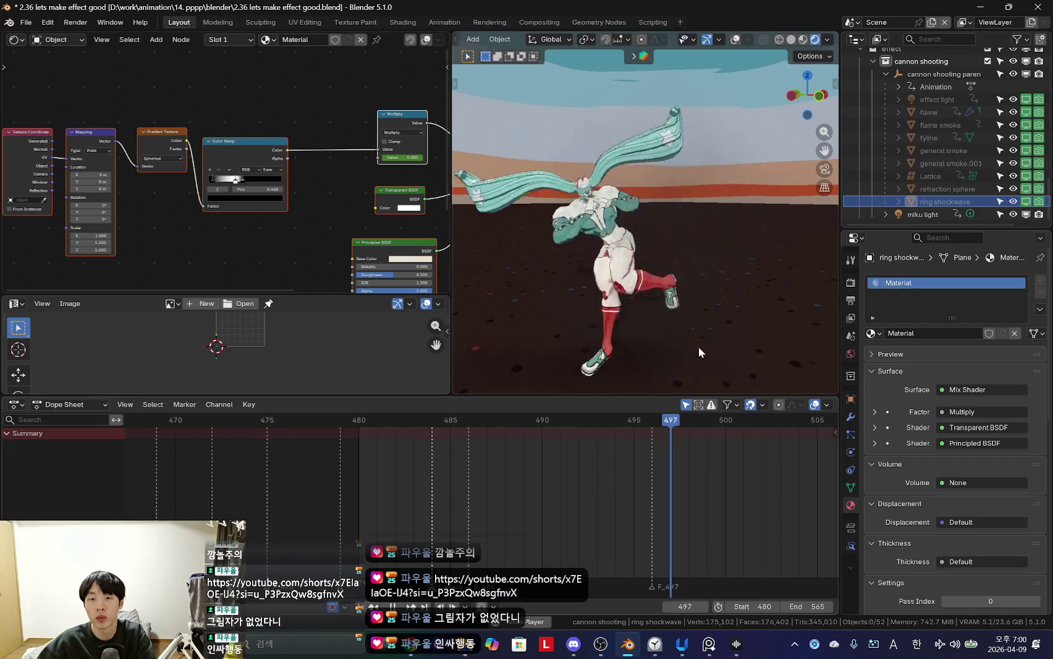
{"action": "left_click", "coordinate": [689, 509]}
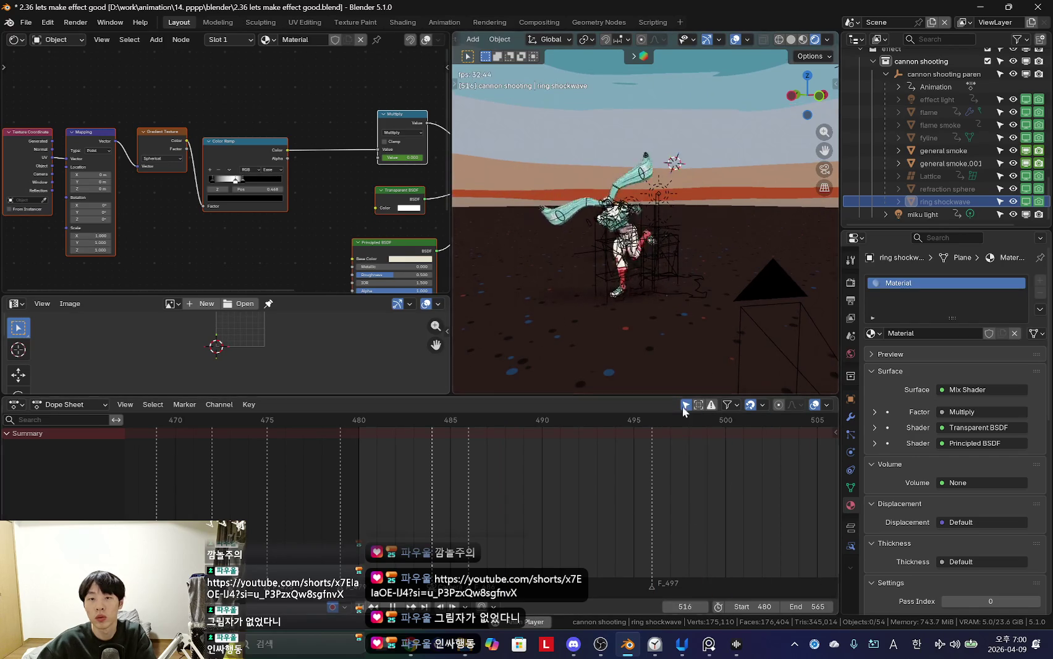
{"action": "key", "text": "space"}
{"action": "left_click", "coordinate": [424, 507]}
{"action": "key", "text": "space"}
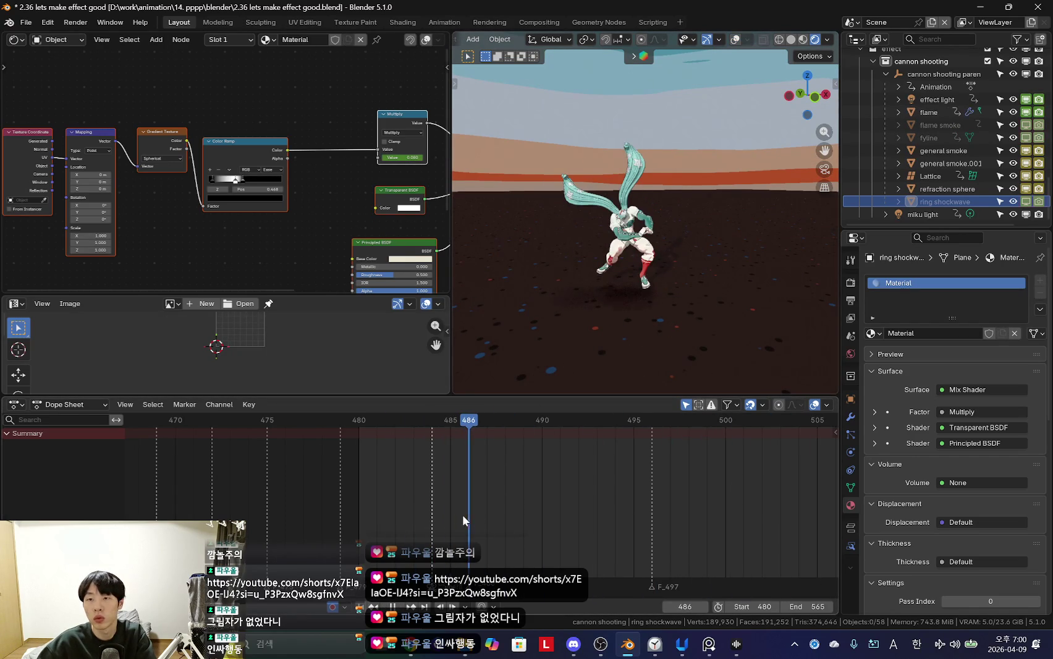
{"action": "left_click_drag", "start_coordinate": [952, 204], "coordinate": [927, 74]}
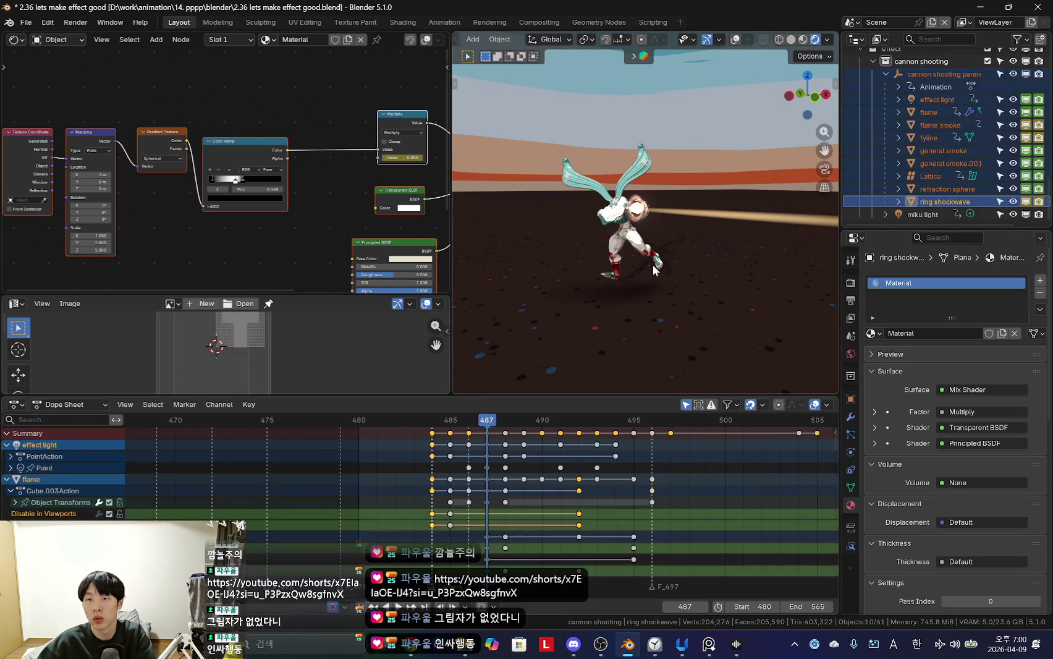
{"action": "middle_click_drag", "start_coordinate": [672, 258], "coordinate": [627, 293]}
{"action": "left_click", "coordinate": [26, 23]}
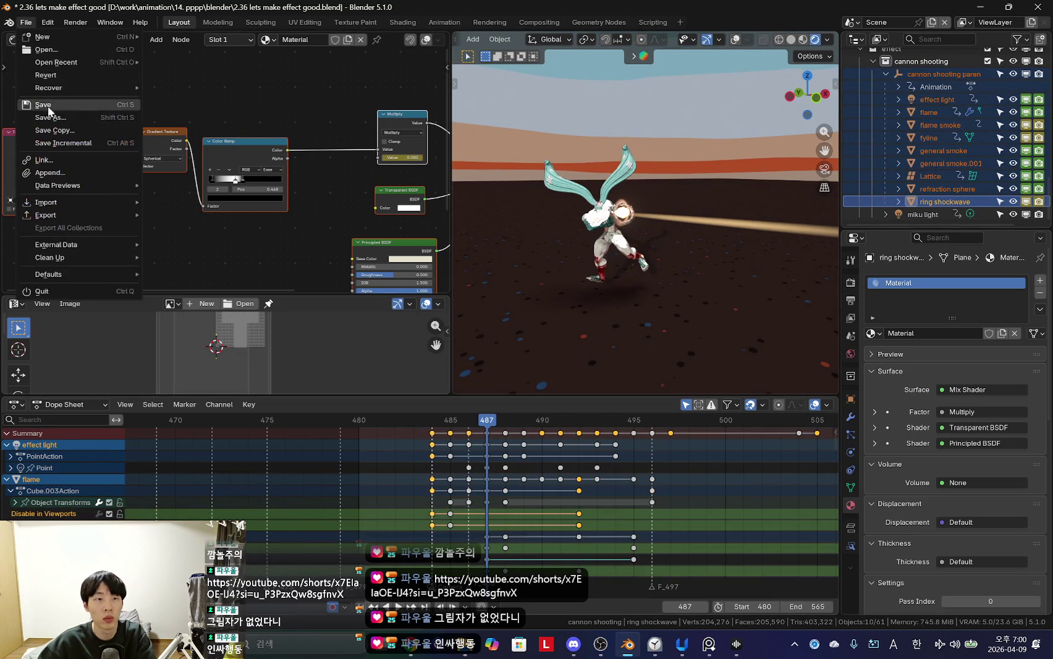
Step: Save the scene as a new file named '2.37 lets try copying.blend'
{"action": "left_click", "coordinate": [38, 113]}
{"action": "type", "text": "2.37 lets try copying.blend"}
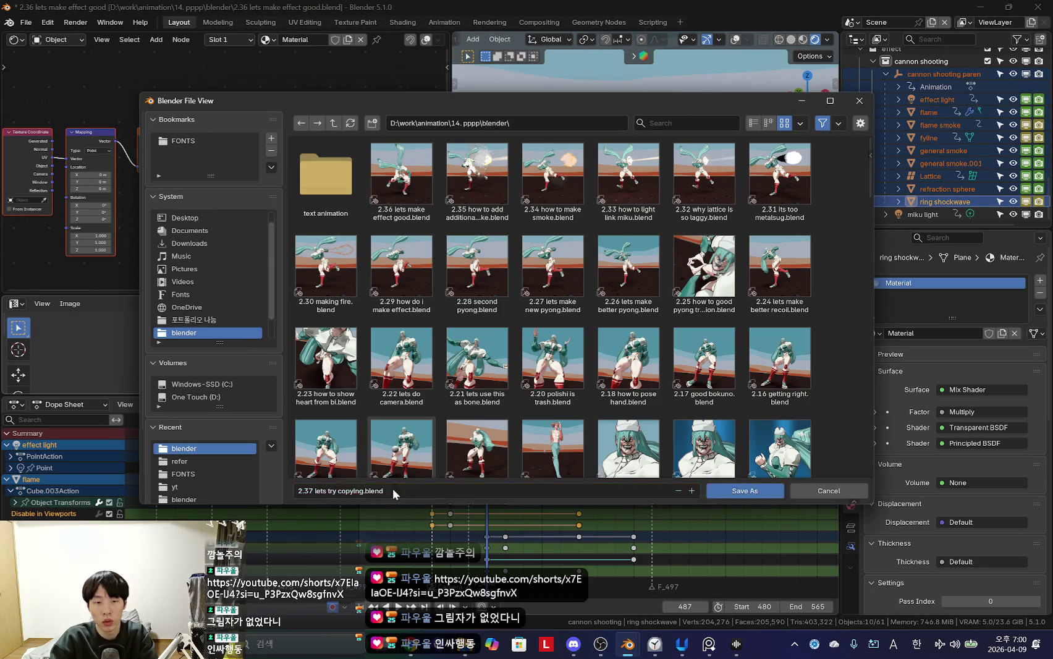
{"action": "key", "text": "Return"}
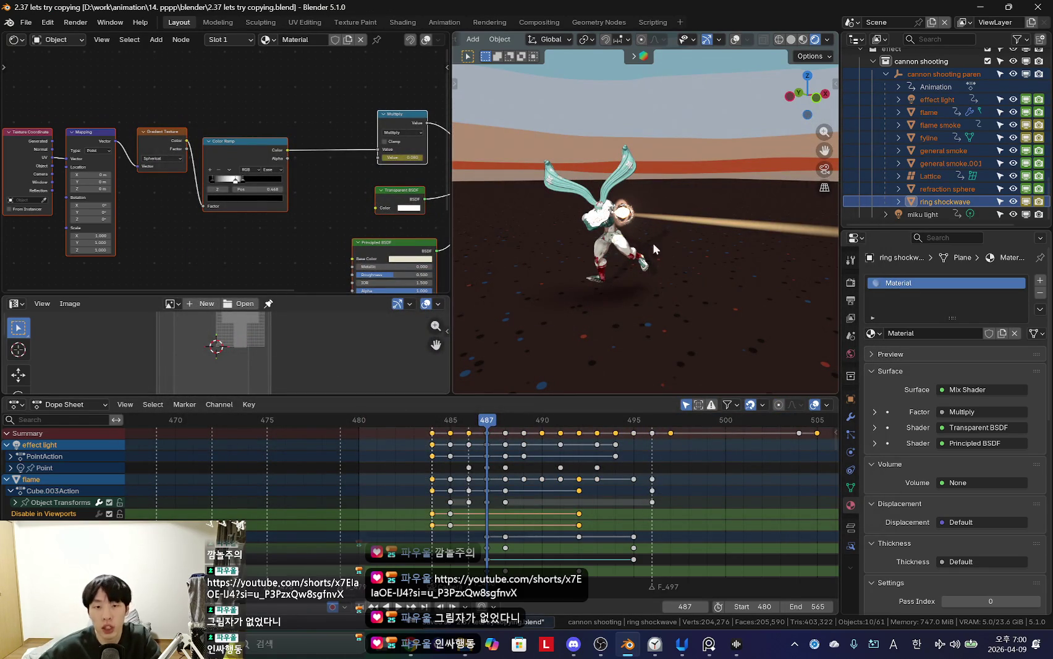
Step: Enlarge the 3D viewport and outliner, then select the general smoke and show its material settings
{"action": "left_click_drag", "start_coordinate": [452, 233], "coordinate": [336, 233]}
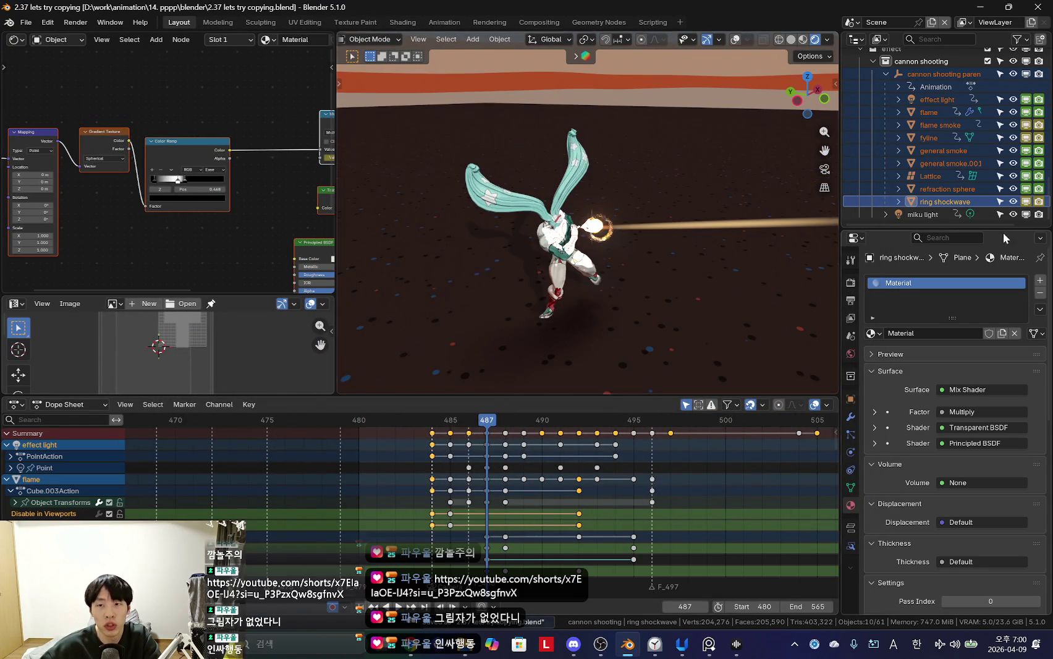
{"action": "left_click_drag", "start_coordinate": [958, 230], "coordinate": [958, 258]}
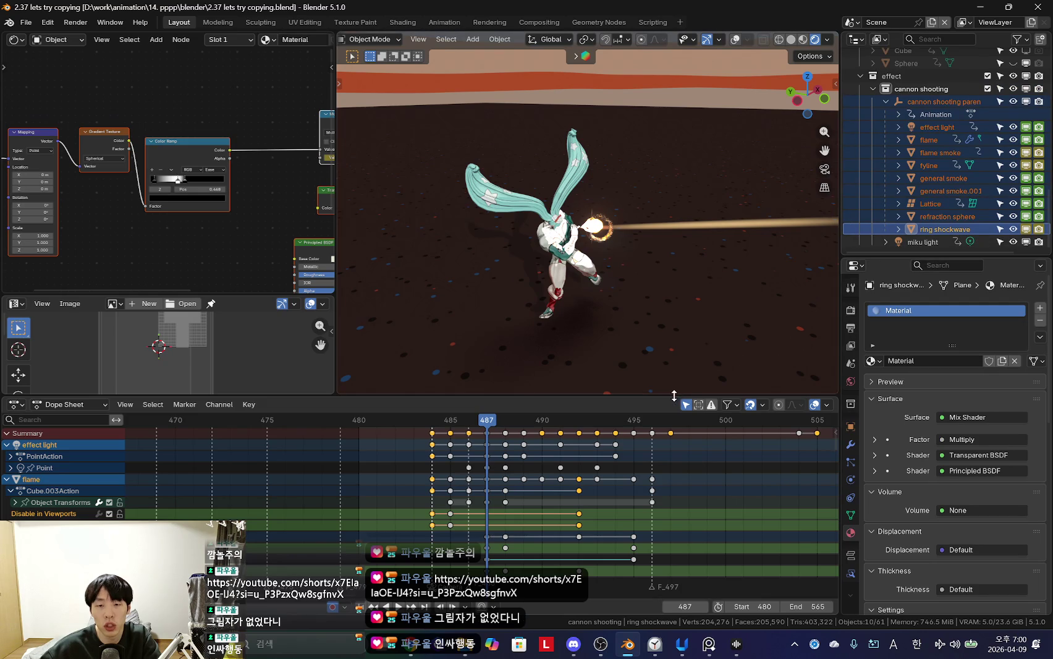
{"action": "left_click_drag", "start_coordinate": [674, 395], "coordinate": [674, 442]}
{"action": "middle_click_drag", "start_coordinate": [594, 297], "coordinate": [619, 325]}
{"action": "left_click", "coordinate": [943, 178]}
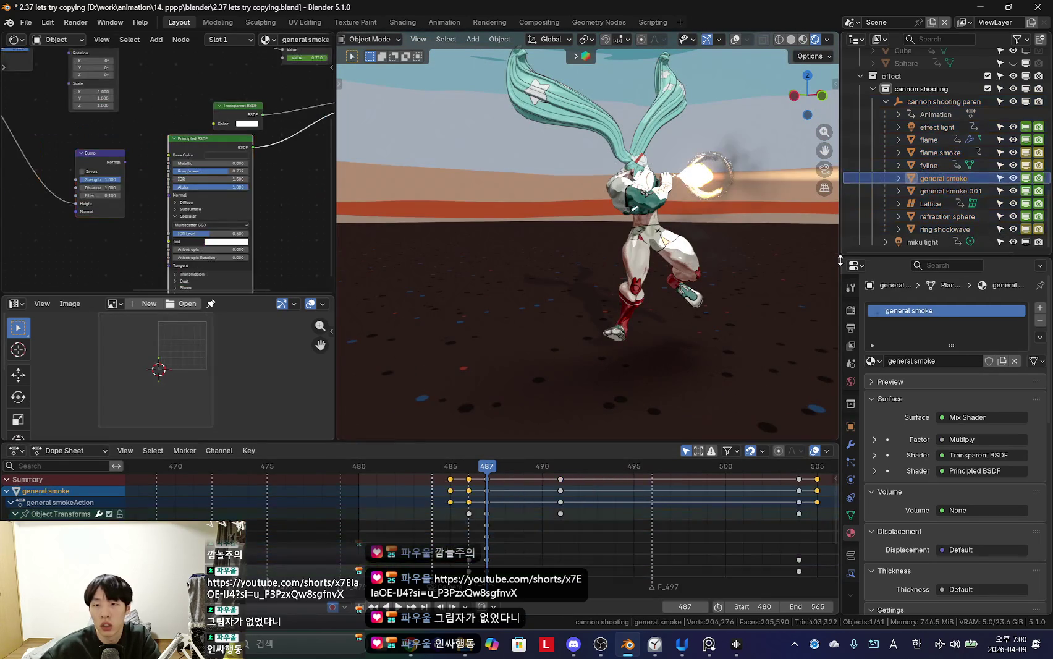
{"action": "left_click", "coordinate": [851, 497]}
{"action": "left_click", "coordinate": [850, 533]}
{"action": "scroll", "coordinate": [953, 512], "scroll_direction": "down", "scroll_amount": 4}
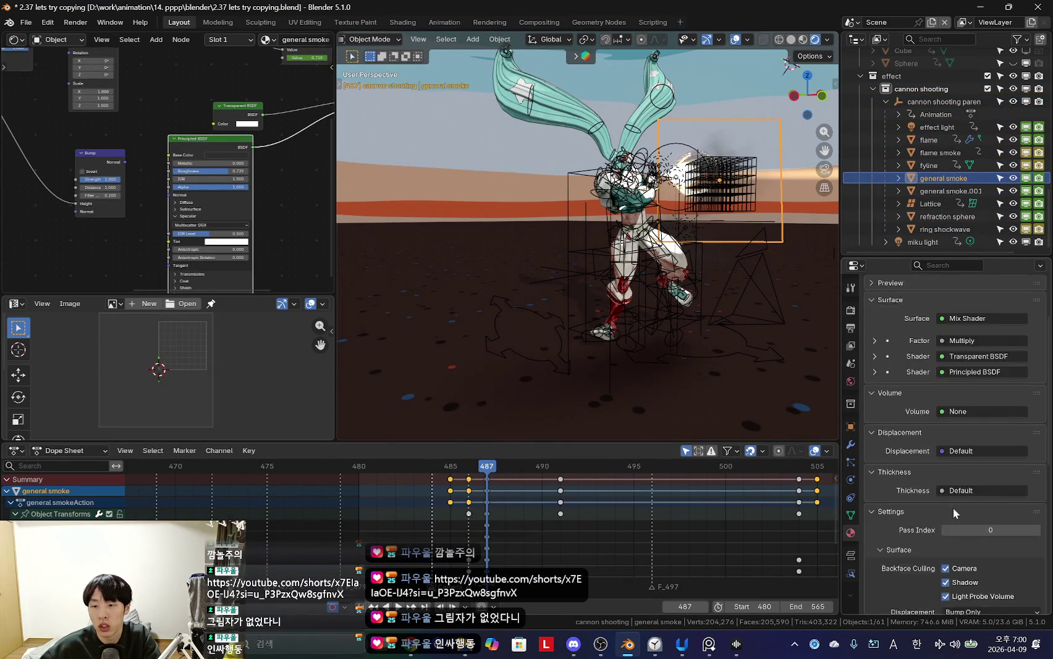
{"action": "scroll", "coordinate": [953, 512], "scroll_direction": "down", "scroll_amount": 5}
{"action": "scroll", "coordinate": [585, 555], "scroll_direction": "down", "scroll_amount": 3, "text": "alt"}
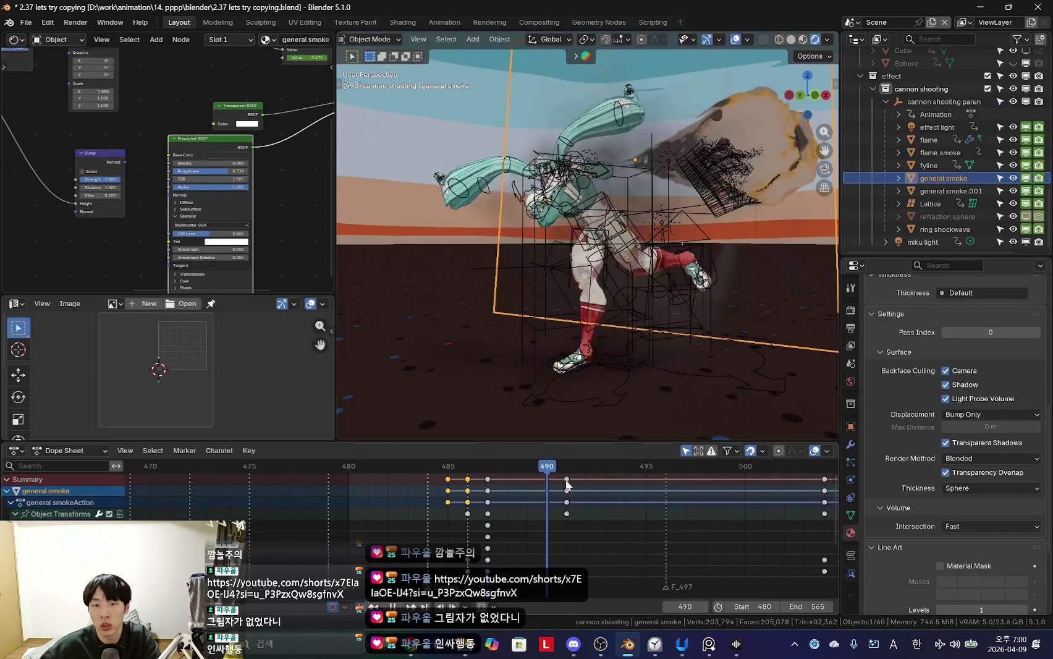
{"action": "key", "text": "shift+alt+z"}
{"action": "mouse_move", "coordinate": [687, 324]}
{"action": "middle_mouse_down"}
{"action": "mouse_move", "coordinate": [697, 310]}
{"action": "mouse_move", "coordinate": [631, 316]}
{"action": "mouse_move", "coordinate": [712, 324]}
{"action": "mouse_move", "coordinate": [603, 315]}
{"action": "middle_mouse_up"}
Step: Test Dithered, Raytraced Transmission and Transparent Shadows on the smoke, leaving it Blended with shadows on
{"action": "left_click", "coordinate": [981, 473]}
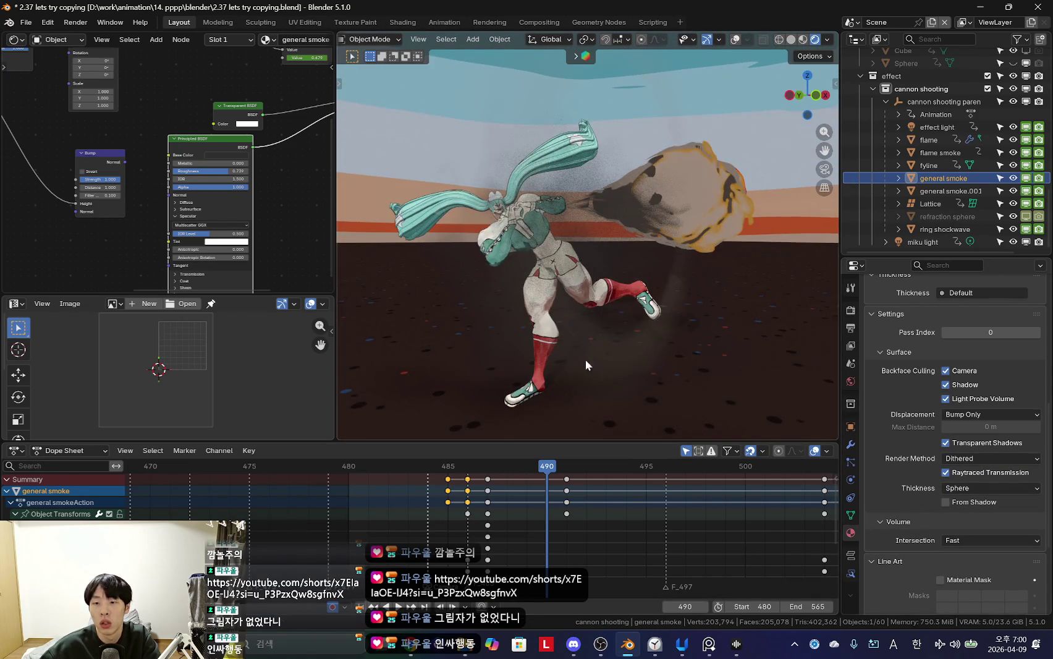
{"action": "middle_click_drag", "start_coordinate": [620, 370], "coordinate": [662, 371]}
{"action": "left_click", "coordinate": [946, 473]}
{"action": "left_click", "coordinate": [947, 473]}
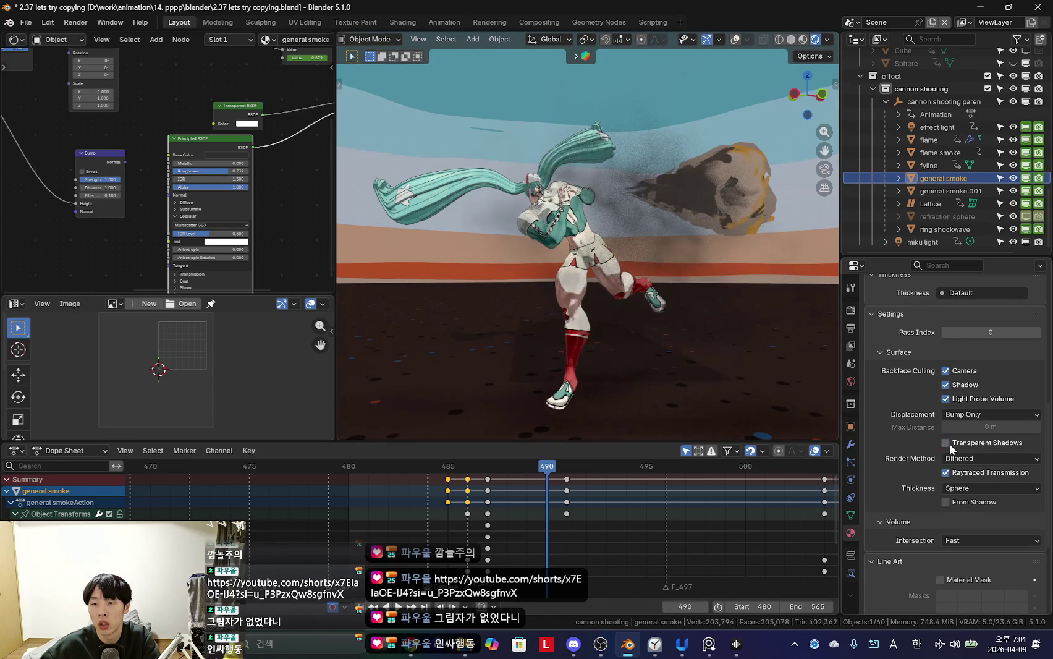
{"action": "left_click", "coordinate": [946, 443]}
{"action": "left_click", "coordinate": [946, 443]}
{"action": "left_click", "coordinate": [989, 458]}
{"action": "left_click", "coordinate": [976, 487]}
{"action": "key", "text": "g"}
{"action": "right_click", "coordinate": [563, 292]}
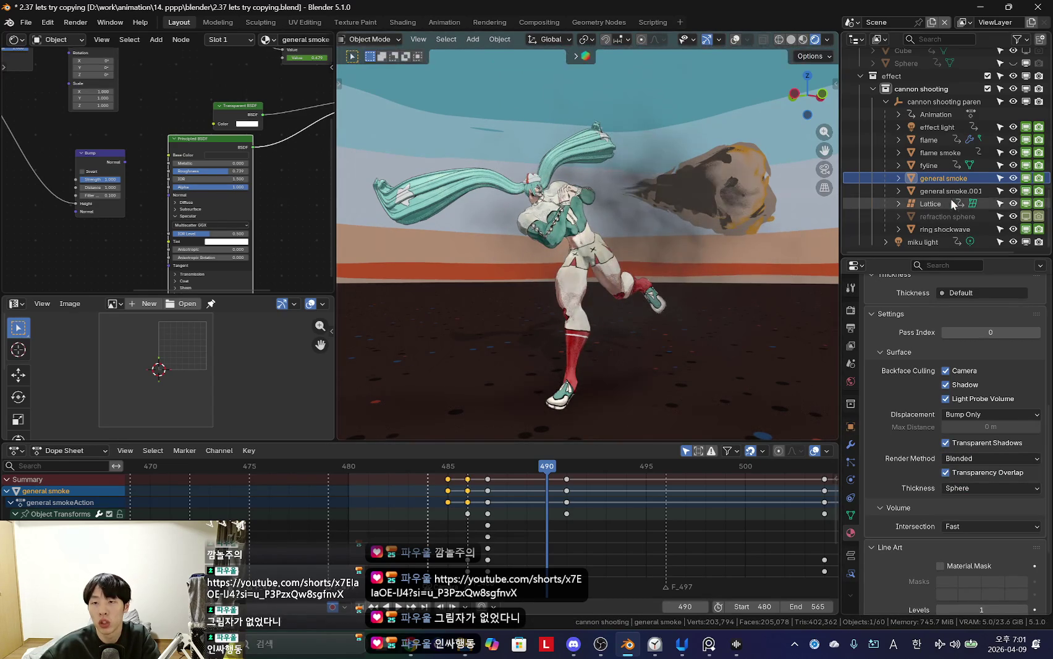
{"action": "left_click", "coordinate": [951, 191]}
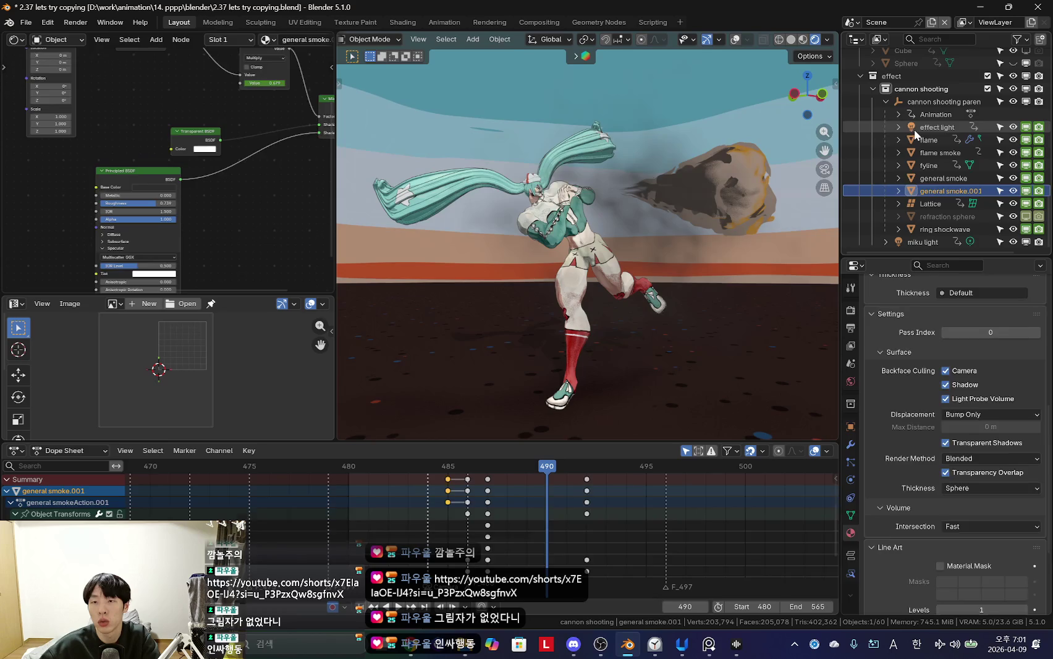
Step: Select the flame object and move it to a new position
{"action": "left_click", "coordinate": [913, 127]}
{"action": "left_click", "coordinate": [928, 140]}
{"action": "left_click", "coordinate": [935, 153]}
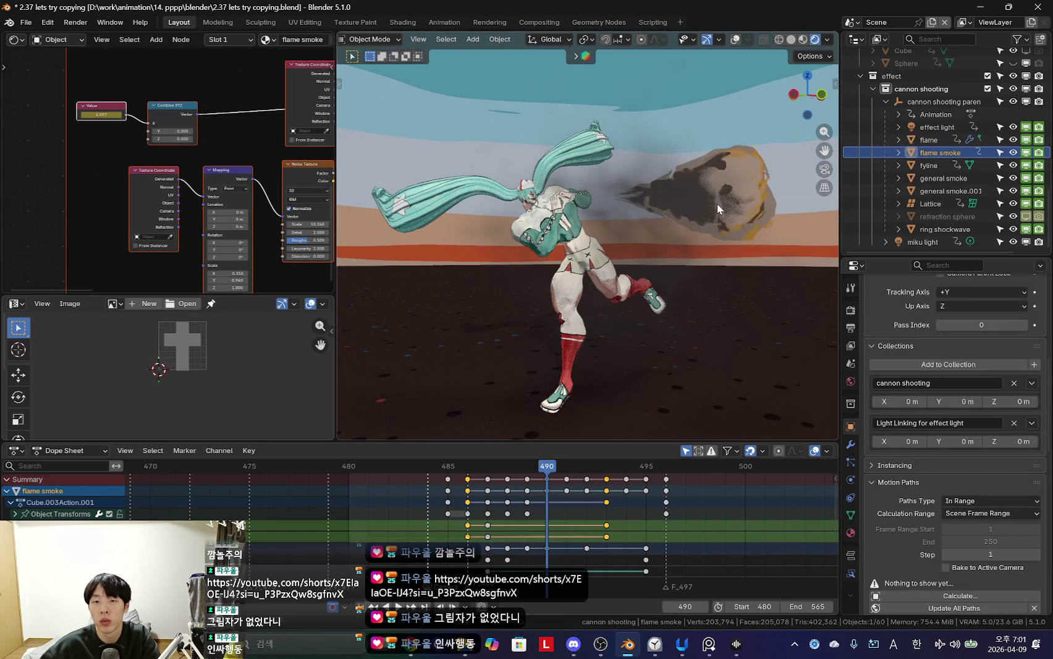
{"action": "left_click", "coordinate": [926, 141]}
{"action": "key", "text": "g"}
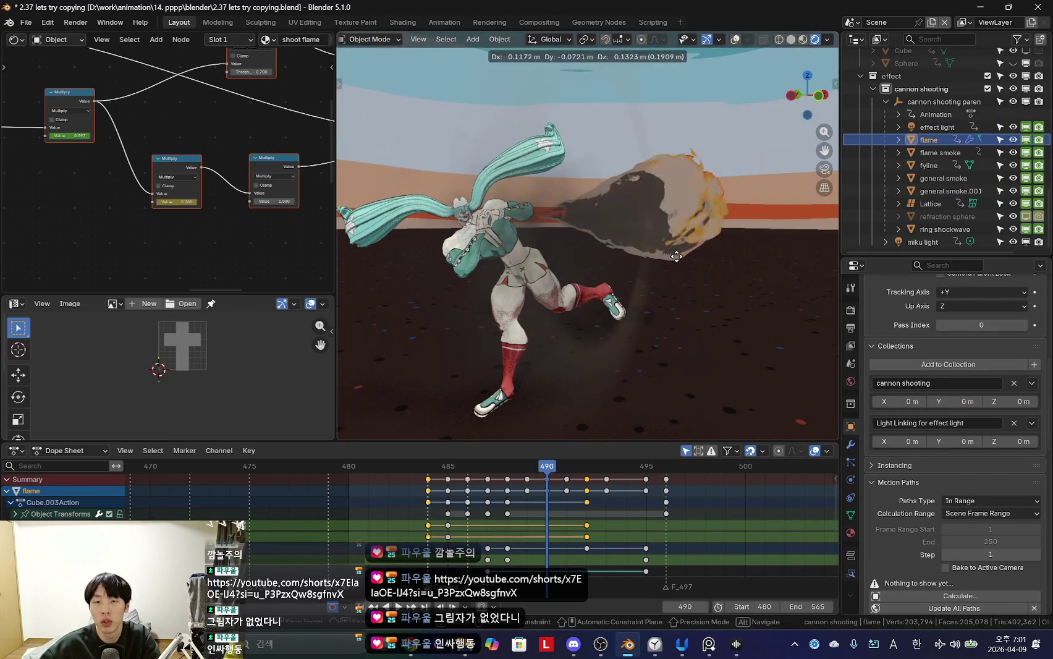
{"action": "left_click", "coordinate": [672, 235]}
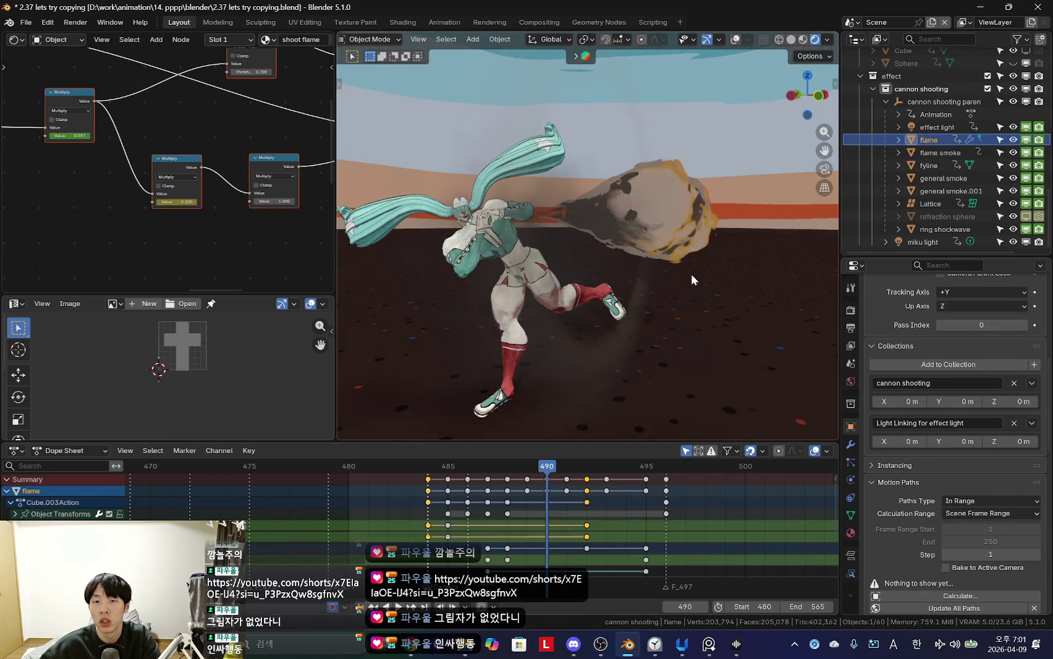
Step: Select the general smoke object and move it to a new position
{"action": "middle_click_drag", "start_coordinate": [682, 278], "coordinate": [682, 318]}
{"action": "key", "text": "shift+alt+z"}
{"action": "left_click", "coordinate": [636, 221]}
{"action": "key", "text": "shift+alt+z"}
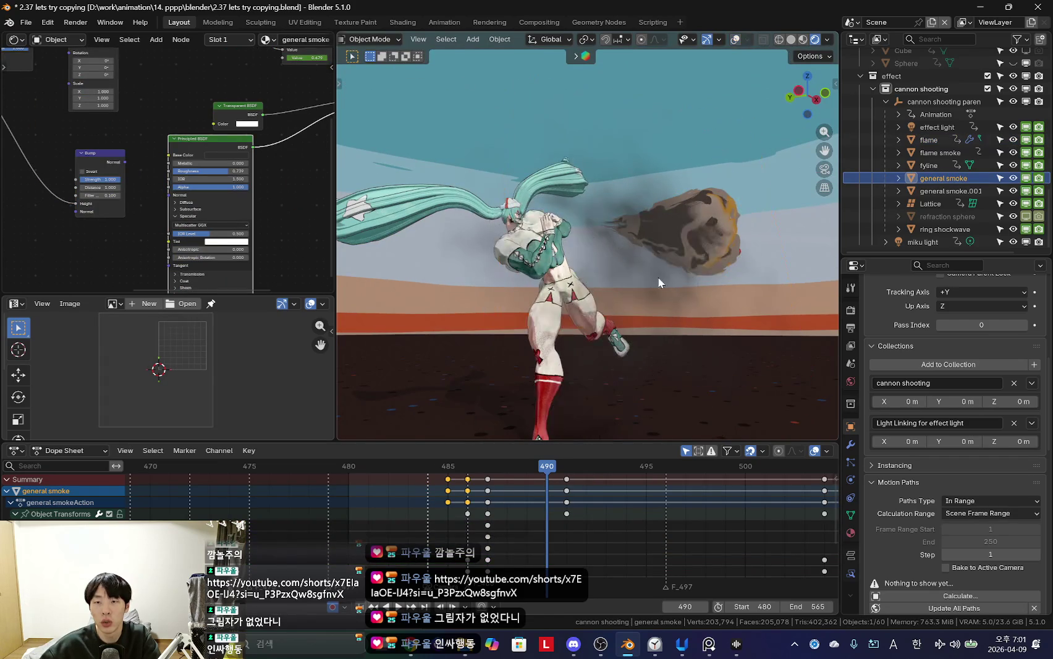
{"action": "key", "text": "g"}
{"action": "left_click", "coordinate": [599, 248]}
{"action": "middle_click_drag", "start_coordinate": [588, 301], "coordinate": [543, 395]}
{"action": "scroll", "coordinate": [493, 521], "scroll_direction": "down", "scroll_amount": 4}
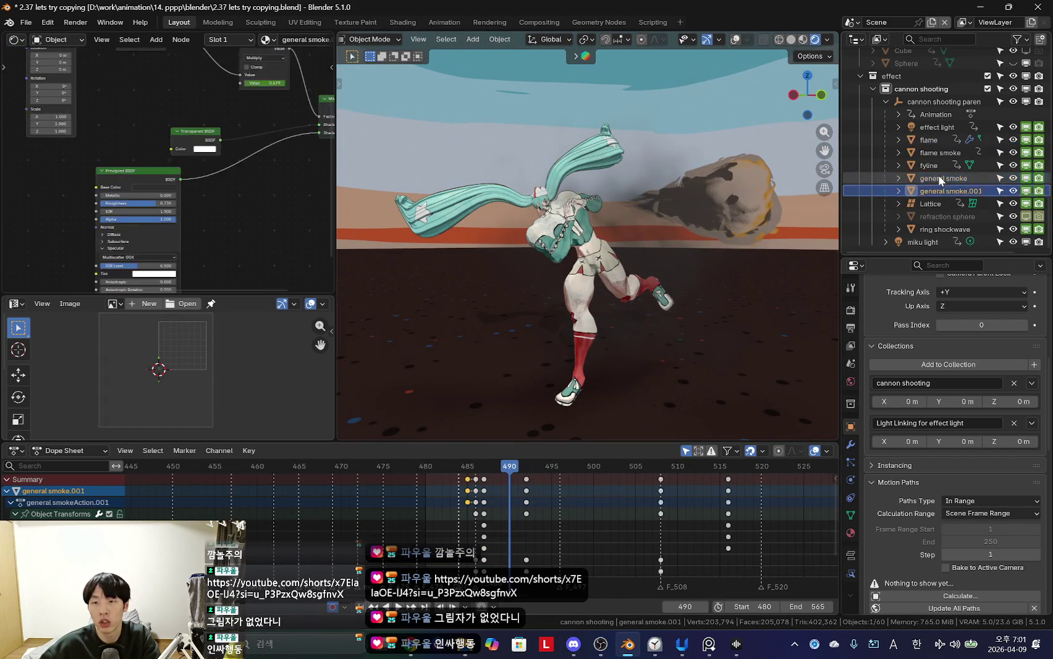
{"action": "middle_click_drag", "start_coordinate": [569, 301], "coordinate": [598, 362]}
Step: Preview the animation through the scene camera
{"action": "key", "text": "KP_0"}
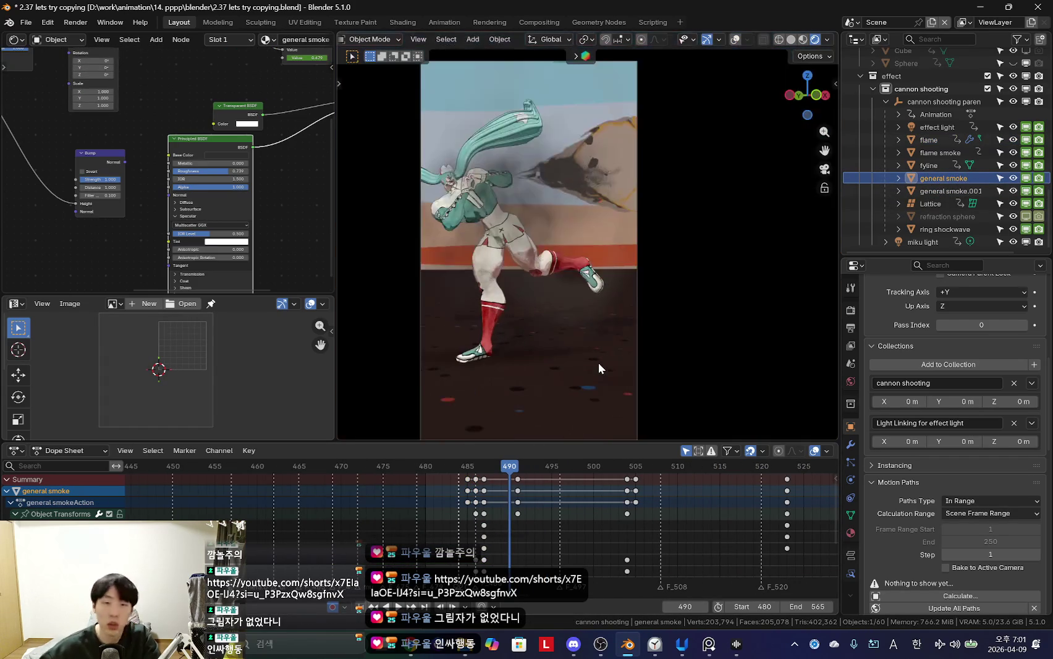
{"action": "key", "text": "space"}
{"action": "scroll", "coordinate": [504, 521], "scroll_direction": "down", "scroll_amount": 2}
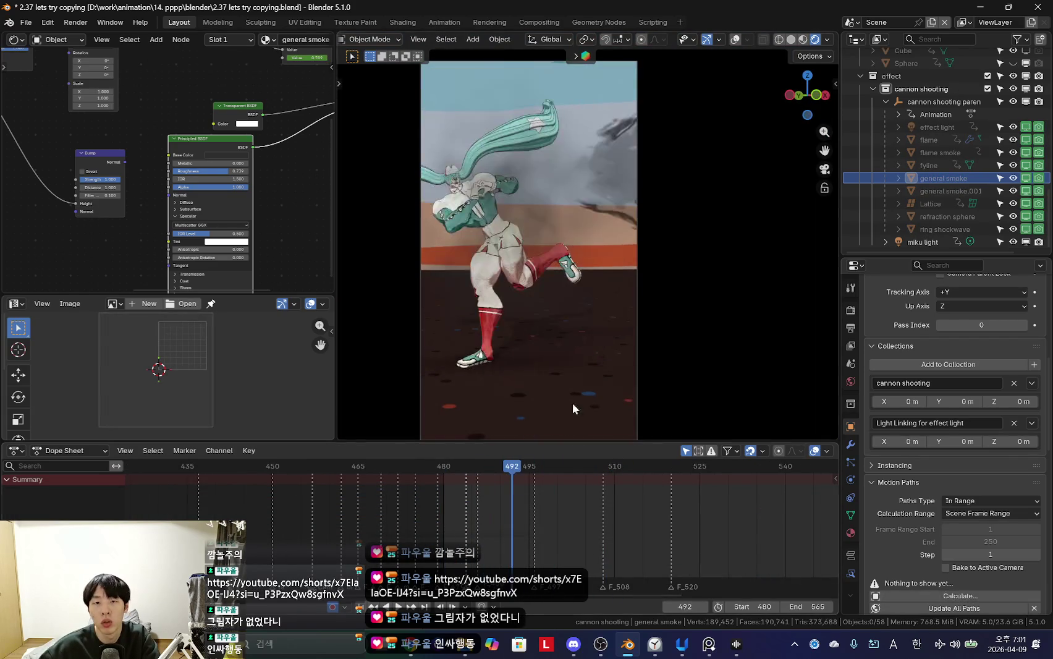
{"action": "key", "text": "shift+alt+z"}
{"action": "left_click", "coordinate": [935, 114]}
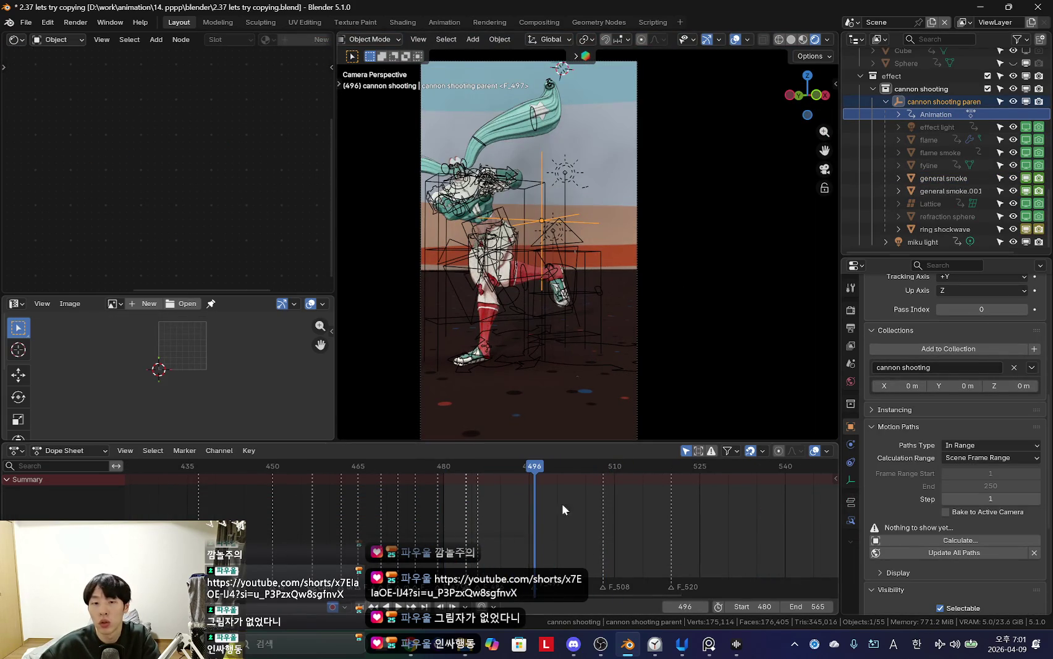
Step: Duplicate the cannon shooting parent rig and make it single user with object, data and materials
{"action": "left_click_drag", "start_coordinate": [500, 520], "coordinate": [494, 522]}
{"action": "left_click", "coordinate": [945, 101]}
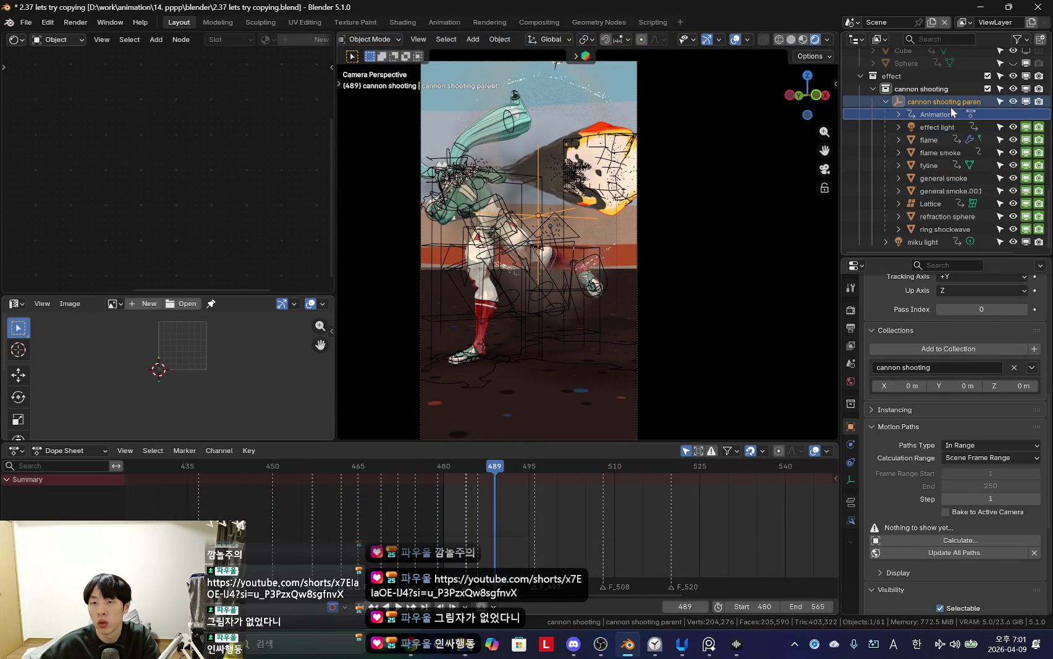
{"action": "key", "text": "KP_Decimal"}
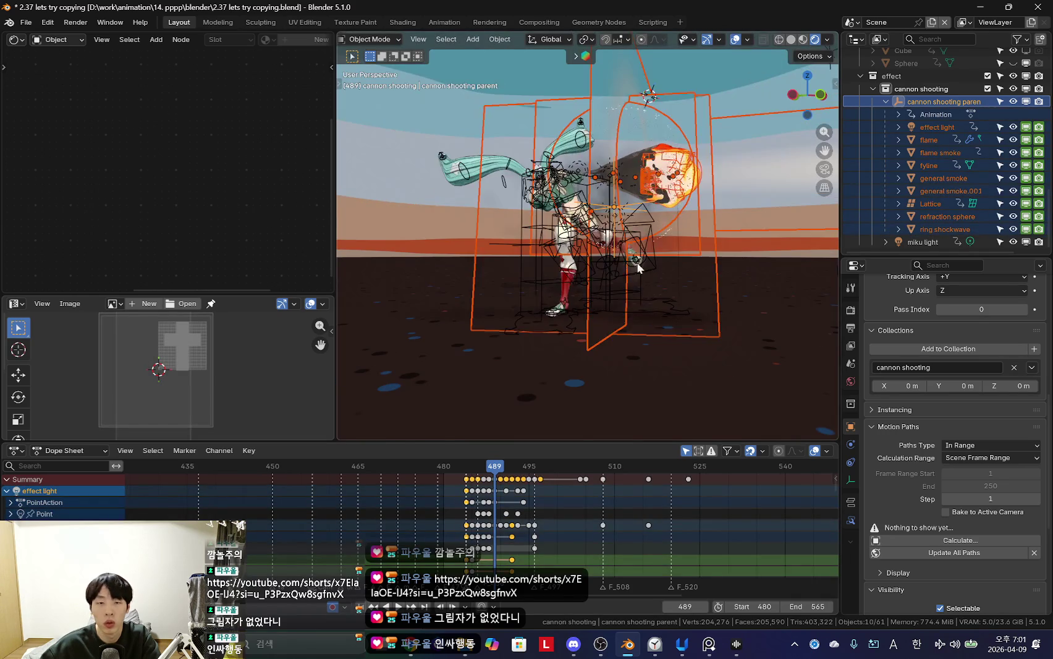
{"action": "middle_click_drag", "start_coordinate": [560, 266], "coordinate": [593, 284]}
{"action": "key", "text": "shift+d"}
{"action": "key", "text": "Escape"}
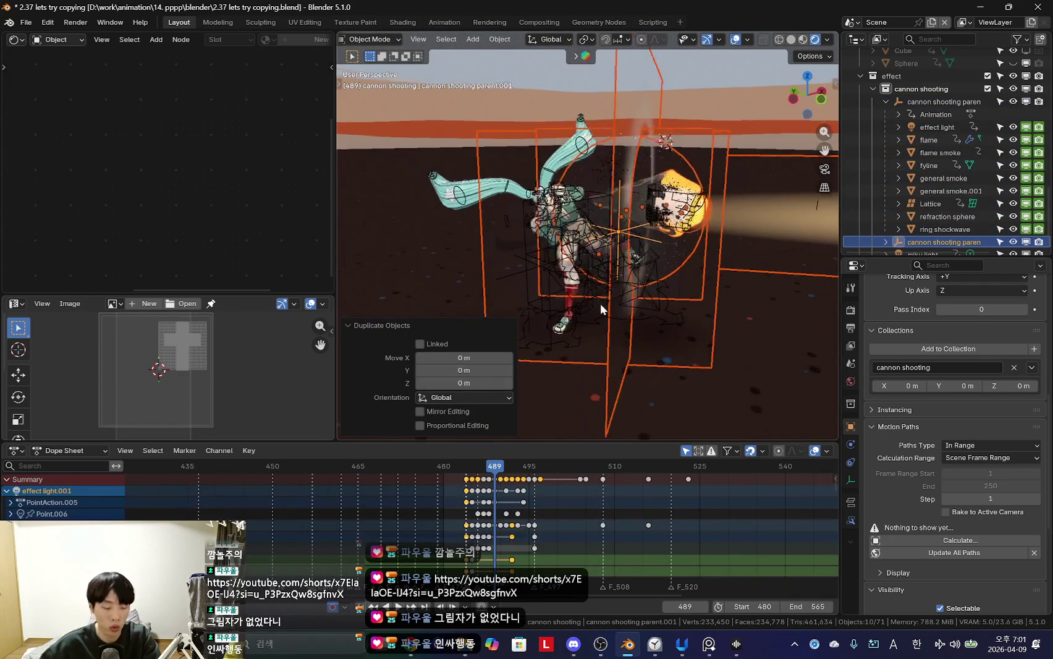
{"action": "key", "text": "F3"}
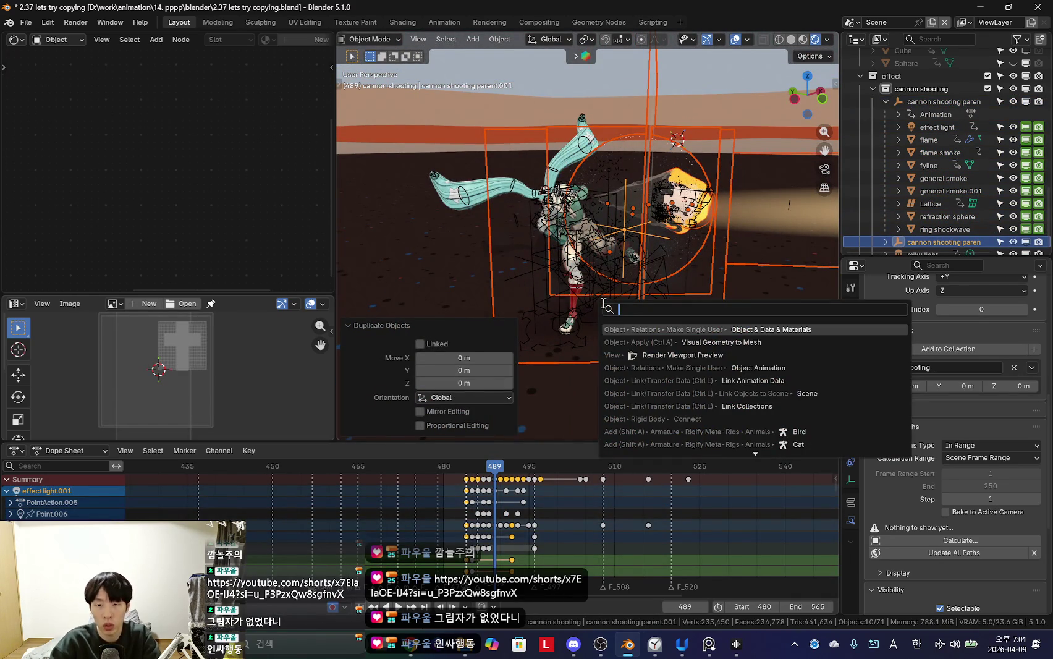
{"action": "key", "text": "Return"}
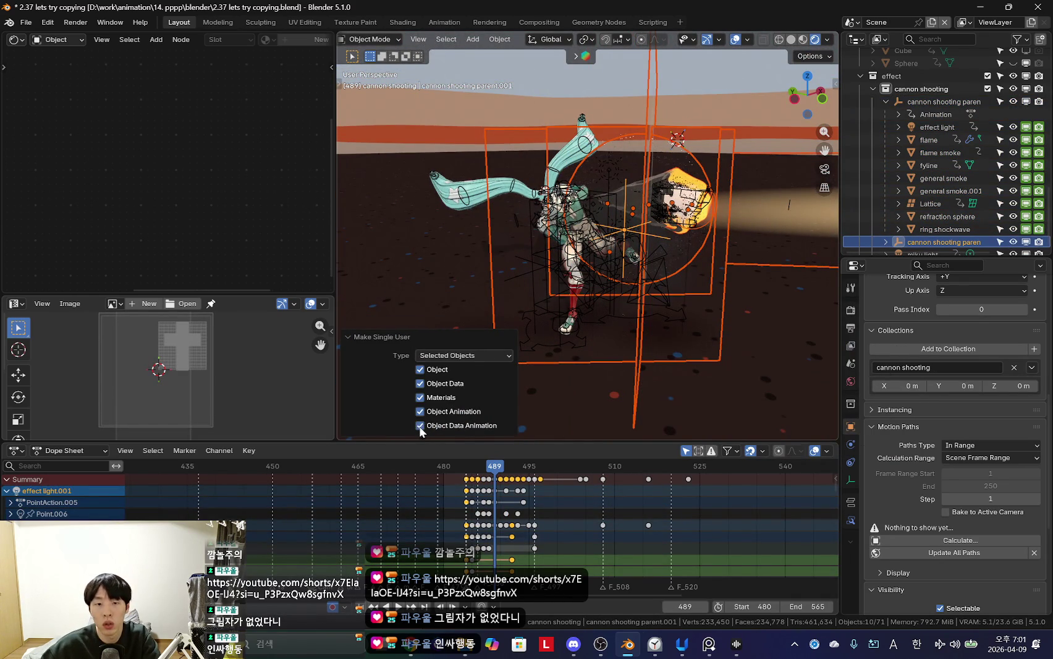
Step: Widen the outliner and box-select the duplicate rig's keyframes in the timeline
{"action": "scroll", "coordinate": [853, 224], "scroll_direction": "down", "scroll_amount": 1}
{"action": "left_click_drag", "start_coordinate": [840, 142], "coordinate": [771, 185]}
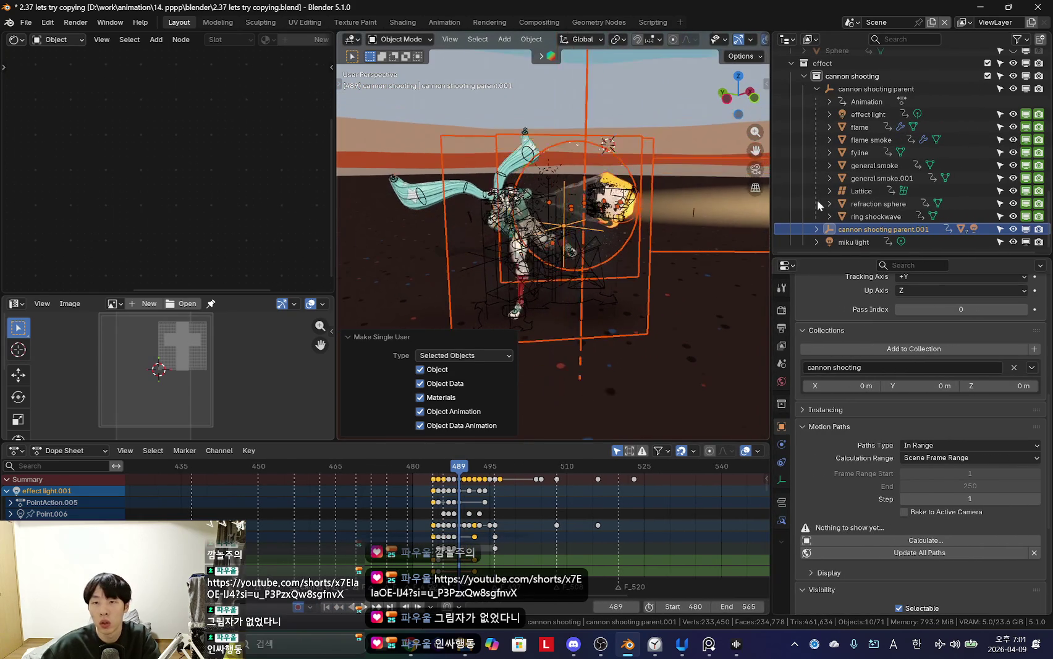
{"action": "left_click", "coordinate": [488, 524]}
{"action": "scroll", "coordinate": [470, 500], "scroll_direction": "up", "scroll_amount": 1}
{"action": "left_click_drag", "start_coordinate": [413, 474], "coordinate": [676, 509]}
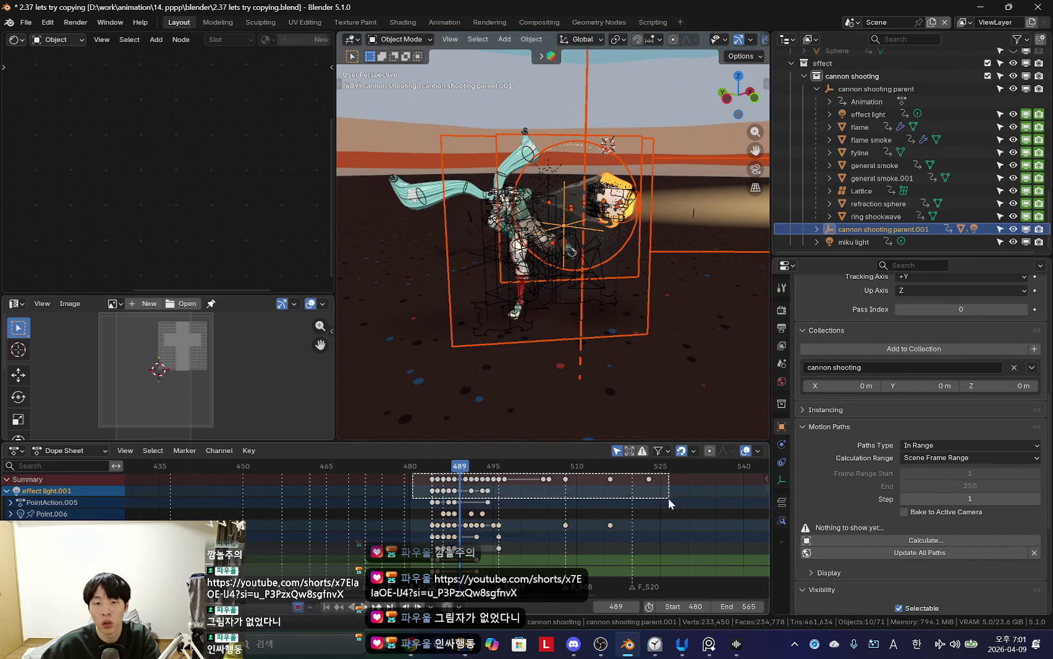
{"action": "key", "text": "ctrl+z"}
{"action": "left_click_drag", "start_coordinate": [403, 531], "coordinate": [468, 535]}
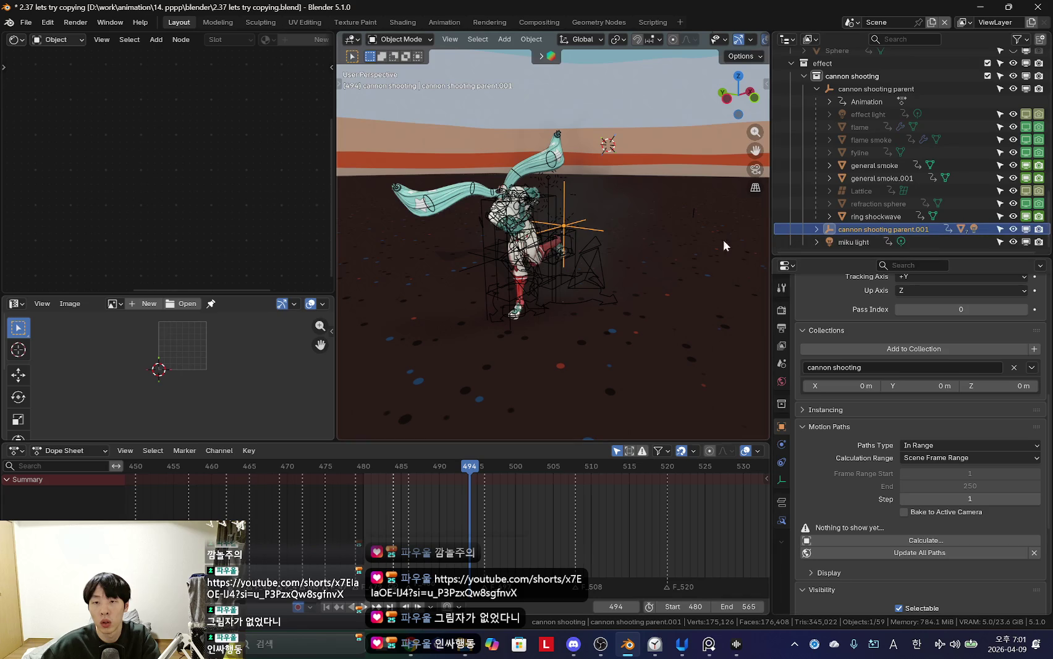
{"action": "left_click", "coordinate": [816, 228]}
{"action": "scroll", "coordinate": [887, 183], "scroll_direction": "down", "scroll_amount": 5}
{"action": "left_click_drag", "start_coordinate": [479, 538], "coordinate": [433, 547]}
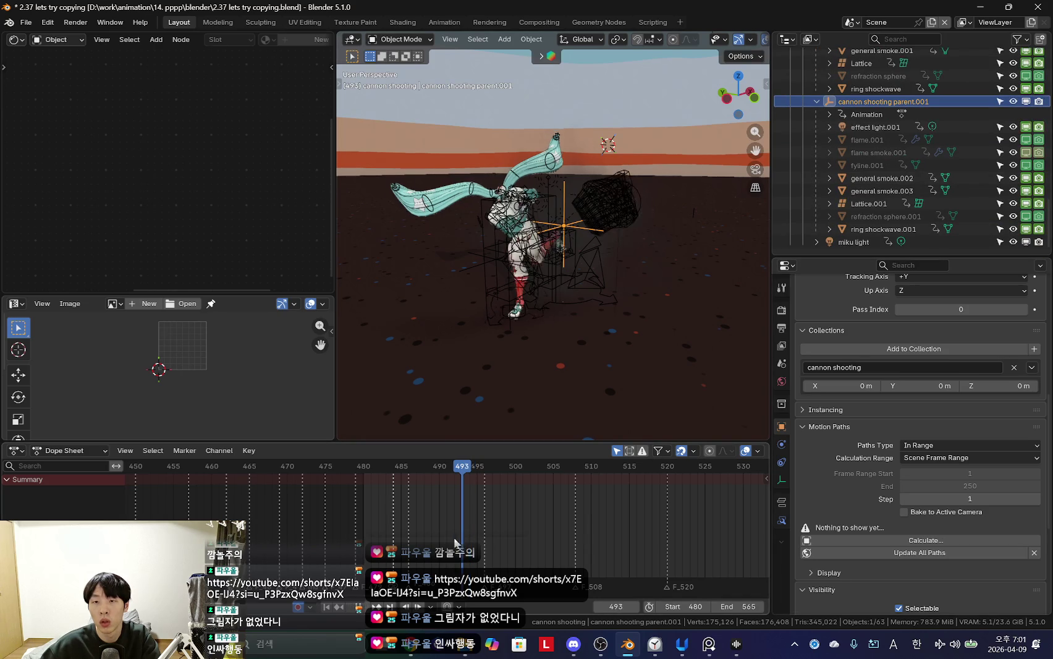
{"action": "left_click", "coordinate": [875, 233], "text": "shift"}
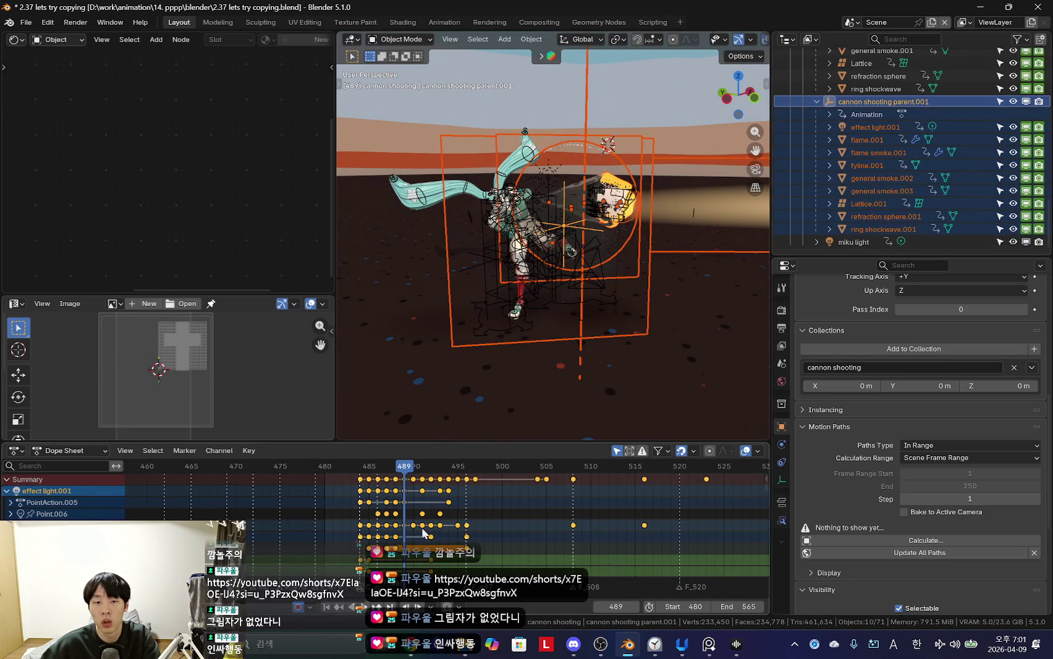
{"action": "key", "text": "Right"}
{"action": "key", "text": "Right"}
{"action": "key", "text": "g"}
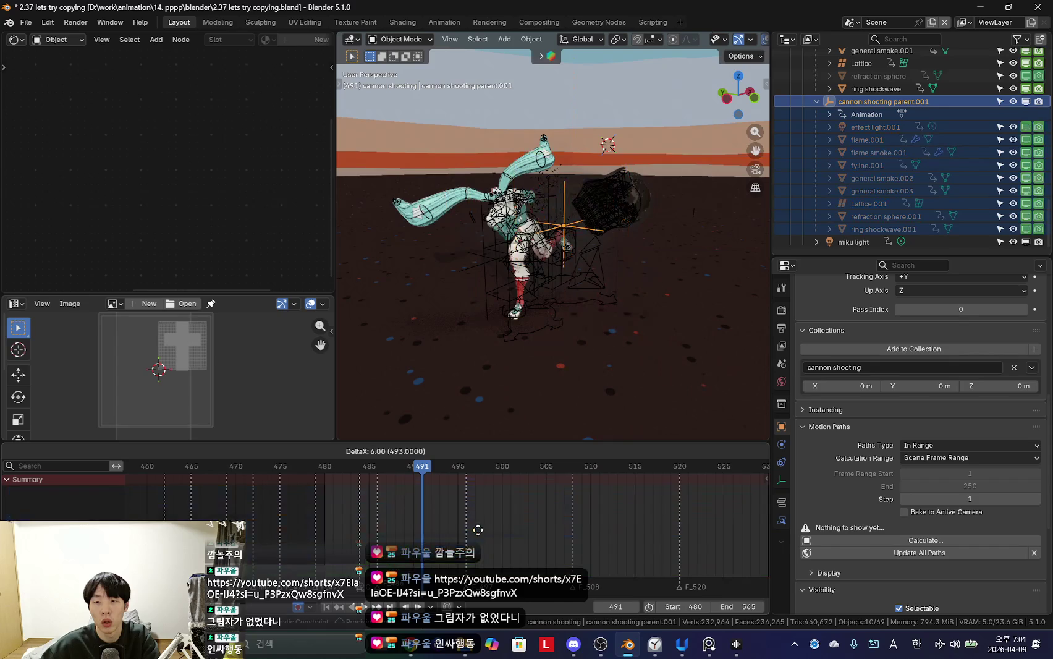
{"action": "left_click", "coordinate": [485, 530]}
{"action": "left_click", "coordinate": [457, 529]}
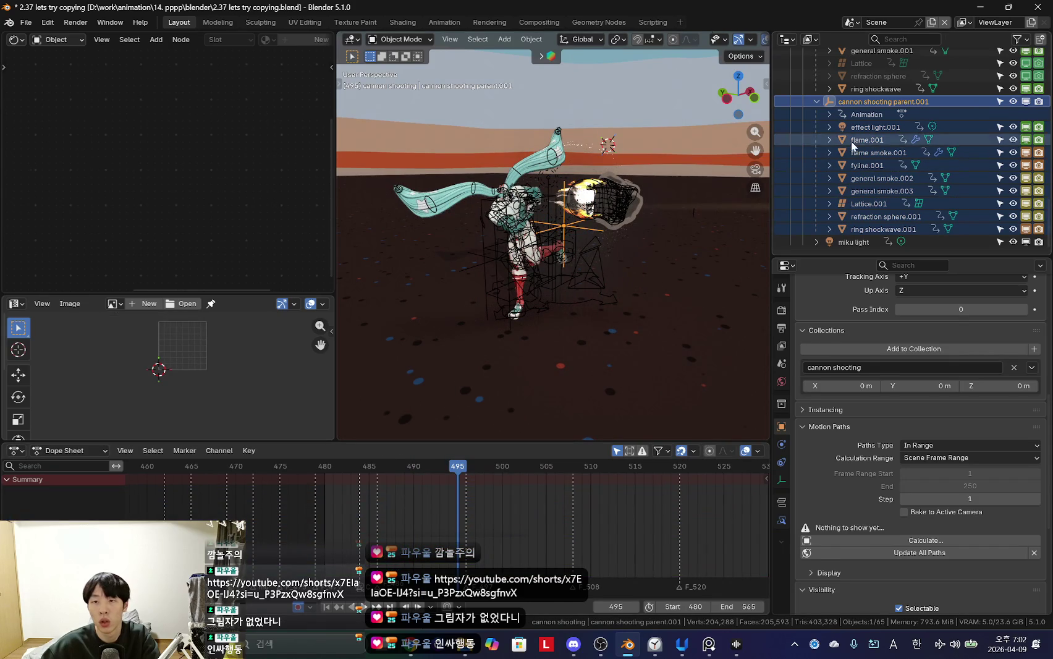
{"action": "left_click", "coordinate": [874, 126]}
{"action": "left_click", "coordinate": [881, 229], "text": "shift"}
{"action": "key", "text": "g"}
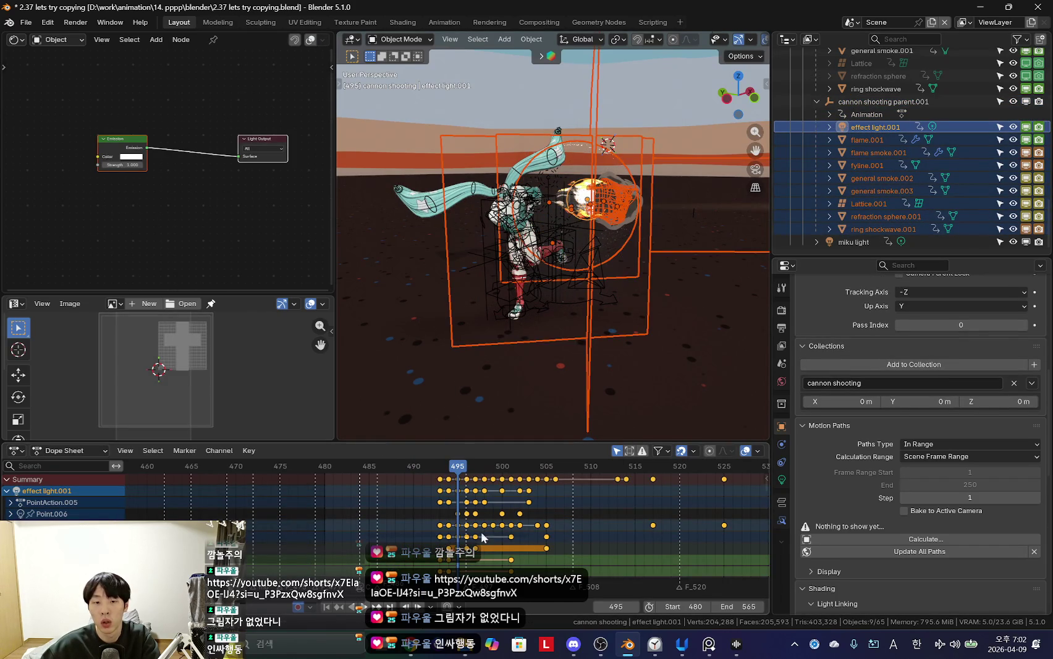
{"action": "key", "text": "Escape"}
{"action": "key", "text": "ctrl+z"}
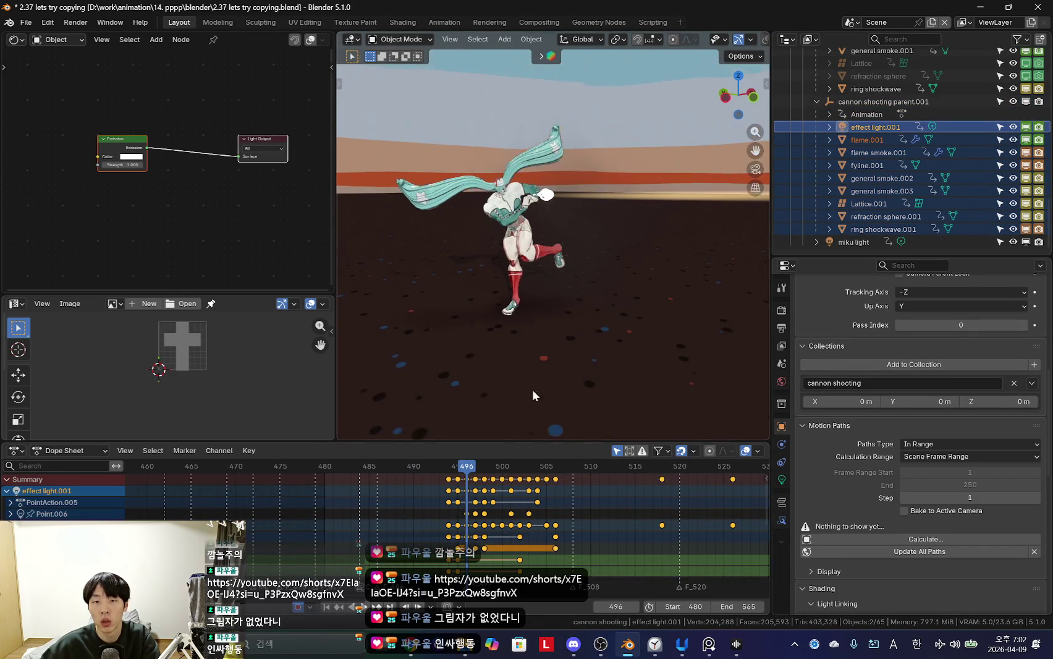
{"action": "left_click_drag", "start_coordinate": [377, 531], "coordinate": [474, 535]}
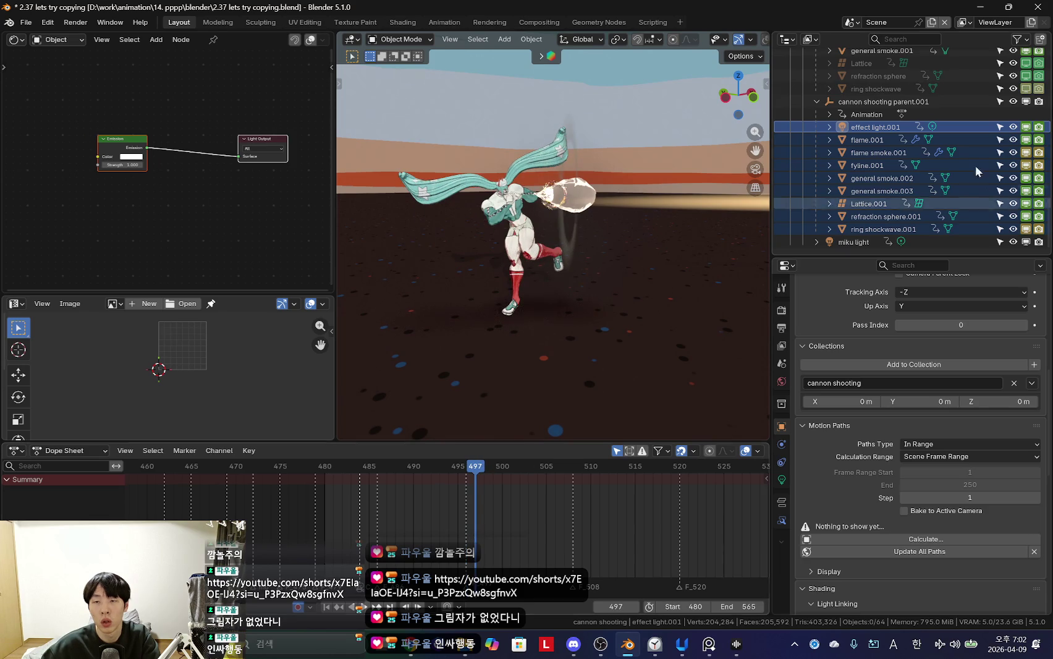
{"action": "left_click", "coordinate": [884, 127]}
{"action": "left_click", "coordinate": [875, 229], "text": "shift"}
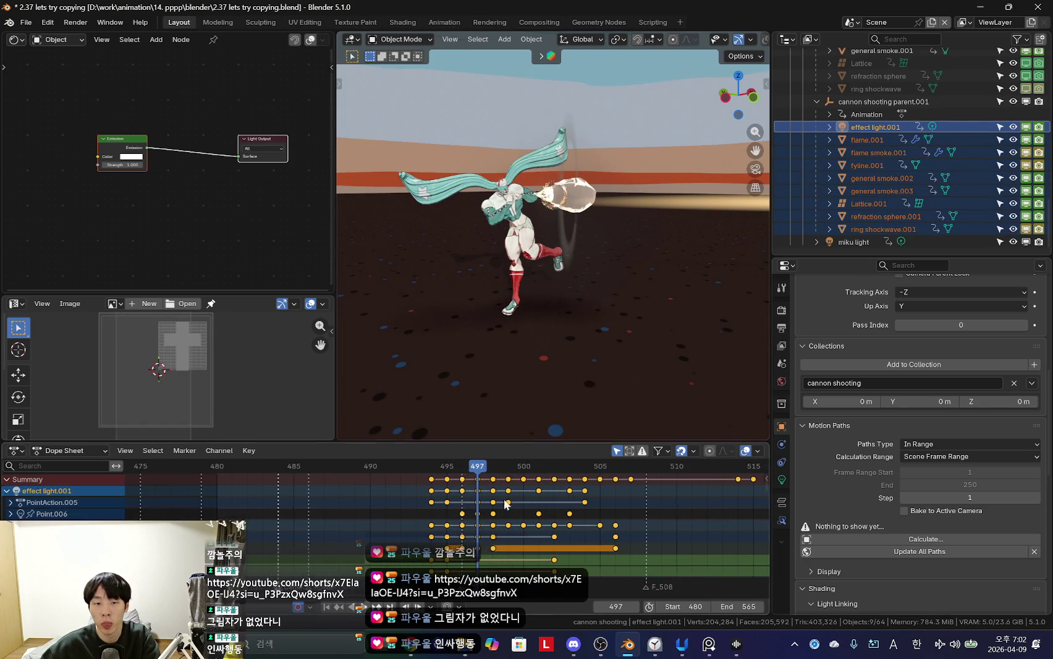
{"action": "key", "text": "g"}
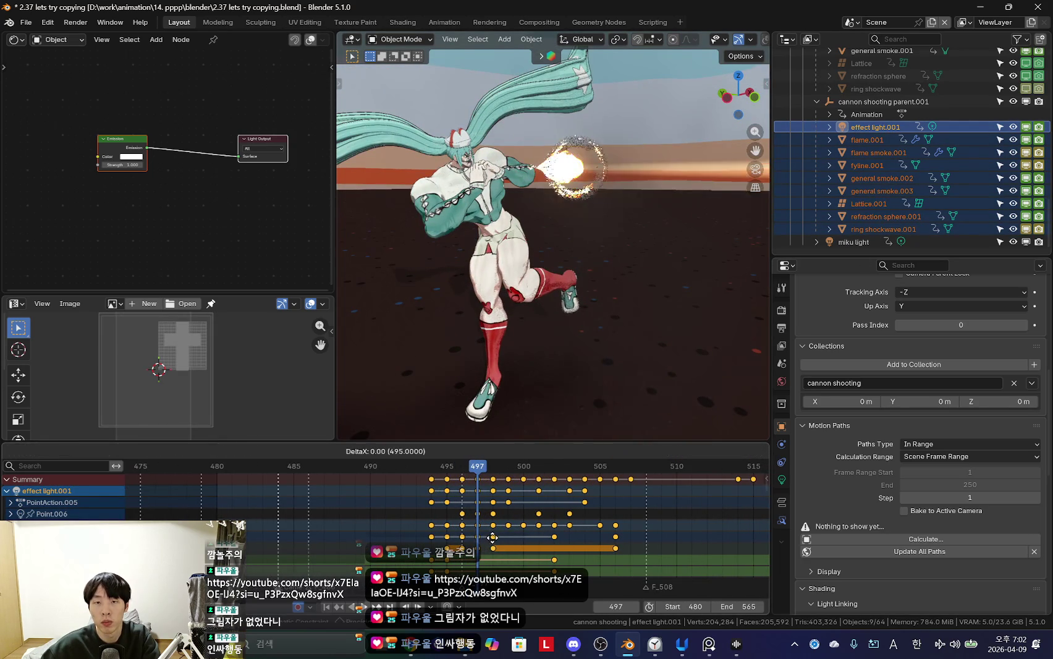
{"action": "right_click", "coordinate": [493, 541]}
{"action": "key", "text": "g"}
{"action": "right_click", "coordinate": [493, 543]}
{"action": "key", "text": "Left"}
{"action": "key", "text": "Right"}
{"action": "key", "text": "Right"}
{"action": "key", "text": "Left"}
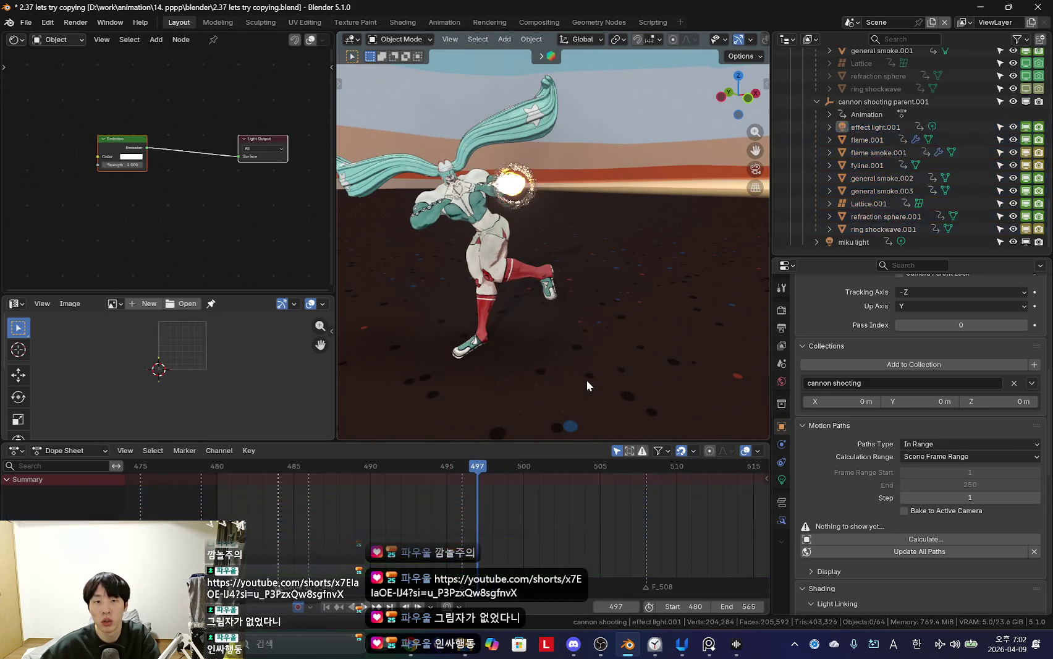
{"action": "key", "text": "ctrl+z"}
{"action": "key", "text": "ctrl+z"}
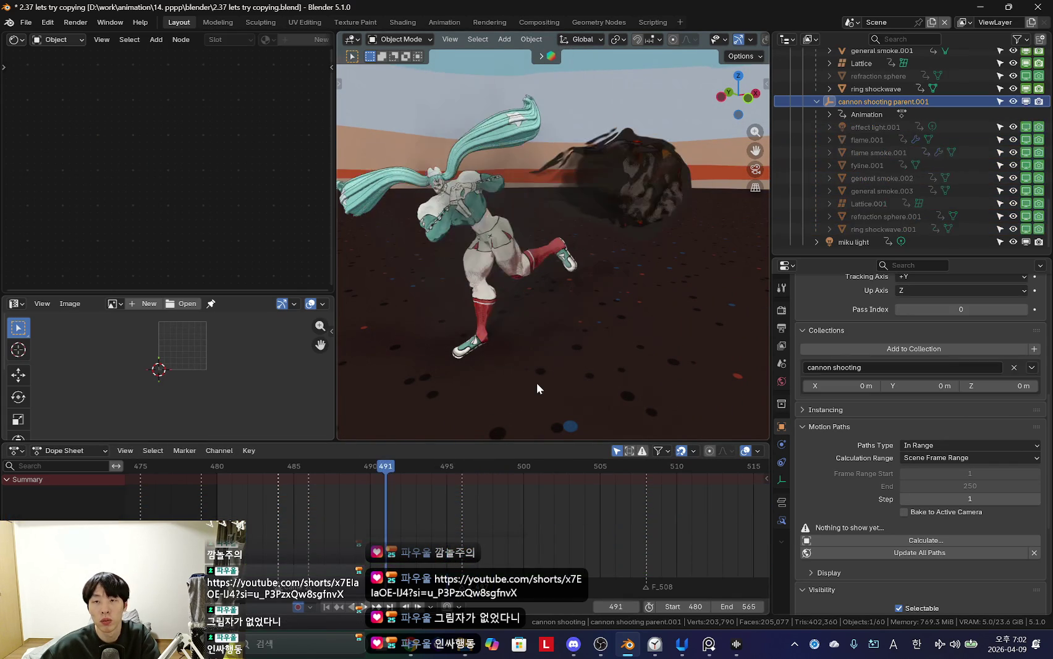
{"action": "key", "text": "ctrl+z"}
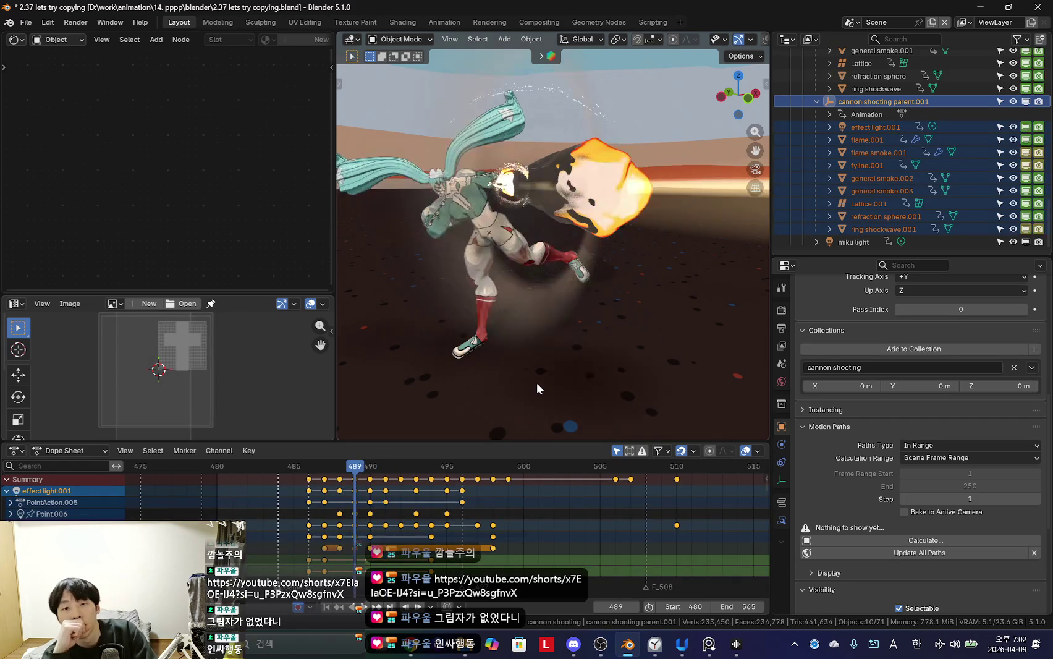
{"action": "key", "text": "ctrl+z"}
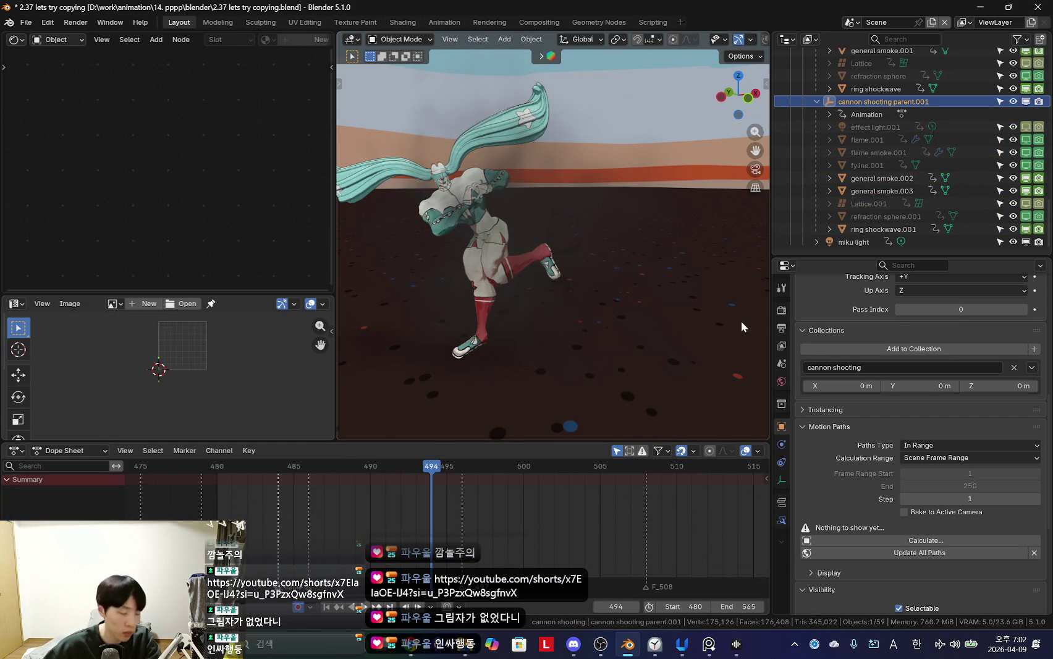
{"action": "left_click", "coordinate": [880, 127]}
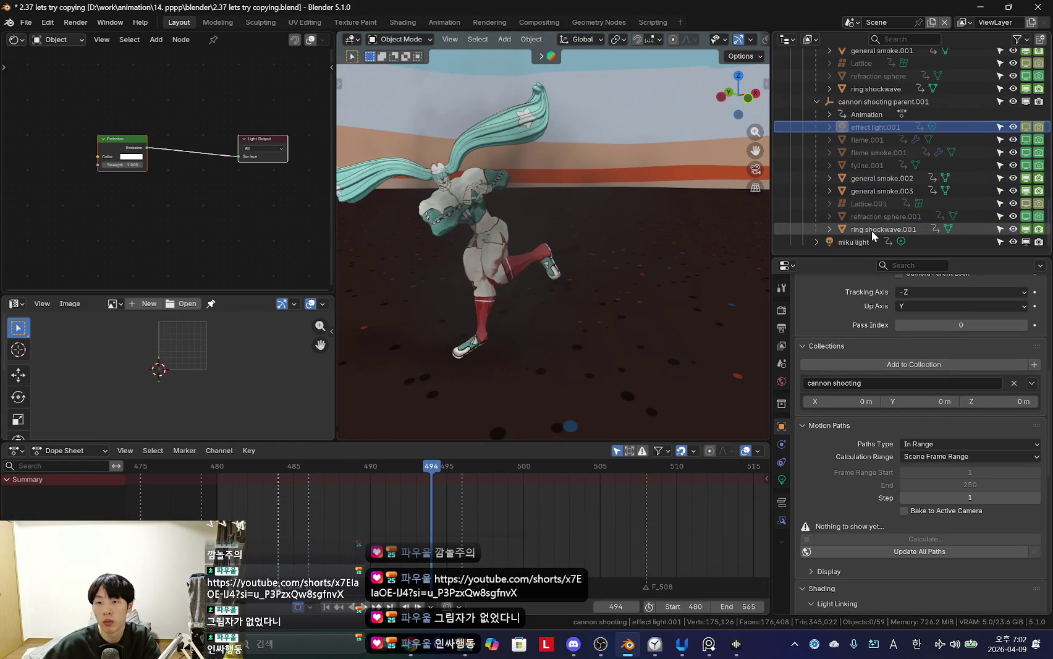
{"action": "left_click", "coordinate": [872, 230], "text": "shift"}
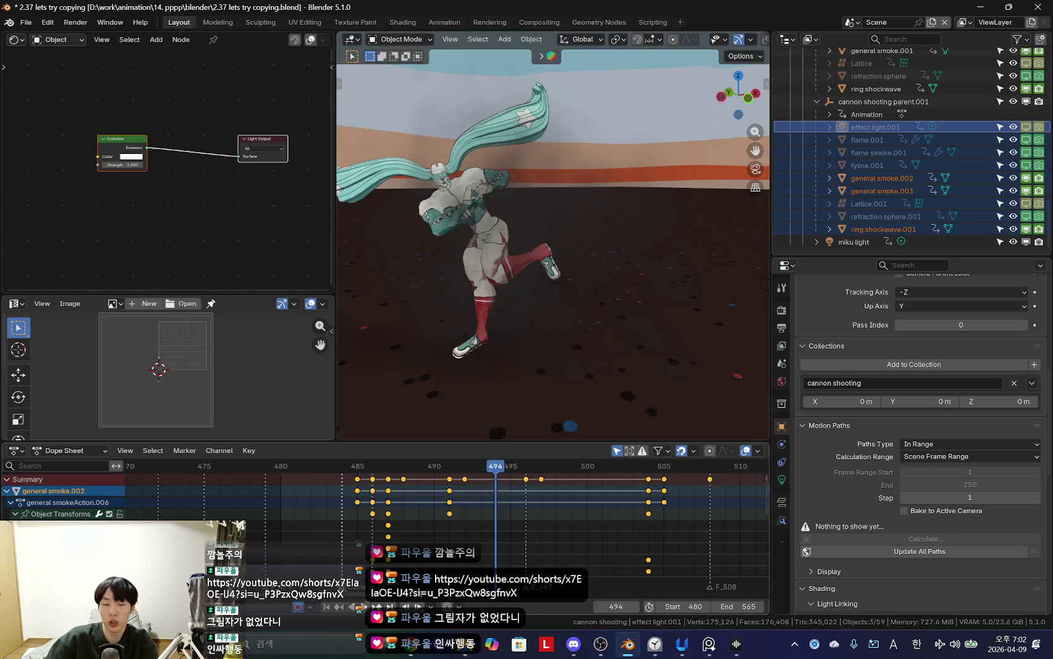
{"action": "scroll", "coordinate": [476, 554], "scroll_direction": "down", "scroll_amount": 2}
{"action": "scroll", "coordinate": [475, 554], "scroll_direction": "down", "scroll_amount": 2}
{"action": "scroll", "coordinate": [476, 554], "scroll_direction": "down", "scroll_amount": 1}
{"action": "scroll", "coordinate": [482, 536], "scroll_direction": "left", "scroll_amount": 1, "text": "ctrl"}
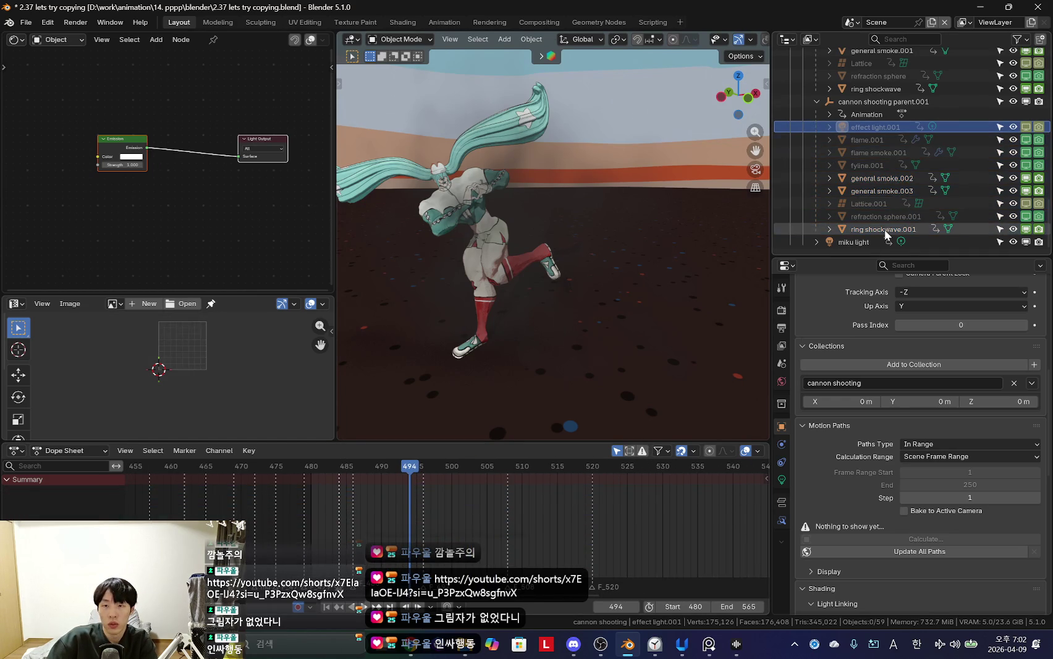
{"action": "scroll", "coordinate": [430, 512], "scroll_direction": "down", "scroll_amount": 2}
{"action": "key", "text": "Escape"}
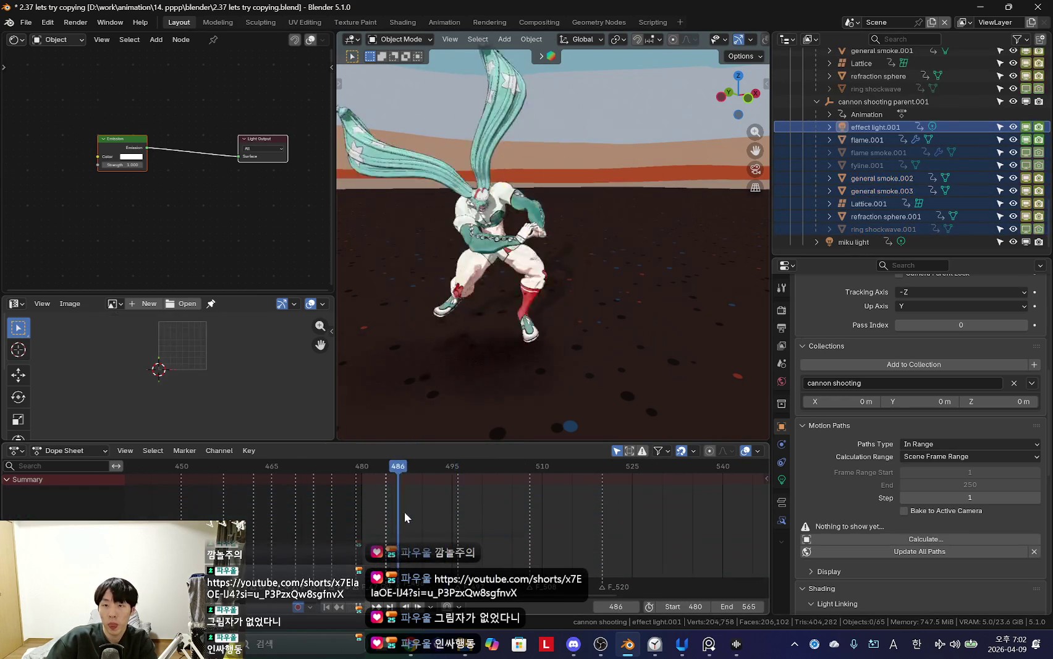
{"action": "left_click", "coordinate": [870, 128]}
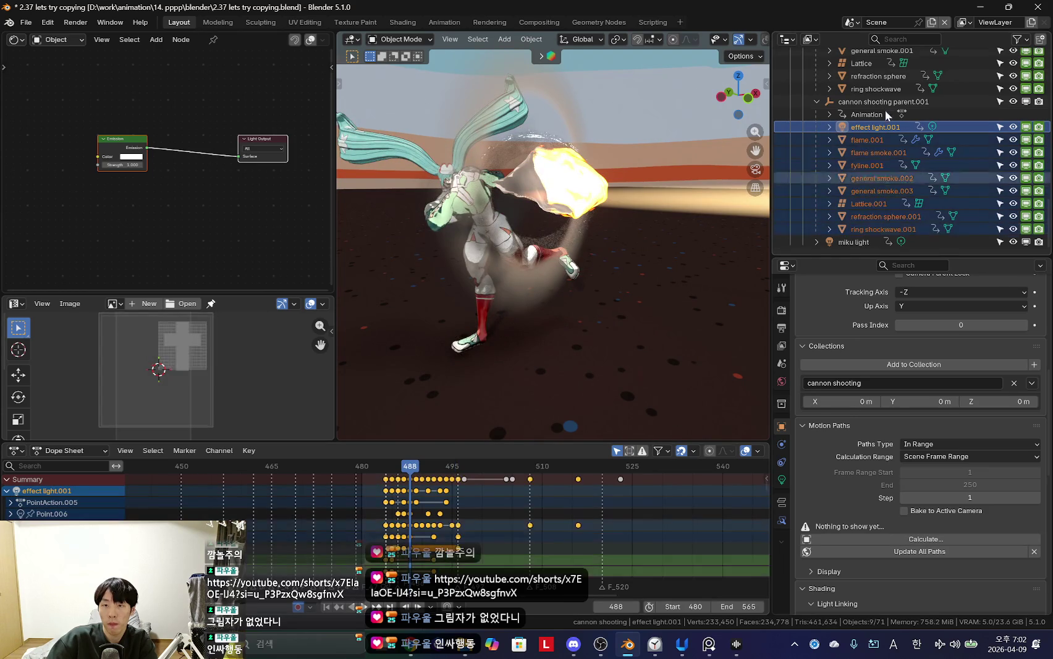
{"action": "left_click", "coordinate": [872, 114]}
{"action": "left_click", "coordinate": [875, 230], "text": "shift"}
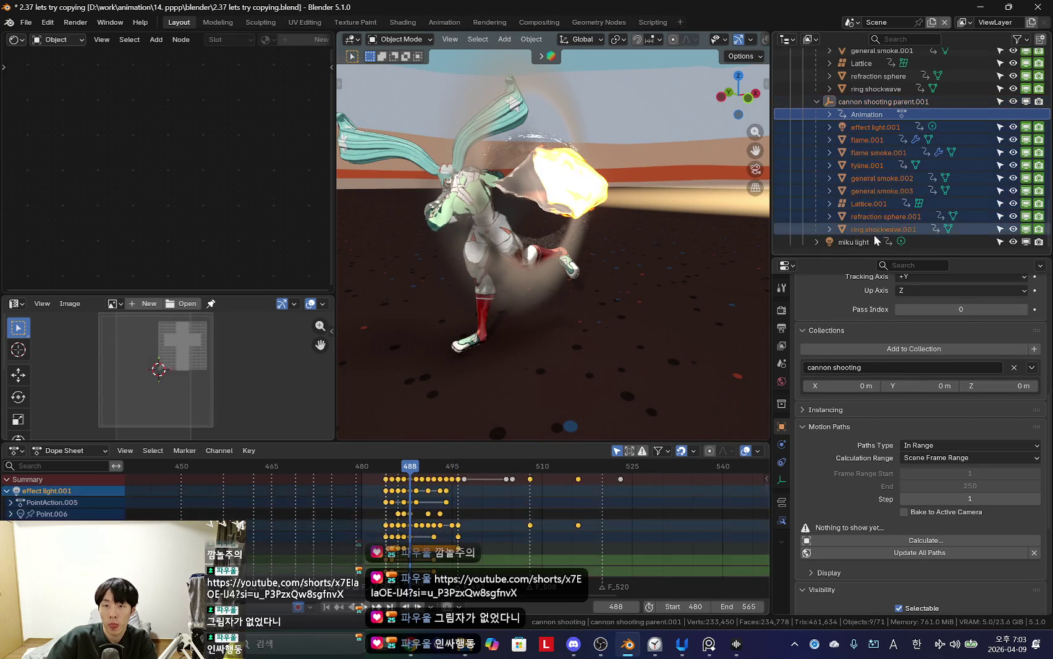
{"action": "scroll", "coordinate": [378, 533], "scroll_direction": "up", "scroll_amount": 4}
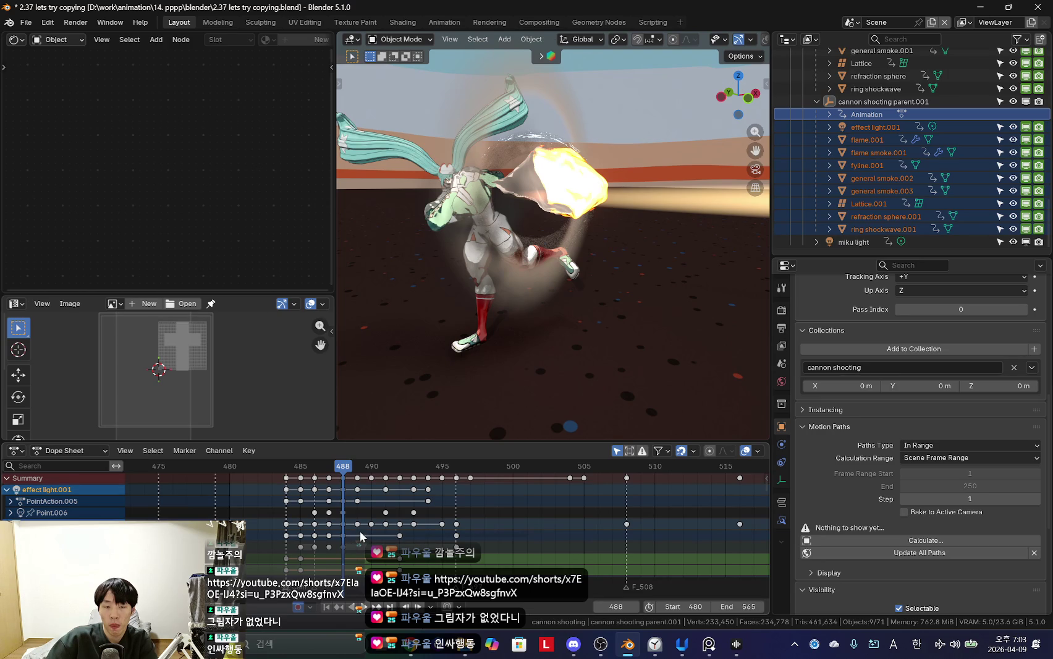
{"action": "scroll", "coordinate": [371, 521], "scroll_direction": "down", "scroll_amount": 4}
{"action": "key", "text": "a"}
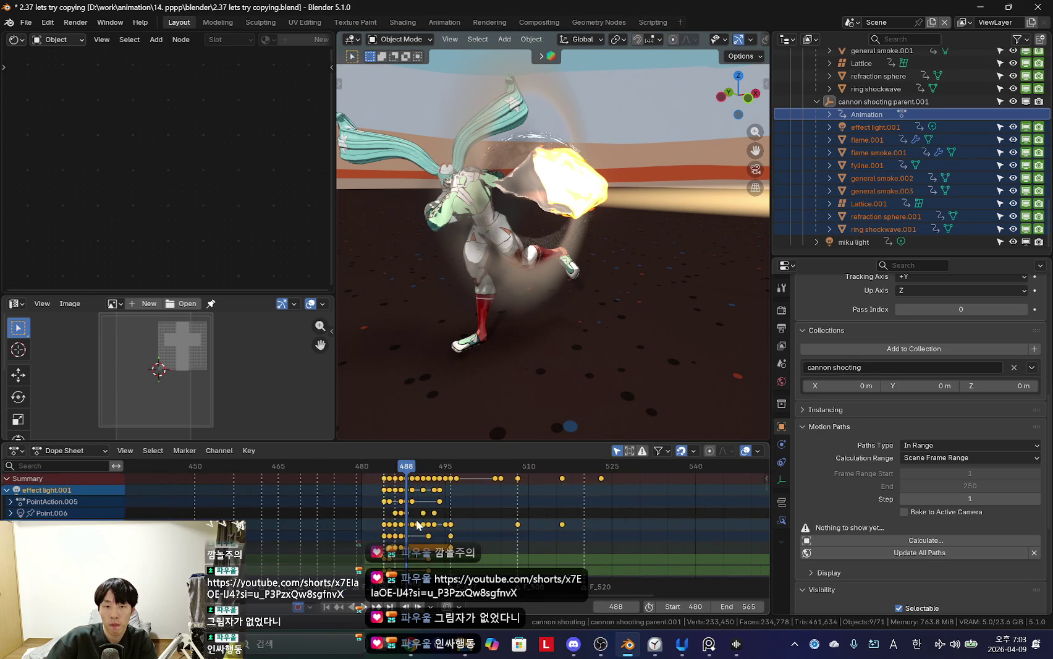
{"action": "scroll", "coordinate": [445, 528], "scroll_direction": "up", "scroll_amount": 2}
{"action": "scroll", "coordinate": [402, 531], "scroll_direction": "up", "scroll_amount": 3}
{"action": "scroll", "coordinate": [347, 536], "scroll_direction": "up", "scroll_amount": 2}
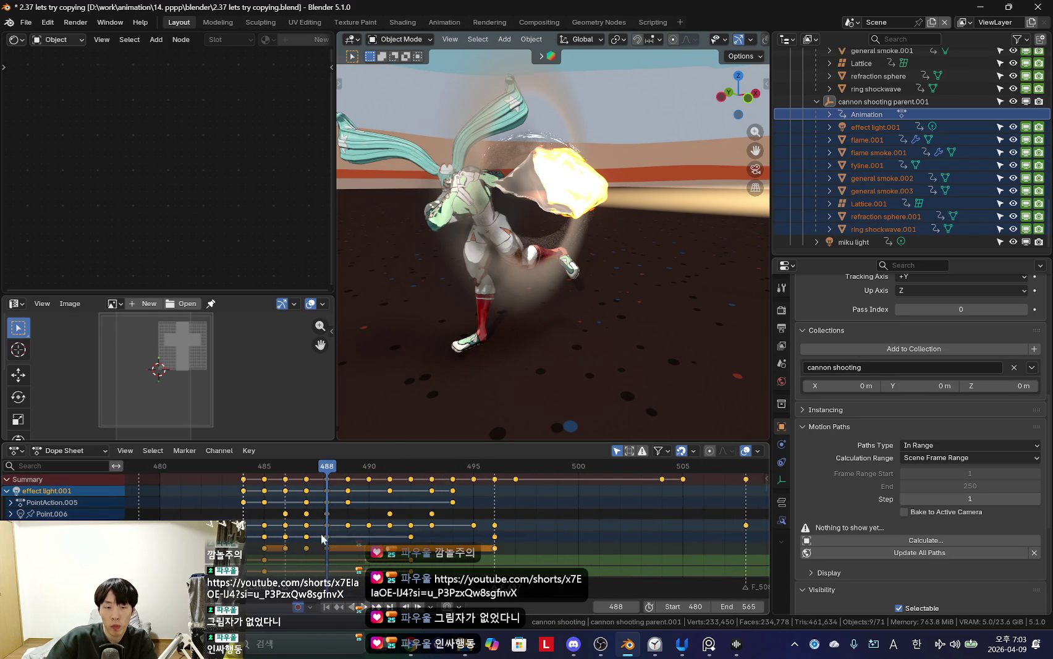
{"action": "left_click_drag", "start_coordinate": [246, 519], "coordinate": [307, 523]}
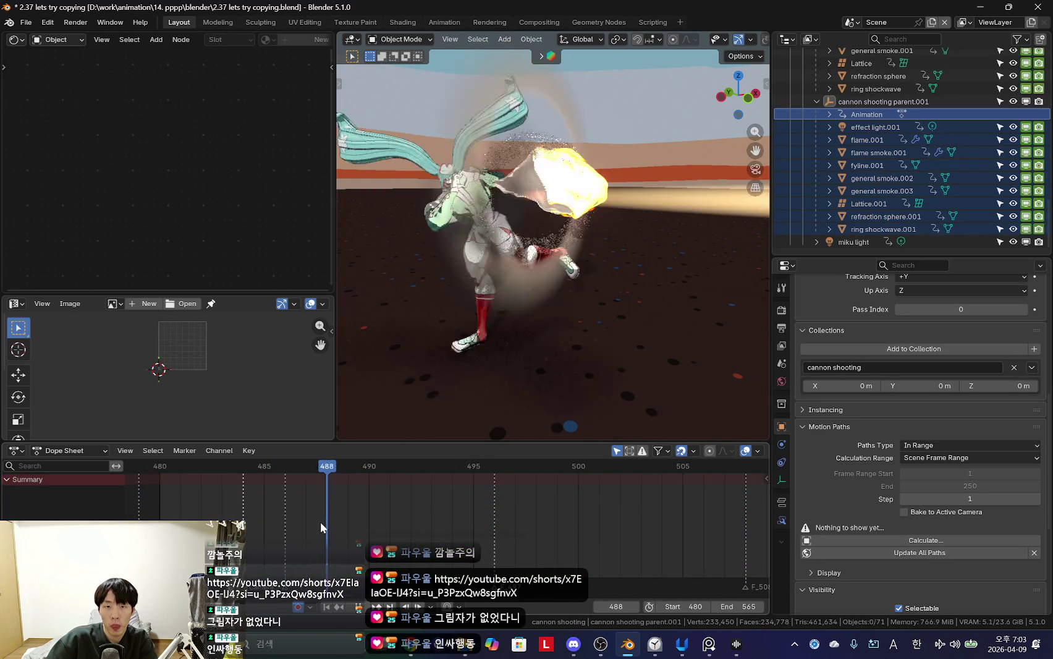
{"action": "middle_click_drag", "start_coordinate": [539, 357], "coordinate": [519, 364]}
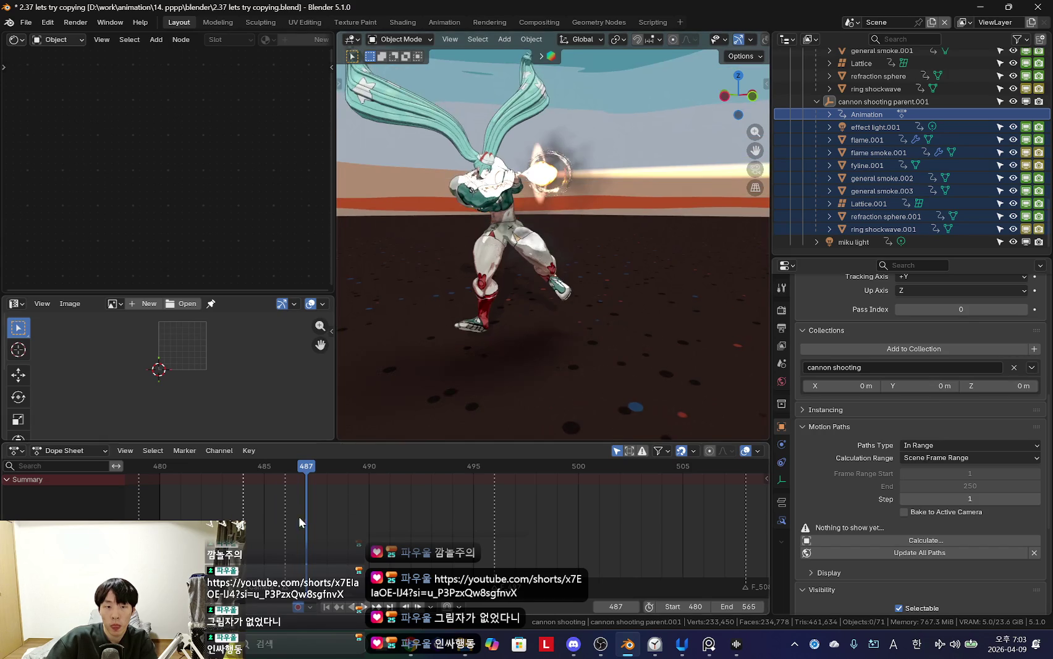
{"action": "left_click", "coordinate": [300, 524]}
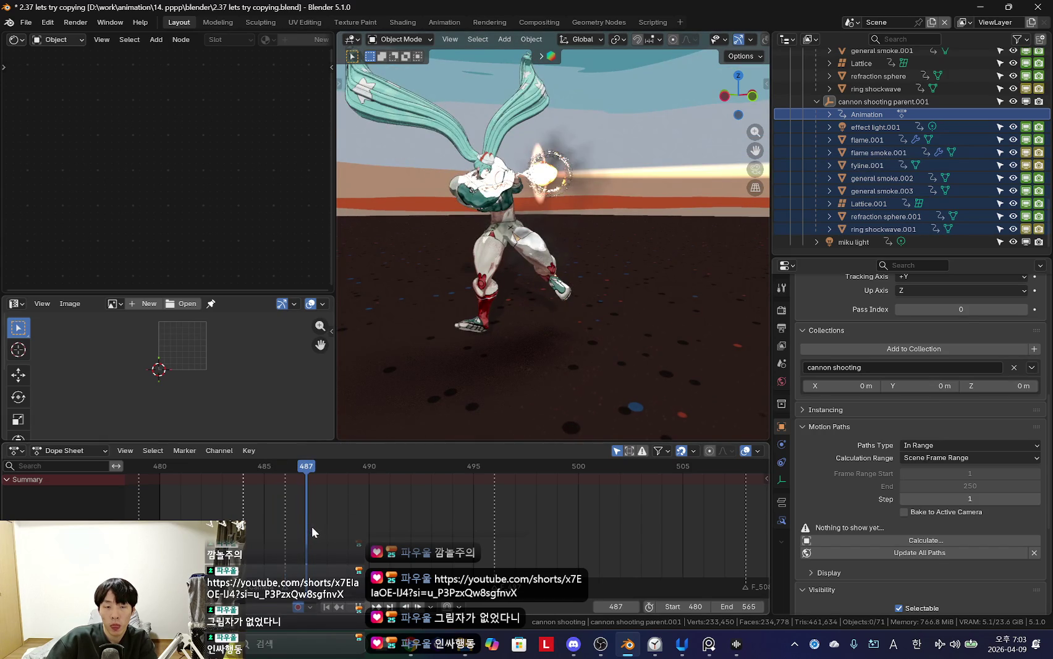
{"action": "mouse_move", "coordinate": [322, 526]}
{"action": "left_mouse_down"}
{"action": "mouse_move", "coordinate": [524, 528]}
{"action": "mouse_move", "coordinate": [376, 516]}
{"action": "left_mouse_up"}
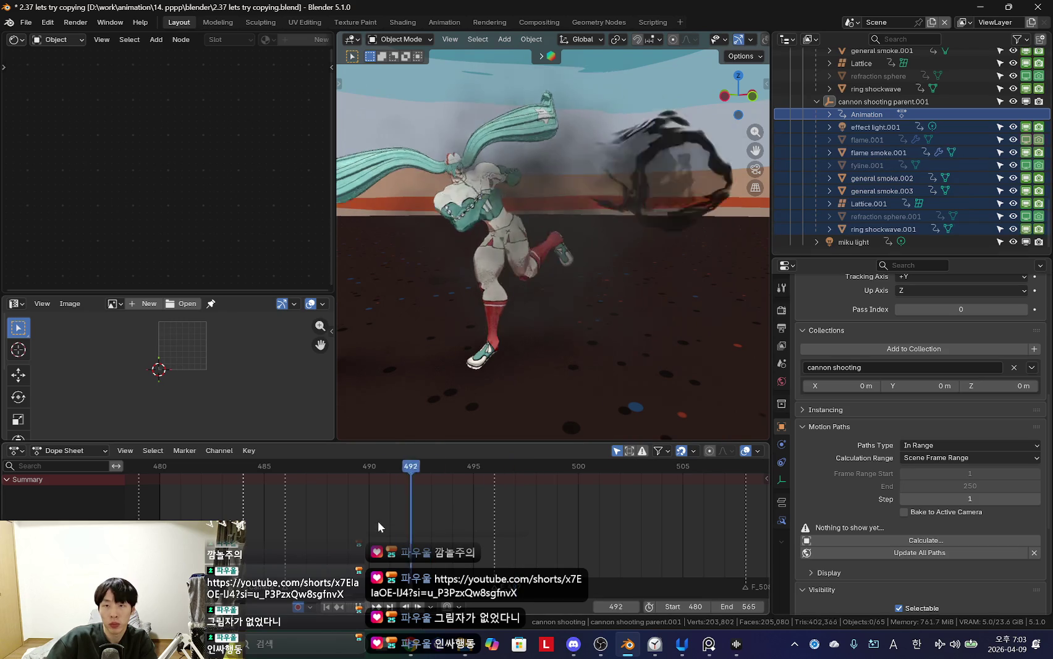
{"action": "left_click", "coordinate": [349, 500]}
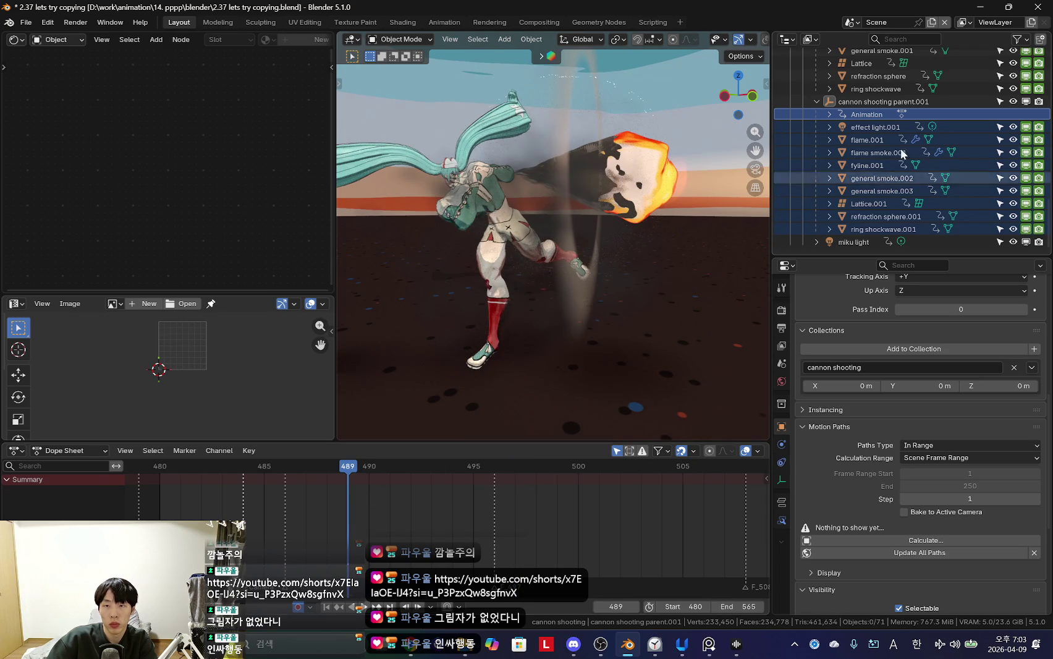
Step: Select cannon shooting parent.001, review playback and return to frame 497
{"action": "left_click", "coordinate": [878, 102]}
{"action": "left_click", "coordinate": [869, 229], "text": "shift"}
{"action": "scroll", "coordinate": [471, 494], "scroll_direction": "down", "scroll_amount": 3}
{"action": "scroll", "coordinate": [470, 495], "scroll_direction": "down", "scroll_amount": 4}
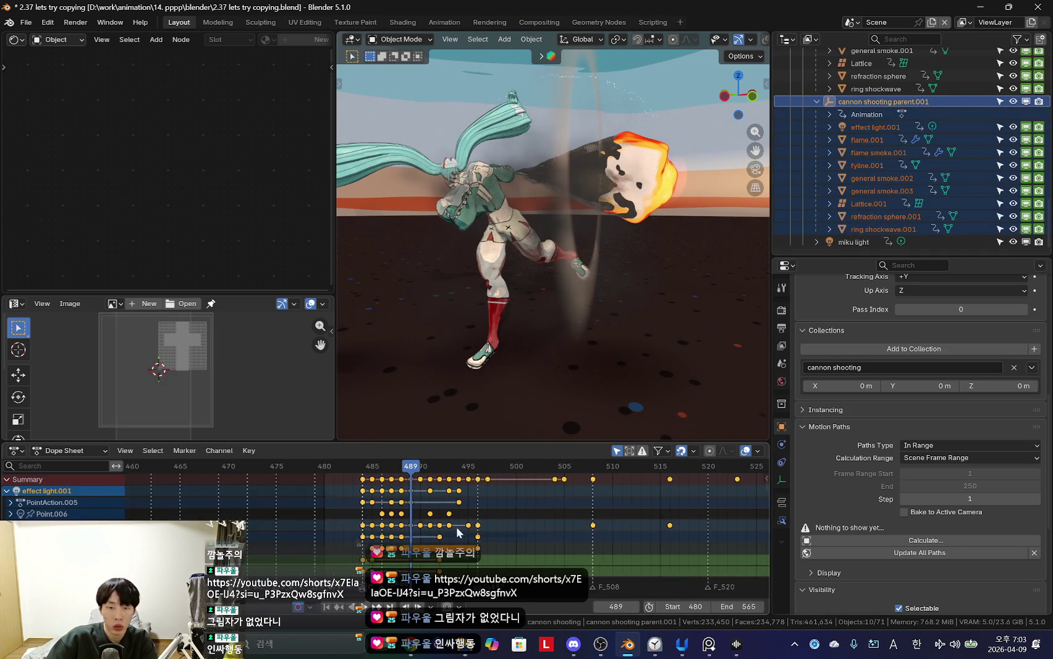
{"action": "key", "text": "g"}
{"action": "key", "text": "Escape"}
{"action": "key", "text": "ctrl+z"}
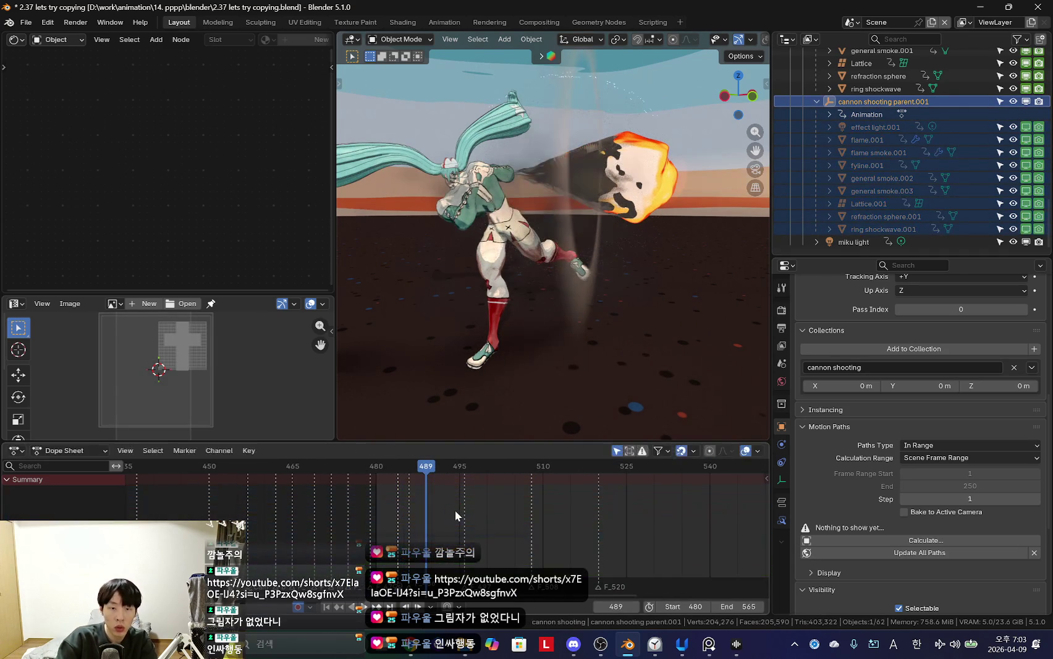
{"action": "key", "text": "space"}
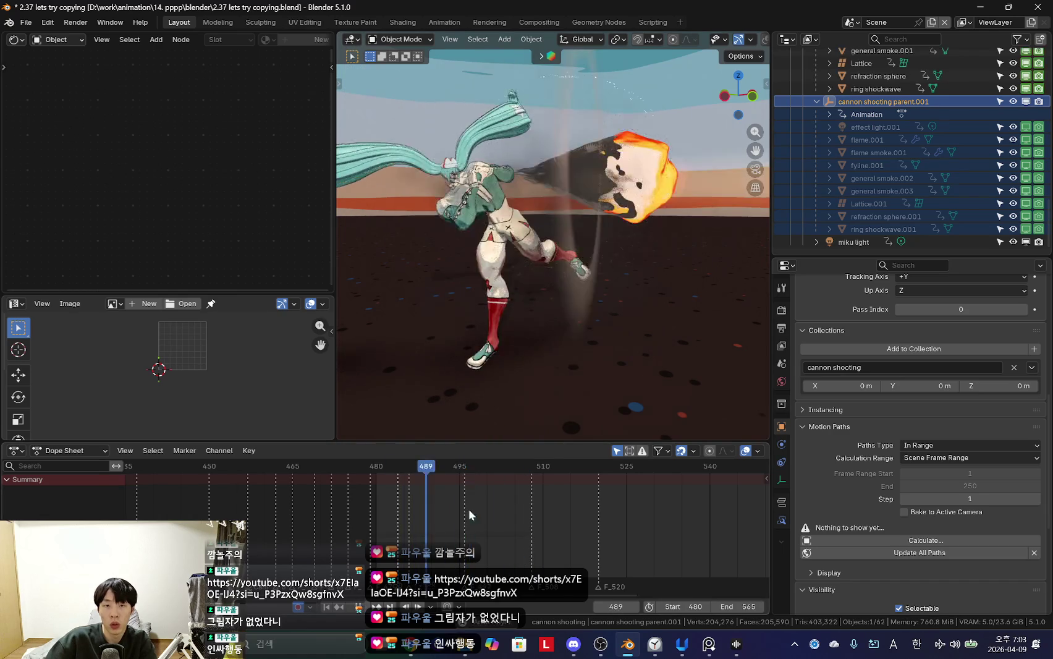
{"action": "scroll", "coordinate": [516, 528], "scroll_direction": "up", "scroll_amount": 2}
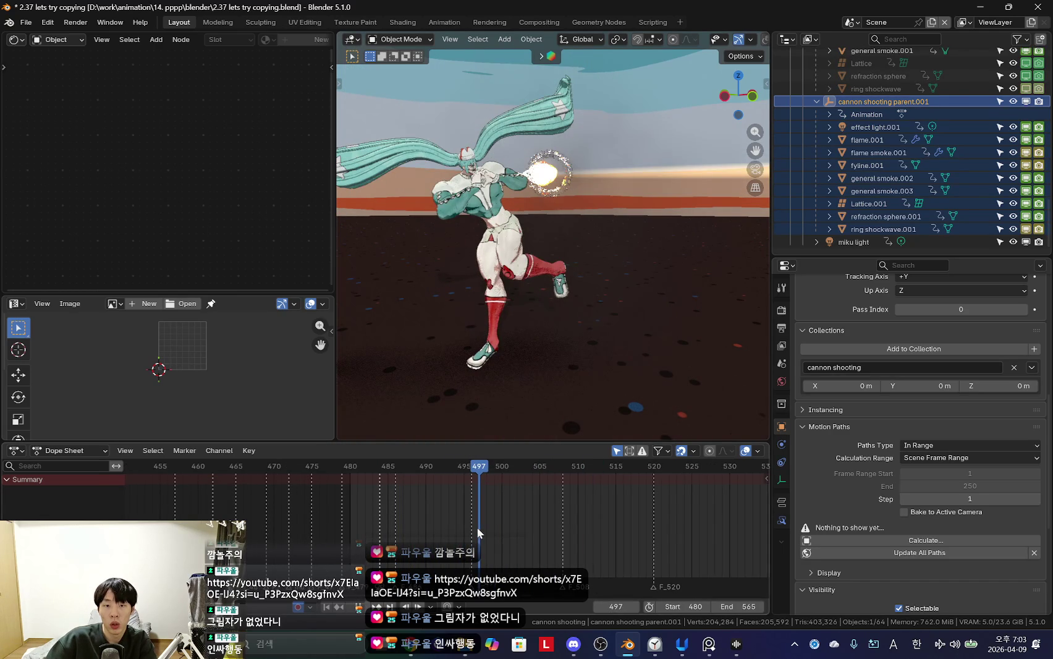
{"action": "left_click_drag", "start_coordinate": [477, 527], "coordinate": [478, 529]}
{"action": "mouse_move", "coordinate": [531, 396]}
{"action": "middle_mouse_down"}
{"action": "mouse_move", "coordinate": [573, 338]}
{"action": "mouse_move", "coordinate": [577, 355]}
{"action": "mouse_move", "coordinate": [626, 258]}
{"action": "mouse_move", "coordinate": [583, 241]}
{"action": "mouse_move", "coordinate": [628, 279]}
{"action": "mouse_move", "coordinate": [613, 327]}
{"action": "mouse_move", "coordinate": [618, 264]}
{"action": "mouse_move", "coordinate": [590, 284]}
{"action": "middle_mouse_up"}
Step: Nudge the rig to a new position at frame 497 and replay through the camera
{"action": "key", "text": "g"}
{"action": "left_click", "coordinate": [611, 312]}
{"action": "key", "text": "g"}
{"action": "left_click", "coordinate": [636, 272]}
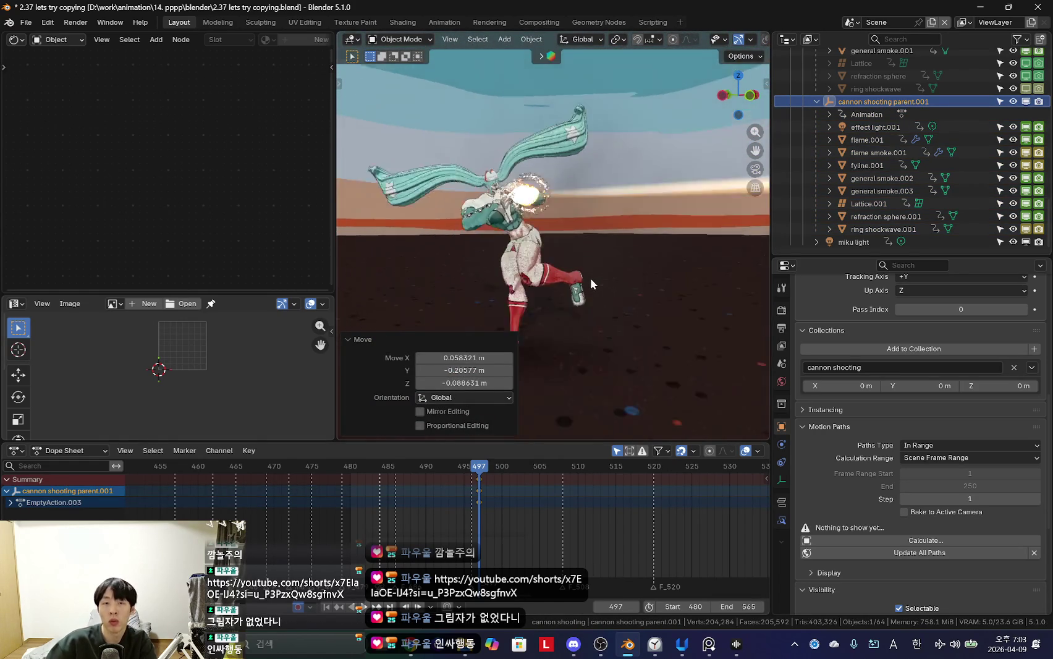
{"action": "key", "text": "KP_0"}
{"action": "key", "text": "space"}
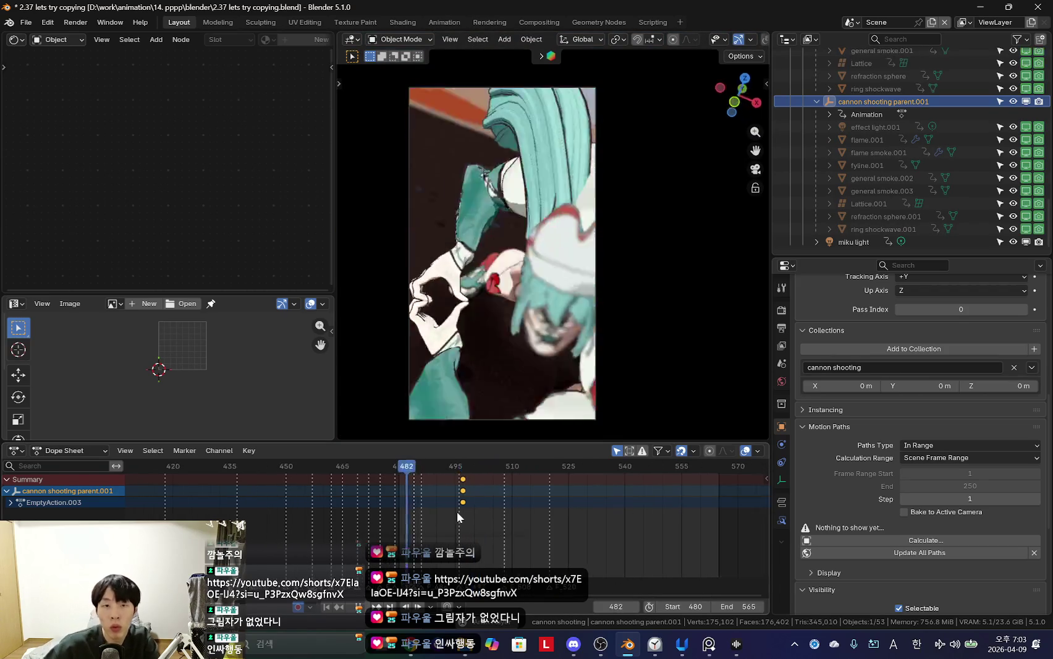
Step: Scrub frames 497–501 and trial-select cannon shooting parent.001 and ring shockwave.001
{"action": "scroll", "coordinate": [456, 513], "scroll_direction": "down", "scroll_amount": 1}
{"action": "scroll", "coordinate": [448, 519], "scroll_direction": "up", "scroll_amount": 1}
{"action": "key", "text": "shift+Left"}
{"action": "left_click_drag", "start_coordinate": [465, 532], "coordinate": [524, 530]}
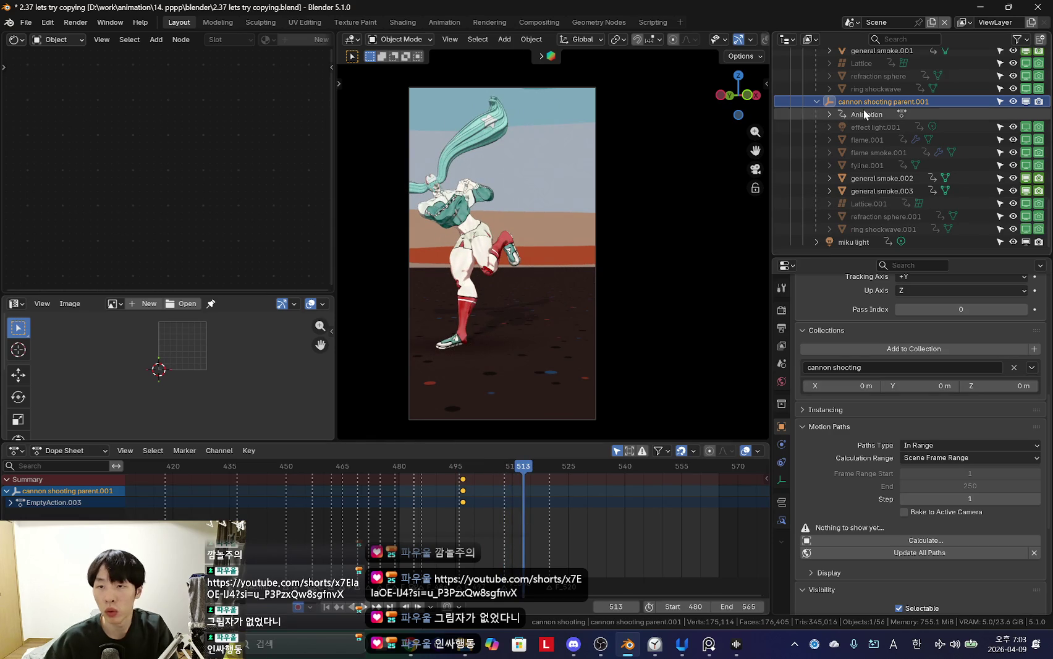
{"action": "left_click", "coordinate": [869, 226], "text": "shift"}
{"action": "left_click", "coordinate": [475, 515]}
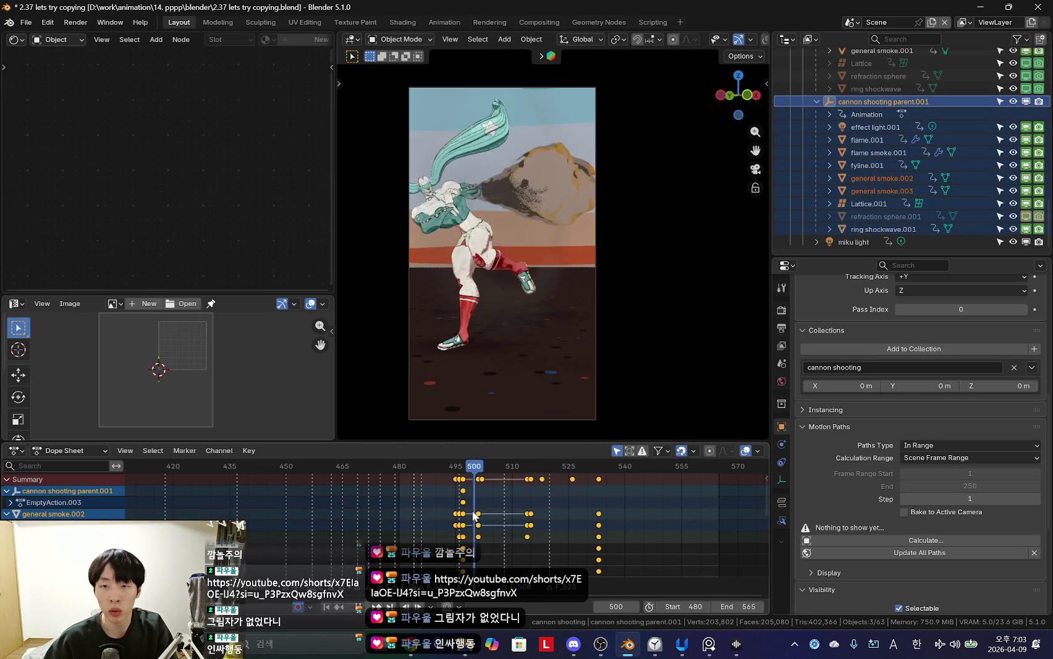
{"action": "left_click", "coordinate": [877, 228]}
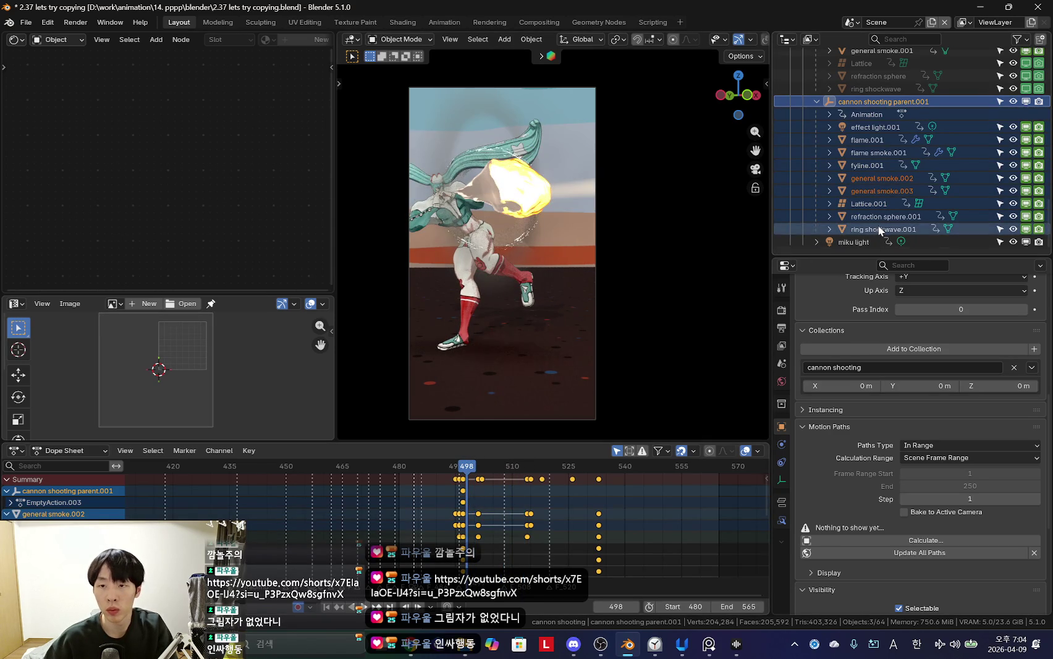
{"action": "scroll", "coordinate": [554, 516], "scroll_direction": "up", "scroll_amount": 4}
{"action": "left_click", "coordinate": [485, 518]}
Step: Scrub frames 498–508, then select the cannon shooting parent.001 group with its children at frame 497
{"action": "scroll", "coordinate": [497, 521], "scroll_direction": "up", "scroll_amount": 3}
{"action": "mouse_move", "coordinate": [511, 521]}
{"action": "left_mouse_down"}
{"action": "mouse_move", "coordinate": [494, 520]}
{"action": "mouse_move", "coordinate": [624, 521]}
{"action": "left_mouse_up"}
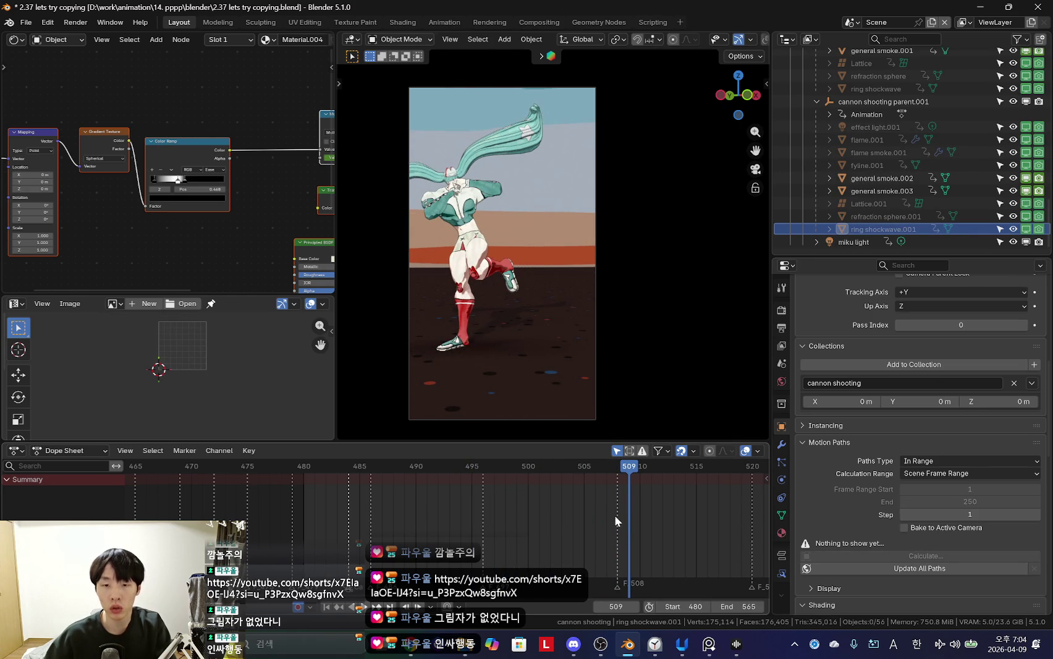
{"action": "left_click", "coordinate": [620, 514]}
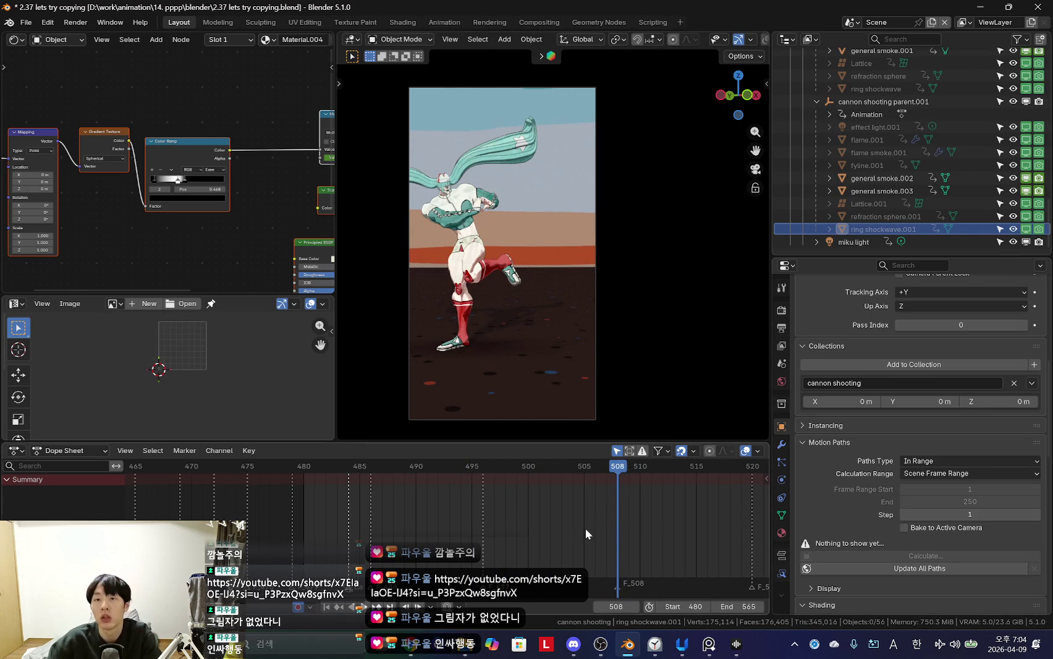
{"action": "left_click_drag", "start_coordinate": [624, 513], "coordinate": [539, 512]}
{"action": "left_click", "coordinate": [883, 101]}
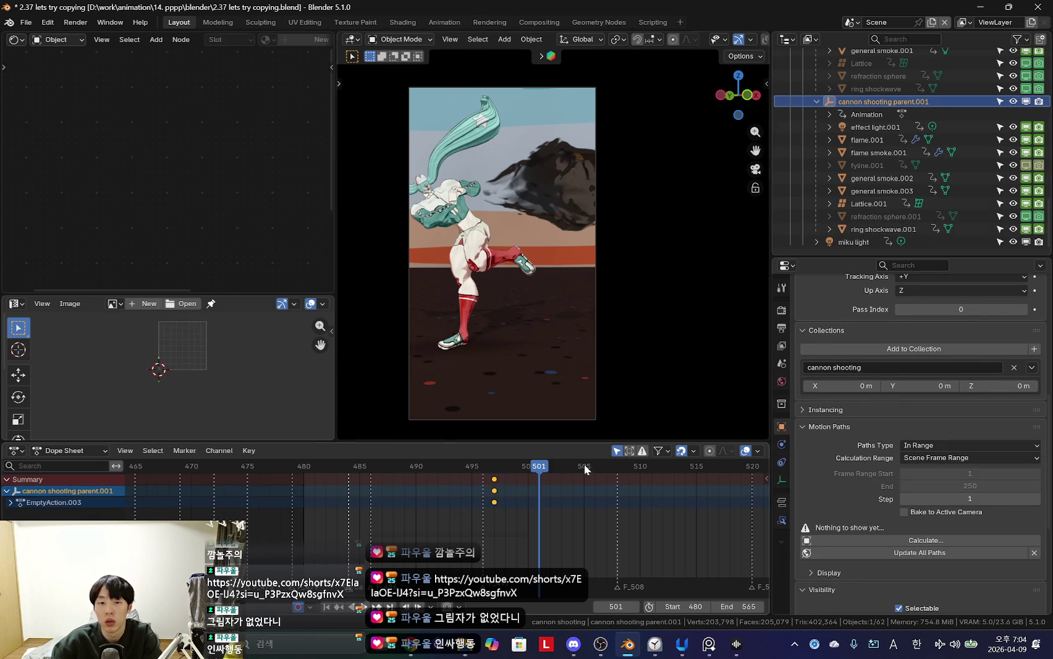
{"action": "key", "text": "Down"}
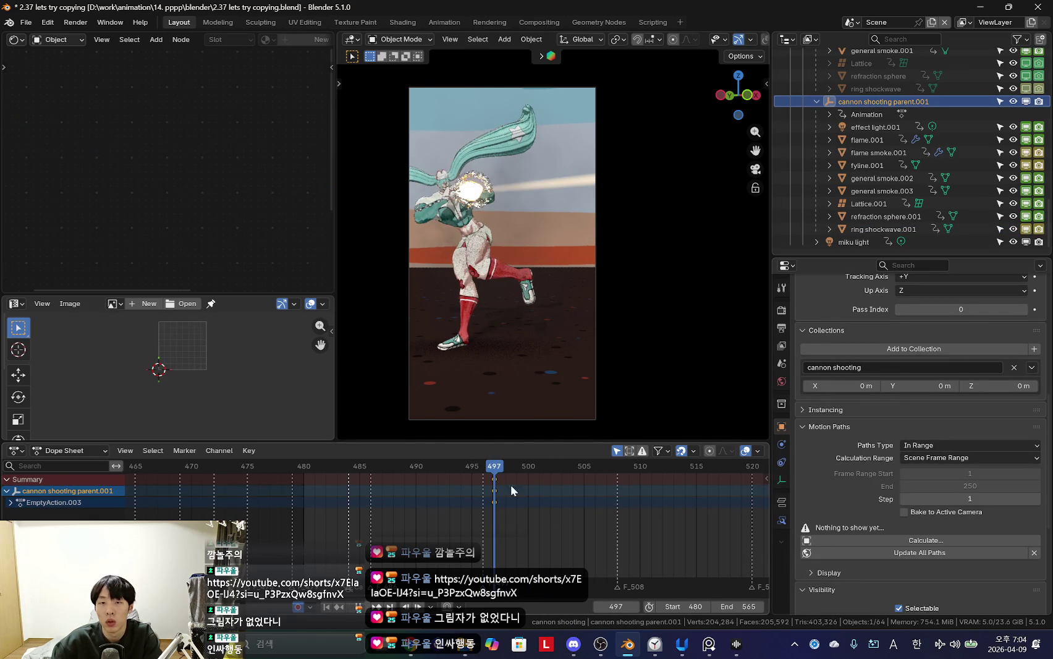
{"action": "left_click", "coordinate": [892, 231], "text": "shift"}
{"action": "key", "text": "shift+alt+z"}
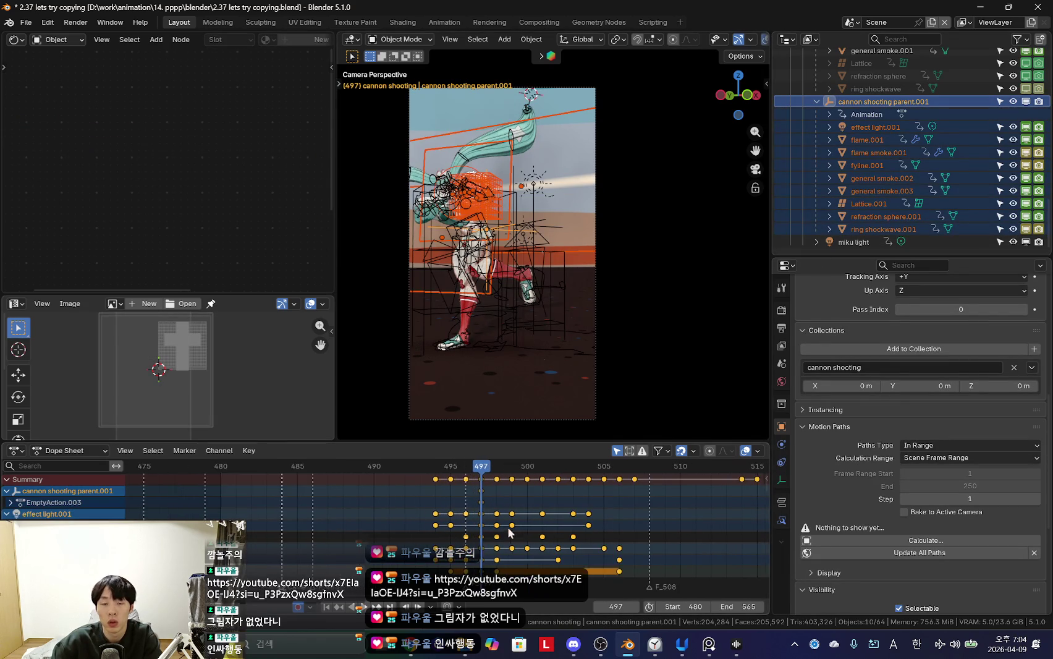
Step: Duplicate the cannon rig in place and make its objects, data and materials single-user
{"action": "scroll", "coordinate": [640, 513], "scroll_direction": "down", "scroll_amount": 4}
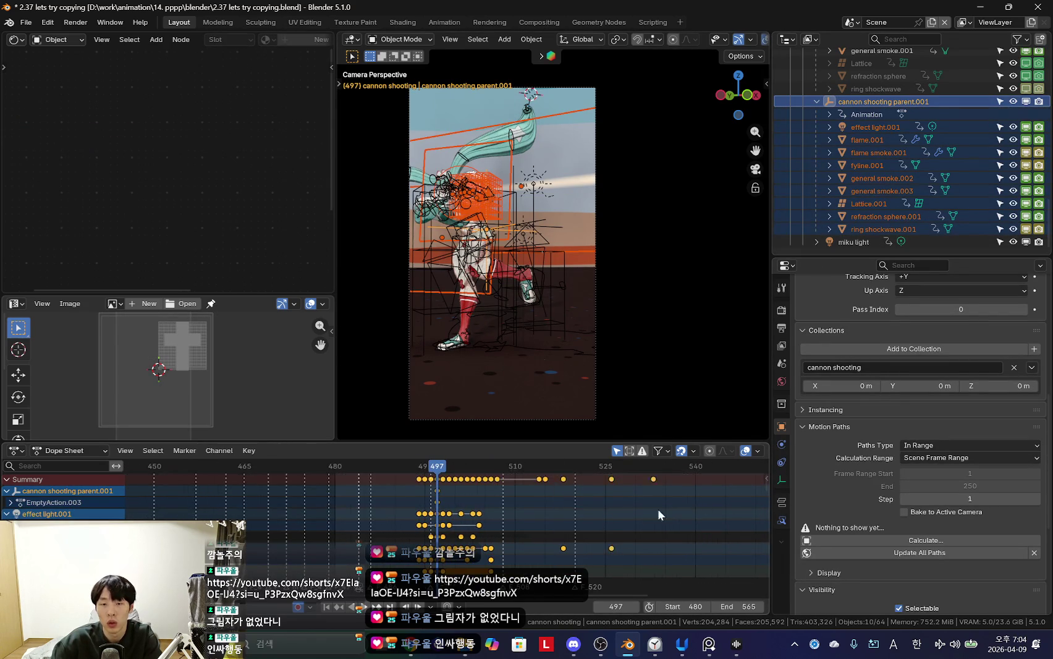
{"action": "scroll", "coordinate": [446, 523], "scroll_direction": "up", "scroll_amount": 2}
{"action": "scroll", "coordinate": [446, 524], "scroll_direction": "up", "scroll_amount": 3}
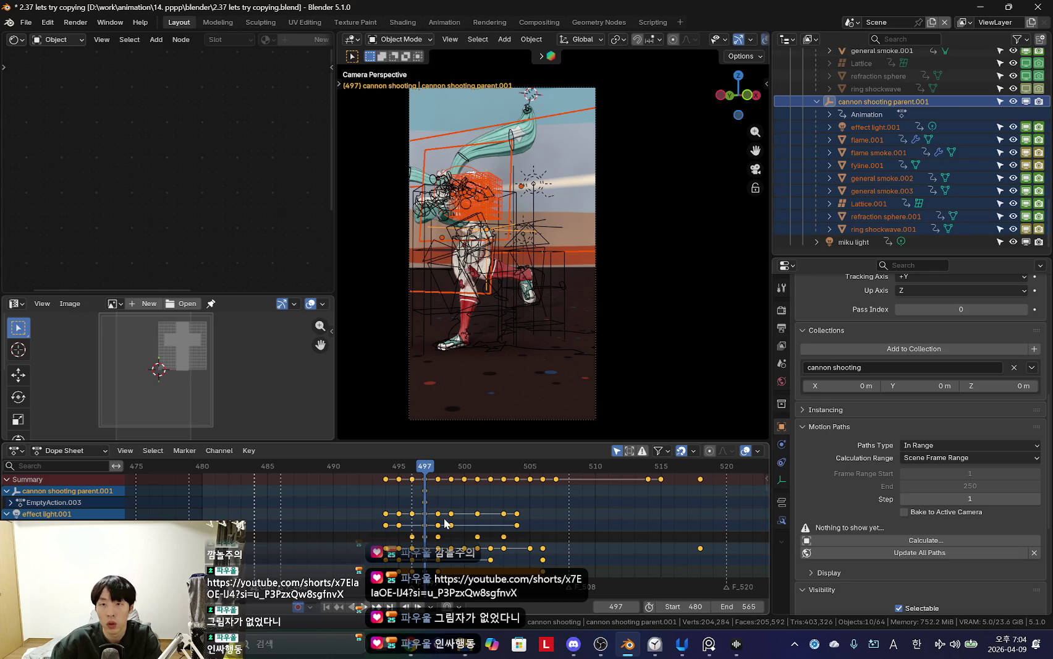
{"action": "key", "text": "shift+d"}
{"action": "right_click", "coordinate": [534, 303]}
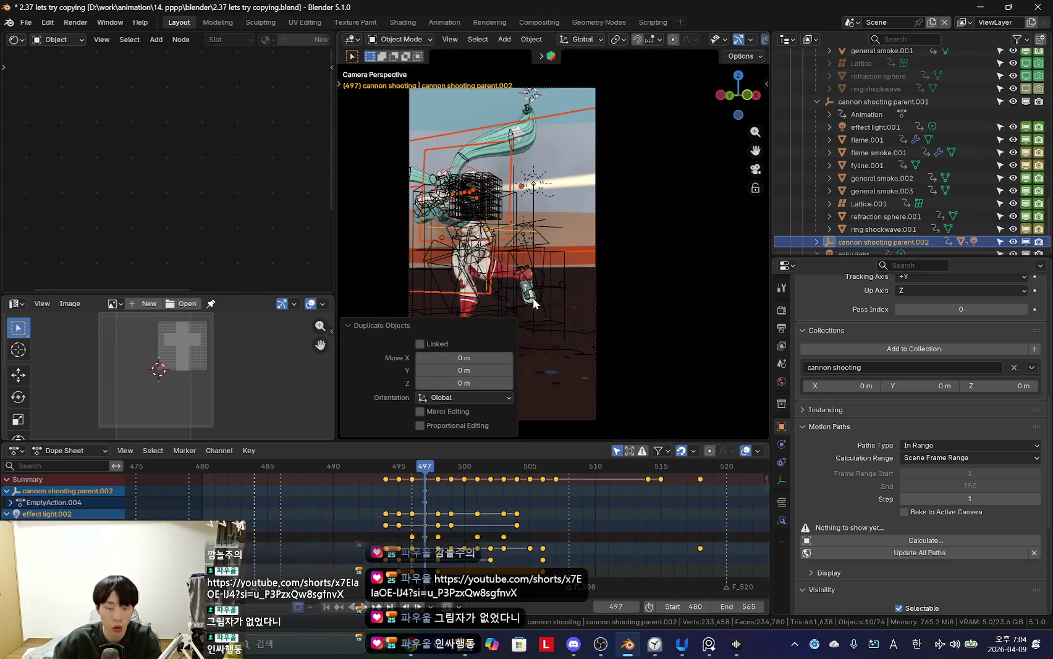
{"action": "key", "text": "F3"}
{"action": "key", "text": "Return"}
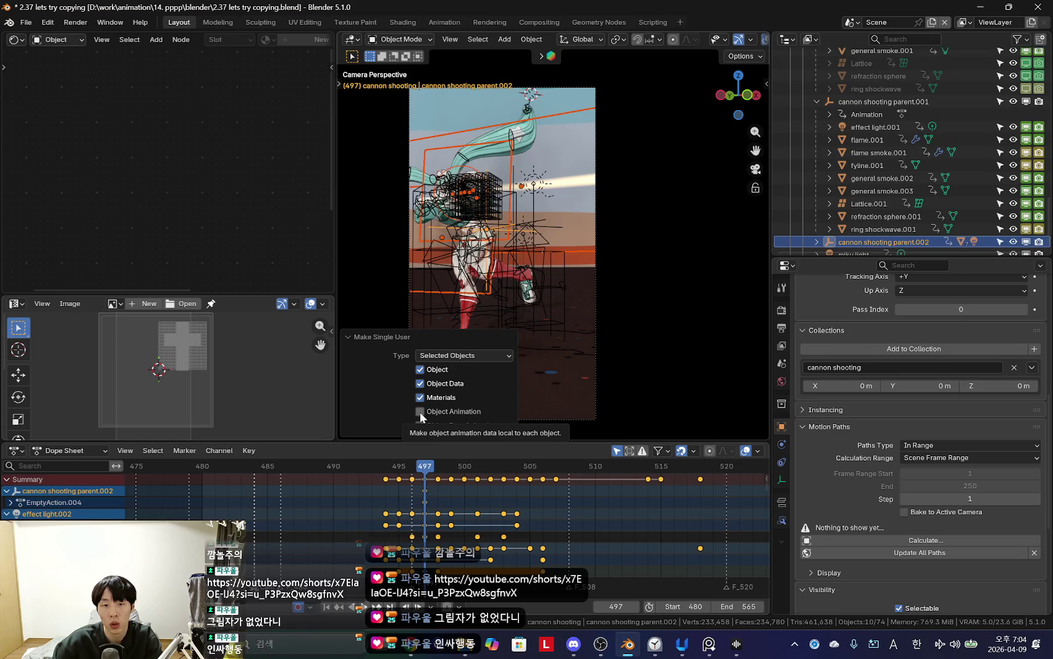
Step: Make the copy's object and data animation independent too, then play to preview the shot
{"action": "left_click_drag", "start_coordinate": [420, 412], "coordinate": [421, 425]}
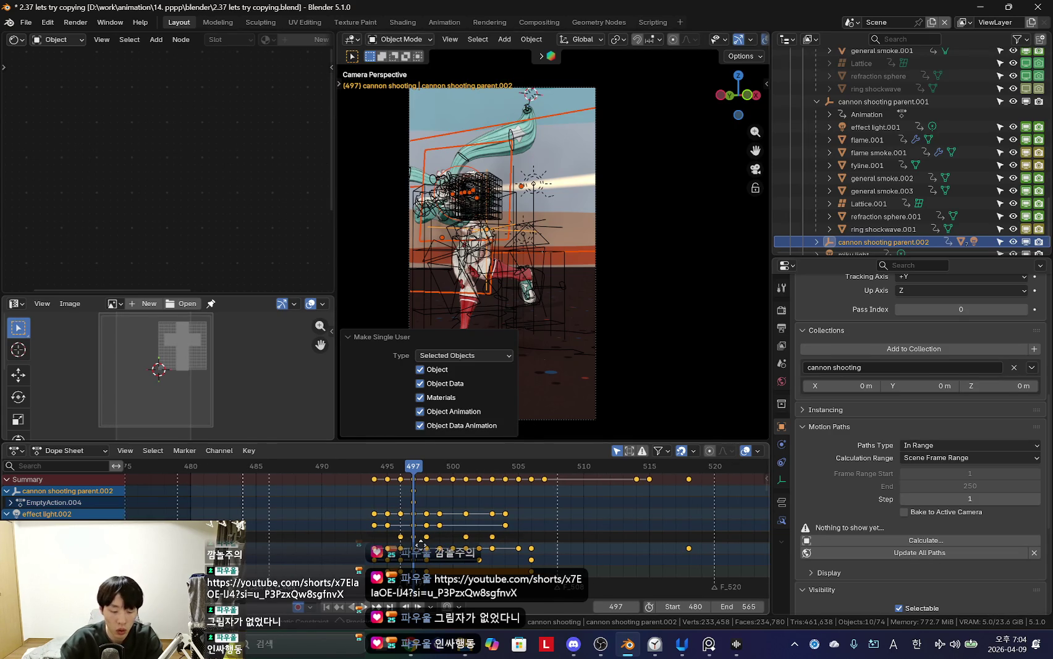
{"action": "key", "text": "ctrl+z"}
{"action": "left_click", "coordinate": [454, 517]}
{"action": "key", "text": "space"}
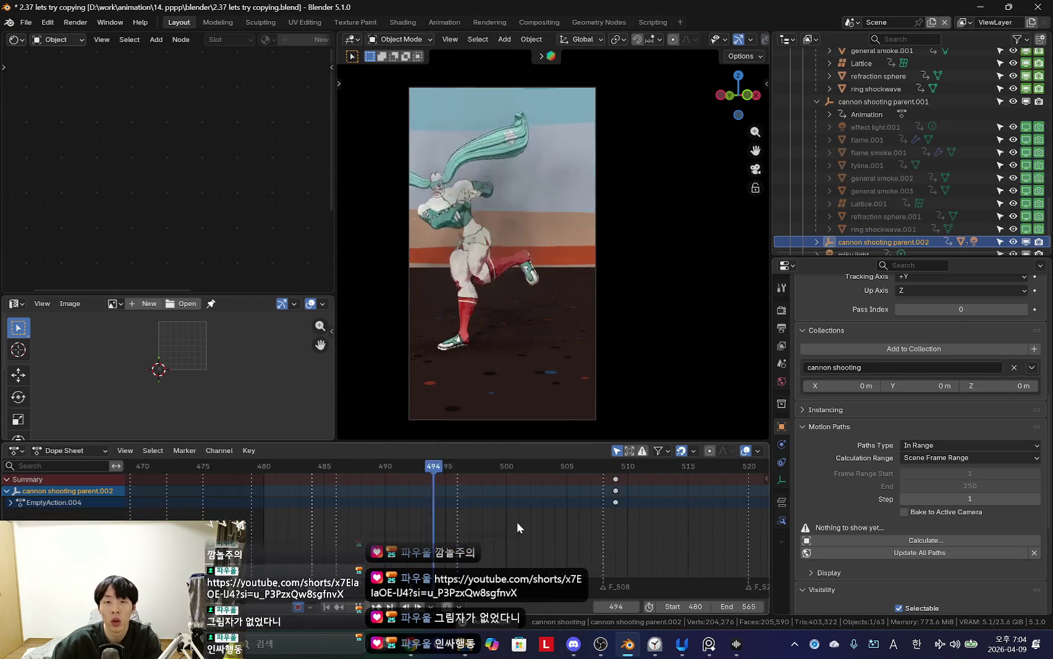
Step: Expand cannon shooting parent.002, select fyline.002 and scrub frames 499–512 to inspect its keys
{"action": "scroll", "coordinate": [606, 524], "scroll_direction": "down", "scroll_amount": 2}
{"action": "left_click_drag", "start_coordinate": [610, 526], "coordinate": [644, 538]}
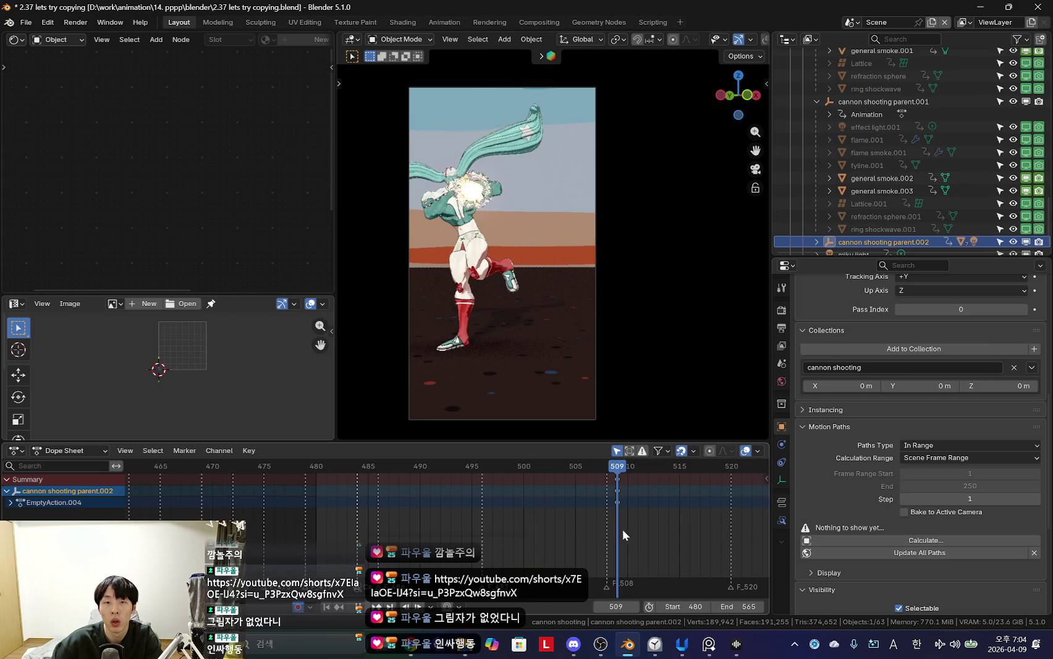
{"action": "left_click", "coordinate": [816, 242]}
{"action": "scroll", "coordinate": [899, 185], "scroll_direction": "down", "scroll_amount": 5}
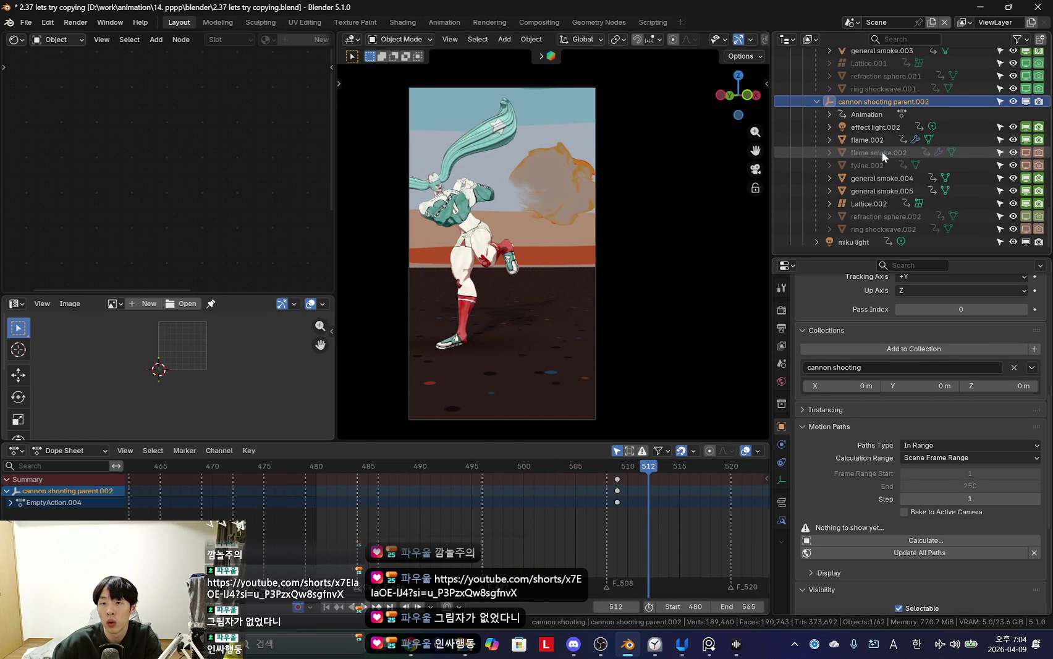
{"action": "left_click", "coordinate": [867, 165]}
{"action": "left_click_drag", "start_coordinate": [680, 522], "coordinate": [529, 515]}
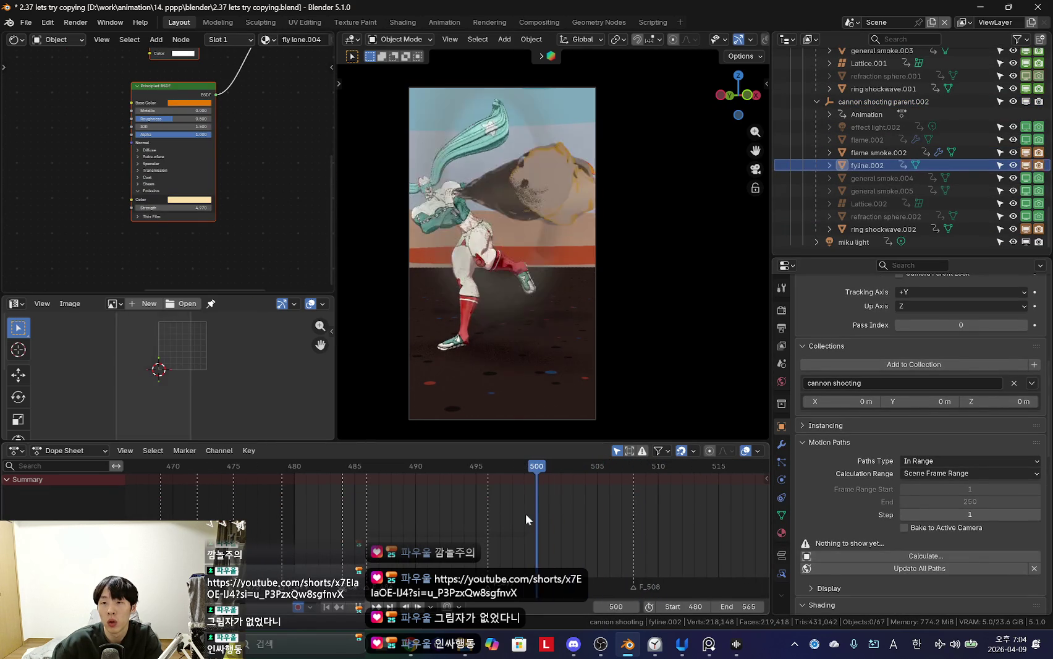
{"action": "left_click", "coordinate": [867, 165]}
{"action": "mouse_move", "coordinate": [598, 510]}
{"action": "left_mouse_down"}
{"action": "mouse_move", "coordinate": [636, 499]}
{"action": "mouse_move", "coordinate": [545, 497]}
{"action": "left_mouse_up"}
Step: Review fyline.002's keyframes around frames 501–507, play the shot, and return to frame 513
{"action": "left_click", "coordinate": [859, 166]}
{"action": "left_click", "coordinate": [549, 525]}
{"action": "mouse_move", "coordinate": [594, 531]}
{"action": "middle_mouse_down"}
{"action": "mouse_move", "coordinate": [522, 529]}
{"action": "mouse_move", "coordinate": [494, 543]}
{"action": "middle_mouse_up"}
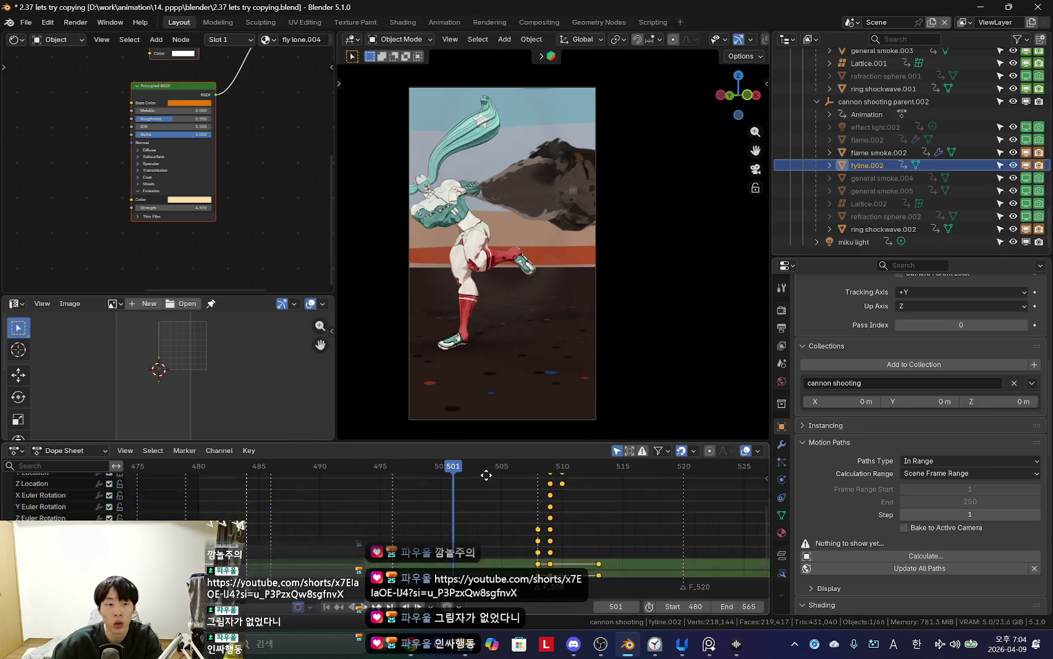
{"action": "scroll", "coordinate": [478, 563], "scroll_direction": "down", "scroll_amount": 5}
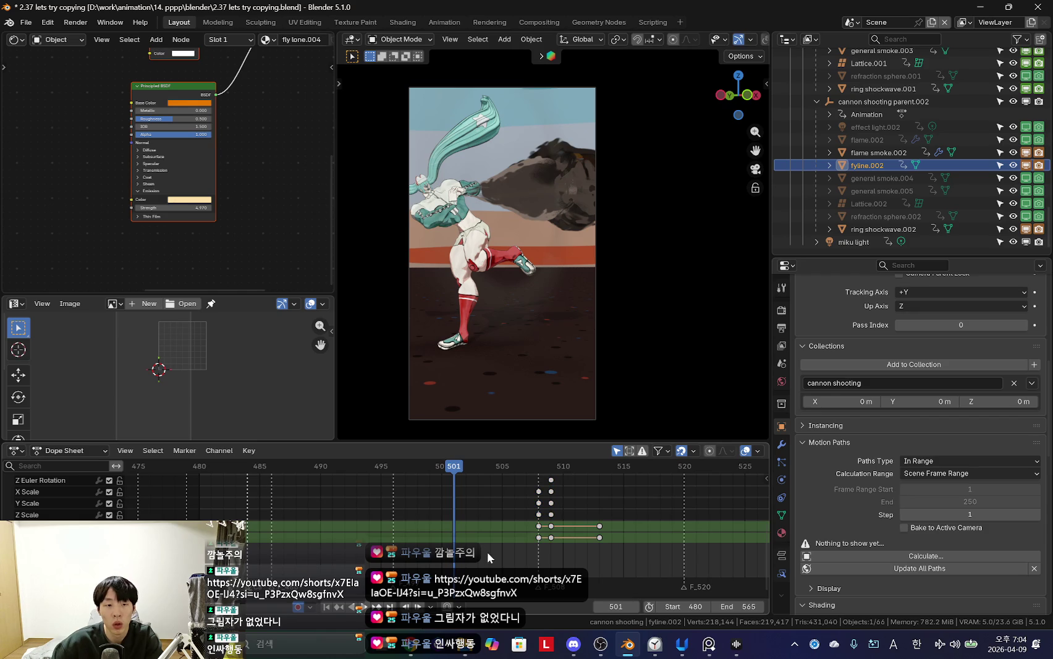
{"action": "mouse_move", "coordinate": [540, 542]}
{"action": "left_mouse_down"}
{"action": "mouse_move", "coordinate": [473, 538]}
{"action": "mouse_move", "coordinate": [529, 549]}
{"action": "left_mouse_up"}
{"action": "key", "text": "space"}
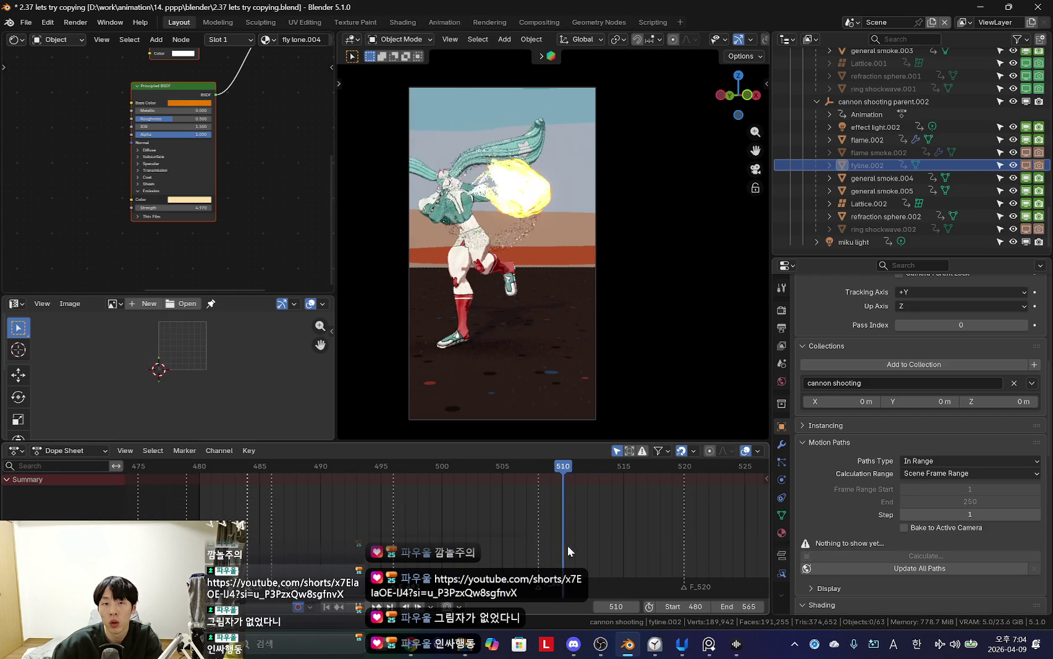
{"action": "middle_click_drag", "start_coordinate": [546, 527], "coordinate": [341, 506], "text": "ctrl"}
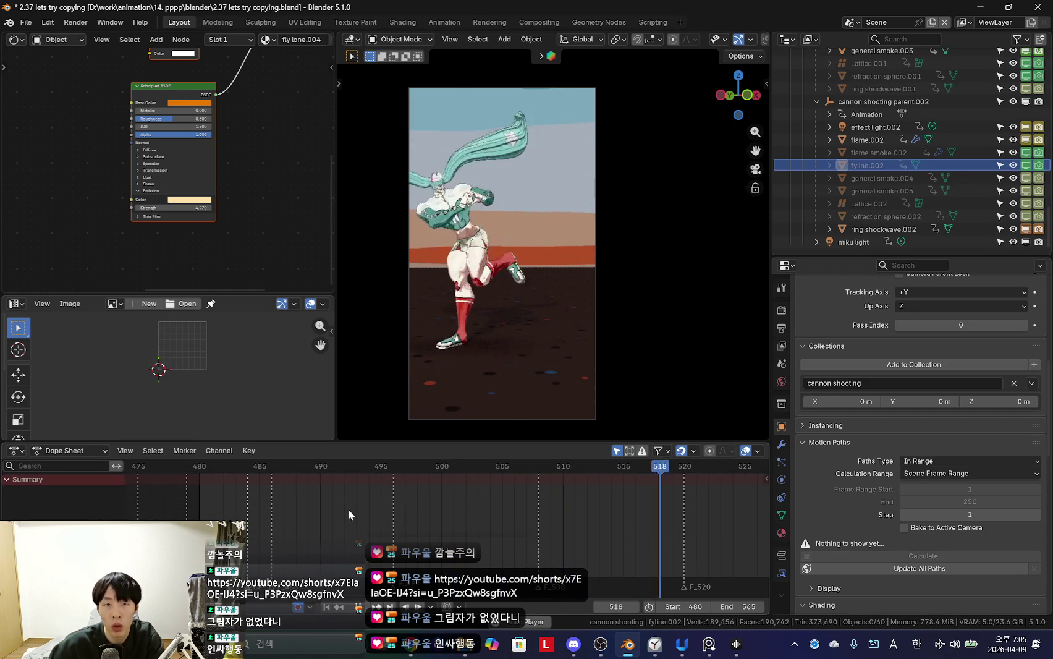
{"action": "left_click", "coordinate": [884, 101]}
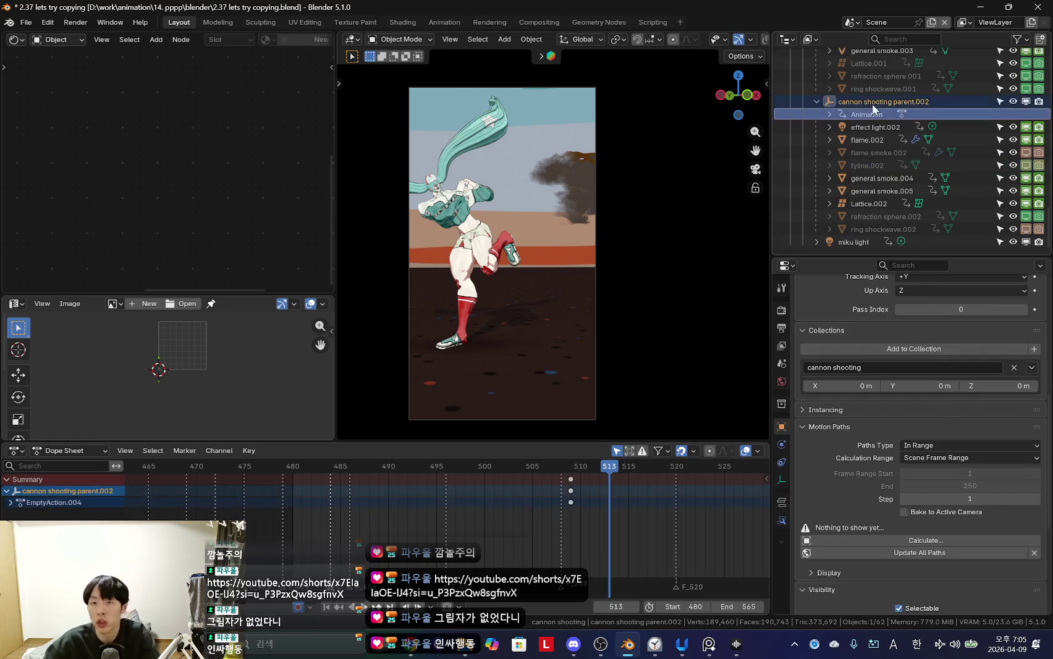
Step: Delete all keyframes on cannon shooting parent.002's children in the Dope Sheet
{"action": "left_click", "coordinate": [880, 229], "text": "shift"}
{"action": "middle_click_drag", "start_coordinate": [563, 525], "coordinate": [519, 552], "text": "ctrl"}
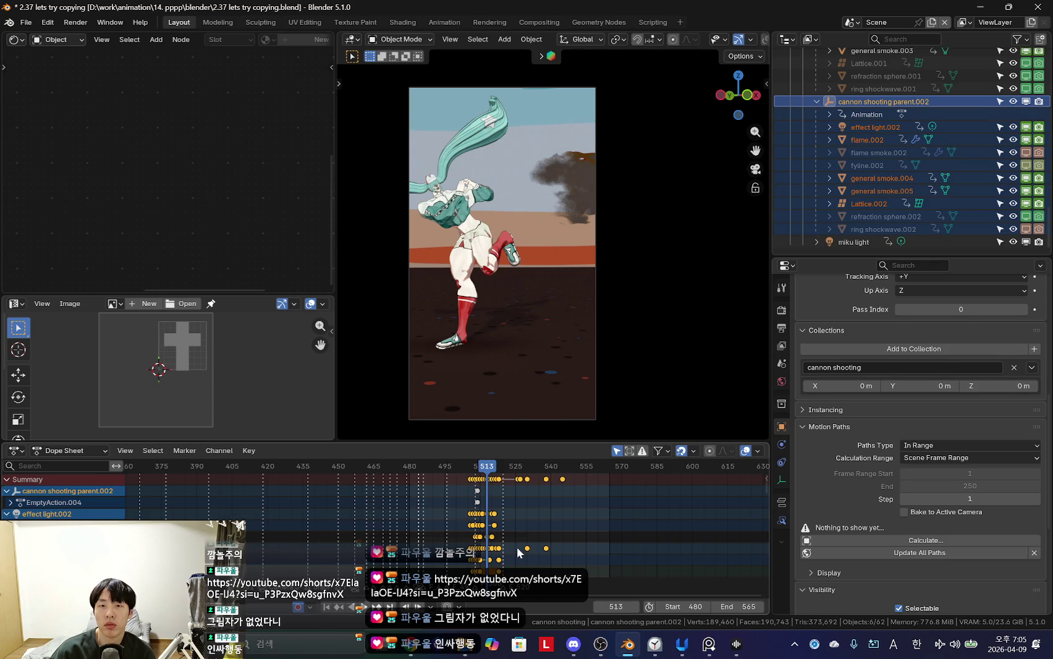
{"action": "scroll", "coordinate": [536, 463], "scroll_direction": "up", "scroll_amount": 3}
{"action": "left_click_drag", "start_coordinate": [426, 466], "coordinate": [648, 571]}
{"action": "key", "text": "x"}
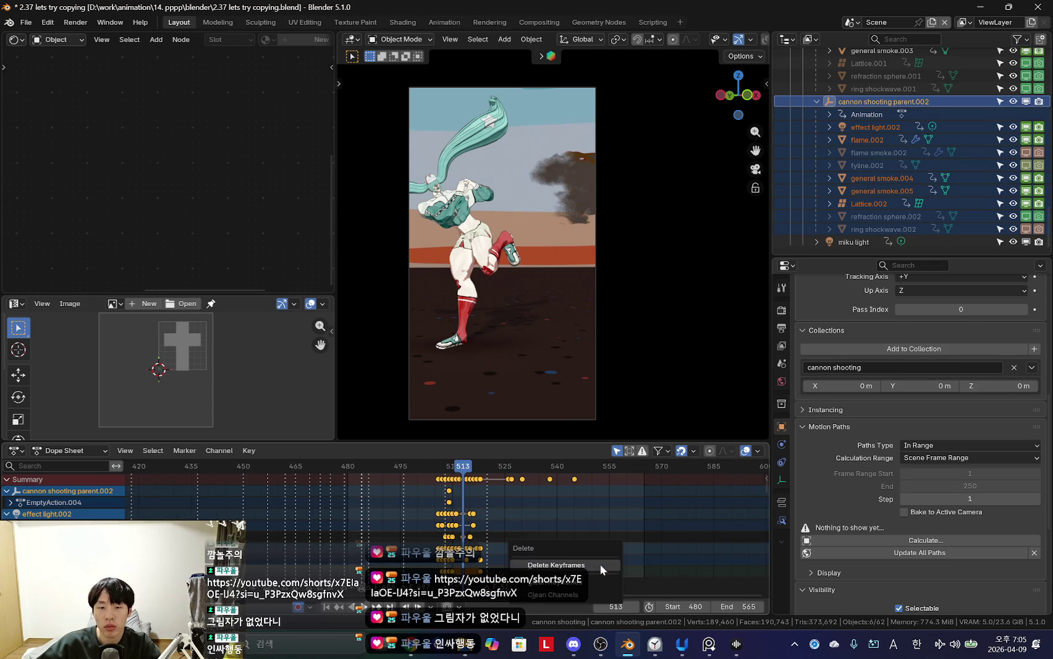
{"action": "left_click", "coordinate": [599, 563]}
Step: Delete the six .002 child objects and scrub back to frame 500
{"action": "left_click", "coordinate": [905, 103]}
{"action": "left_click_drag", "start_coordinate": [889, 234], "coordinate": [877, 160]}
{"action": "key", "text": "Delete"}
{"action": "scroll", "coordinate": [544, 549], "scroll_direction": "up", "scroll_amount": 2}
{"action": "mouse_move", "coordinate": [544, 548]}
{"action": "left_mouse_down"}
{"action": "mouse_move", "coordinate": [448, 518]}
{"action": "mouse_move", "coordinate": [474, 522]}
{"action": "mouse_move", "coordinate": [510, 537]}
{"action": "mouse_move", "coordinate": [427, 519]}
{"action": "left_mouse_up"}
{"action": "scroll", "coordinate": [505, 520], "scroll_direction": "down", "scroll_amount": 2}
{"action": "mouse_move", "coordinate": [505, 519]}
{"action": "left_mouse_down"}
{"action": "mouse_move", "coordinate": [446, 532]}
{"action": "mouse_move", "coordinate": [541, 531]}
{"action": "left_mouse_up"}
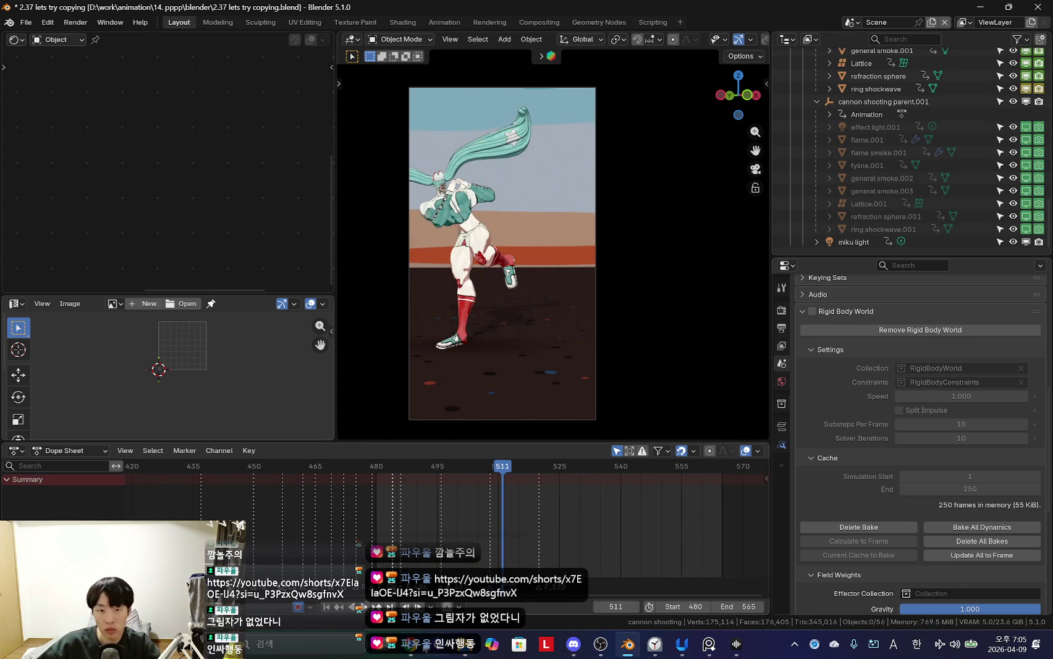
{"action": "key", "text": "alt+Tab"}
Step: Search Google for 'claude' in a new tab and open the Claude website
{"action": "left_click", "coordinate": [861, 8]}
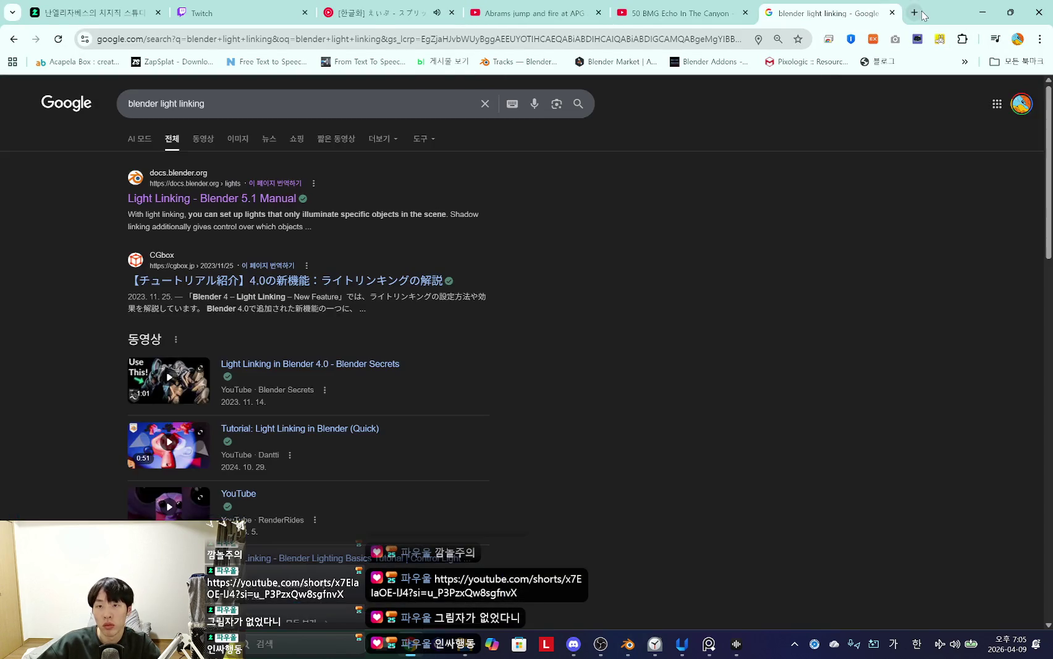
{"action": "key", "text": "ctrl+t"}
{"action": "left_click", "coordinate": [469, 258]}
{"action": "type", "text": "ㅊ"}
{"action": "key", "text": "BackSpace"}
{"action": "type", "text": "claude"}
{"action": "key", "text": "Return"}
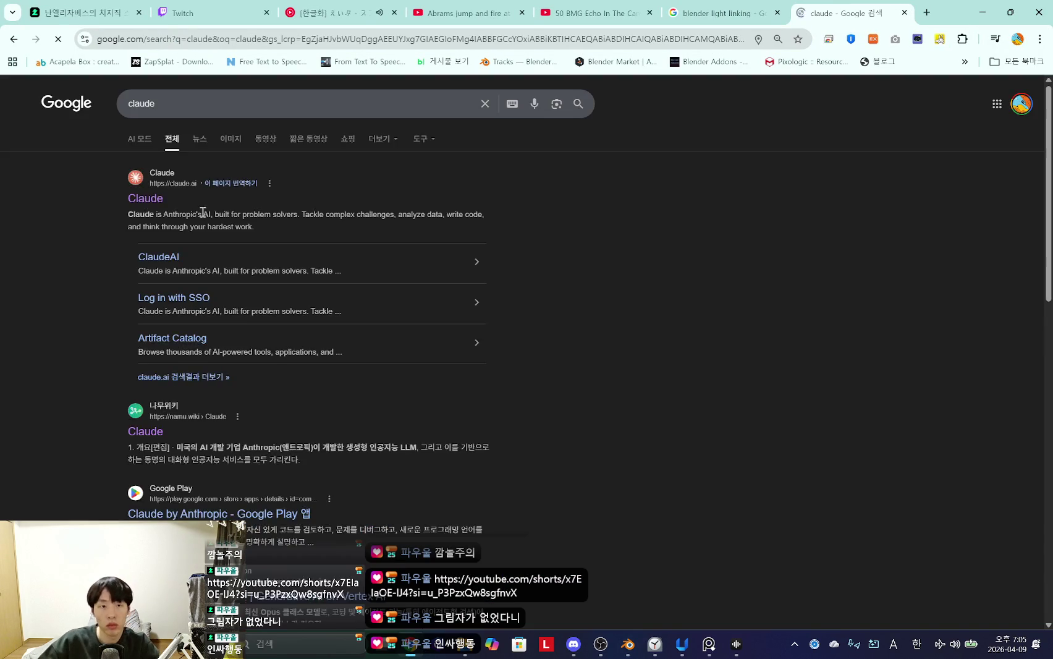
{"action": "left_click", "coordinate": [142, 199]}
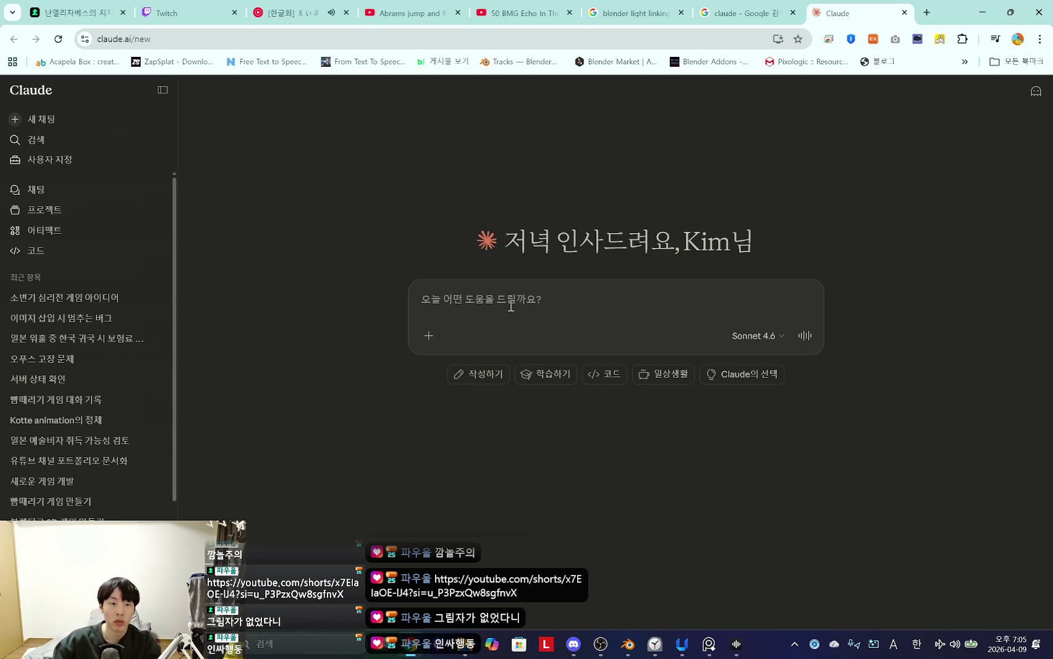
Step: Switch to Korean input and set the chat model to Opus 4.6
{"action": "type", "text": "d"}
{"action": "key", "text": "BackSpace"}
{"action": "key", "text": "Hangul"}
{"action": "type", "text": "블리"}
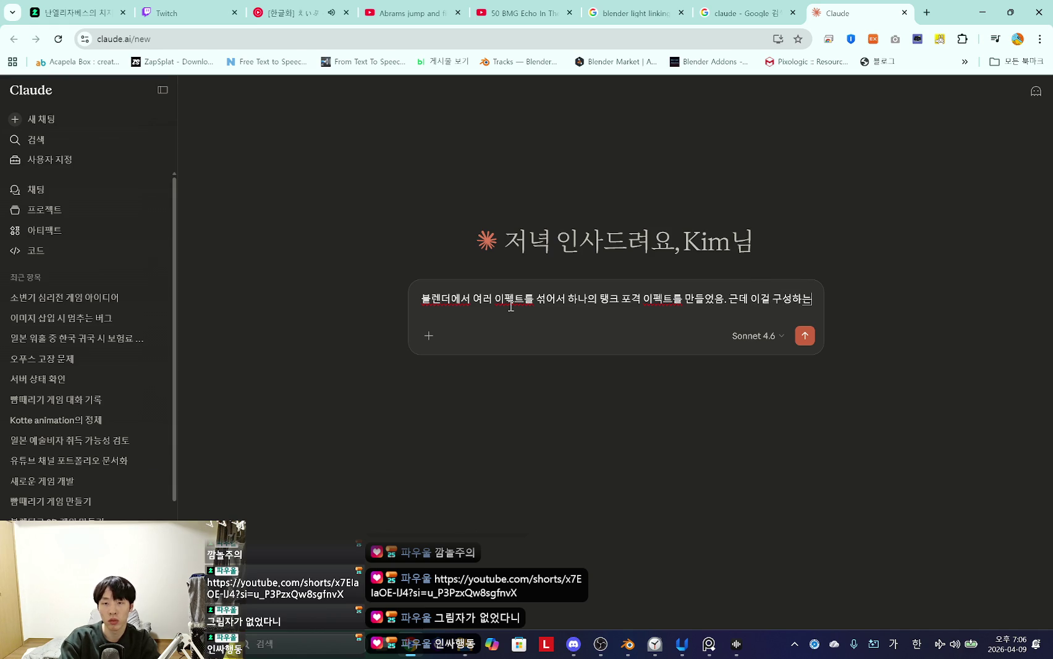
{"action": "left_click", "coordinate": [754, 335]}
{"action": "left_click", "coordinate": [673, 369]}
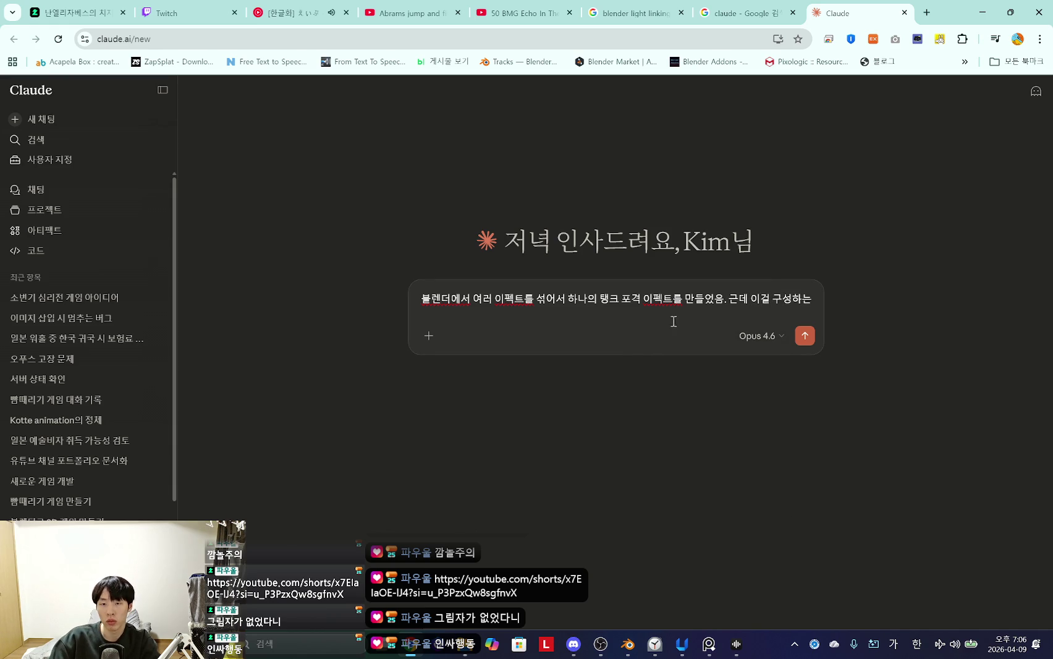
Step: Ask, in Korean, how to reuse the Blender tank-shot effect like instances with adjustable timing
{"action": "type", "text": "플레"}
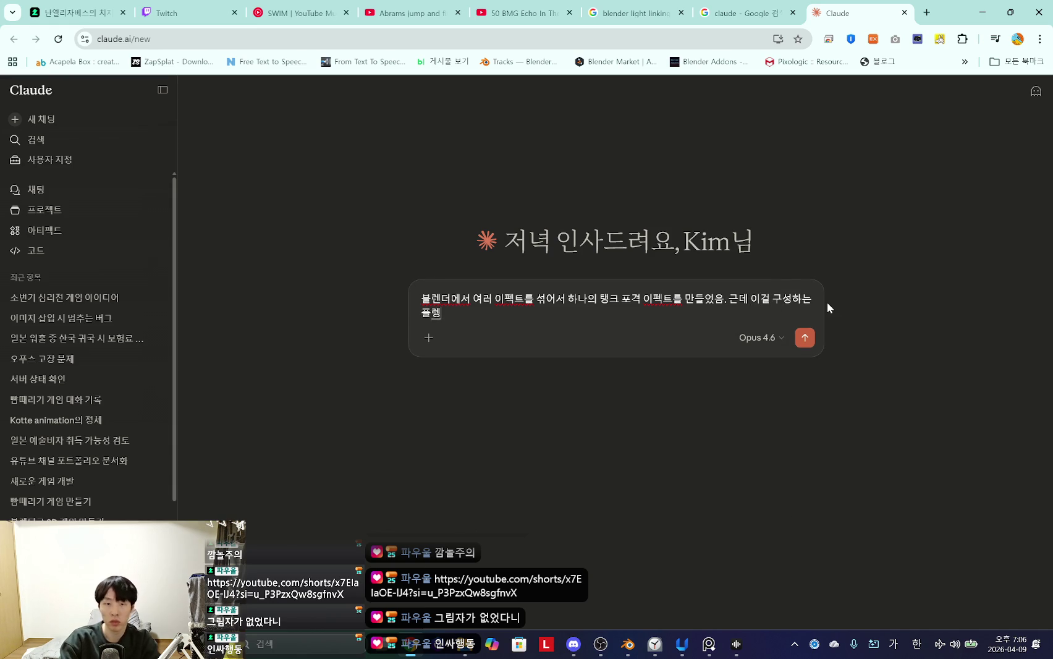
{"action": "type", "text": ", 그리고 각"}
{"action": "type", "text": " 모"}
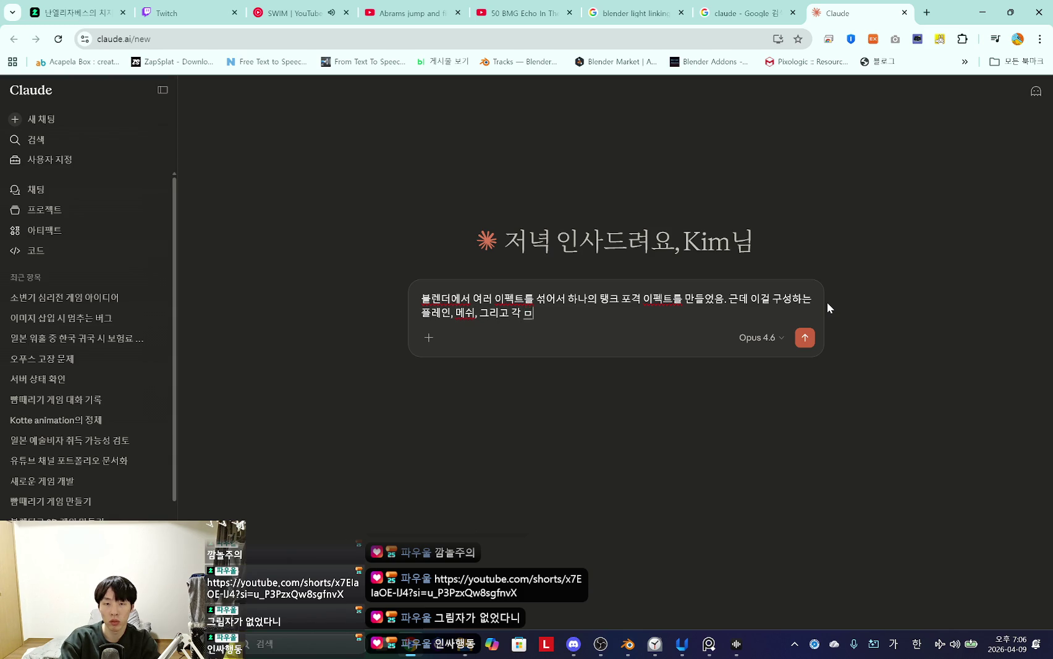
{"action": "type", "text": "브젝트에 할당된 애니메이션이"}
{"action": "type", "text": " 타"}
{"action": "type", "text": "이밍이 다 드달라. 어떻게 하면 이"}
{"action": "type", "text": " 이펙트를"}
{"action": "type", "text": "인스턴싱하듯이 여러번 쓸 수 있ㅈ지? 그리고 그"}
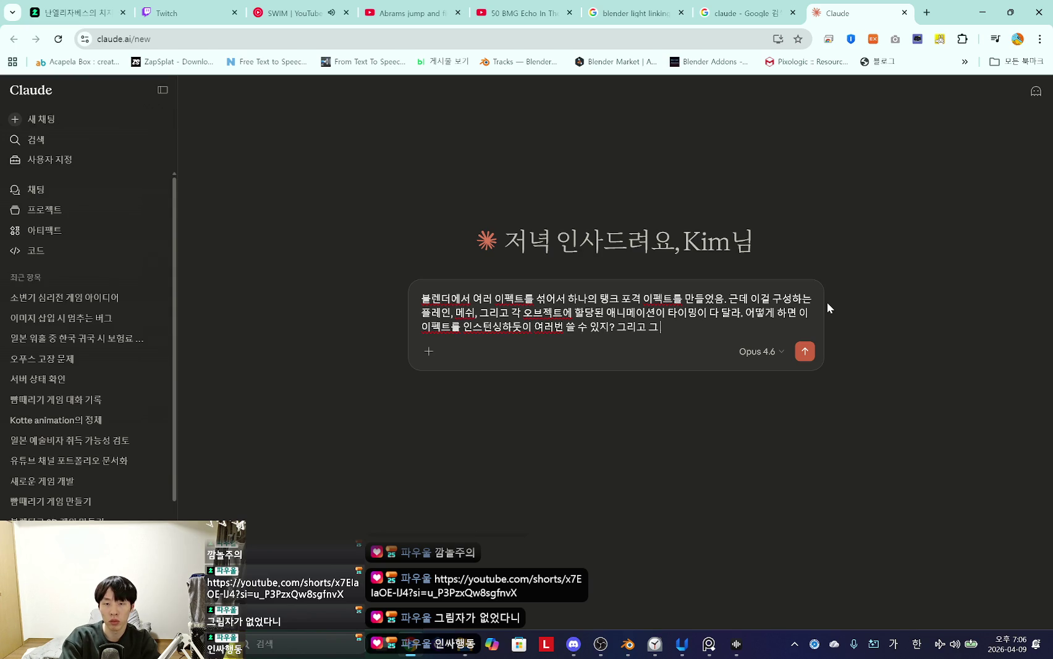
{"action": "type", "text": " 이펙트의 타임밍을 내 마음대로 ㅎ"}
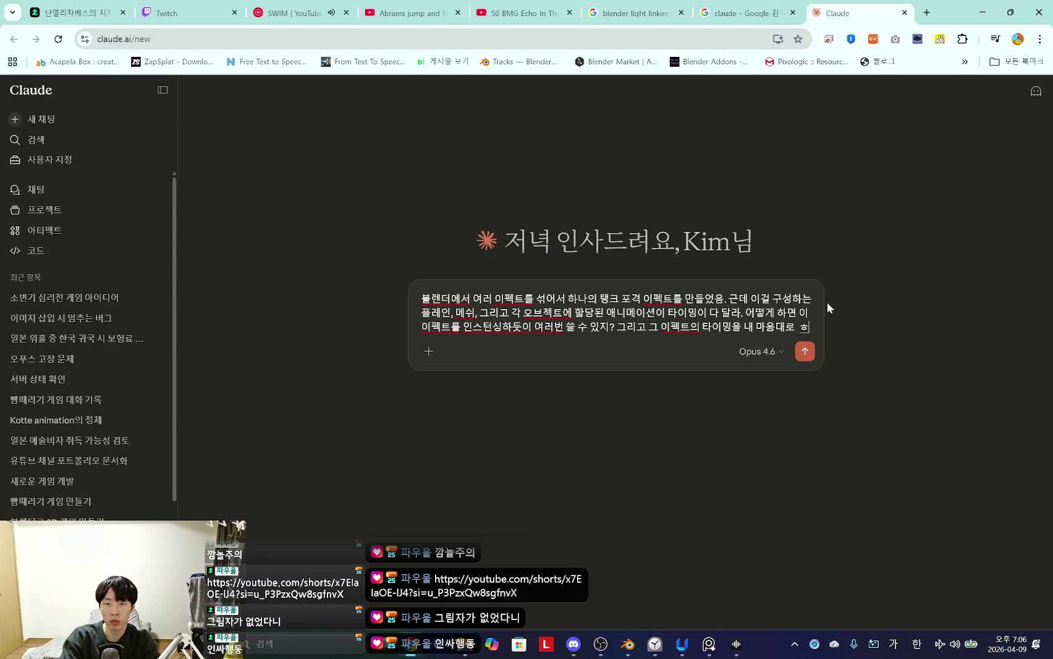
{"action": "type", "text": " 조정할 수 있자>"}
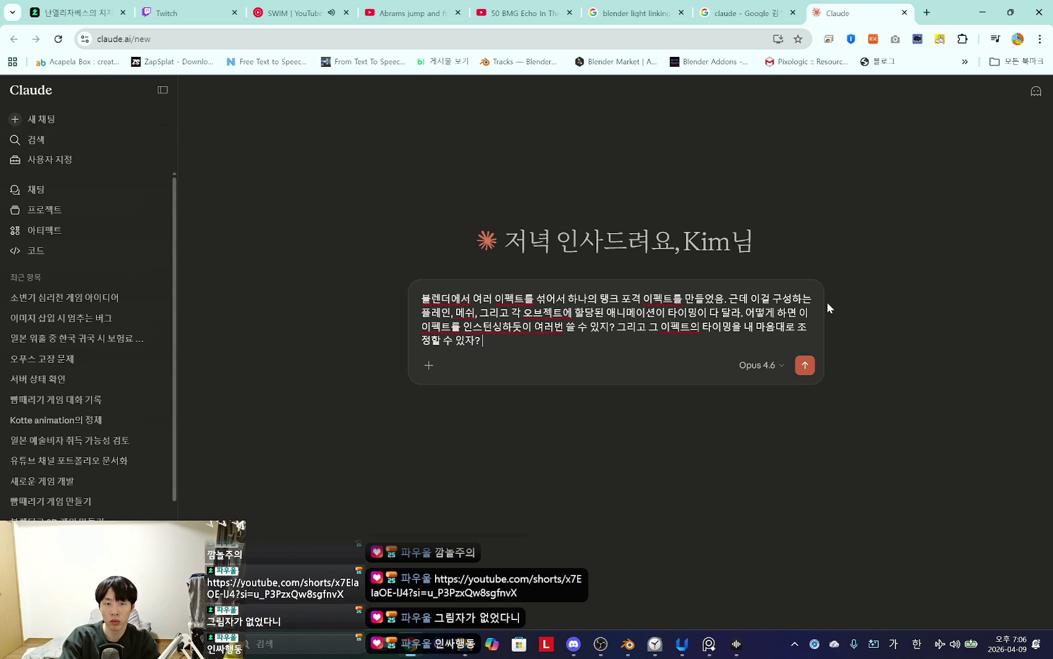
{"action": "key", "text": "BackSpace"}
{"action": "key", "text": "BackSpace"}
{"action": "type", "text": "지? 블레ㄴ더에서 하는거야 고돗은 상관없의"}
{"action": "key", "text": "BackSpace"}
{"action": "type", "text": "ㅁ"}
{"action": "key", "text": "Return"}
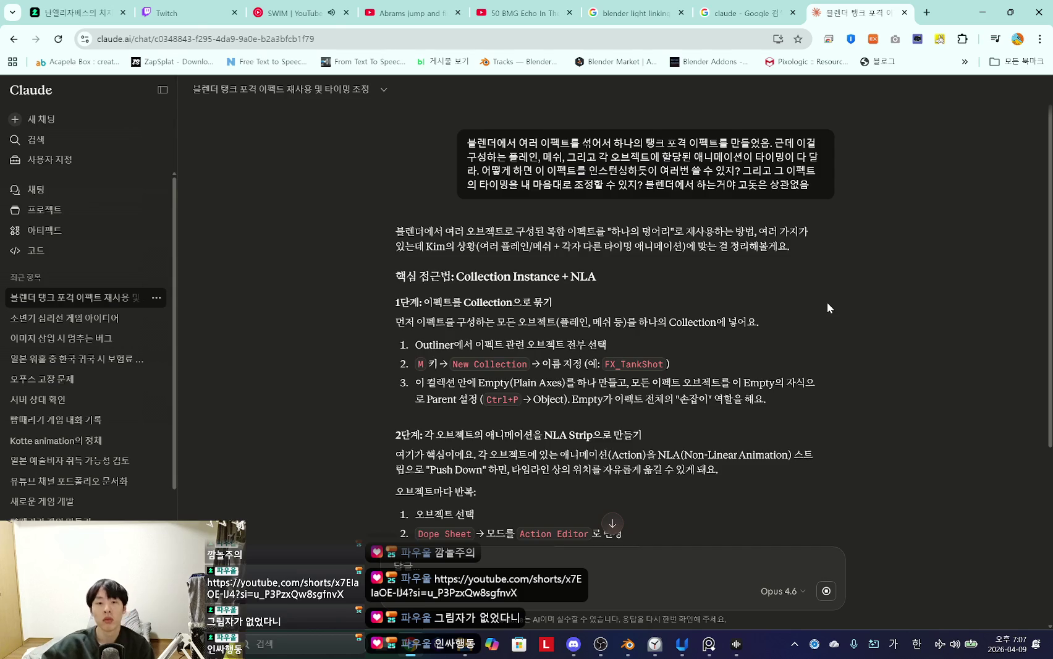
Step: Dismiss the connection-error notice and retry the truncated reply
{"action": "scroll", "coordinate": [762, 341], "scroll_direction": "down", "scroll_amount": 5}
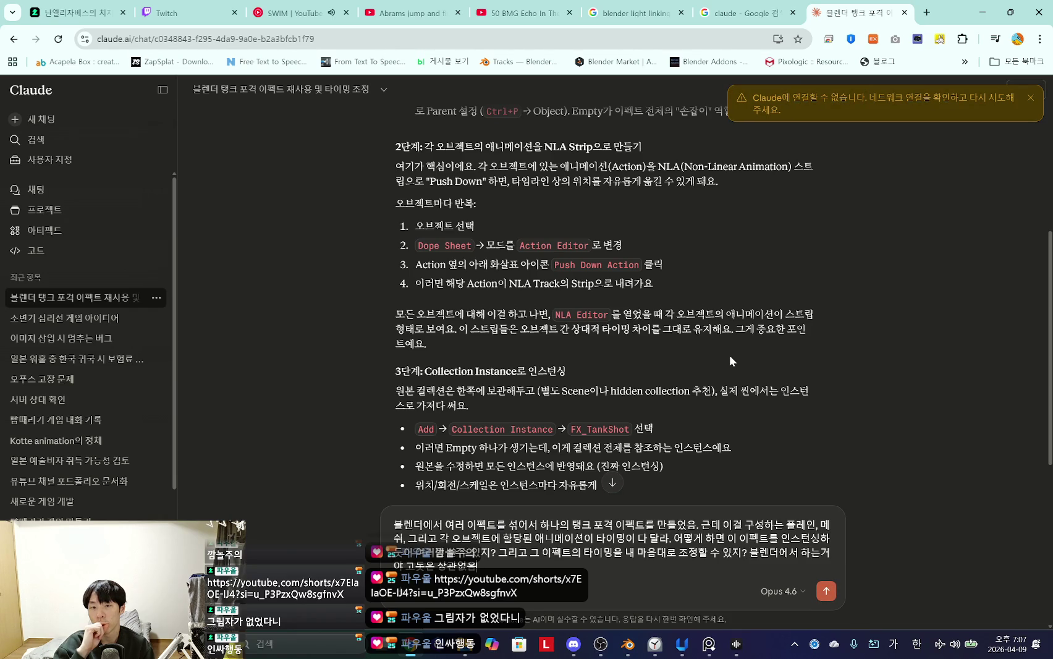
{"action": "scroll", "coordinate": [805, 293], "scroll_direction": "up", "scroll_amount": 2}
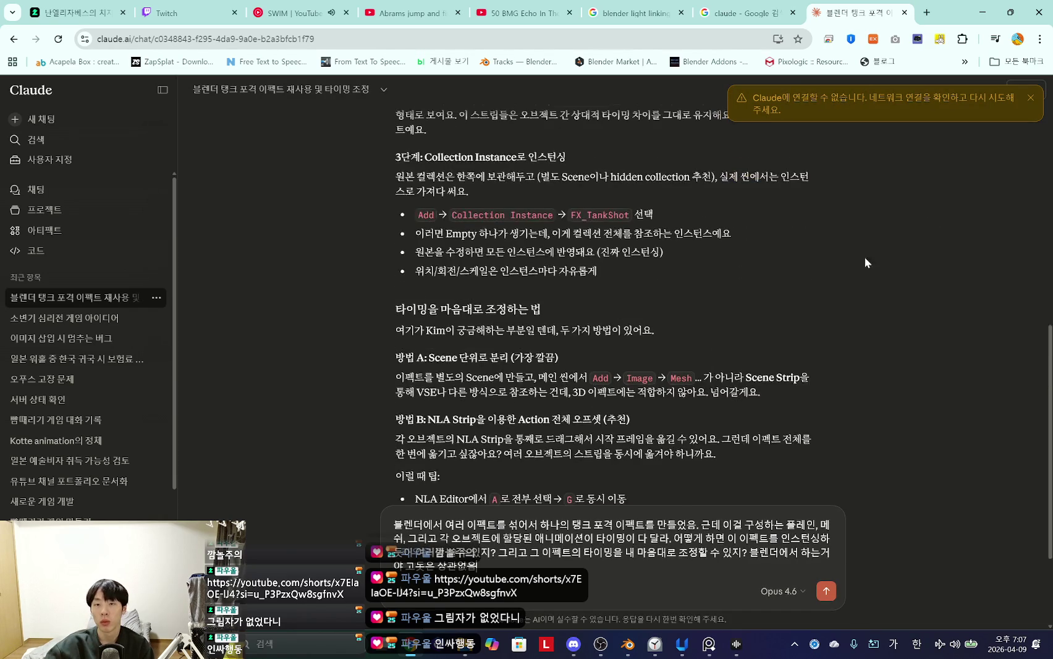
{"action": "left_click", "coordinate": [1030, 98]}
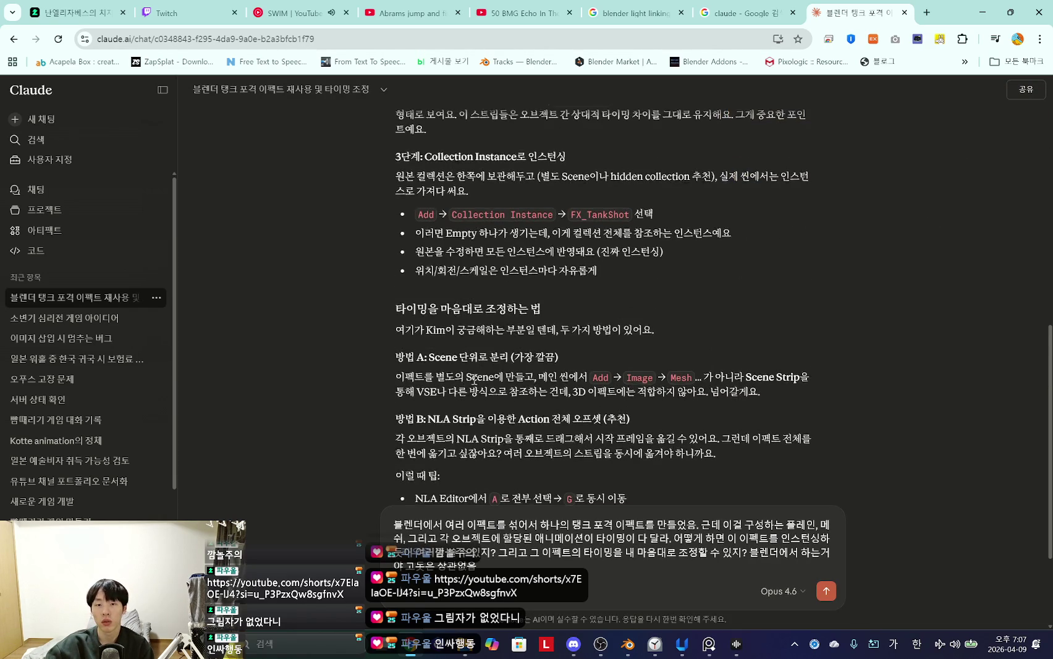
{"action": "scroll", "coordinate": [466, 386], "scroll_direction": "down", "scroll_amount": 2}
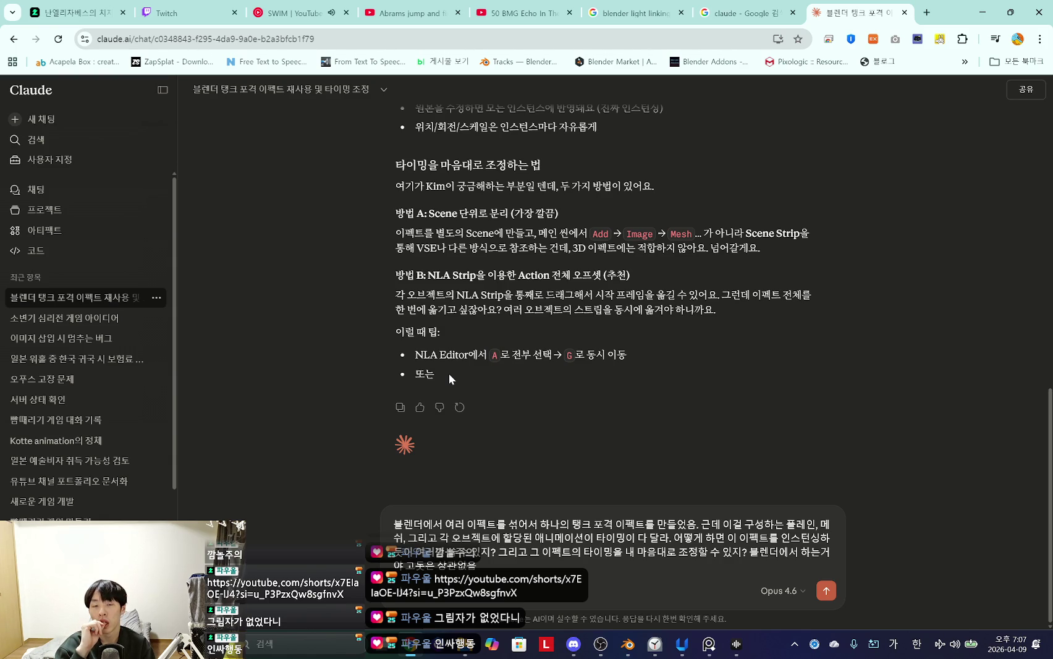
{"action": "left_click", "coordinate": [460, 408]}
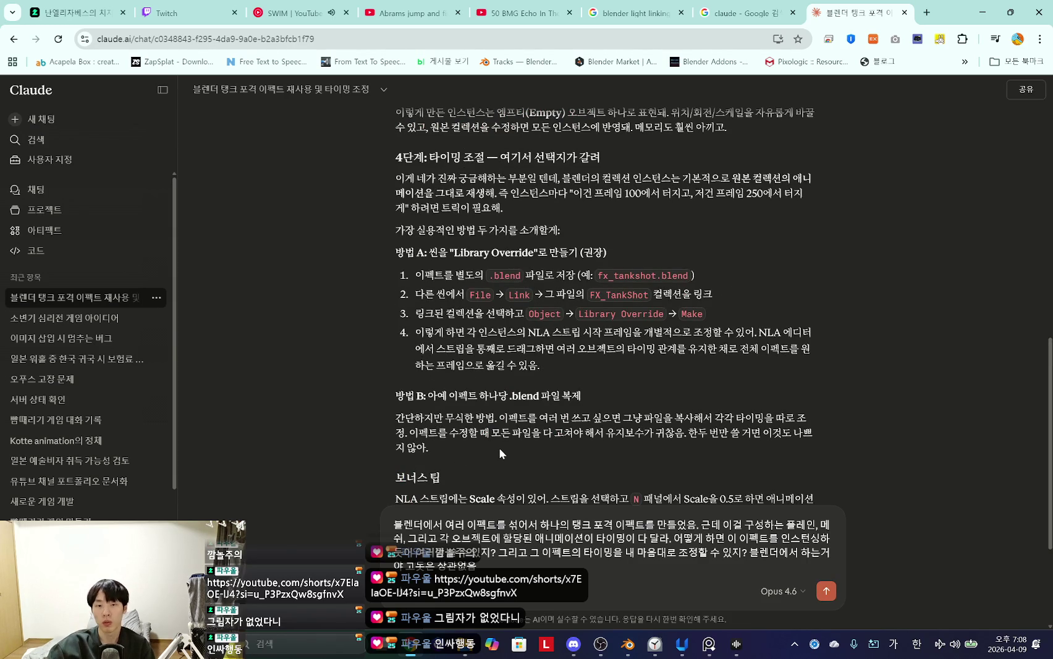
Step: Select and read the 방법 B paragraph, then scroll back up through the regenerated answer
{"action": "mouse_move", "coordinate": [397, 391]}
{"action": "left_mouse_down"}
{"action": "mouse_move", "coordinate": [412, 440]}
{"action": "mouse_move", "coordinate": [406, 396]}
{"action": "left_mouse_up"}
{"action": "left_click", "coordinate": [413, 440]}
{"action": "left_click", "coordinate": [409, 397]}
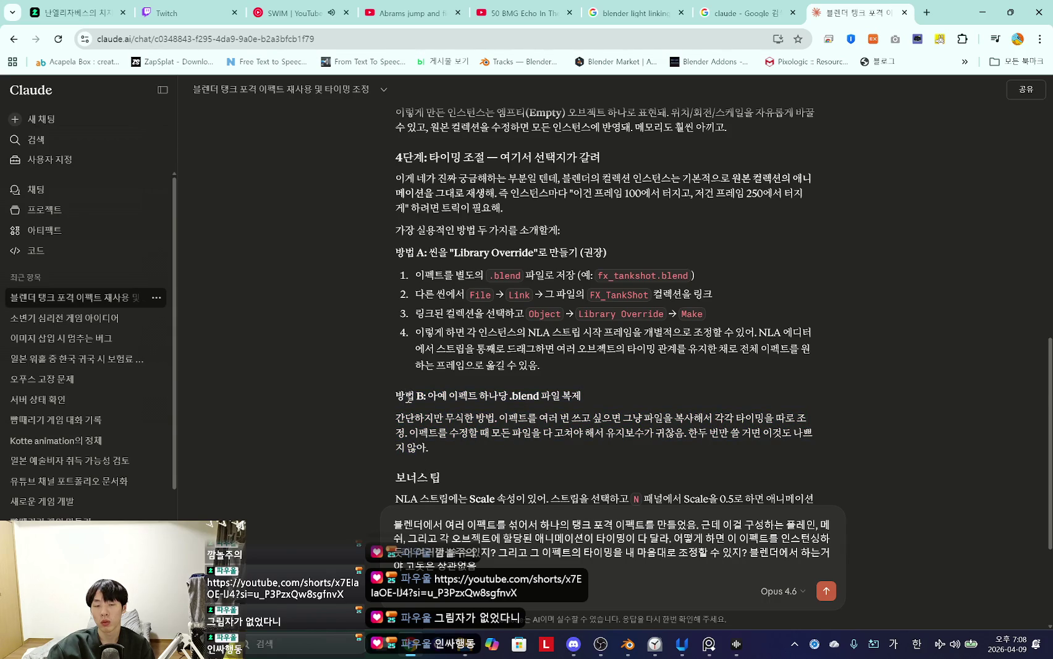
{"action": "scroll", "coordinate": [409, 397], "scroll_direction": "down", "scroll_amount": 3}
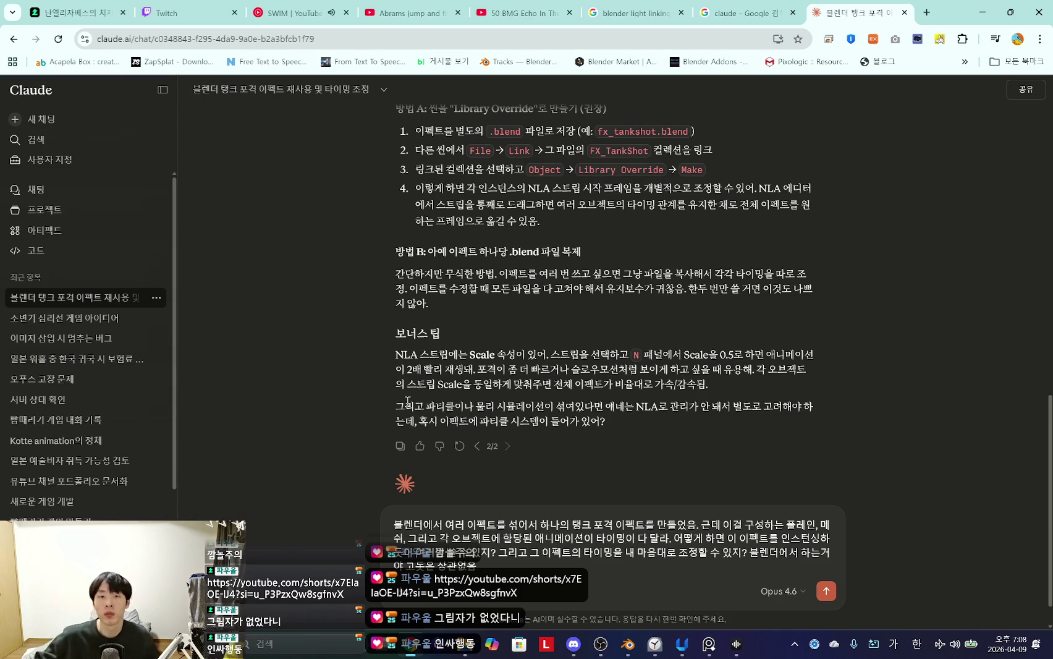
{"action": "scroll", "coordinate": [407, 400], "scroll_direction": "up", "scroll_amount": 1}
{"action": "scroll", "coordinate": [529, 275], "scroll_direction": "up", "scroll_amount": 1}
{"action": "scroll", "coordinate": [529, 275], "scroll_direction": "up", "scroll_amount": 1}
{"action": "scroll", "coordinate": [529, 275], "scroll_direction": "up", "scroll_amount": 2}
{"action": "scroll", "coordinate": [528, 322], "scroll_direction": "up", "scroll_amount": 2}
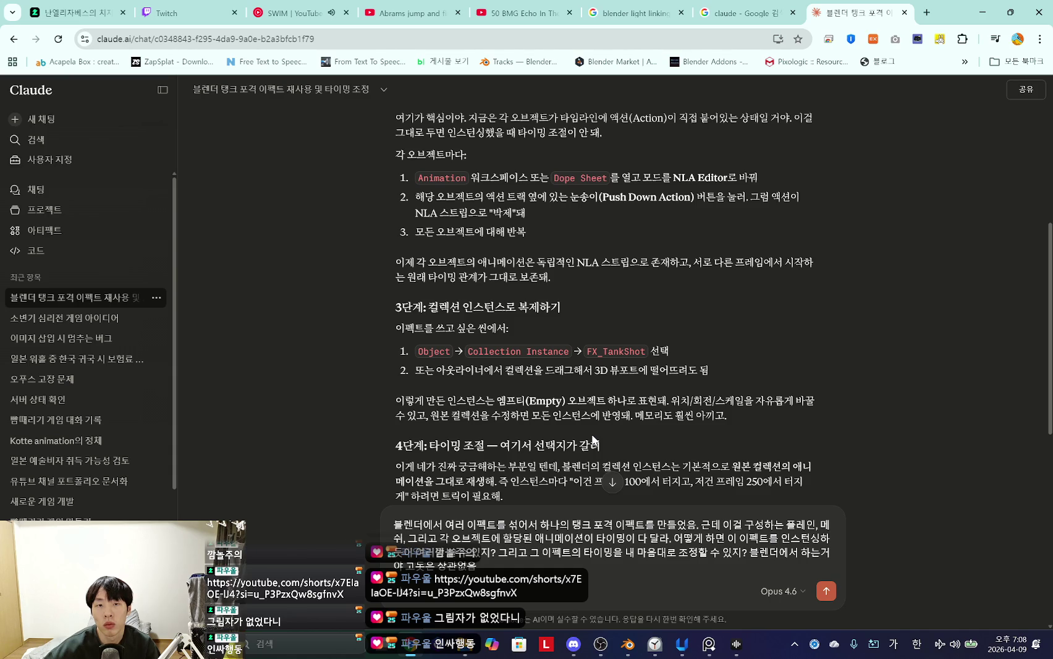
{"action": "scroll", "coordinate": [592, 438], "scroll_direction": "up", "scroll_amount": 2}
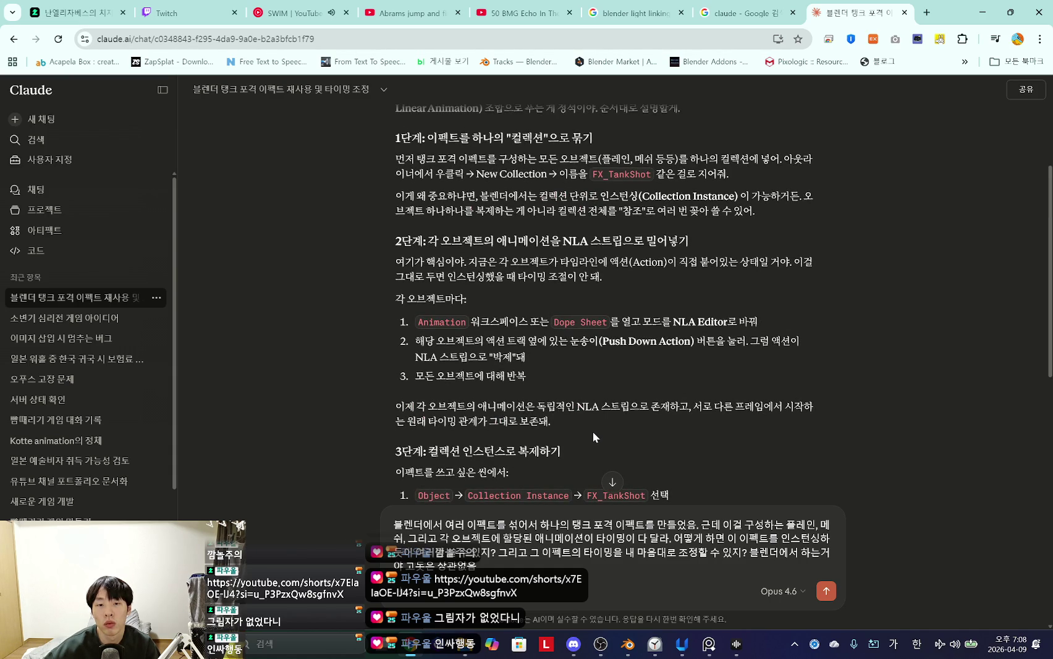
{"action": "scroll", "coordinate": [592, 438], "scroll_direction": "up", "scroll_amount": 2}
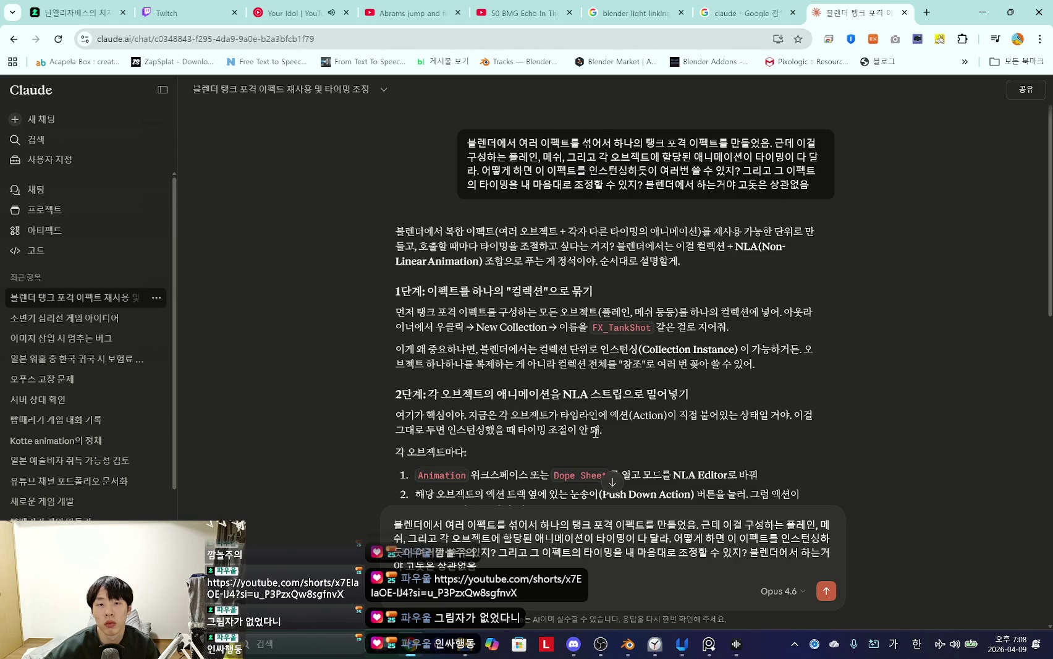
{"action": "scroll", "coordinate": [595, 433], "scroll_direction": "down", "scroll_amount": 8}
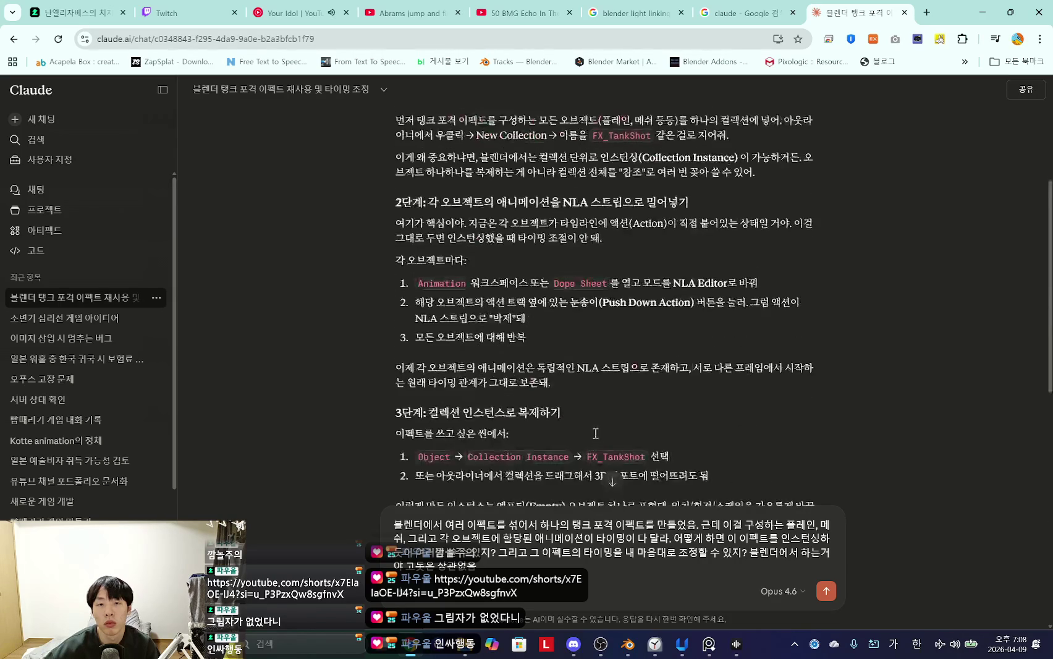
{"action": "scroll", "coordinate": [595, 432], "scroll_direction": "down", "scroll_amount": 5}
{"action": "scroll", "coordinate": [595, 433], "scroll_direction": "up", "scroll_amount": 9}
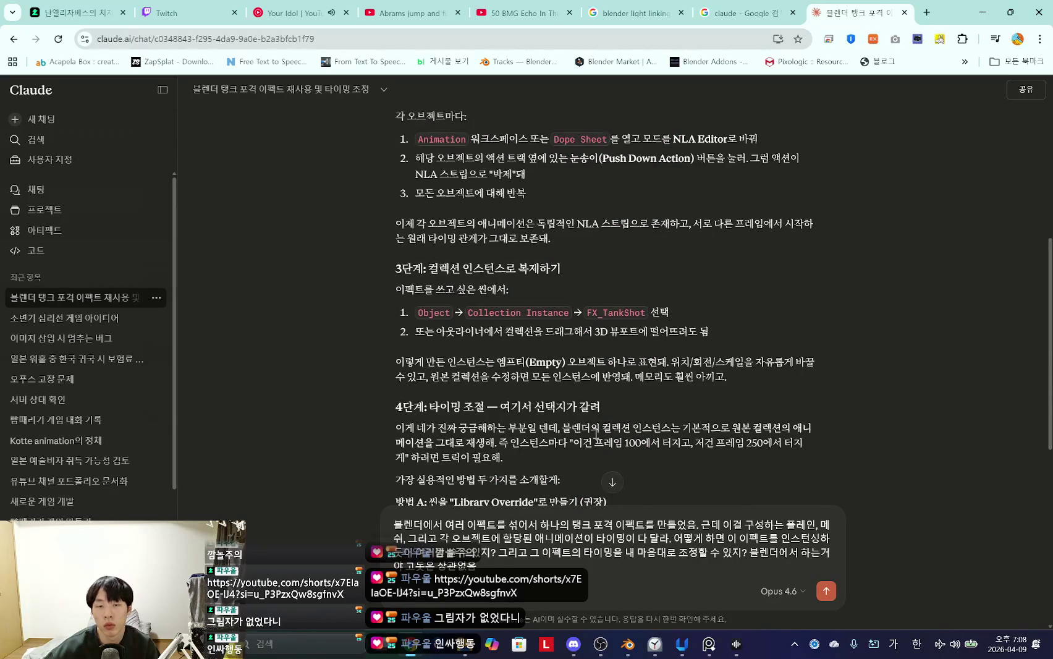
{"action": "scroll", "coordinate": [596, 435], "scroll_direction": "up", "scroll_amount": 3}
{"action": "scroll", "coordinate": [596, 433], "scroll_direction": "up", "scroll_amount": 1}
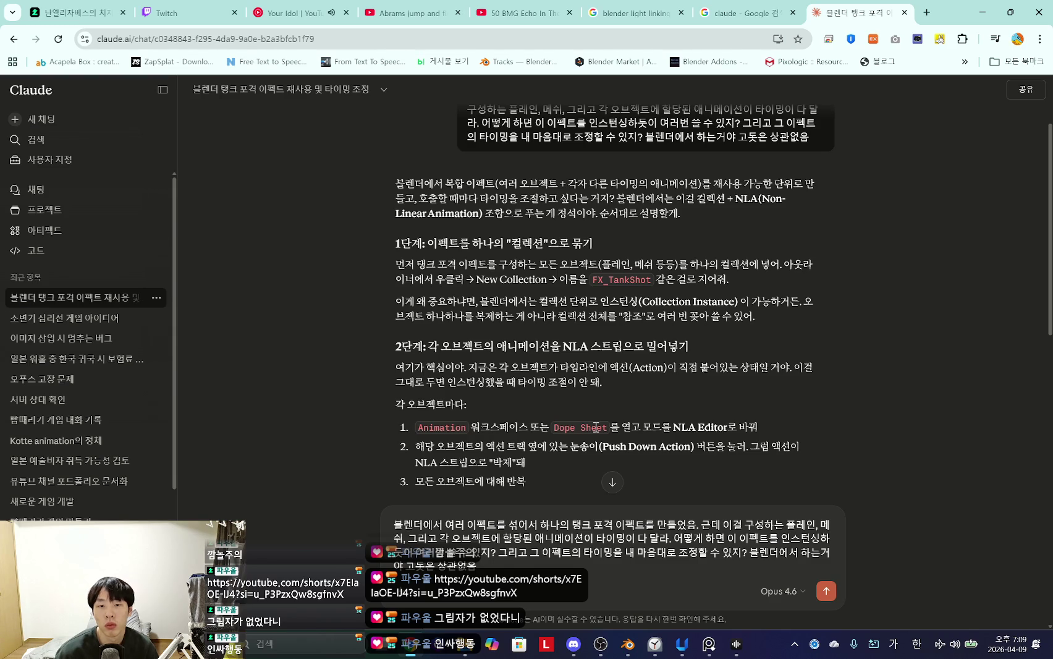
{"action": "scroll", "coordinate": [631, 371], "scroll_direction": "down", "scroll_amount": 3}
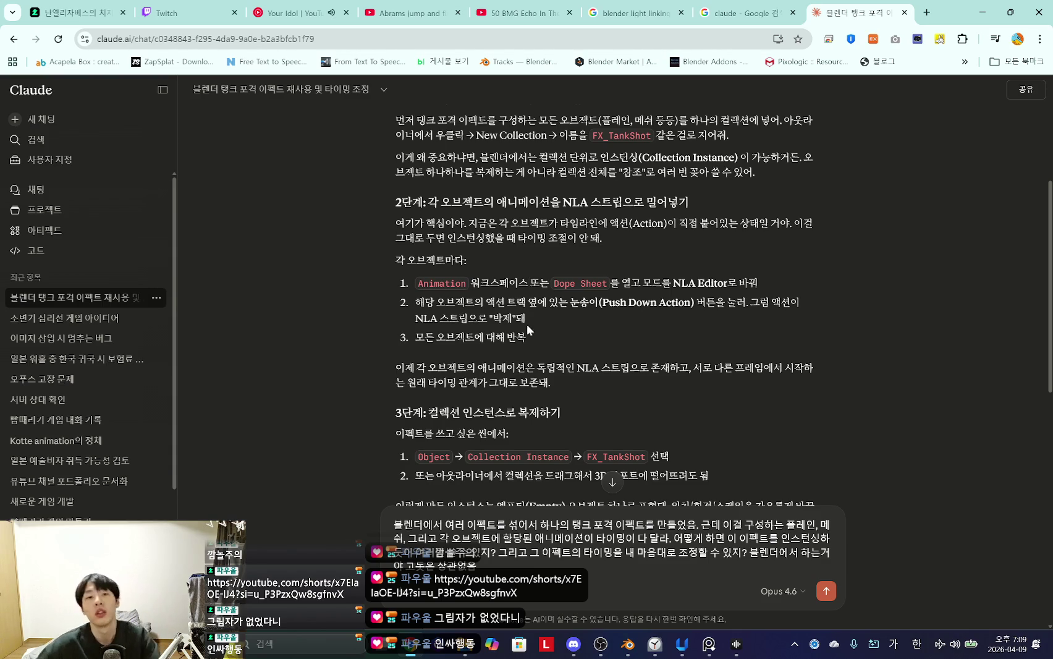
{"action": "scroll", "coordinate": [590, 338], "scroll_direction": "down", "scroll_amount": 2}
{"action": "left_click", "coordinate": [75, 13]}
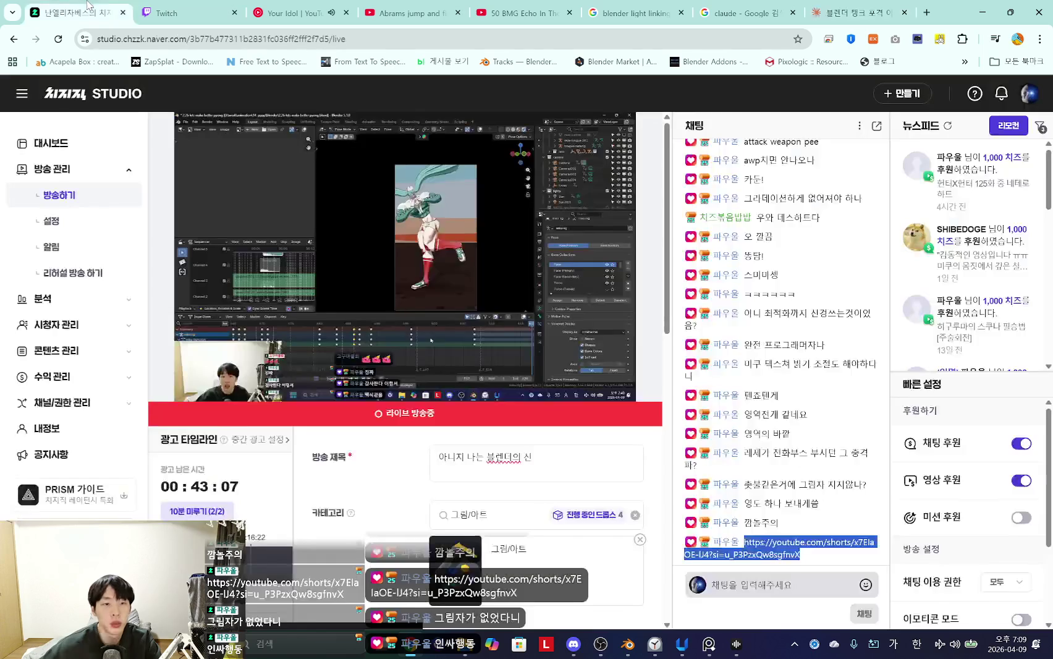
{"action": "scroll", "coordinate": [431, 389], "scroll_direction": "down", "scroll_amount": 4}
{"action": "scroll", "coordinate": [431, 389], "scroll_direction": "up", "scroll_amount": 10}
{"action": "left_click", "coordinate": [160, 13]}
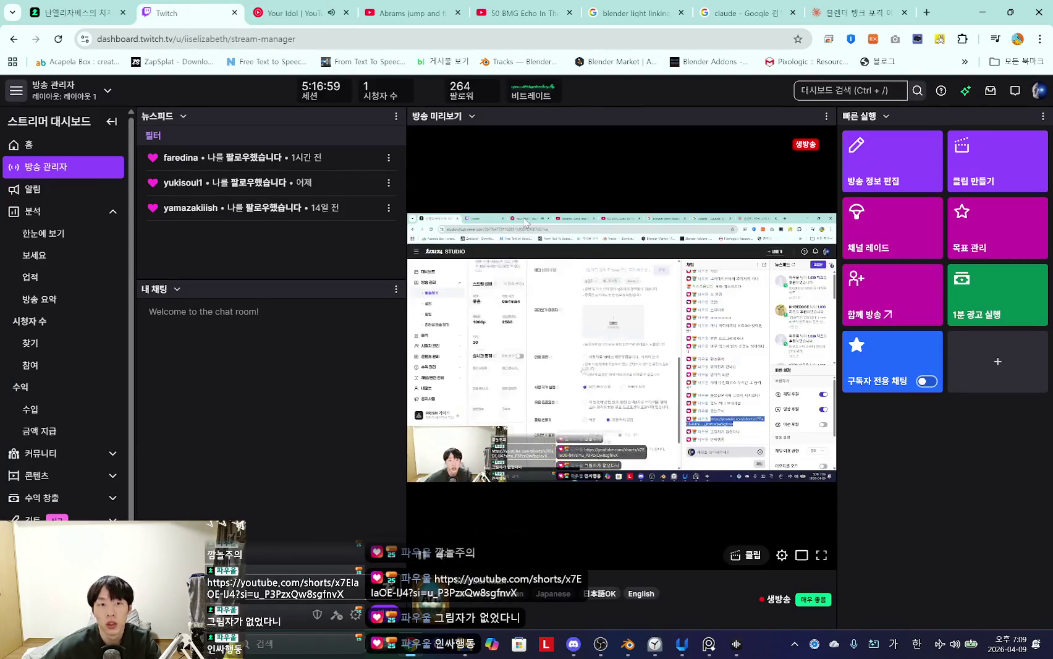
{"action": "left_click", "coordinate": [851, 3]}
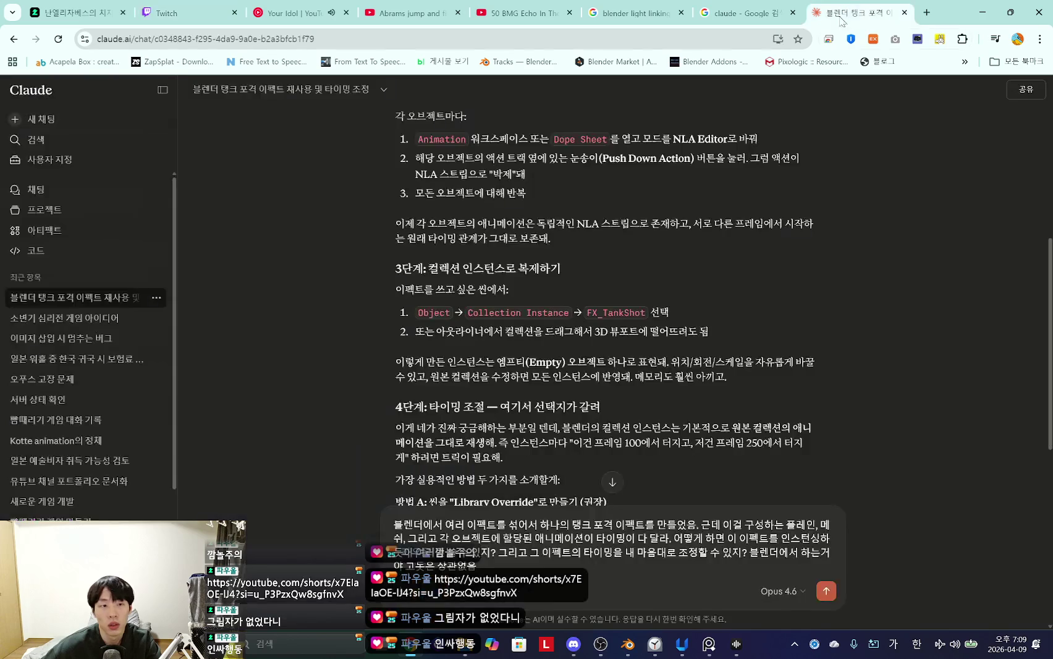
{"action": "scroll", "coordinate": [575, 327], "scroll_direction": "down", "scroll_amount": 3}
{"action": "scroll", "coordinate": [575, 327], "scroll_direction": "up", "scroll_amount": 2}
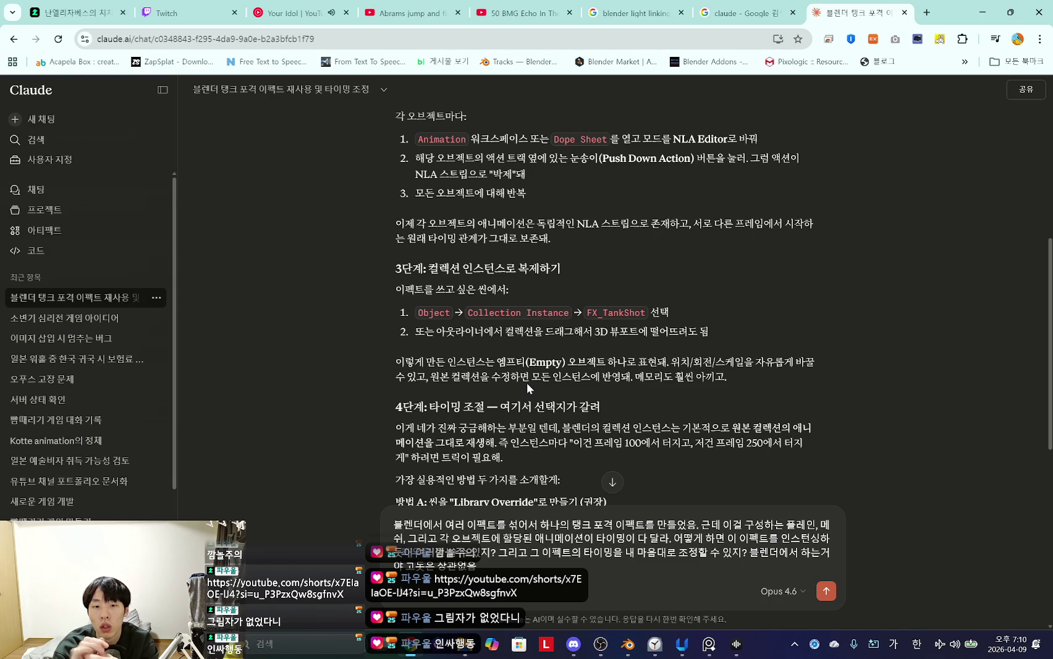
{"action": "scroll", "coordinate": [526, 383], "scroll_direction": "up", "scroll_amount": 3}
{"action": "scroll", "coordinate": [527, 383], "scroll_direction": "down", "scroll_amount": 3}
{"action": "scroll", "coordinate": [527, 382], "scroll_direction": "down", "scroll_amount": 2}
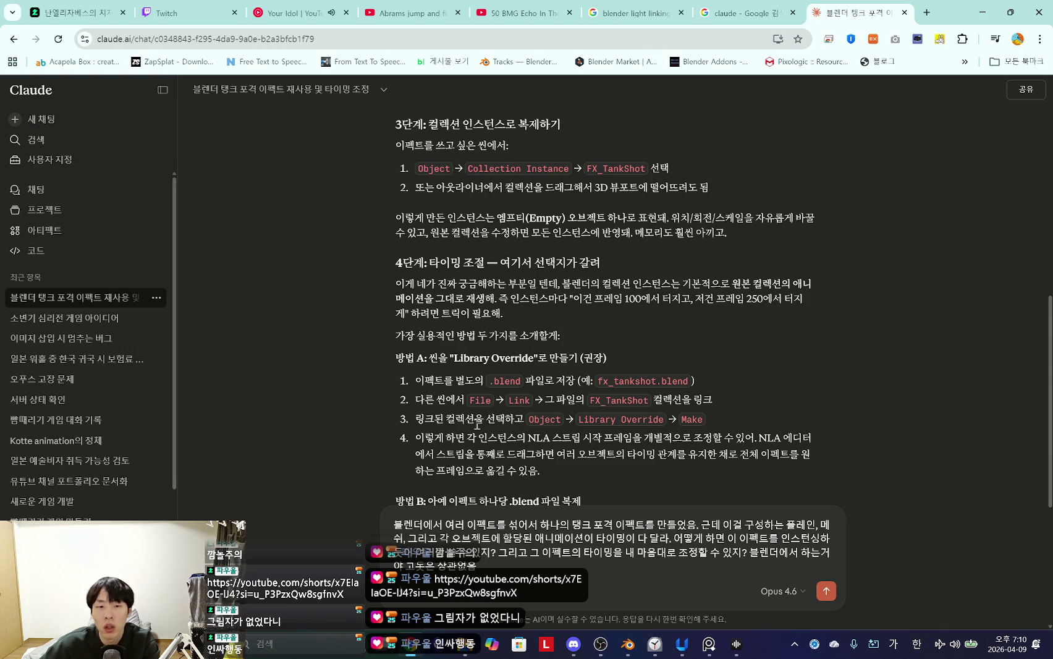
{"action": "scroll", "coordinate": [490, 413], "scroll_direction": "down", "scroll_amount": 2}
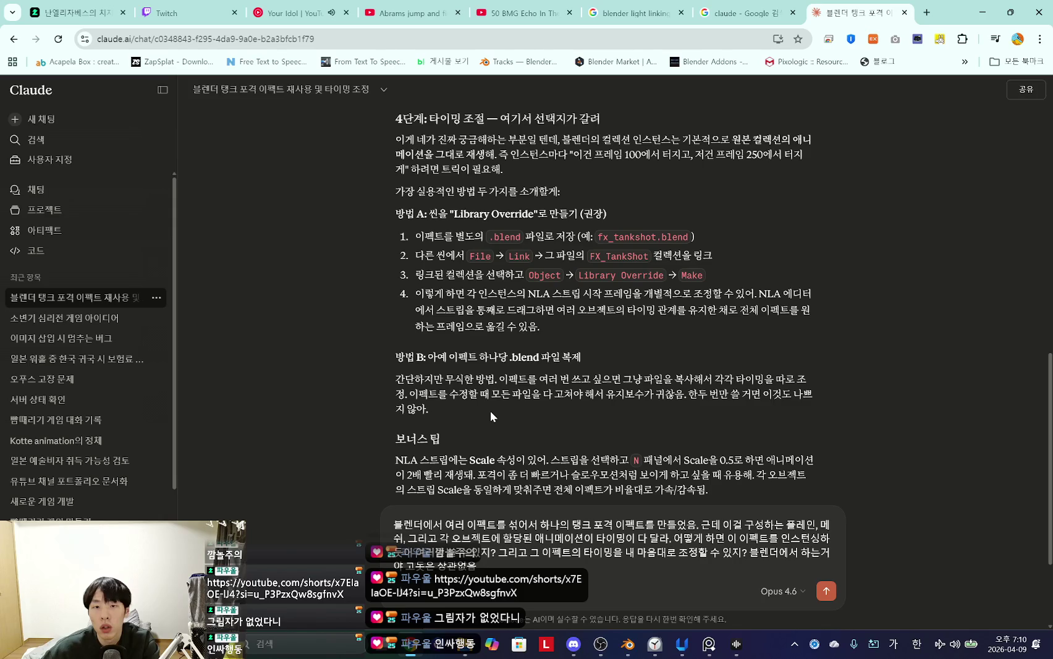
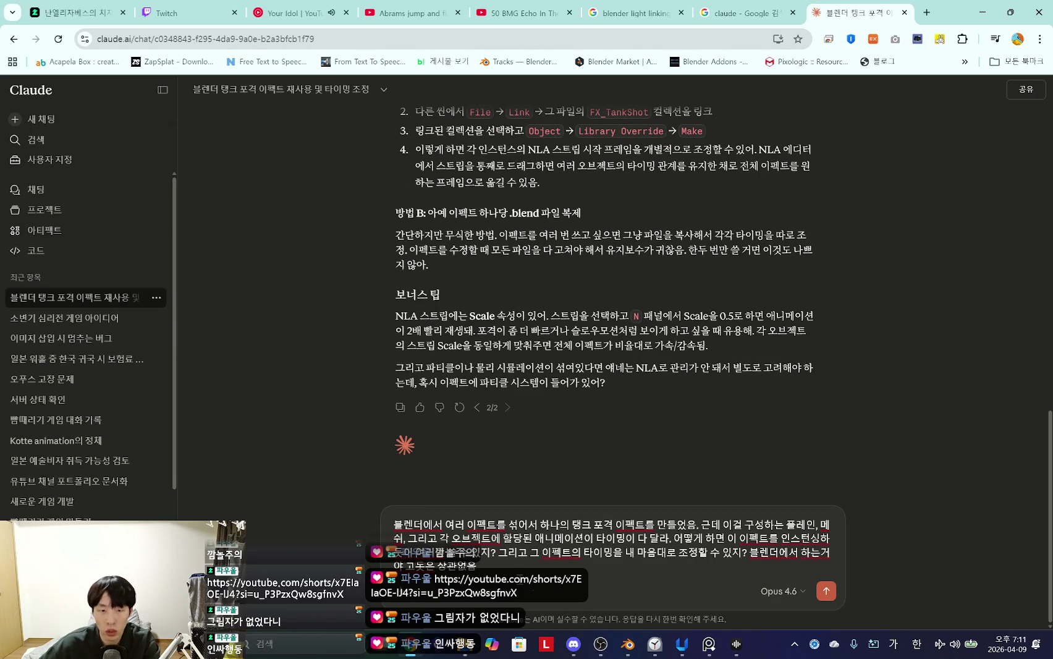
Step: Send Claude the question about instancing the cannon-shot effect with adjustable timing, and read the reply
{"action": "key", "text": "Return"}
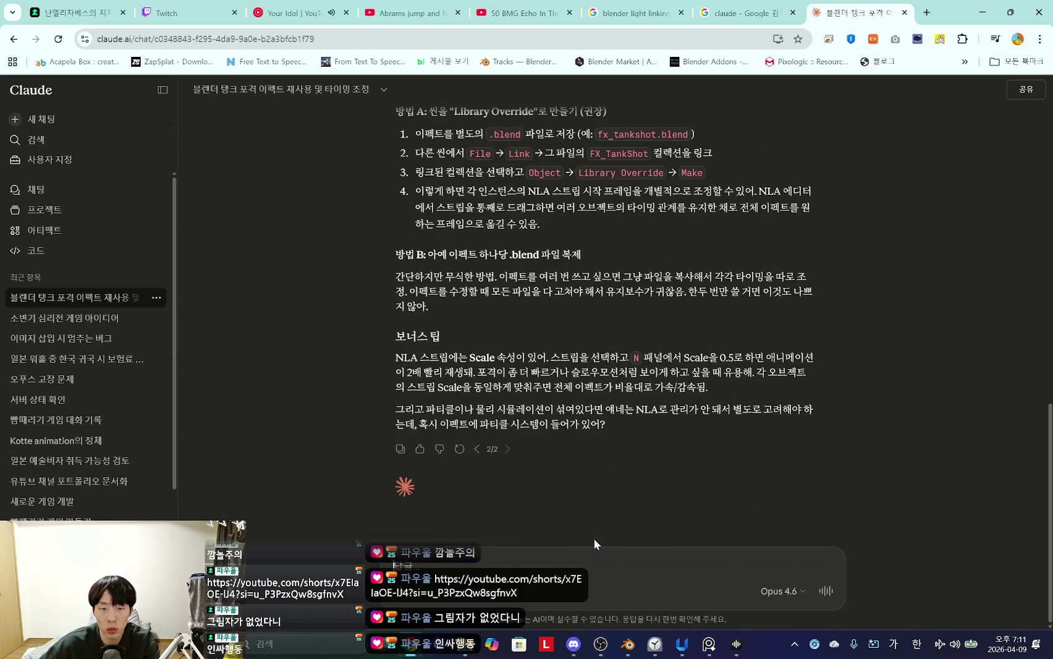
{"action": "scroll", "coordinate": [591, 510], "scroll_direction": "up", "scroll_amount": 5}
{"action": "scroll", "coordinate": [588, 474], "scroll_direction": "up", "scroll_amount": 5}
{"action": "scroll", "coordinate": [588, 474], "scroll_direction": "up", "scroll_amount": 3}
Step: Return to Blender and zoom the Dope Sheet onto the effect's keyframes
{"action": "left_click", "coordinate": [628, 644]}
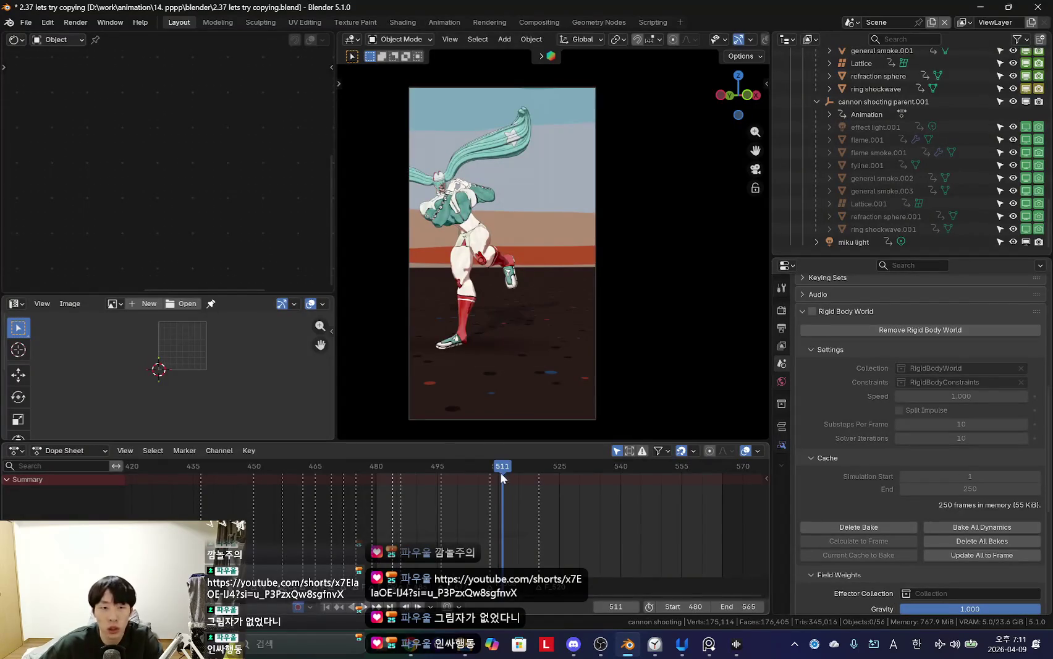
{"action": "scroll", "coordinate": [356, 507], "scroll_direction": "down", "scroll_amount": 1}
{"action": "scroll", "coordinate": [488, 517], "scroll_direction": "down", "scroll_amount": 1}
{"action": "scroll", "coordinate": [401, 510], "scroll_direction": "down", "scroll_amount": 1}
{"action": "scroll", "coordinate": [447, 519], "scroll_direction": "down", "scroll_amount": 2}
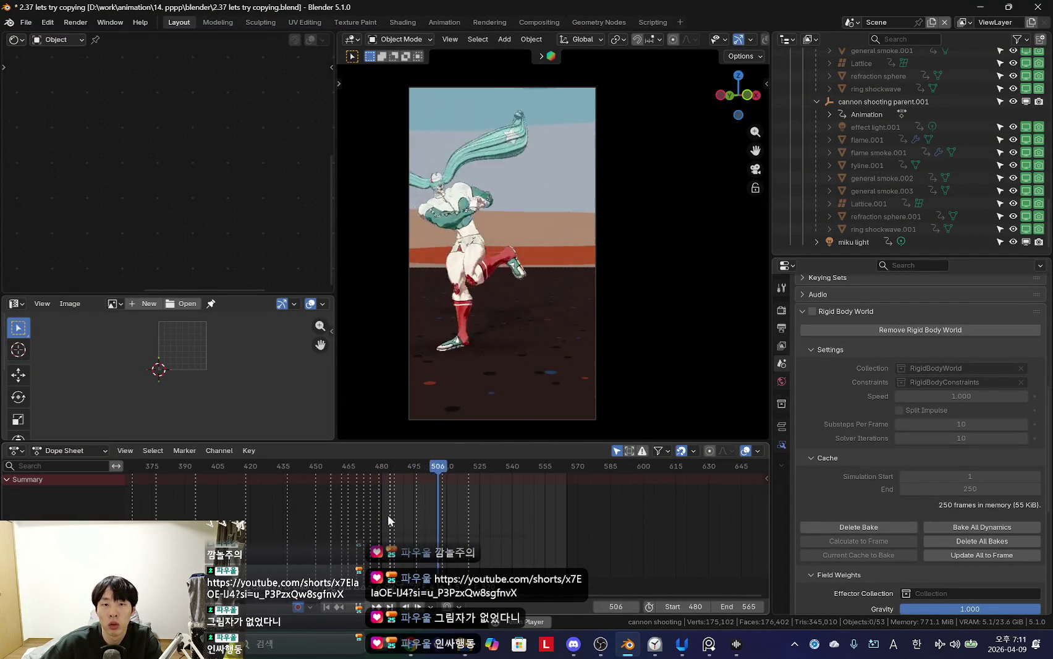
{"action": "scroll", "coordinate": [456, 533], "scroll_direction": "up", "scroll_amount": 3}
{"action": "scroll", "coordinate": [453, 535], "scroll_direction": "up", "scroll_amount": 2}
{"action": "scroll", "coordinate": [485, 532], "scroll_direction": "down", "scroll_amount": 1}
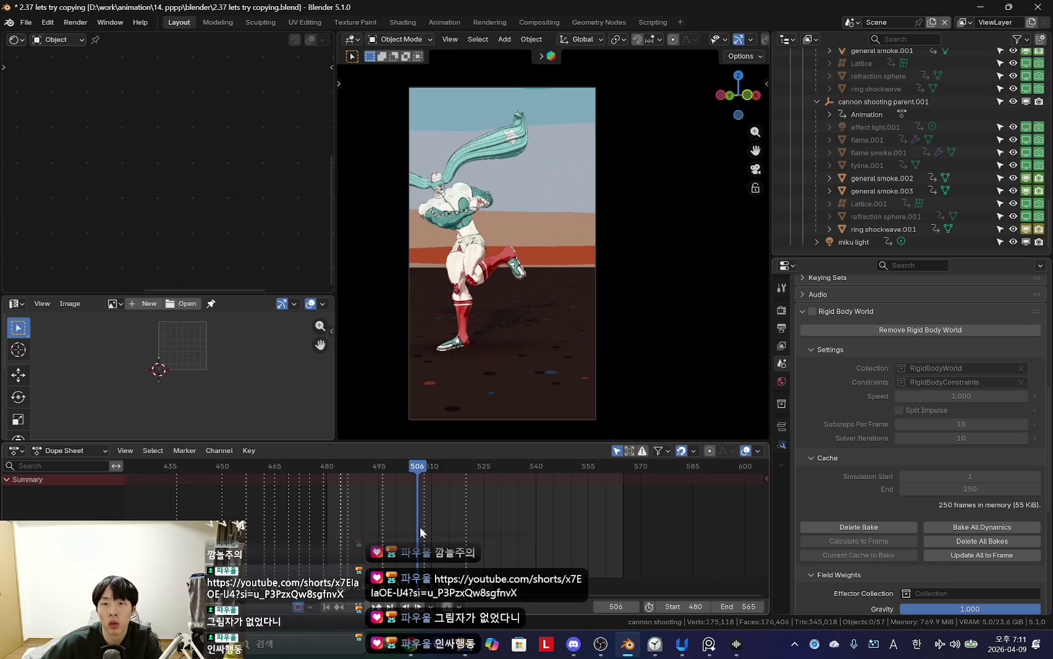
Step: Shift the keyframe view and scrub the animation to around frame 485
{"action": "middle_click_drag", "start_coordinate": [441, 530], "coordinate": [486, 536]}
{"action": "scroll", "coordinate": [443, 525], "scroll_direction": "up", "scroll_amount": 4}
{"action": "scroll", "coordinate": [910, 201], "scroll_direction": "up", "scroll_amount": 3}
{"action": "scroll", "coordinate": [464, 517], "scroll_direction": "up", "scroll_amount": 3}
{"action": "left_click_drag", "start_coordinate": [441, 498], "coordinate": [412, 508]}
{"action": "scroll", "coordinate": [521, 519], "scroll_direction": "up", "scroll_amount": 2}
{"action": "left_click_drag", "start_coordinate": [522, 519], "coordinate": [565, 526]}
{"action": "scroll", "coordinate": [889, 214], "scroll_direction": "up", "scroll_amount": 1}
Step: Select ring shockwave and the cannon shooting parent group, and expand the effect light's PointAction channels
{"action": "left_click", "coordinate": [883, 187]}
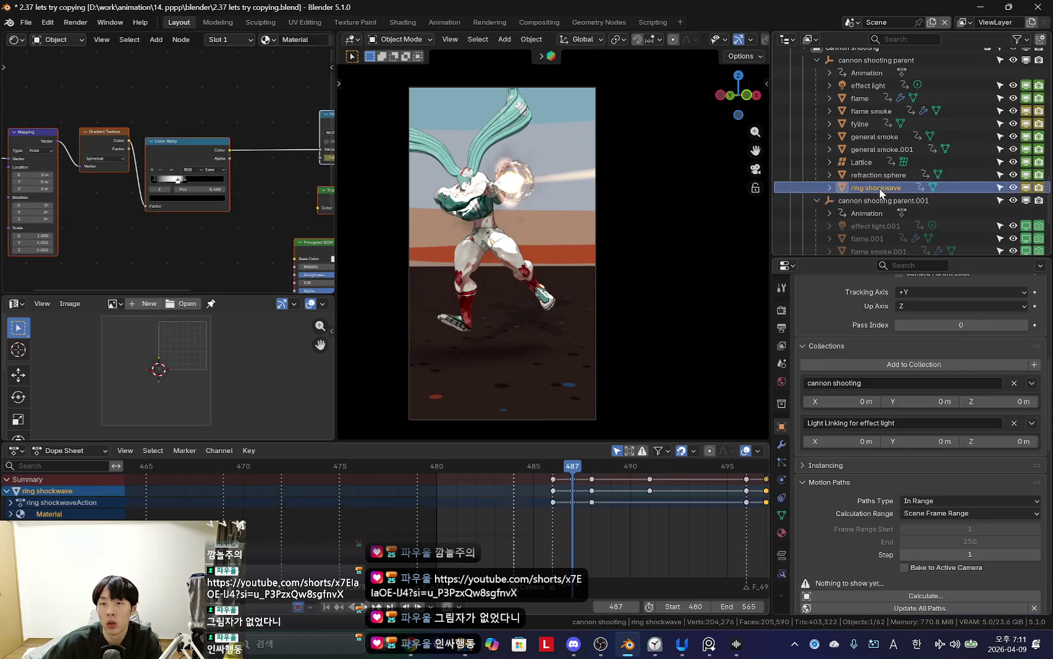
{"action": "left_click", "coordinate": [878, 59], "text": "shift"}
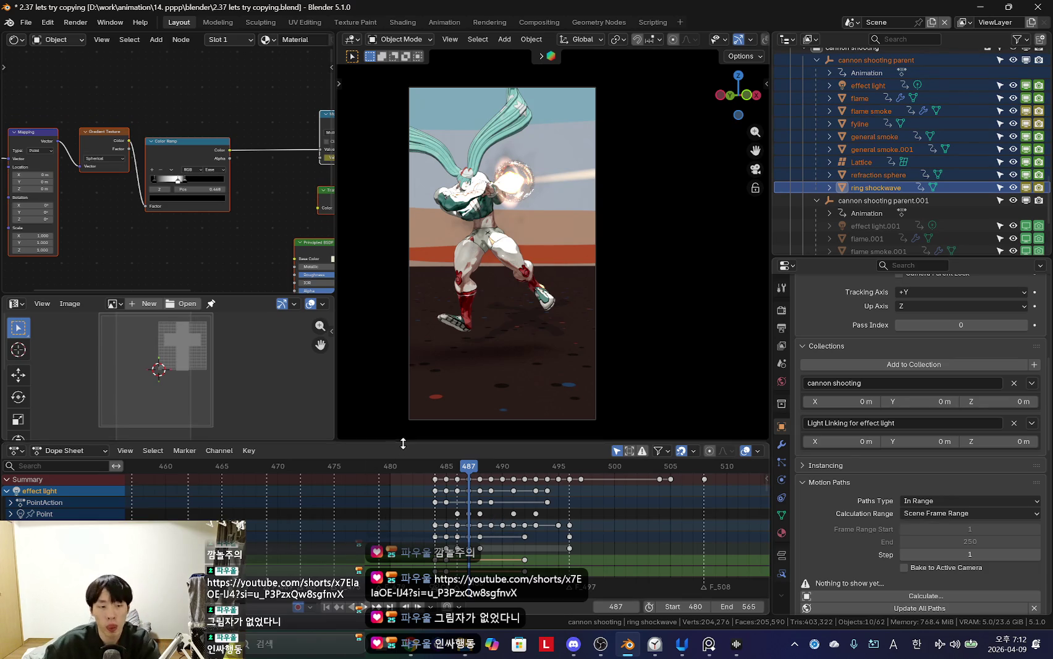
{"action": "left_click_drag", "start_coordinate": [395, 443], "coordinate": [405, 331]}
{"action": "left_click", "coordinate": [445, 448]}
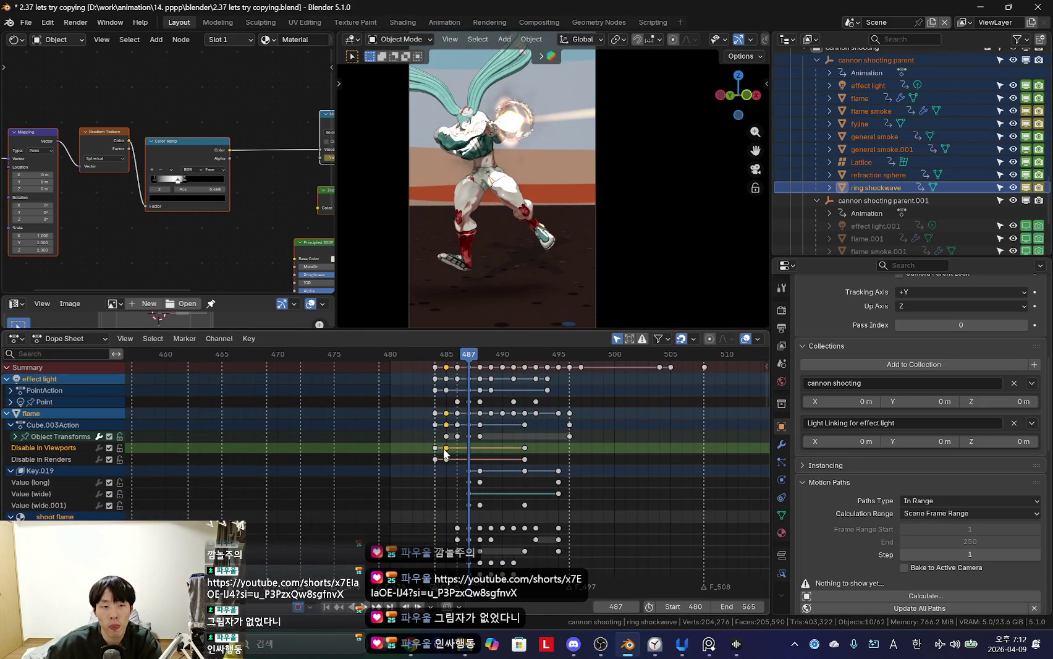
{"action": "left_click", "coordinate": [10, 391]}
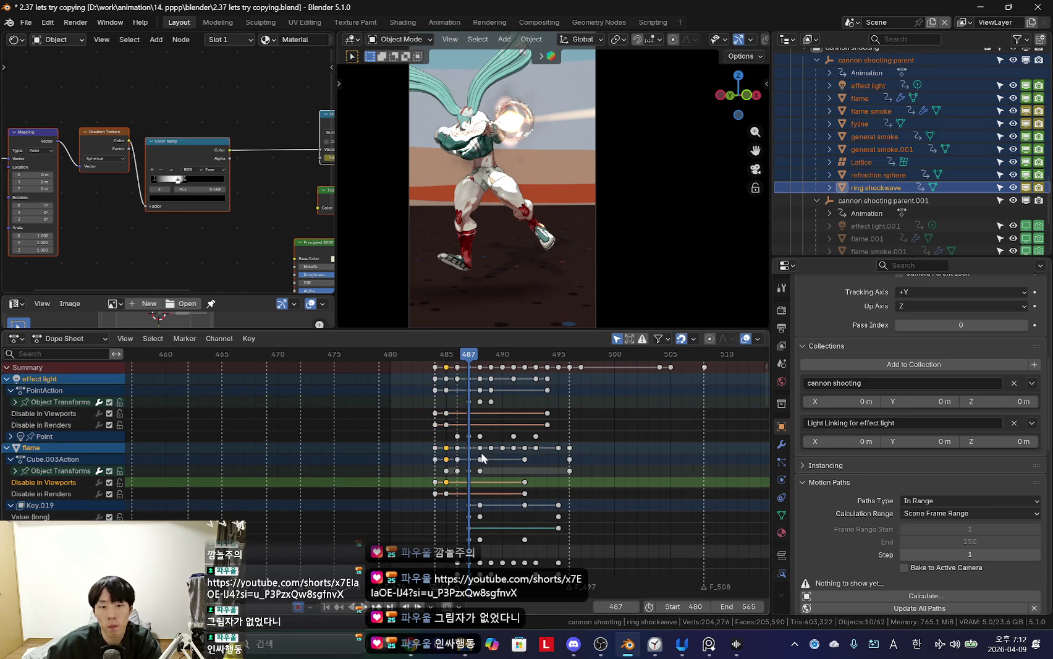
{"action": "left_click_drag", "start_coordinate": [427, 411], "coordinate": [453, 430]}
Step: Save the project as '2.38 how to make effect reusabl.blend' in the blender folder
{"action": "left_click", "coordinate": [26, 22]}
{"action": "left_click", "coordinate": [80, 130]}
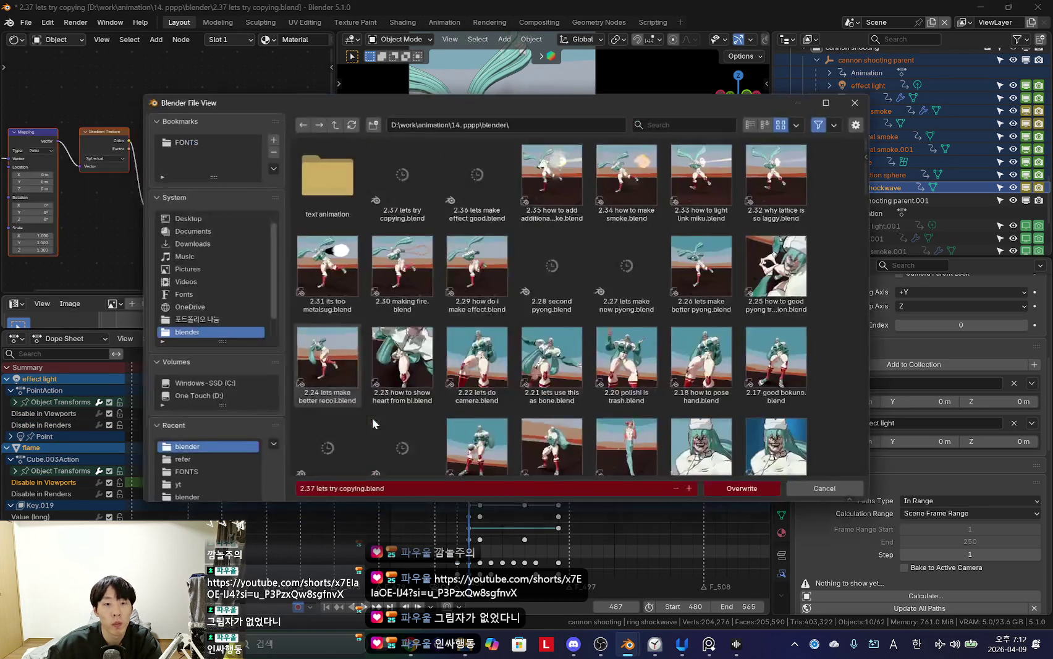
{"action": "left_click", "coordinate": [357, 490]}
{"action": "type", "text": "2.38 how to make"}
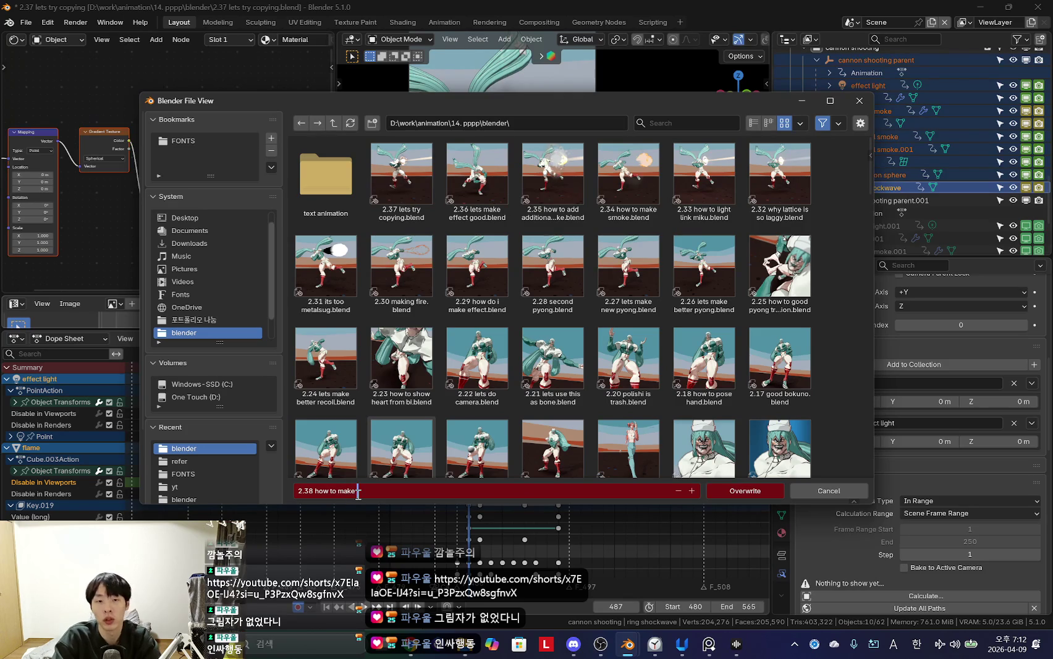
{"action": "type", "text": " effect resu"}
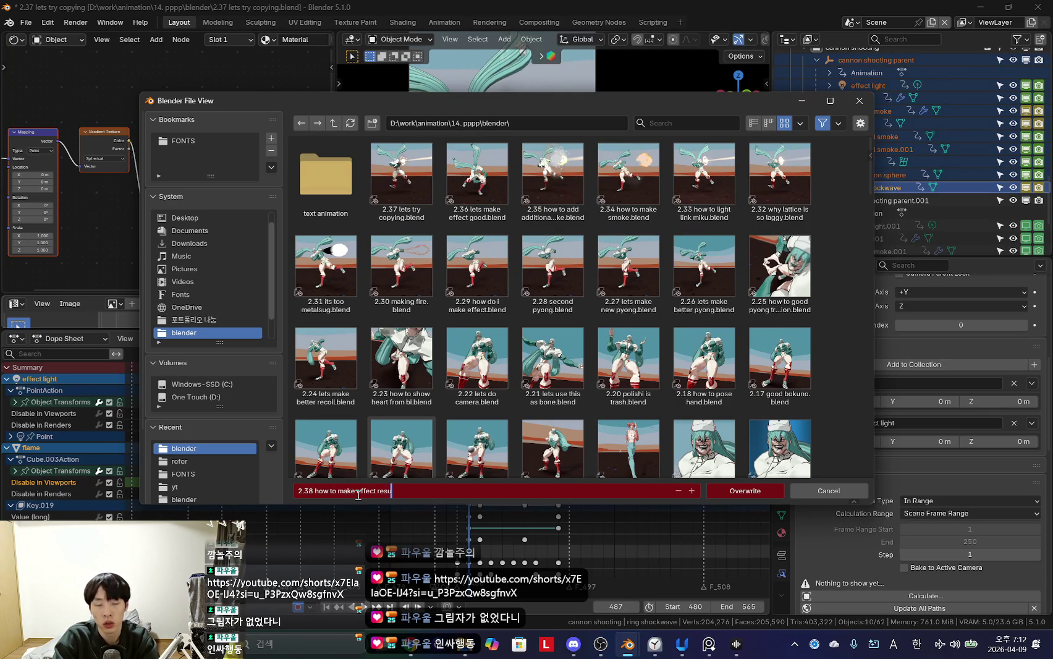
{"action": "type", "text": "lt"}
{"action": "key", "text": "Return"}
{"action": "key", "text": "Return"}
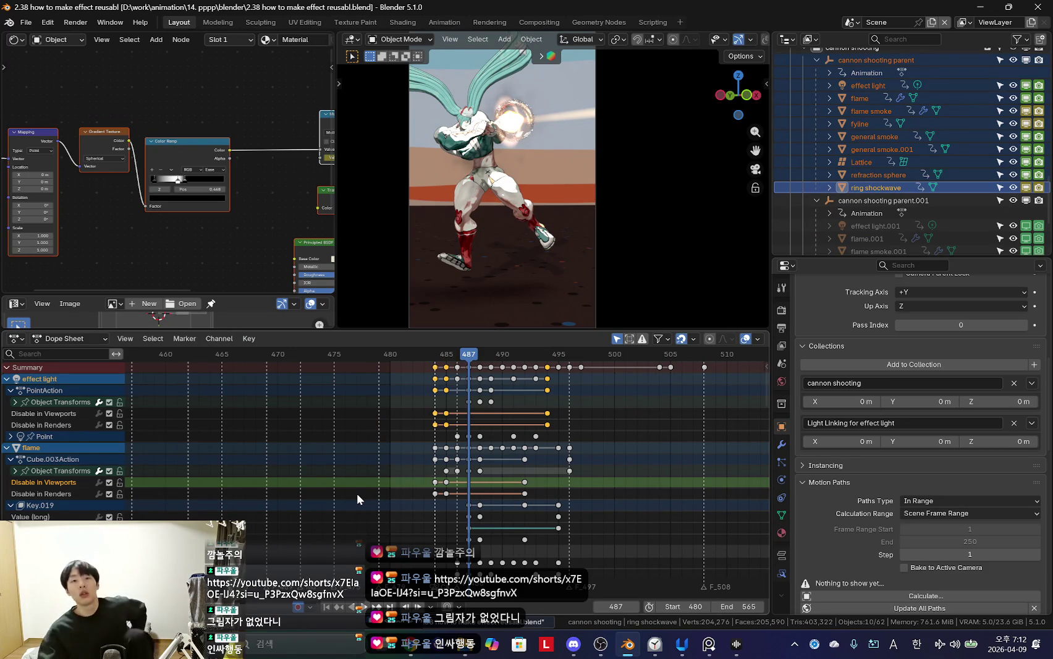
{"action": "left_click", "coordinate": [417, 646]}
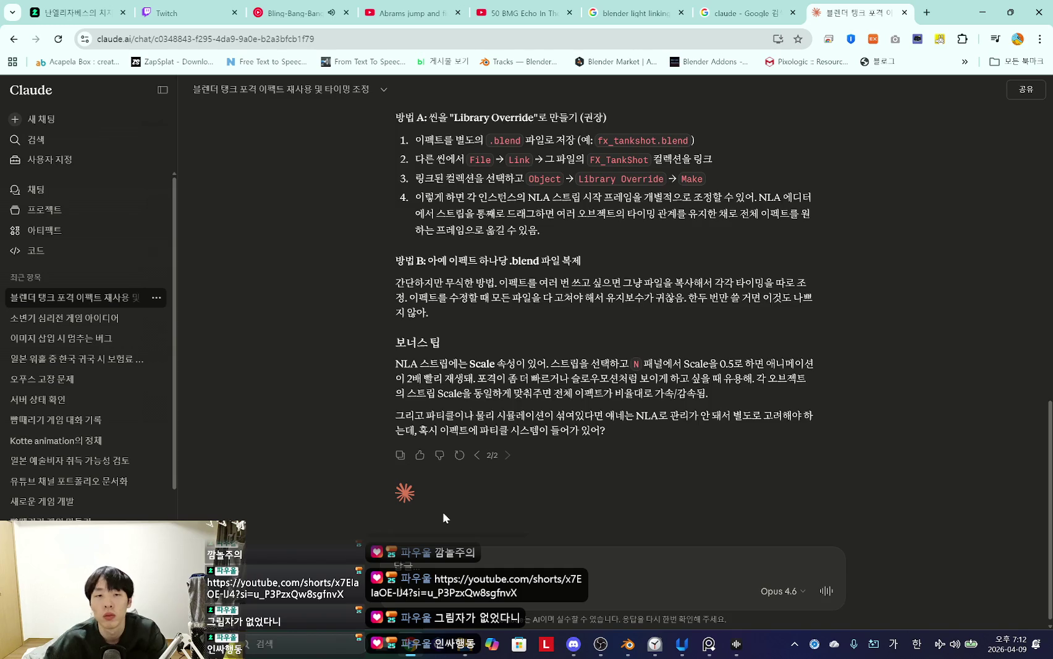
{"action": "scroll", "coordinate": [544, 421], "scroll_direction": "up", "scroll_amount": 5}
{"action": "scroll", "coordinate": [544, 421], "scroll_direction": "up", "scroll_amount": 3}
{"action": "scroll", "coordinate": [546, 422], "scroll_direction": "up", "scroll_amount": 3}
{"action": "scroll", "coordinate": [547, 424], "scroll_direction": "up", "scroll_amount": 2}
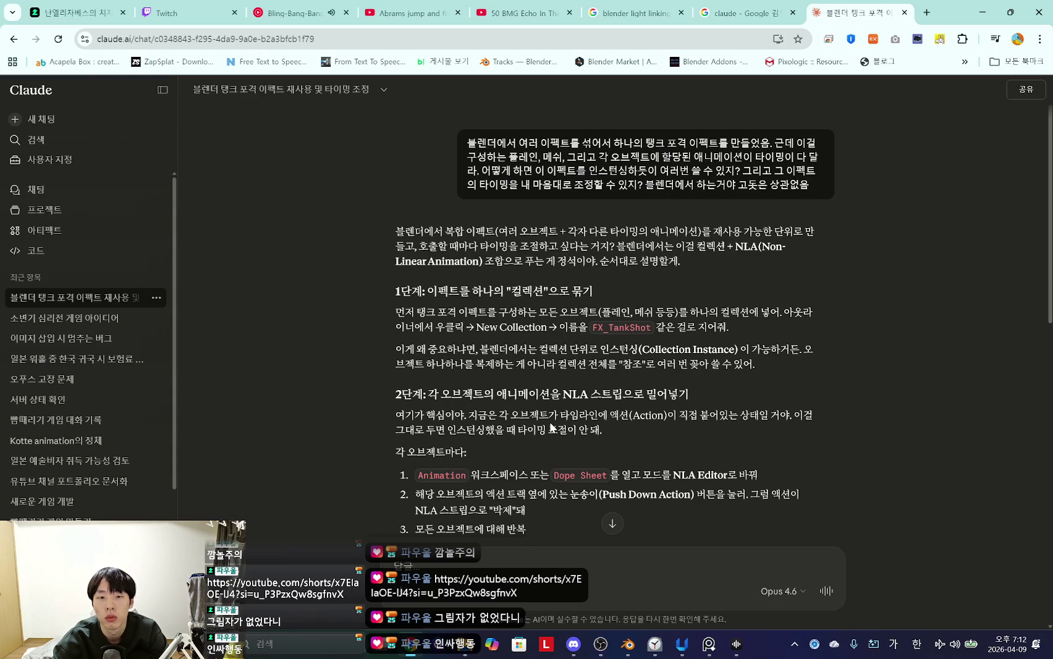
{"action": "scroll", "coordinate": [624, 402], "scroll_direction": "down", "scroll_amount": 2}
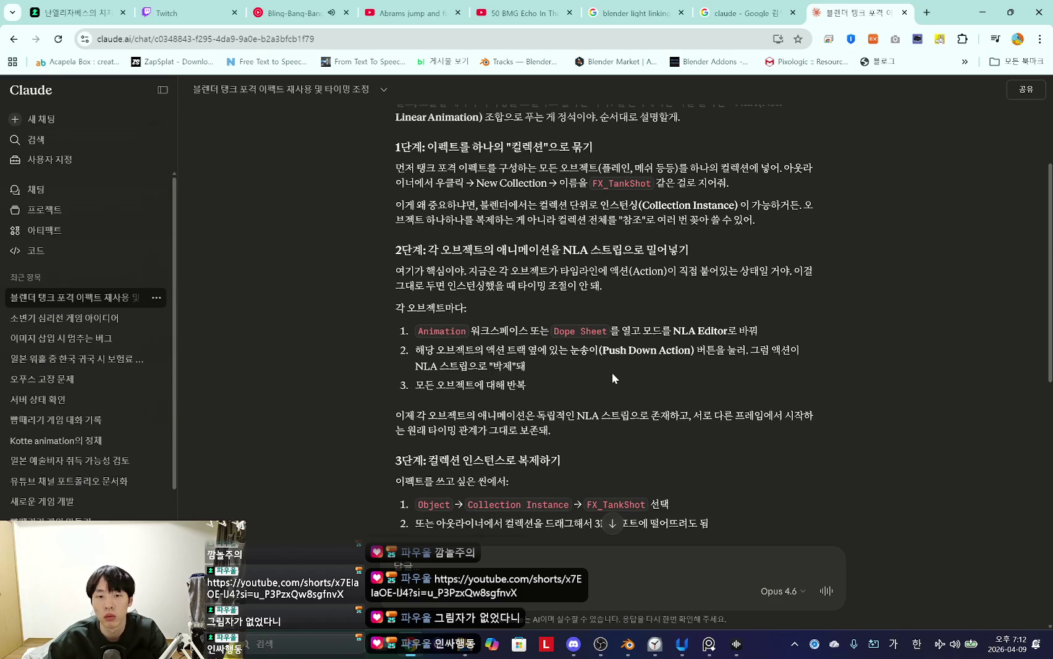
{"action": "scroll", "coordinate": [611, 375], "scroll_direction": "down", "scroll_amount": 2}
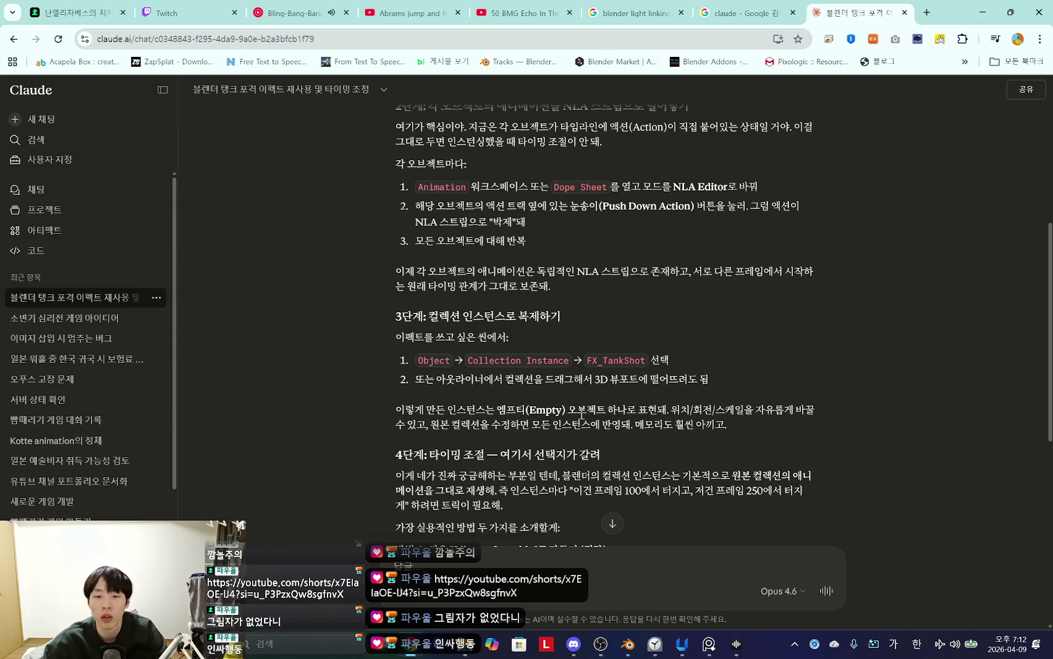
{"action": "scroll", "coordinate": [574, 415], "scroll_direction": "down", "scroll_amount": 2}
{"action": "left_click_drag", "start_coordinate": [530, 367], "coordinate": [420, 322]}
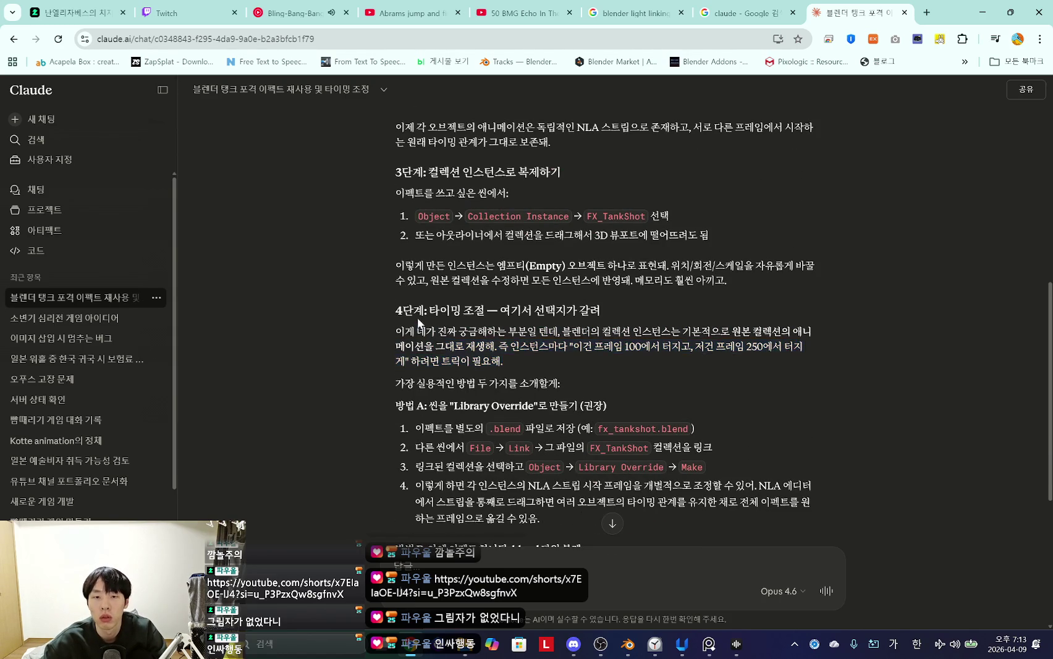
{"action": "left_click", "coordinate": [494, 358]}
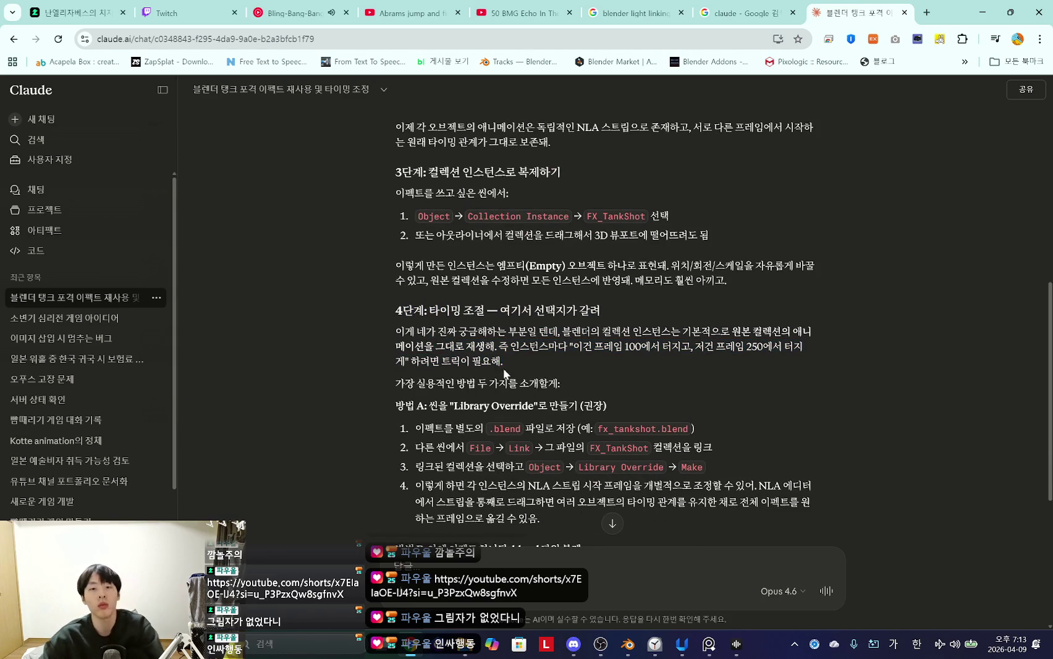
{"action": "scroll", "coordinate": [506, 375], "scroll_direction": "down", "scroll_amount": 2}
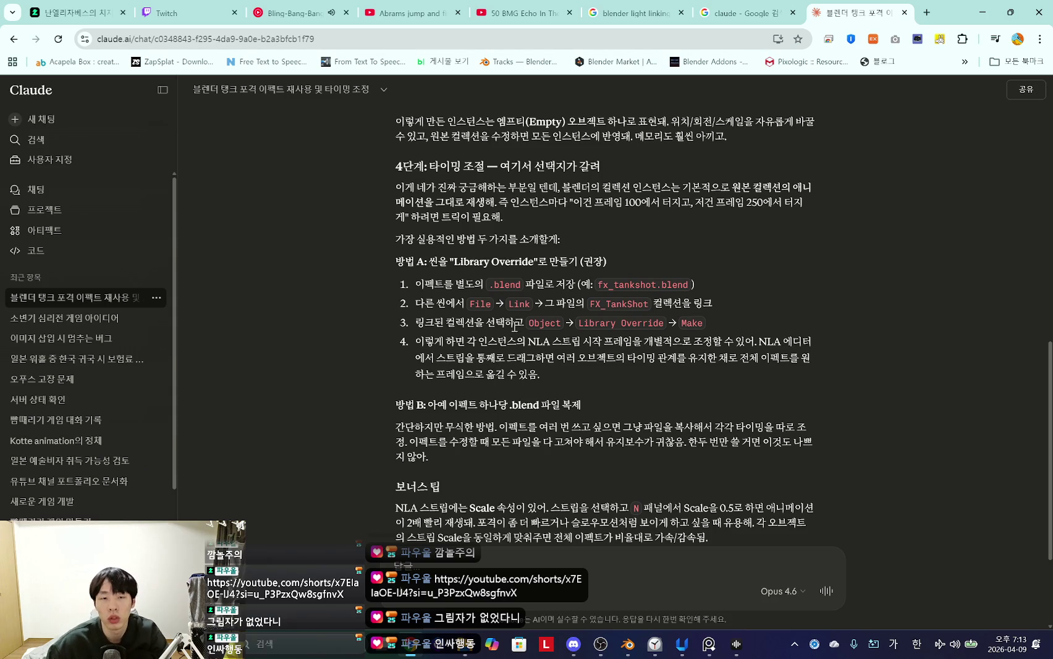
{"action": "key", "text": "alt+Tab"}
{"action": "scroll", "coordinate": [529, 459], "scroll_direction": "up", "scroll_amount": 3}
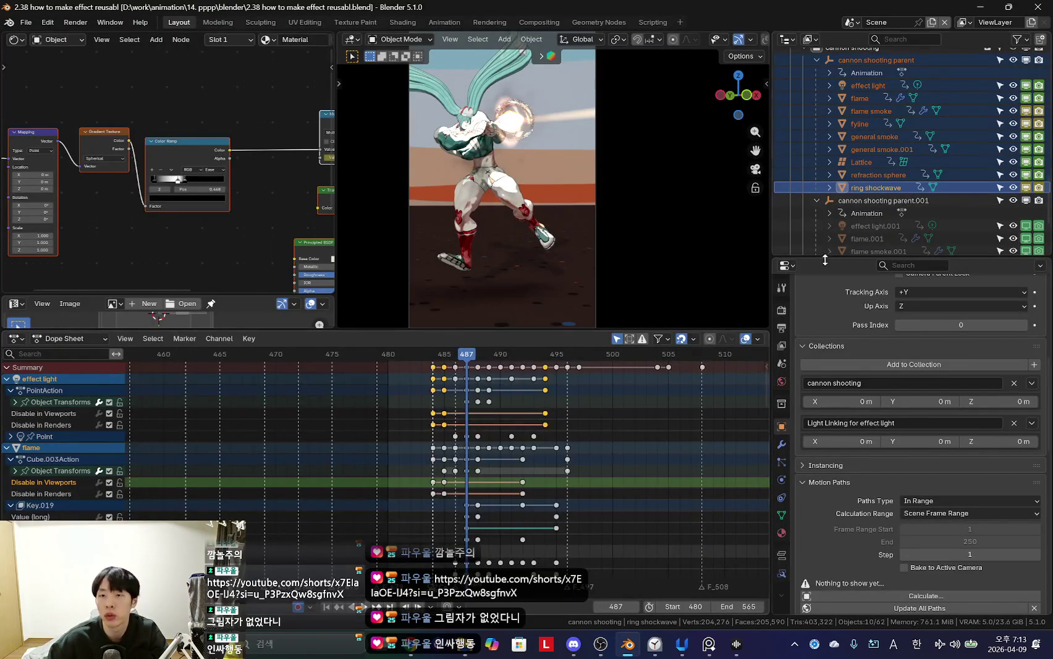
Step: Delete the effect light and flame early keyframes, then undo both deletions
{"action": "left_click_drag", "start_coordinate": [418, 413], "coordinate": [554, 433]}
{"action": "key", "text": "x"}
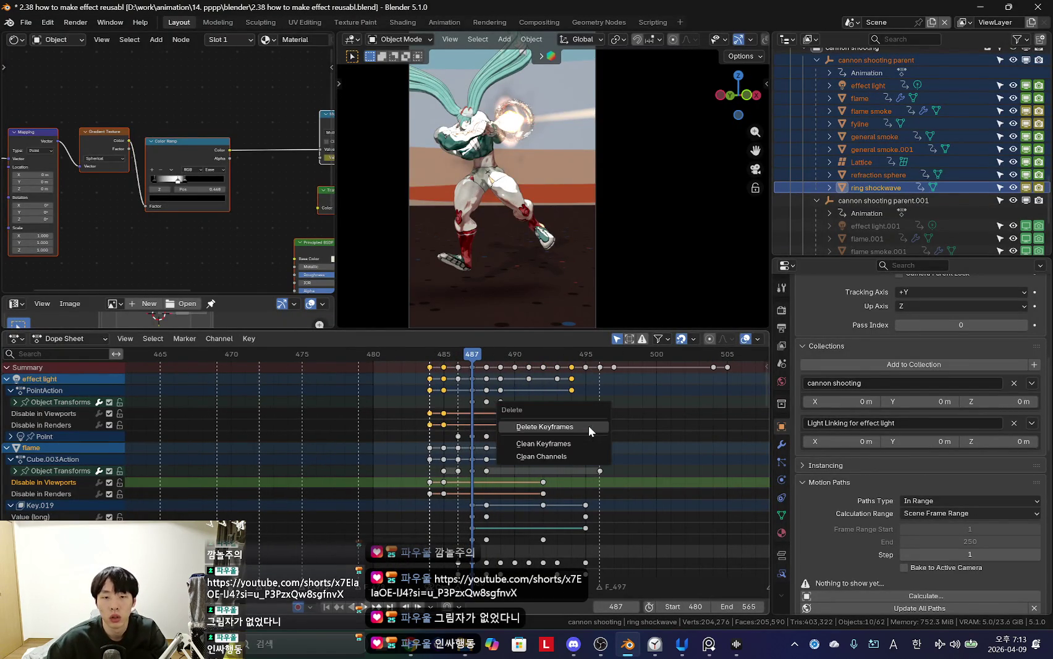
{"action": "left_click", "coordinate": [588, 425]}
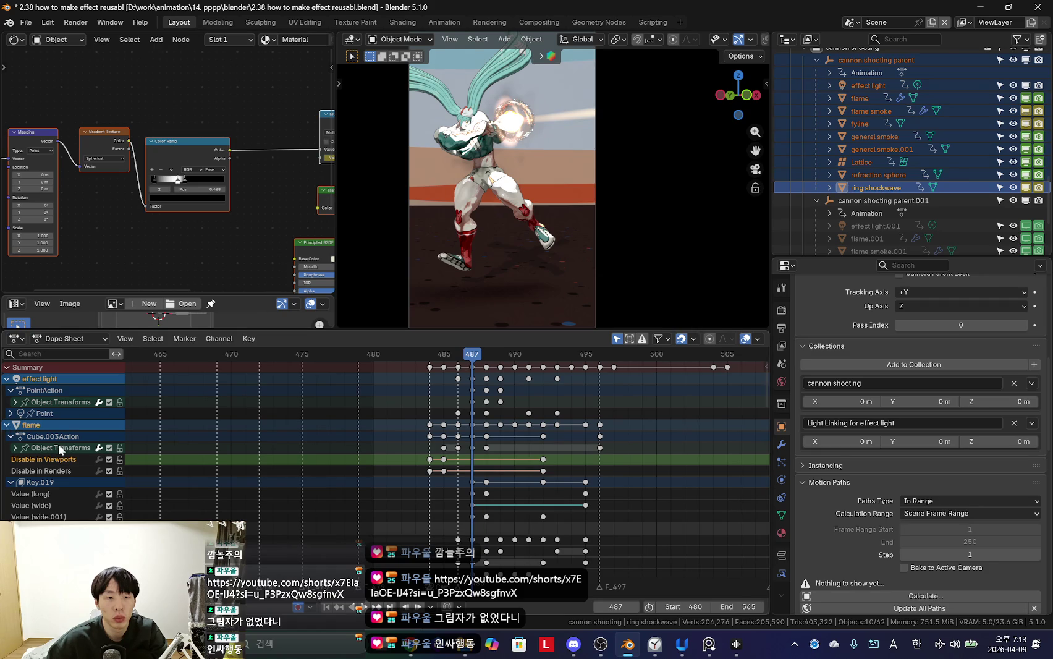
{"action": "left_click_drag", "start_coordinate": [421, 455], "coordinate": [559, 475]}
{"action": "key", "text": "x"}
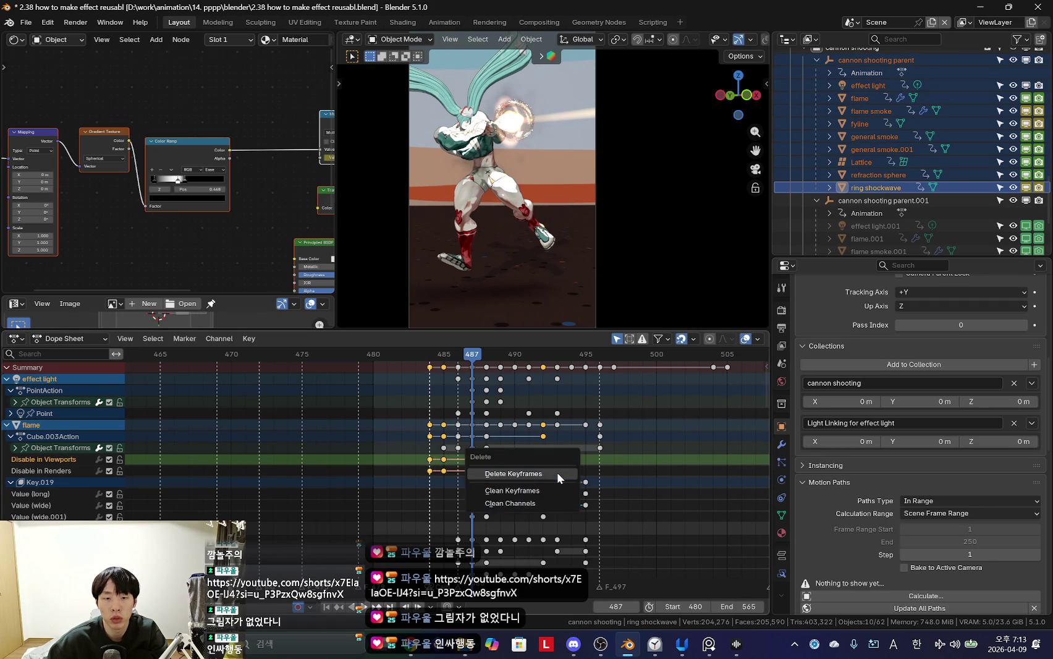
{"action": "left_click", "coordinate": [557, 472]}
{"action": "key", "text": "ctrl+z"}
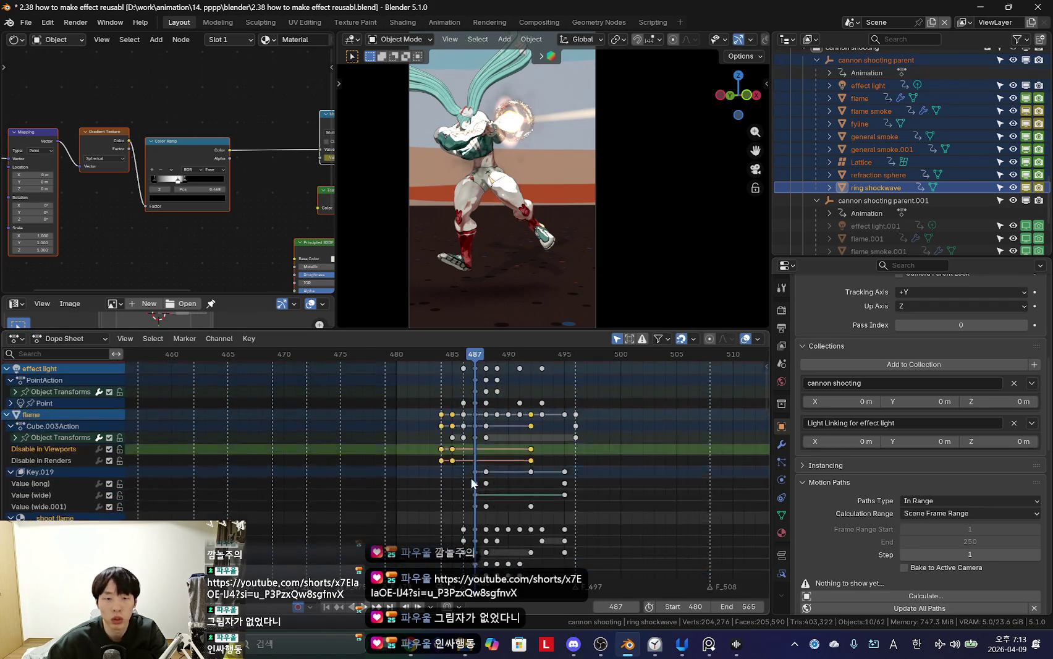
{"action": "scroll", "coordinate": [477, 459], "scroll_direction": "down", "scroll_amount": 1}
{"action": "key", "text": "ctrl+z"}
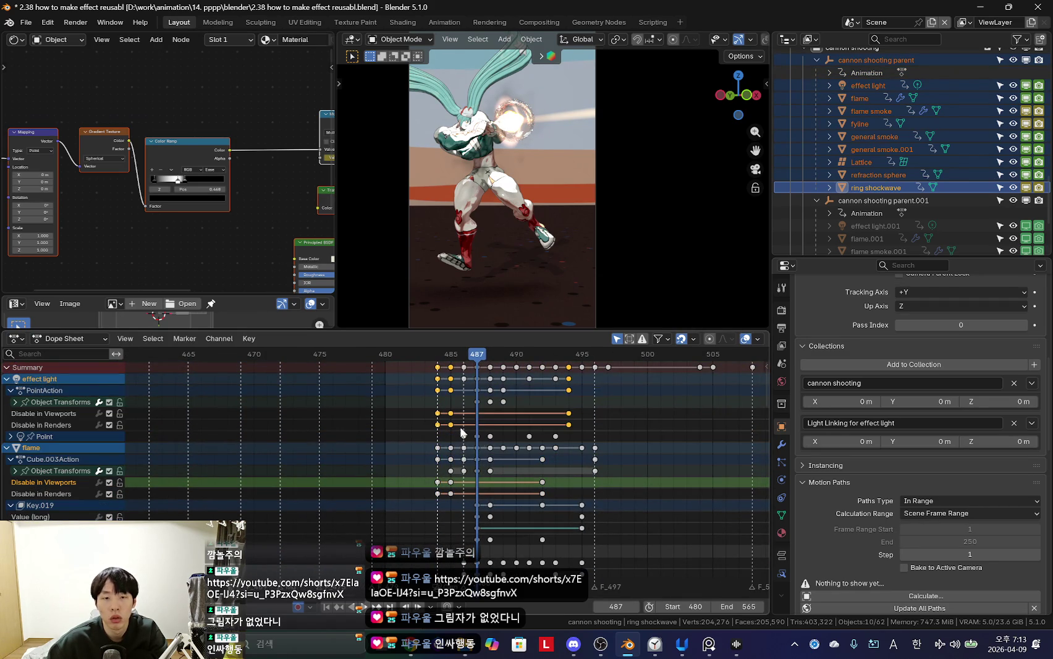
Step: Delete the early visibility keyframes of the effect light and the flame
{"action": "left_click_drag", "start_coordinate": [427, 408], "coordinate": [559, 433]}
{"action": "key", "text": "x"}
{"action": "left_click", "coordinate": [590, 429]}
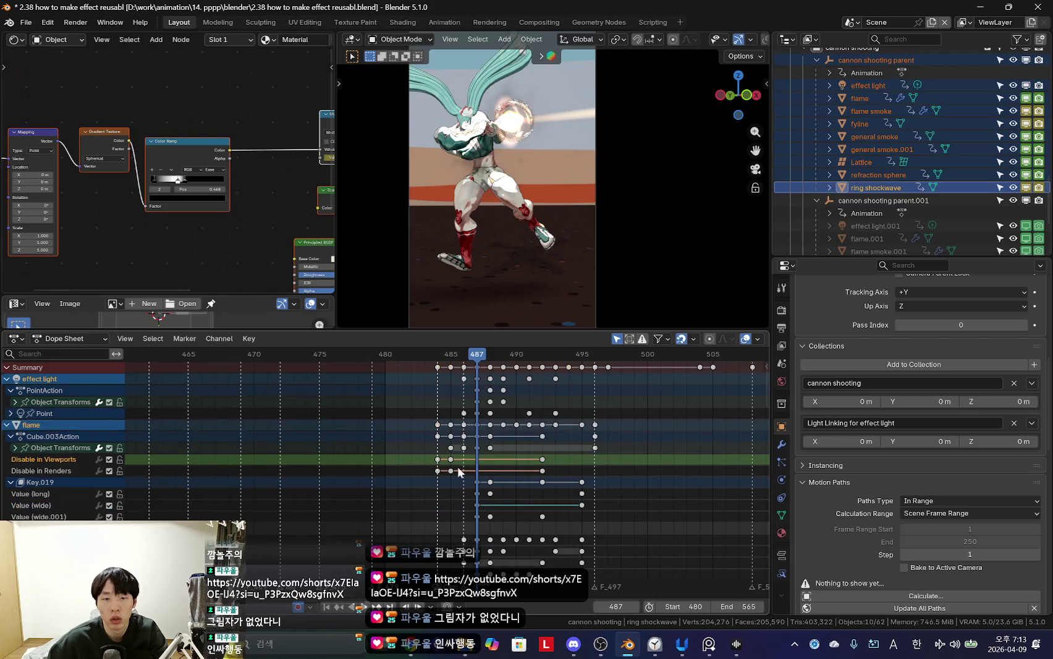
{"action": "left_click_drag", "start_coordinate": [551, 474], "coordinate": [554, 472]}
{"action": "key", "text": "x"}
{"action": "left_click", "coordinate": [555, 473]}
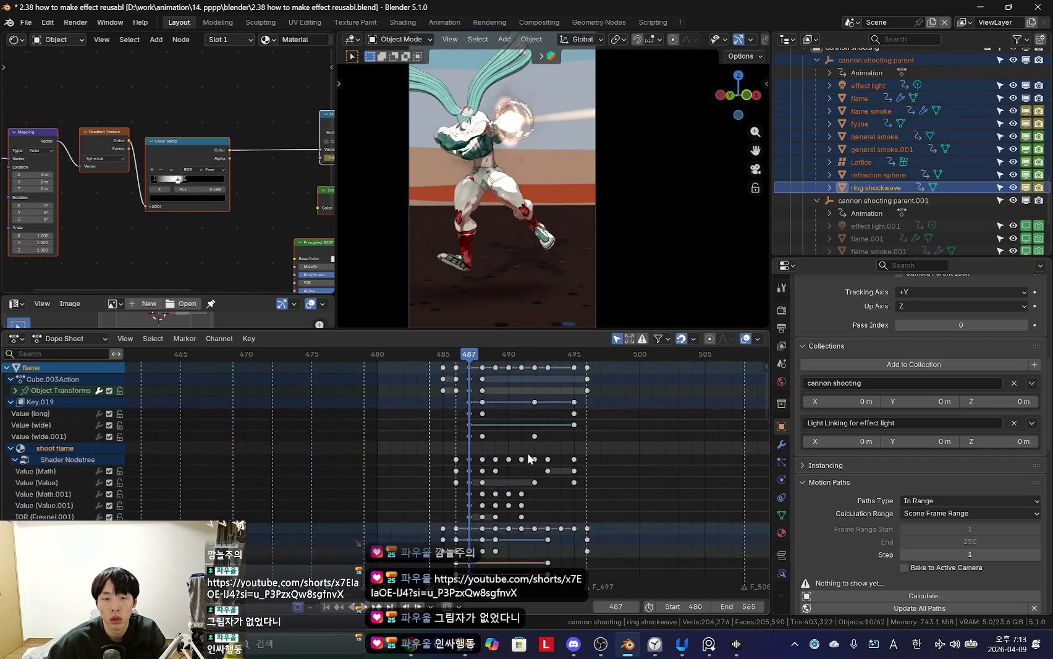
{"action": "scroll", "coordinate": [483, 489], "scroll_direction": "down", "scroll_amount": 5}
{"action": "scroll", "coordinate": [483, 489], "scroll_direction": "up", "scroll_amount": 1}
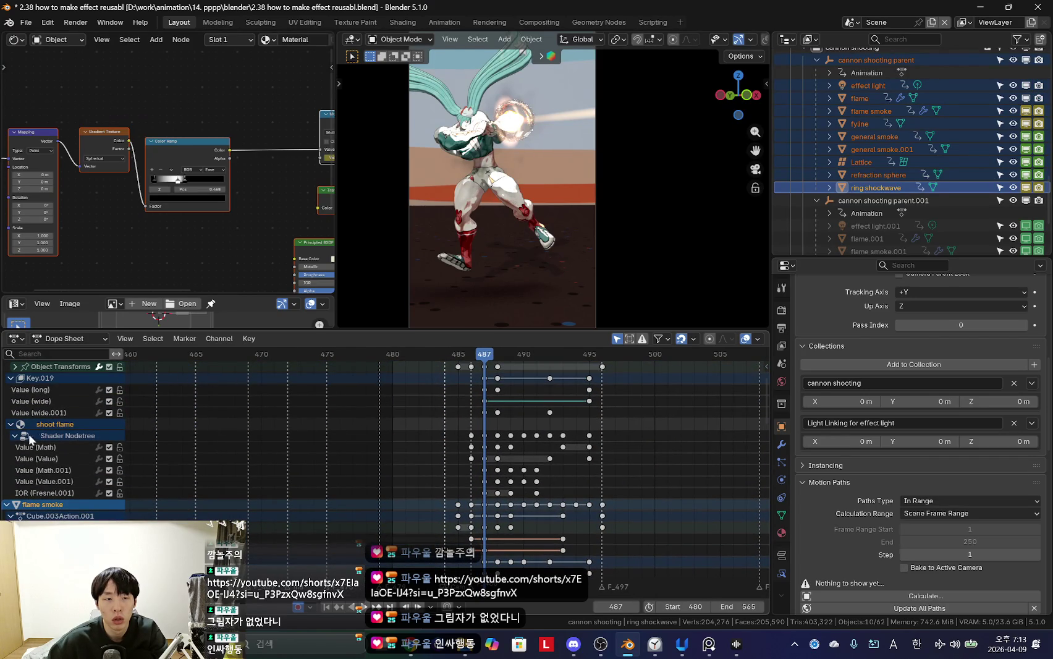
{"action": "scroll", "coordinate": [37, 453], "scroll_direction": "up", "scroll_amount": 2}
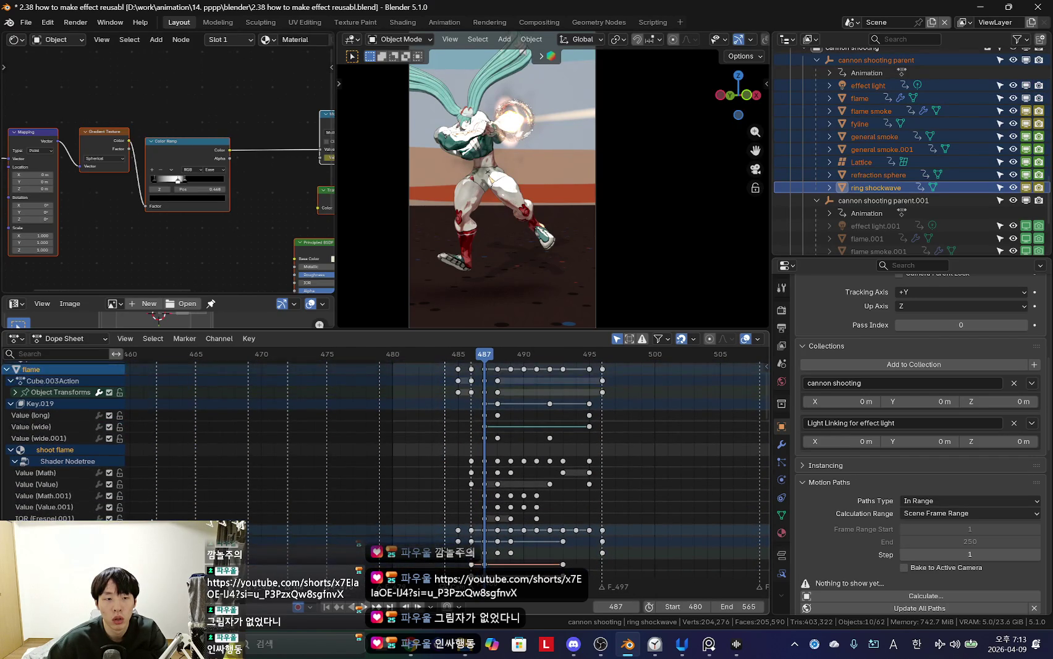
{"action": "scroll", "coordinate": [241, 499], "scroll_direction": "down", "scroll_amount": 3}
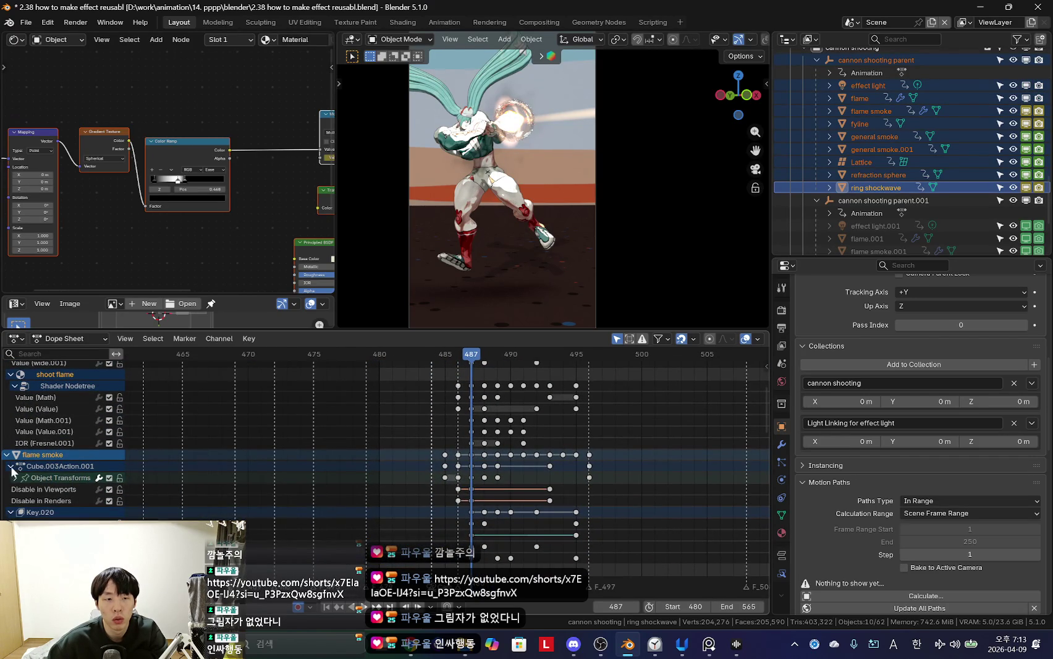
Step: Expand the flame smoke transform channels and select the keyframes in the lower rows
{"action": "left_click", "coordinate": [15, 478]}
{"action": "scroll", "coordinate": [342, 527], "scroll_direction": "down", "scroll_amount": 2}
{"action": "scroll", "coordinate": [492, 527], "scroll_direction": "down", "scroll_amount": 1}
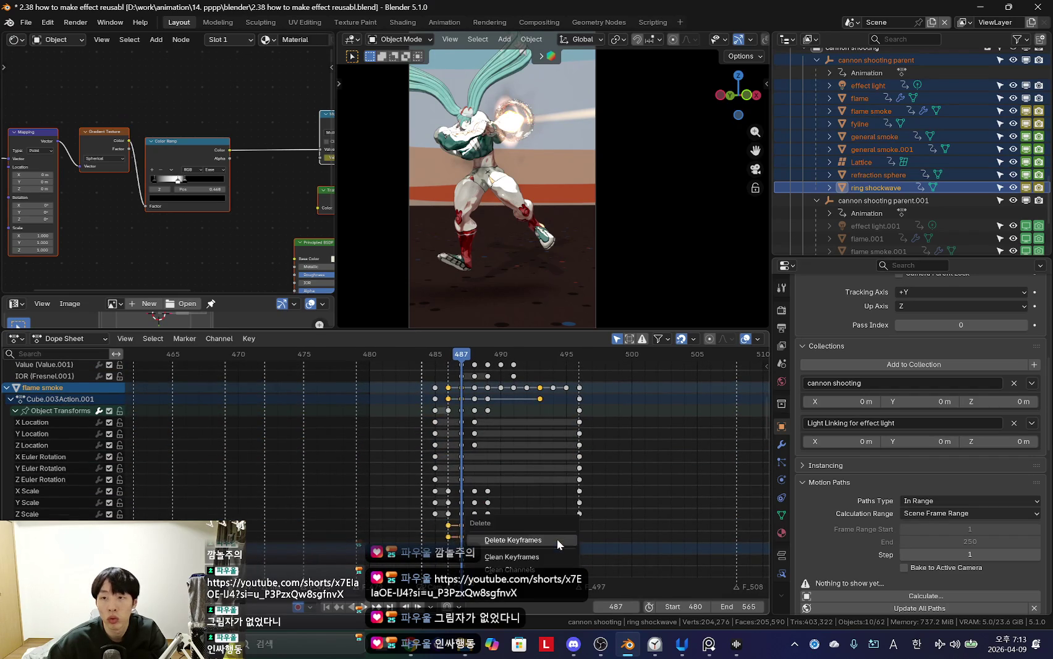
{"action": "scroll", "coordinate": [557, 538], "scroll_direction": "down", "scroll_amount": 2}
{"action": "scroll", "coordinate": [497, 527], "scroll_direction": "down", "scroll_amount": 1}
{"action": "scroll", "coordinate": [498, 527], "scroll_direction": "down", "scroll_amount": 1}
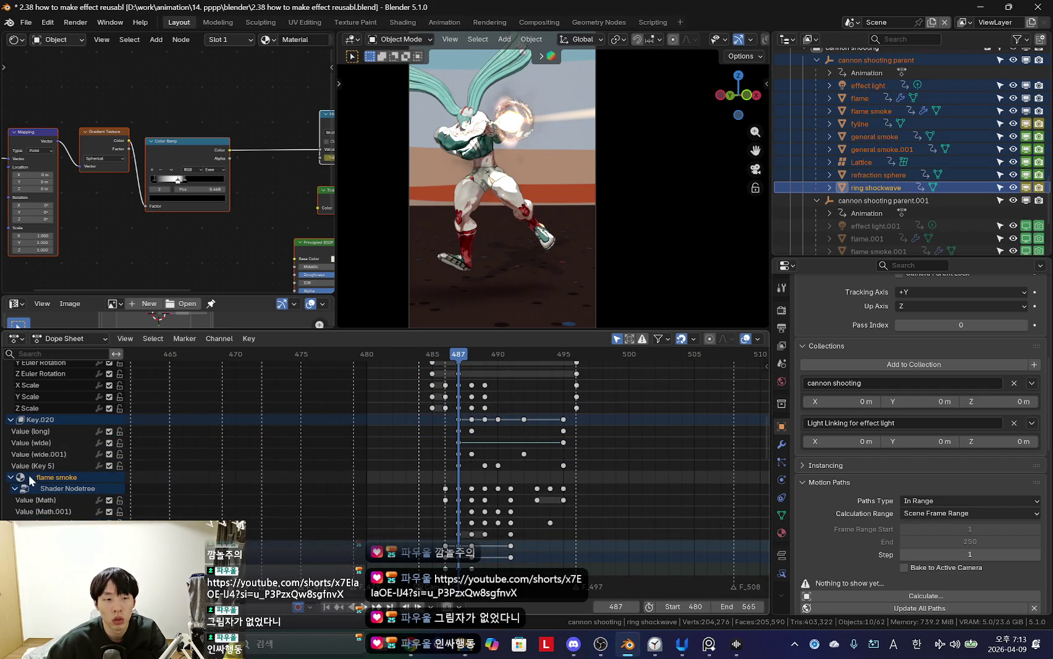
{"action": "scroll", "coordinate": [14, 494], "scroll_direction": "down", "scroll_amount": 3}
{"action": "scroll", "coordinate": [211, 451], "scroll_direction": "down", "scroll_amount": 3}
{"action": "scroll", "coordinate": [346, 488], "scroll_direction": "down", "scroll_amount": 2}
{"action": "scroll", "coordinate": [469, 519], "scroll_direction": "down", "scroll_amount": 3}
{"action": "scroll", "coordinate": [455, 512], "scroll_direction": "down", "scroll_amount": 1}
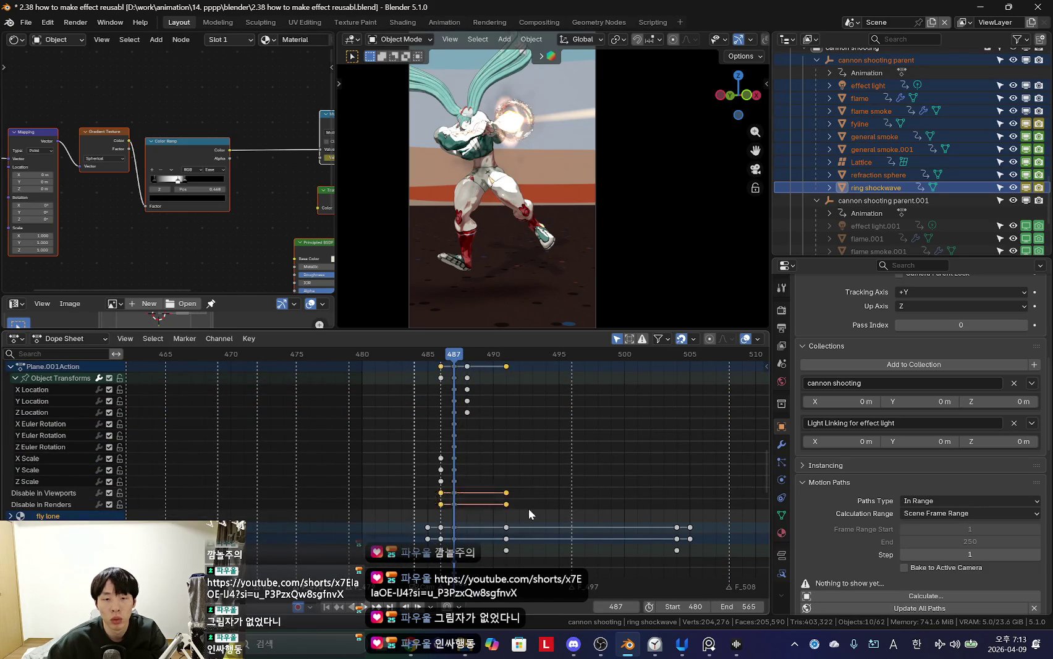
{"action": "scroll", "coordinate": [531, 509], "scroll_direction": "down", "scroll_amount": 3}
{"action": "scroll", "coordinate": [492, 512], "scroll_direction": "down", "scroll_amount": 2}
{"action": "scroll", "coordinate": [459, 528], "scroll_direction": "down", "scroll_amount": 2}
{"action": "left_click_drag", "start_coordinate": [433, 515], "coordinate": [693, 535]}
{"action": "middle_click_drag", "start_coordinate": [690, 539], "coordinate": [527, 517]}
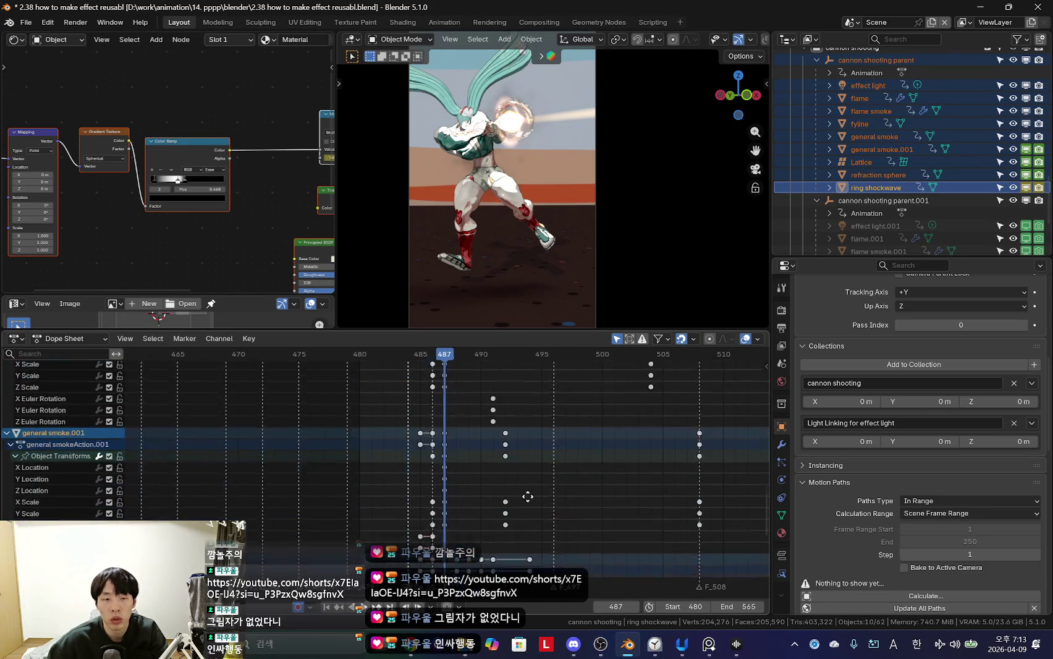
{"action": "scroll", "coordinate": [474, 522], "scroll_direction": "down", "scroll_amount": 4}
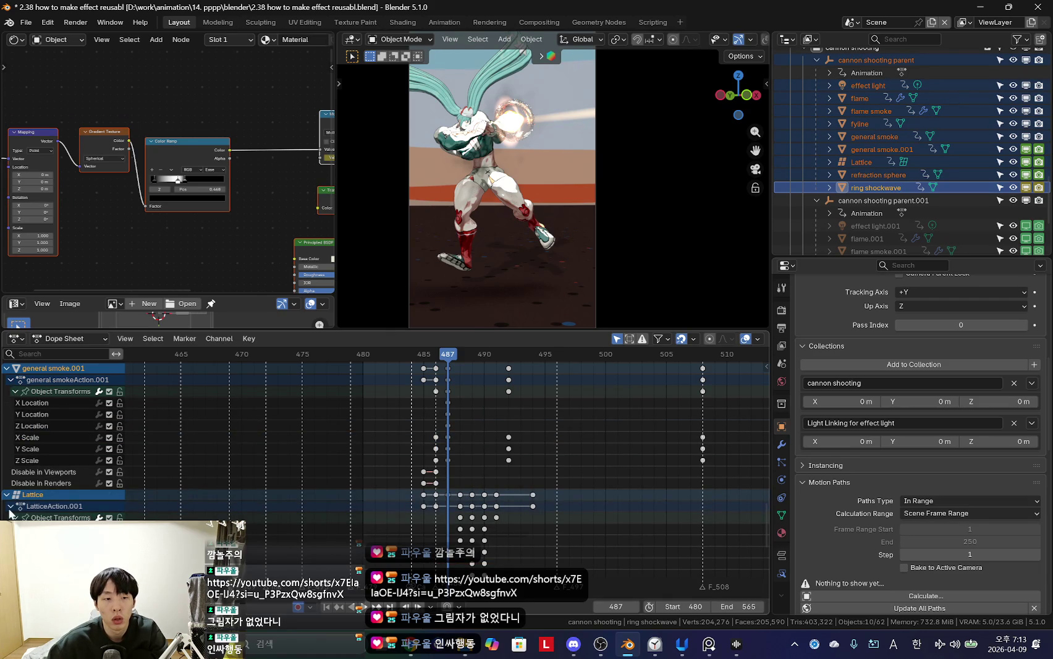
Step: Delete the Disable in Viewports and Disable in Renders keyframes
{"action": "middle_click_drag", "start_coordinate": [415, 472], "coordinate": [401, 461]}
{"action": "left_click", "coordinate": [401, 467]}
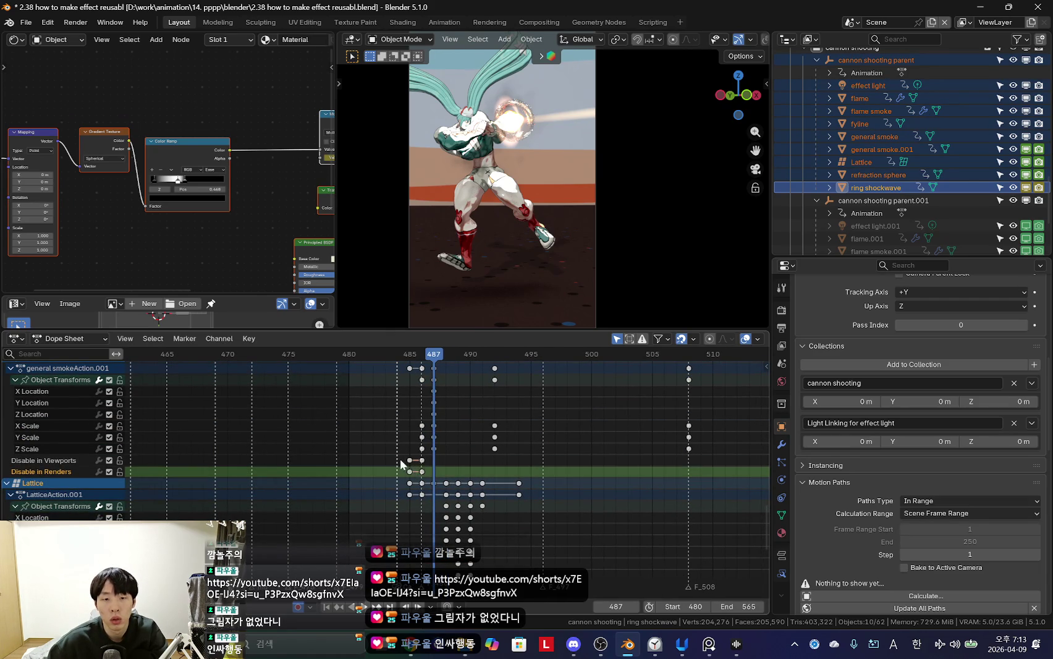
{"action": "scroll", "coordinate": [432, 472], "scroll_direction": "down", "scroll_amount": 4}
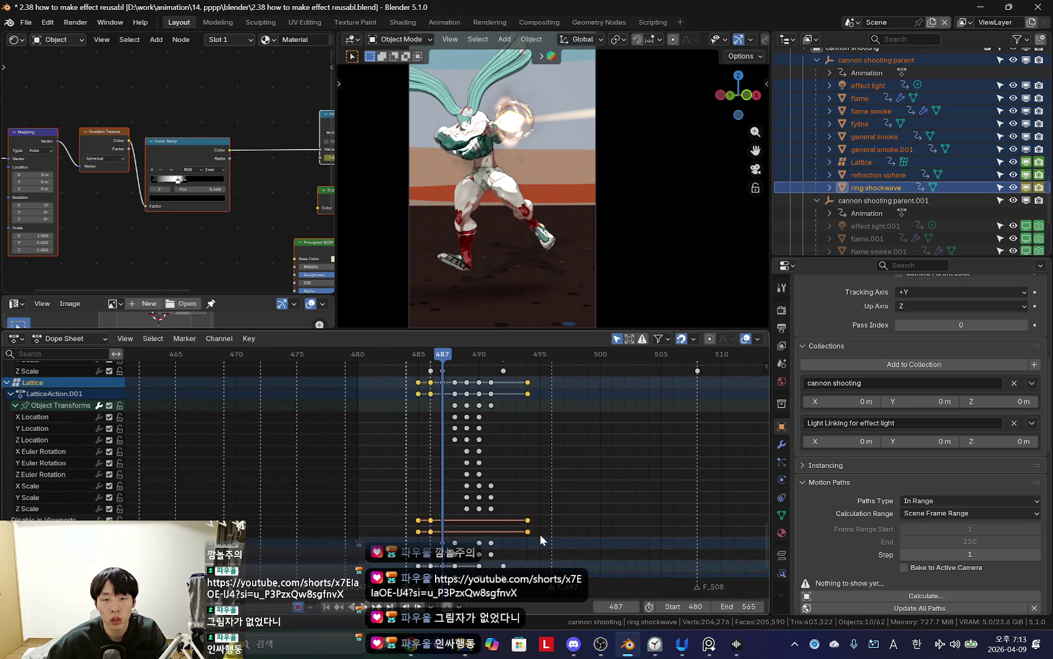
{"action": "scroll", "coordinate": [539, 534], "scroll_direction": "down", "scroll_amount": 1}
{"action": "middle_click_drag", "start_coordinate": [540, 533], "coordinate": [468, 481]}
{"action": "scroll", "coordinate": [467, 482], "scroll_direction": "up", "scroll_amount": 2}
{"action": "key", "text": "x"}
{"action": "left_click", "coordinate": [531, 502]}
Step: Delete the late keys around frame 496 and play back to check
{"action": "mouse_move", "coordinate": [518, 506]}
{"action": "middle_mouse_down"}
{"action": "mouse_move", "coordinate": [488, 512]}
{"action": "mouse_move", "coordinate": [486, 500]}
{"action": "middle_mouse_up"}
{"action": "left_click_drag", "start_coordinate": [553, 516], "coordinate": [607, 572]}
{"action": "key", "text": "x"}
{"action": "left_click", "coordinate": [607, 548]}
{"action": "scroll", "coordinate": [499, 482], "scroll_direction": "up", "scroll_amount": 5}
{"action": "key", "text": "space"}
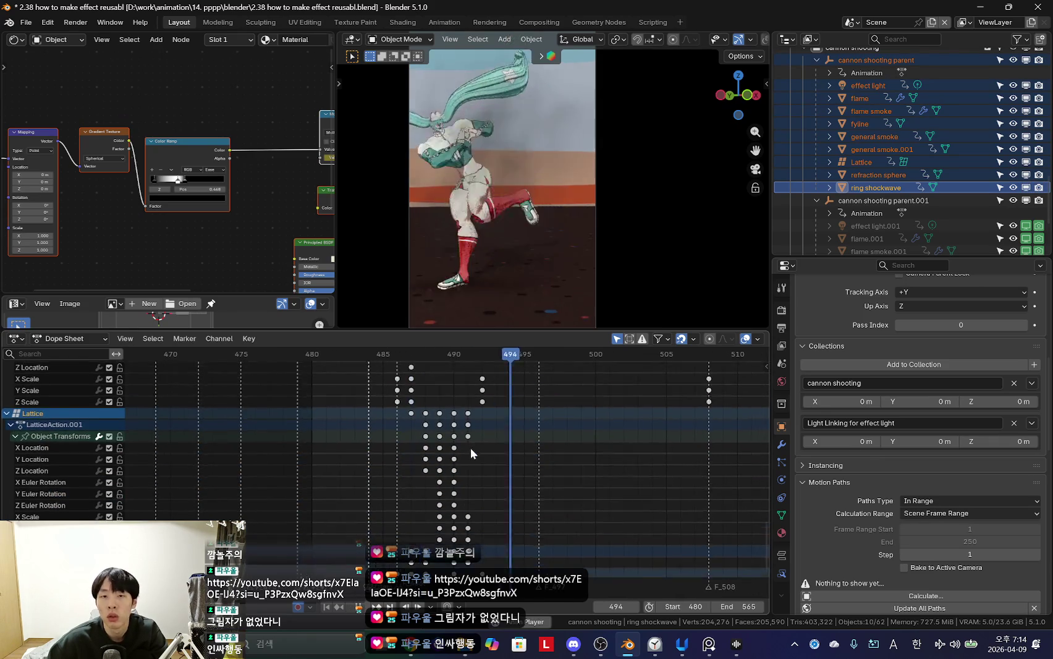
{"action": "key", "text": "Escape"}
{"action": "scroll", "coordinate": [379, 423], "scroll_direction": "up", "scroll_amount": 2}
{"action": "scroll", "coordinate": [896, 155], "scroll_direction": "down", "scroll_amount": 4}
Step: Delete the duplicate cannon shooting parent.001 hierarchy, keeping the original selected
{"action": "left_click", "coordinate": [883, 106]}
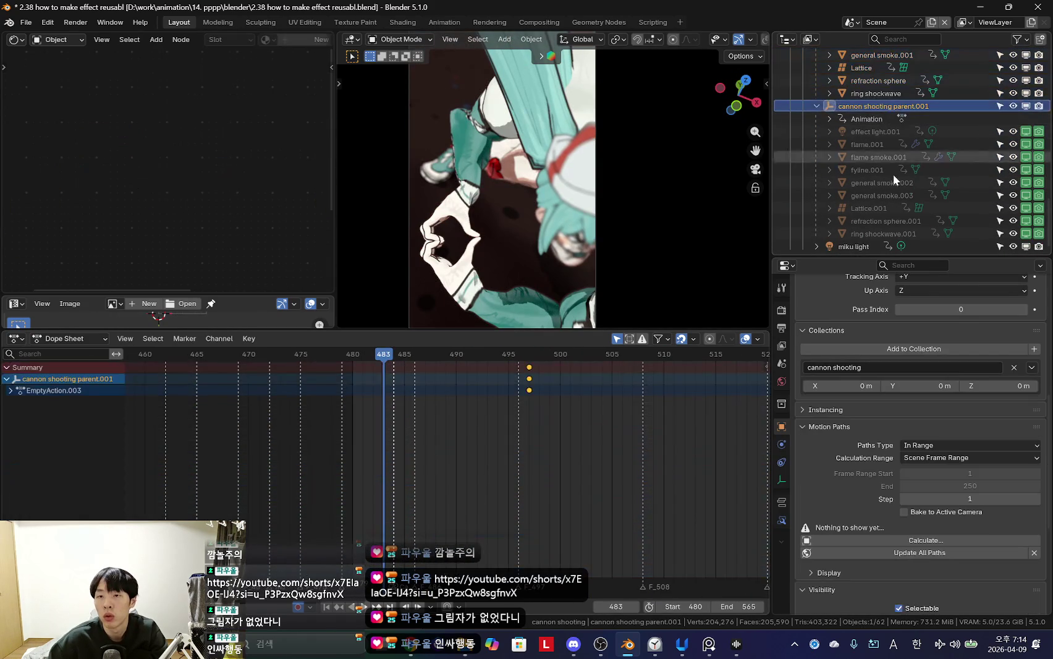
{"action": "left_click", "coordinate": [508, 354]}
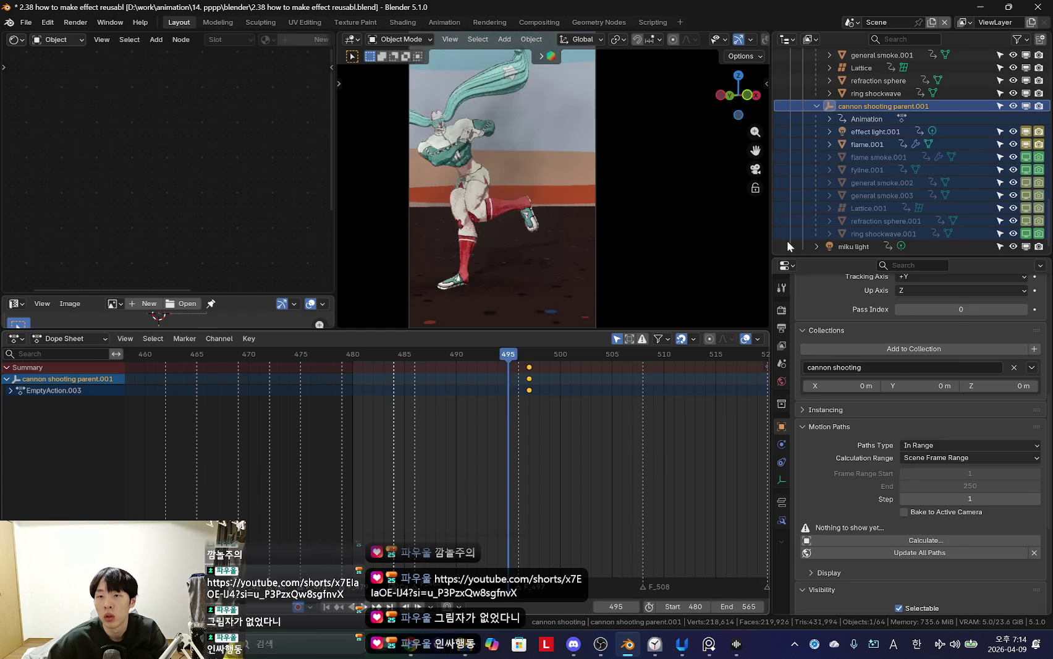
{"action": "key", "text": "Delete"}
{"action": "left_click", "coordinate": [872, 101]}
Step: Replay the shot from frame 455 and stop at frame 495
{"action": "key", "text": "space"}
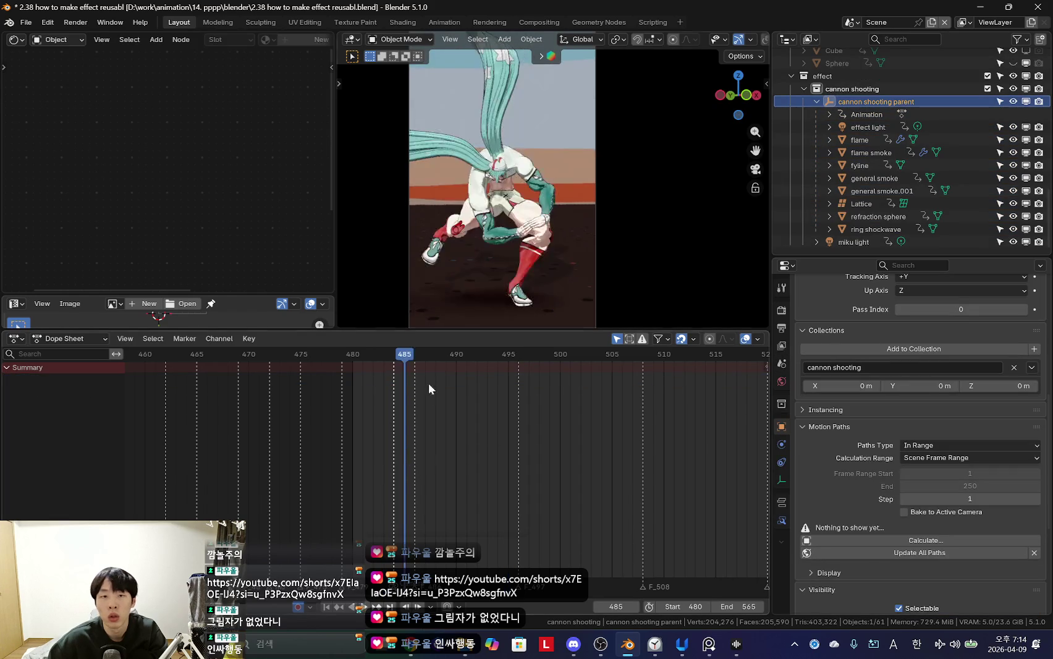
{"action": "scroll", "coordinate": [273, 454], "scroll_direction": "down", "scroll_amount": 3}
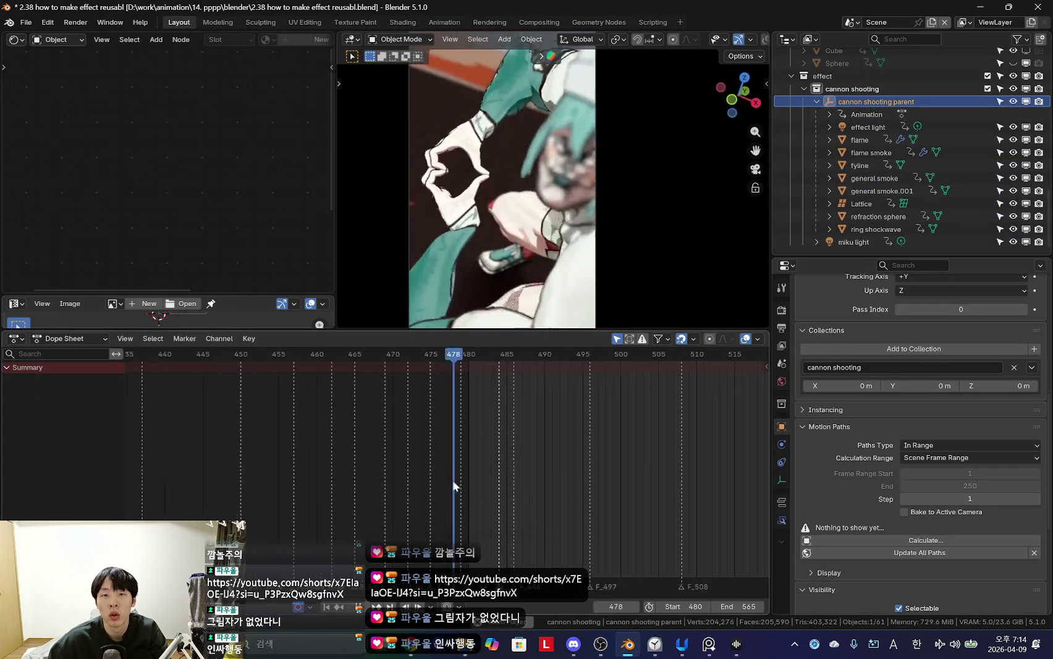
{"action": "left_click", "coordinate": [509, 422]}
{"action": "key", "text": "space"}
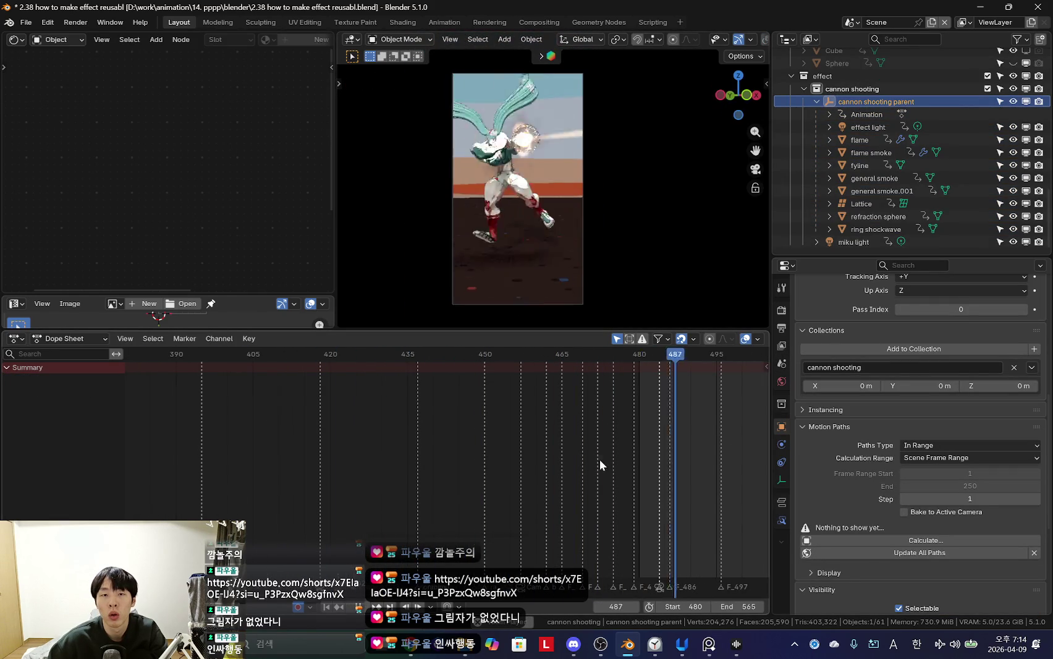
{"action": "scroll", "coordinate": [599, 459], "scroll_direction": "down", "scroll_amount": 2}
{"action": "scroll", "coordinate": [658, 406], "scroll_direction": "up", "scroll_amount": 3}
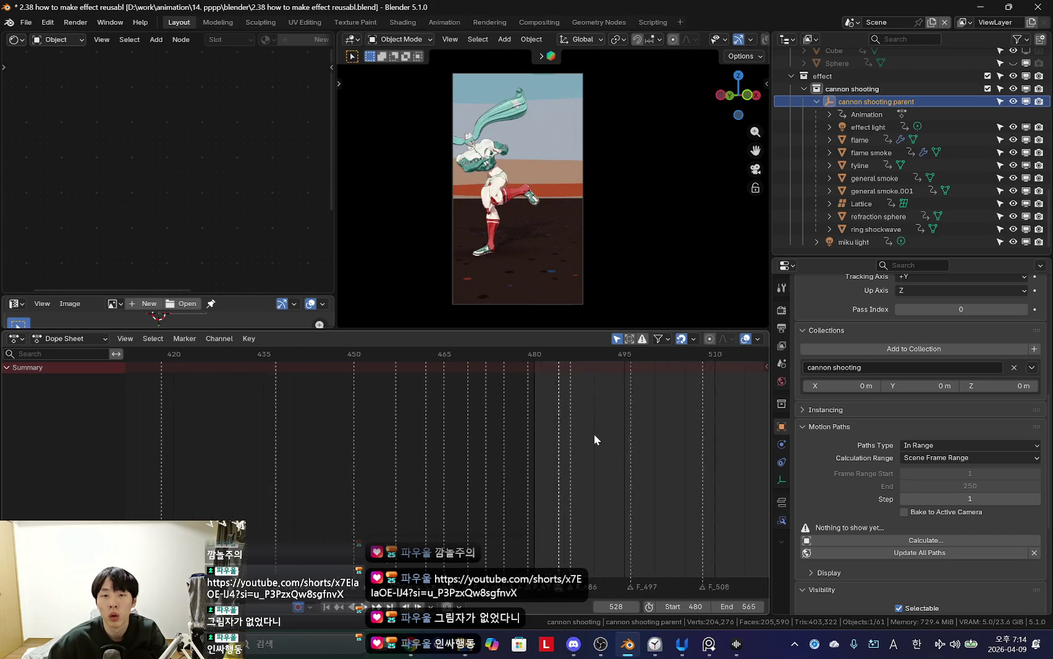
{"action": "left_click", "coordinate": [638, 412]}
{"action": "key", "text": "space"}
Step: Hide viewport overlays, then select and copy everything from cannon shooting parent to ring shockwave
{"action": "left_click", "coordinate": [533, 139]}
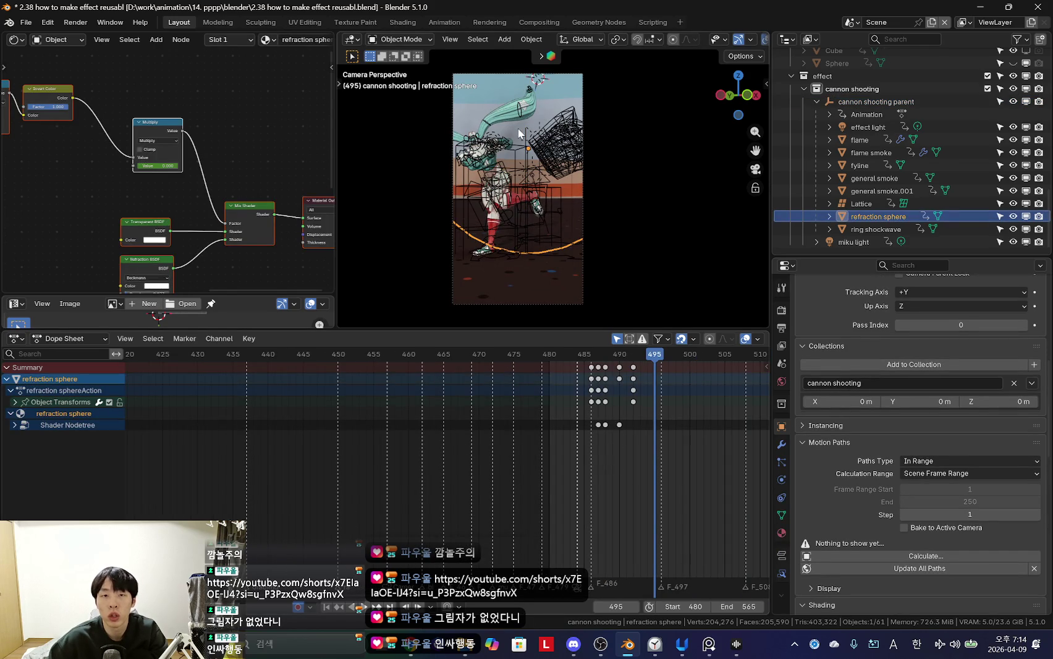
{"action": "scroll", "coordinate": [641, 422], "scroll_direction": "up", "scroll_amount": 2}
{"action": "scroll", "coordinate": [641, 421], "scroll_direction": "up", "scroll_amount": 2}
{"action": "key", "text": "shift+alt+z"}
{"action": "scroll", "coordinate": [582, 219], "scroll_direction": "up", "scroll_amount": 1}
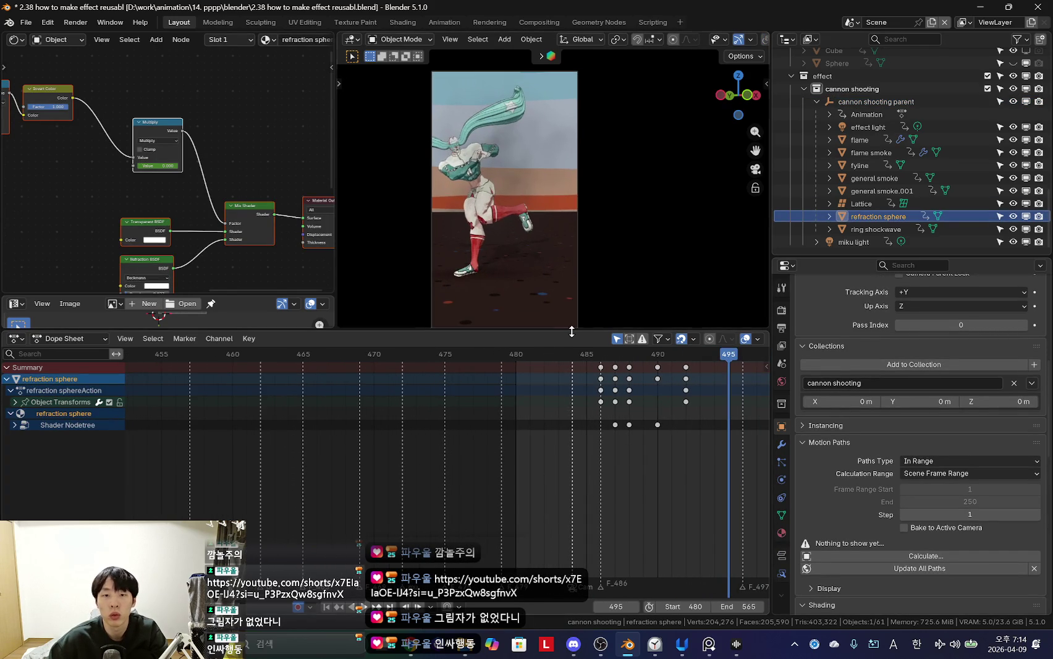
{"action": "left_click_drag", "start_coordinate": [571, 332], "coordinate": [558, 432]}
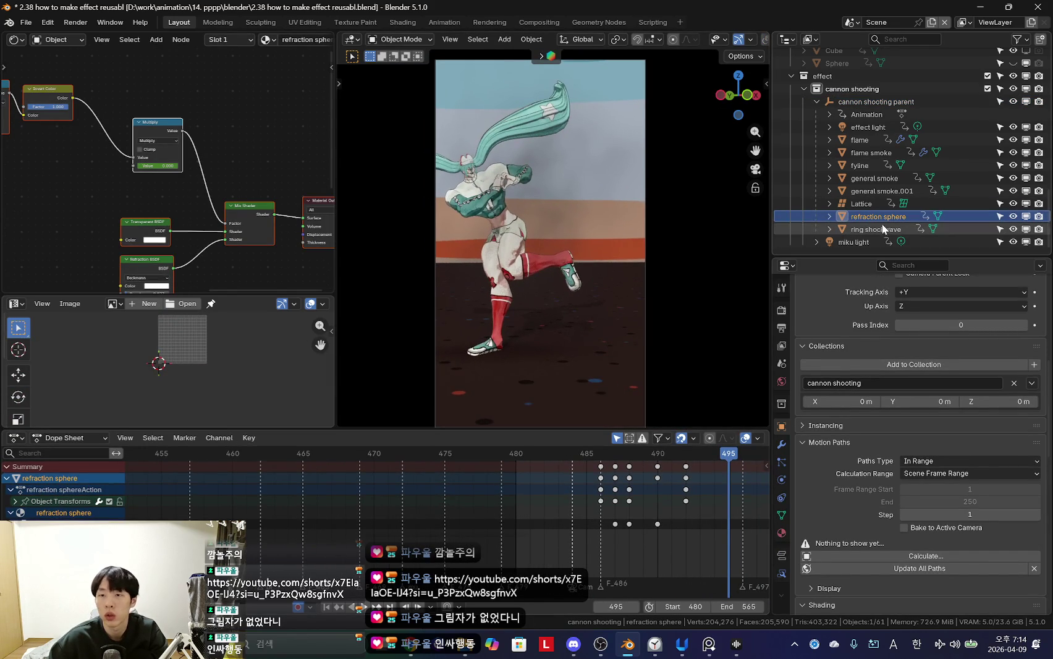
{"action": "left_click", "coordinate": [875, 228], "text": "shift"}
{"action": "key", "text": "shift+alt+z"}
{"action": "mouse_move", "coordinate": [706, 243]}
{"action": "middle_mouse_down"}
{"action": "mouse_move", "coordinate": [581, 256]}
{"action": "mouse_move", "coordinate": [538, 297]}
{"action": "middle_mouse_up"}
{"action": "left_click", "coordinate": [312, 642]}
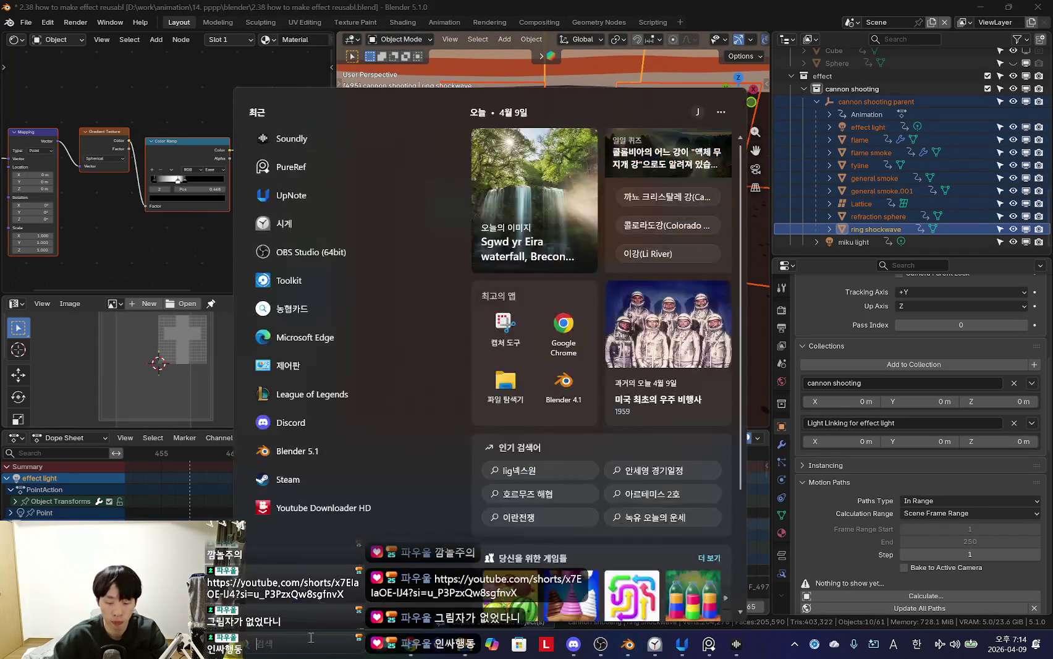
Step: Launch a new Blender, delete the default cube, camera and light, and paste the effect
{"action": "type", "text": "blender"}
{"action": "left_click", "coordinate": [354, 184]}
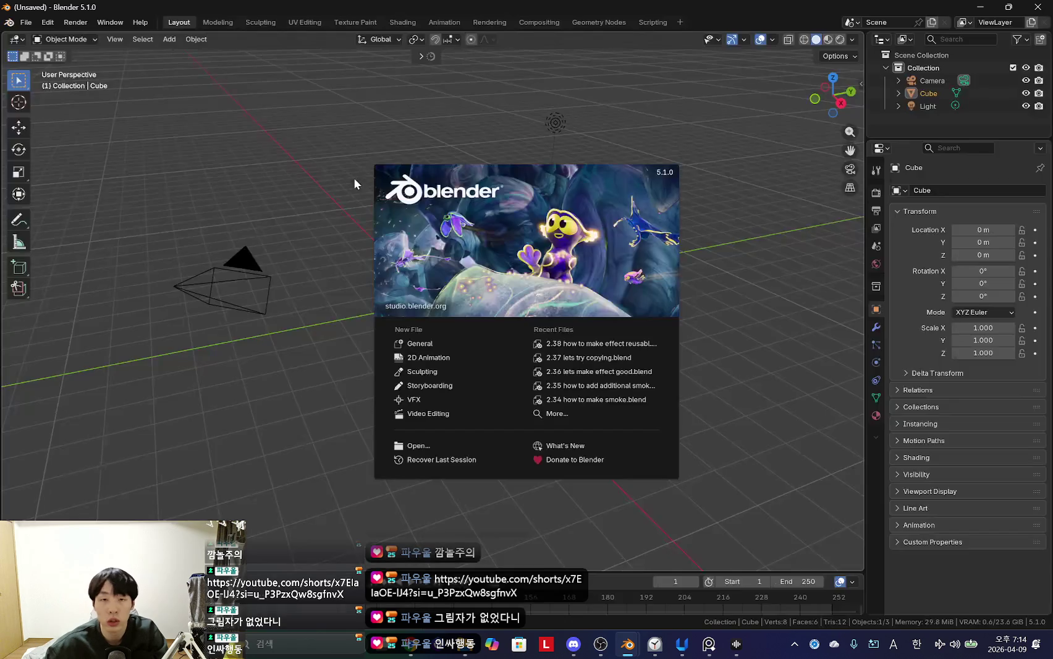
{"action": "left_click", "coordinate": [317, 142]}
{"action": "key", "text": "a"}
{"action": "key", "text": "x"}
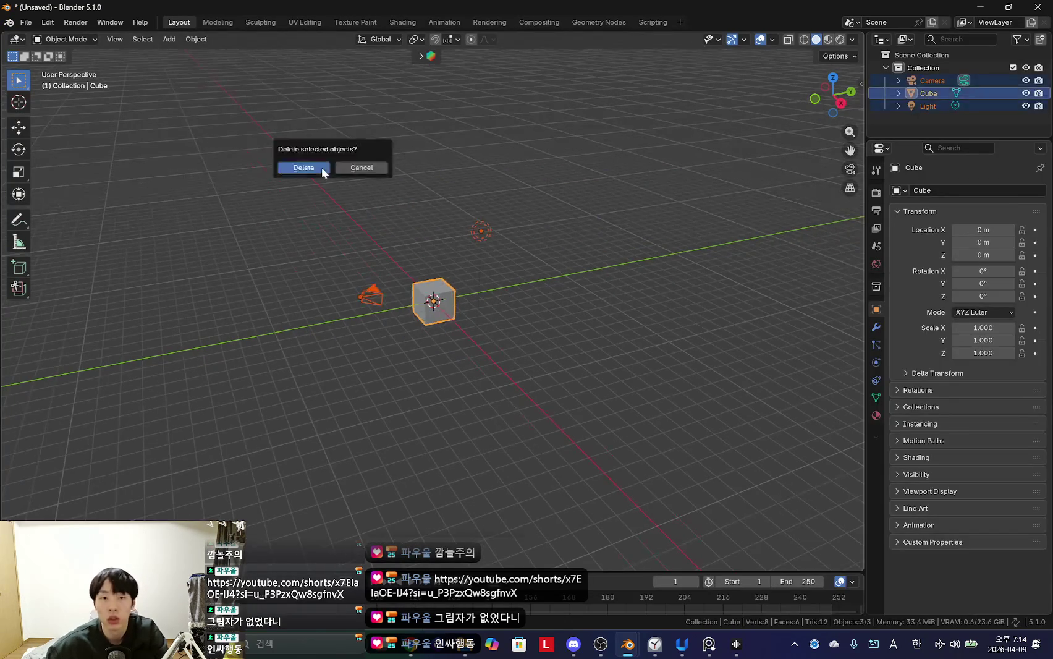
{"action": "left_click", "coordinate": [321, 167]}
{"action": "key", "text": "ctrl+v"}
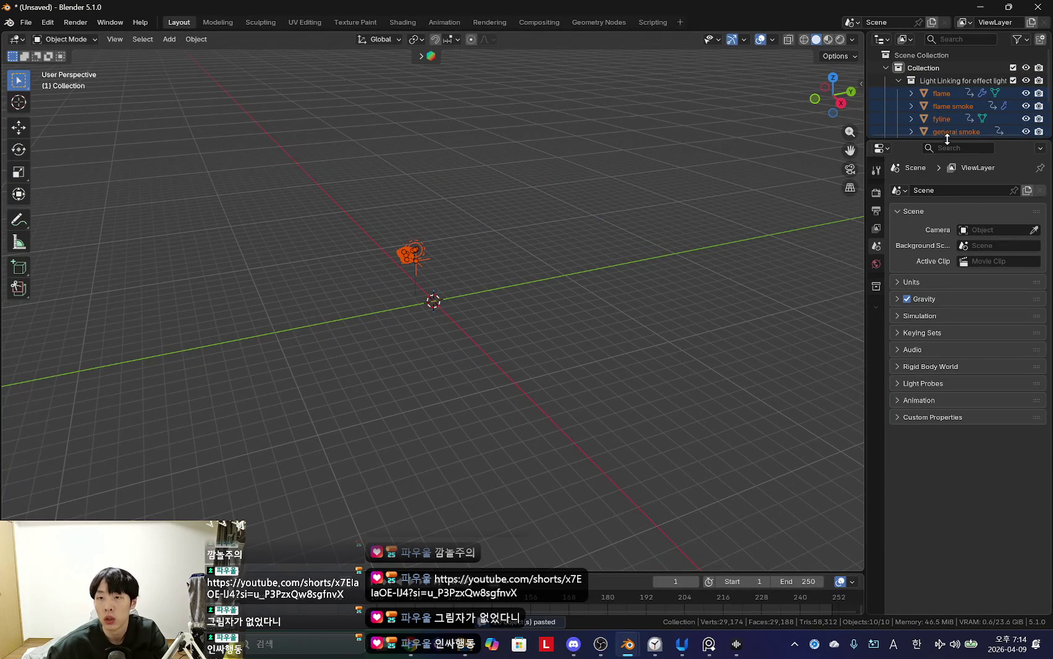
Step: Delete the Light Linking for effect light collection and select the cannon shooting parent
{"action": "left_click_drag", "start_coordinate": [938, 139], "coordinate": [928, 305]}
{"action": "left_click_drag", "start_coordinate": [865, 176], "coordinate": [749, 201]}
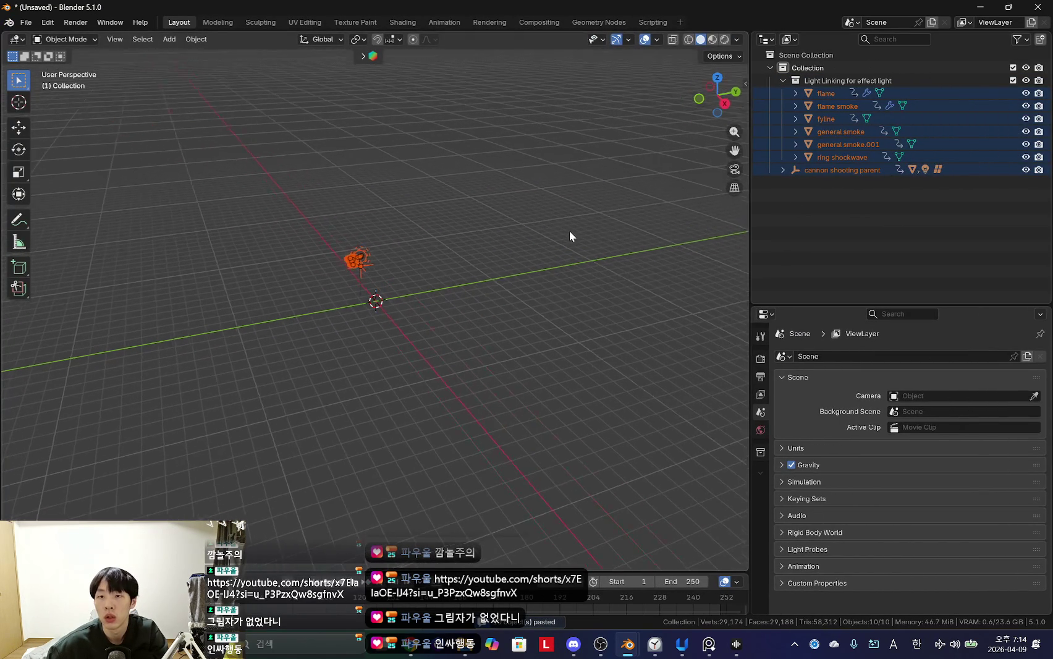
{"action": "left_click", "coordinate": [834, 185]}
{"action": "left_click", "coordinate": [845, 80]}
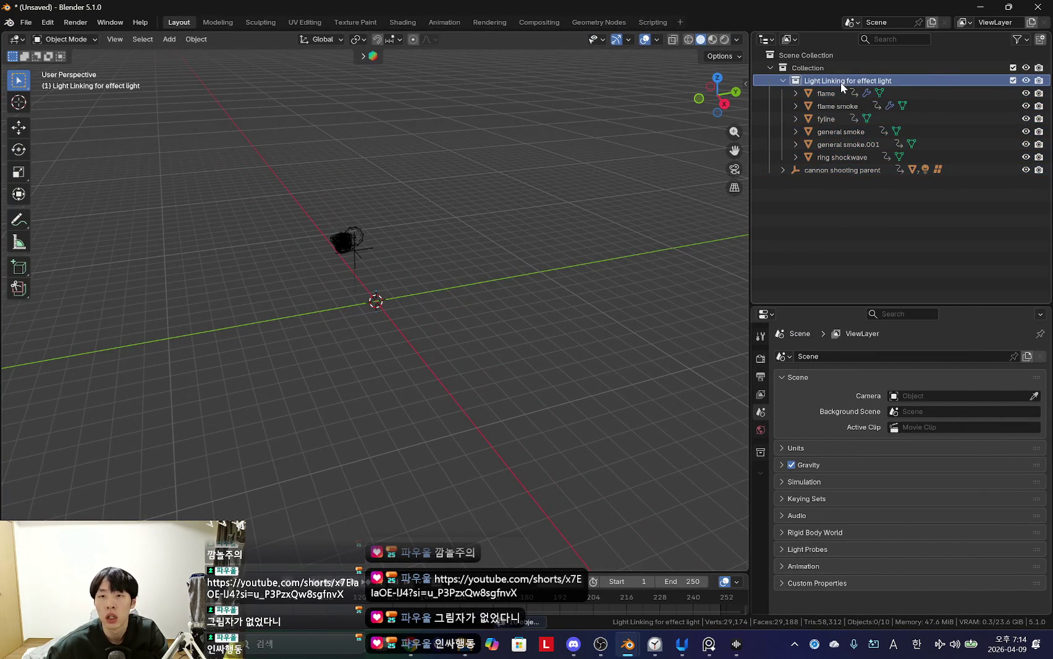
{"action": "key", "text": "x"}
{"action": "left_click", "coordinate": [783, 80]}
{"action": "middle_click_drag", "start_coordinate": [567, 241], "coordinate": [611, 234]}
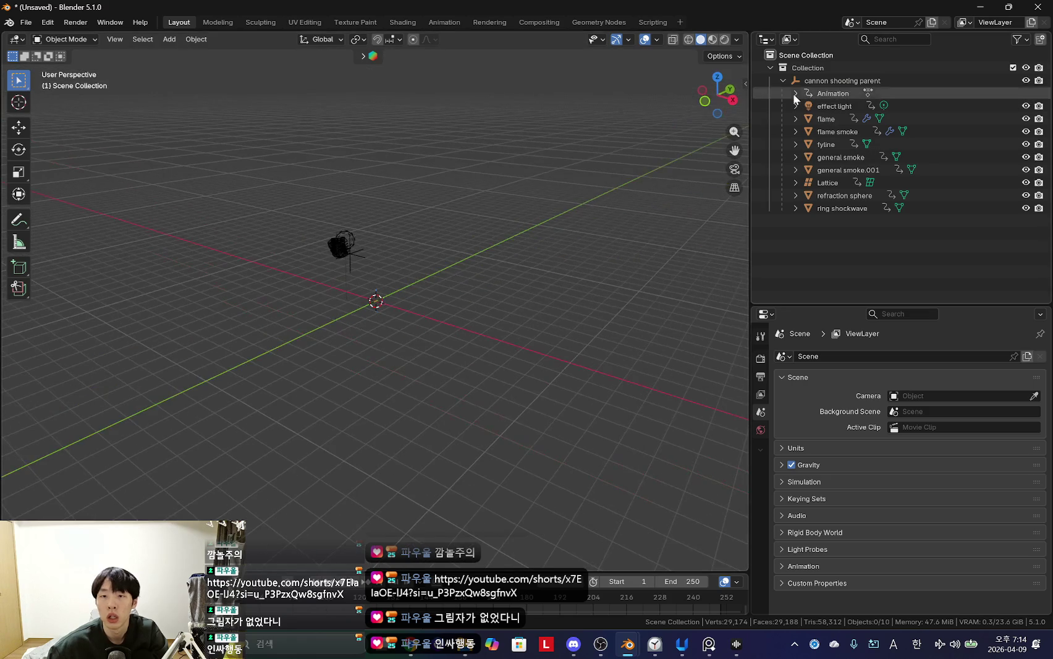
{"action": "left_click", "coordinate": [809, 81]}
{"action": "left_click_drag", "start_coordinate": [632, 574], "coordinate": [631, 482]}
{"action": "scroll", "coordinate": [631, 549], "scroll_direction": "down", "scroll_amount": 5}
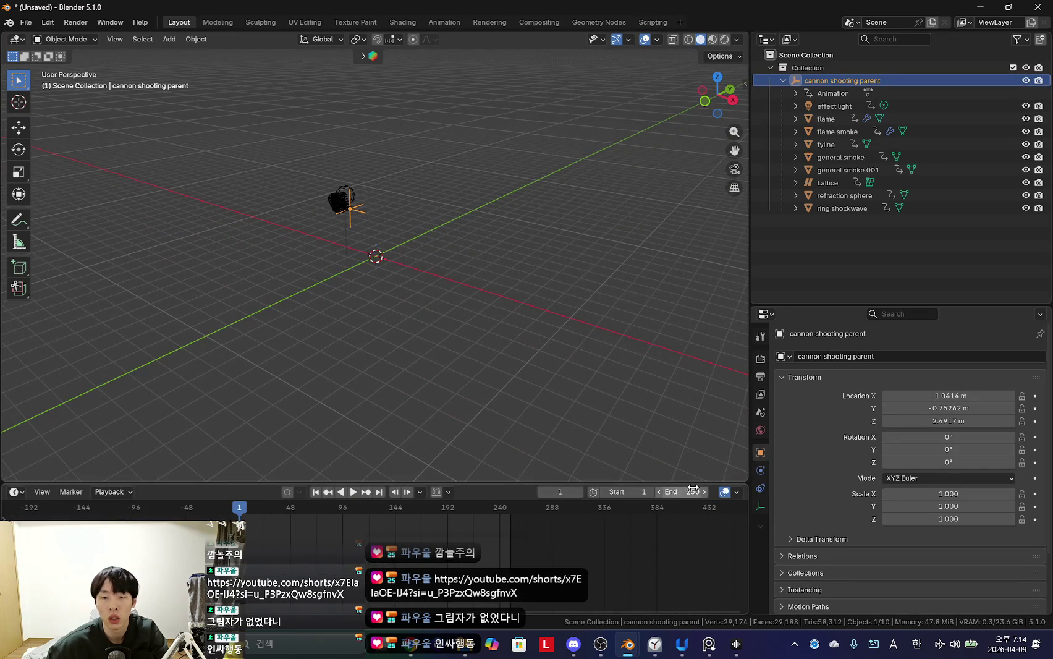
Step: Select all the cannon shot's keyframes in the timeline
{"action": "key", "text": "a"}
{"action": "scroll", "coordinate": [509, 512], "scroll_direction": "down", "scroll_amount": 3}
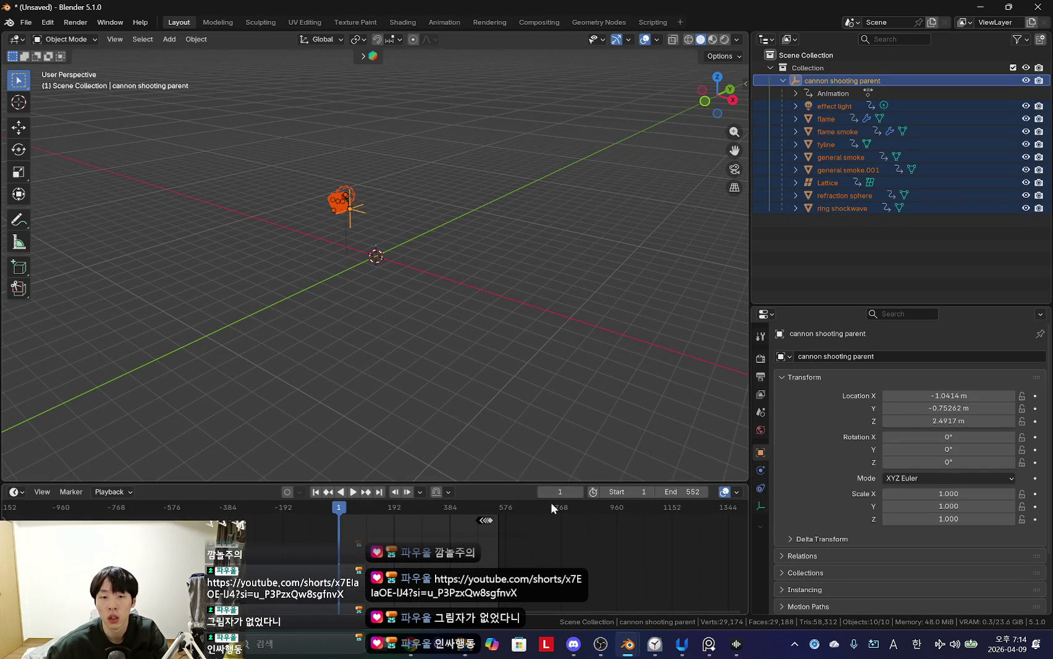
{"action": "key", "text": "v"}
{"action": "scroll", "coordinate": [580, 553], "scroll_direction": "up", "scroll_amount": 4}
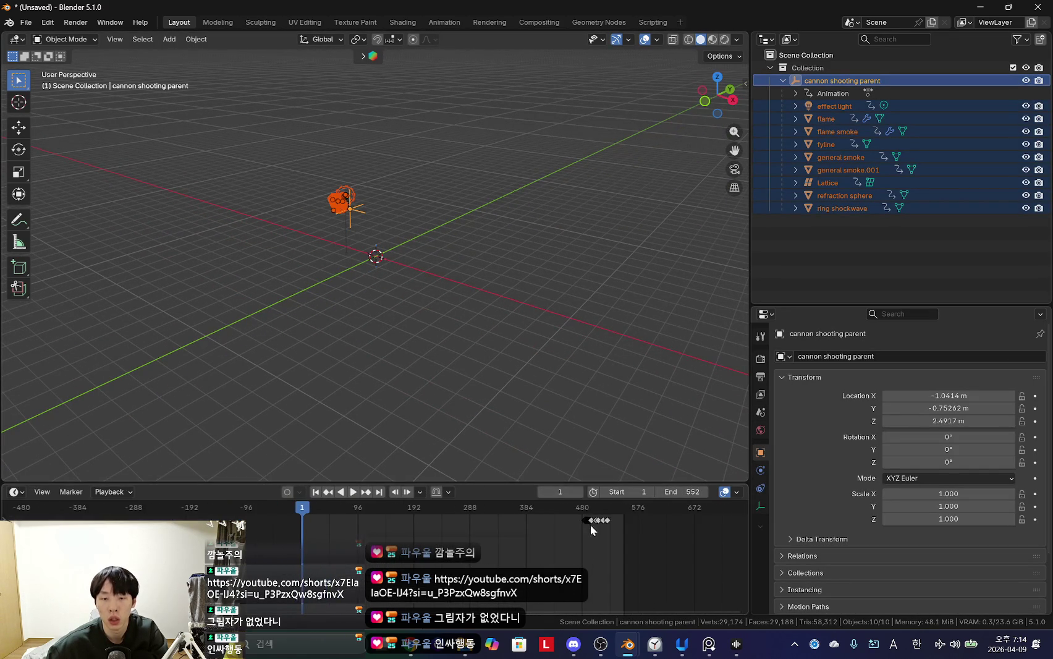
{"action": "key", "text": "g"}
{"action": "key", "text": "Escape"}
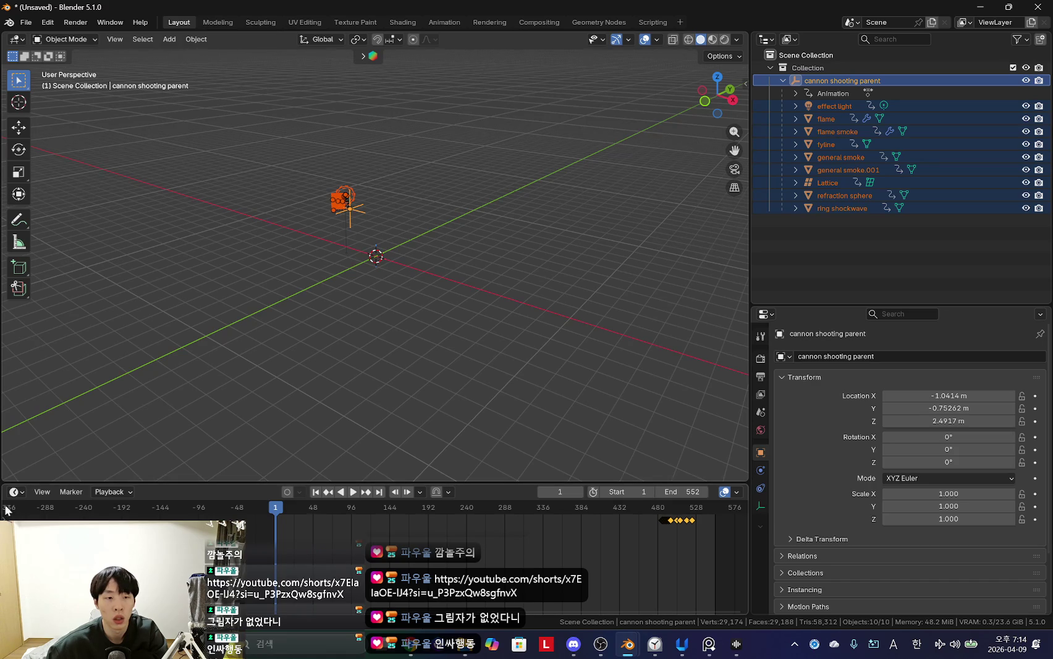
Step: Show and enlarge the timeline channels, then shift the keyframes from frame 480 to frame 1
{"action": "left_click", "coordinate": [10, 520]}
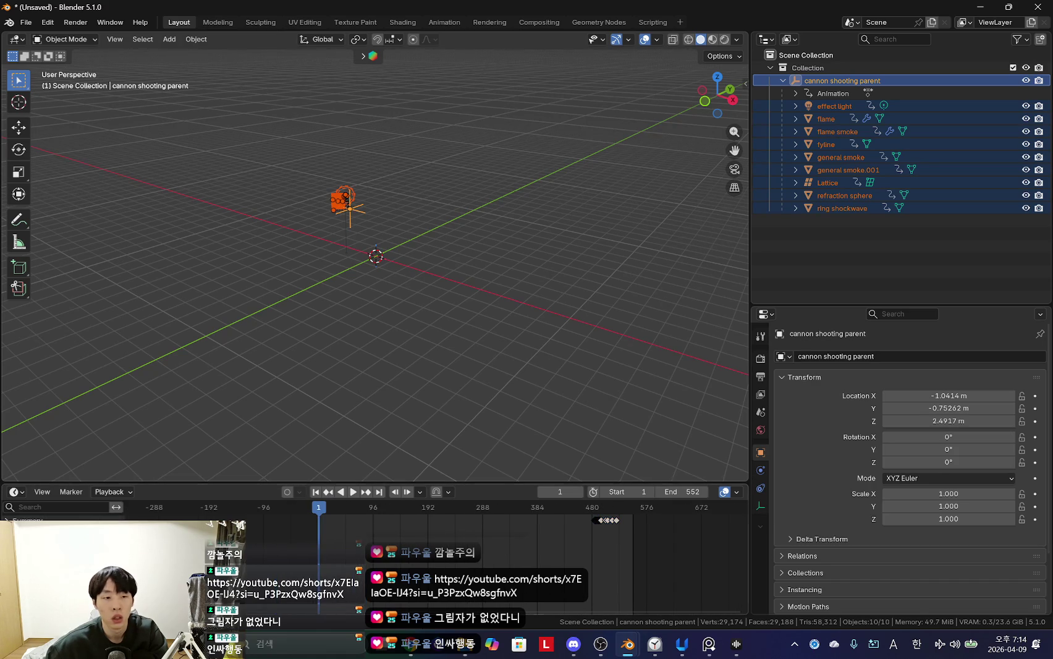
{"action": "left_click_drag", "start_coordinate": [161, 484], "coordinate": [161, 431]}
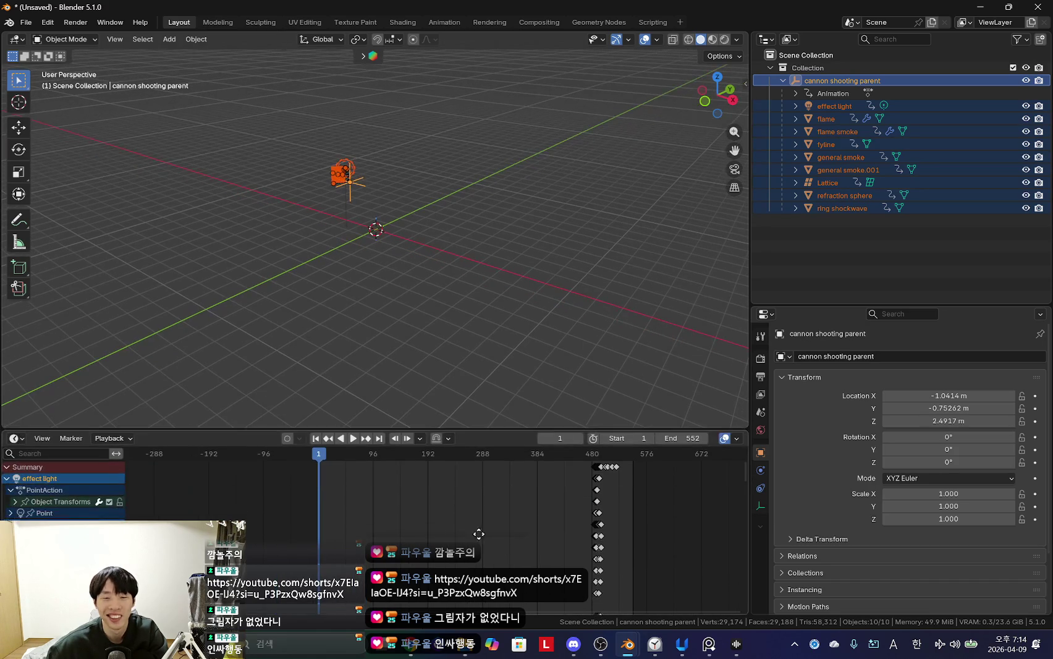
{"action": "key", "text": "g"}
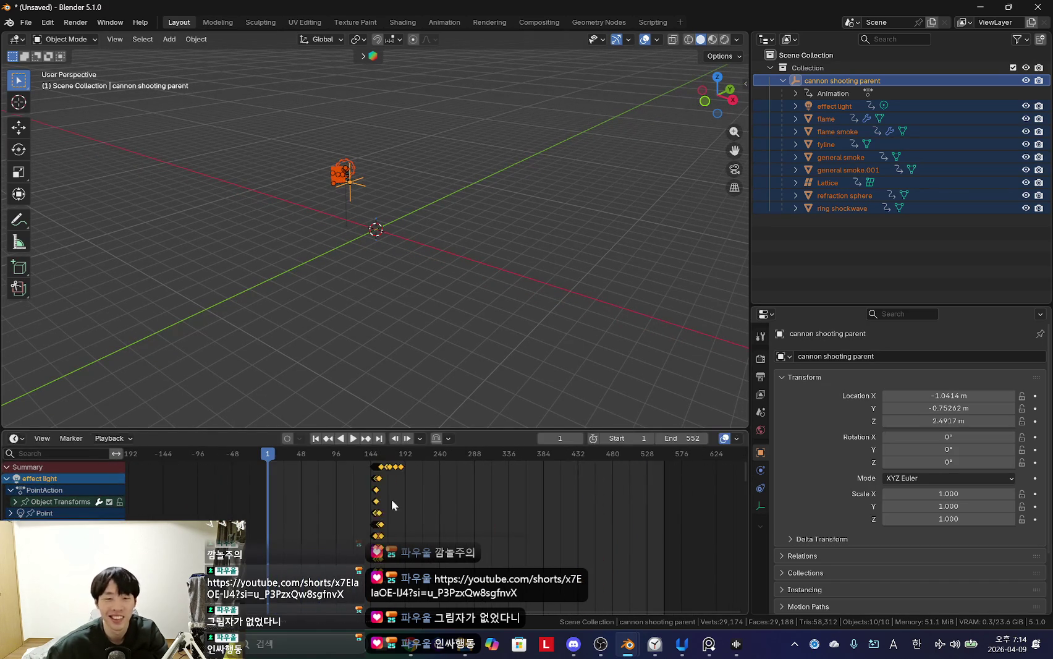
{"action": "scroll", "coordinate": [573, 517], "scroll_direction": "up", "scroll_amount": 3}
{"action": "left_click", "coordinate": [479, 519]}
{"action": "scroll", "coordinate": [480, 519], "scroll_direction": "up", "scroll_amount": 4}
{"action": "scroll", "coordinate": [433, 513], "scroll_direction": "up", "scroll_amount": 4}
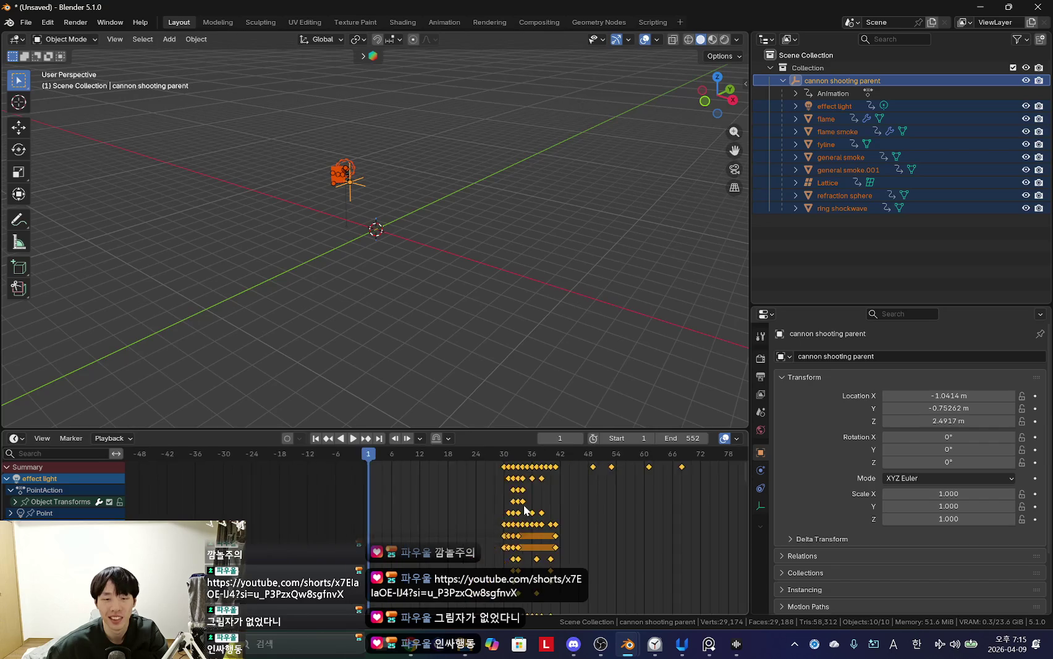
{"action": "key", "text": "g"}
{"action": "left_click", "coordinate": [341, 506]}
Step: Play back the retimed effect, return to the start frame, and show Output Properties
{"action": "key", "text": "space"}
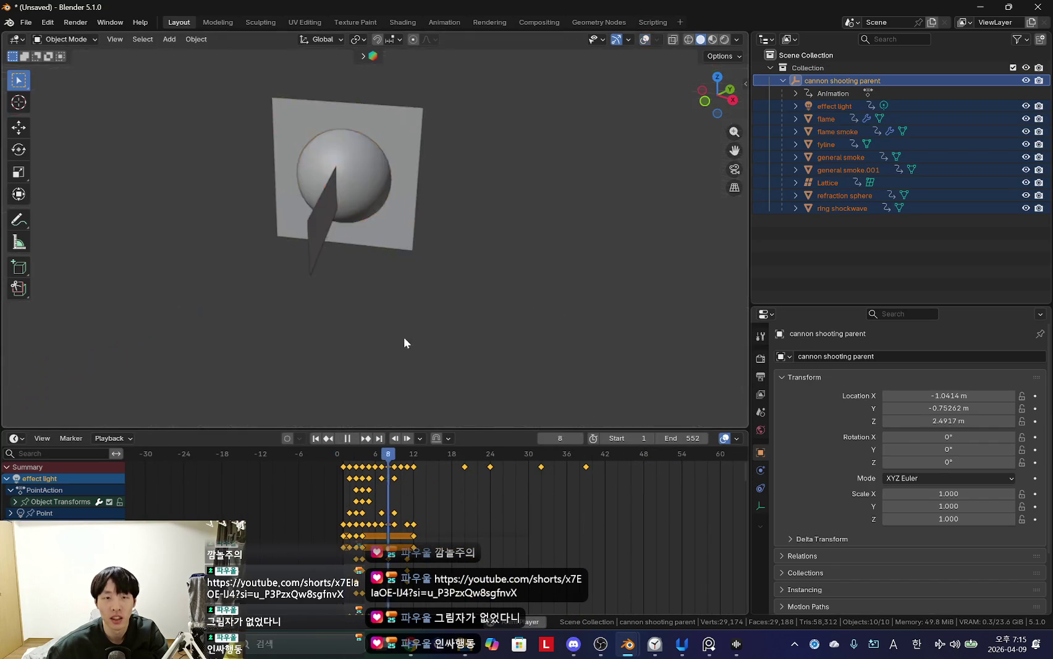
{"action": "left_click", "coordinate": [337, 474]}
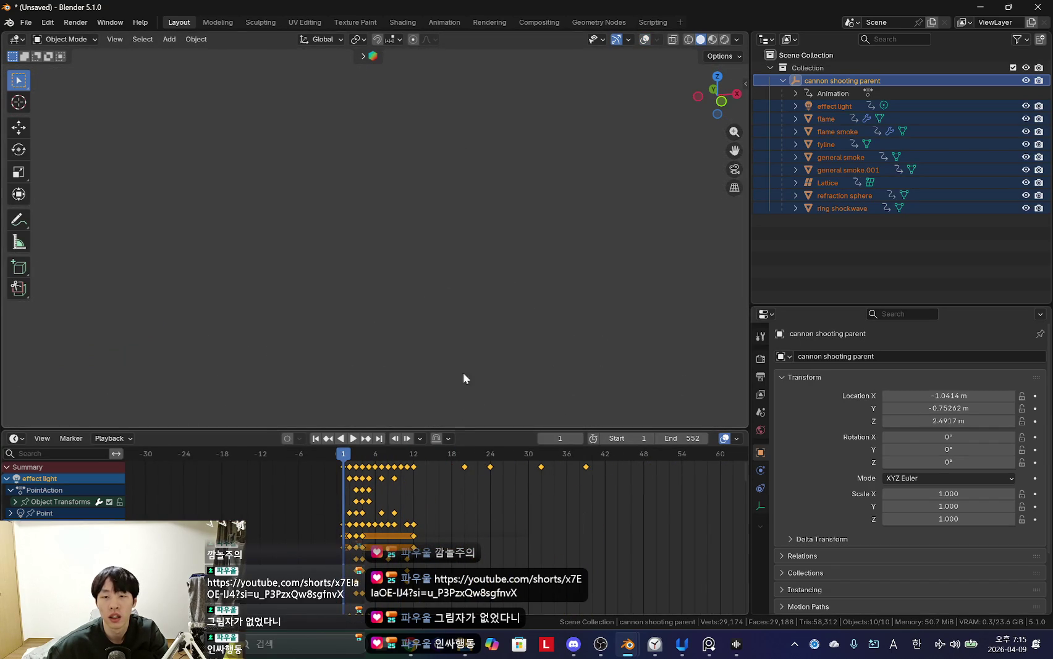
{"action": "left_click_drag", "start_coordinate": [787, 307], "coordinate": [787, 284]}
{"action": "left_click", "coordinate": [760, 352]}
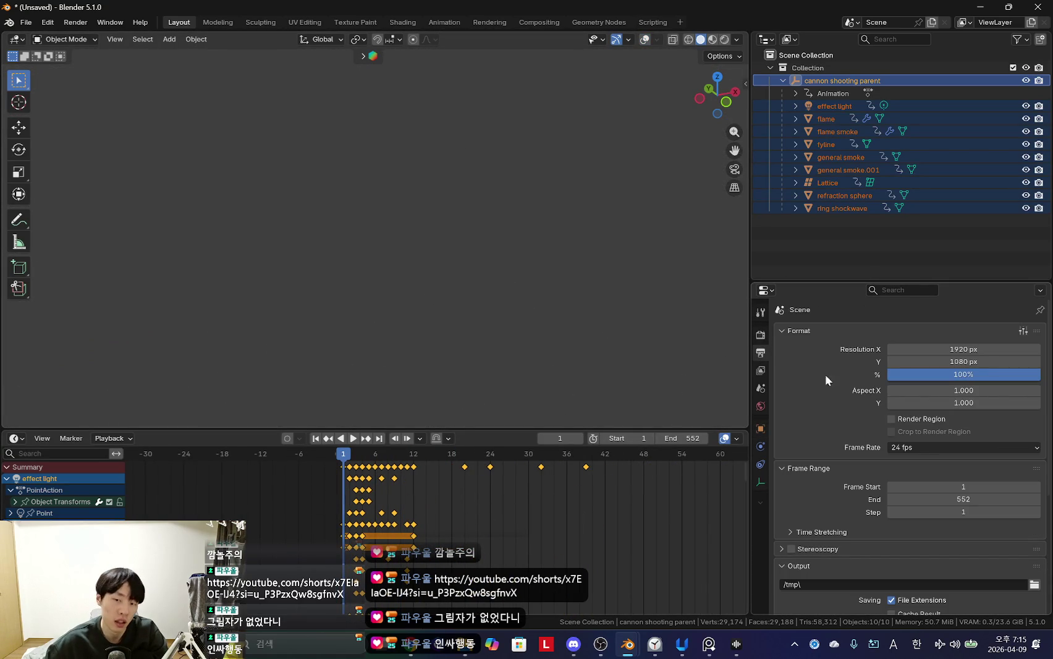
Step: Set the scene frame rate to 30 fps
{"action": "left_click", "coordinate": [920, 447]}
{"action": "left_click", "coordinate": [929, 355]}
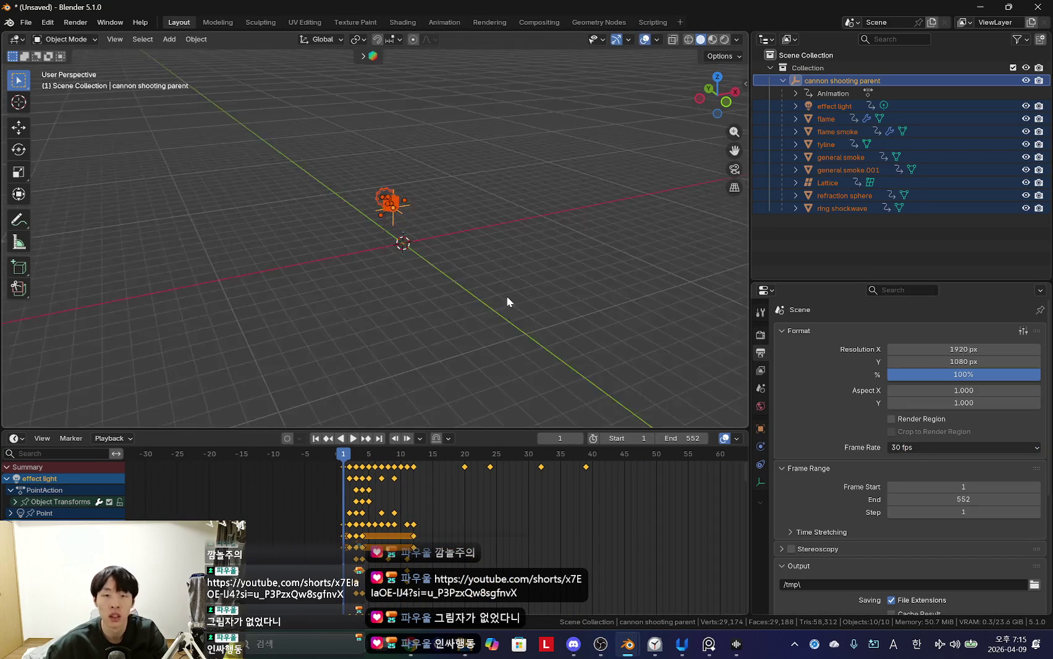
{"action": "left_click", "coordinate": [336, 496]}
{"action": "key", "text": "space"}
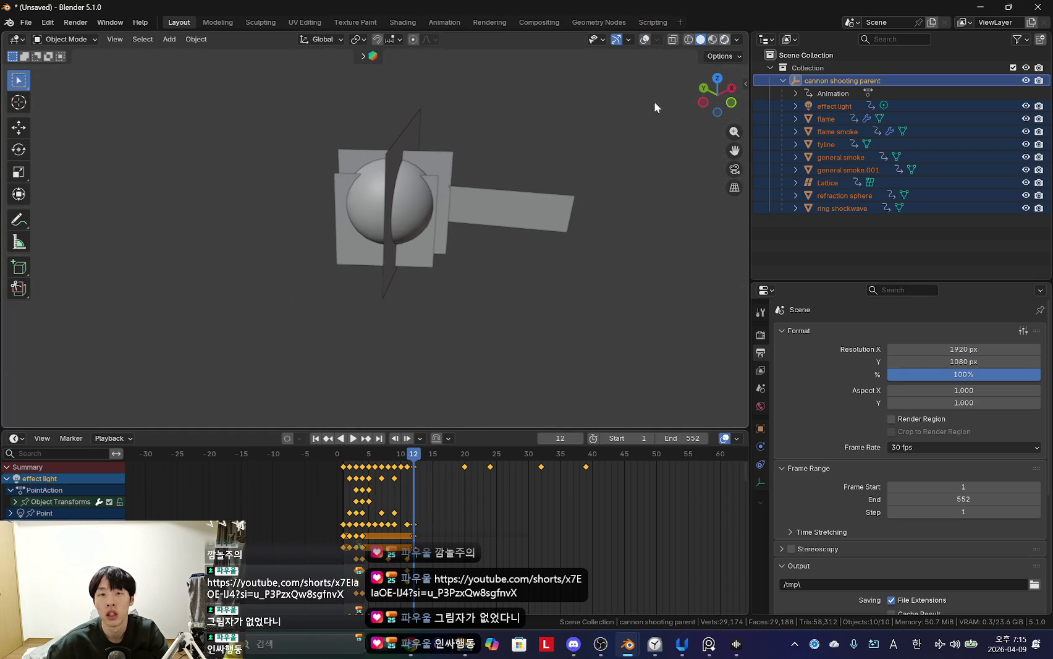
Step: Play the blast from frame 1 in Rendered shading, restore overlays, and switch to the animation file
{"action": "left_click", "coordinate": [724, 39]}
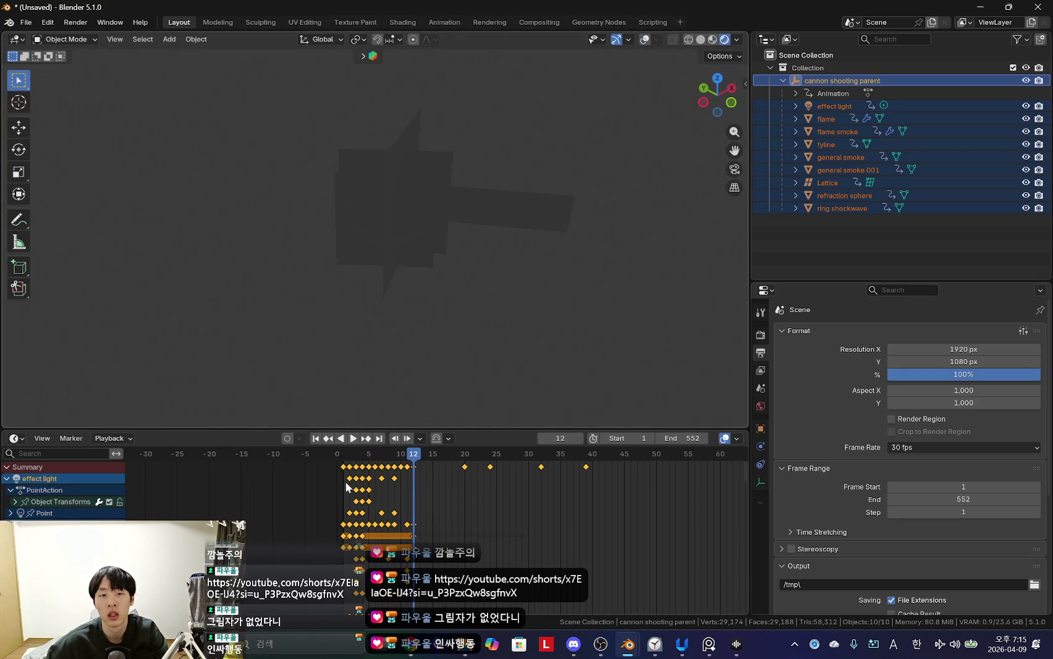
{"action": "key", "text": "shift+Left"}
{"action": "key", "text": "space"}
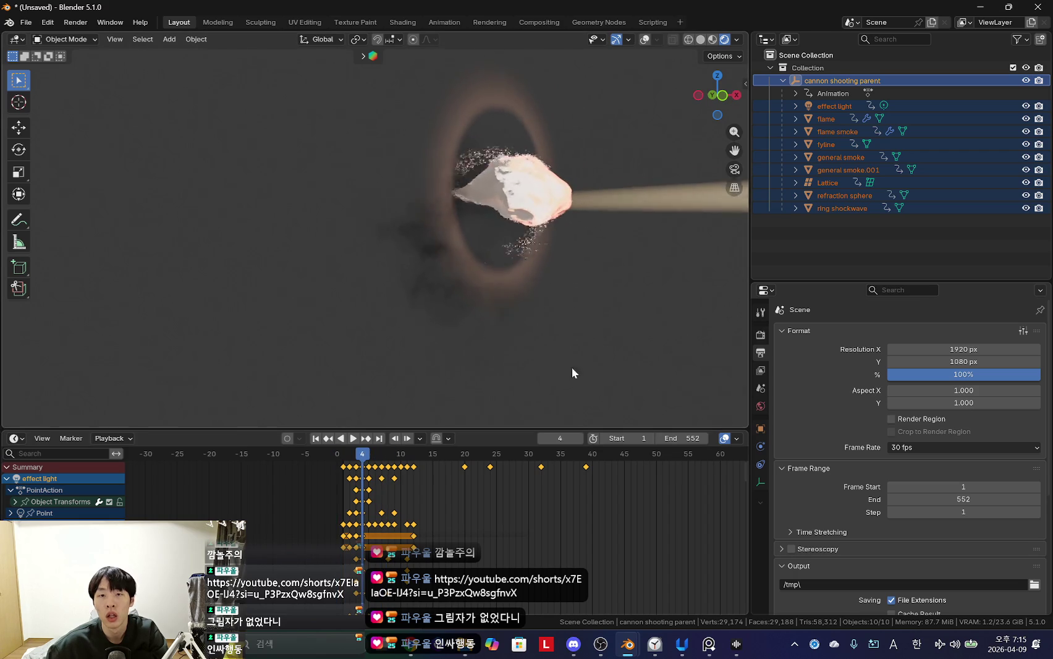
{"action": "key", "text": "shift+Left"}
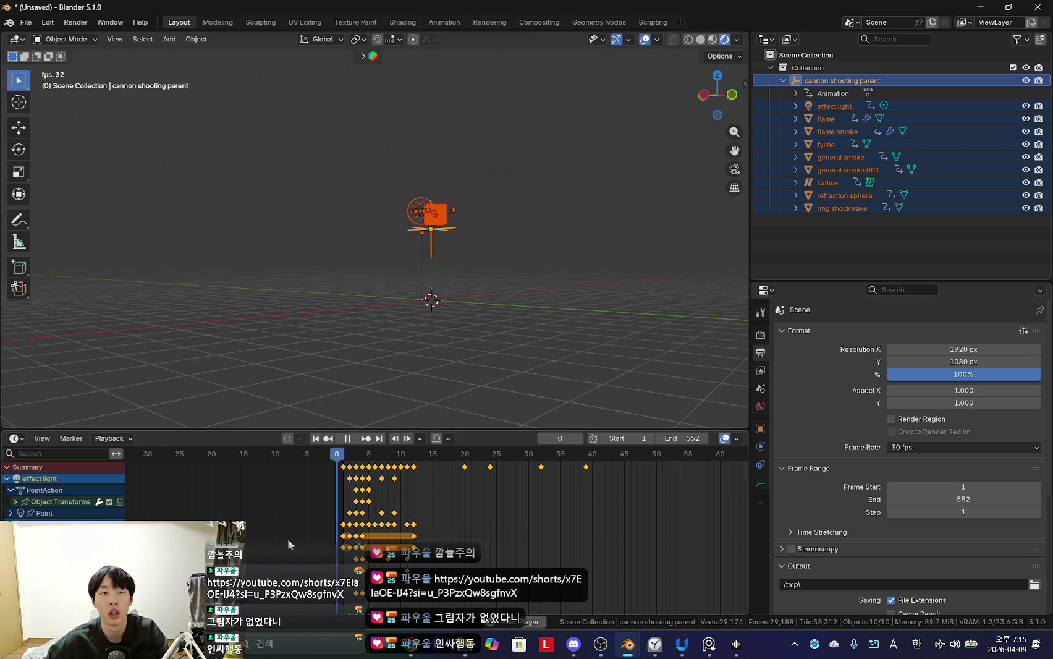
{"action": "key", "text": "space"}
{"action": "key", "text": "shift+alt+z"}
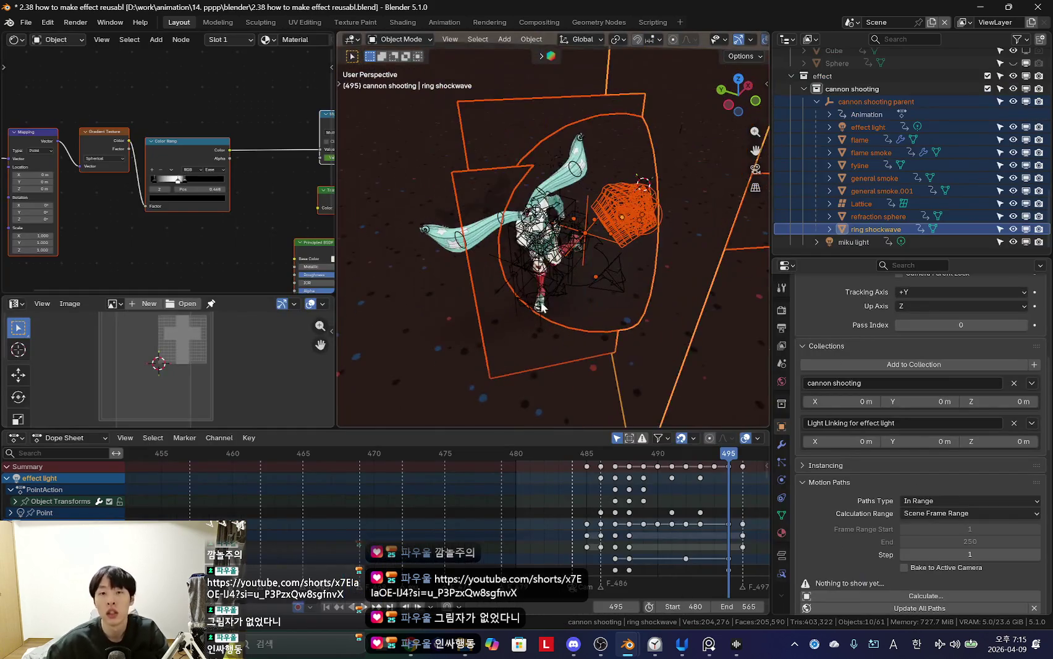
{"action": "key", "text": "alt+a"}
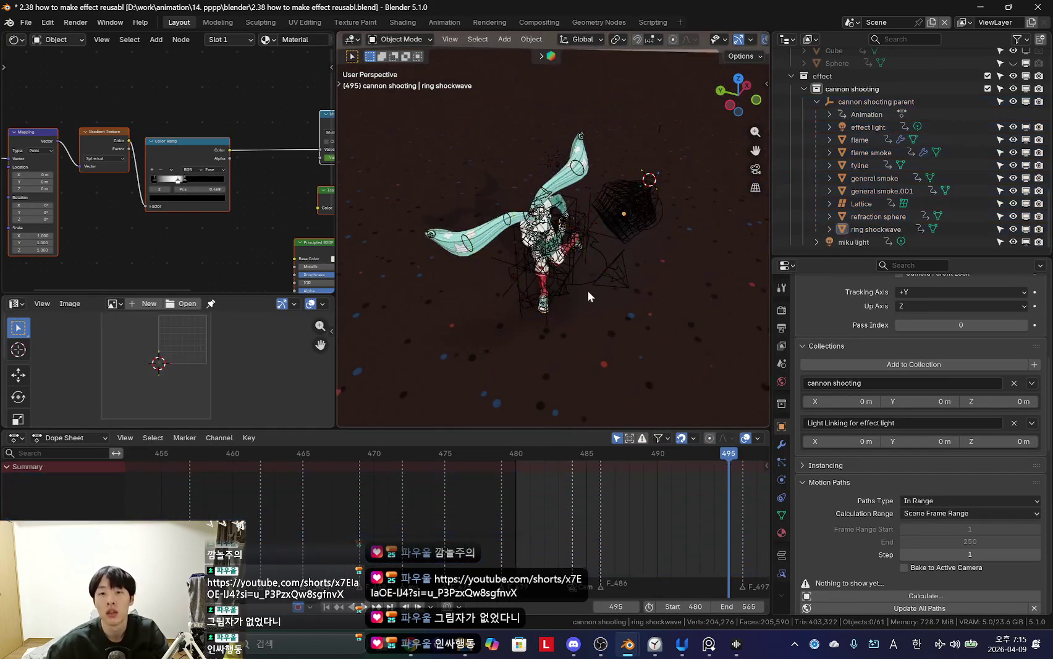
Step: Orbit the animation scene and check the notes in the Claude chat
{"action": "middle_click_drag", "start_coordinate": [511, 340], "coordinate": [514, 280]}
{"action": "key", "text": "alt+Tab"}
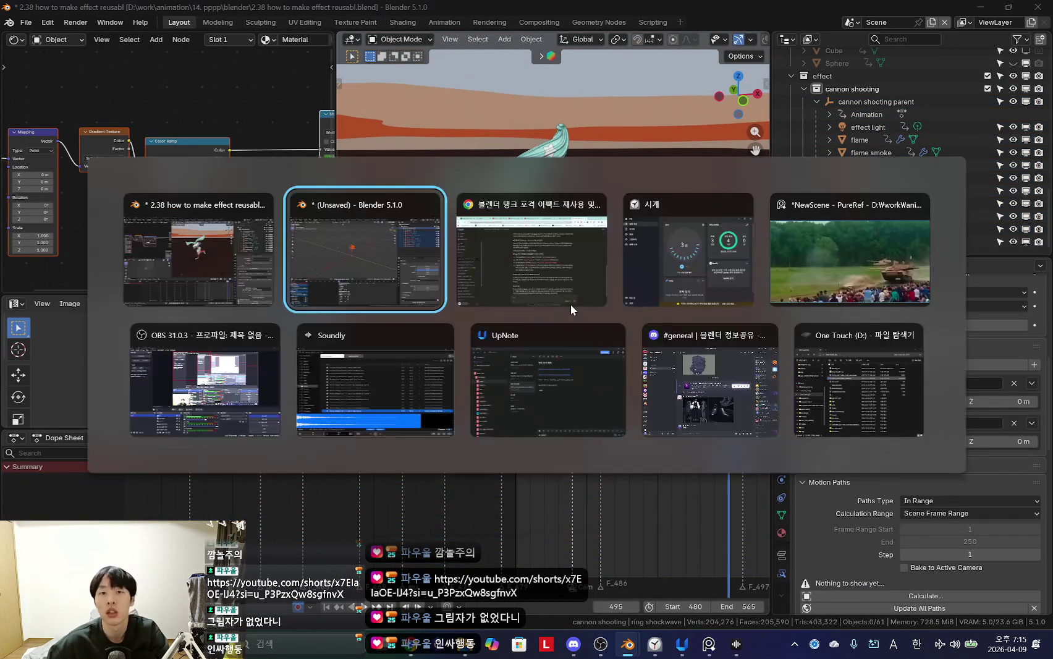
{"action": "left_click", "coordinate": [571, 305]}
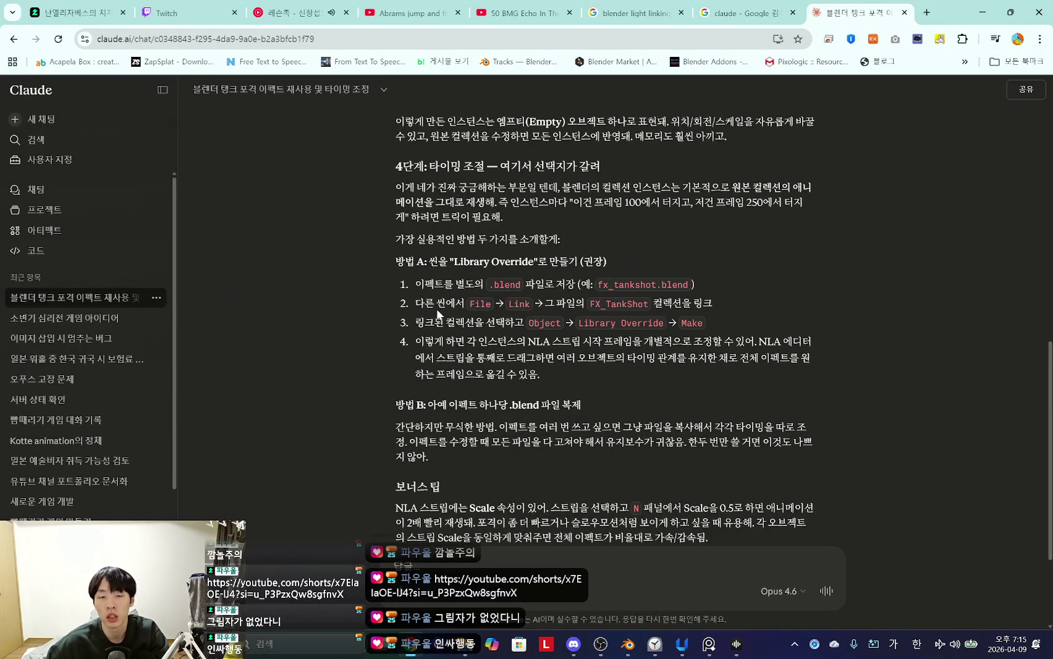
{"action": "key", "text": "alt+Tab"}
Step: Start File > Link in the animation file, recheck the notes, and cancel the browser
{"action": "left_click", "coordinate": [25, 22]}
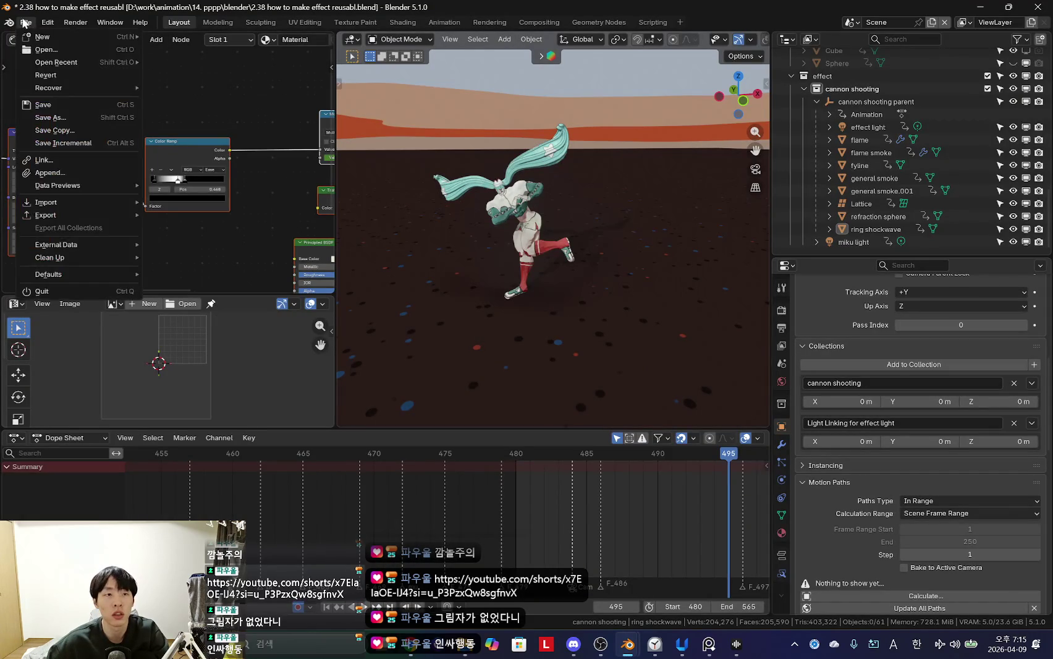
{"action": "left_click", "coordinate": [70, 161]}
{"action": "key", "text": "alt+Tab"}
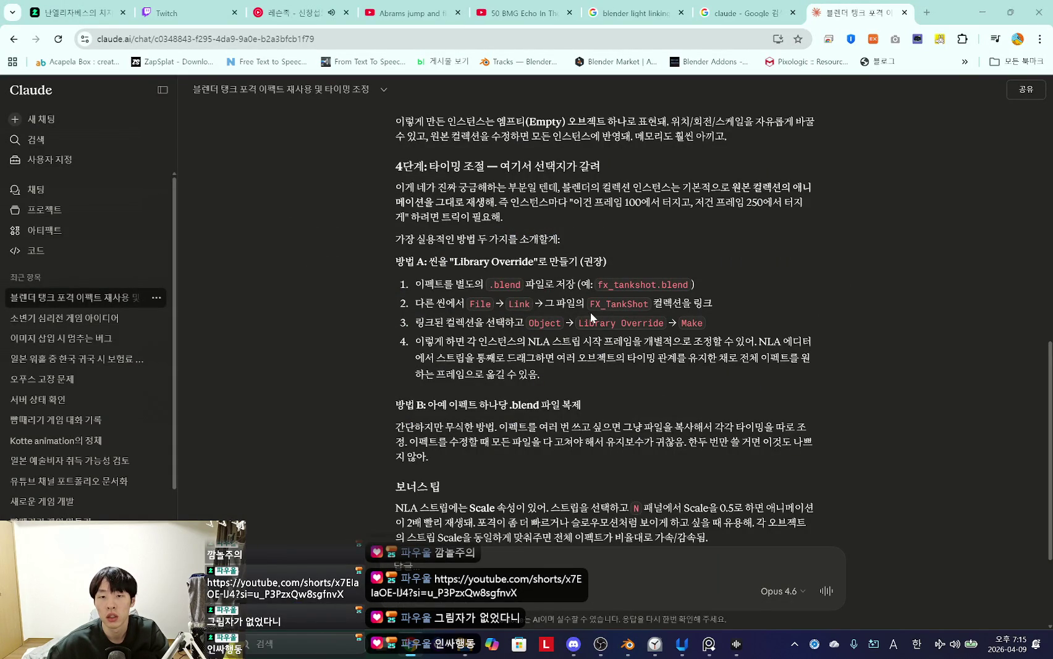
{"action": "key", "text": "alt+Tab"}
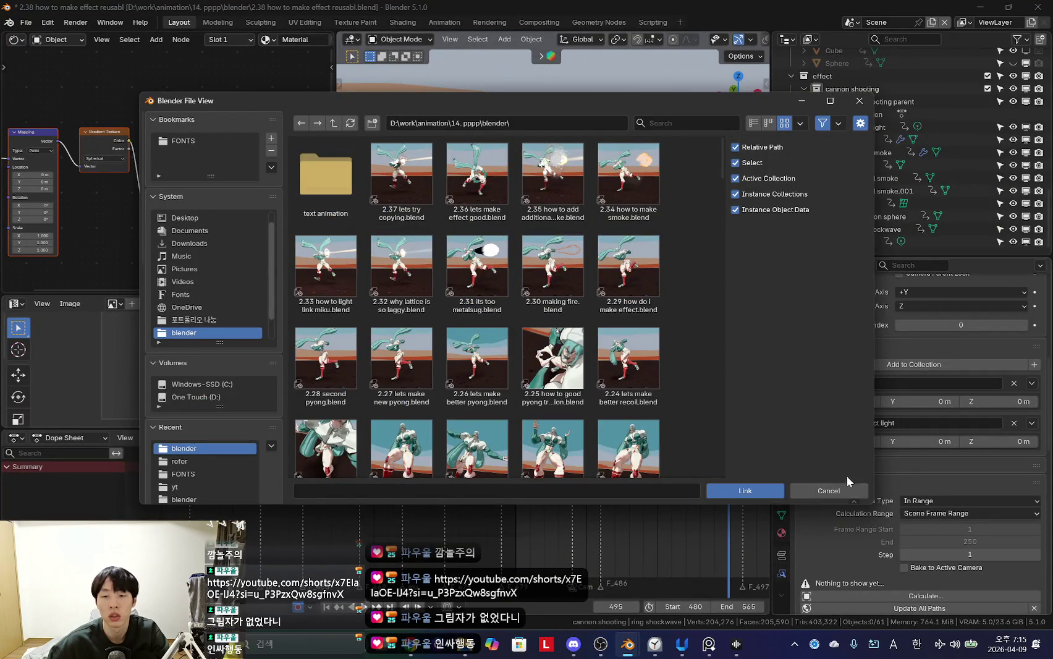
{"action": "left_click", "coordinate": [828, 491]}
Step: Save the unsaved effect scene as tankshot.blend inside a newly created 'effect' folder
{"action": "mouse_move", "coordinate": [628, 644]}
{"action": "left_click", "coordinate": [678, 585]}
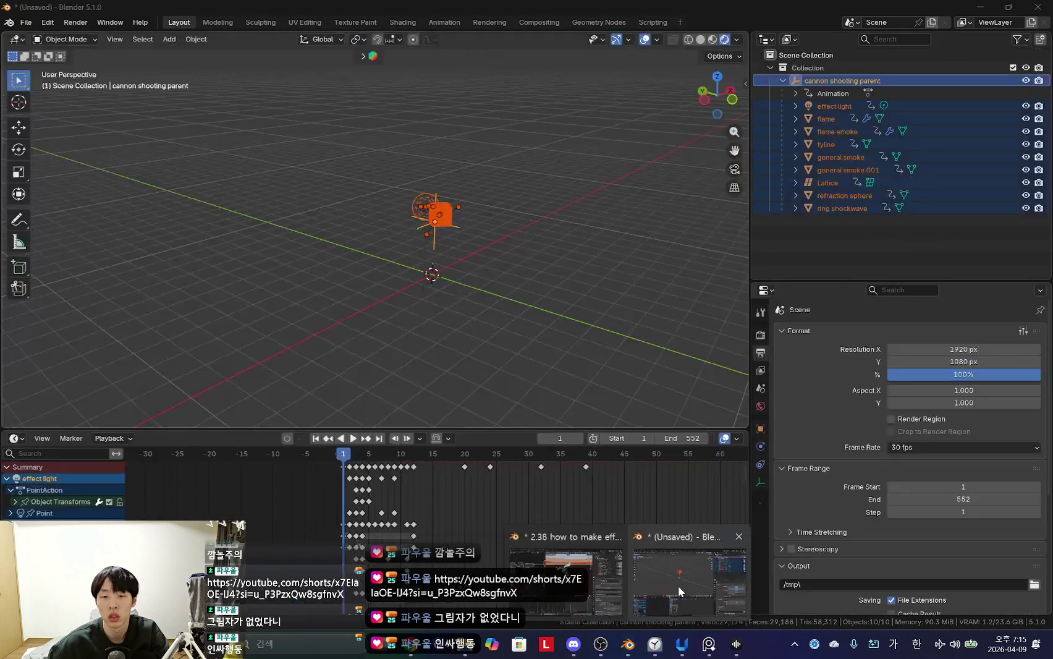
{"action": "left_click", "coordinate": [25, 22]}
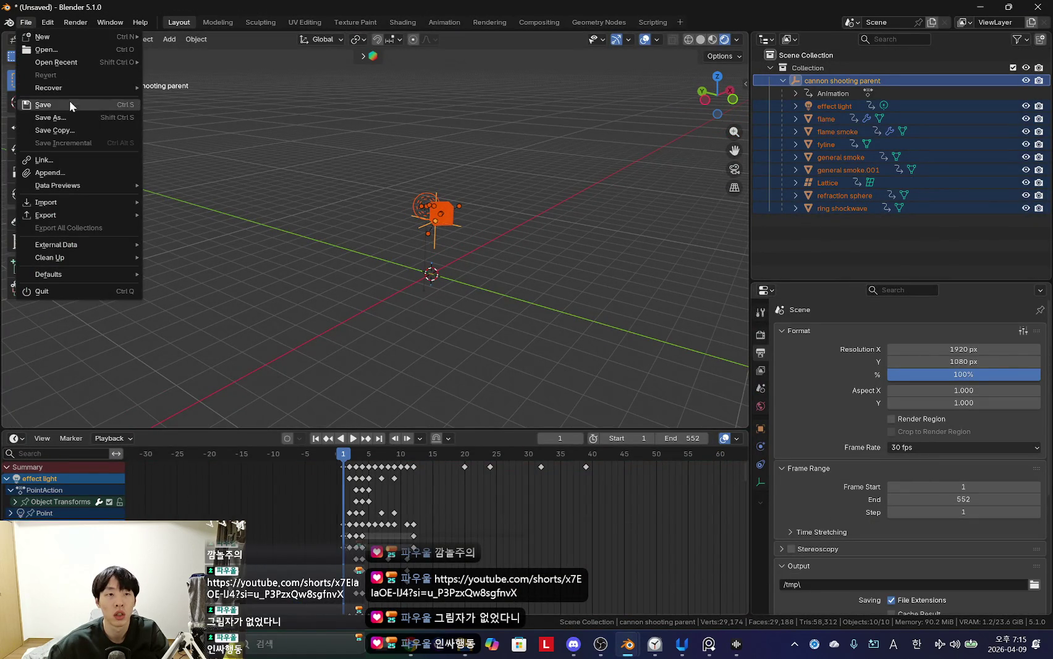
{"action": "left_click", "coordinate": [70, 117]}
{"action": "left_click", "coordinate": [372, 123]}
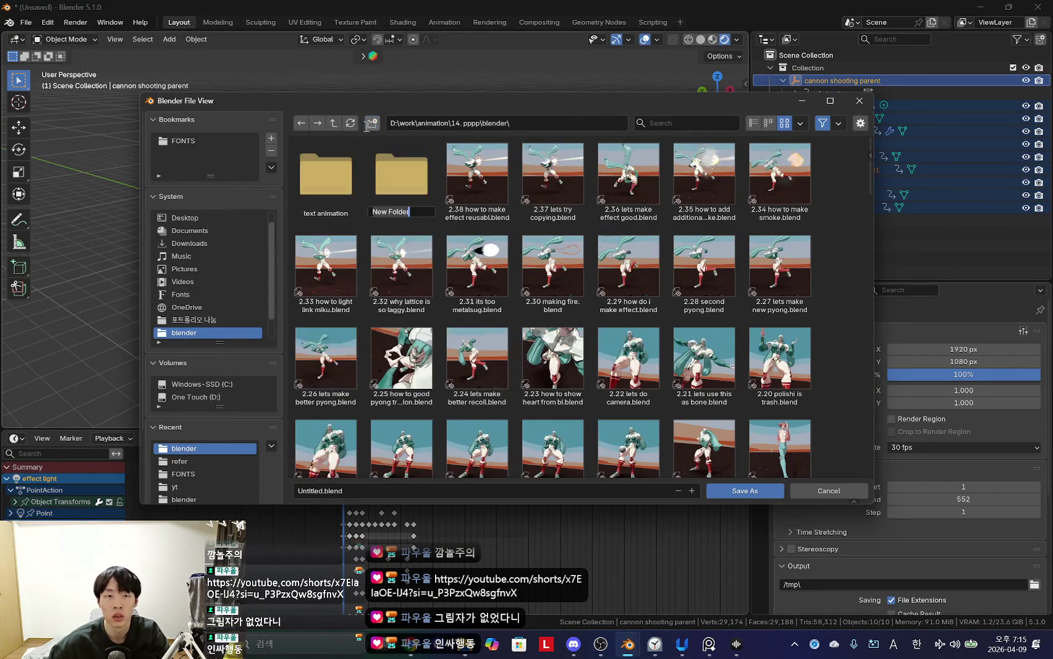
{"action": "type", "text": "effect"}
{"action": "key", "text": "Return"}
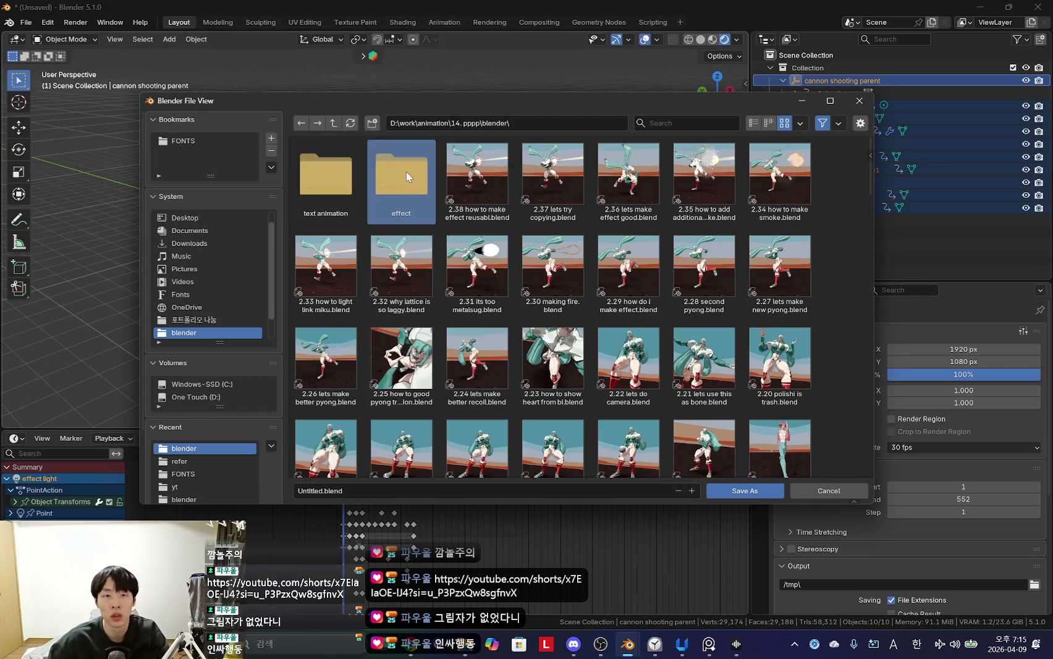
{"action": "double_click", "coordinate": [407, 171]}
{"action": "left_click", "coordinate": [360, 491]}
{"action": "type", "text": "tas"}
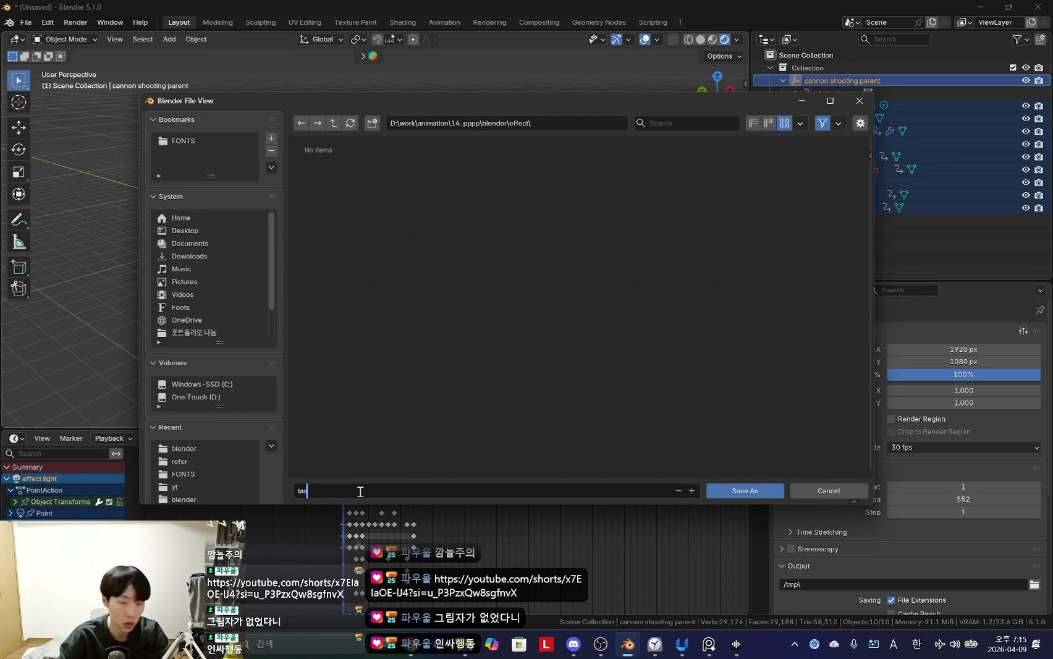
{"action": "key", "text": "Return"}
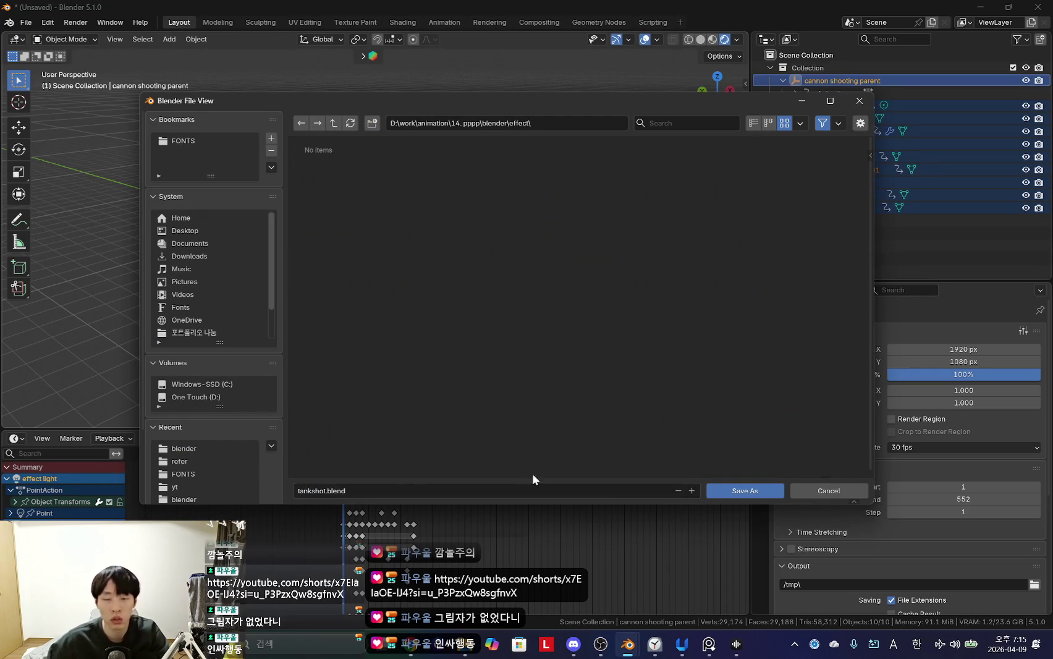
{"action": "left_click", "coordinate": [769, 492]}
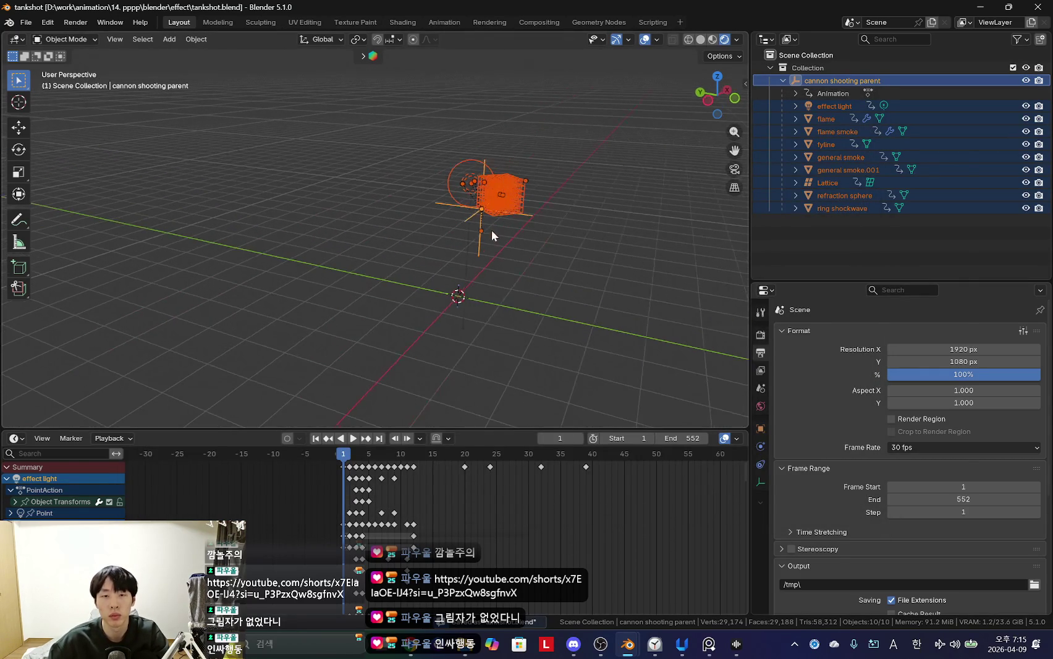
{"action": "key", "text": "alt+Tab"}
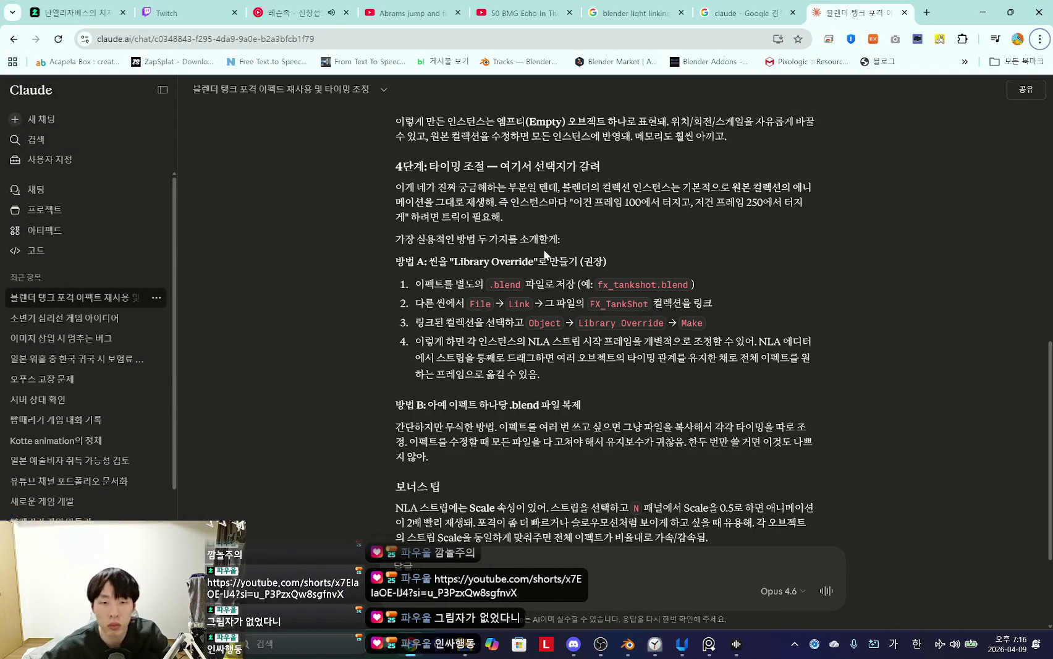
{"action": "key", "text": "alt+Tab"}
{"action": "key", "text": "alt+Tab"}
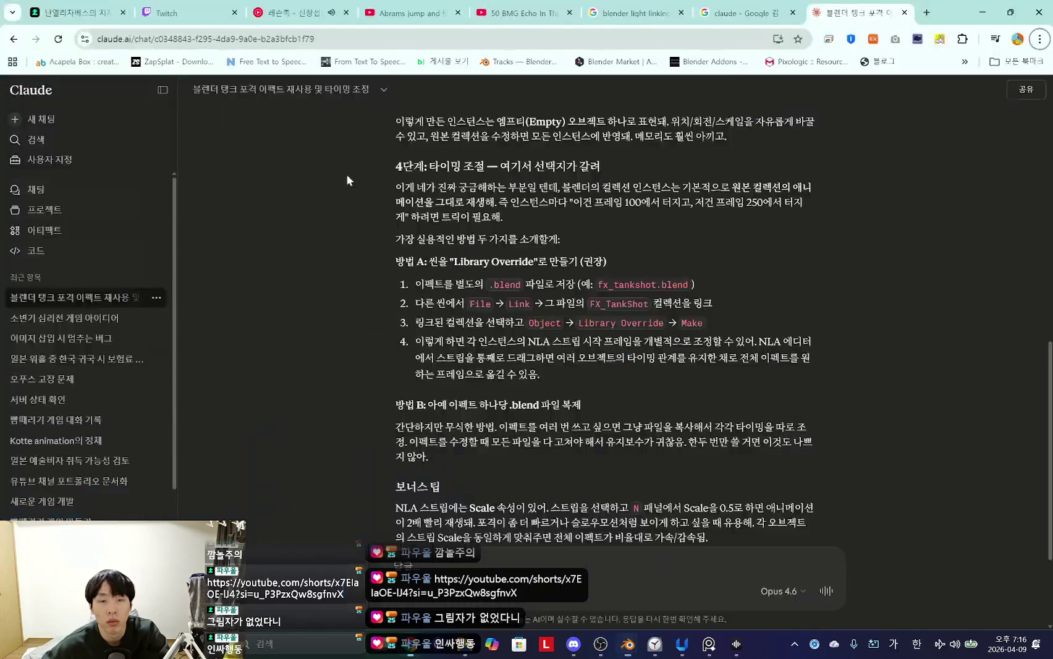
{"action": "key", "text": "alt+Tab"}
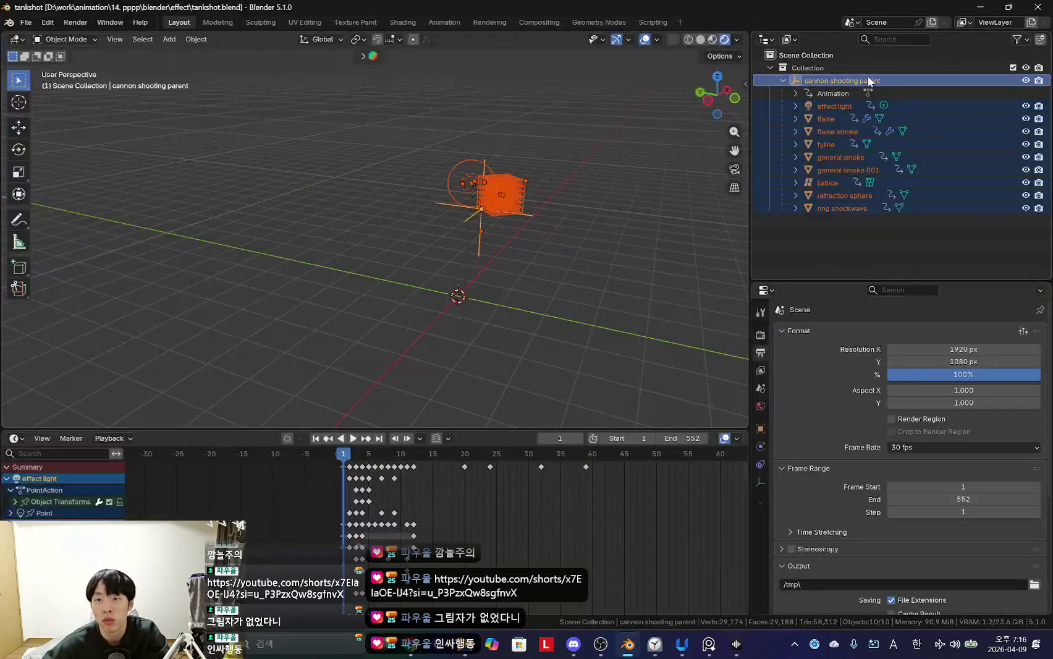
Step: Rename tankshot.blend's top Outliner collection to 'tankshot', then return to the 2.38 animation file
{"action": "double_click", "coordinate": [868, 81]}
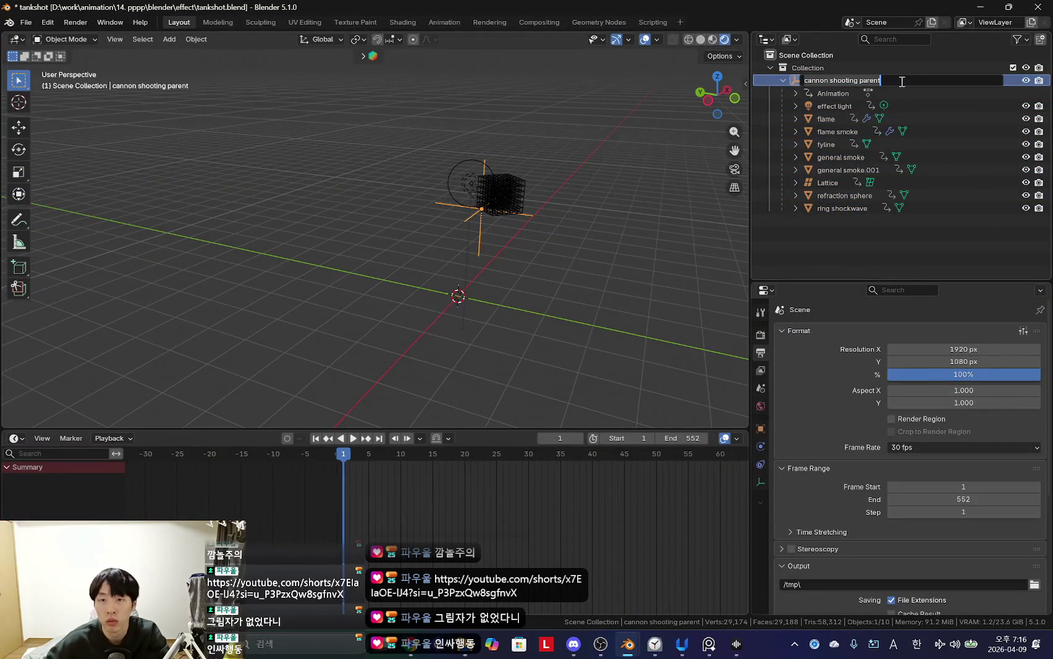
{"action": "double_click", "coordinate": [833, 68]}
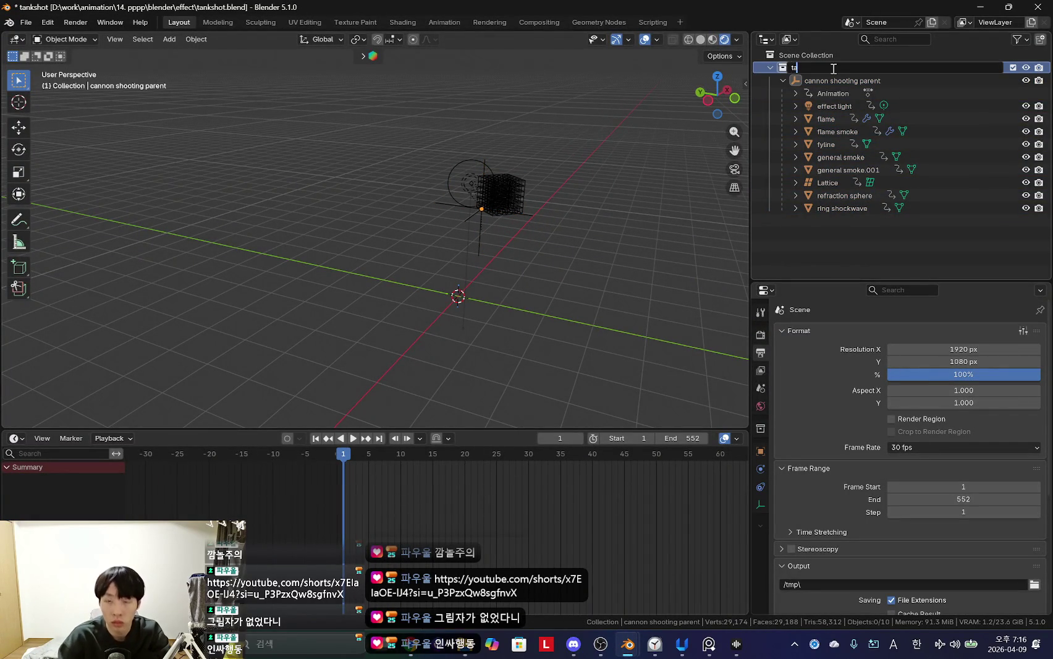
{"action": "key", "text": "alt+Tab"}
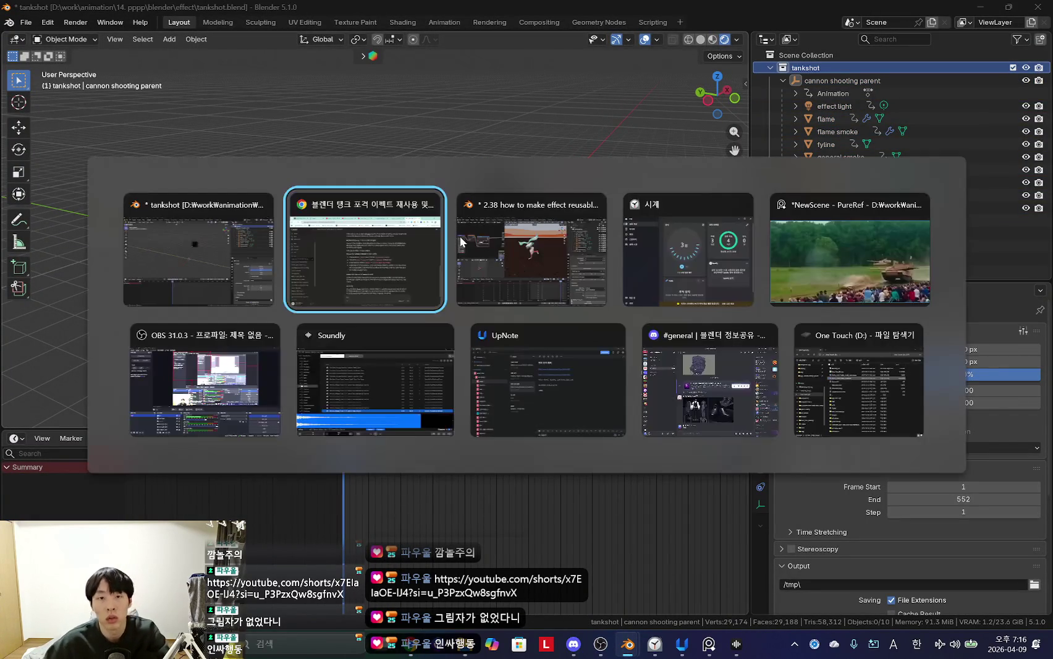
{"action": "key", "text": "alt+Tab"}
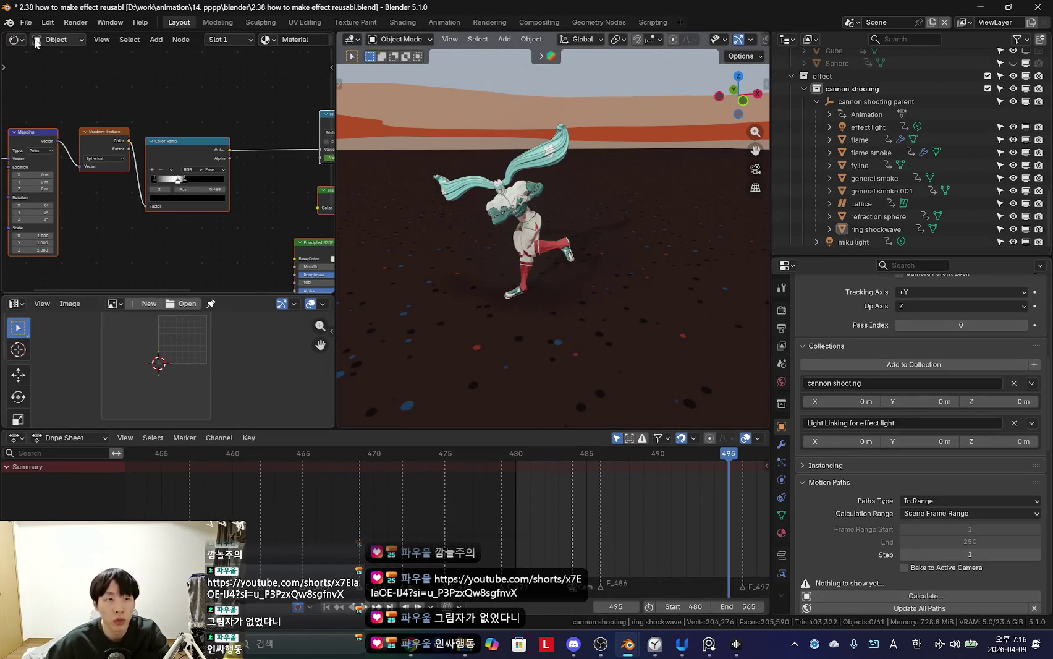
Step: Link the Collection from effect\tankshot.blend into the animation scene via File > Link
{"action": "left_click", "coordinate": [26, 22]}
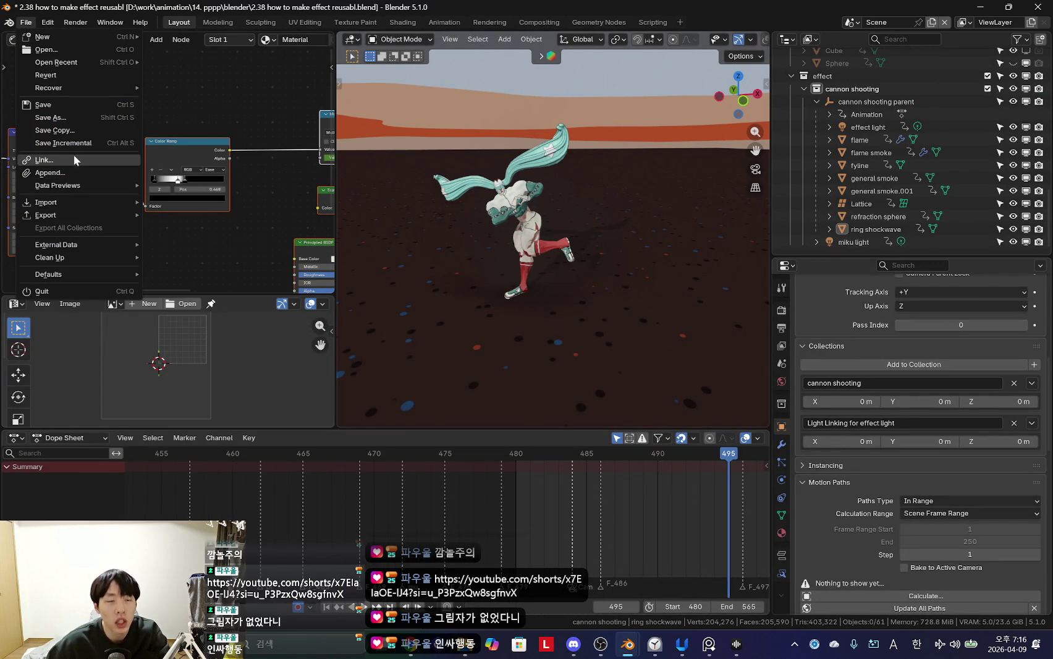
{"action": "mouse_move", "coordinate": [56, 244]}
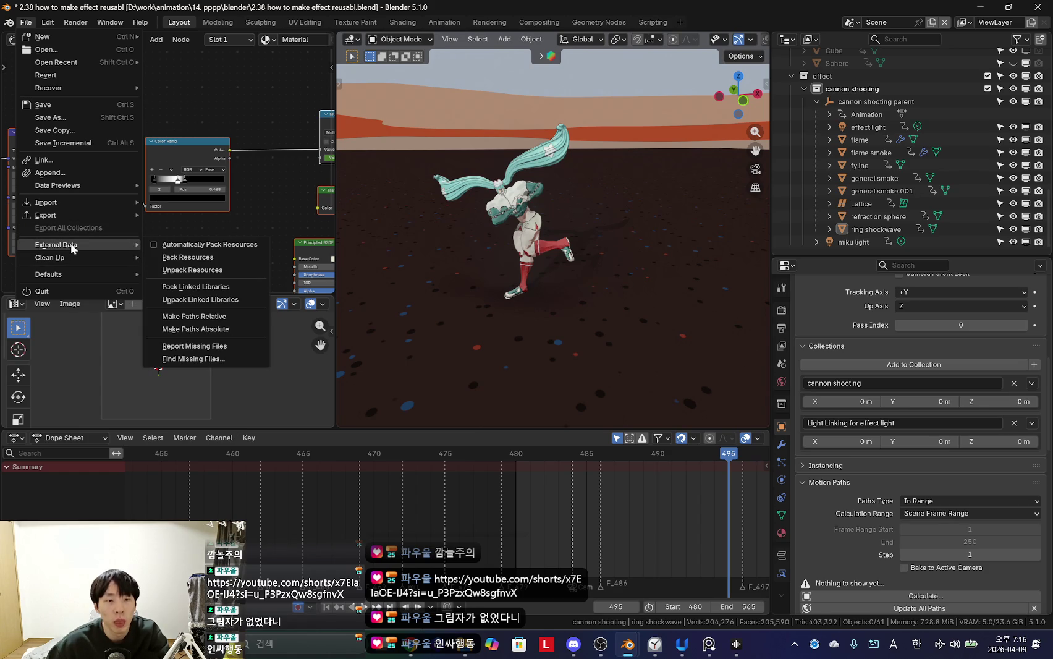
{"action": "left_click", "coordinate": [65, 160]}
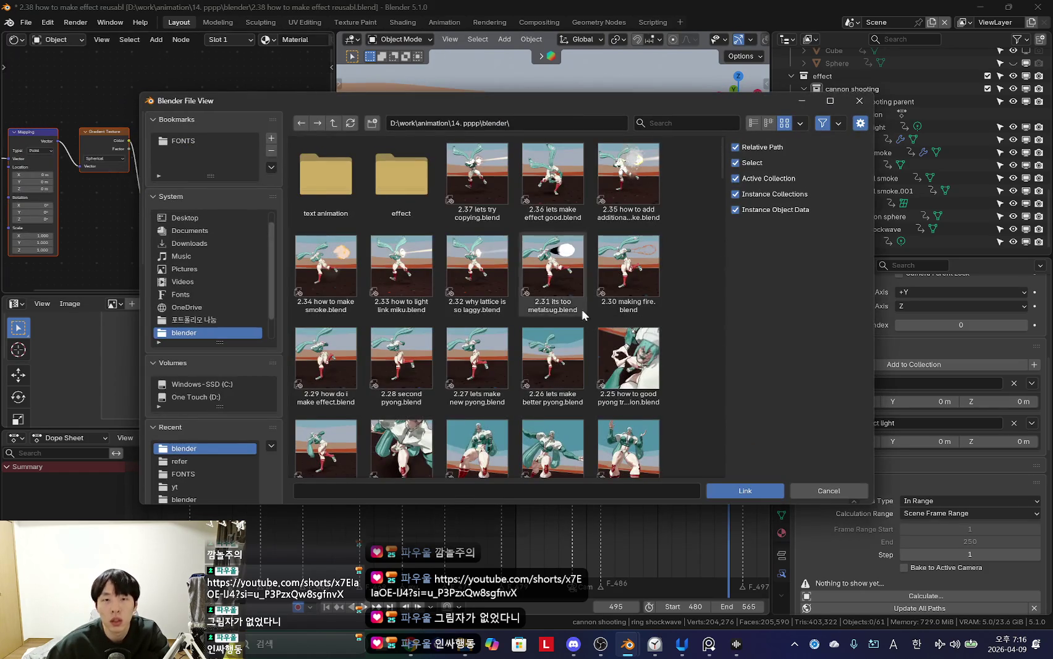
{"action": "double_click", "coordinate": [387, 183]}
{"action": "double_click", "coordinate": [341, 219]}
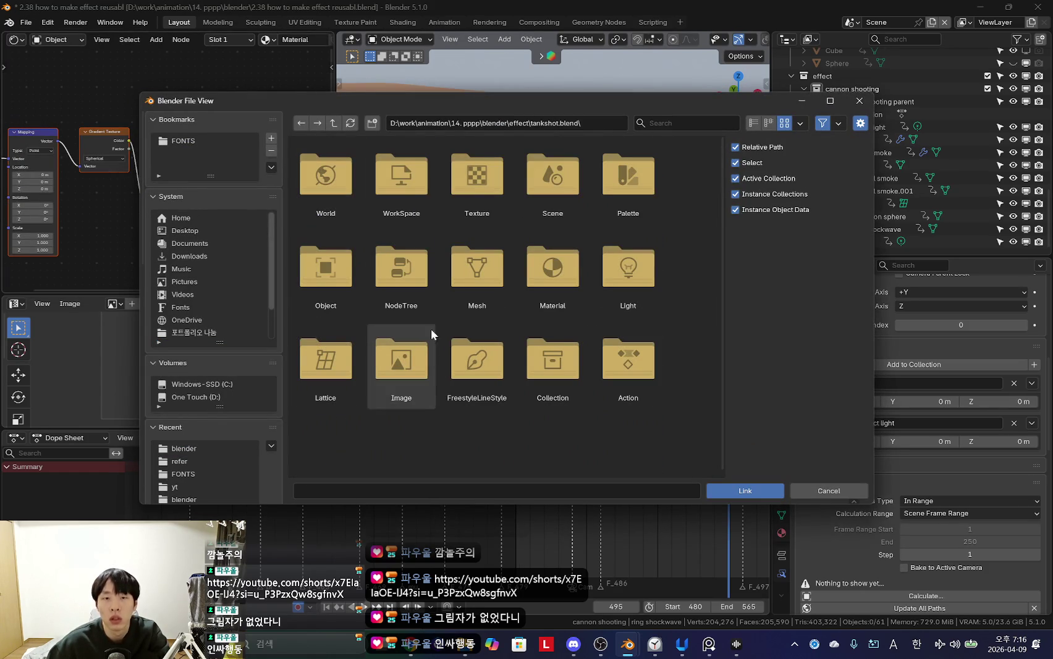
{"action": "left_click", "coordinate": [551, 354]}
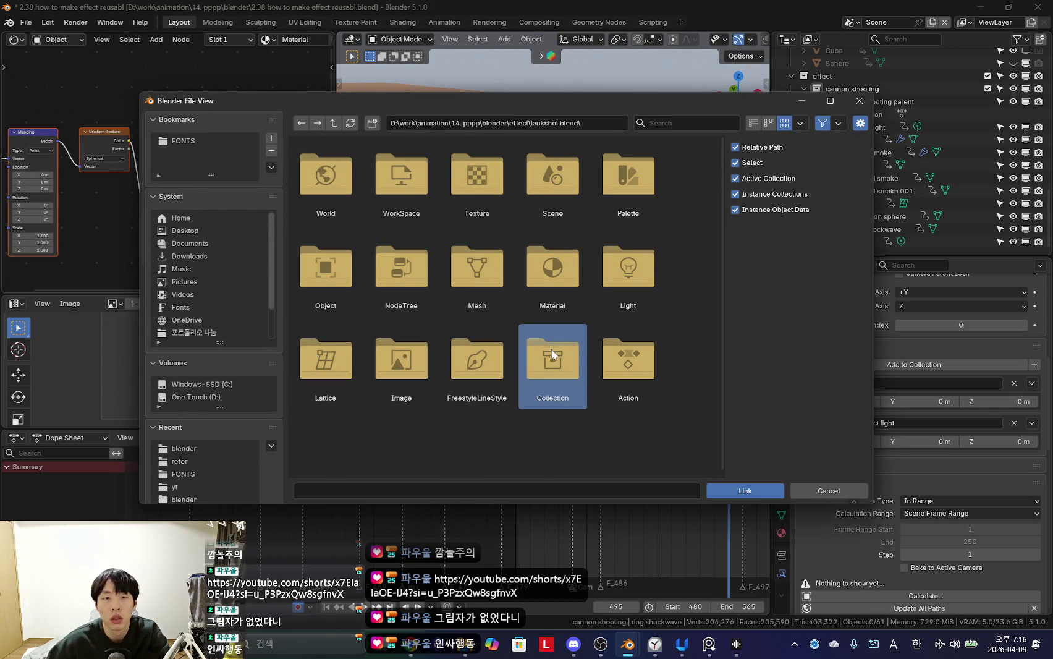
{"action": "double_click", "coordinate": [531, 347]}
{"action": "left_click", "coordinate": [325, 176]}
{"action": "left_click", "coordinate": [760, 488]}
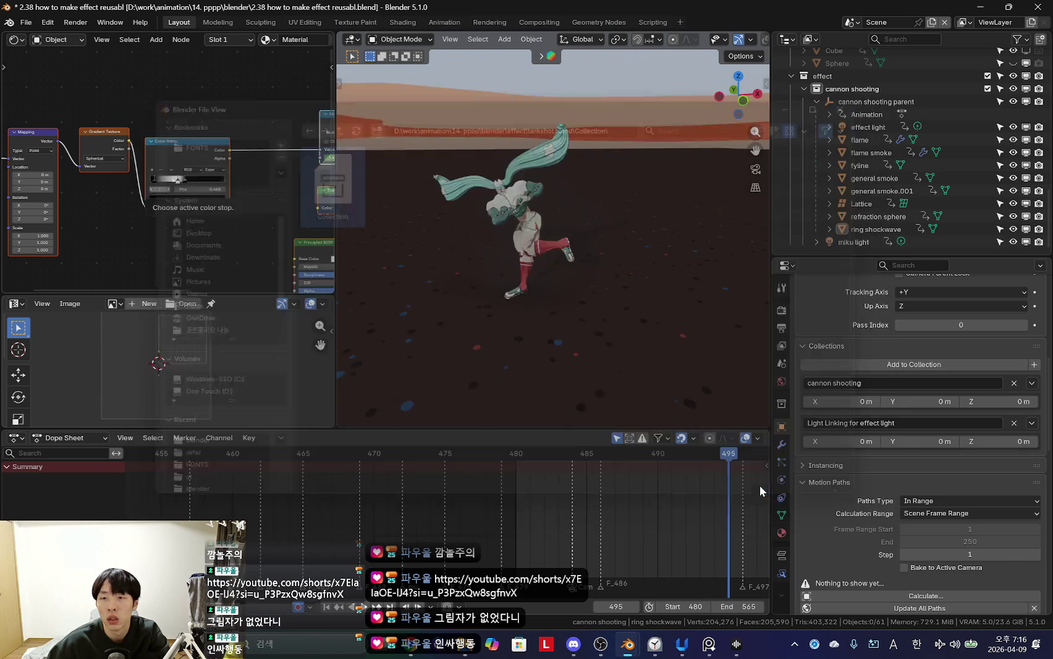
{"action": "scroll", "coordinate": [857, 204], "scroll_direction": "down", "scroll_amount": 1}
Step: Scrub to frame 490, hide overlays, and select the linked collection instance to inspect it
{"action": "mouse_move", "coordinate": [600, 243]}
{"action": "middle_mouse_down"}
{"action": "mouse_move", "coordinate": [656, 292]}
{"action": "mouse_move", "coordinate": [593, 346]}
{"action": "middle_mouse_up"}
{"action": "scroll", "coordinate": [507, 509], "scroll_direction": "down", "scroll_amount": 3}
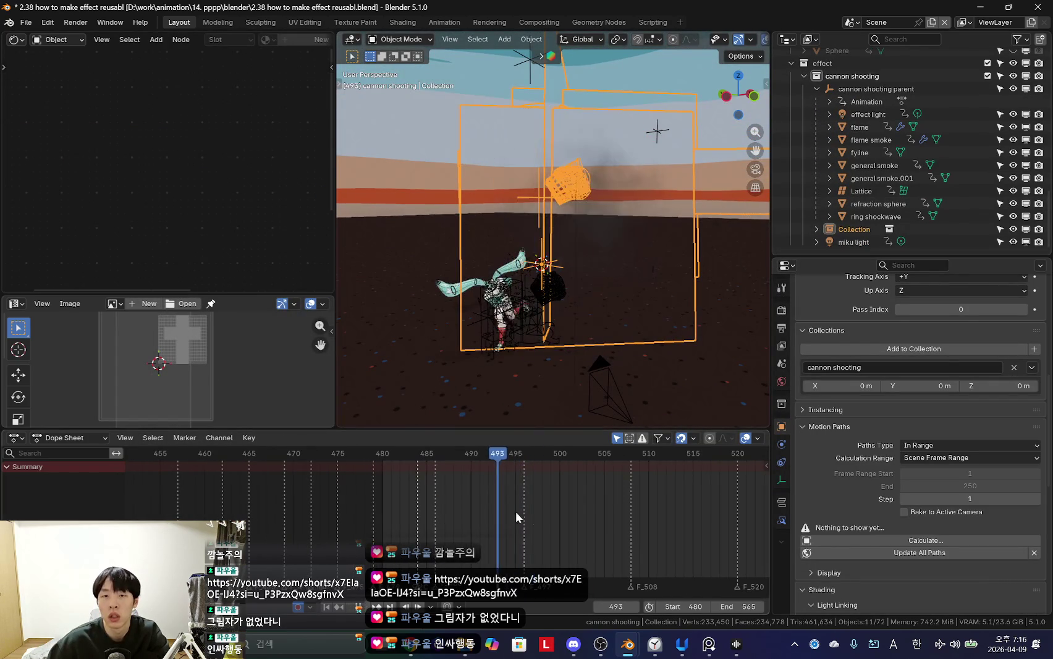
{"action": "mouse_move", "coordinate": [526, 517]}
{"action": "left_mouse_down"}
{"action": "mouse_move", "coordinate": [423, 515]}
{"action": "mouse_move", "coordinate": [470, 507]}
{"action": "left_mouse_up"}
{"action": "mouse_move", "coordinate": [580, 358]}
{"action": "middle_mouse_down"}
{"action": "mouse_move", "coordinate": [507, 333]}
{"action": "mouse_move", "coordinate": [561, 330]}
{"action": "middle_mouse_up"}
{"action": "key", "text": "shift+alt+z"}
{"action": "left_click", "coordinate": [857, 227]}
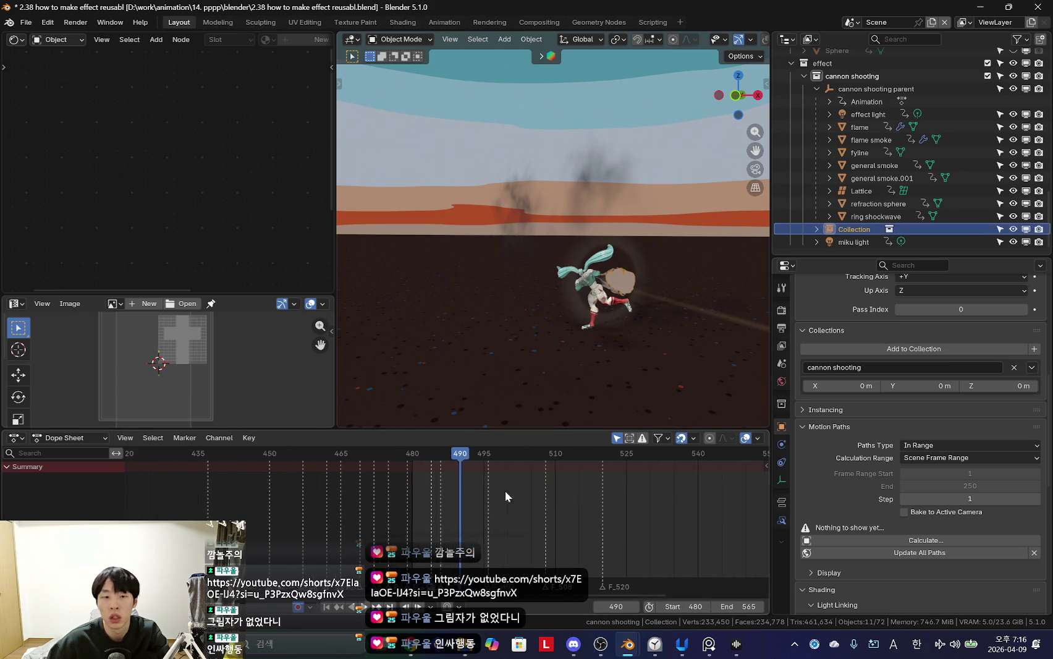
{"action": "middle_click_drag", "start_coordinate": [509, 490], "coordinate": [478, 509], "text": "ctrl"}
Step: Check the tankshot file and chat, then reselect the linked collection instance in the animation file
{"action": "key", "text": "alt+Tab"}
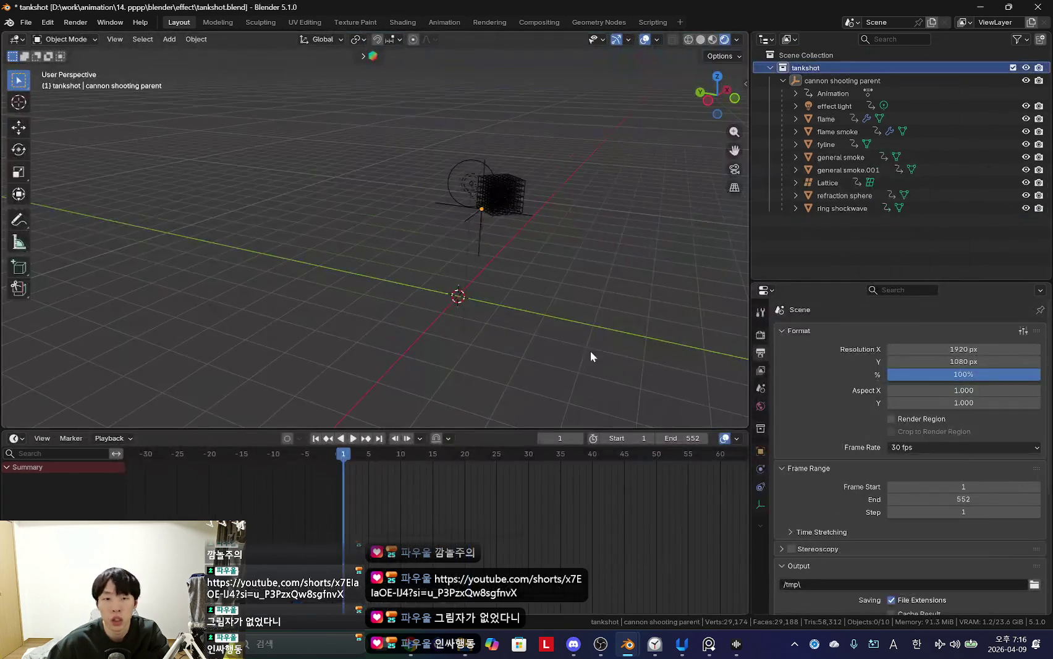
{"action": "key", "text": "alt+Tab"}
{"action": "key", "text": "Tab"}
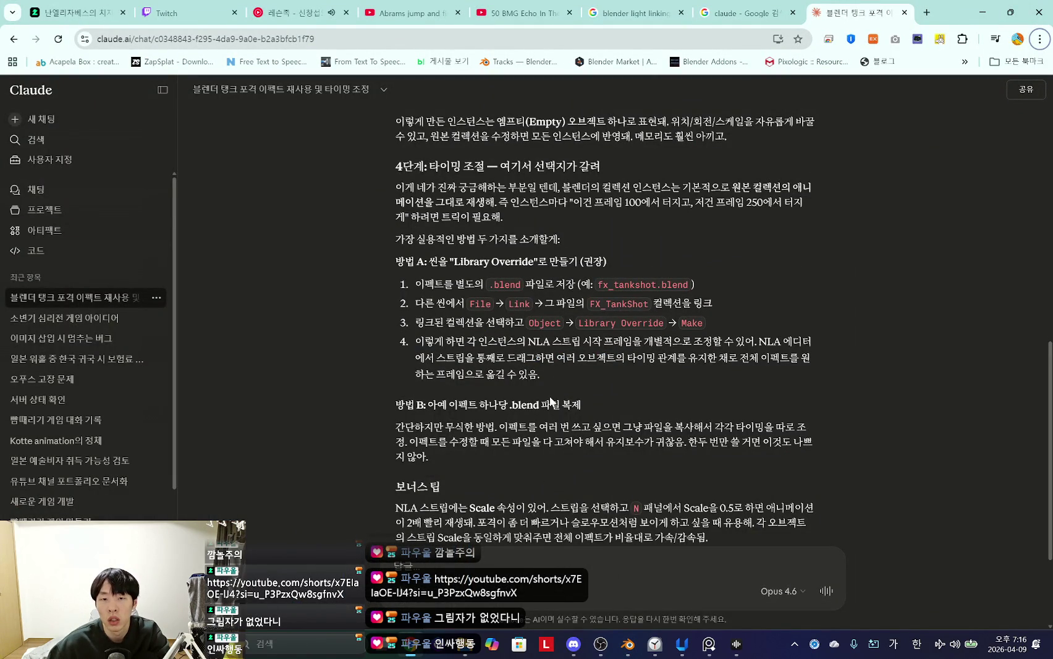
{"action": "key", "text": "alt+Tab"}
{"action": "key", "text": "F2"}
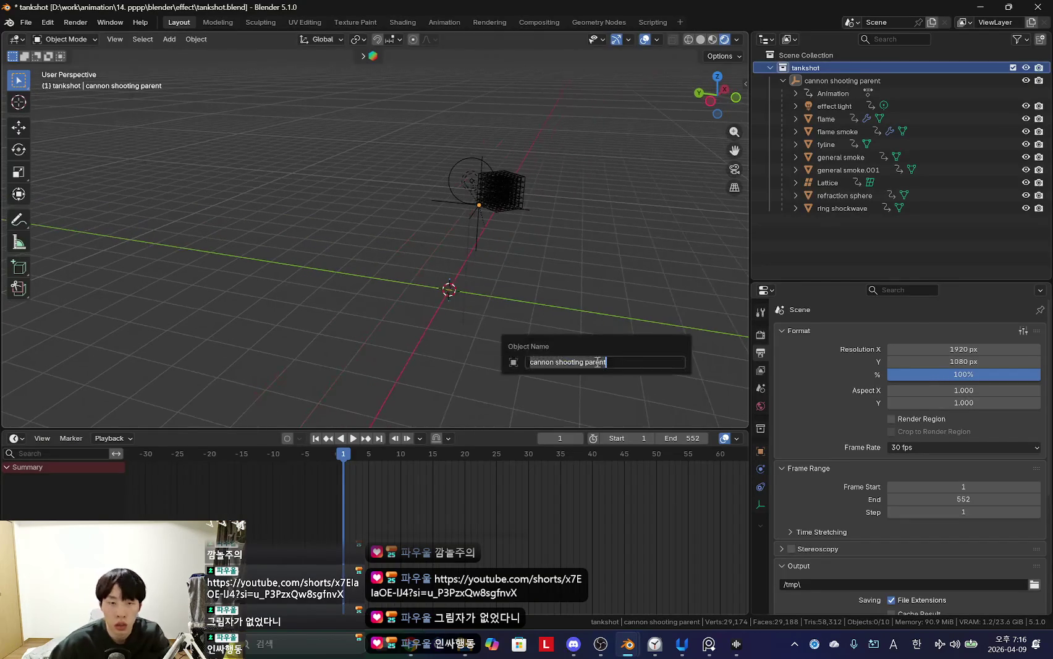
{"action": "key", "text": "alt+Tab"}
{"action": "key", "text": "Tab"}
{"action": "left_click", "coordinate": [621, 268]}
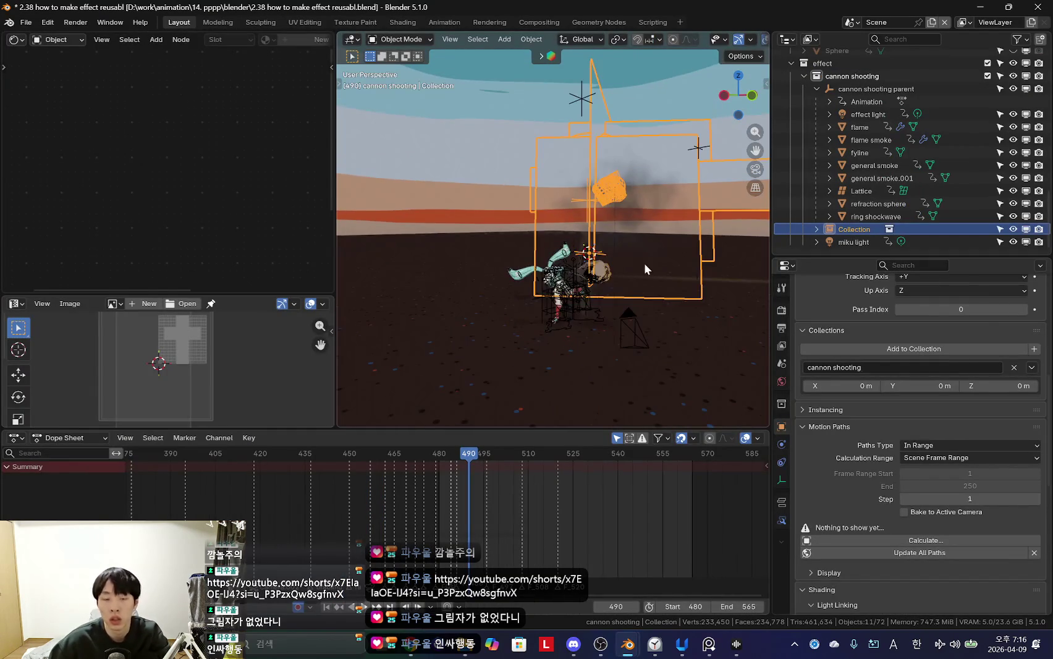
Step: Turn the linked Collection into a library override through the F3 search for 'library o'
{"action": "key", "text": "F2"}
{"action": "key", "text": "Escape"}
{"action": "key", "text": "F3"}
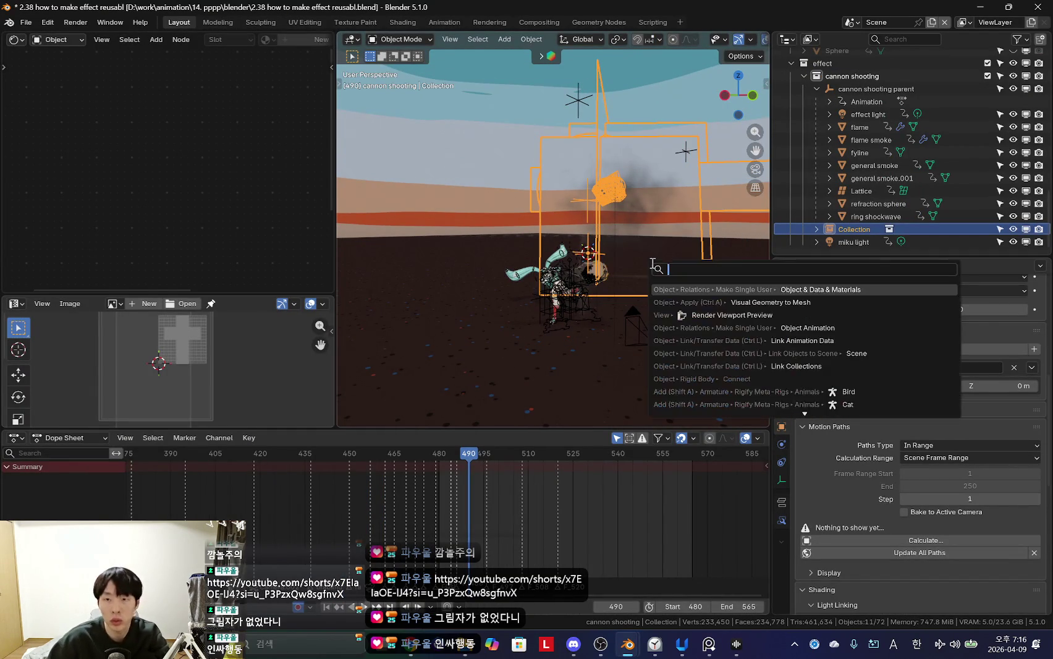
{"action": "type", "text": "library overl"}
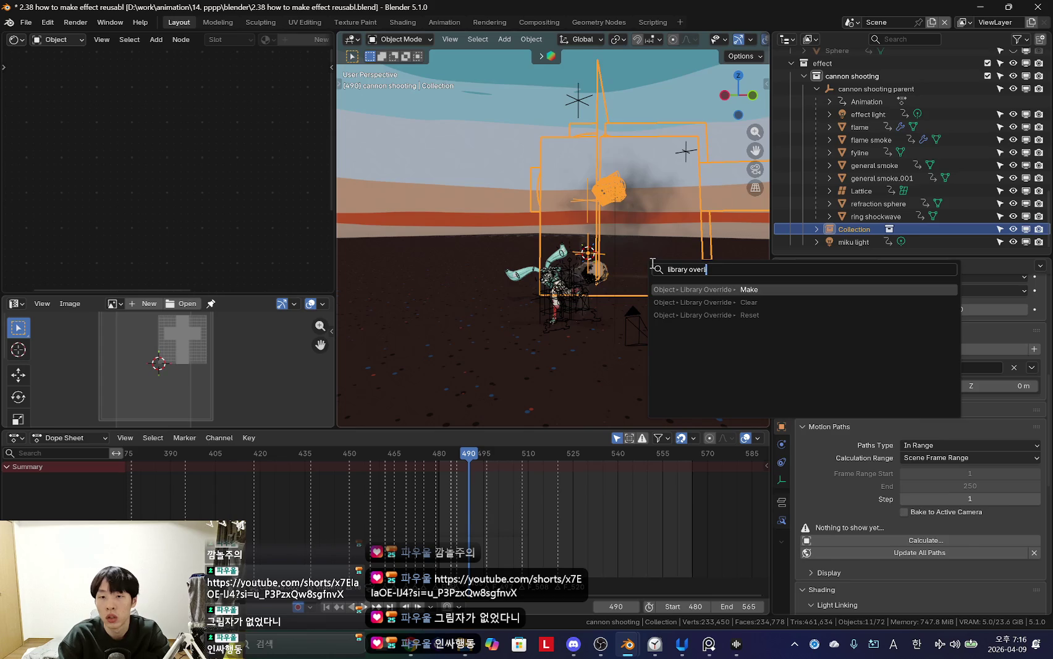
{"action": "key", "text": "Return"}
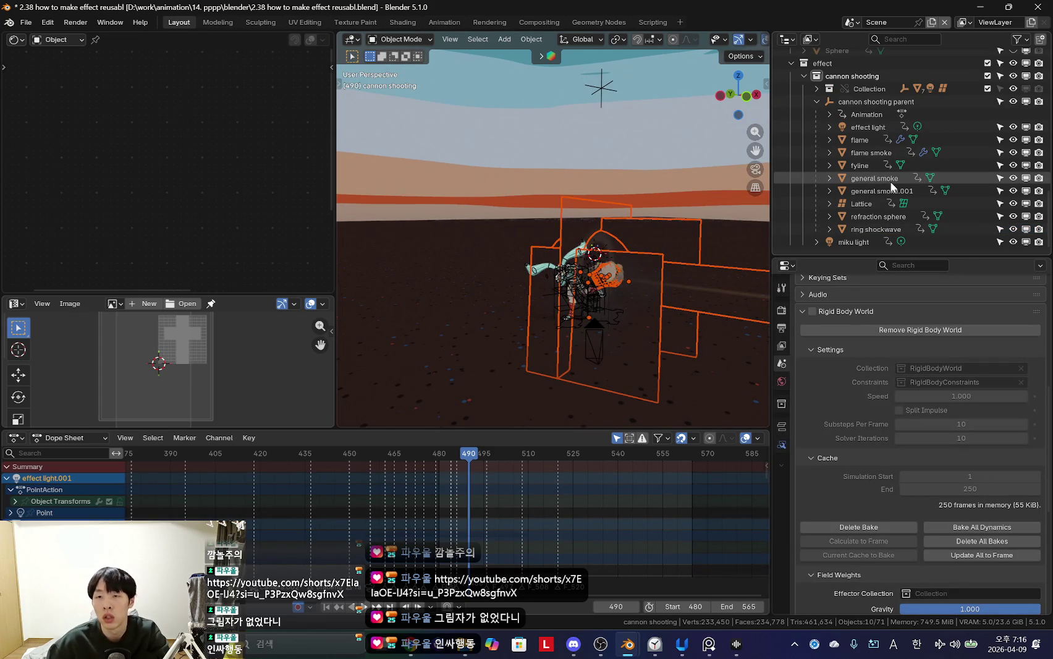
{"action": "scroll", "coordinate": [882, 177], "scroll_direction": "up", "scroll_amount": 3}
Step: Expand the overridden Collection and select cannon shooting parent.001 with its child objects
{"action": "middle_click_drag", "start_coordinate": [722, 249], "coordinate": [651, 300]}
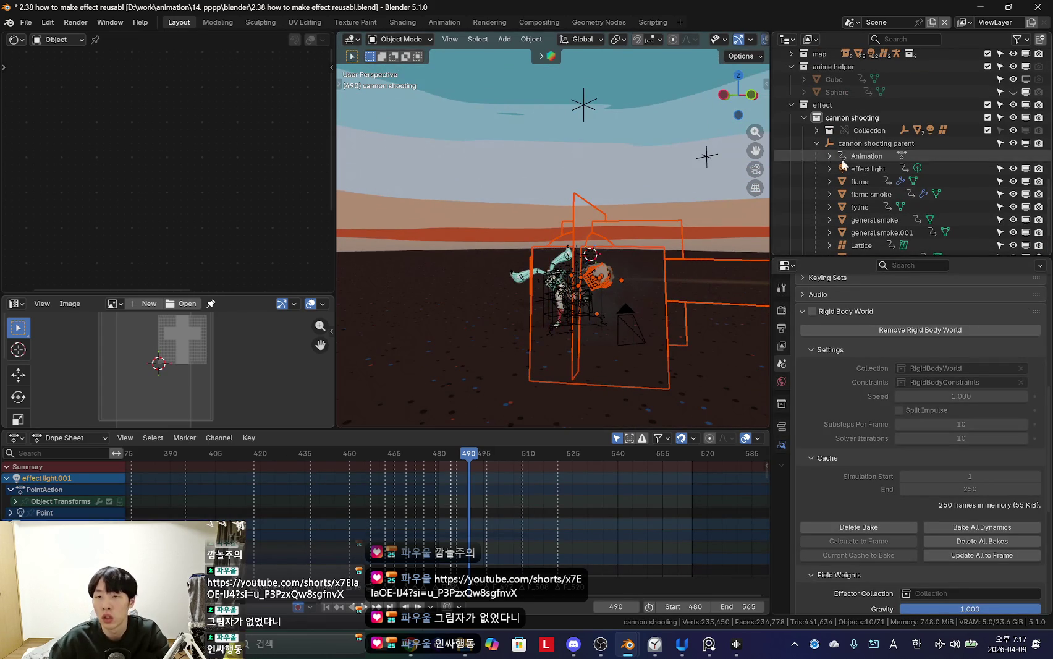
{"action": "left_click", "coordinate": [817, 130]}
{"action": "left_click", "coordinate": [830, 142]}
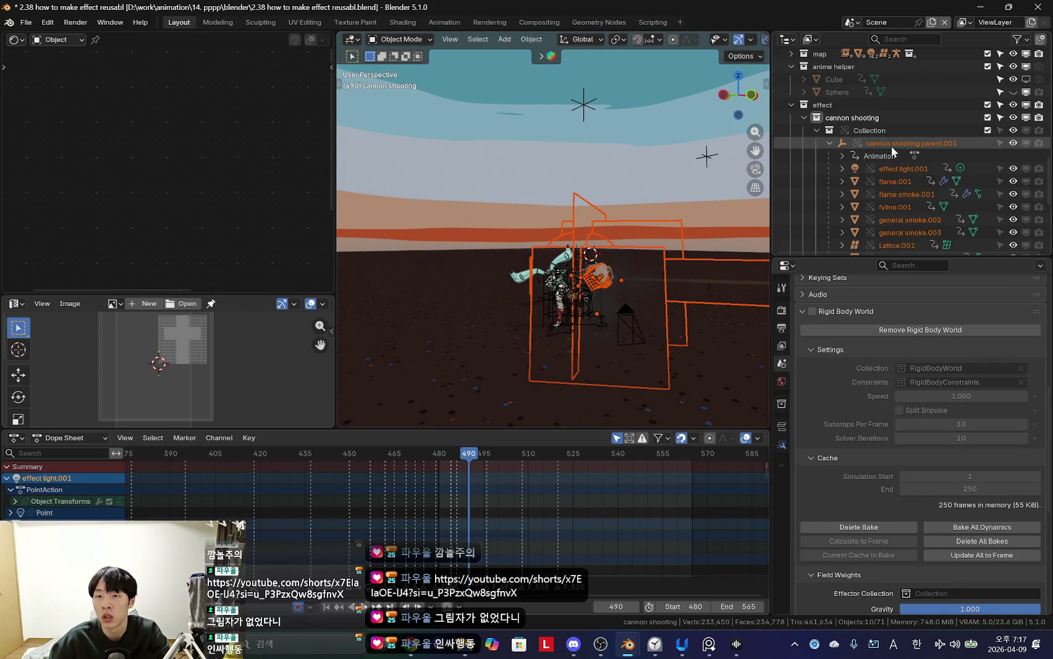
{"action": "left_click", "coordinate": [887, 147]}
{"action": "scroll", "coordinate": [865, 185], "scroll_direction": "down", "scroll_amount": 5}
{"action": "left_click", "coordinate": [904, 192], "text": "shift"}
{"action": "key", "text": "g"}
{"action": "key", "text": "Escape"}
Step: Reset the playback start to frame 1 and play the effect, stopping at frame 62
{"action": "scroll", "coordinate": [517, 524], "scroll_direction": "up", "scroll_amount": 5}
{"action": "scroll", "coordinate": [497, 506], "scroll_direction": "down", "scroll_amount": 4, "text": "alt"}
{"action": "scroll", "coordinate": [486, 513], "scroll_direction": "up", "scroll_amount": 3, "text": "alt"}
{"action": "scroll", "coordinate": [485, 513], "scroll_direction": "up", "scroll_amount": 3, "text": "alt"}
{"action": "scroll", "coordinate": [385, 509], "scroll_direction": "down", "scroll_amount": 5}
{"action": "scroll", "coordinate": [488, 543], "scroll_direction": "down", "scroll_amount": 5}
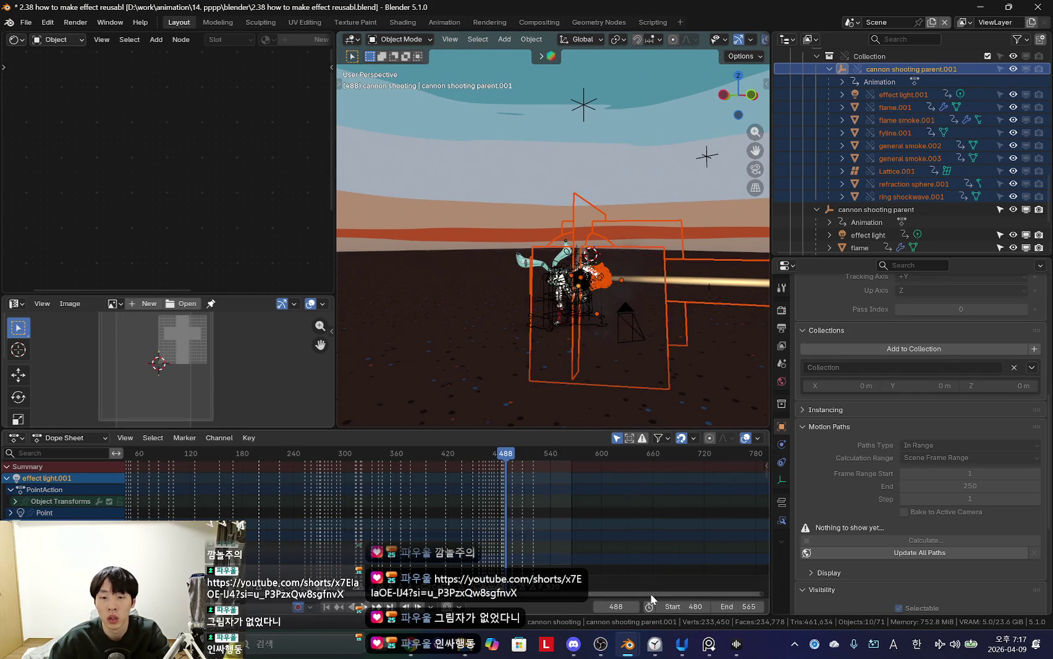
{"action": "scroll", "coordinate": [348, 522], "scroll_direction": "down", "scroll_amount": 3}
{"action": "key", "text": "ctrl+z"}
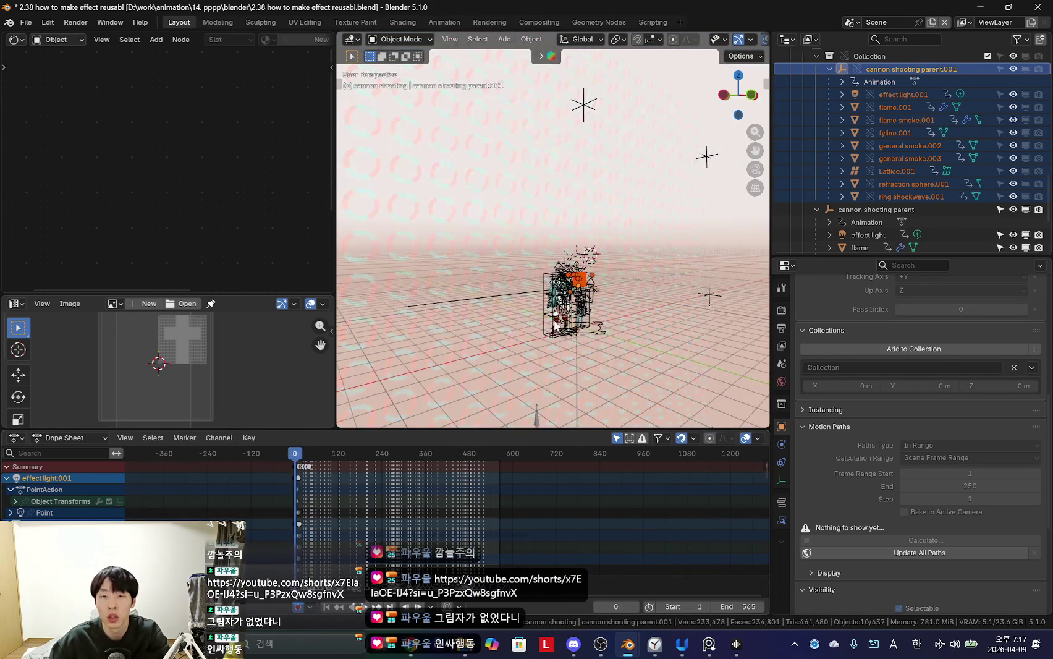
{"action": "key", "text": "space"}
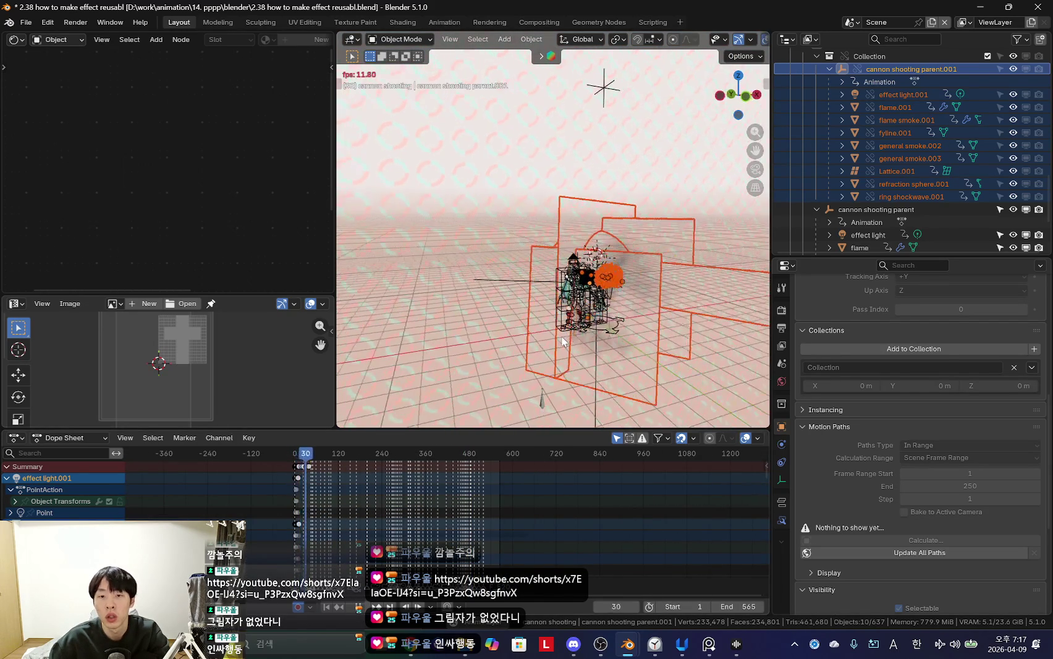
{"action": "middle_click_drag", "start_coordinate": [562, 342], "coordinate": [593, 334]}
{"action": "key", "text": "space"}
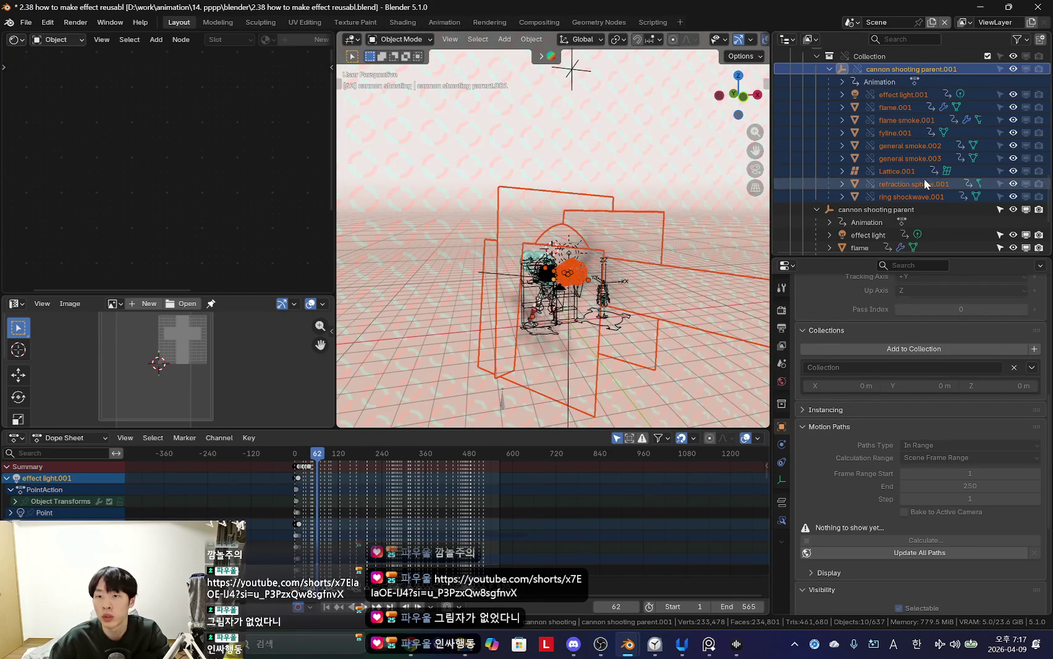
Step: Select ring shockwave.001, reposition cannon shooting parent.001, then switch toward the Claude chat
{"action": "left_click", "coordinate": [921, 197]}
{"action": "scroll", "coordinate": [371, 519], "scroll_direction": "up", "scroll_amount": 2}
{"action": "scroll", "coordinate": [372, 525], "scroll_direction": "up", "scroll_amount": 2}
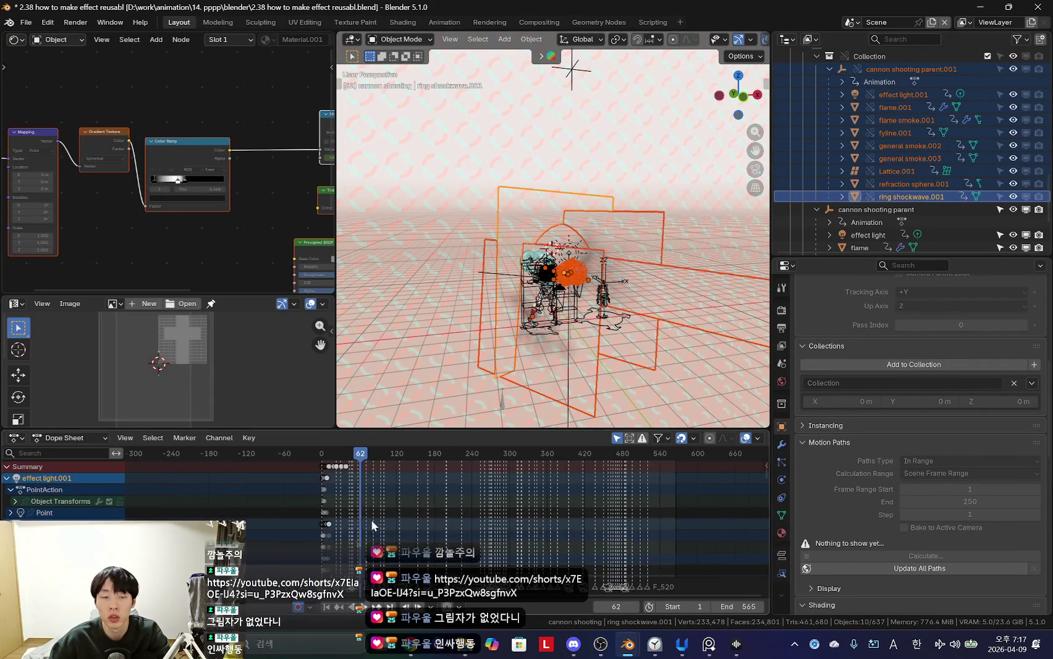
{"action": "left_click", "coordinate": [906, 69]}
{"action": "key", "text": "g"}
{"action": "left_click", "coordinate": [719, 291]}
{"action": "middle_click_drag", "start_coordinate": [719, 291], "coordinate": [615, 328]}
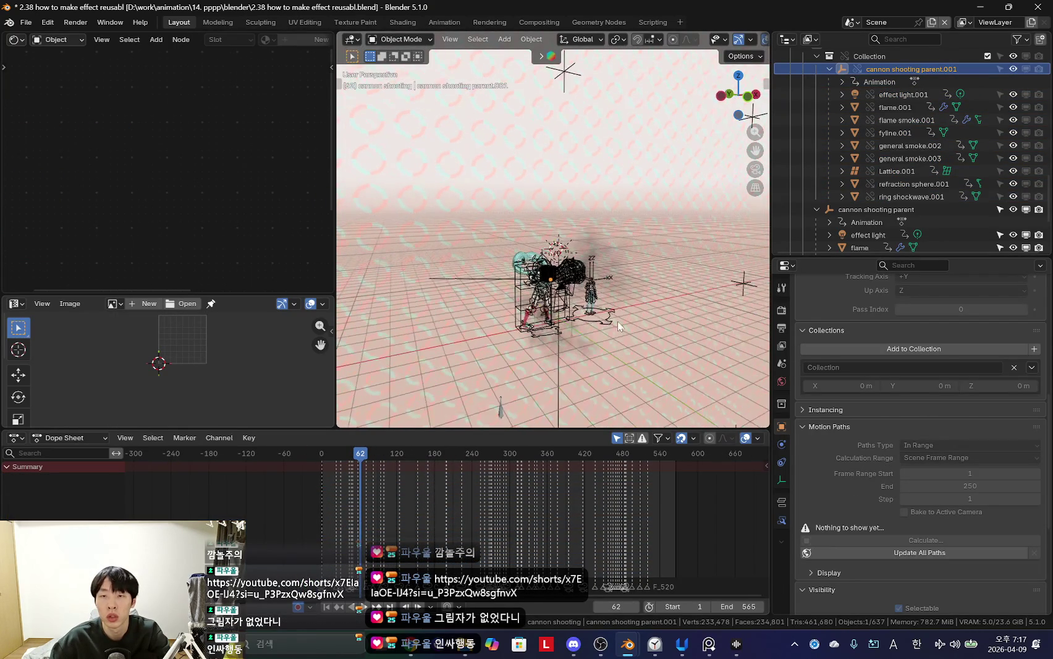
{"action": "key", "text": "alt+Tab"}
{"action": "key", "text": "alt+Tab"}
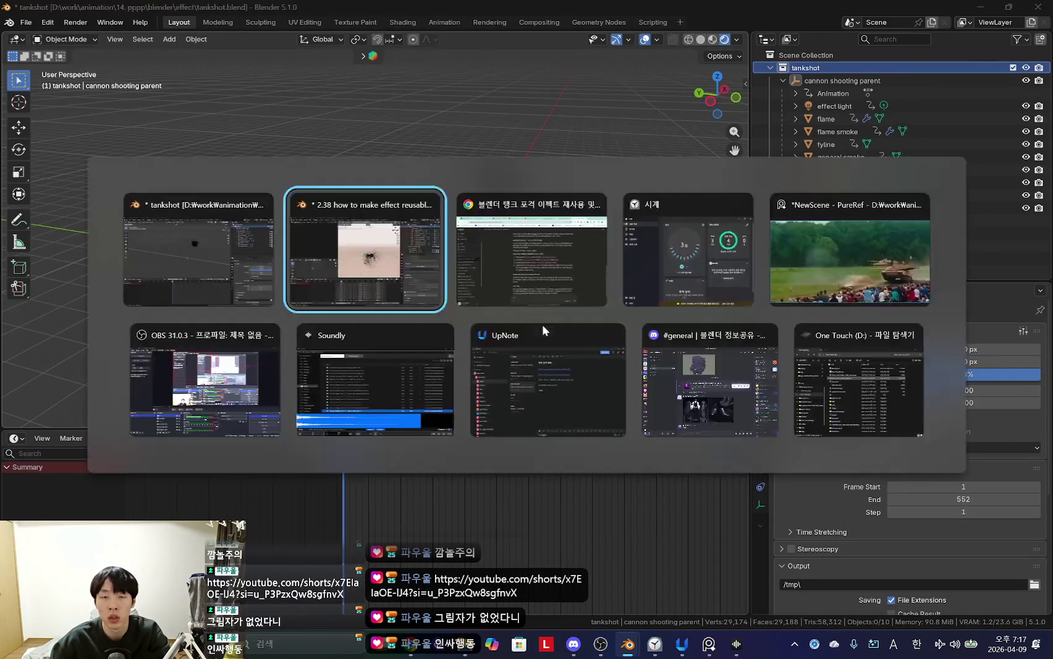
{"action": "key", "text": "alt+Tab"}
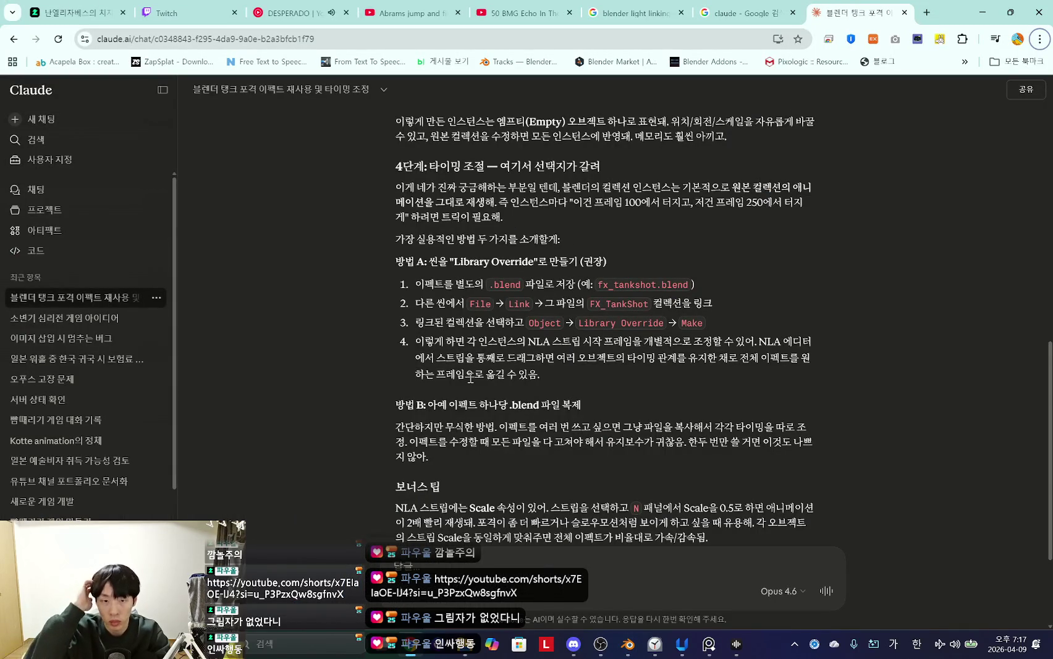